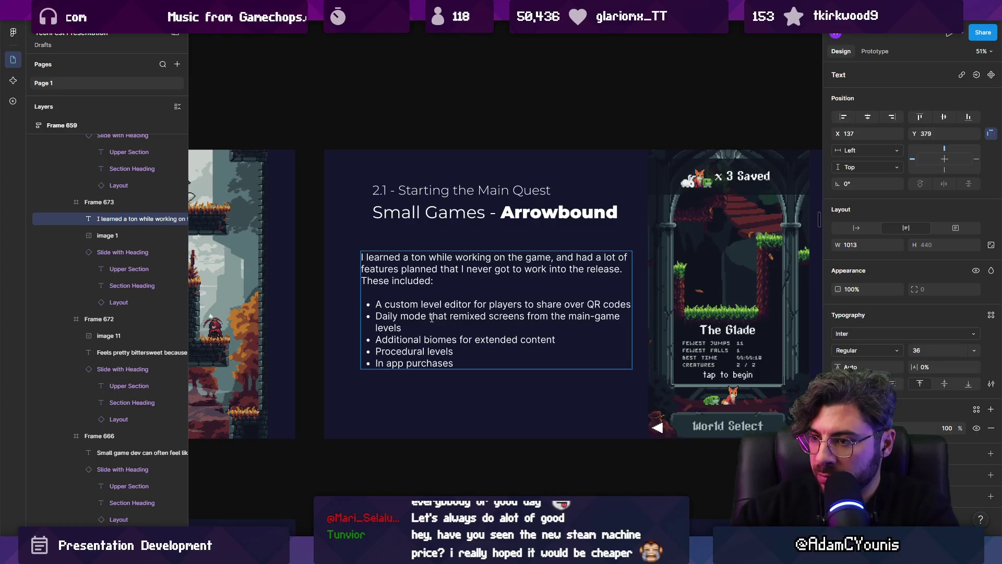
# Remove the stray new bullet line started after the Daily mode bullet.
pyautogui.press('Return')
pyautogui.write('ie')
pyautogui.press('BackSpace')
pyautogui.press('BackSpace')
pyautogui.press('BackSpace')
pyautogui.write('f')
pyautogui.write('inite mode')
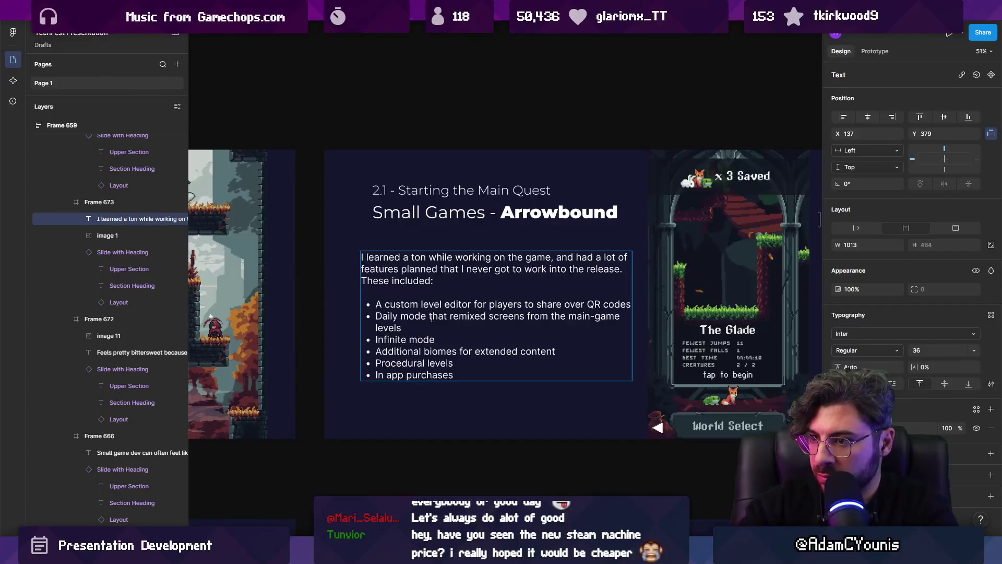
pyautogui.hotkey('ctrl', 'z')
pyautogui.press('BackSpace')
pyautogui.press('BackSpace')
pyautogui.press('BackSpace')
# End the Daily mode bullet with 'levels into randomised towers.' and finish editing.
pyautogui.write('intop')
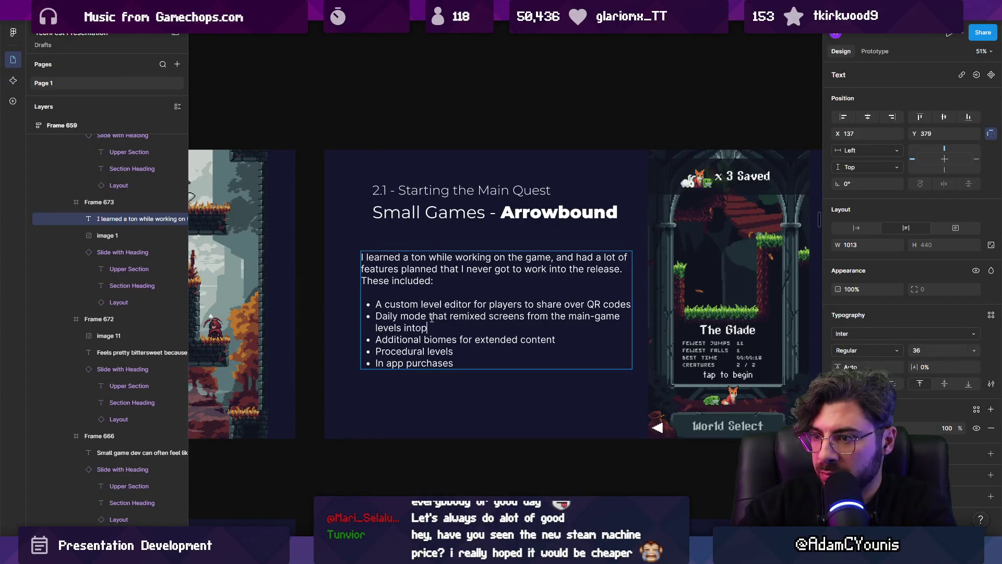
pyautogui.press('BackSpace')
pyautogui.write('custom towers.')
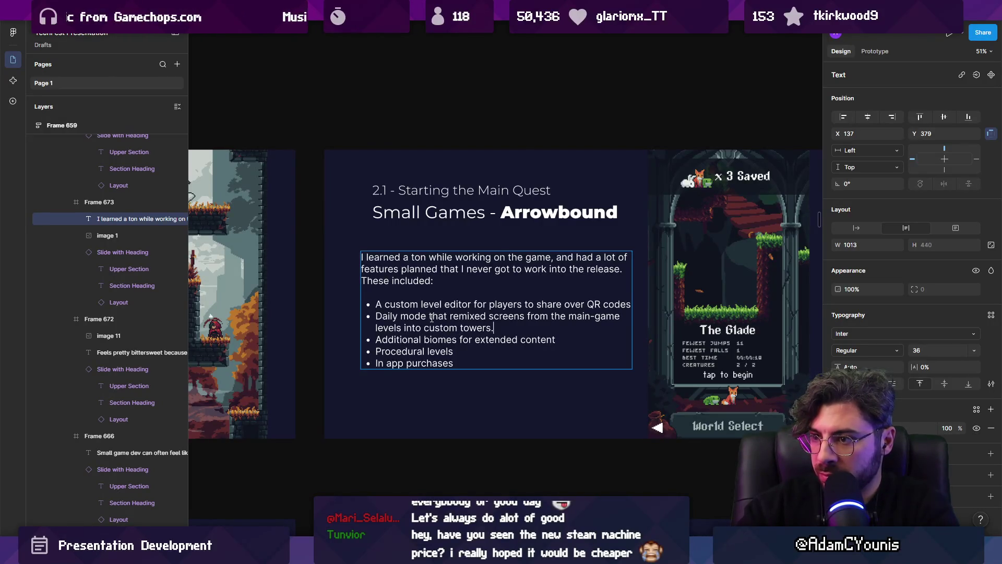
pyautogui.hotkey('ctrl', 'shift', 'Left')
pyautogui.hotkey('ctrl', 'shift', 'Left')
pyautogui.write('random')
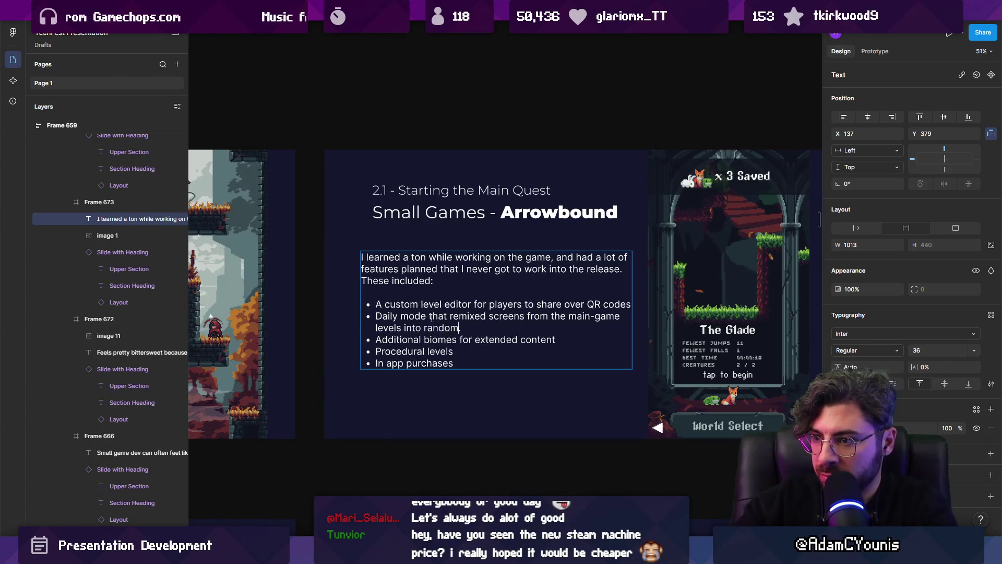
pyautogui.write('tower')
pyautogui.press('BackSpace')
pyautogui.press('BackSpace')
pyautogui.press('BackSpace')
pyautogui.write('werwers')
pyautogui.hotkey('ctrl', 'shift', 'Left')
pyautogui.press('Left')
pyautogui.press('Left')
pyautogui.press('Left')
pyautogui.press('Left')
pyautogui.write('s')
pyautogui.press('Escape')
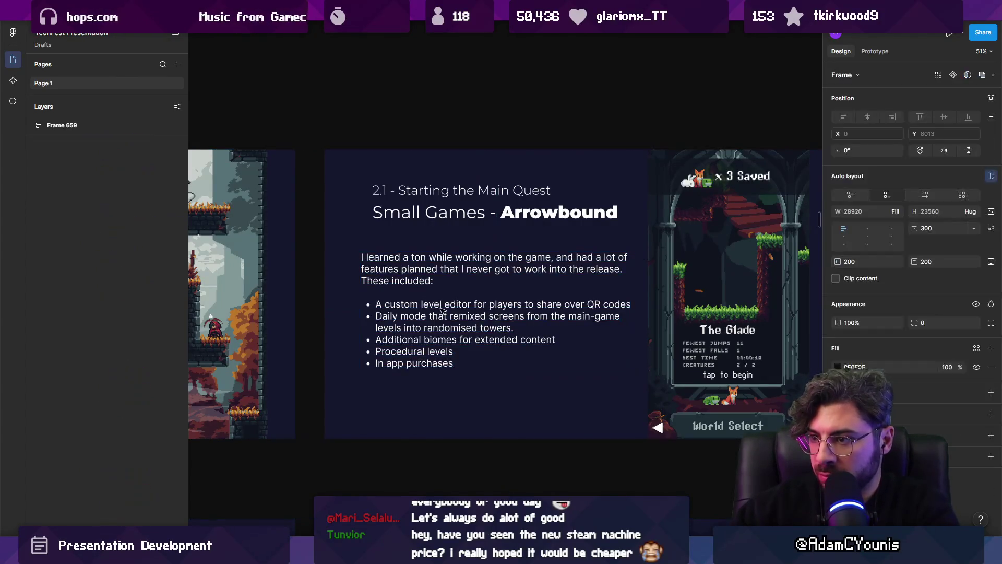
# Give all five bullet lines a small list spacing in Type settings, then deselect the text.
pyautogui.doubleClick(455, 304)
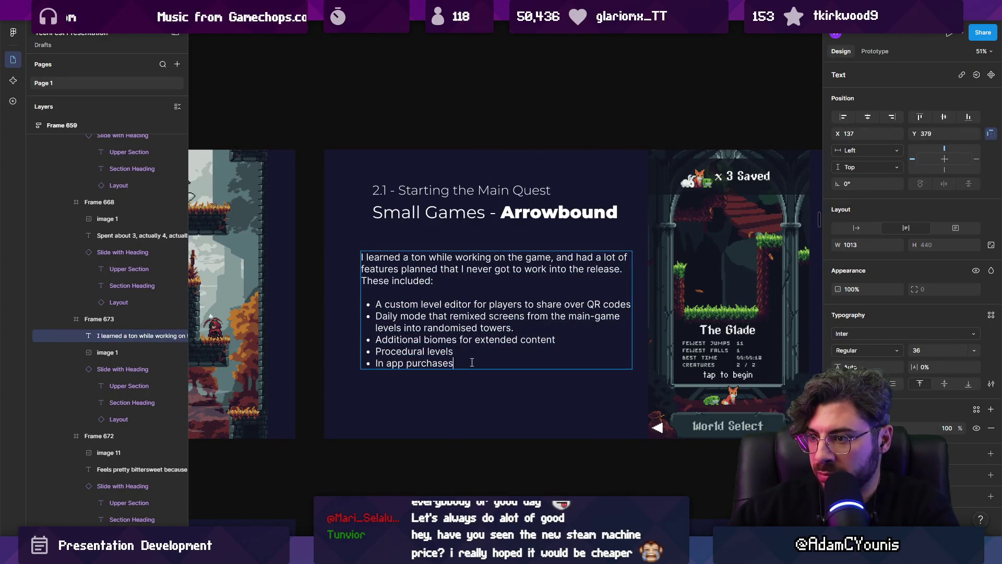
pyautogui.moveTo(472, 362); pyautogui.dragTo(322, 300)
pyautogui.click(991, 384)
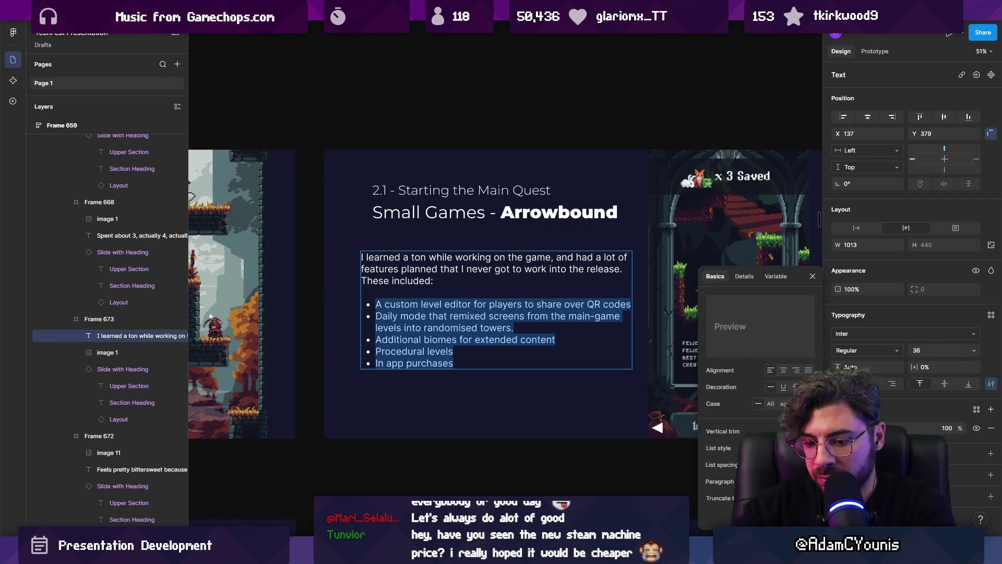
pyautogui.press('Return')
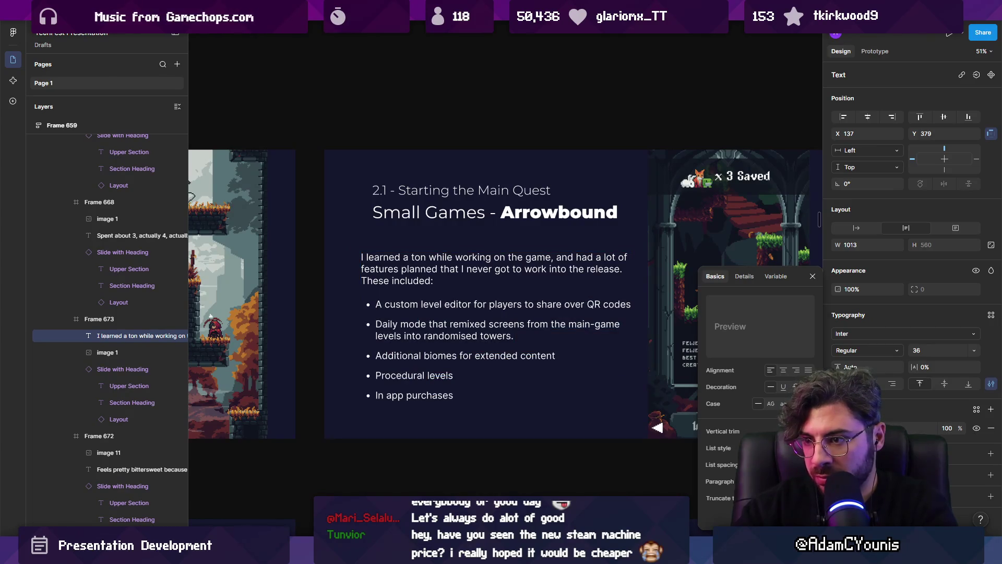
pyautogui.press('Return')
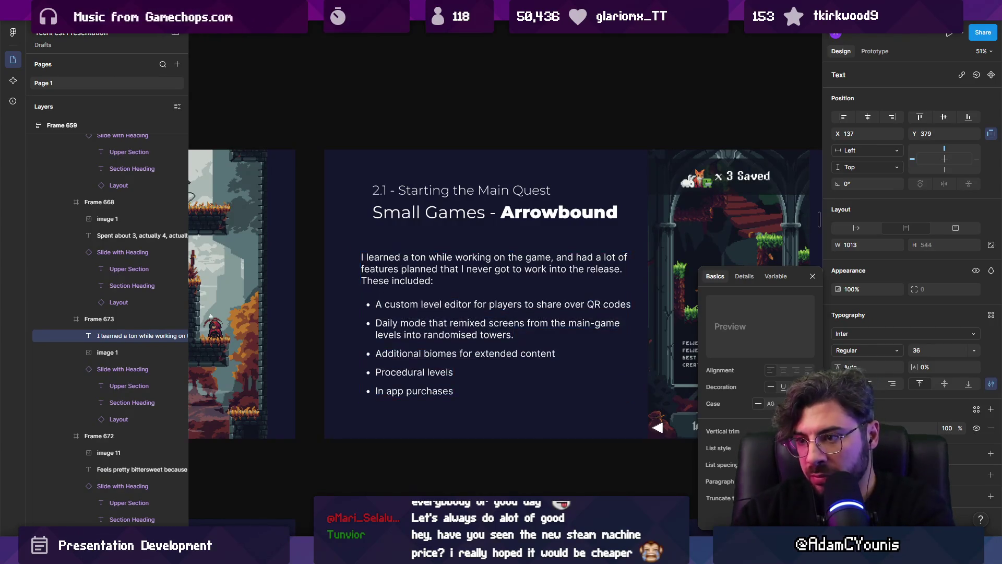
pyautogui.press('Return')
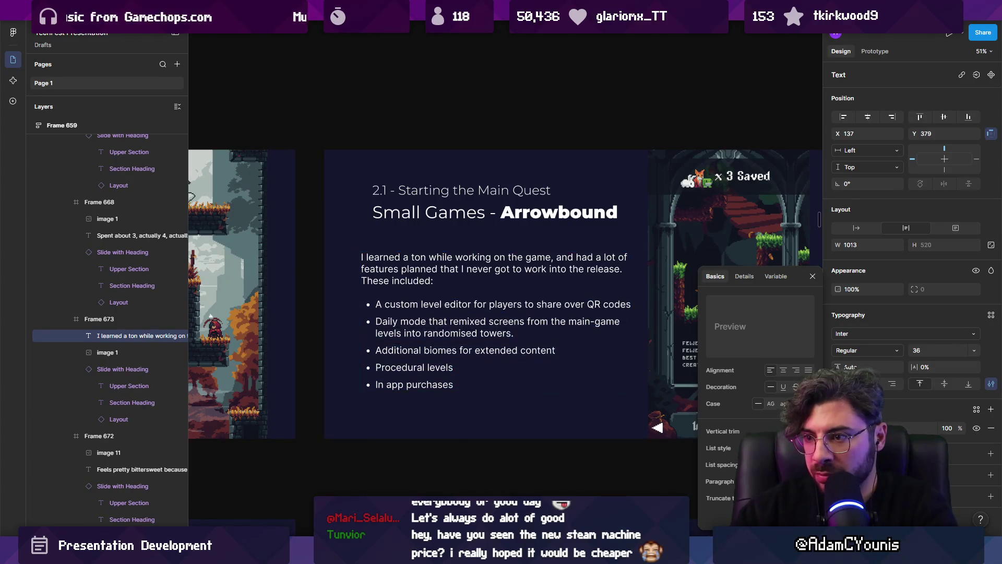
pyautogui.doubleClick(462, 302)
pyautogui.press('Escape')
pyautogui.press('Escape')
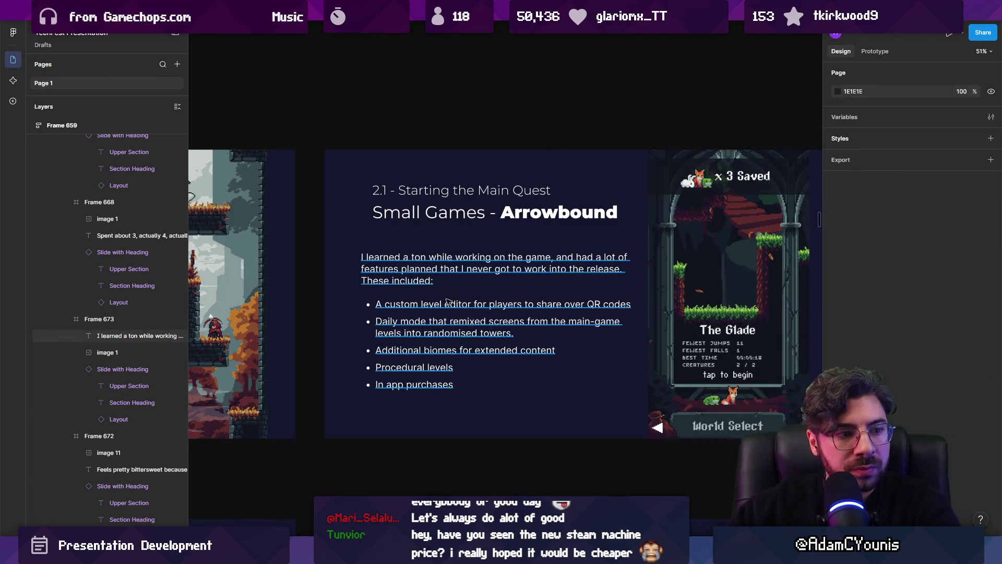
# Append 'for more replayability' to the Procedural levels bullet.
pyautogui.scroll(-1, 448, 301)
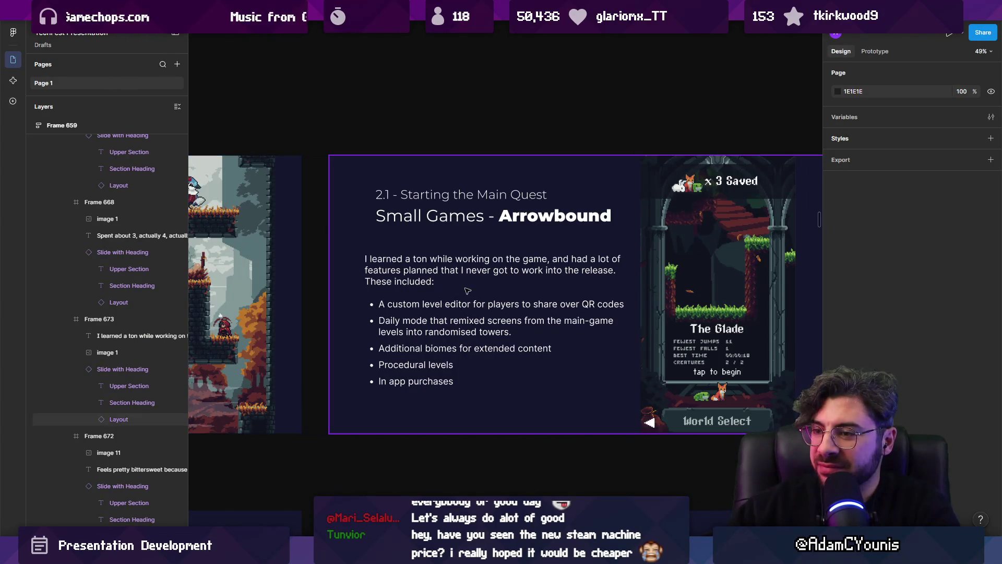
pyautogui.scroll(2, 548, 321)
pyautogui.doubleClick(440, 368)
pyautogui.click(440, 368)
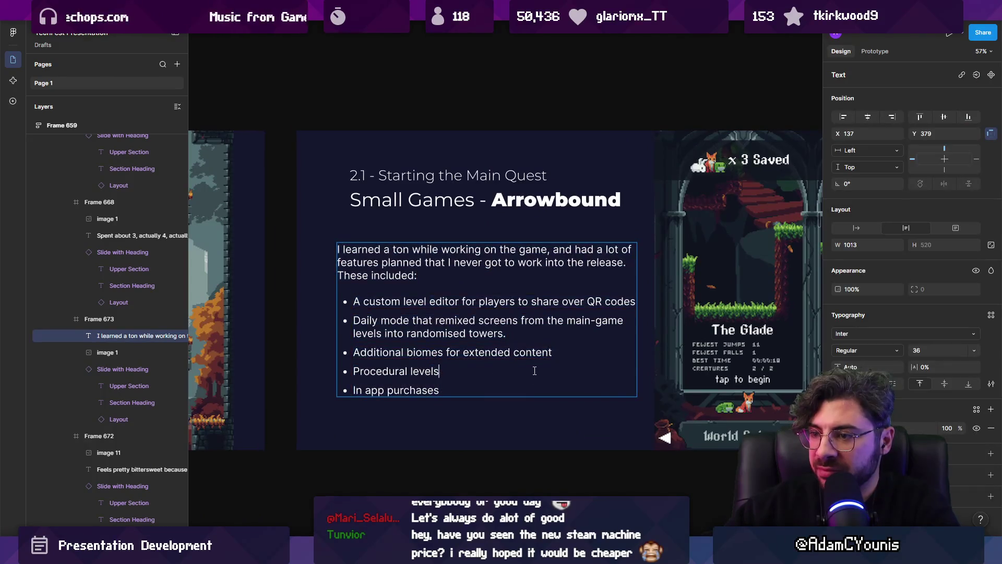
pyautogui.write('to')
pyautogui.press('BackSpace')
pyautogui.press('BackSpace')
pyautogui.write('for ')
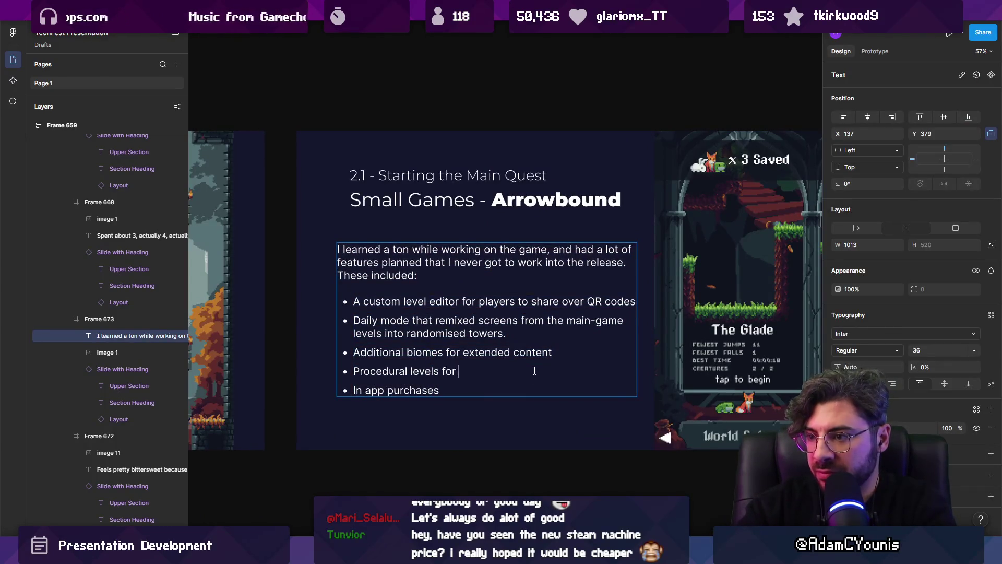
pyautogui.write('more replayability In')
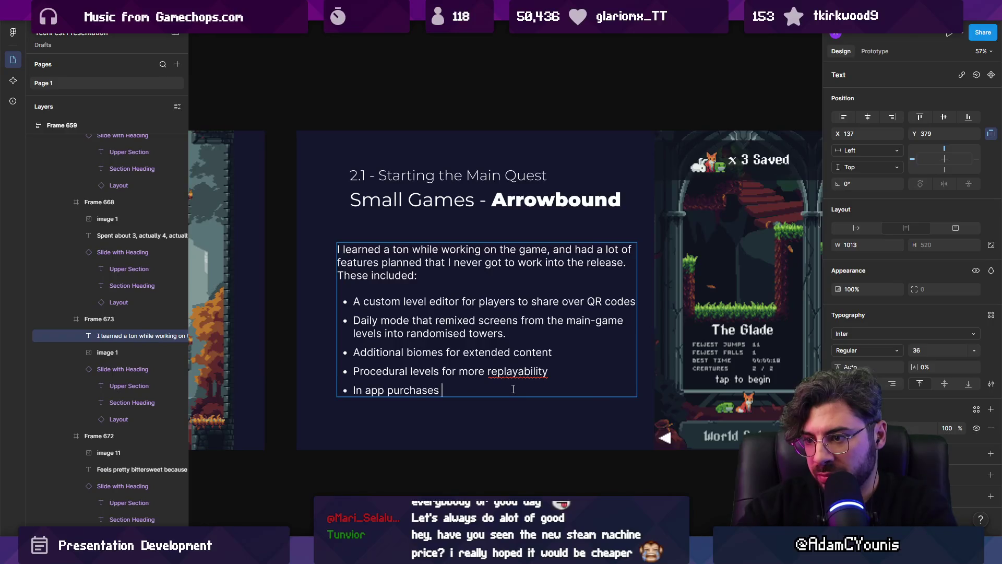
# Extend the In app purchases bullet with 'for power-ups and' and 'to remove adds'.
pyautogui.write('remove adds ')
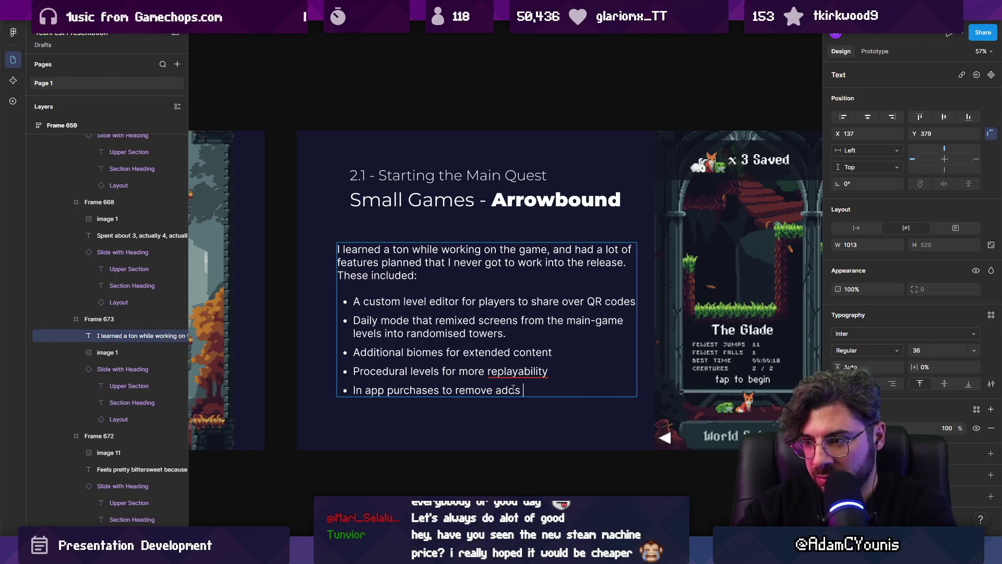
pyautogui.write('and buy')
pyautogui.hotkey('ctrl', 'shift', 'Left')
pyautogui.press('BackSpace')
pyautogui.press('BackSpace')
pyautogui.press('BackSpace')
pyautogui.hotkey('ctrl', 'shift', 'Left')
pyautogui.hotkey('ctrl', 'shift', 'Left')
pyautogui.hotkey('ctrl', 'Left')
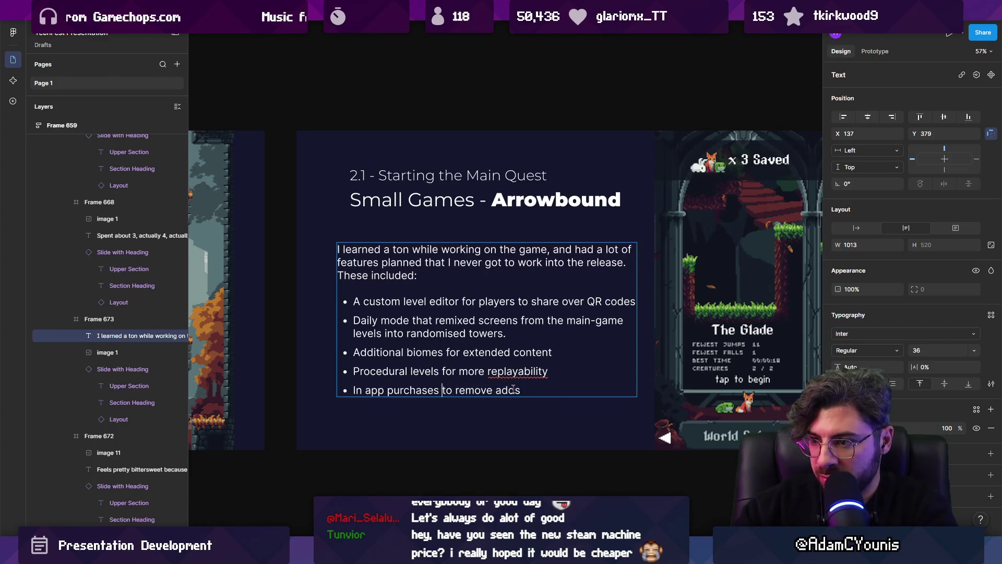
pyautogui.write('fo')
pyautogui.write('r powerups')
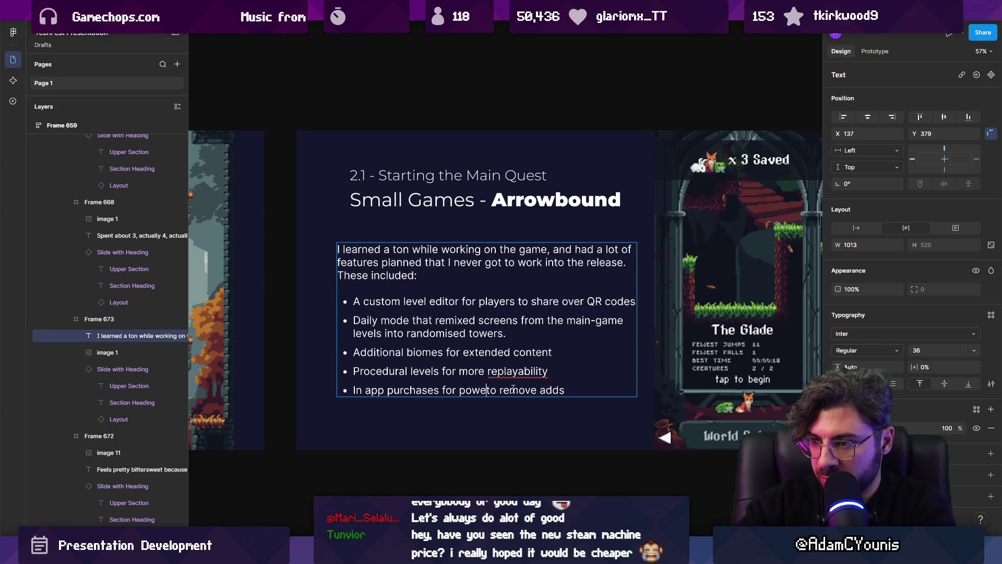
pyautogui.press('BackSpace')
pyautogui.press('BackSpace')
pyautogui.press('BackSpace')
pyautogui.write('-ups')
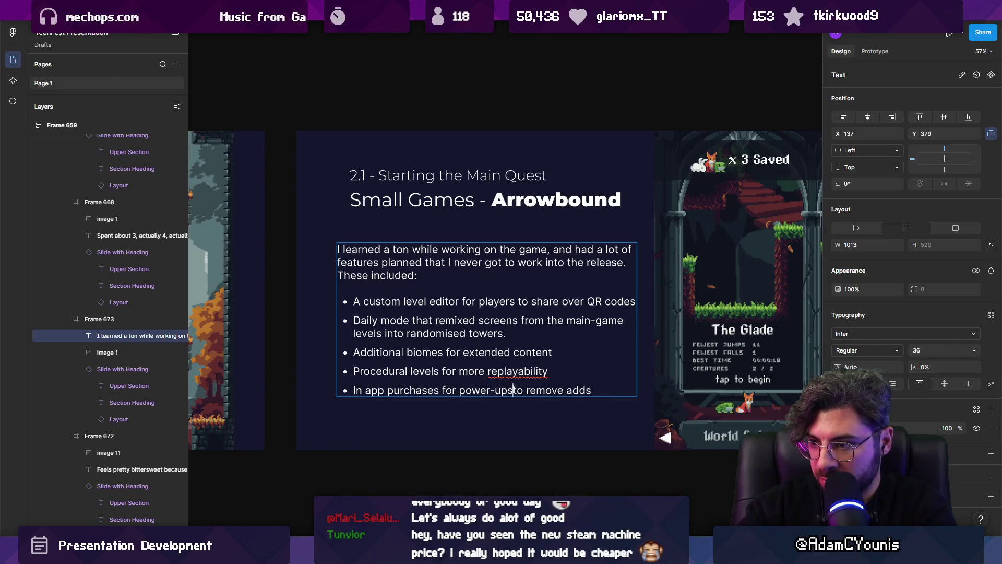
pyautogui.write(' and')
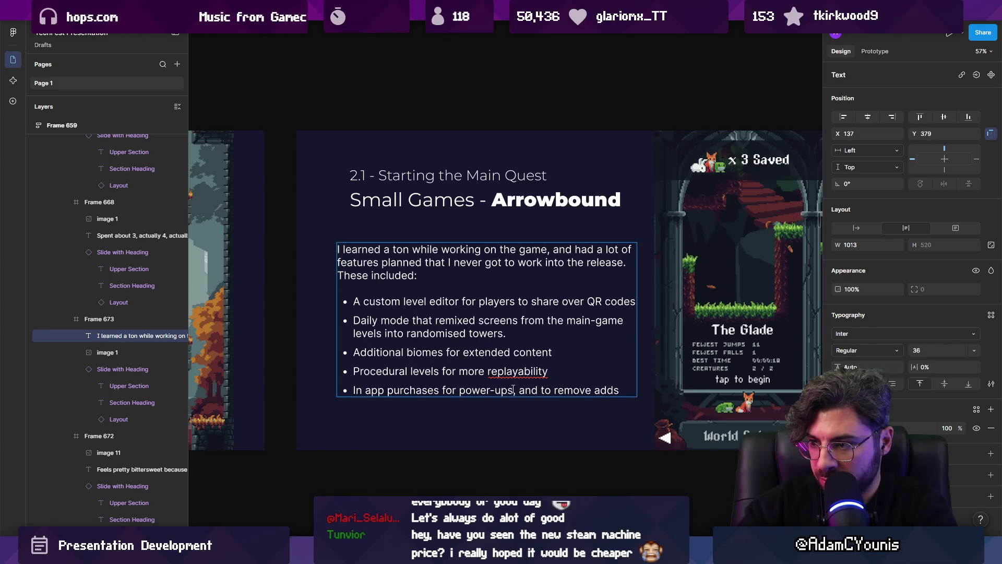
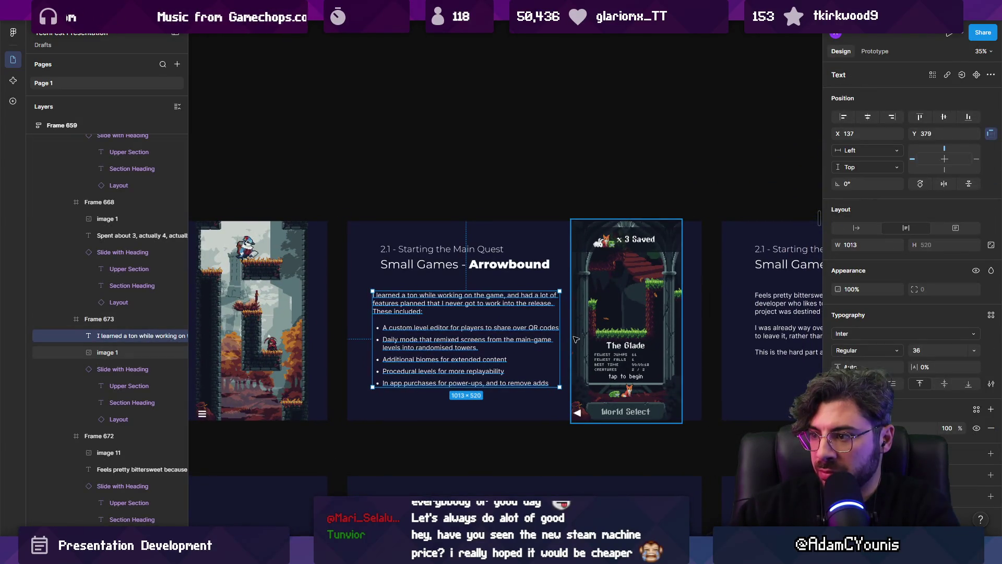
# Start a new bullet after 'replayability' reading 'Challenge modes with ghost run'.
pyautogui.scroll(-5, 599, 335)
pyautogui.scroll(5, 559, 334)
pyautogui.scroll(3, 559, 334)
pyautogui.press('Return')
pyautogui.click(566, 391)
pyautogui.press('BackSpace')
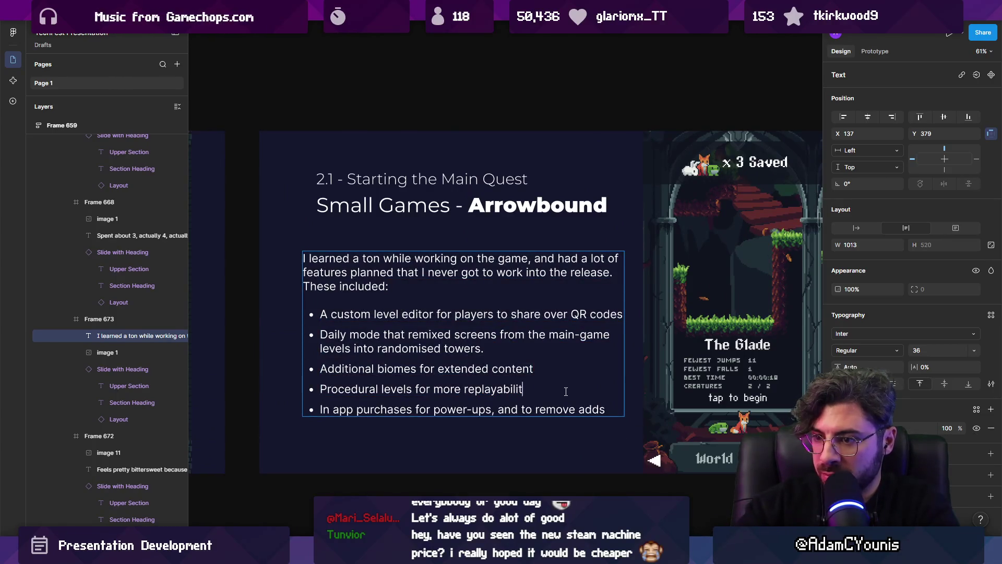
pyautogui.write('y')
pyautogui.press('Return')
pyautogui.write('Ch')
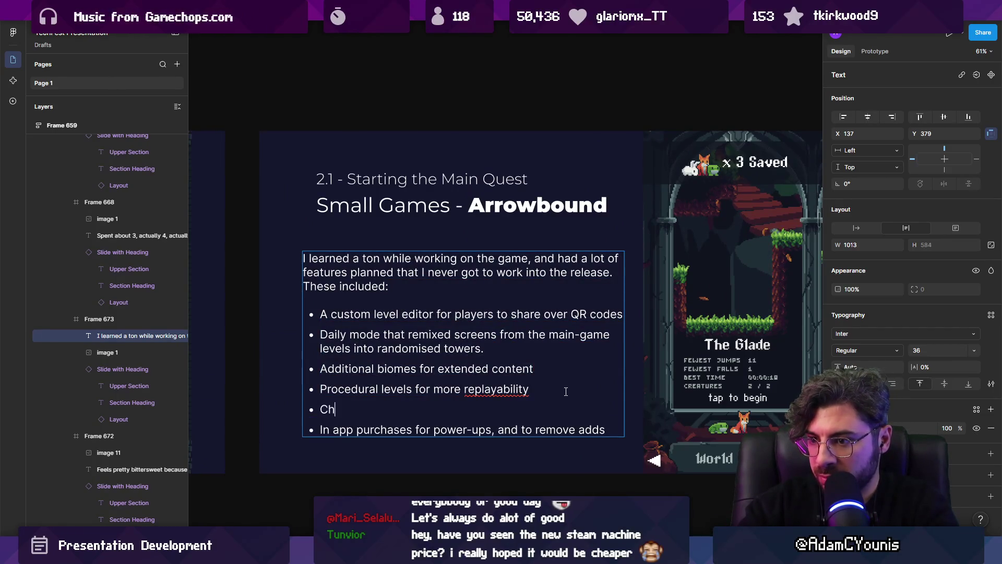
pyautogui.write('allenge modes w')
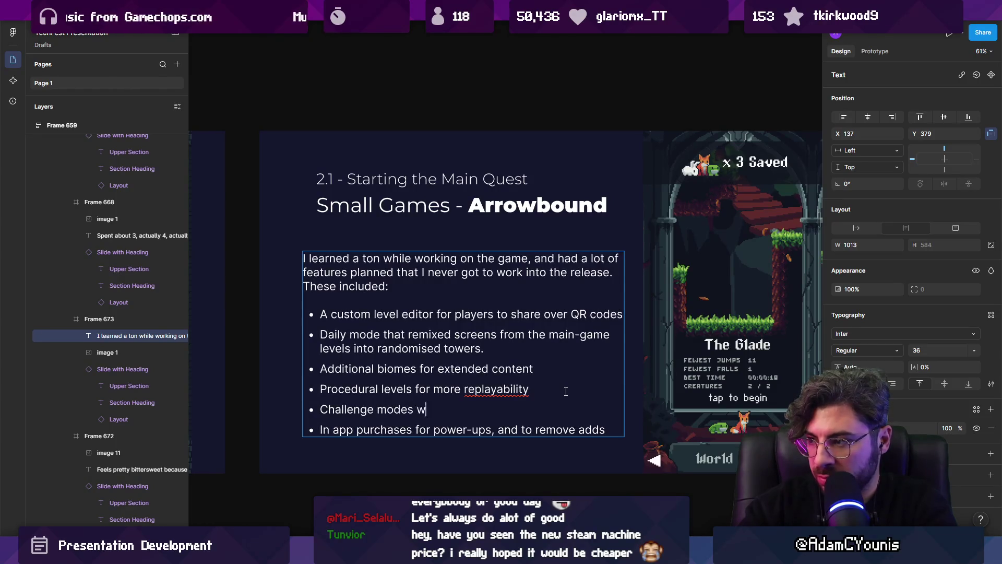
pyautogui.write('ith ghost runs.')
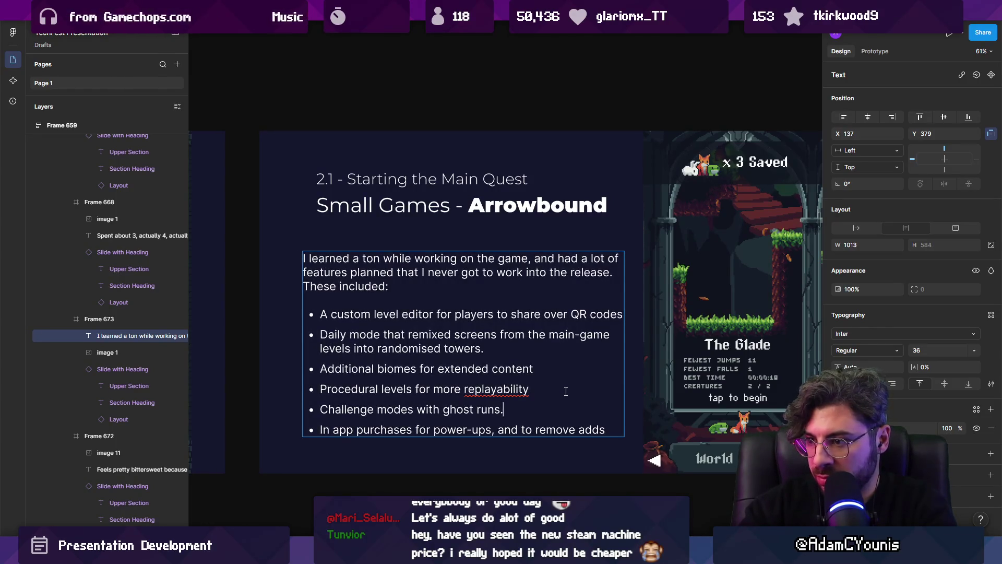
# Reword the new bullet to 'Timed challenge modes with ghost runs.' and finish editing.
pyautogui.hotkey('ctrl', 'shift', 'Left')
pyautogui.hotkey('ctrl', 'shift', 'Left')
pyautogui.hotkey('ctrl', 'shift', 'Left')
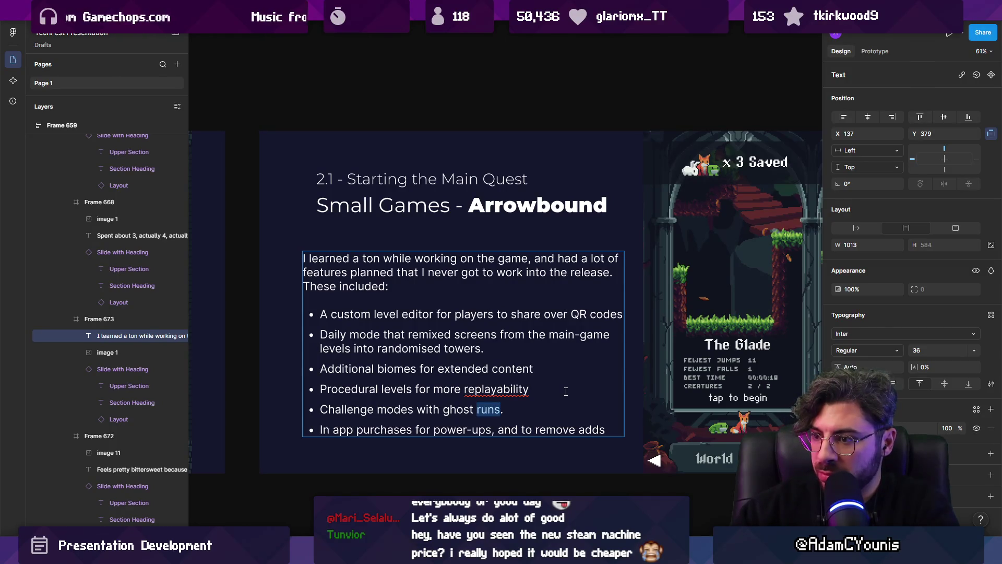
pyautogui.press('Left')
pyautogui.write('/ speed run')
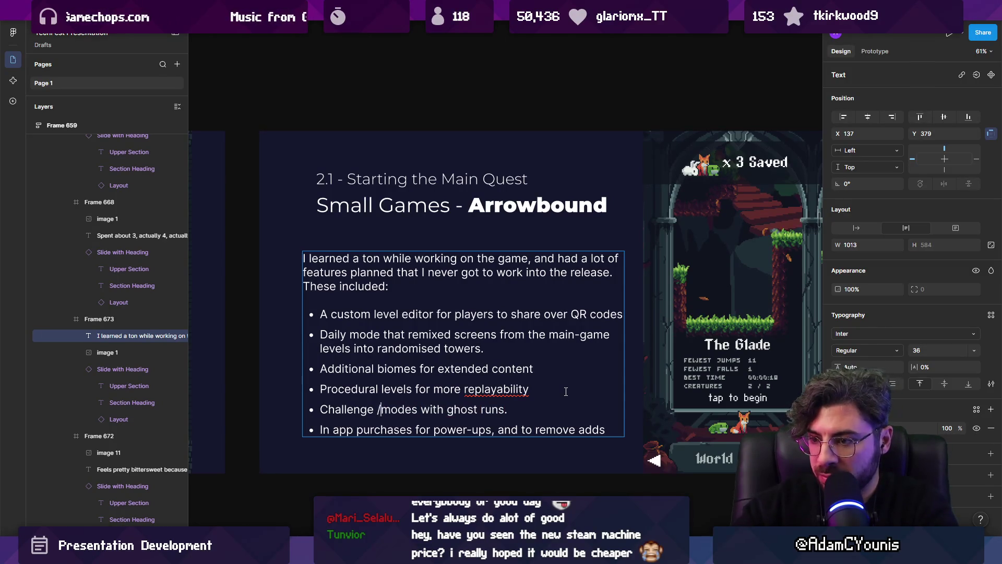
pyautogui.hotkey('ctrl', 'shift', 'Left')
pyautogui.hotkey('ctrl', 'shift', 'Left')
pyautogui.press('Left')
pyautogui.hotkey('ctrl', 'shift', 'Left')
pyautogui.hotkey('ctrl', 'shift', 'Left')
pyautogui.write("Time'd")
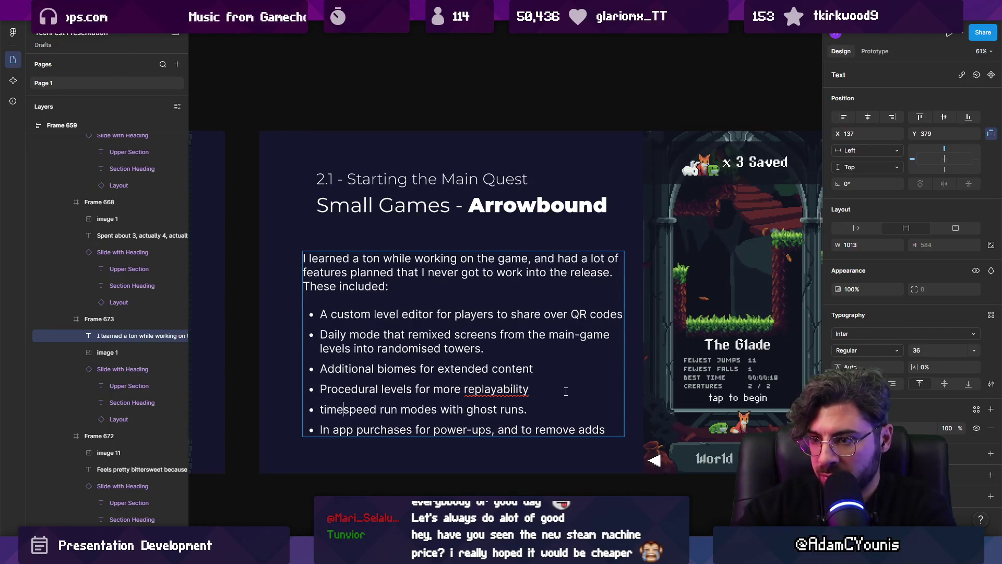
pyautogui.press('BackSpace')
pyautogui.press('BackSpace')
pyautogui.press('BackSpace')
pyautogui.write('d challenge')
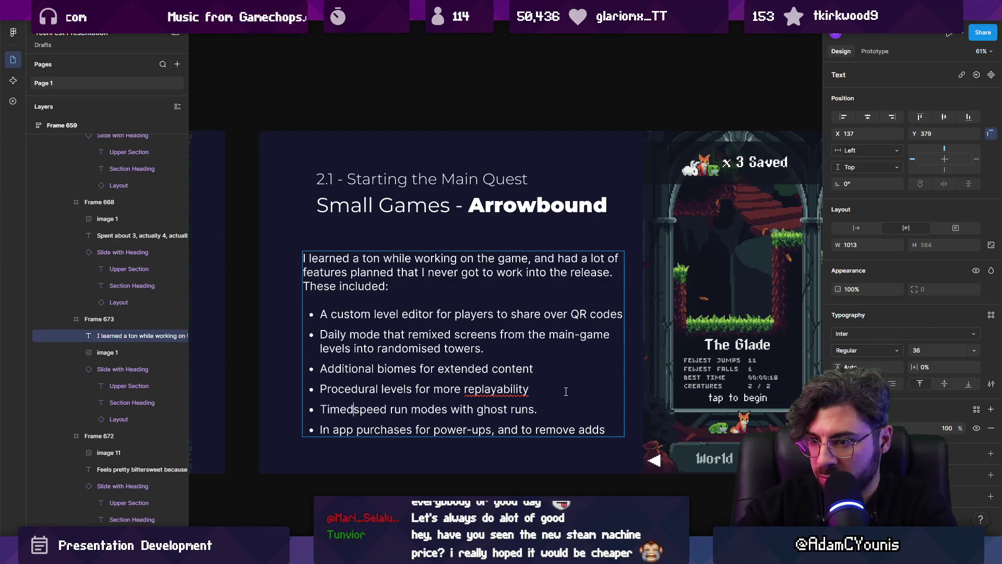
pyautogui.hotkey('ctrl', 'shift', 'Right')
pyautogui.hotkey('ctrl', 'shift', 'Right')
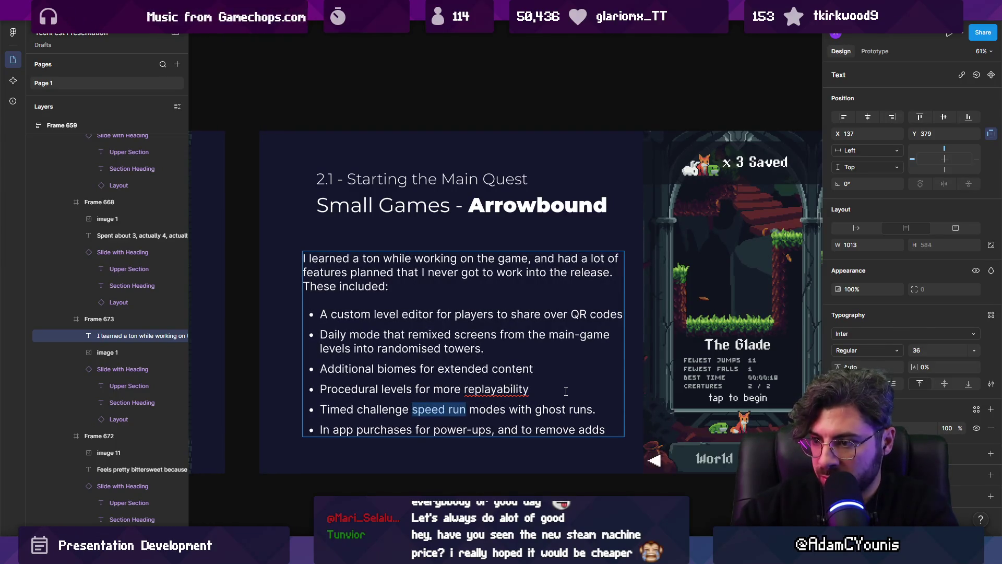
pyautogui.press('BackSpace')
pyautogui.press('BackSpace')
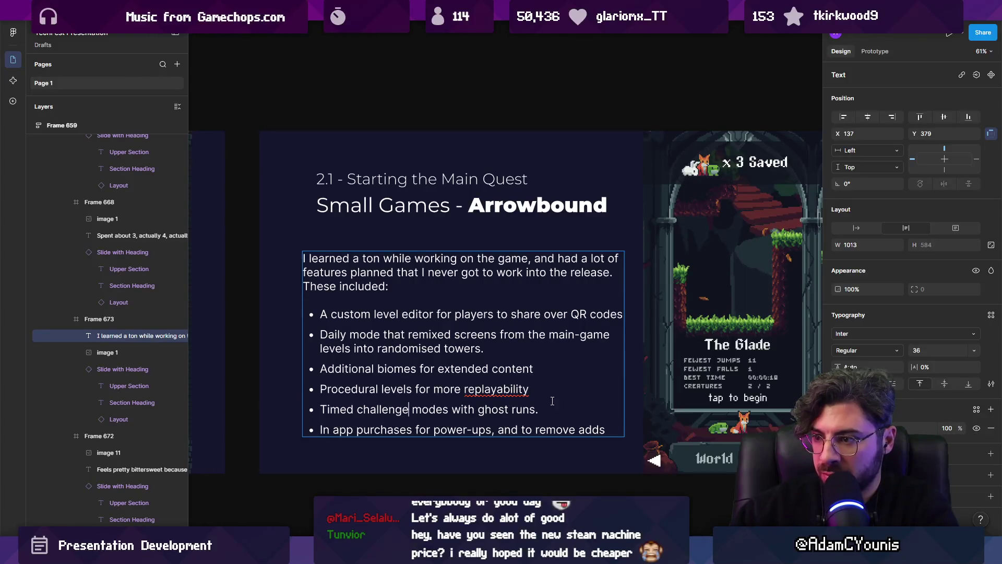
pyautogui.keyDown('ctrl'); pyautogui.scroll(-3, 381, 378); pyautogui.keyUp('ctrl')
pyautogui.press('Escape')
pyautogui.press('Escape')
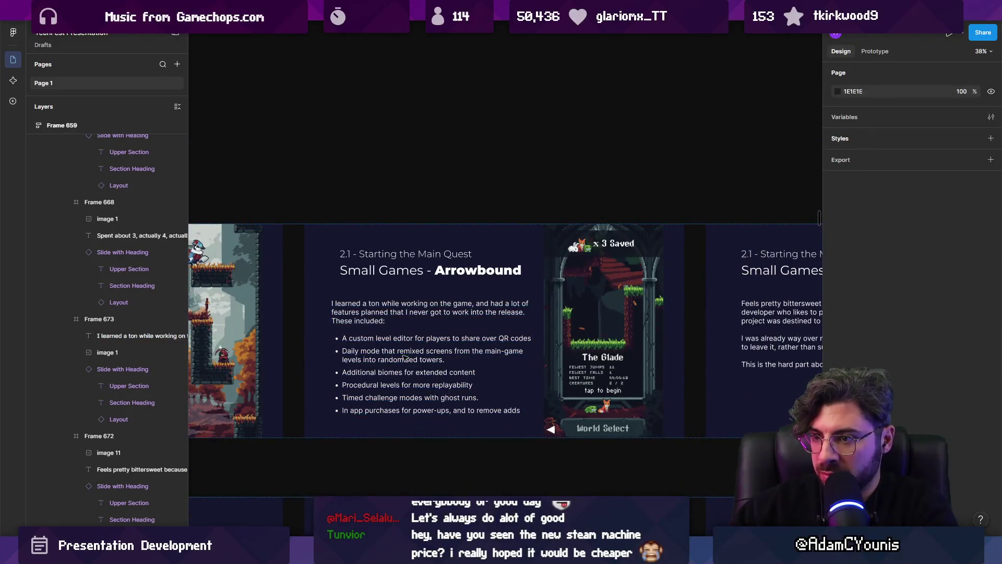
# Click into the Arrowbound bullet-list text box, then leave it unchanged.
pyautogui.click(414, 345)
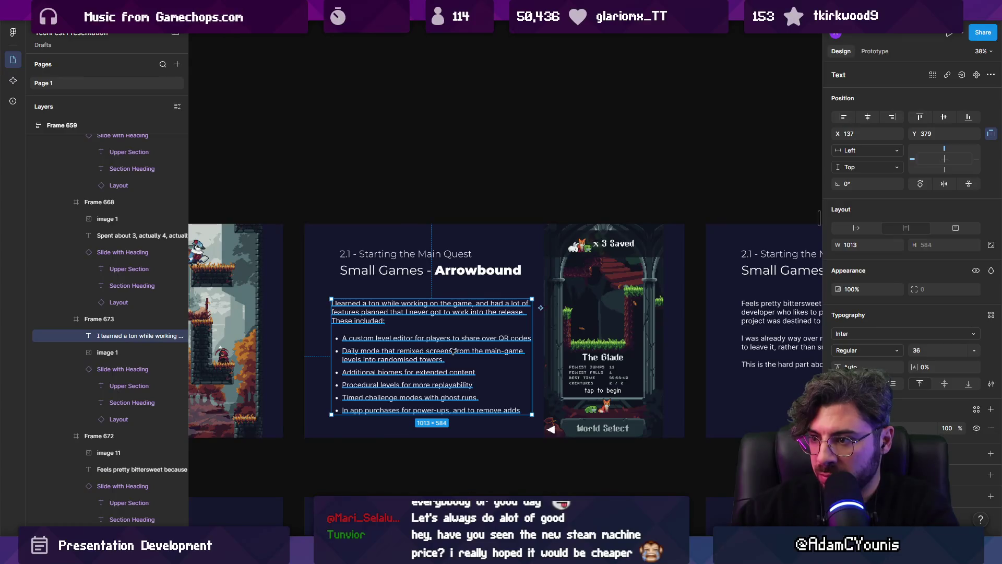
pyautogui.keyDown('ctrl'); pyautogui.scroll(2, 444, 334); pyautogui.keyUp('ctrl')
pyautogui.press('Return')
pyautogui.click(388, 310)
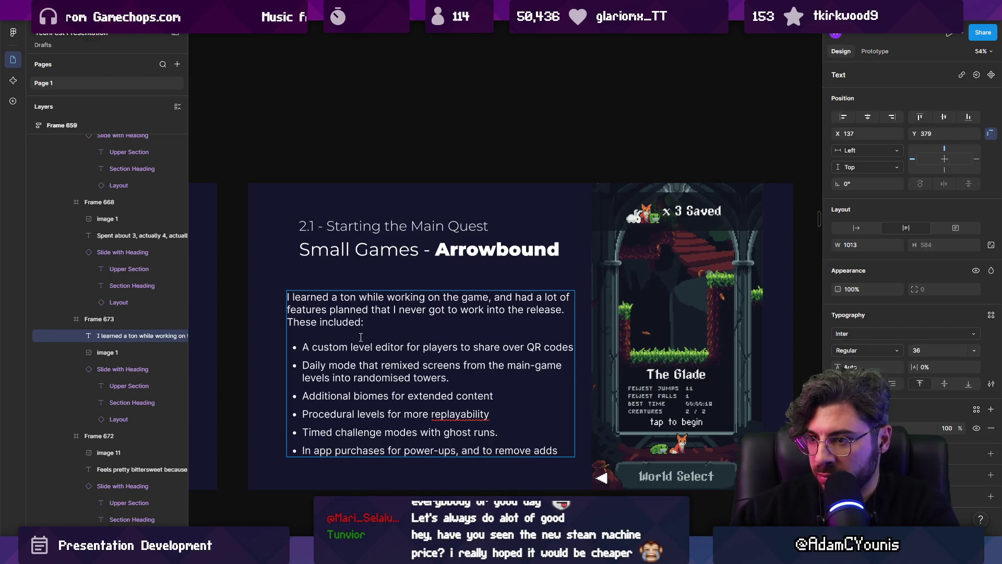
pyautogui.press('Escape')
# Replace the opening word 'Feels' with 'In the end, it felt' in the bittersweet paragraph.
pyautogui.keyDown('ctrl'); pyautogui.scroll(-2, 389, 349); pyautogui.keyUp('ctrl')
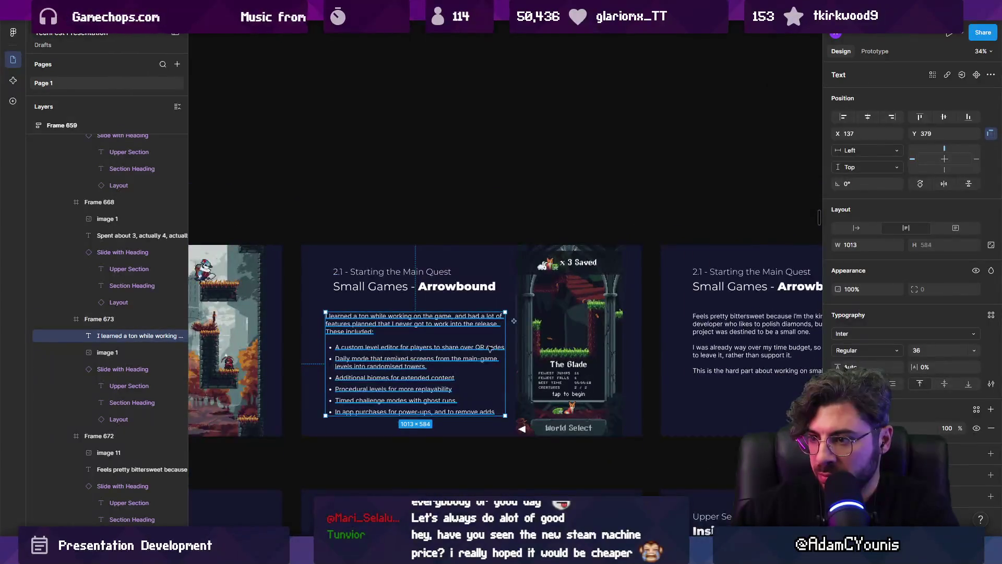
pyautogui.hscroll(5, 490, 348)
pyautogui.keyDown('ctrl'); pyautogui.scroll(3, 530, 334); pyautogui.keyUp('ctrl')
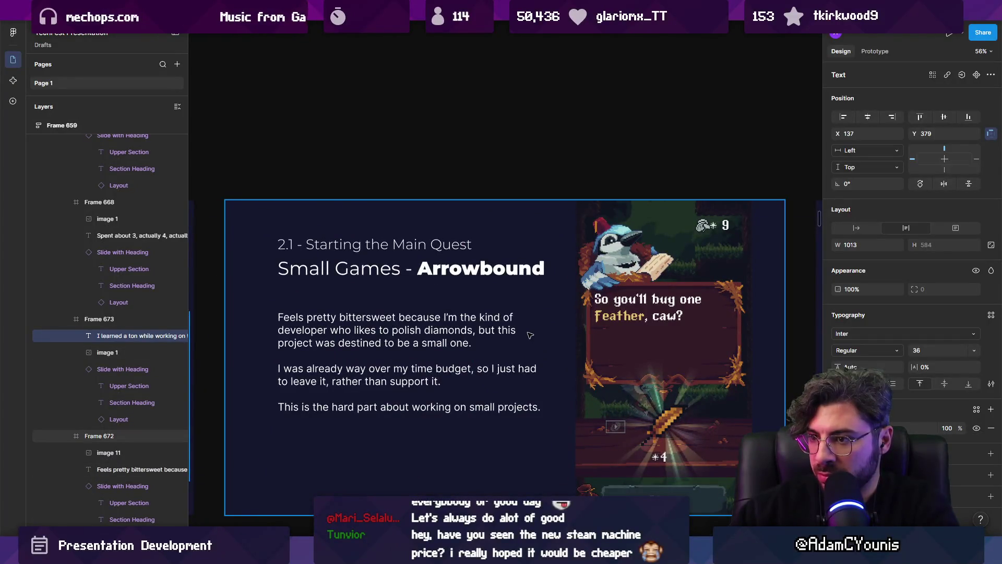
pyautogui.doubleClick(367, 323)
pyautogui.click(309, 316)
pyautogui.hotkey('ctrl', 'shift', 'Left')
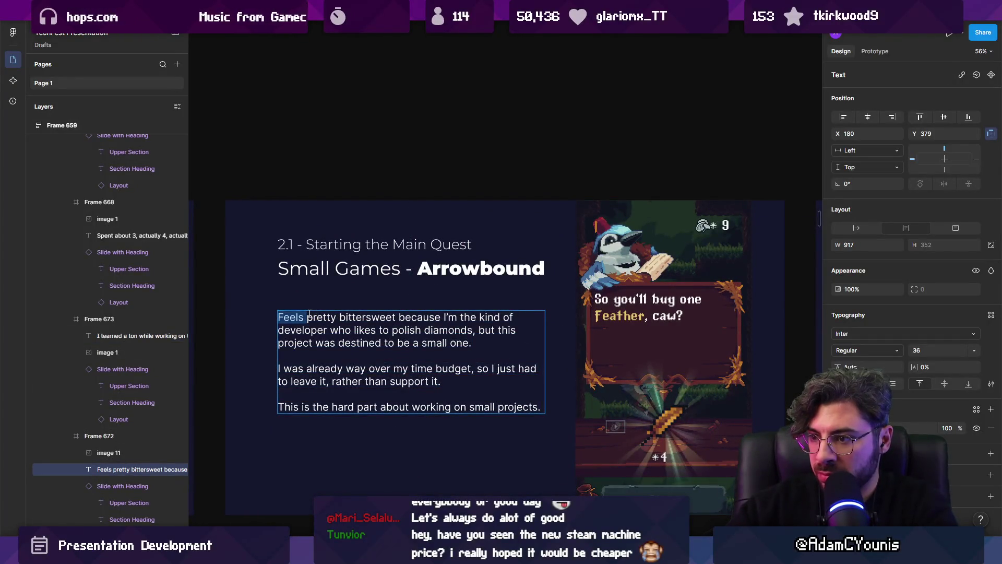
pyautogui.write('IOnm')
pyautogui.press('BackSpace')
pyautogui.press('BackSpace')
pyautogui.press('BackSpace')
pyautogui.write('In the end')
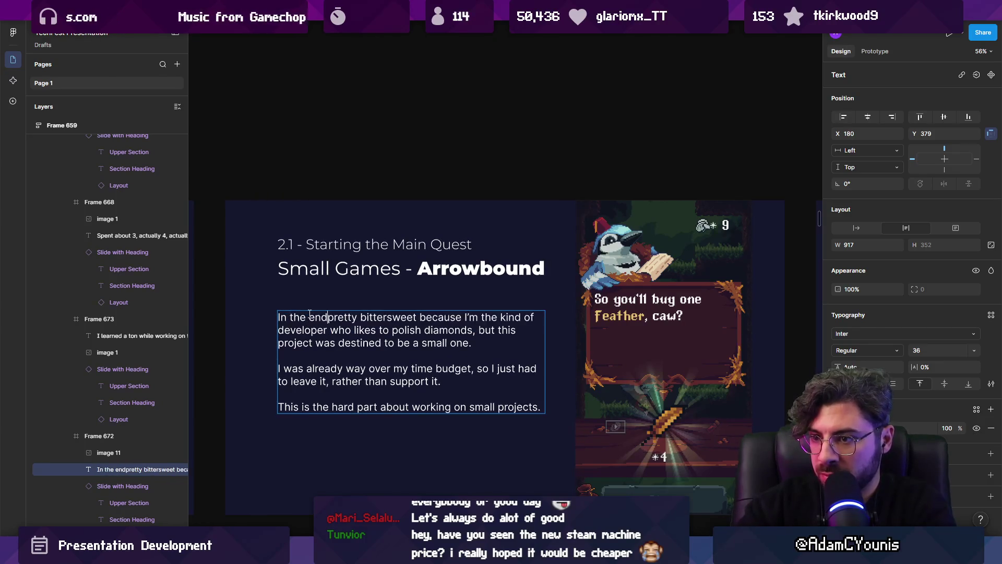
pyautogui.write(', it felt')
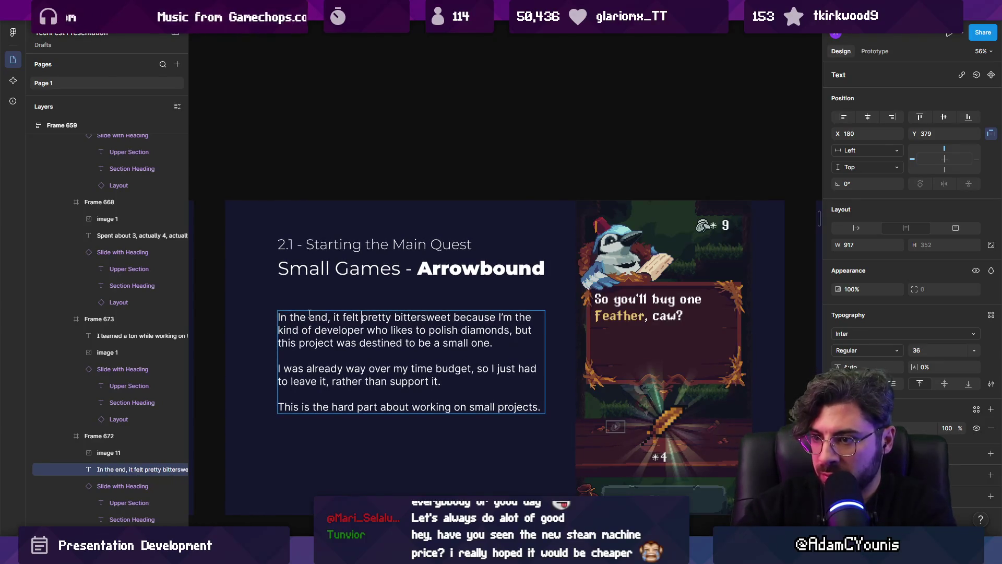
pyautogui.keyDown('ctrl'); pyautogui.scroll(-5, 750, 331); pyautogui.keyUp('ctrl')
pyautogui.keyDown('ctrl'); pyautogui.scroll(4, 607, 318); pyautogui.keyUp('ctrl')
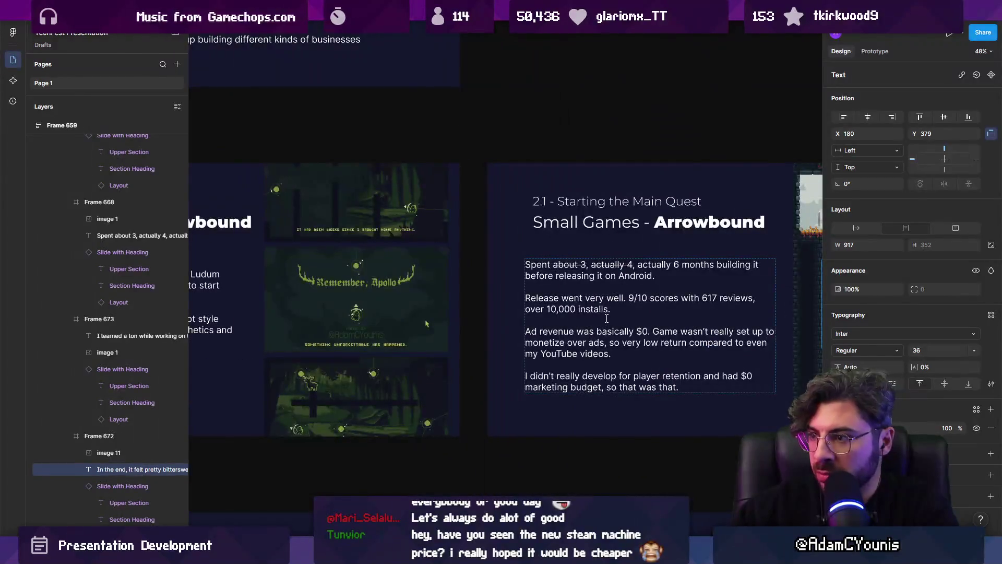
# Select the 'Spent about…' text box and pan along the Arrowbound slide row.
pyautogui.keyDown('ctrl'); pyautogui.scroll(-2, 608, 316); pyautogui.keyUp('ctrl')
pyautogui.click(464, 326)
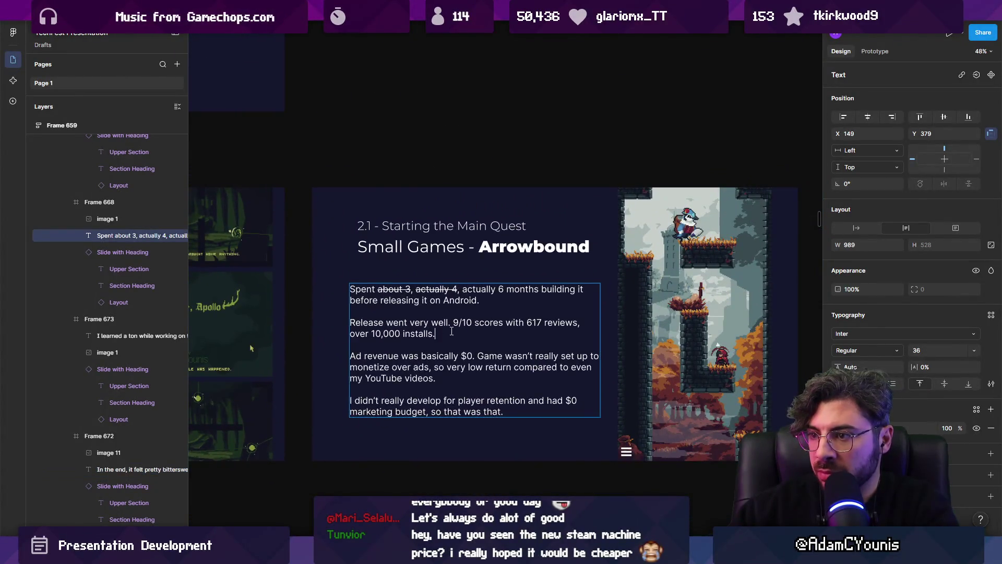
pyautogui.hscroll(2, 506, 327)
pyautogui.keyDown('ctrl'); pyautogui.scroll(-1, 470, 324); pyautogui.keyUp('ctrl')
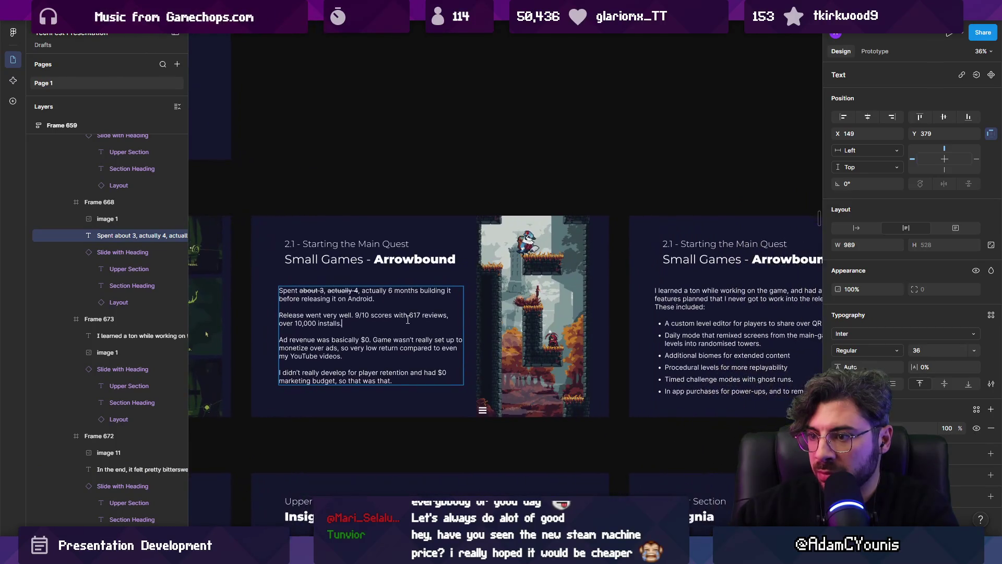
pyautogui.hscroll(2, 626, 315)
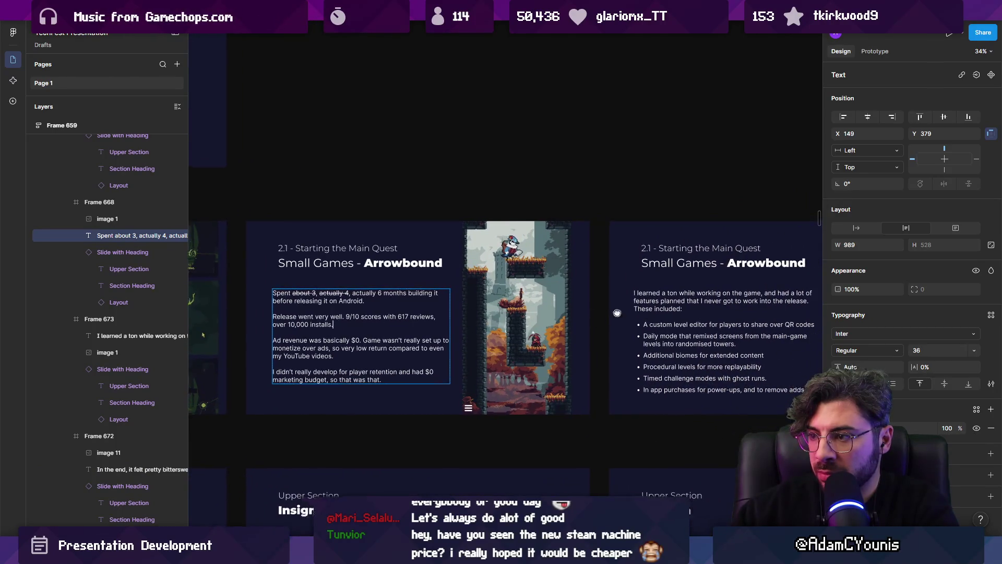
pyautogui.keyDown('ctrl'); pyautogui.scroll(-2, 470, 320); pyautogui.keyUp('ctrl')
# Move the unfinished-features and bittersweet slides one place earlier, ahead of the 'Spent about…' slide.
pyautogui.click(470, 293)
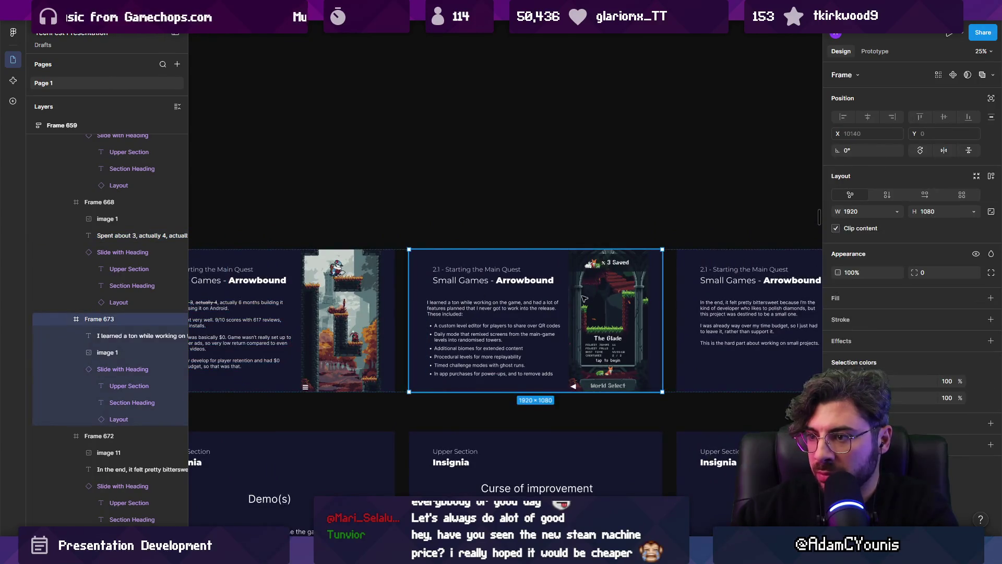
pyautogui.keyDown('shift'); pyautogui.click(694, 302); pyautogui.keyUp('shift')
pyautogui.press('Left')
pyautogui.keyDown('ctrl'); pyautogui.scroll(-2, 664, 301); pyautogui.keyUp('ctrl')
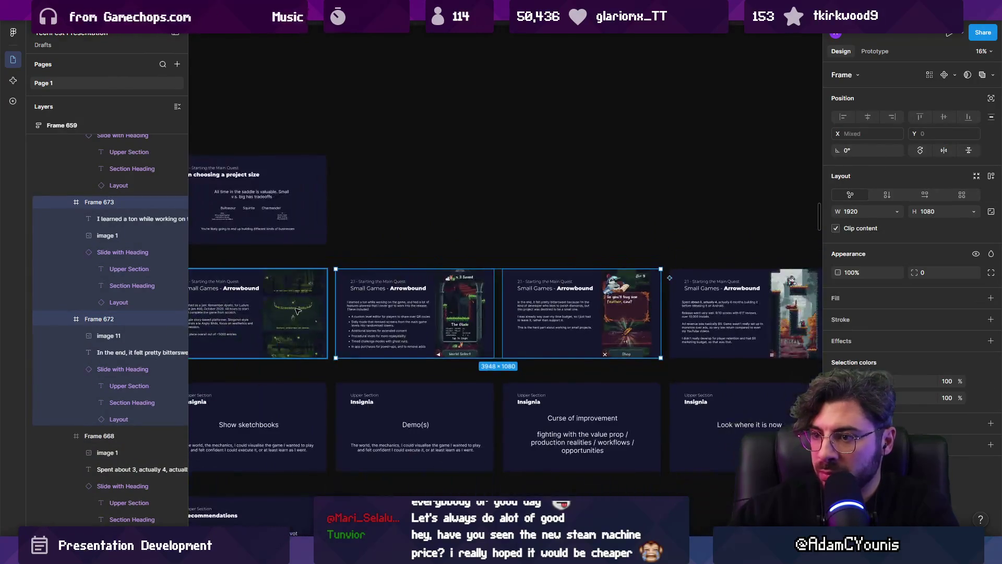
pyautogui.click(790, 301)
pyautogui.hscroll(-2, 626, 313)
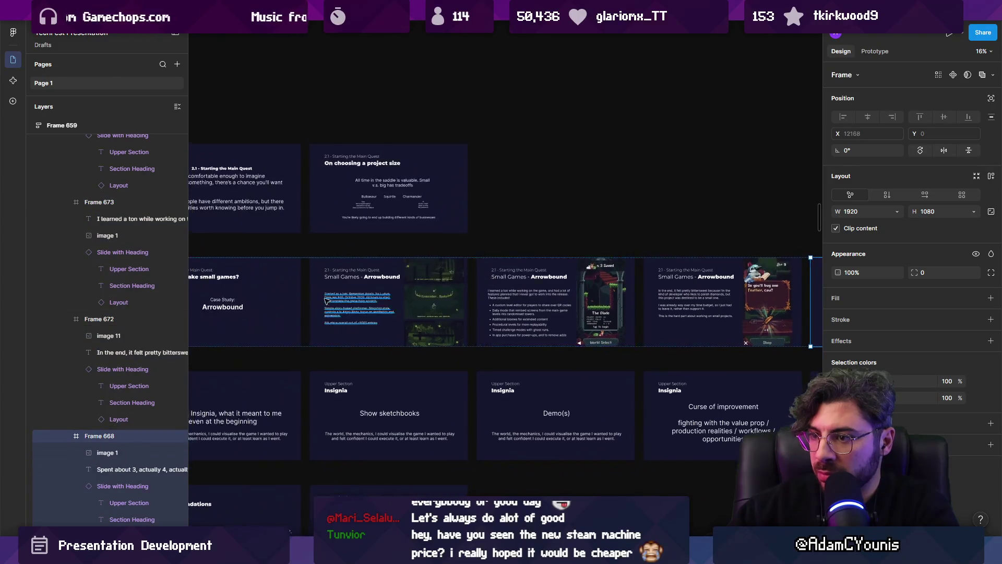
pyautogui.keyDown('ctrl'); pyautogui.scroll(5, 441, 316); pyautogui.keyUp('ctrl')
pyautogui.hscroll(4, 626, 313)
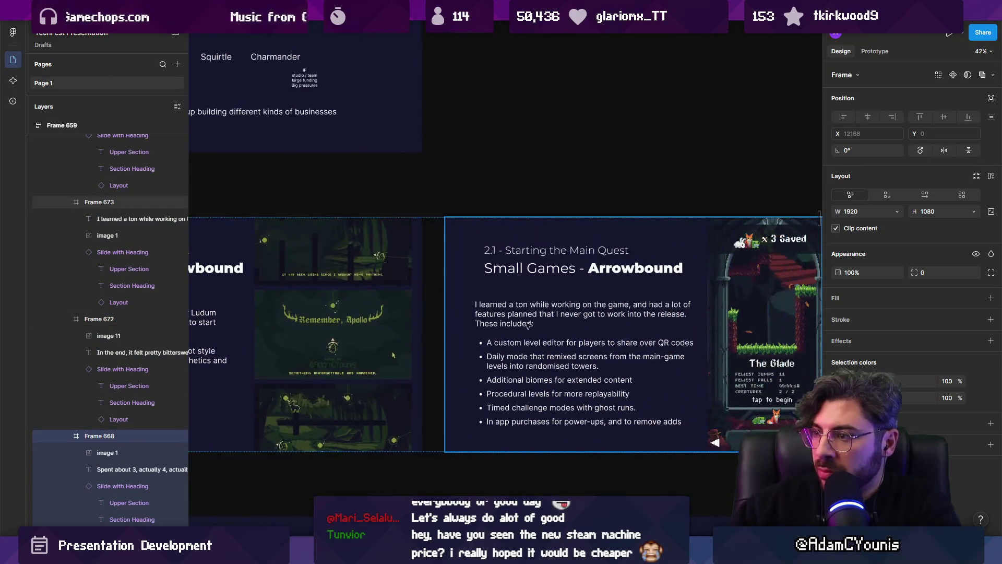
pyautogui.hscroll(-6, 594, 340)
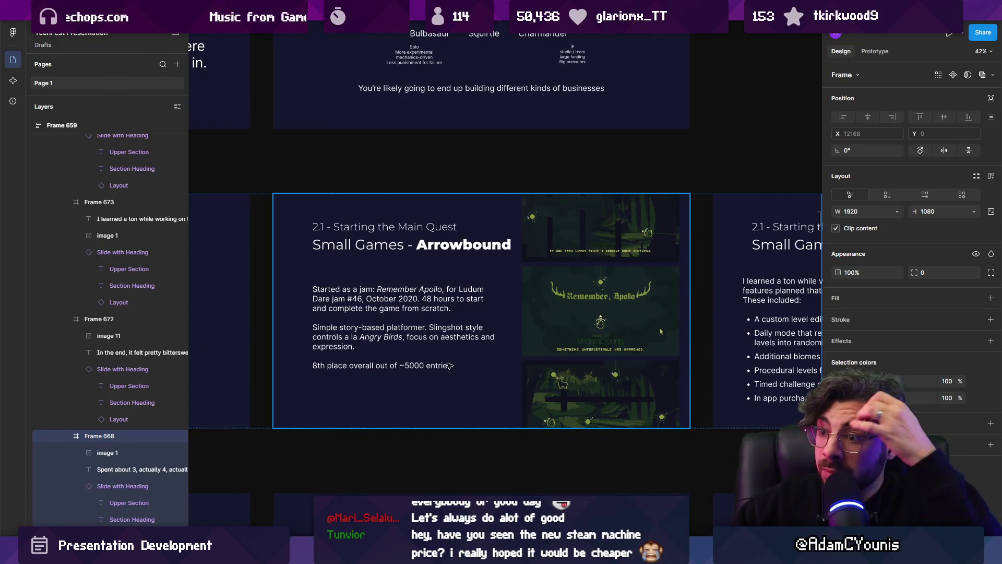
# Add a closing line after '~5000 entries' about adapting it into a game.
pyautogui.click(449, 366)
pyautogui.doubleClick(449, 367)
pyautogui.click(461, 364)
pyautogui.press('Return')
pyautogui.press('Return')
pyautogui.write('DS')
pyautogui.press('BackSpace')
pyautogui.press('BackSpace')
pyautogui.press('BackSpace')
pyautogui.write('So I')
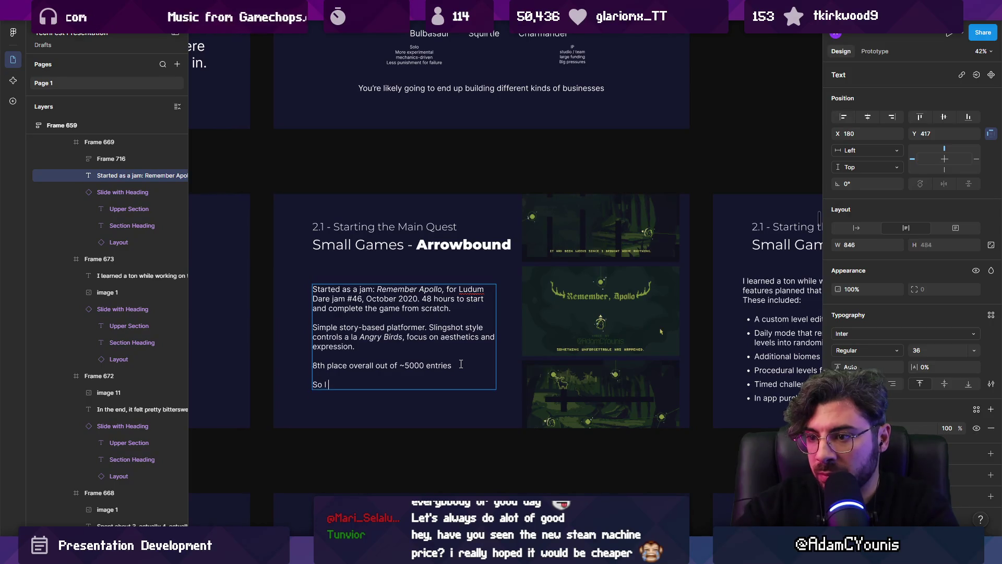
pyautogui.write('ada')
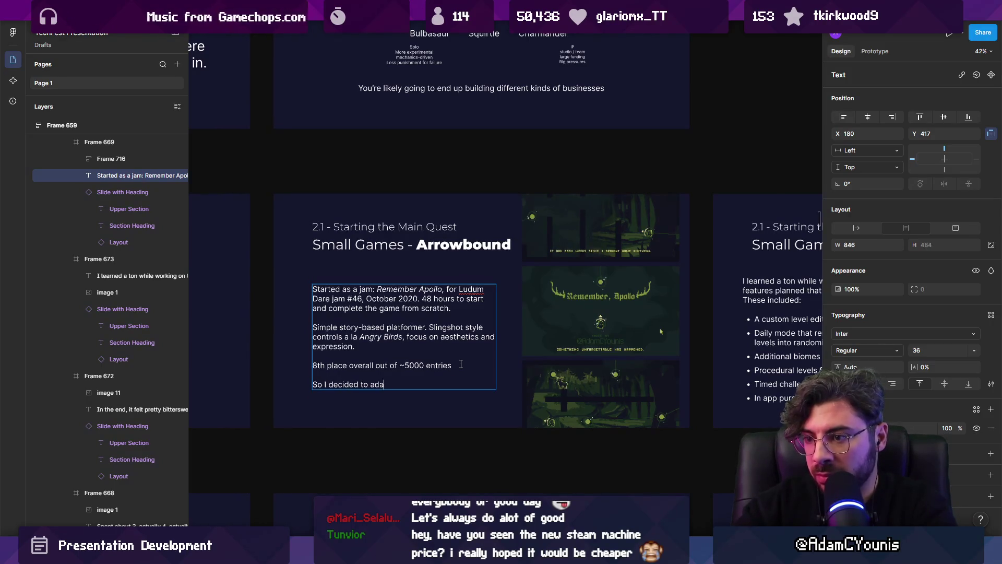
pyautogui.write('pt it android g')
pyautogui.hotkey('ctrl', 'shift', 'Left')
pyautogui.hotkey('ctrl', 'shift', 'Left')
pyautogui.press('BackSpace')
pyautogui.press('BackSpace')
pyautogui.press('BackSpace')
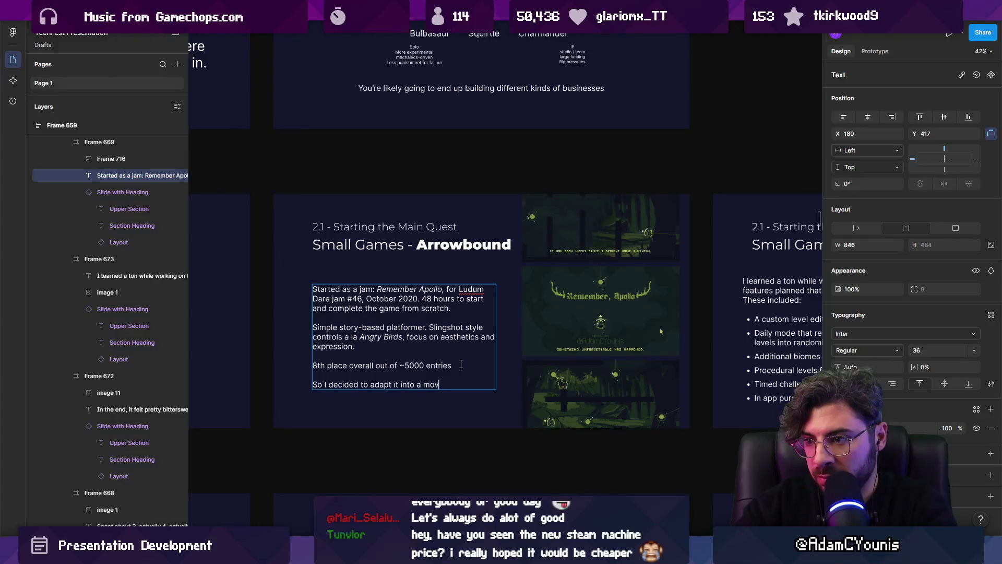
pyautogui.write('game.')
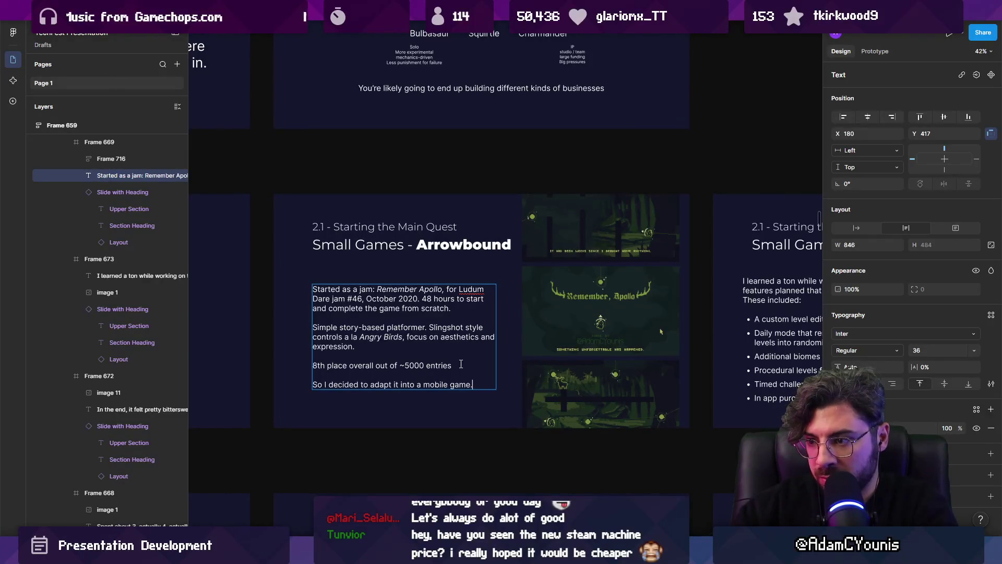
# Change 'it' to 'the mechanic' in the closing line and italicize that sentence.
pyautogui.hotkey('ctrl', 'shift', 'Right')
pyautogui.hotkey('ctrl', 'shift', 'Right')
pyautogui.hotkey('ctrl', 'shift', 'Right')
pyautogui.press('Right')
pyautogui.write('the mec')
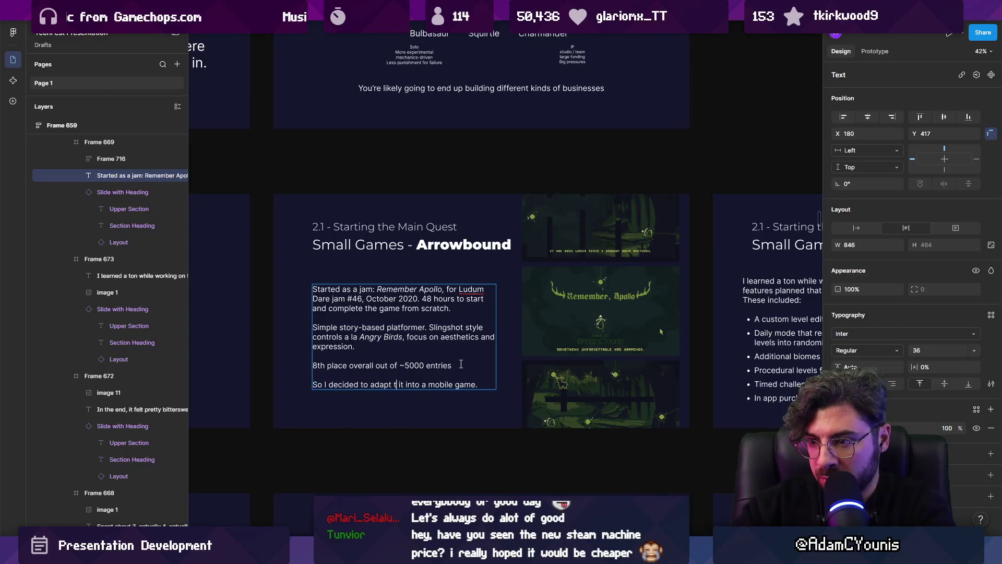
pyautogui.write('hanic')
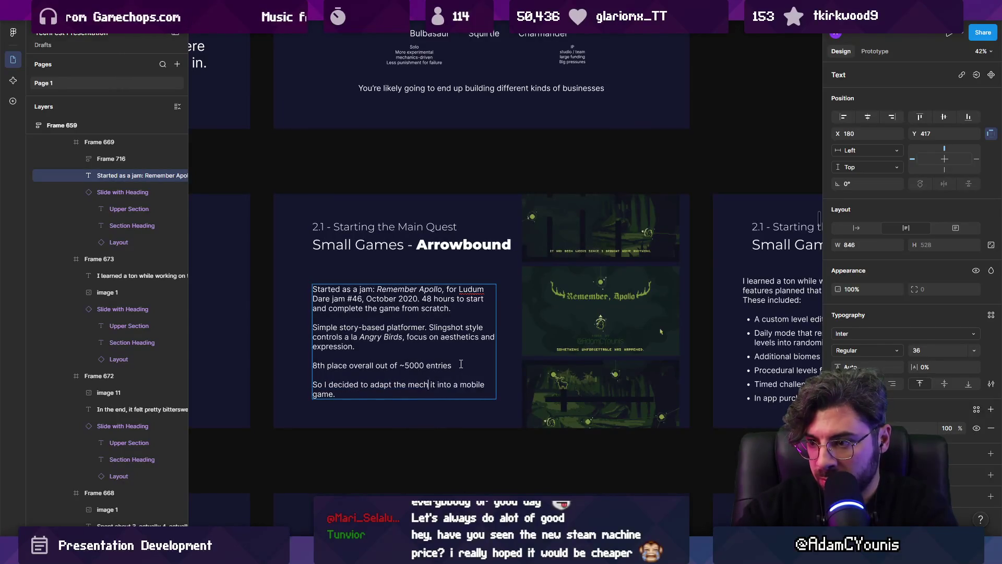
pyautogui.press('Delete')
pyautogui.press('Delete')
pyautogui.press('Delete')
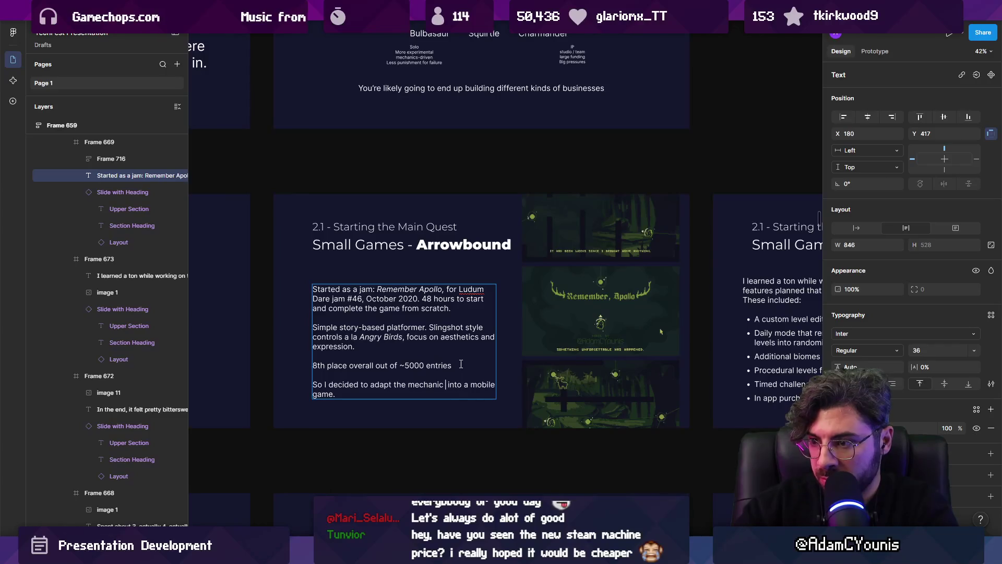
pyautogui.hotkey('ctrl', 'Down')
pyautogui.hotkey('ctrl', 'shift', 'Up')
pyautogui.hotkey('ctrl', 'i')
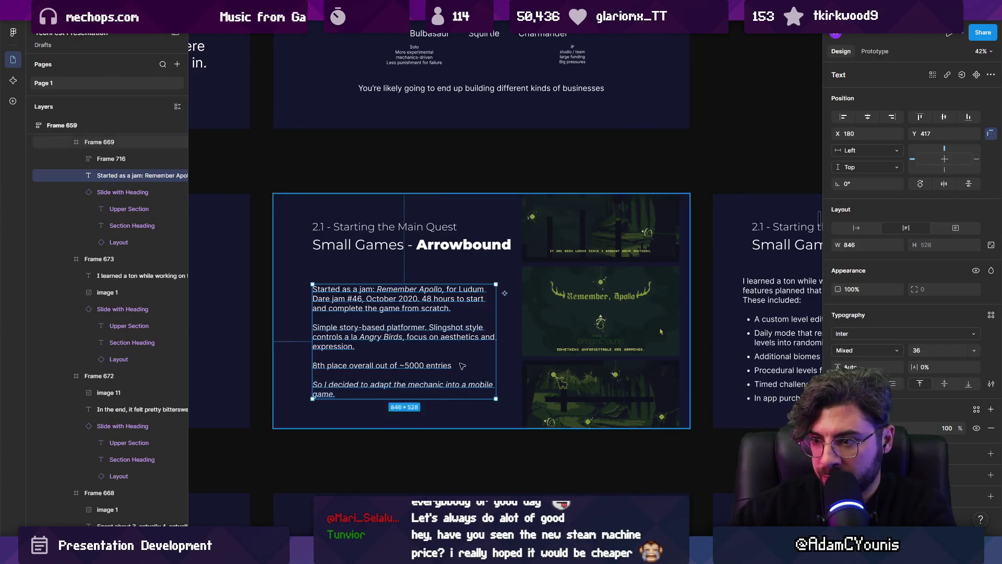
pyautogui.press('Escape')
pyautogui.press('Escape')
# Insert ' (!)' after '8th place' in the Arrowbound slide's body text.
pyautogui.scroll(-2, 454, 366)
pyautogui.hscroll(-3, 450, 366)
pyautogui.scroll(3, 450, 366)
pyautogui.click(460, 372)
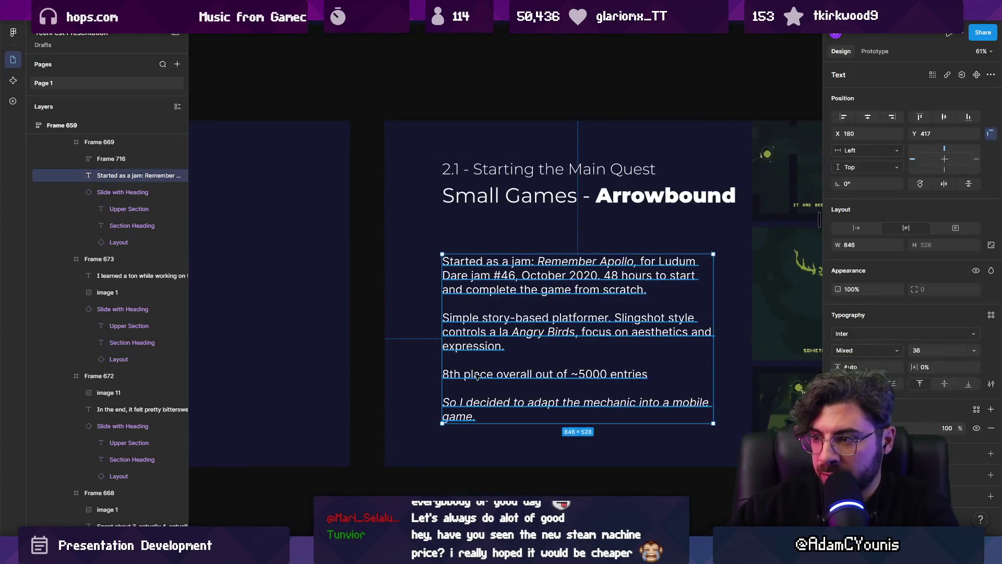
pyautogui.doubleClick(472, 374)
pyautogui.tripleClick(473, 375)
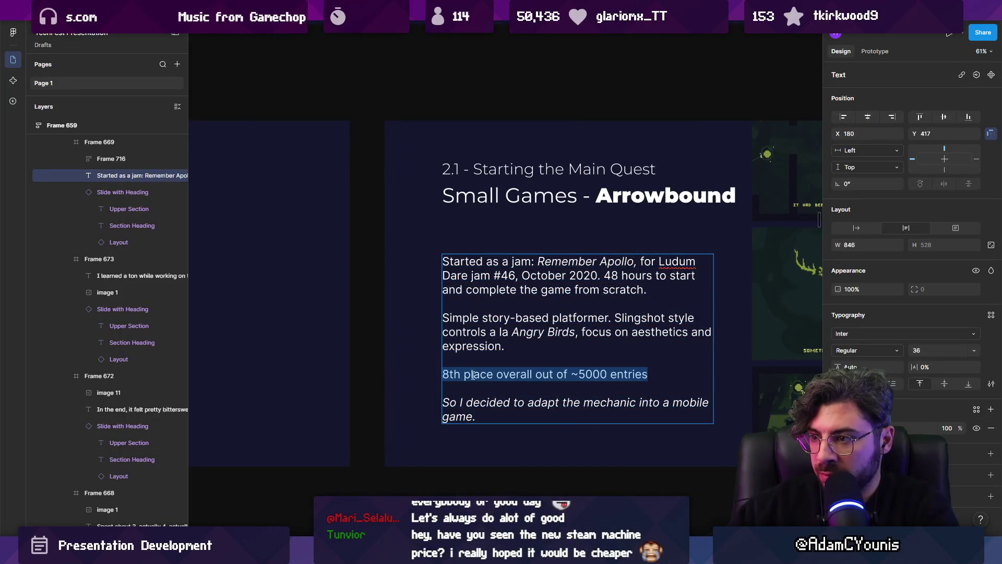
pyautogui.tripleClick(682, 277)
pyautogui.click(512, 316)
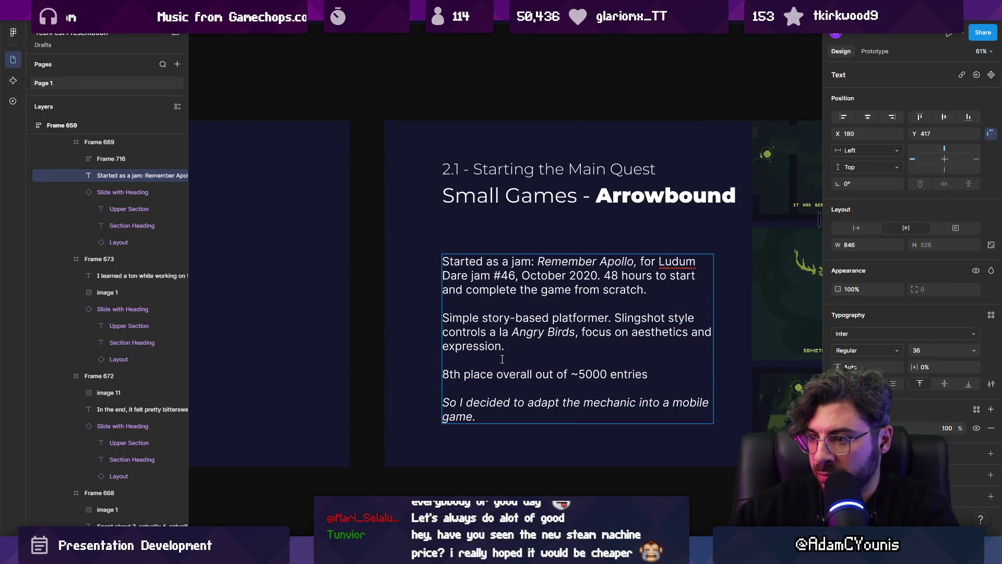
pyautogui.doubleClick(455, 374)
pyautogui.click(491, 375)
pyautogui.write('(!)')
pyautogui.hotkey('shift', 'Home')
pyautogui.press('Left')
pyautogui.press('Escape')
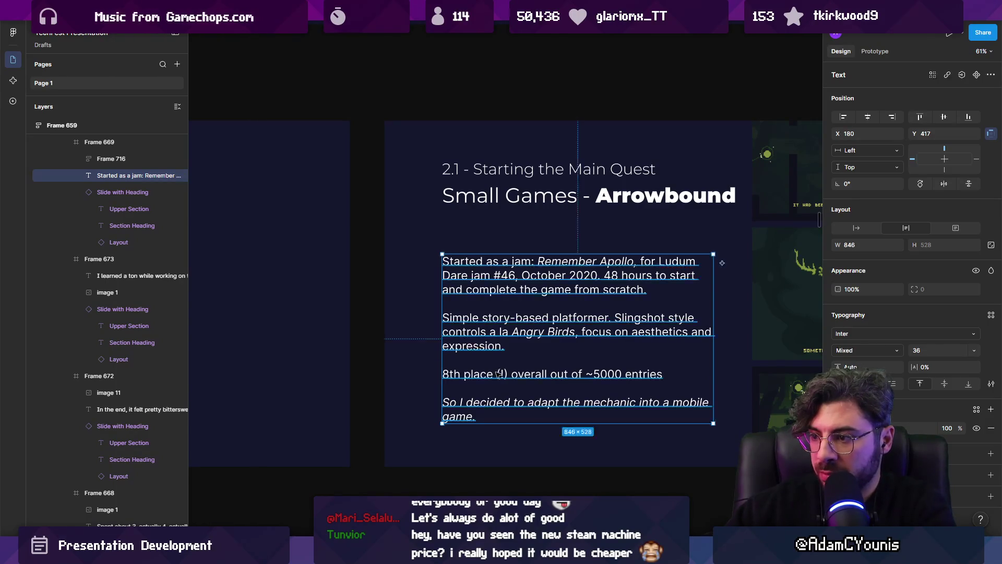
pyautogui.press('Escape')
pyautogui.scroll(-5, 504, 360)
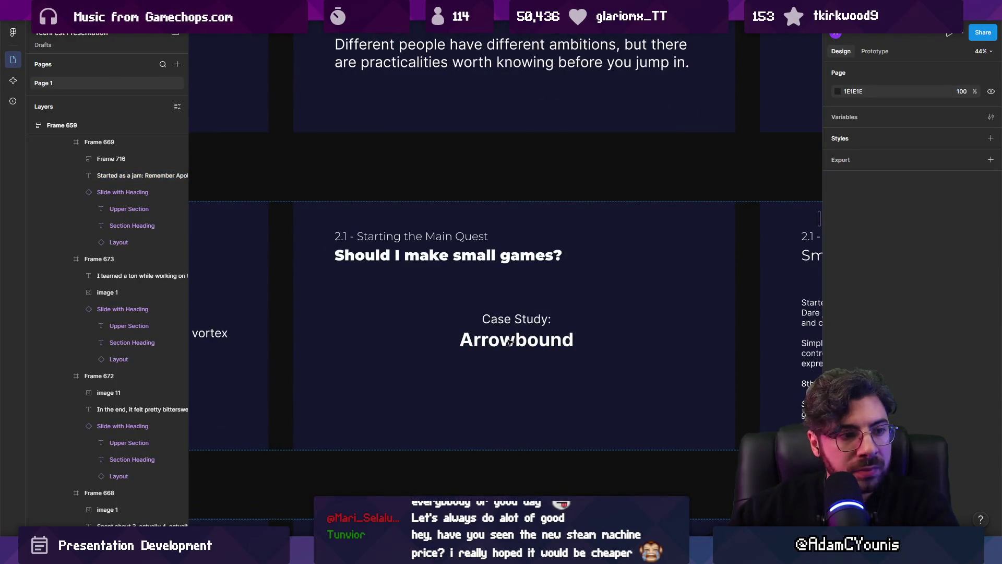
# Replace the colon after 'jam' with ' game called' so the text reads 'jam game called Remember Apollo'.
pyautogui.scroll(-4, 510, 342)
pyautogui.scroll(-4, 574, 334)
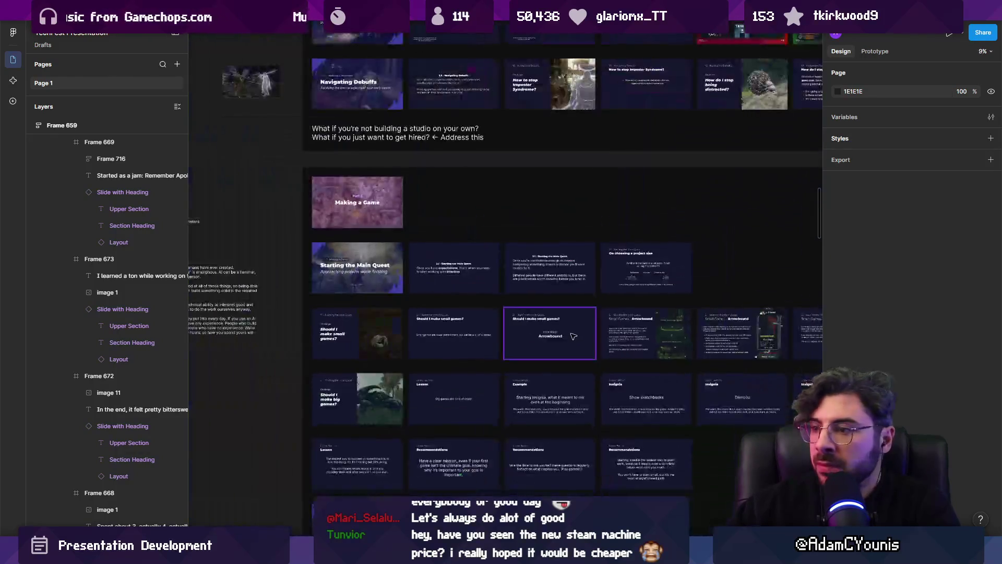
pyautogui.scroll(5, 575, 335)
pyautogui.hscroll(4, 496, 323)
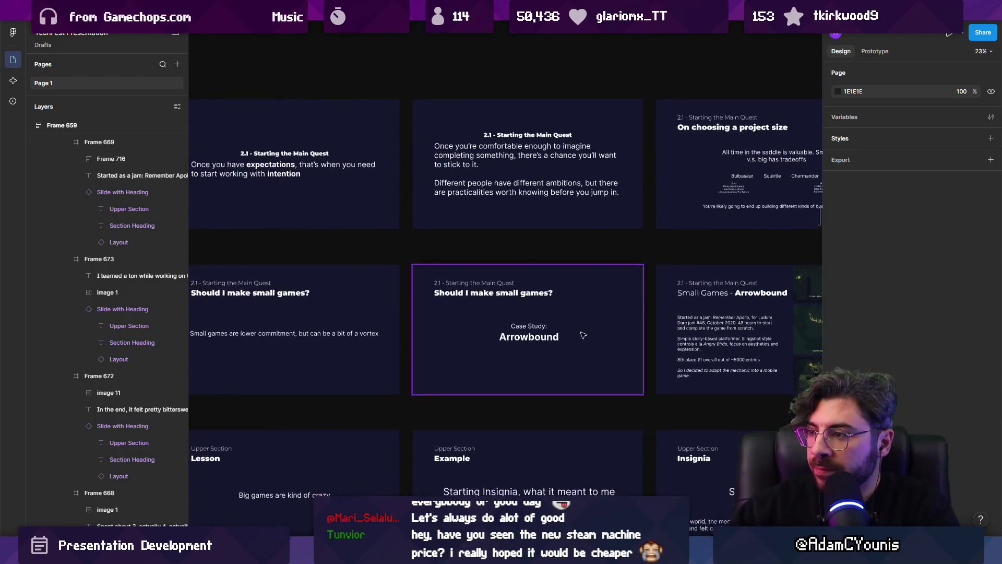
pyautogui.scroll(6, 462, 317)
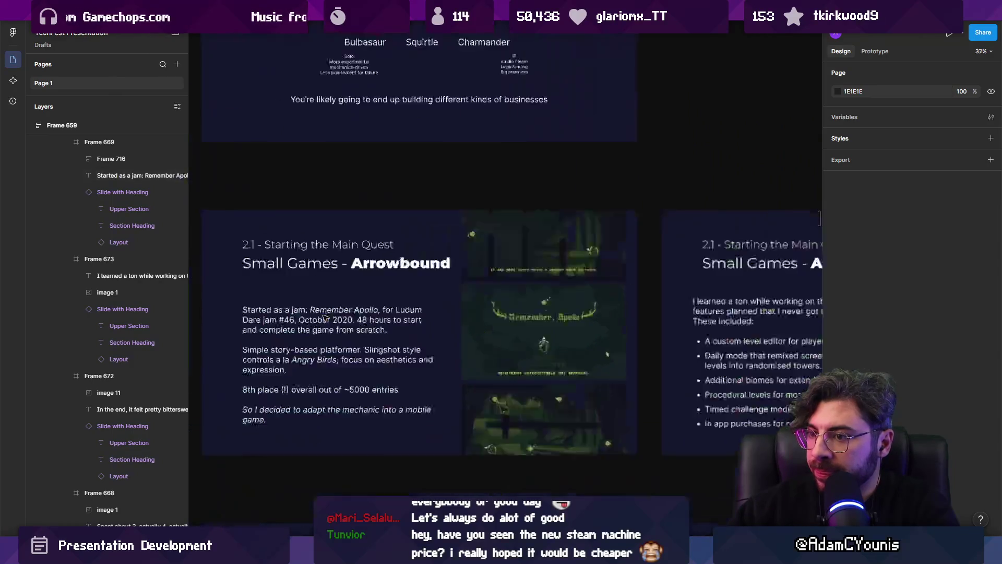
pyautogui.click(331, 311)
pyautogui.scroll(-2, 362, 315)
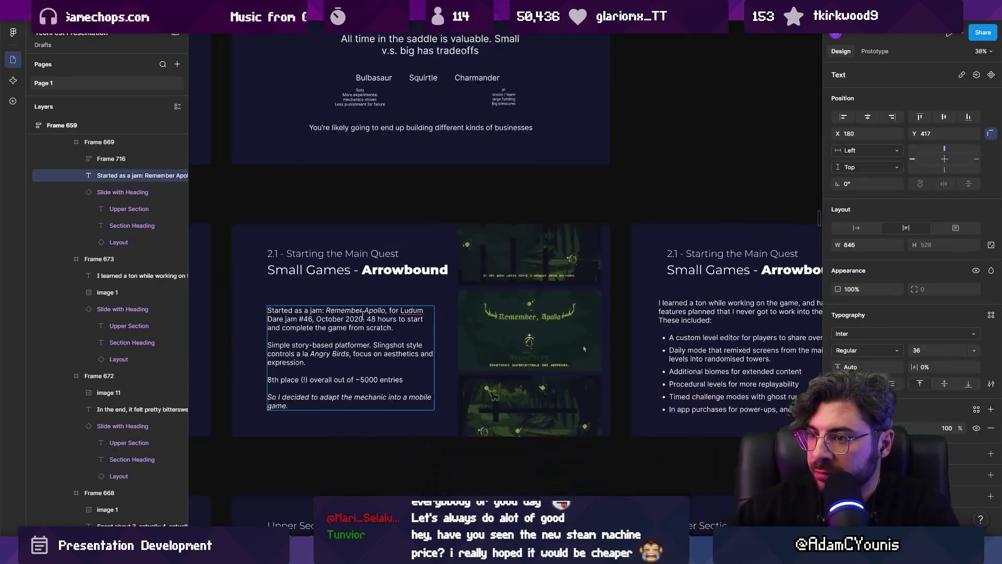
pyautogui.scroll(4, 312, 306)
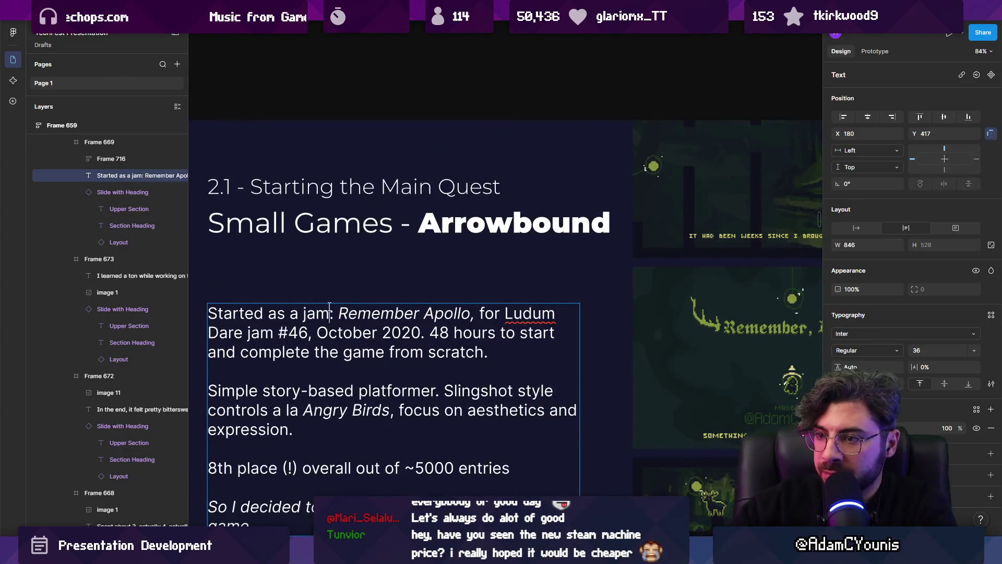
pyautogui.write('game callled')
pyautogui.press('BackSpace')
pyautogui.press('BackSpace')
pyautogui.press('BackSpace')
pyautogui.write('led')
pyautogui.press('Escape')
pyautogui.press('Escape')
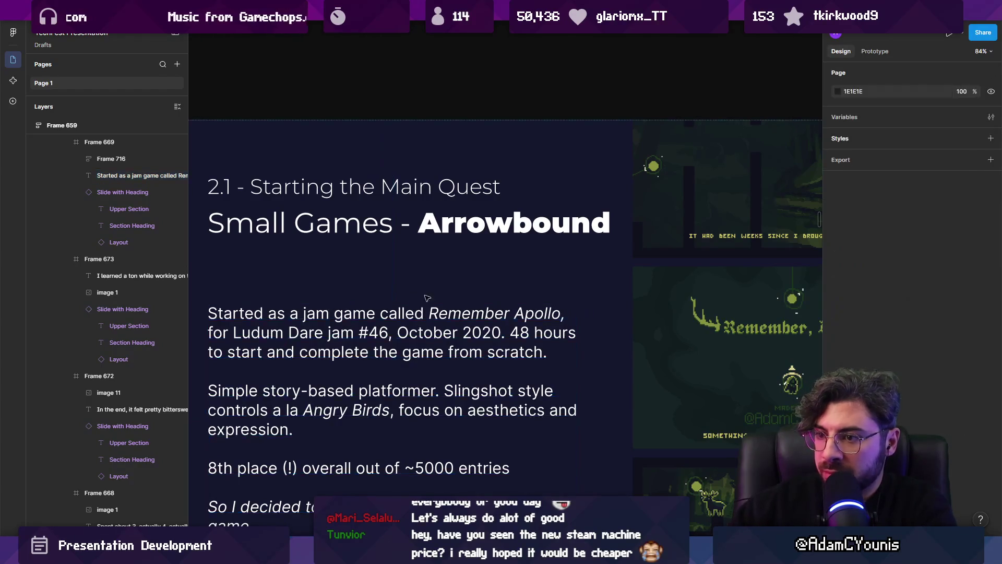
pyautogui.scroll(-8, 546, 321)
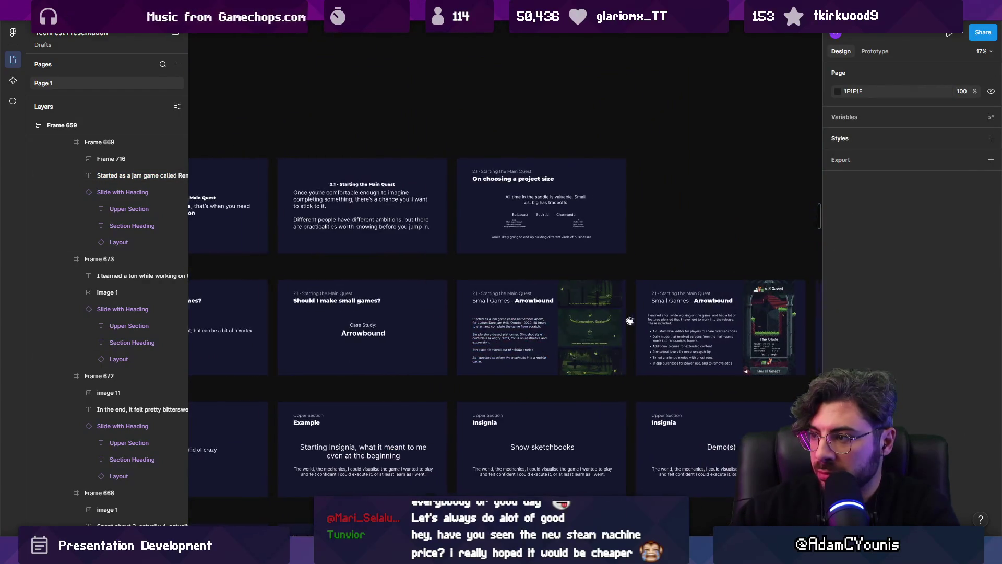
pyautogui.hscroll(6, 522, 314)
pyautogui.scroll(-5, 647, 316)
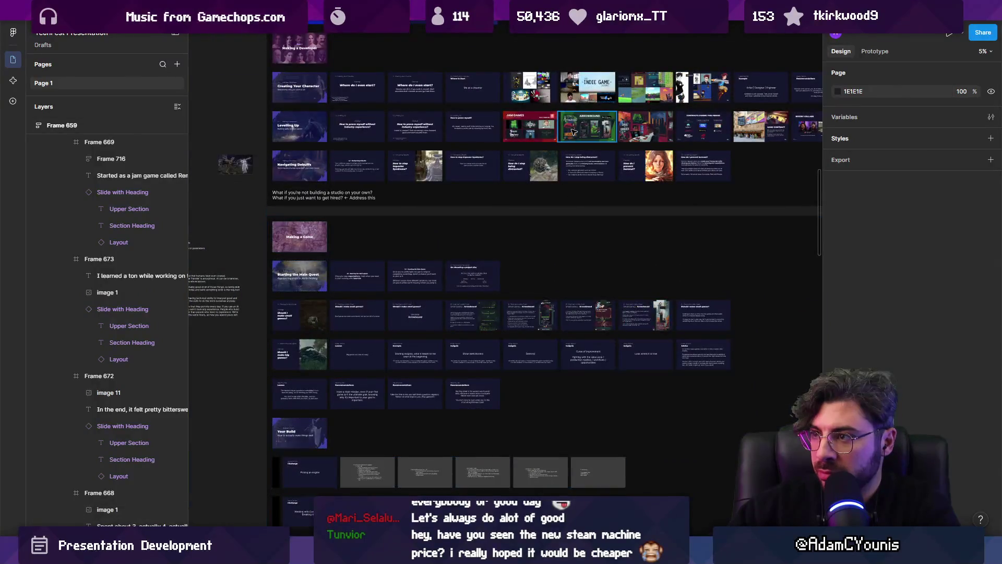
# Drag the 'Case Study: Arrowbound' slide one slot left, in front of the Arrowbound Hero image.
pyautogui.click(648, 316)
pyautogui.doubleClick(414, 324)
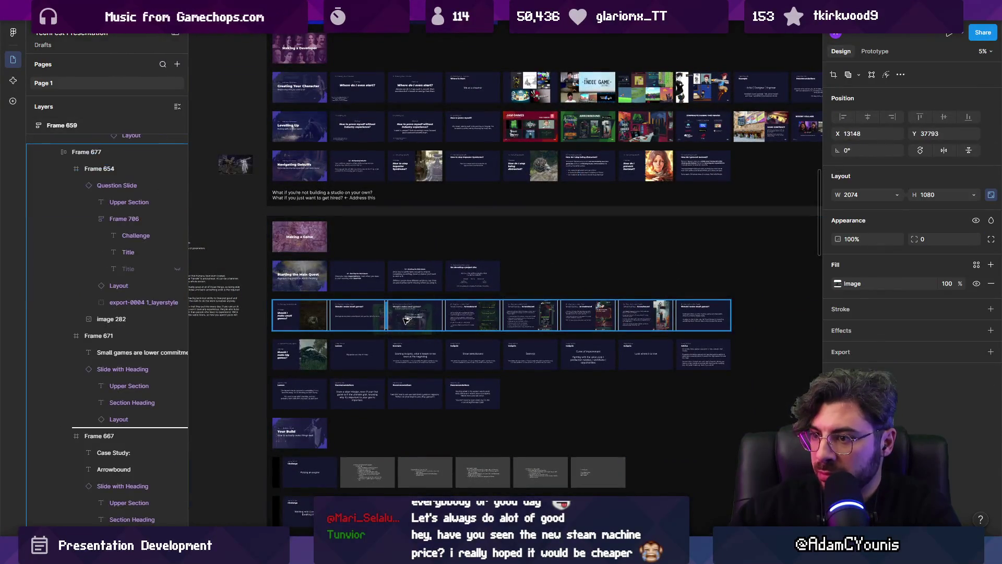
pyautogui.scroll(10, 474, 310)
pyautogui.click(621, 318)
pyautogui.moveTo(621, 318); pyautogui.dragTo(710, 325)
pyautogui.scroll(-4, 687, 298)
pyautogui.scroll(-3, 445, 296)
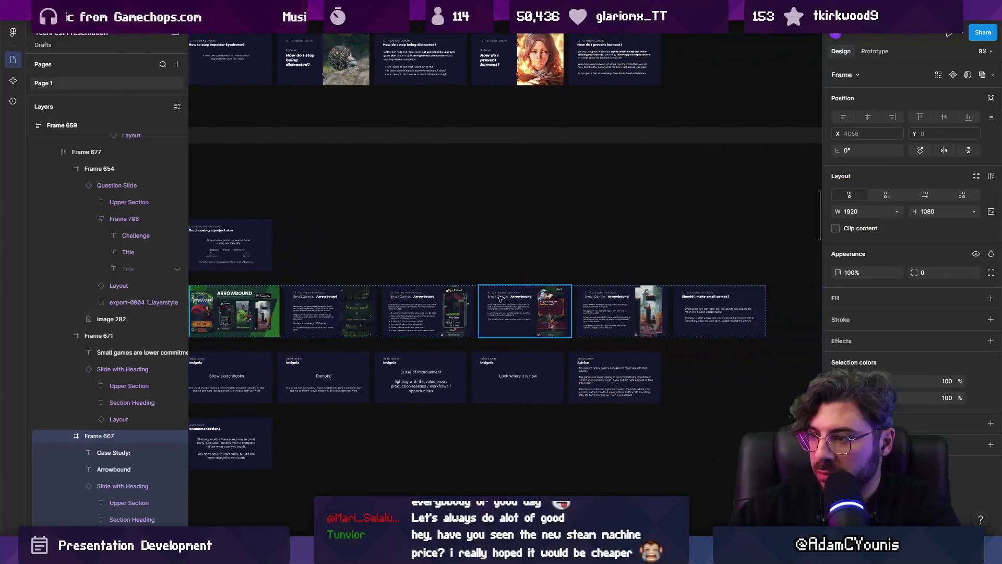
pyautogui.scroll(-5, 551, 435)
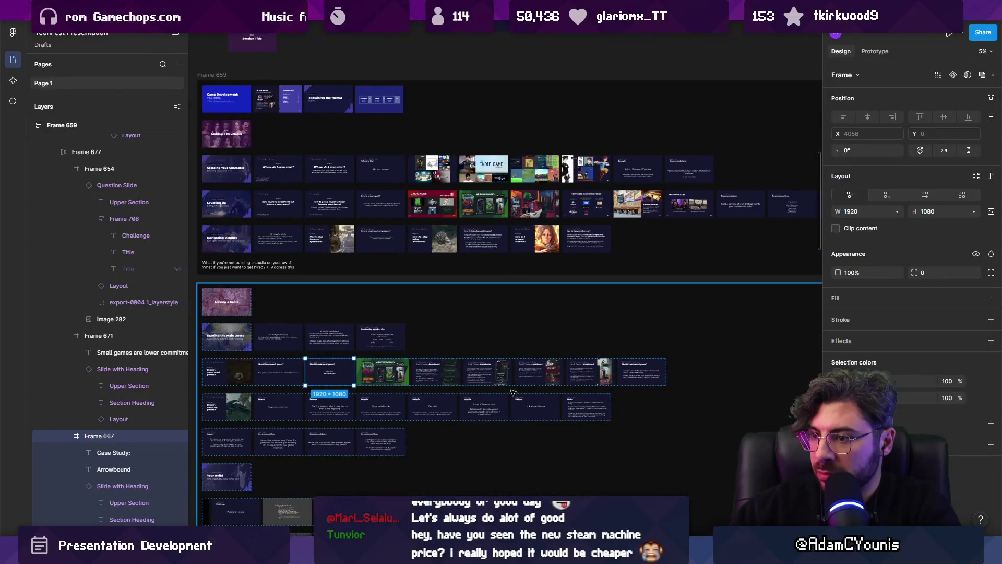
pyautogui.scroll(5, 400, 334)
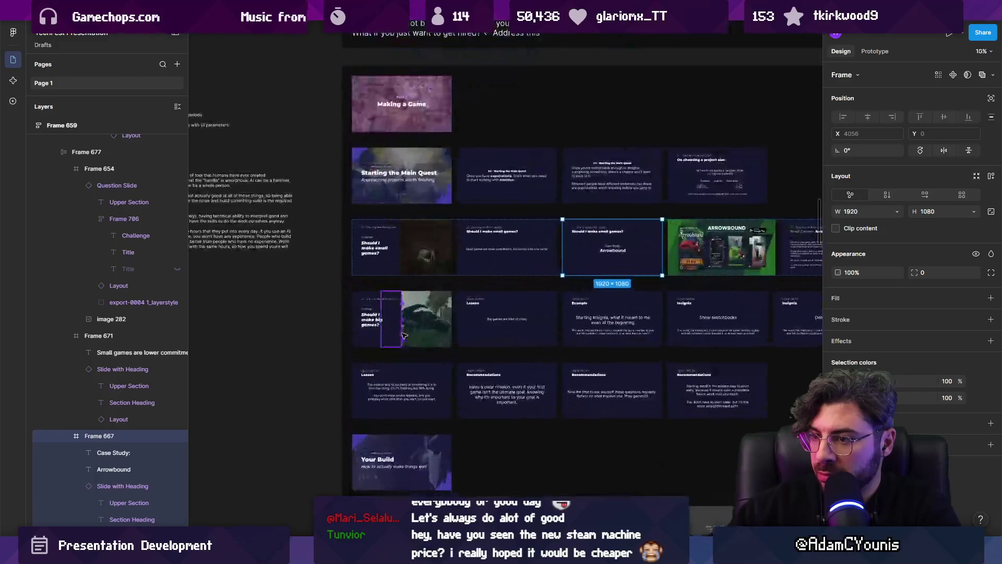
pyautogui.scroll(-5, 466, 319)
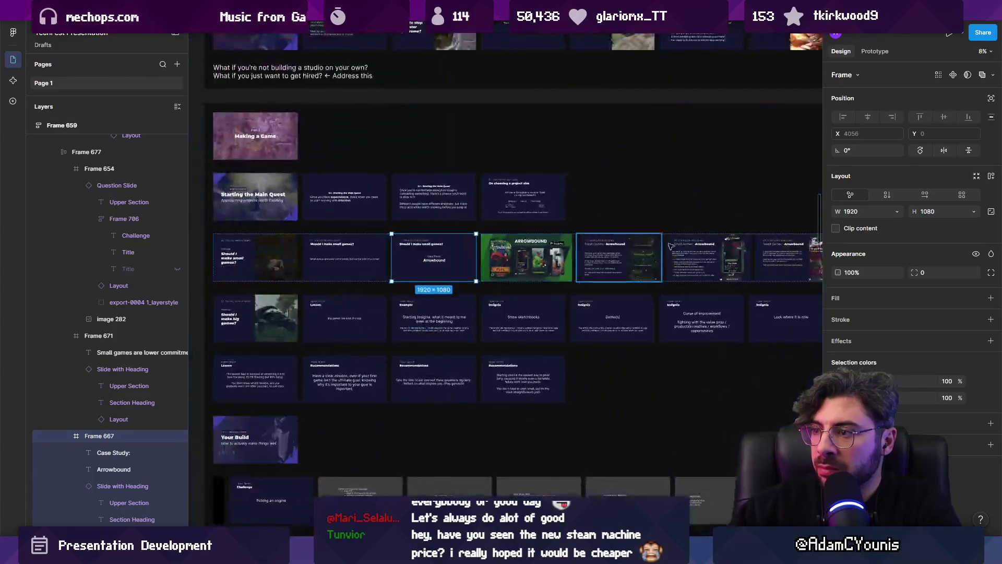
pyautogui.scroll(5, 630, 265)
pyautogui.scroll(-5, 630, 265)
pyautogui.scroll(5, 415, 310)
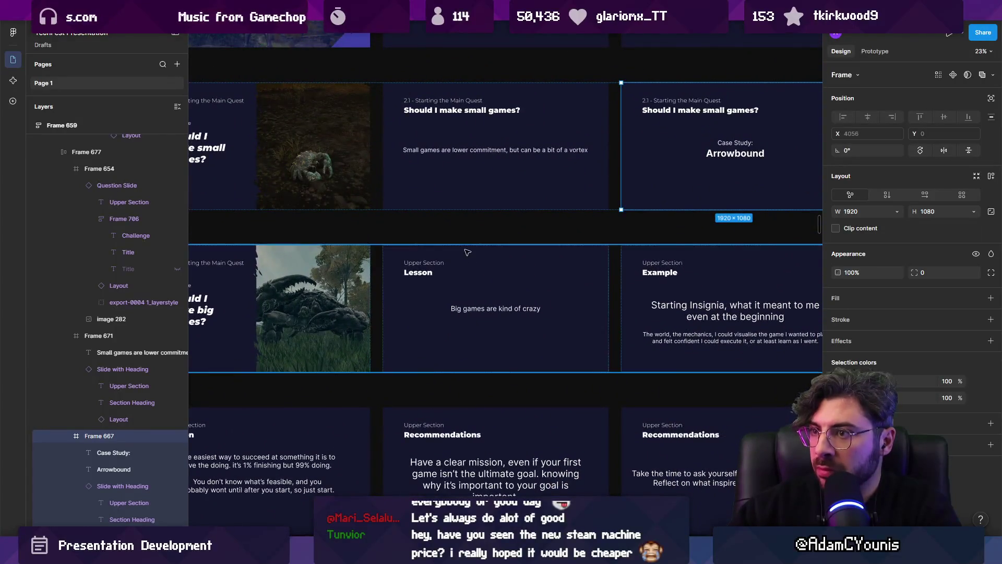
# Delete the 'small games are lower commitment' slide.
pyautogui.click(481, 309)
pyautogui.scroll(2, 479, 319)
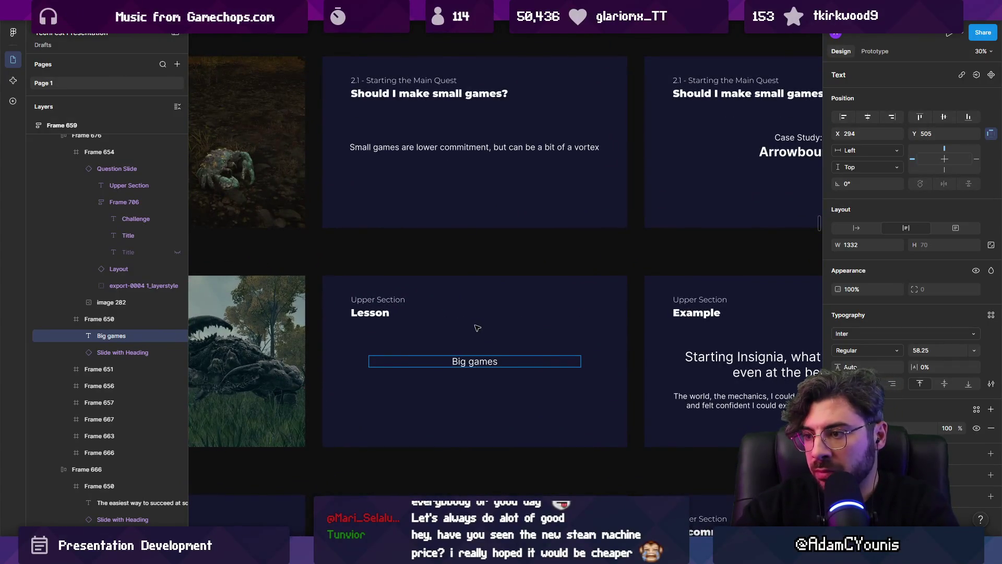
pyautogui.press('Escape')
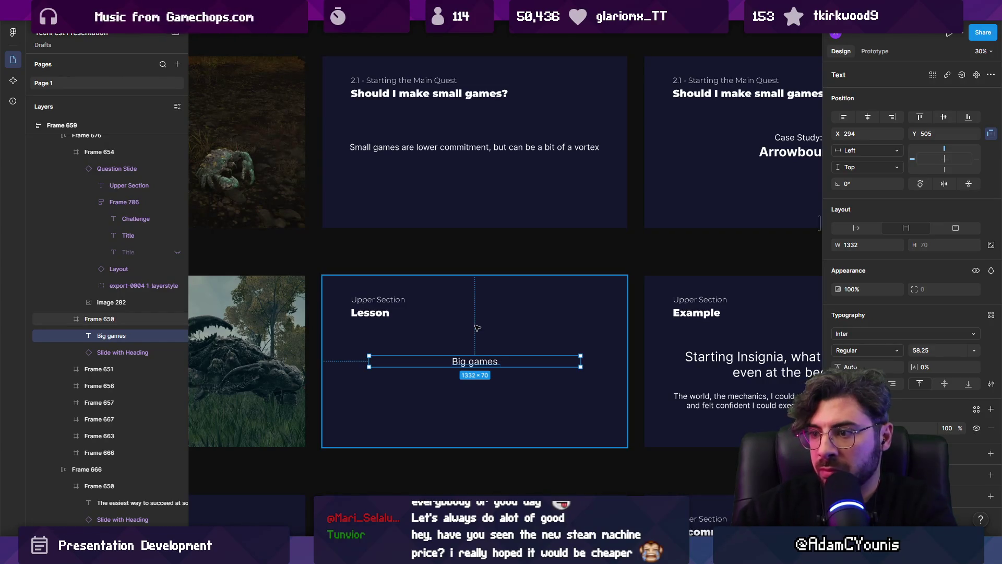
pyautogui.scroll(-3, 436, 226)
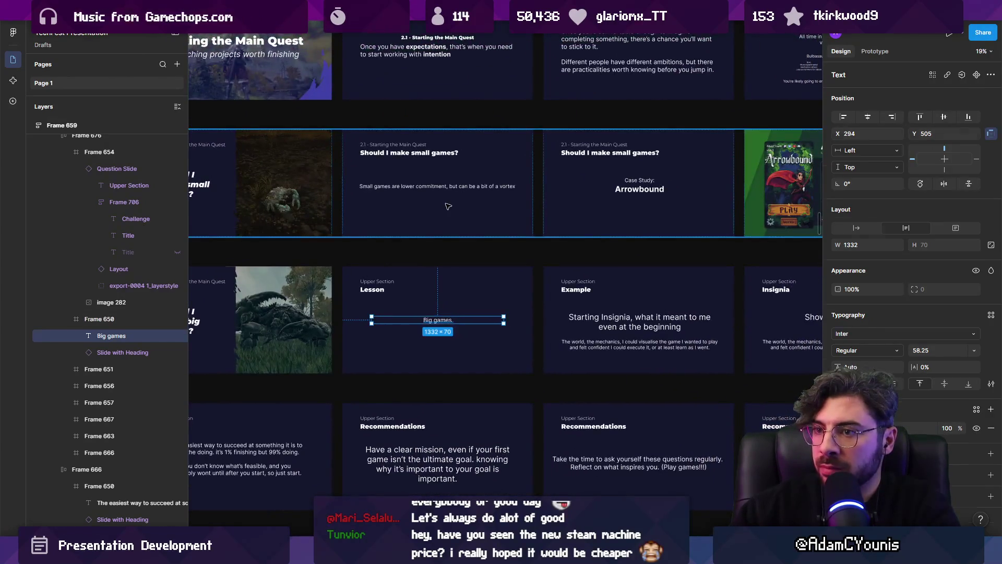
pyautogui.click(448, 206)
pyautogui.scroll(-3, 539, 212)
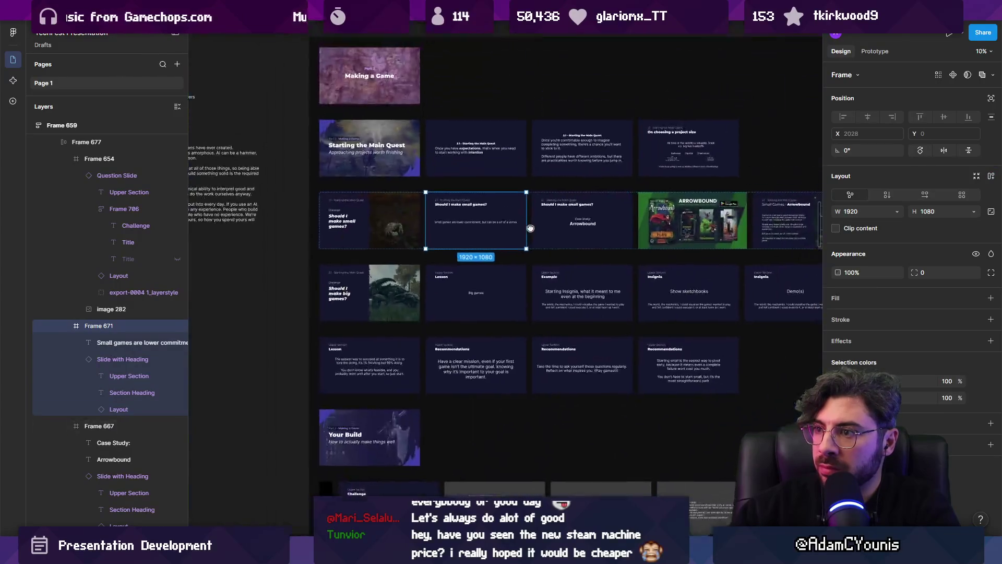
pyautogui.press('Delete')
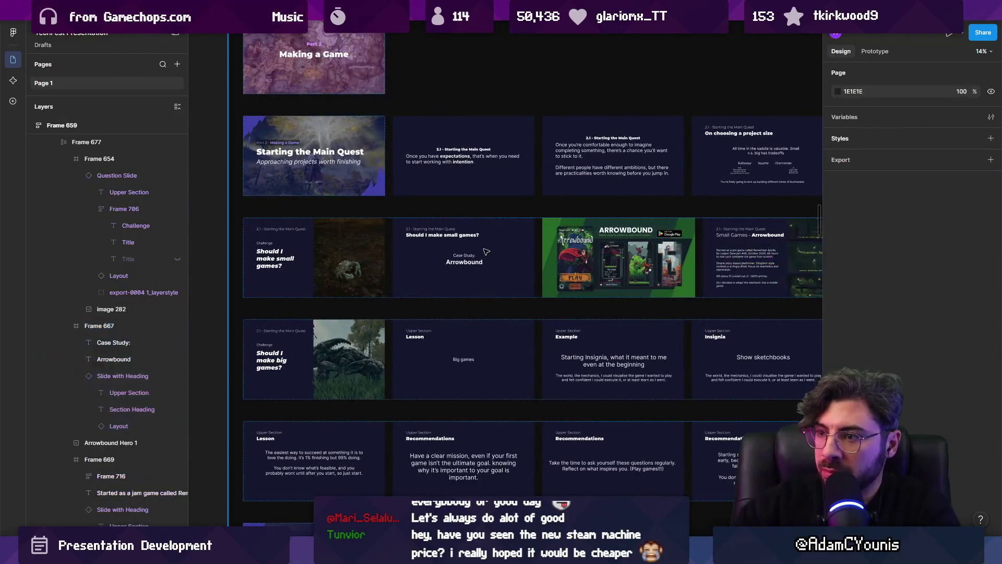
# Delete the empty 'Lesson – Big games' placeholder slide from the big-games row.
pyautogui.click(471, 384)
pyautogui.hotkey('shift', 'Return')
pyautogui.hotkey('ctrl', ']')
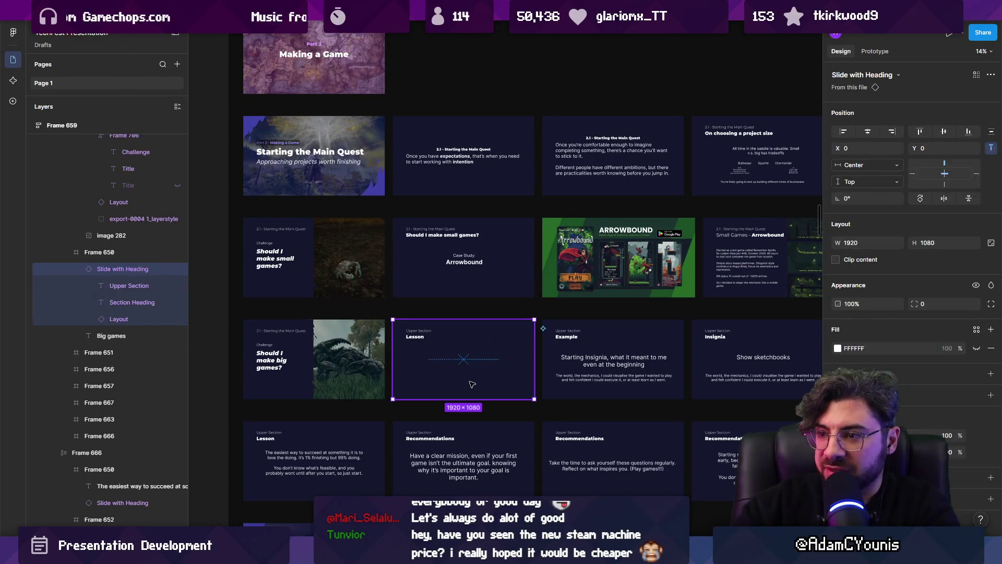
pyautogui.press('Delete')
pyautogui.scroll(2, 484, 348)
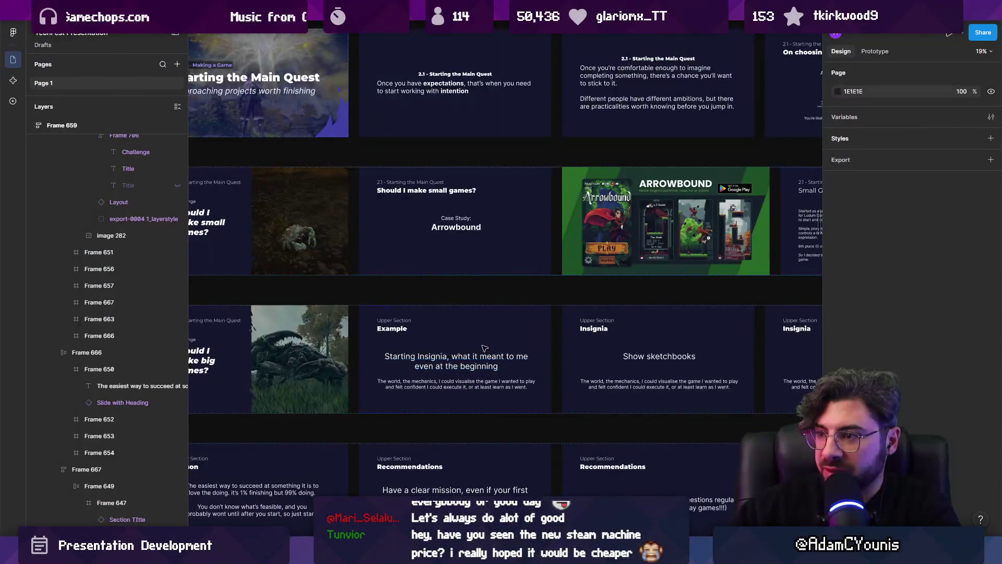
pyautogui.click(472, 255)
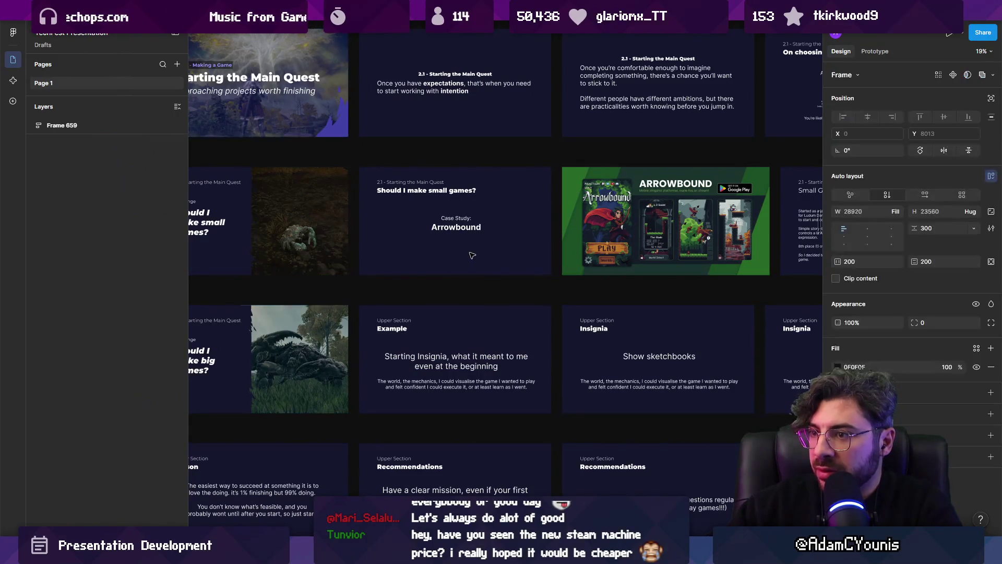
# Copy 'Should I make small games?' into the big-games row, retitled 'big games' with Case Study: Insignia.
pyautogui.moveTo(472, 254)
pyautogui.mouseDown()
pyautogui.moveTo(340, 291)
pyautogui.moveTo(415, 332)
pyautogui.mouseUp()
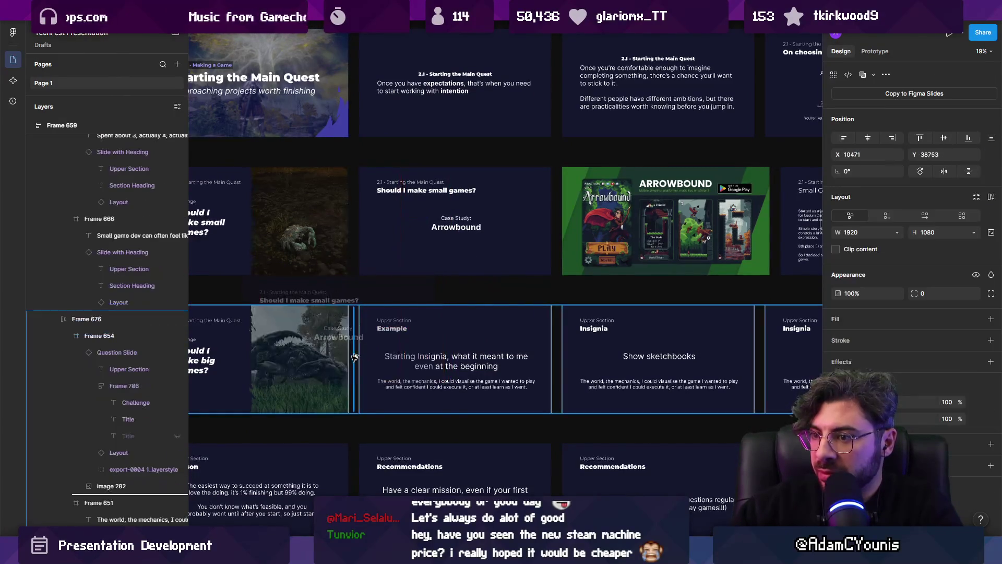
pyautogui.doubleClick(431, 328)
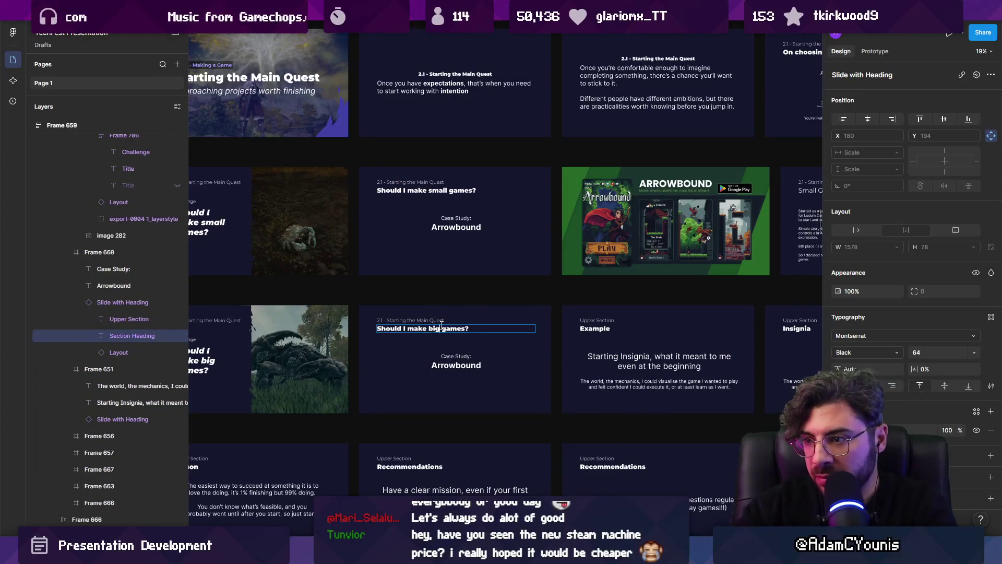
pyautogui.scroll(4, 434, 326)
pyautogui.press('Escape')
pyautogui.press('Escape')
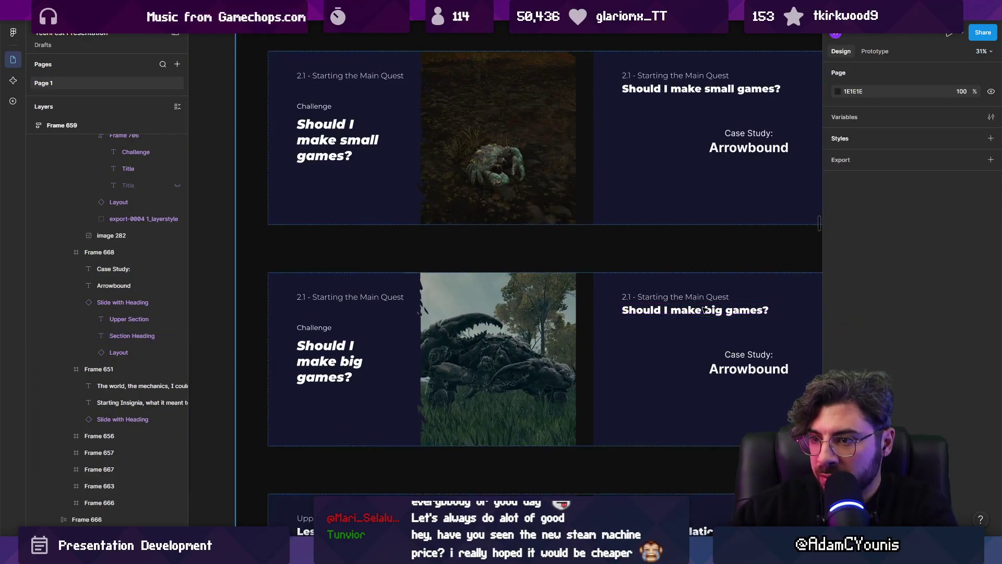
pyautogui.hscroll(4, 679, 314)
pyautogui.doubleClick(588, 341)
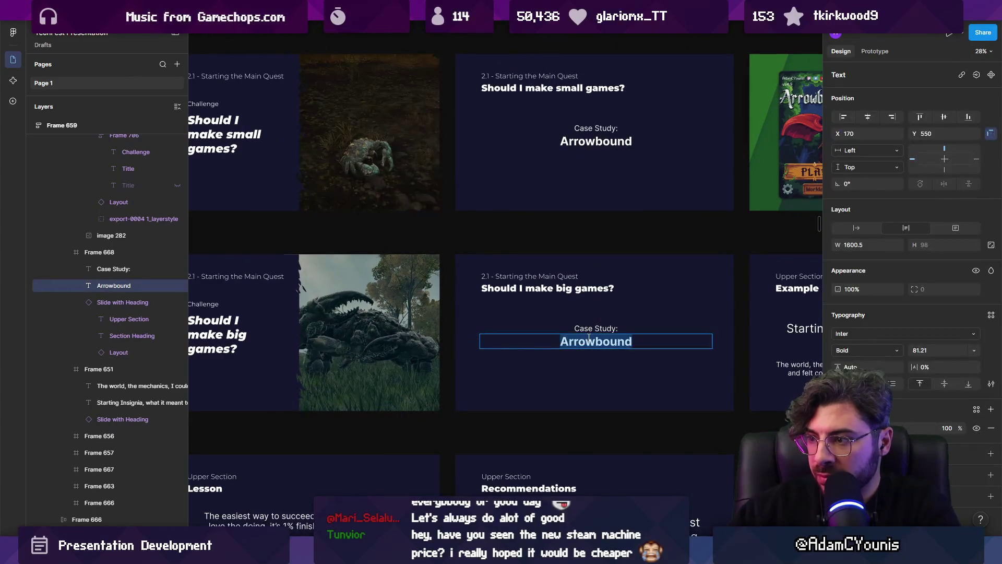
pyautogui.write('Insignia')
pyautogui.press('Escape')
pyautogui.press('Escape')
pyautogui.scroll(-3, 588, 339)
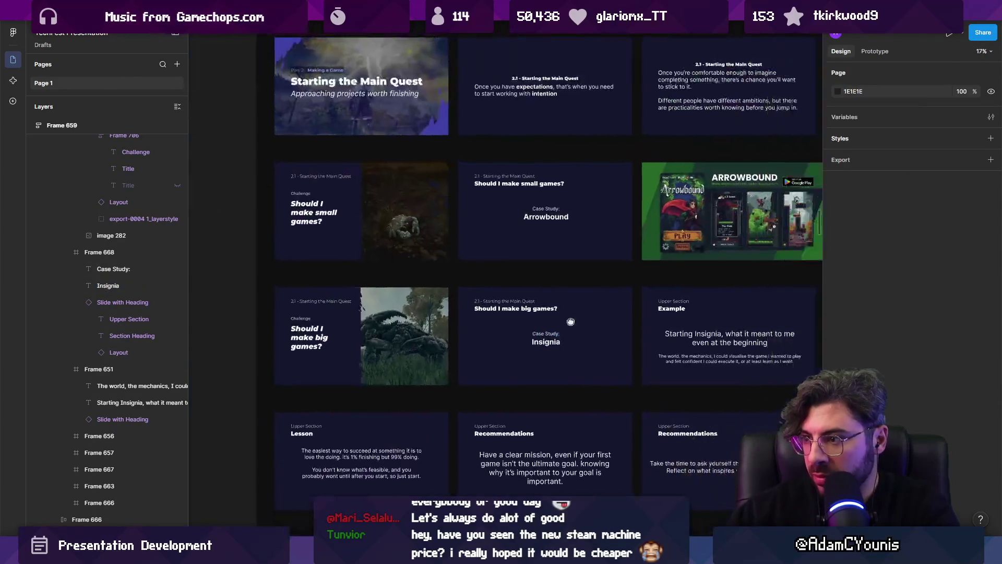
pyautogui.hscroll(5, 477, 328)
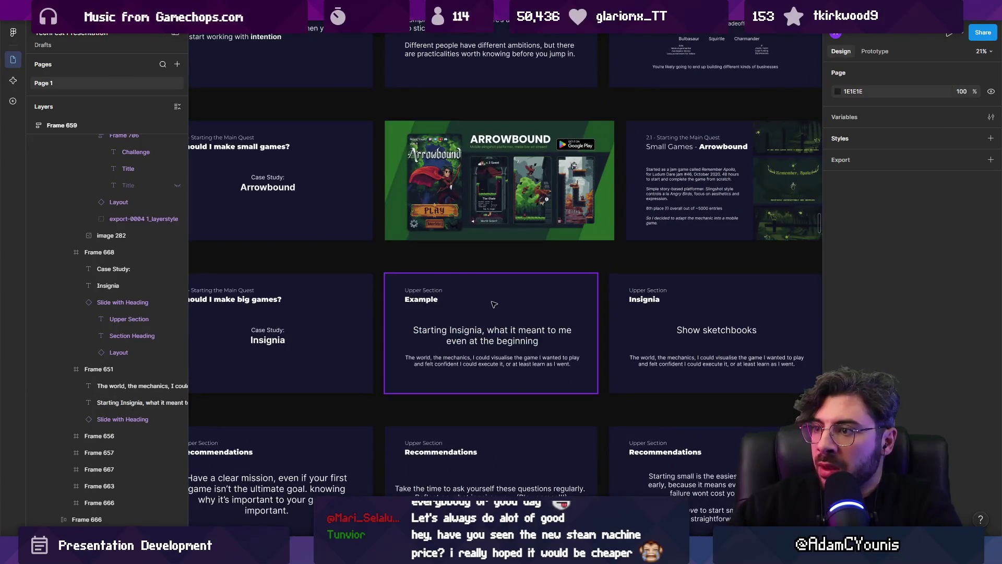
pyautogui.scroll(-10, 581, 250)
pyautogui.scroll(5, 452, 338)
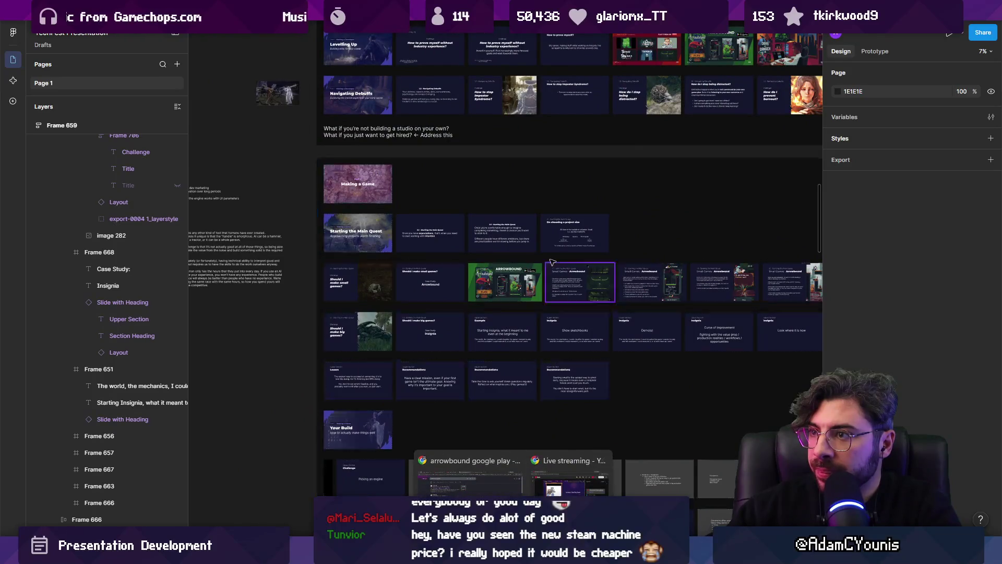
# Copy the Insignia promo frame from the brand file's Uppon Hill page into TechFest Presentation.
pyautogui.scroll(-3, 570, 226)
pyautogui.click(627, 11)
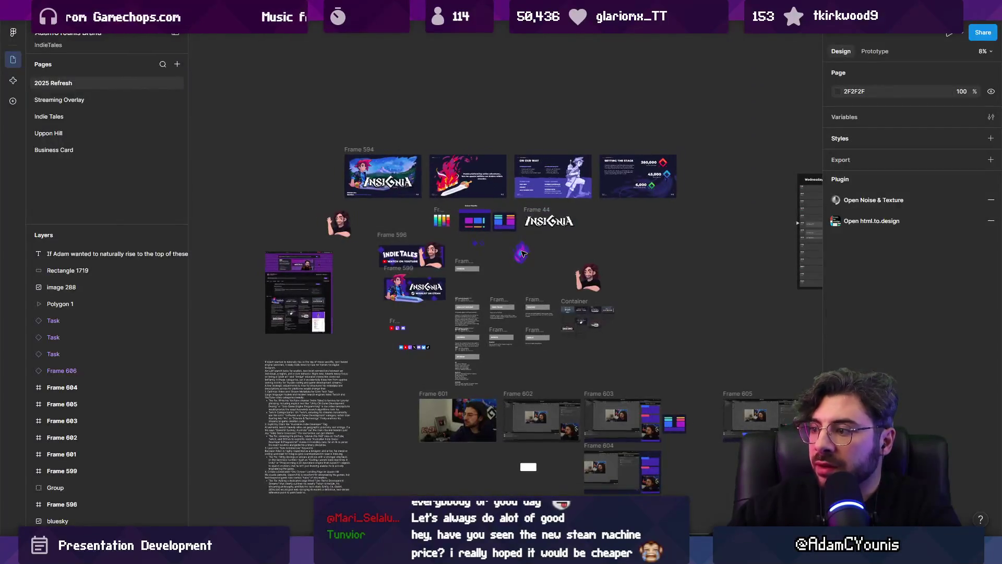
pyautogui.click(60, 101)
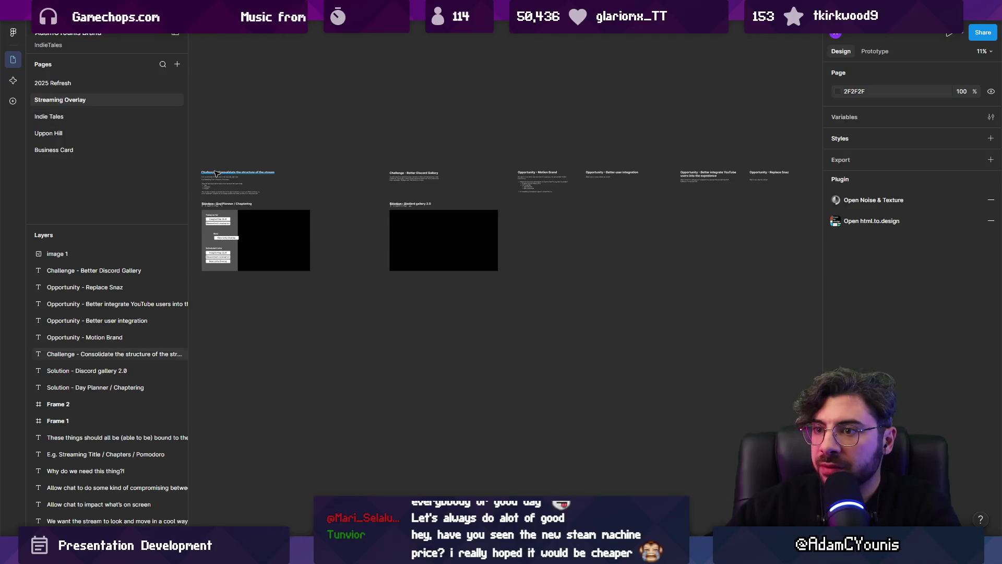
pyautogui.click(69, 133)
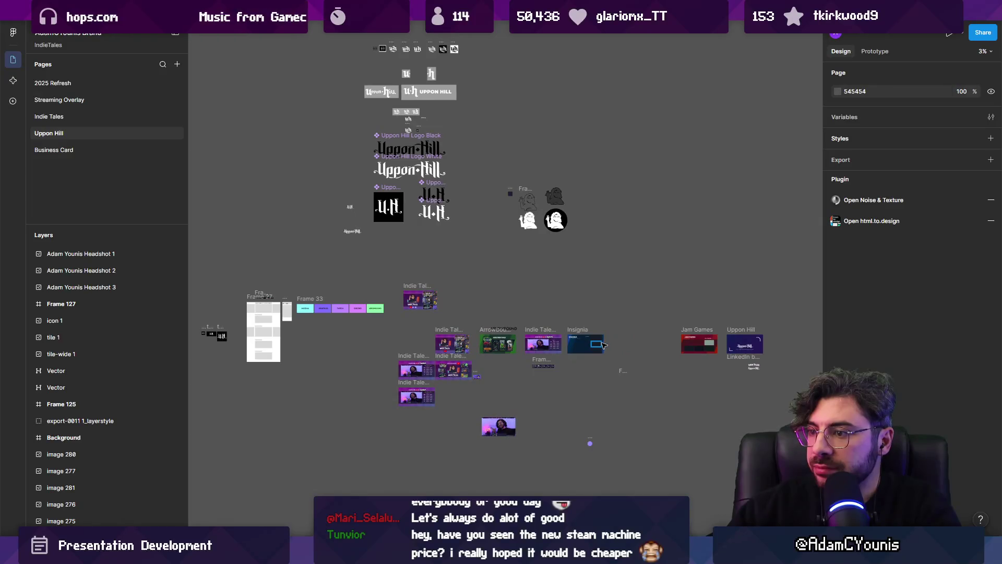
pyautogui.scroll(10, 634, 347)
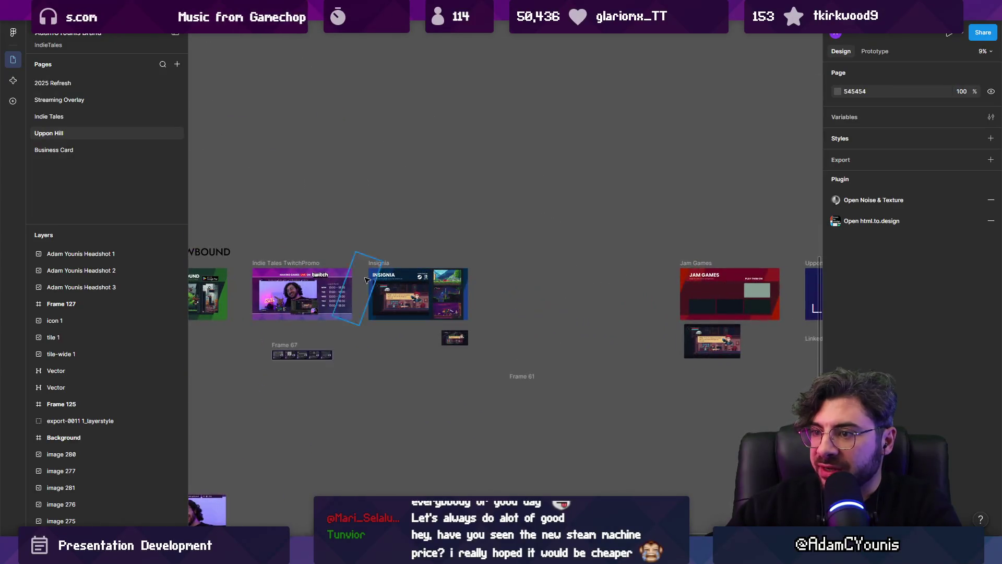
pyautogui.scroll(1, 470, 288)
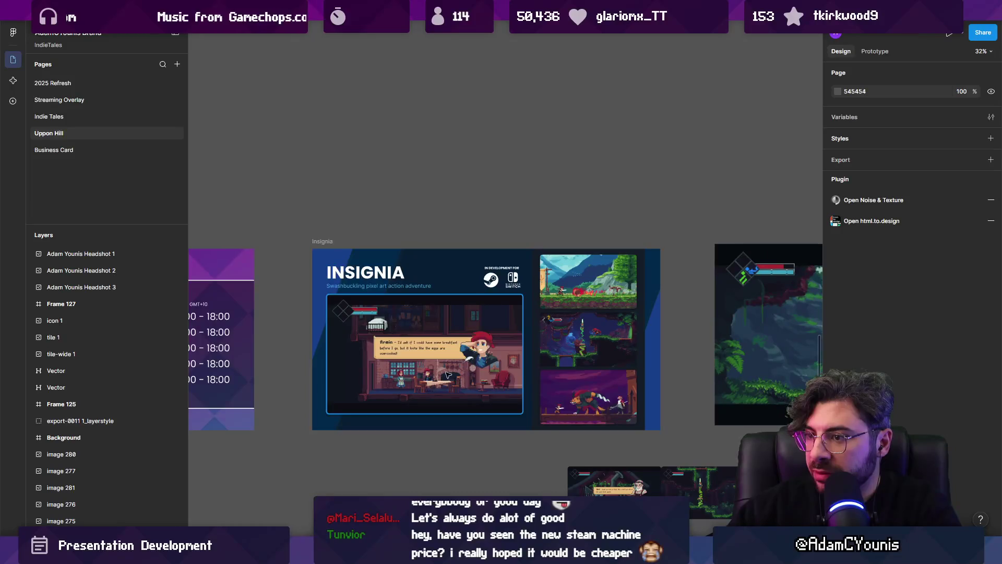
pyautogui.scroll(-2, 454, 361)
pyautogui.click(306, 195)
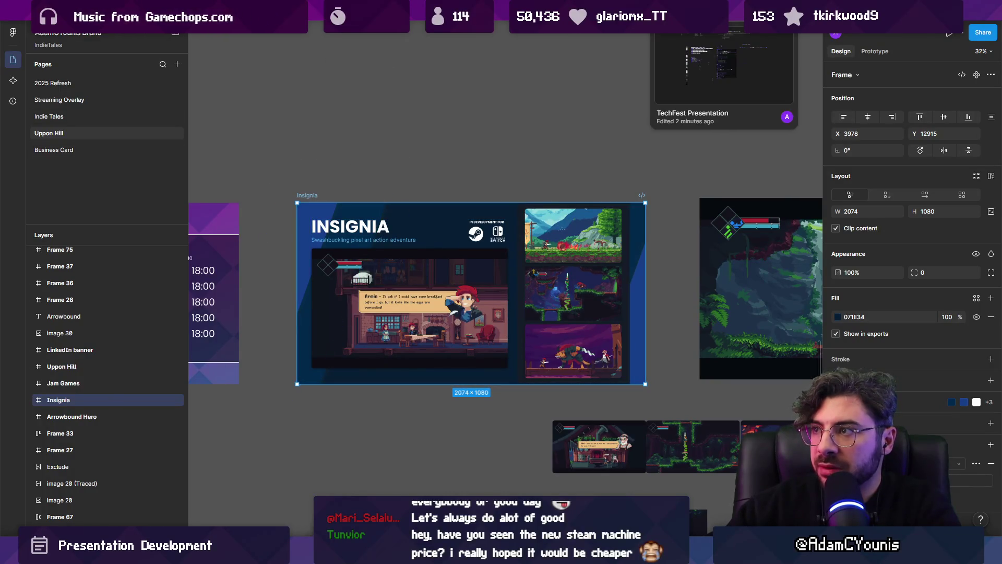
pyautogui.click(726, 21)
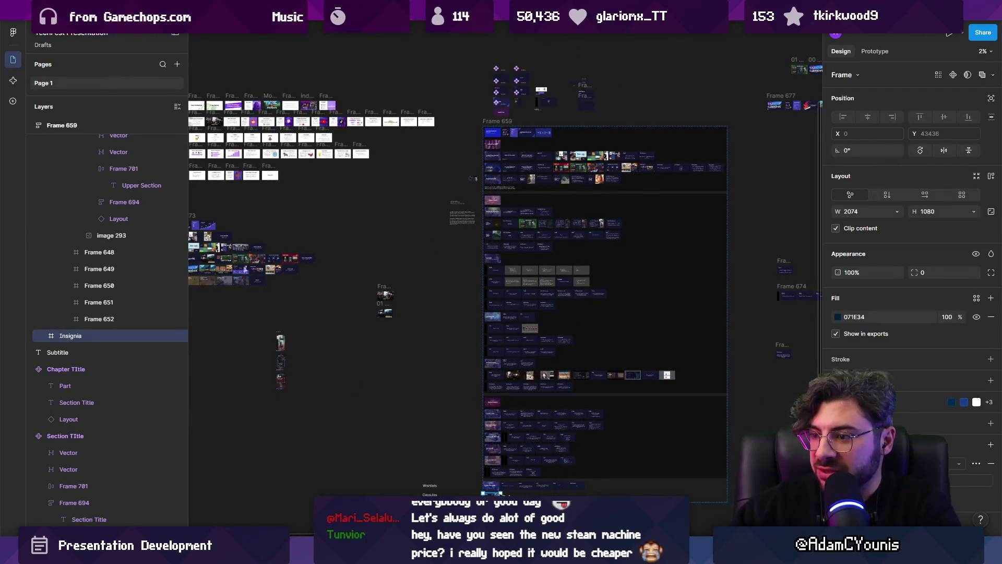
# Drag the Insignia frame from the grid bottom into the big-games row after the case-study slide.
pyautogui.moveTo(491, 492); pyautogui.dragTo(582, 223)
pyautogui.moveTo(529, 249); pyautogui.dragTo(521, 238)
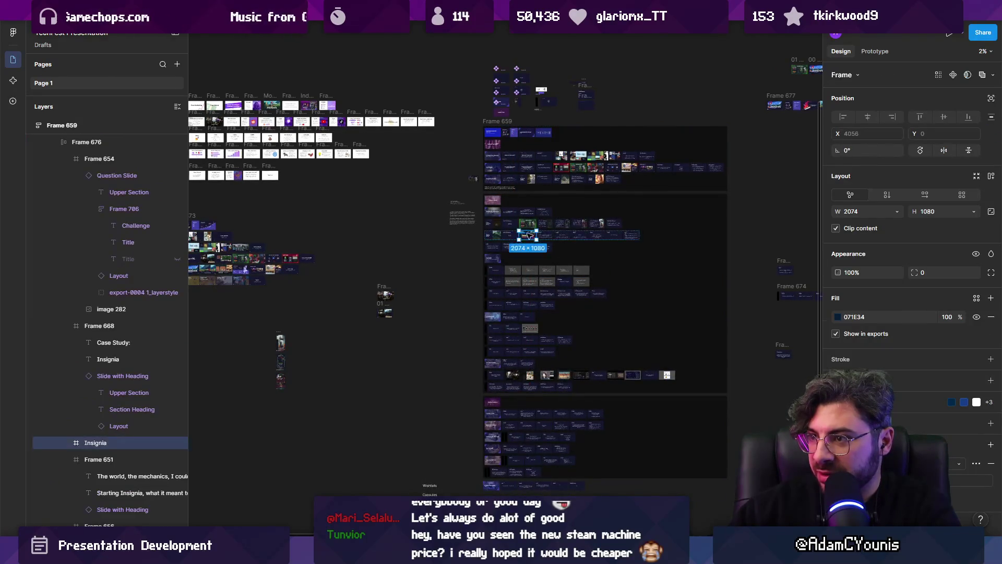
pyautogui.scroll(10, 519, 261)
pyautogui.scroll(4, 518, 282)
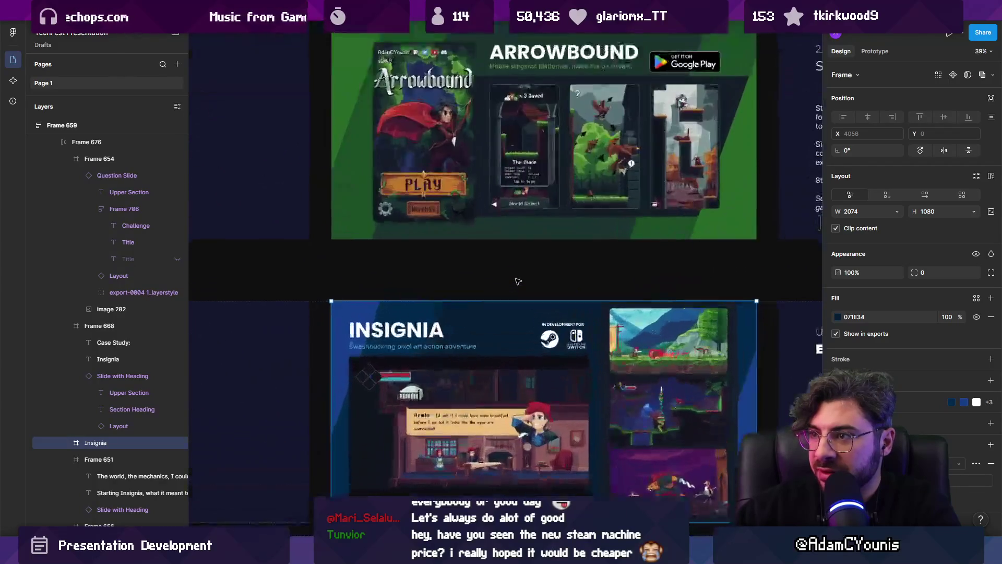
pyautogui.scroll(-3, 520, 282)
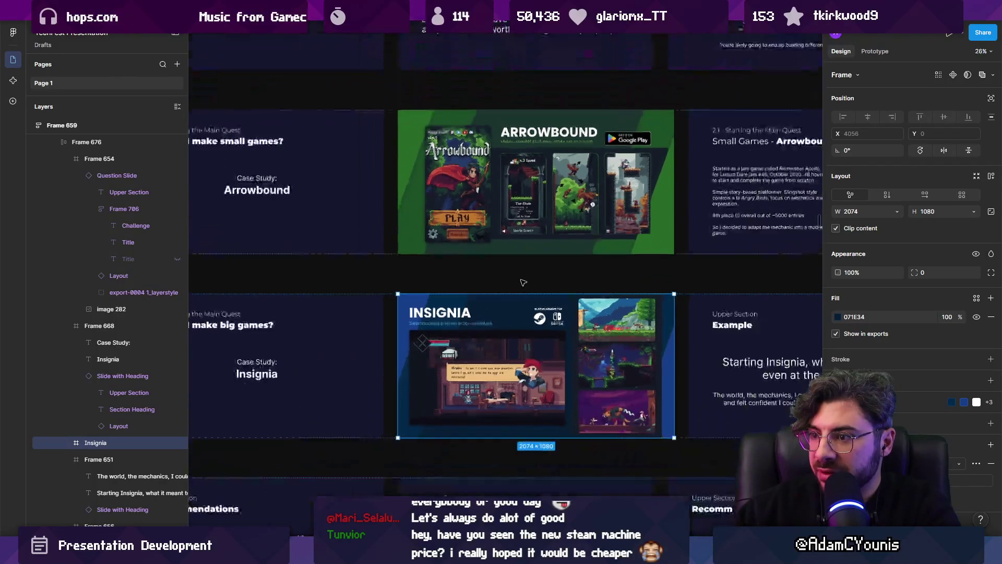
# Select the INSIGNIA heading inside the promo and review its placement.
pyautogui.keyDown('ctrl'); pyautogui.click(456, 313); pyautogui.keyUp('ctrl')
pyautogui.scroll(-5, 553, 318)
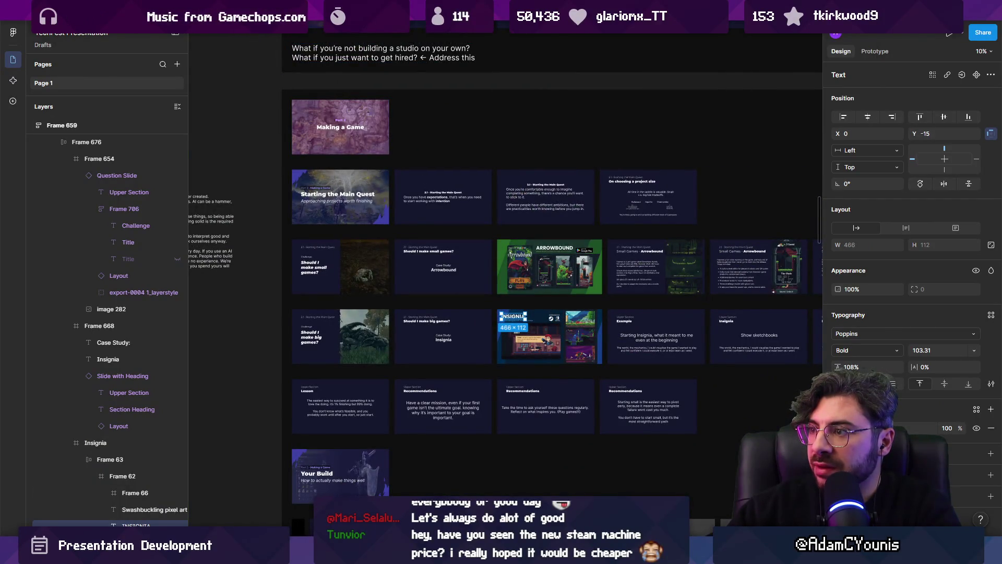
pyautogui.scroll(-6, 388, 239)
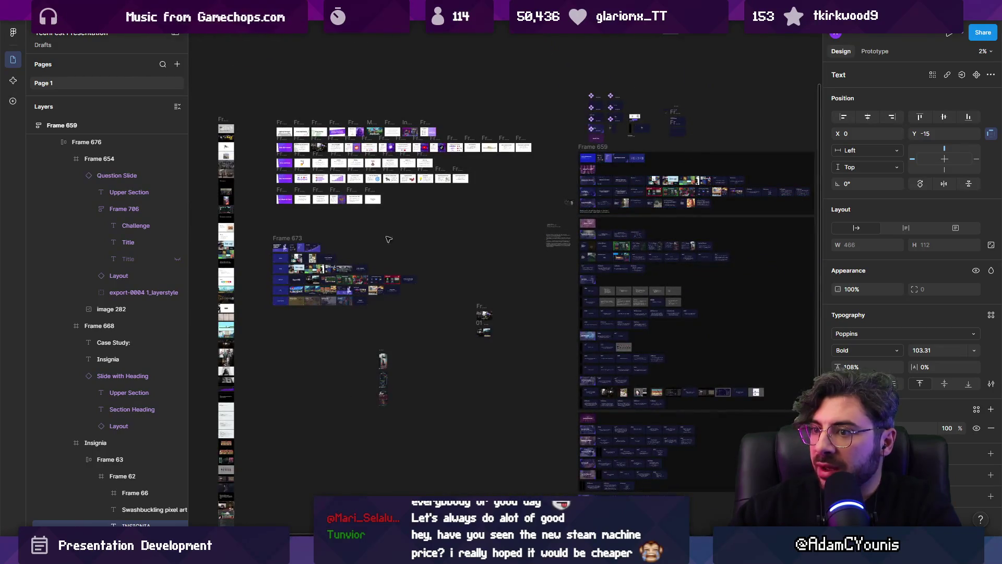
pyautogui.scroll(4, 388, 239)
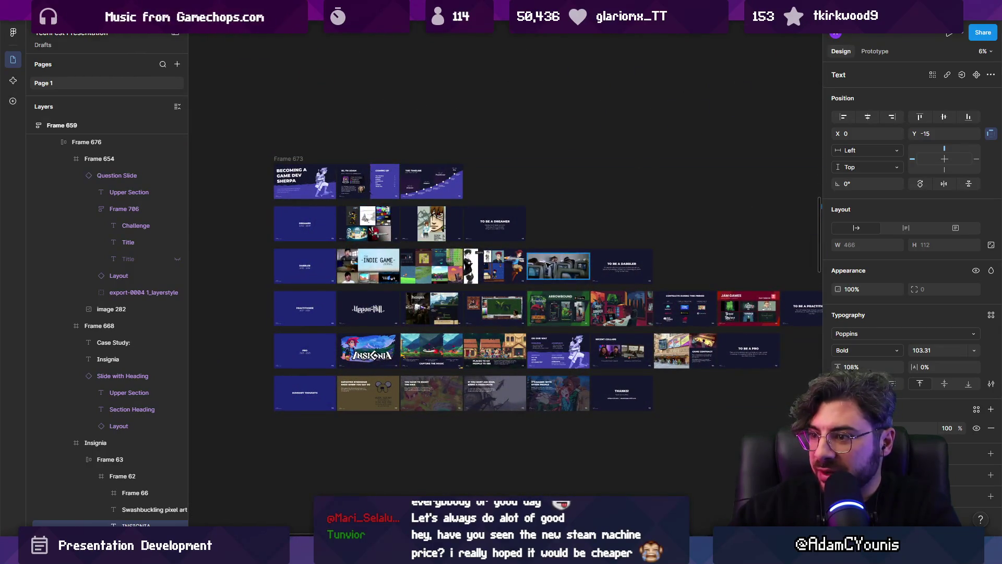
# Paste the Insignia title slide after the 'Should I make big games?' slide in Frame 659.
pyautogui.moveTo(547, 265); pyautogui.dragTo(485, 294)
pyautogui.click(326, 386)
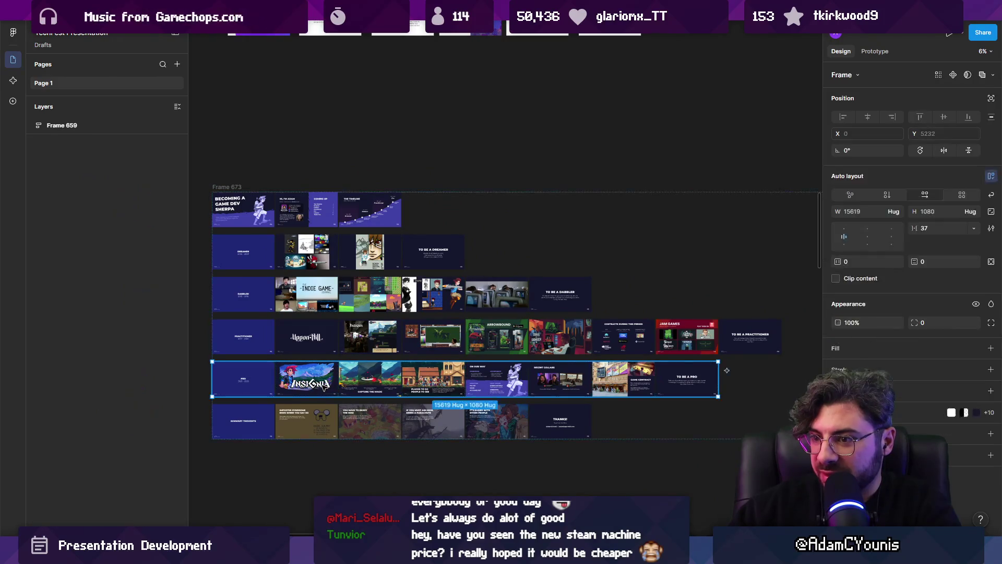
pyautogui.press('Escape')
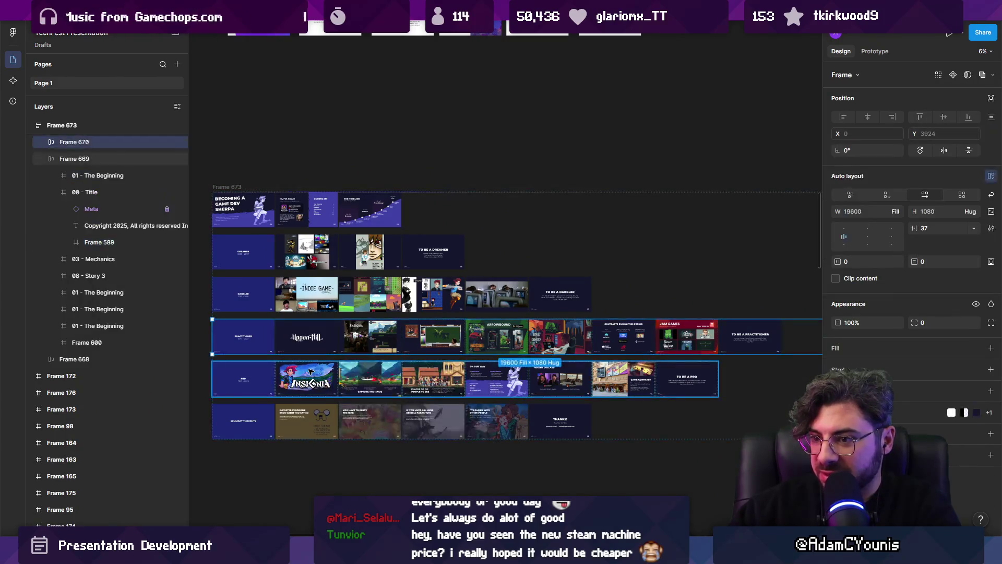
pyautogui.hotkey('shift', '1')
pyautogui.scroll(2, 619, 236)
pyautogui.moveTo(620, 235)
pyautogui.mouseDown()
pyautogui.moveTo(224, 396)
pyautogui.moveTo(192, 420)
pyautogui.mouseUp()
pyautogui.scroll(5, 392, 370)
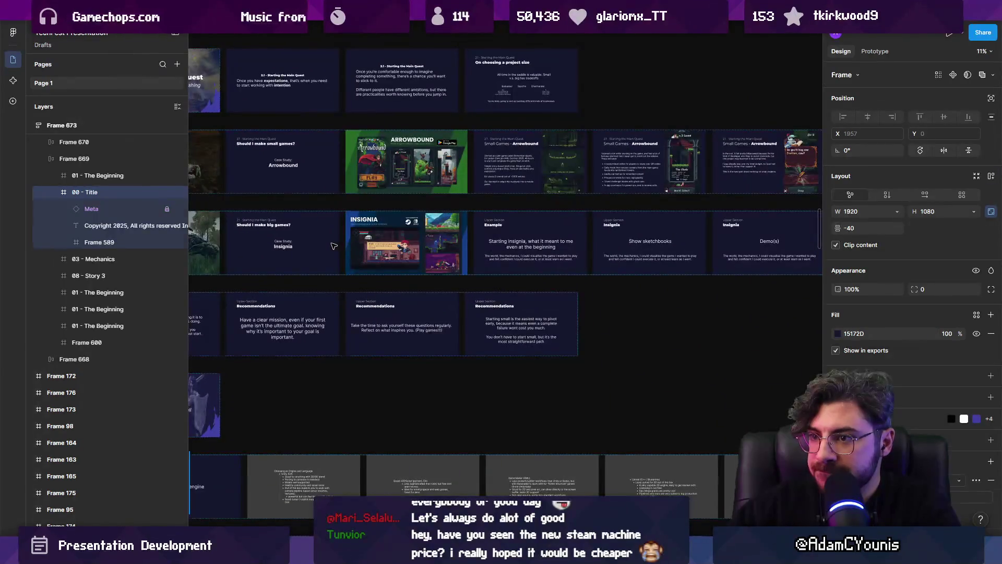
pyautogui.click(333, 246)
pyautogui.hotkey('ctrl', 'v')
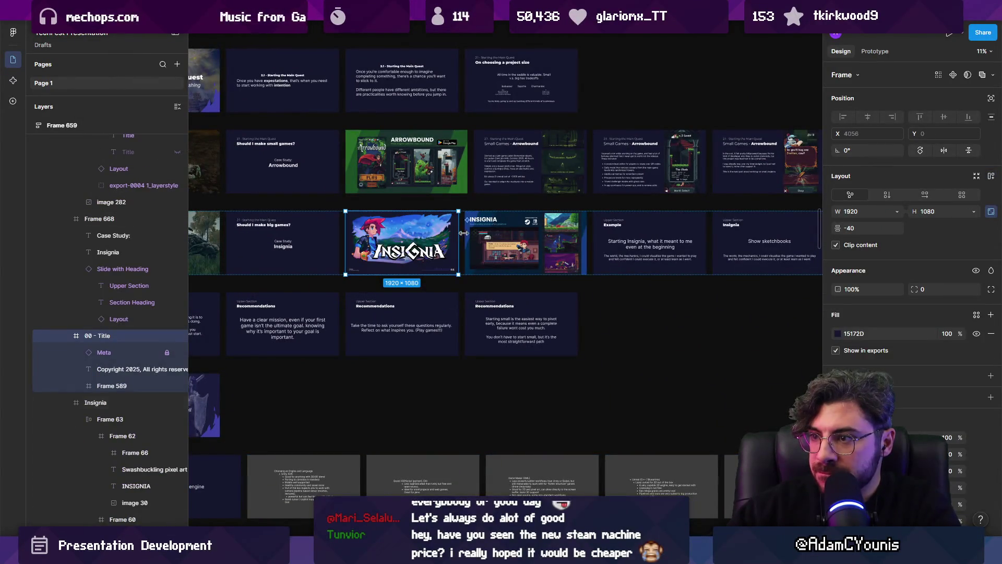
# Cut the Insignia character artwork out and delete the empty 00 - Title frame.
pyautogui.click(466, 233)
pyautogui.scroll(4, 459, 250)
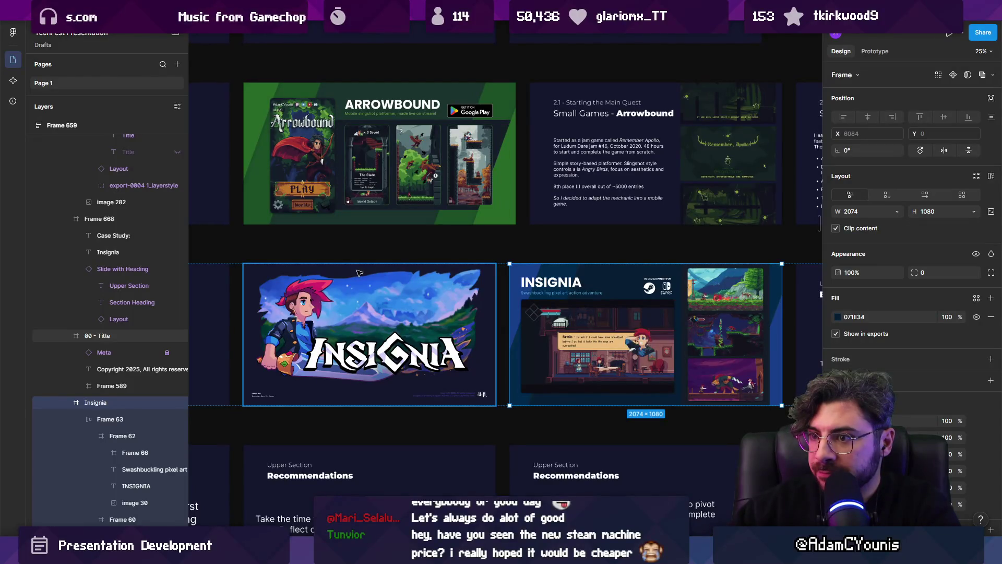
pyautogui.hscroll(-5, 466, 306)
pyautogui.hscroll(3, 450, 323)
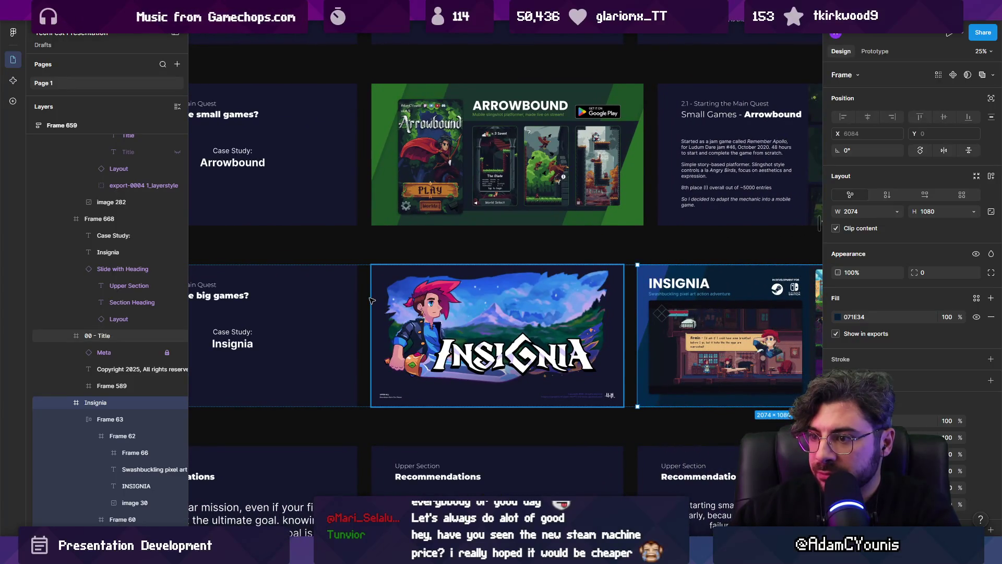
pyautogui.click(405, 365)
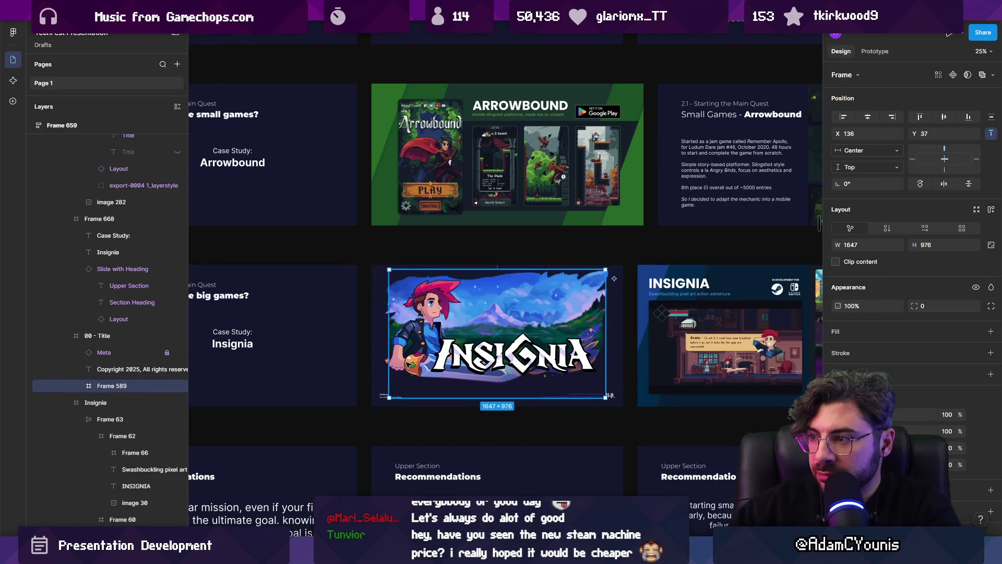
pyautogui.hscroll(1, 407, 341)
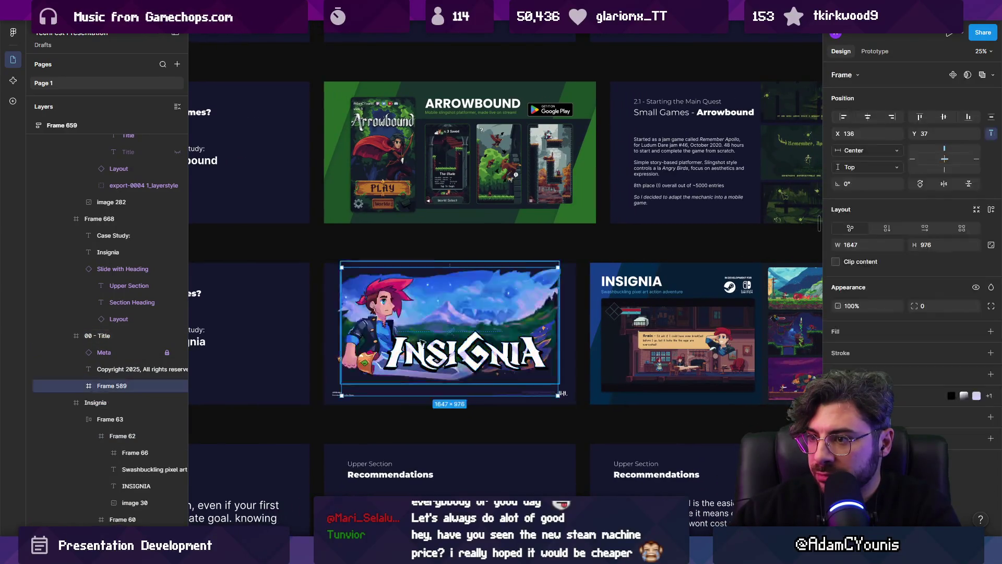
pyautogui.hscroll(2, 422, 341)
pyautogui.press('Delete')
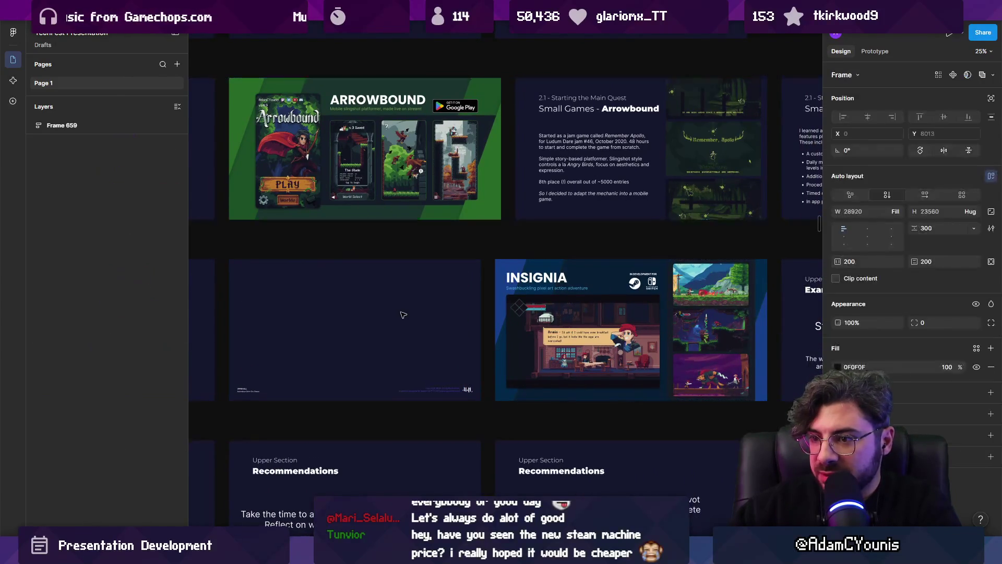
pyautogui.click(407, 311)
pyautogui.press('Delete')
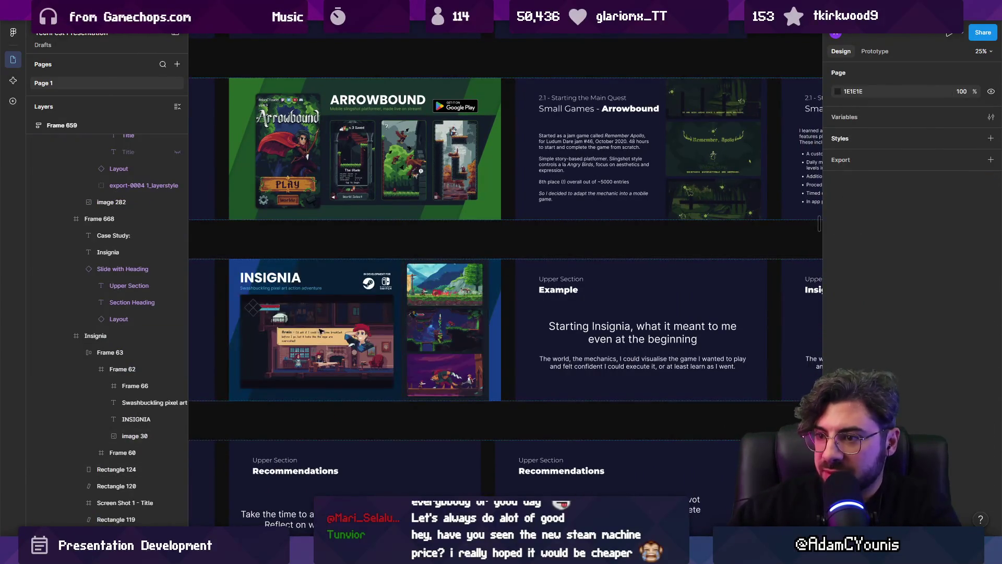
# Delete the gameplay screenshot and paste the Insignia character artwork into the slide.
pyautogui.click(318, 330)
pyautogui.doubleClick(318, 330)
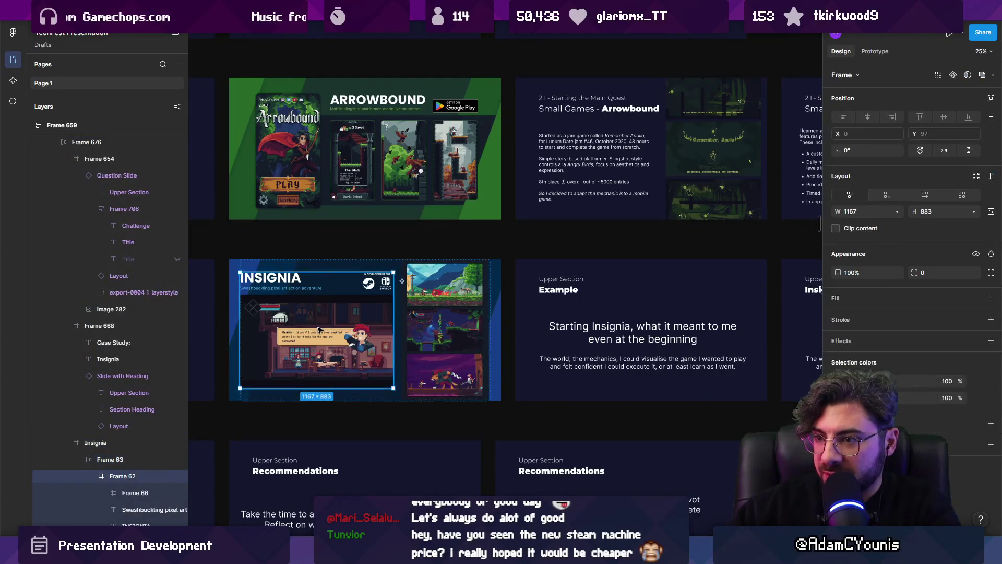
pyautogui.hotkey('ctrl', 'z')
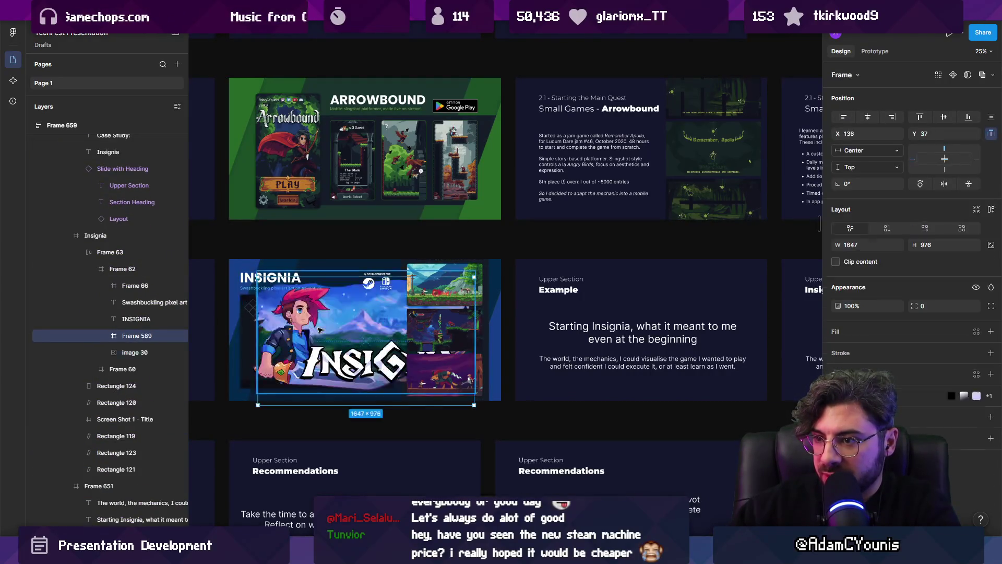
pyautogui.press('Delete')
pyautogui.click(290, 331)
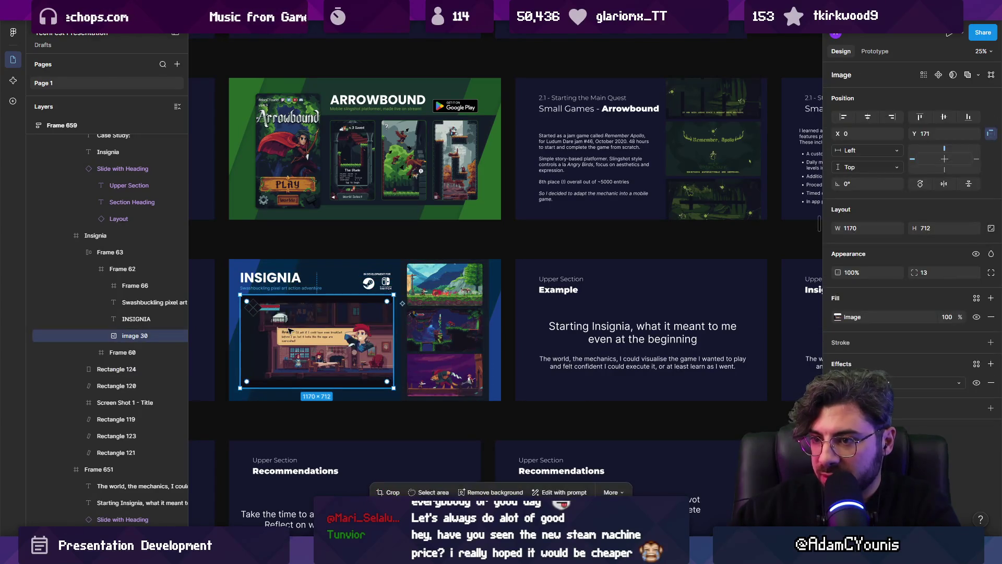
pyautogui.press('Delete')
pyautogui.click(291, 295)
pyautogui.doubleClick(289, 289)
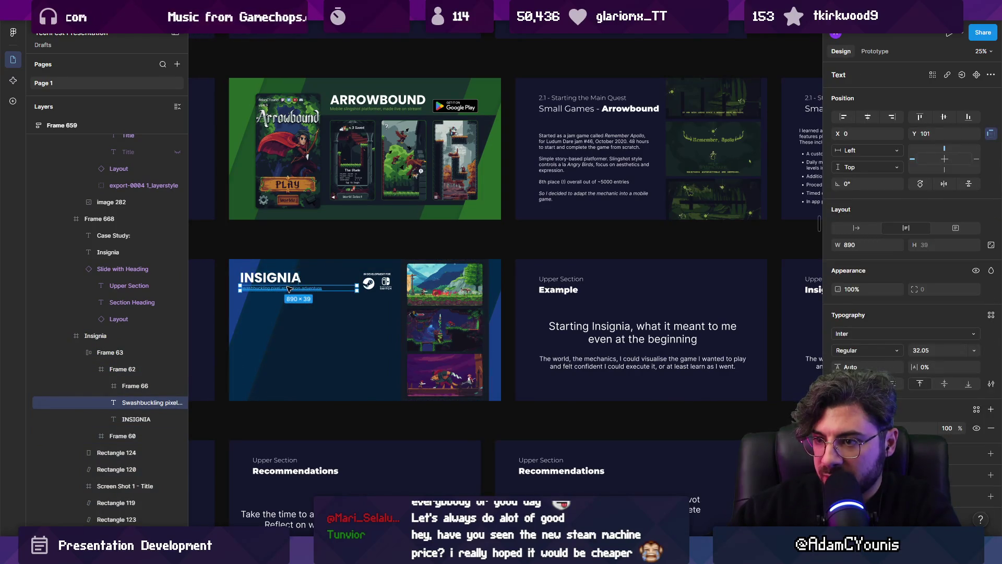
pyautogui.hotkey('ctrl', 'z')
# Scale the artwork proportionally to about 1148 wide, aligned with the slide's left edge.
pyautogui.press('k')
pyautogui.moveTo(257, 334)
pyautogui.mouseDown()
pyautogui.moveTo(303, 333)
pyautogui.moveTo(257, 333)
pyautogui.mouseUp()
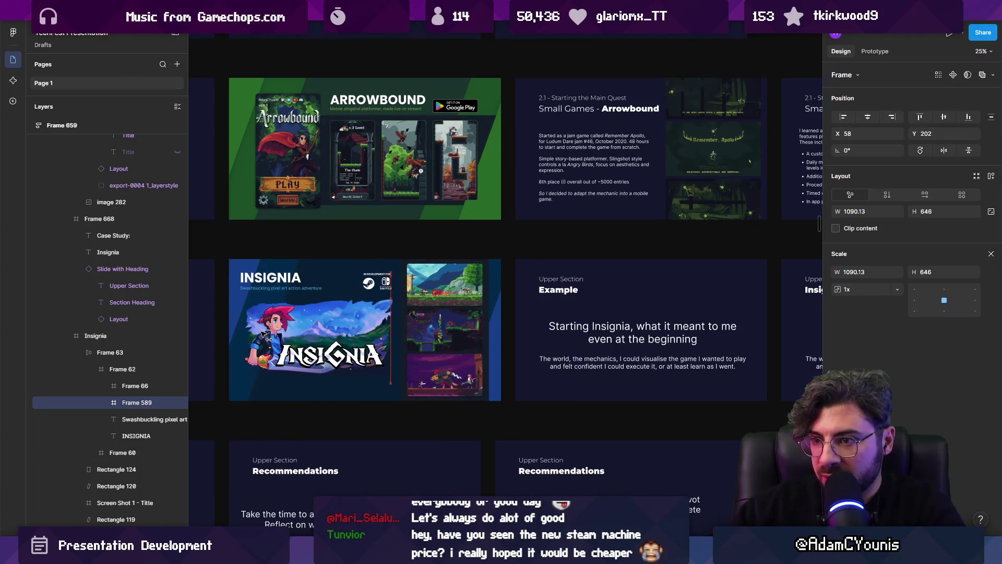
pyautogui.scroll(5, 256, 333)
pyautogui.moveTo(355, 326); pyautogui.dragTo(345, 327)
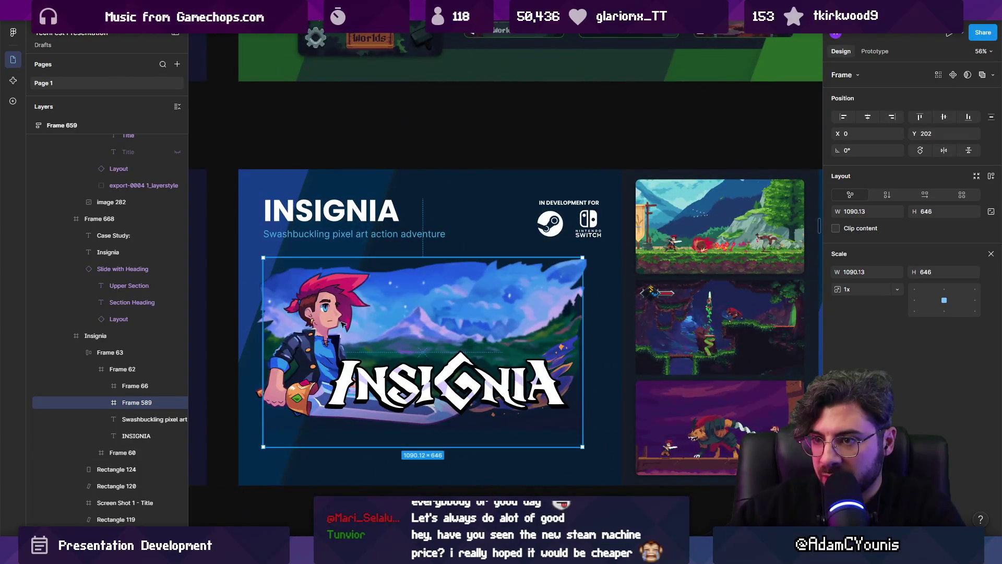
pyautogui.moveTo(582, 447); pyautogui.dragTo(598, 449)
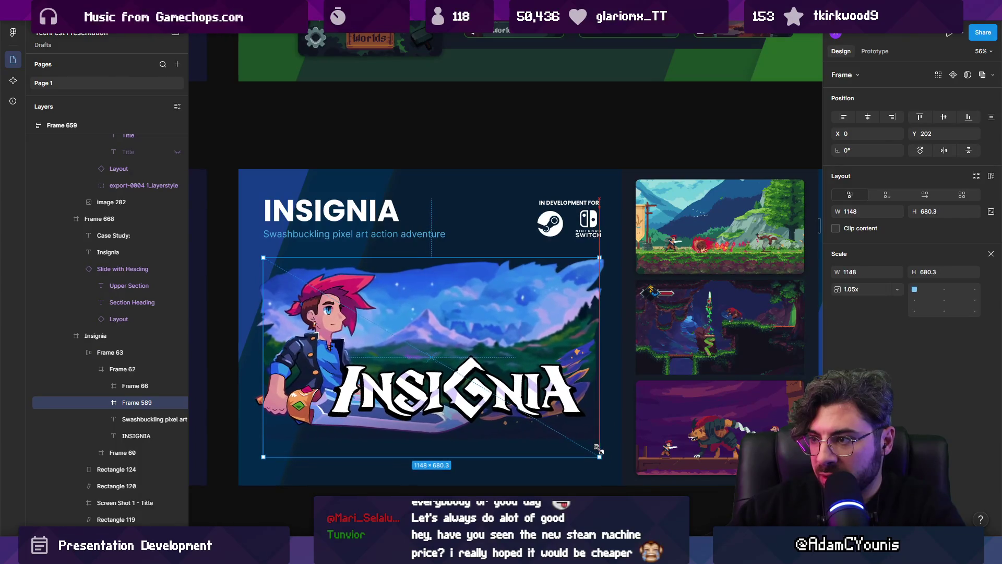
pyautogui.hotkey('shift', 'a')
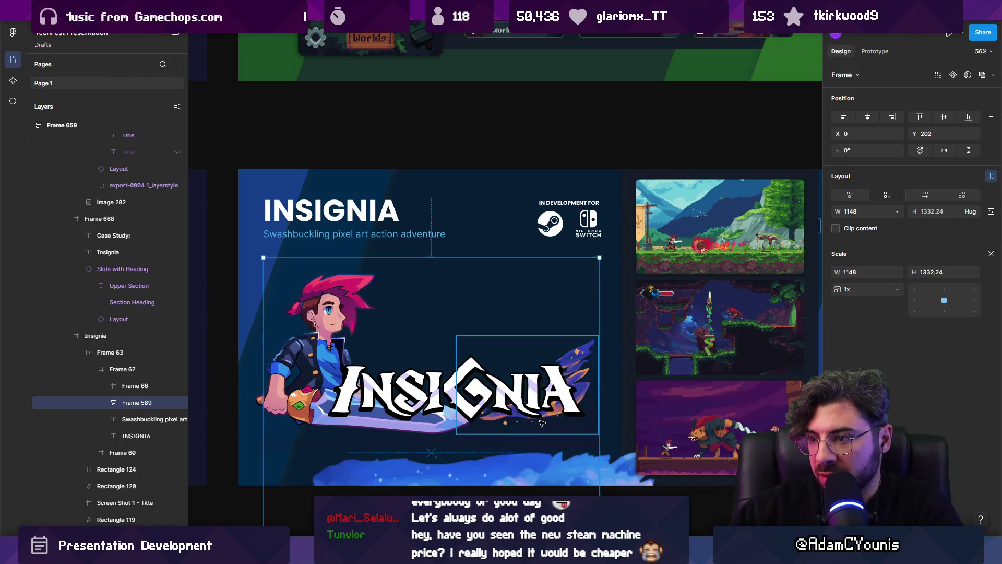
pyautogui.hotkey('ctrl', 'z')
# Wrap the artwork in a new frame with a black fill.
pyautogui.hotkey('ctrl', 'alt', 'g')
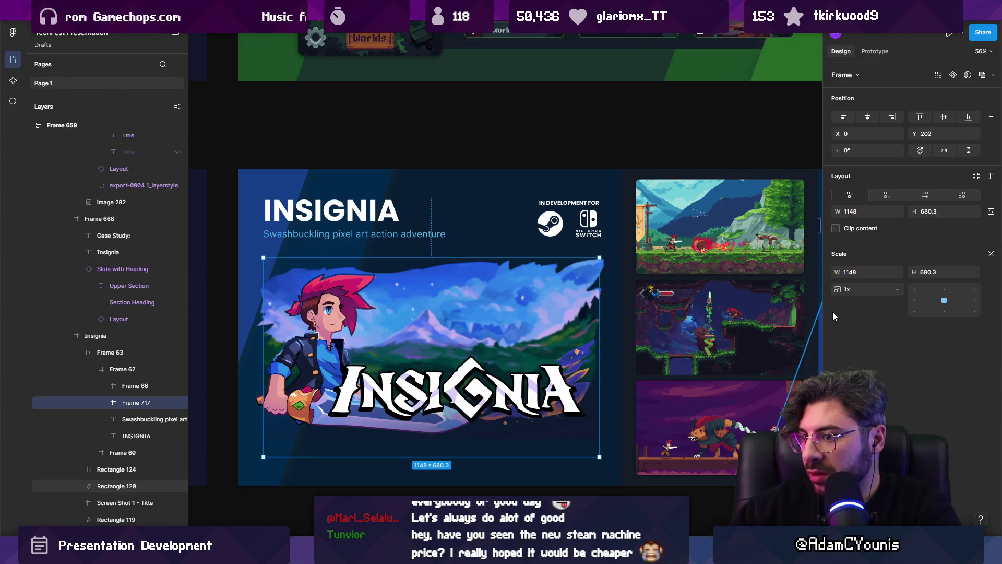
pyautogui.press('v')
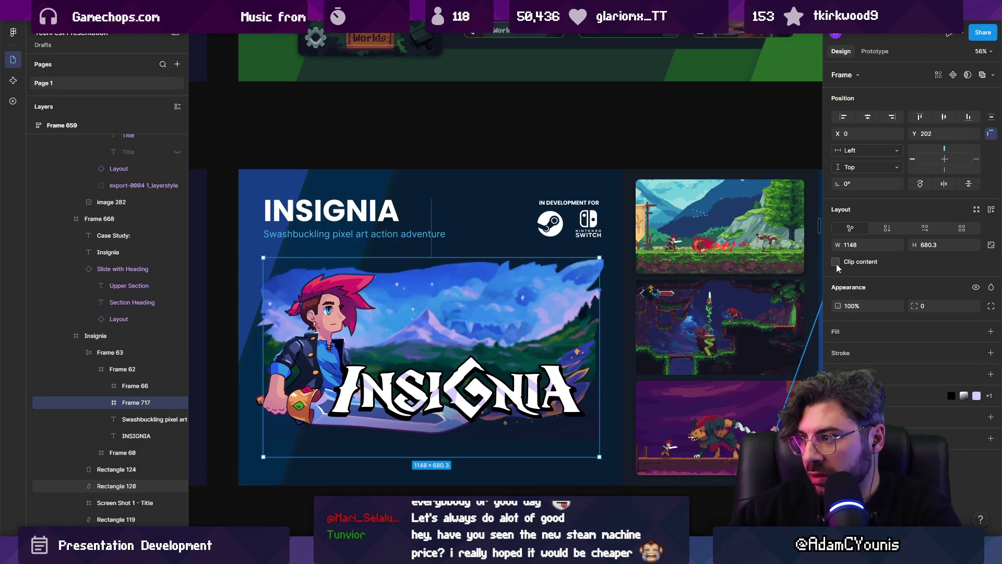
pyautogui.click(836, 335)
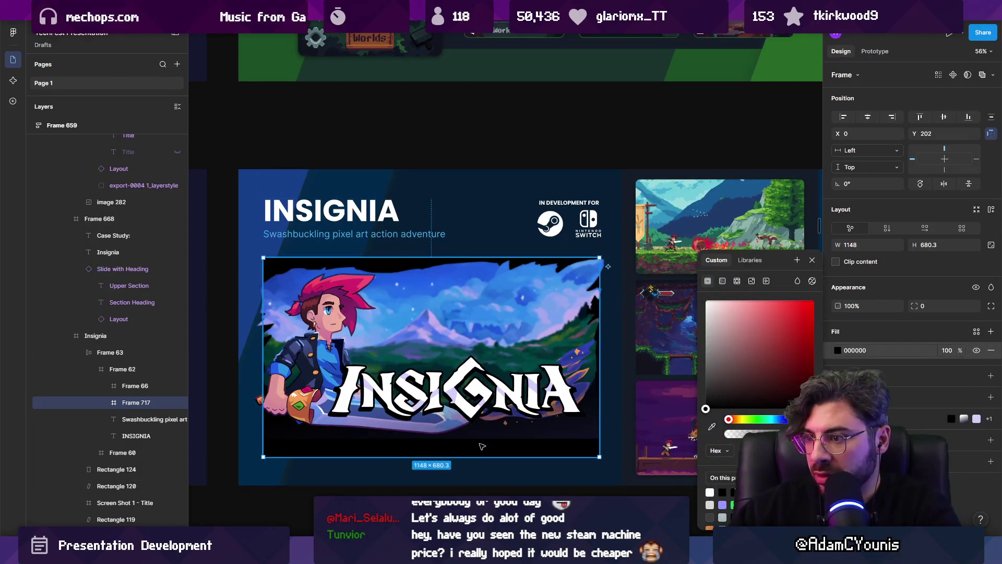
pyautogui.click(491, 413)
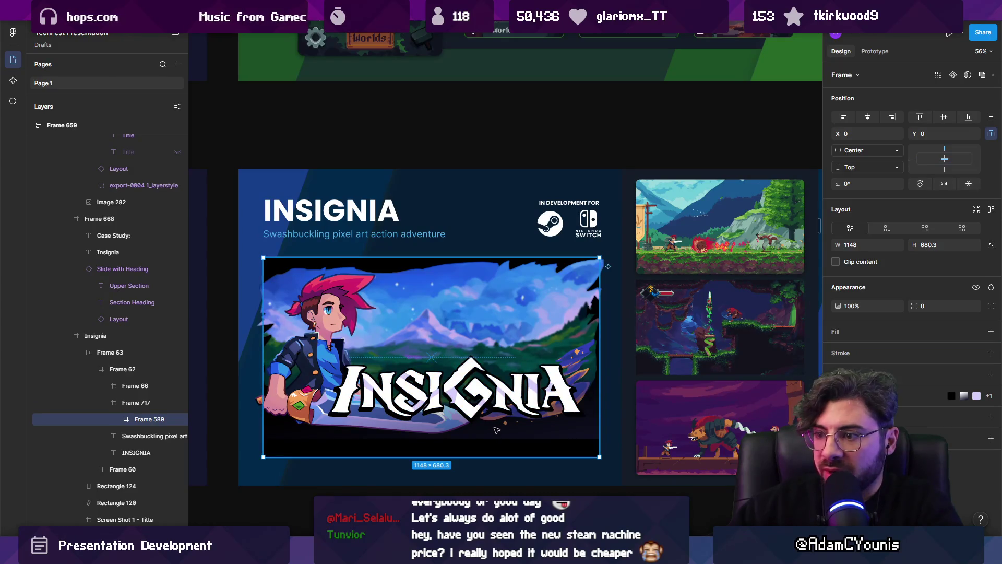
pyautogui.doubleClick(499, 427)
# Rescale the five artwork layers to about 1421 × 672 to fit the black panel.
pyautogui.click(334, 418)
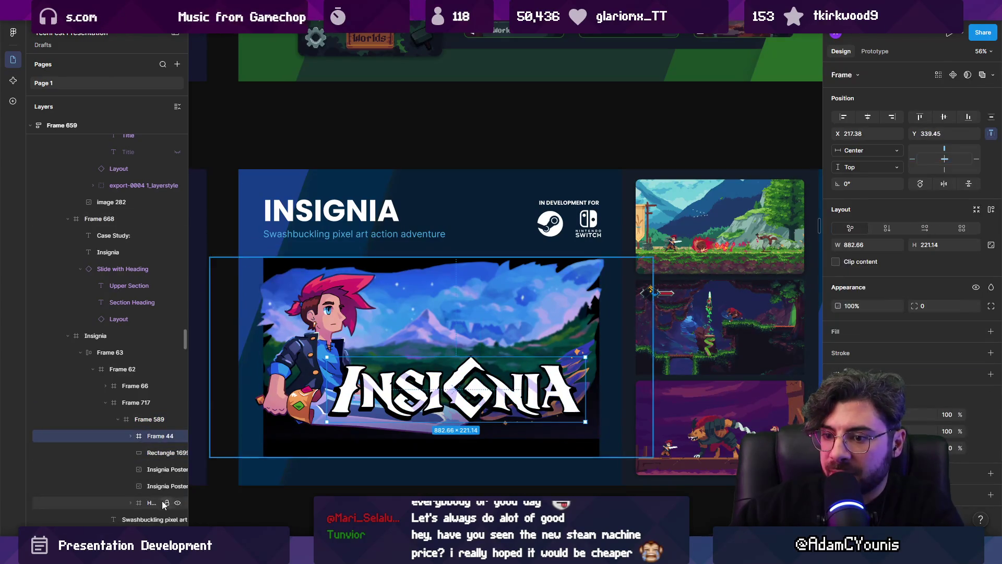
pyautogui.press('k')
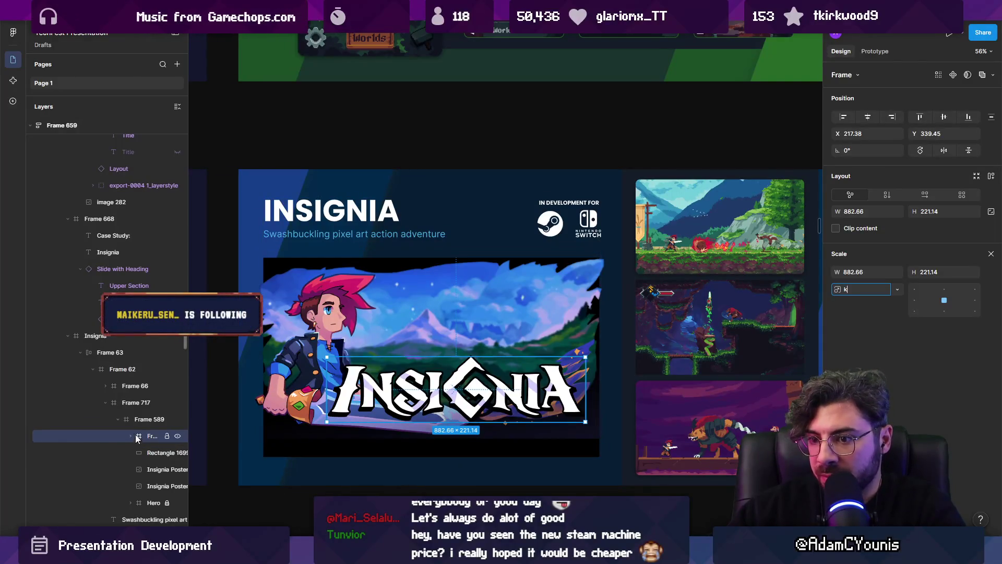
pyautogui.keyDown('shift'); pyautogui.click(158, 498); pyautogui.keyUp('shift')
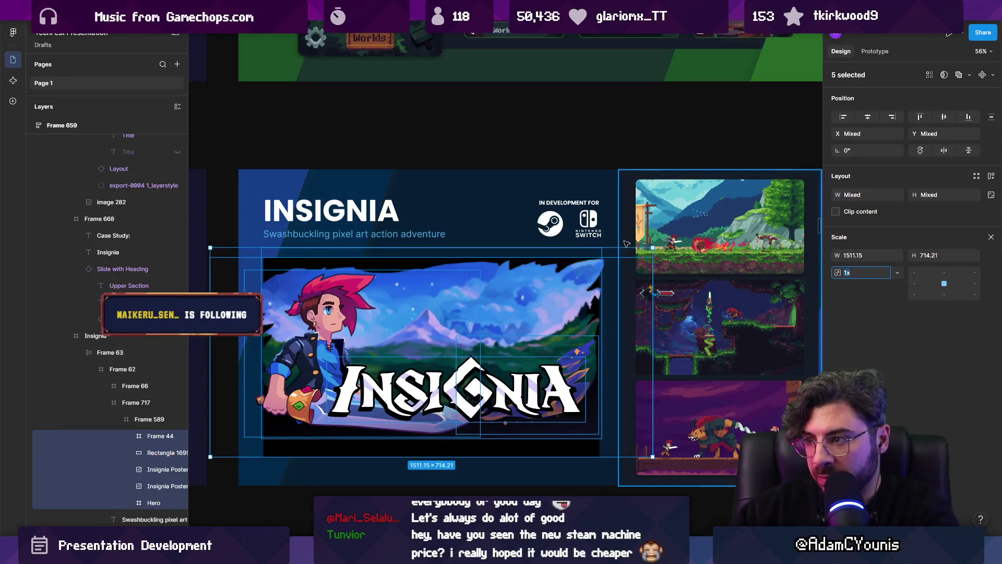
pyautogui.moveTo(653, 248); pyautogui.dragTo(635, 257)
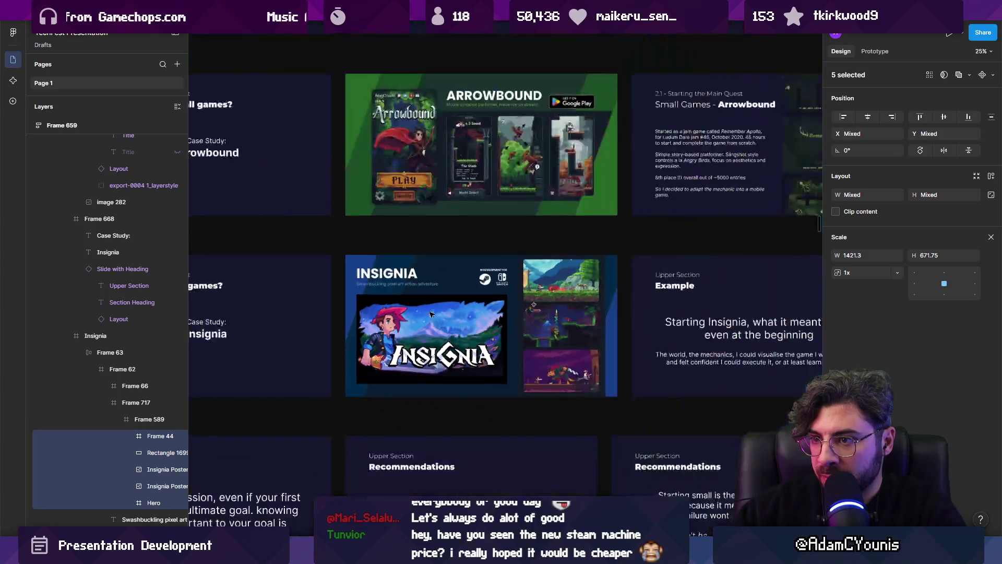
pyautogui.scroll(-5, 433, 329)
pyautogui.click(387, 271)
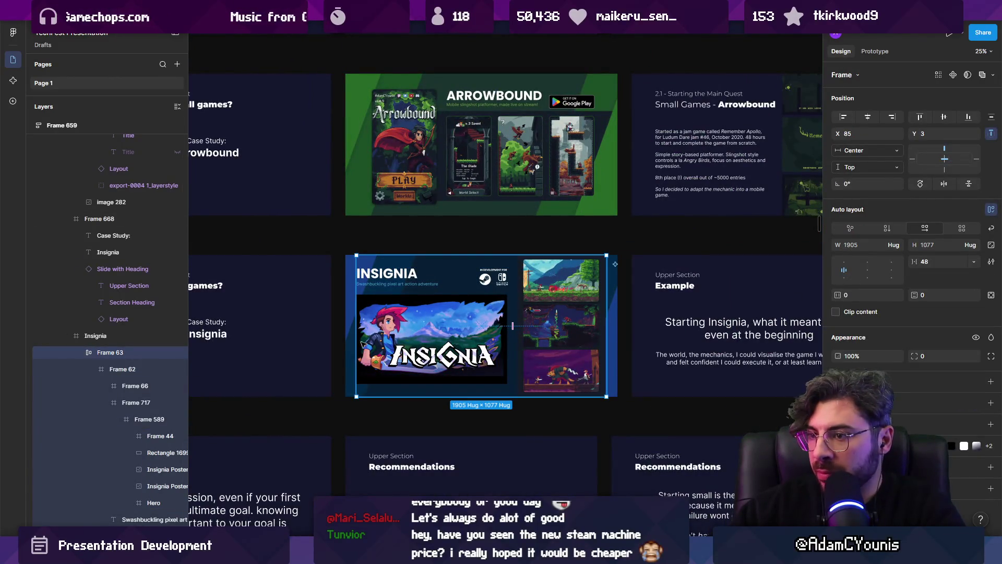
# Inspect the title slide's character illustration and rotated background stripe layers.
pyautogui.keyDown('ctrl'); pyautogui.click(347, 301); pyautogui.keyUp('ctrl')
pyautogui.keyDown('ctrl'); pyautogui.click(351, 288); pyautogui.keyUp('ctrl')
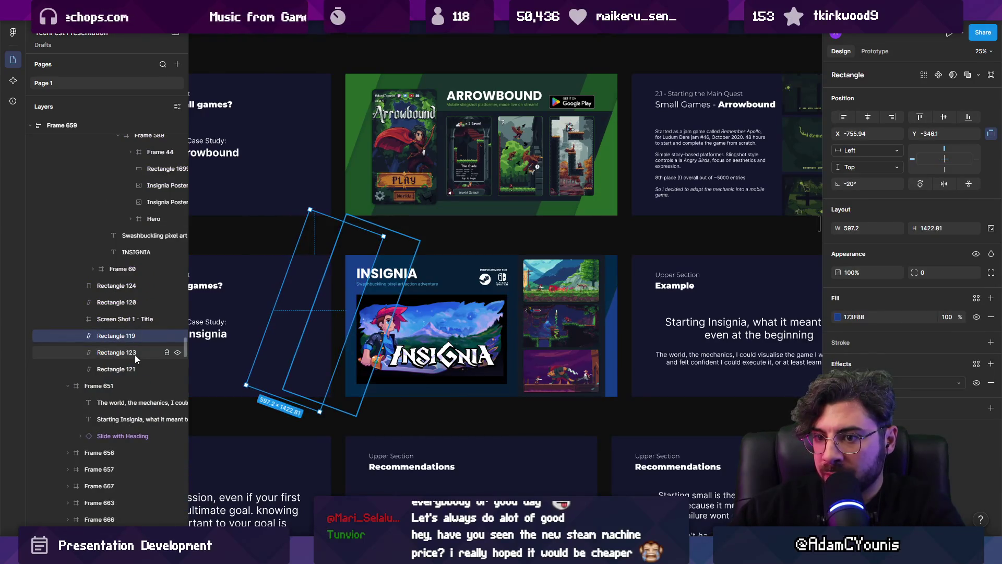
pyautogui.scroll(-5, 407, 343)
pyautogui.press('Escape')
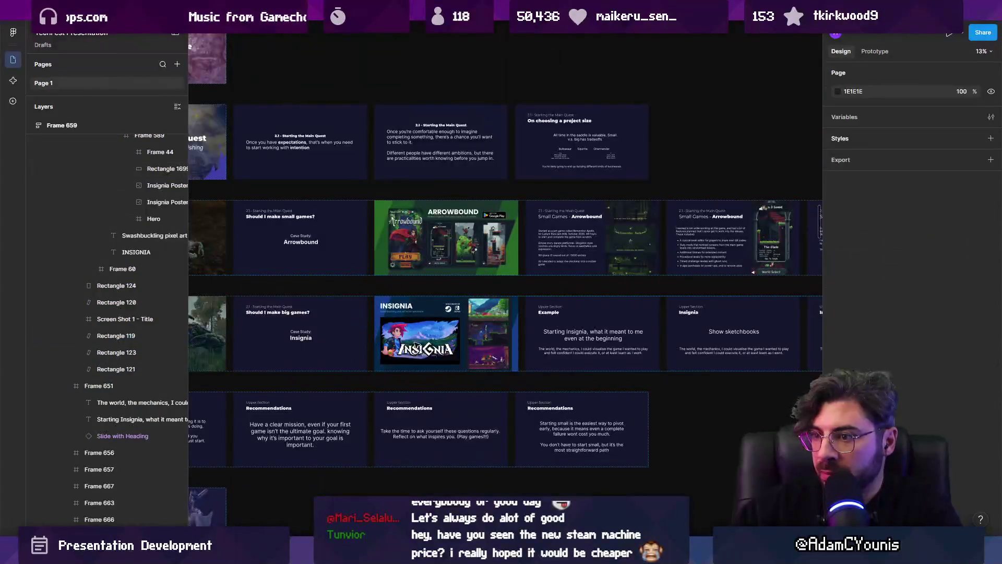
pyautogui.hscroll(-5, 416, 345)
pyautogui.keyDown('ctrl'); pyautogui.click(603, 322); pyautogui.keyUp('ctrl')
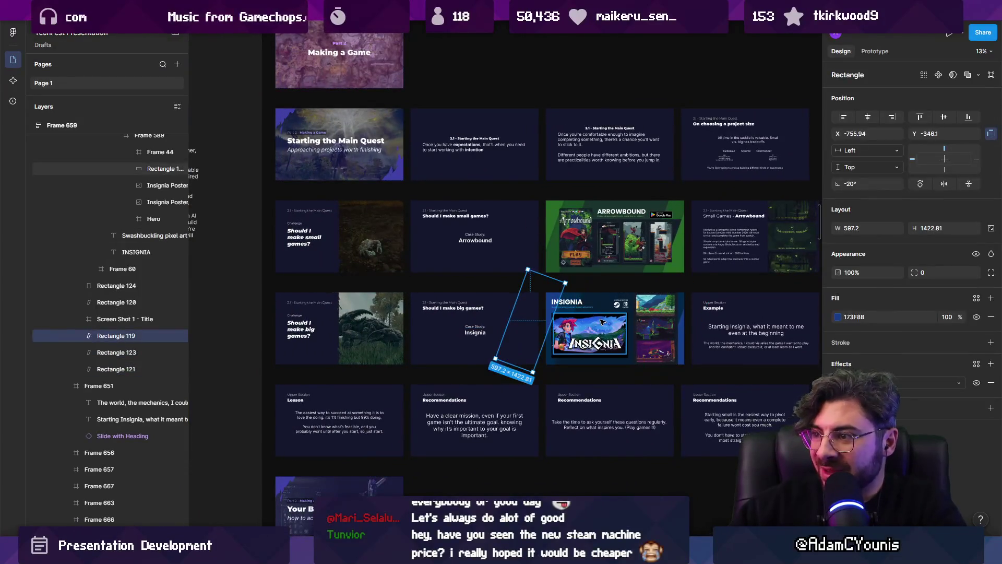
pyautogui.press('Escape')
pyautogui.press('Escape')
pyautogui.press('Escape')
pyautogui.press('Escape')
# Duplicate the 00 - Title slide with Ctrl+D and zoom to the copy's artwork.
pyautogui.scroll(-3, 605, 312)
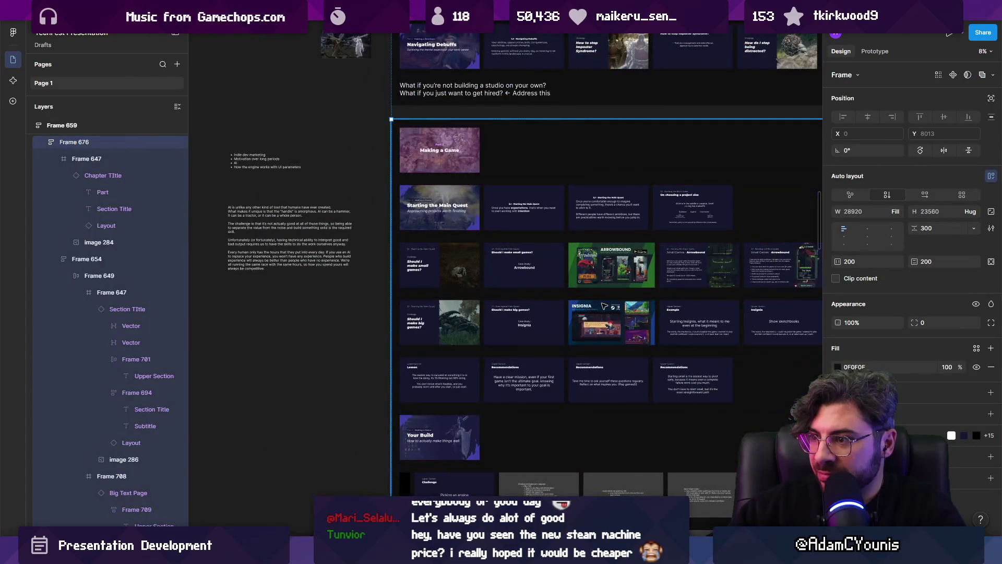
pyautogui.click(604, 305)
pyautogui.scroll(-3, 273, 331)
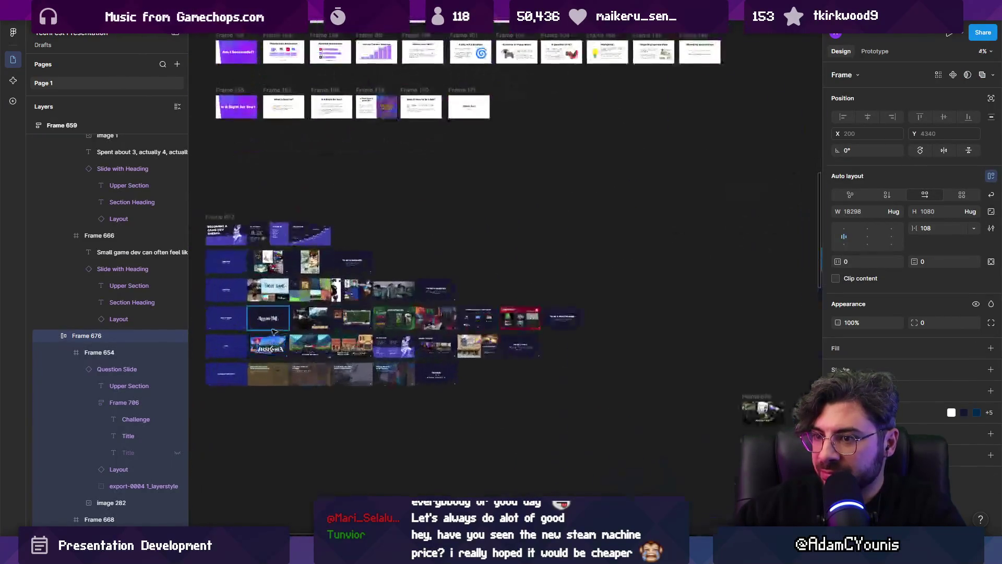
pyautogui.click(273, 341)
pyautogui.click(273, 341)
pyautogui.press('Escape')
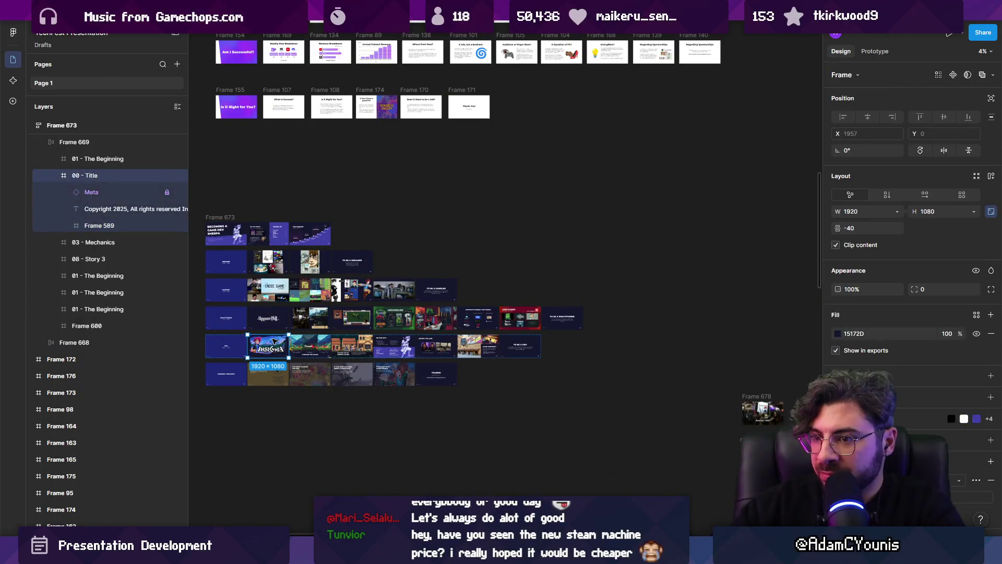
pyautogui.hotkey('ctrl', 'd')
pyautogui.hscroll(2, 566, 286)
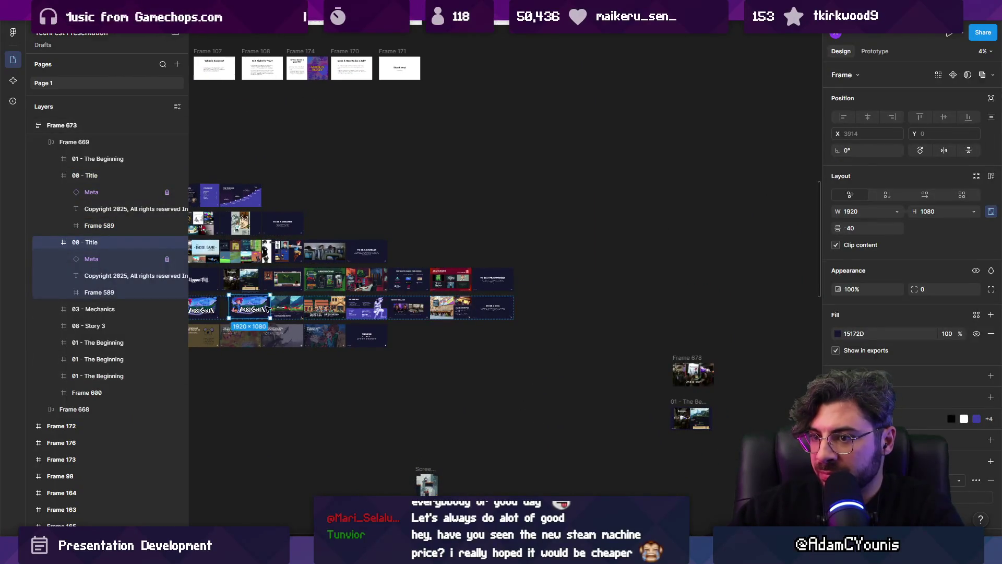
pyautogui.hotkey('shift', '2')
pyautogui.click(479, 344)
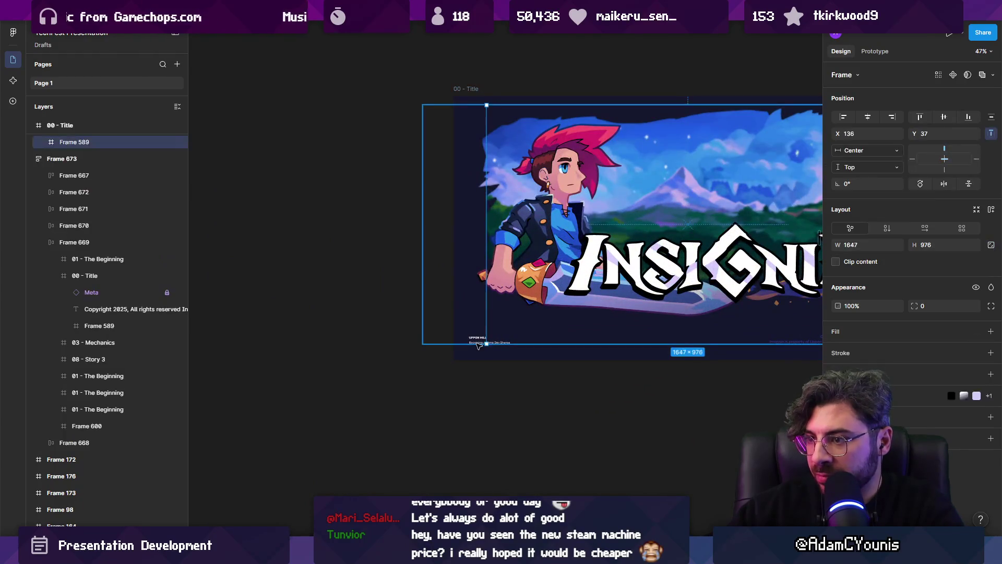
# Delete the copyright text line from the Insignia title artwork.
pyautogui.doubleClick(478, 343)
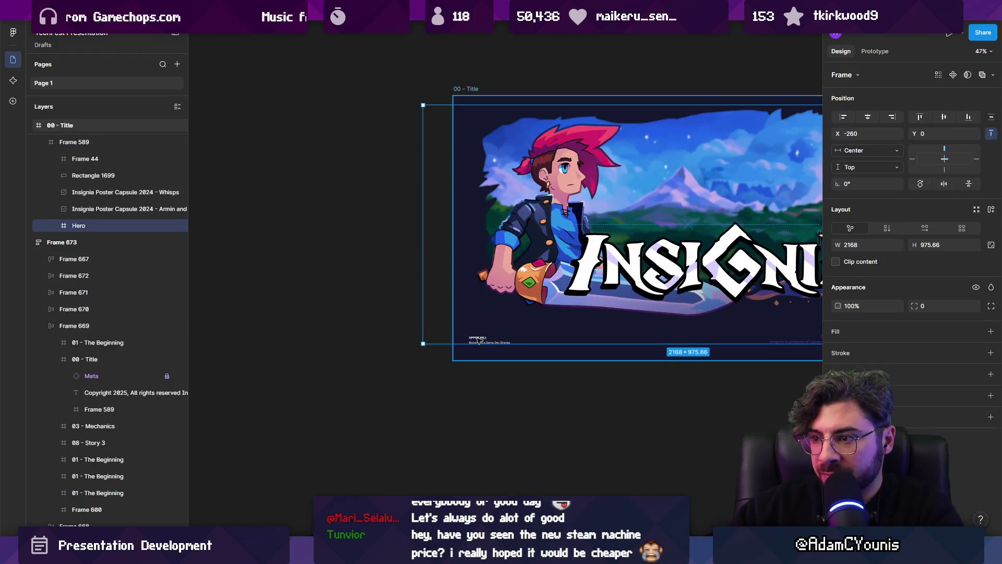
pyautogui.click(56, 227)
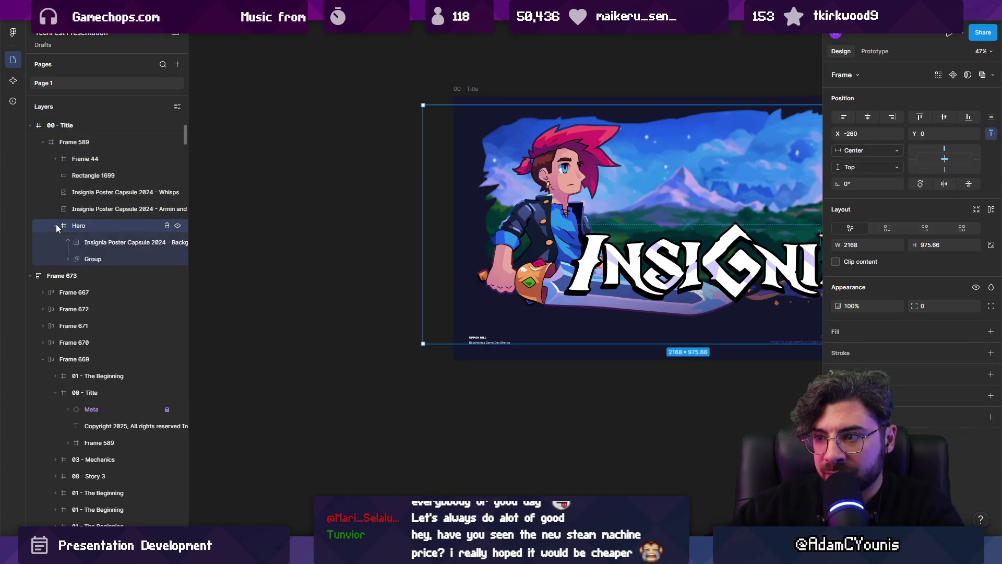
pyautogui.click(65, 162)
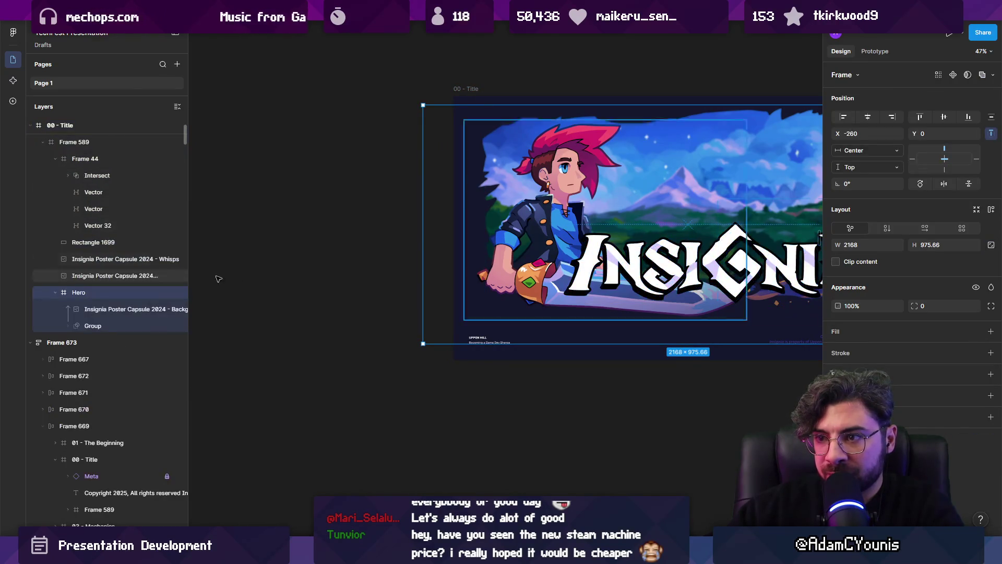
pyautogui.hotkey('shift', '2')
pyautogui.scroll(5, 566, 279)
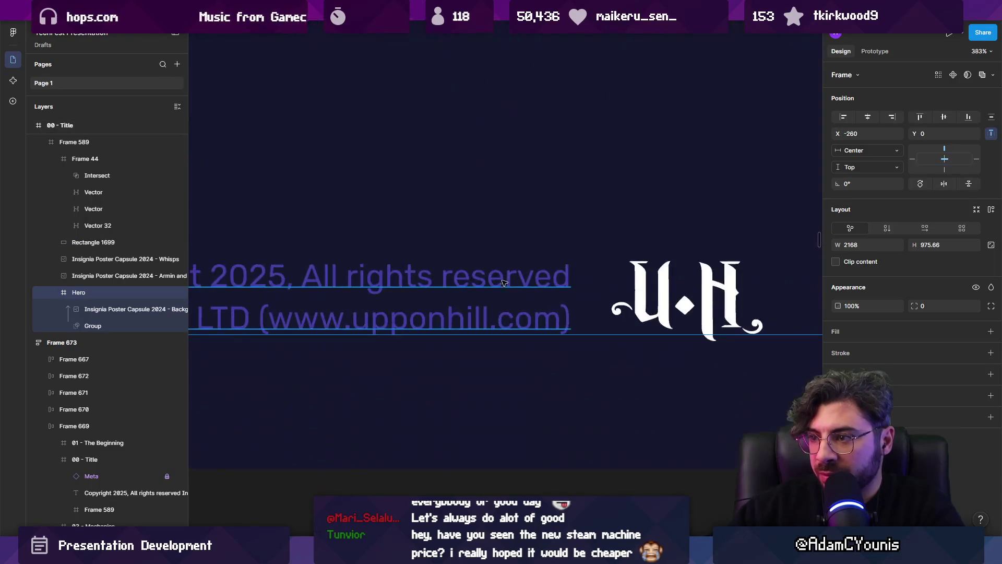
pyautogui.click(506, 283)
pyautogui.scroll(-5, 694, 314)
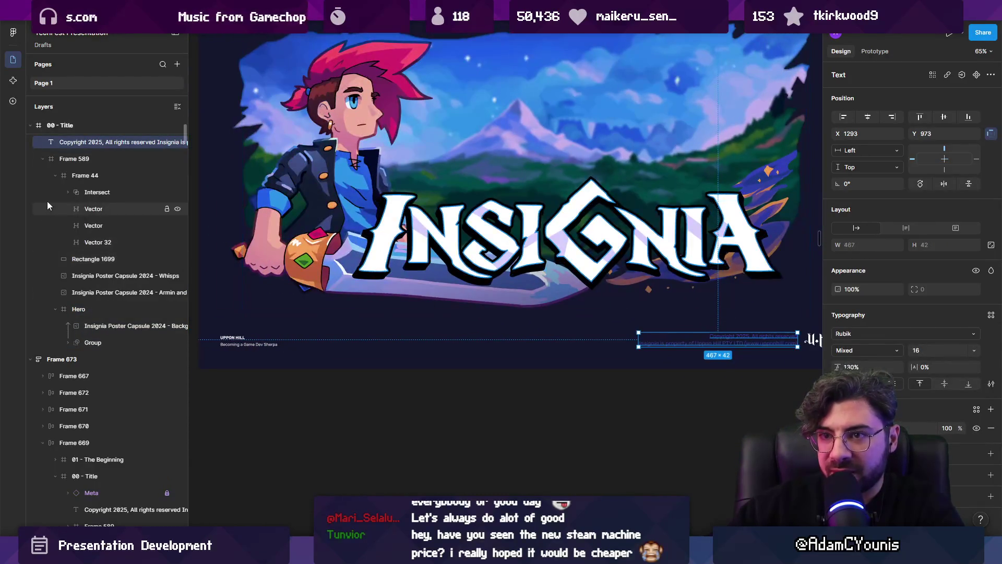
pyautogui.press('Delete')
# Regroup the artwork into the Hero frame and delete the Uppon Hill Meta caption.
pyautogui.click(231, 343)
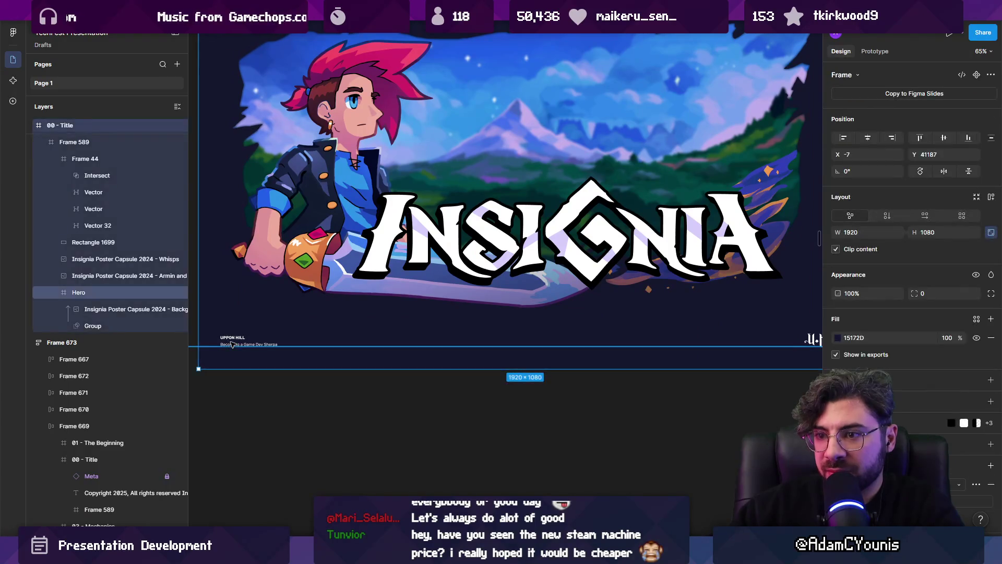
pyautogui.scroll(-5, 402, 386)
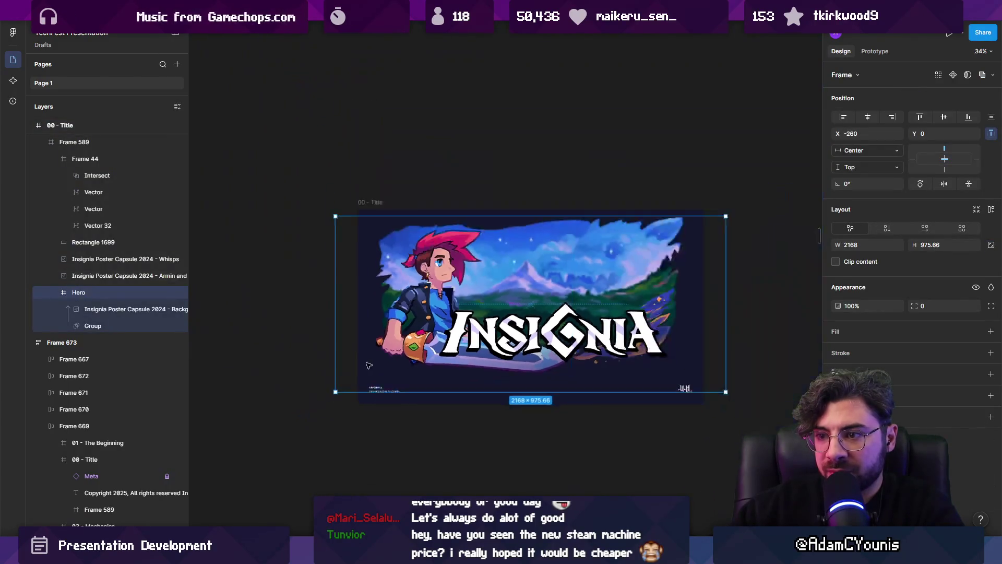
pyautogui.hotkey('ctrl', 'z')
pyautogui.hotkey('ctrl', 'z')
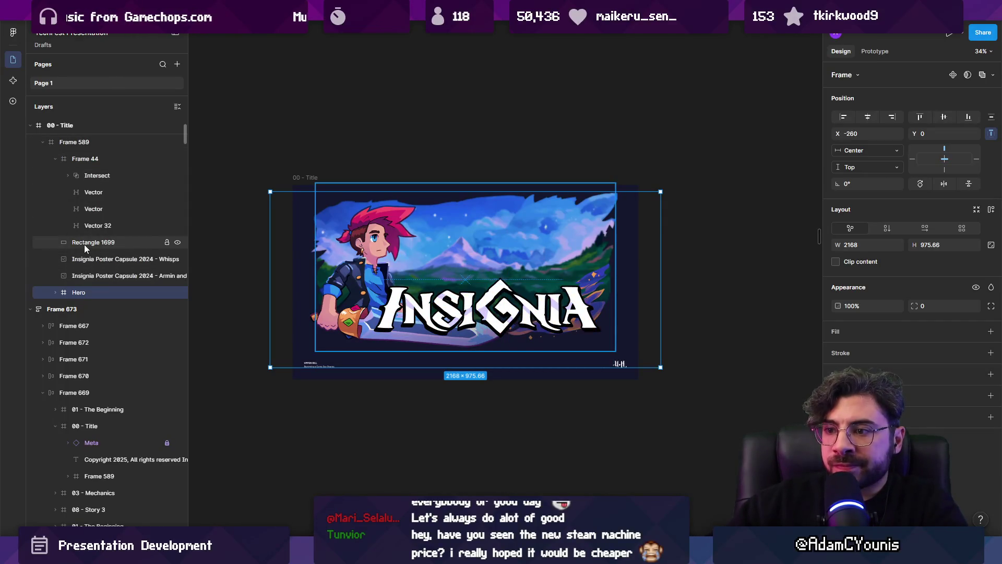
pyautogui.click(318, 348)
pyautogui.scroll(5, 319, 360)
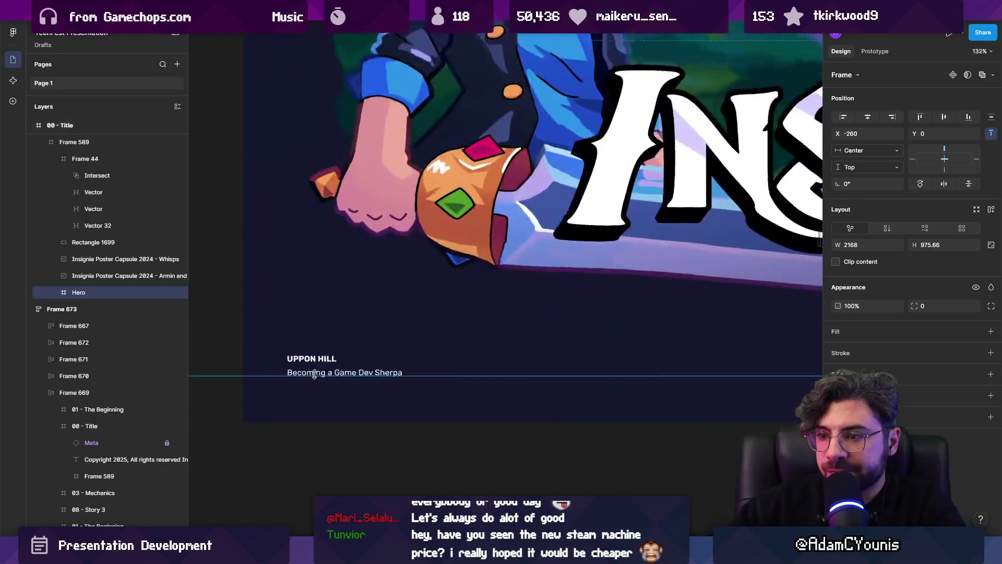
pyautogui.scroll(3, 103, 243)
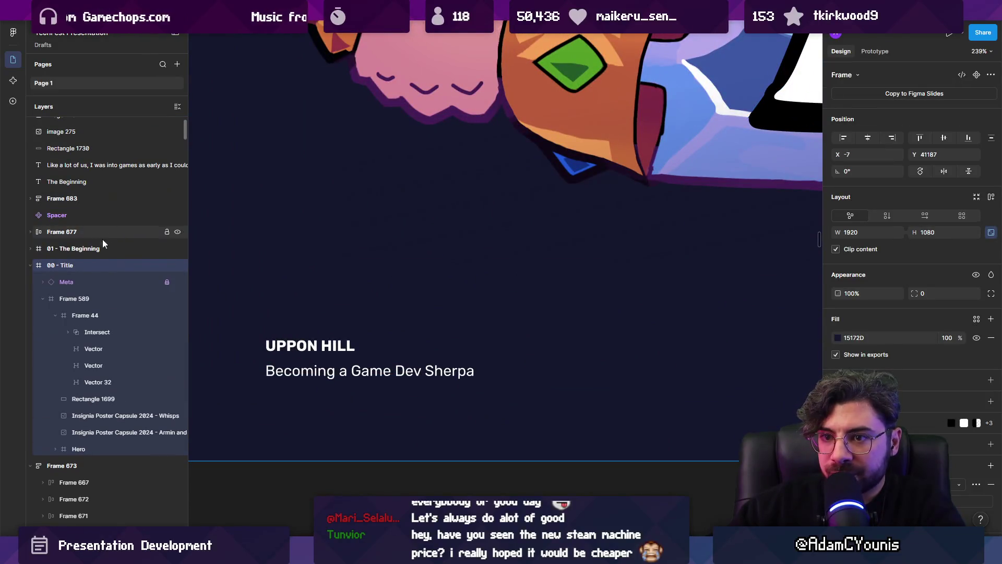
pyautogui.click(84, 283)
pyautogui.press('Delete')
# Review the 00 - Title frame's five layers, keeping it at full 1920 × 1080 height.
pyautogui.scroll(-10, 362, 322)
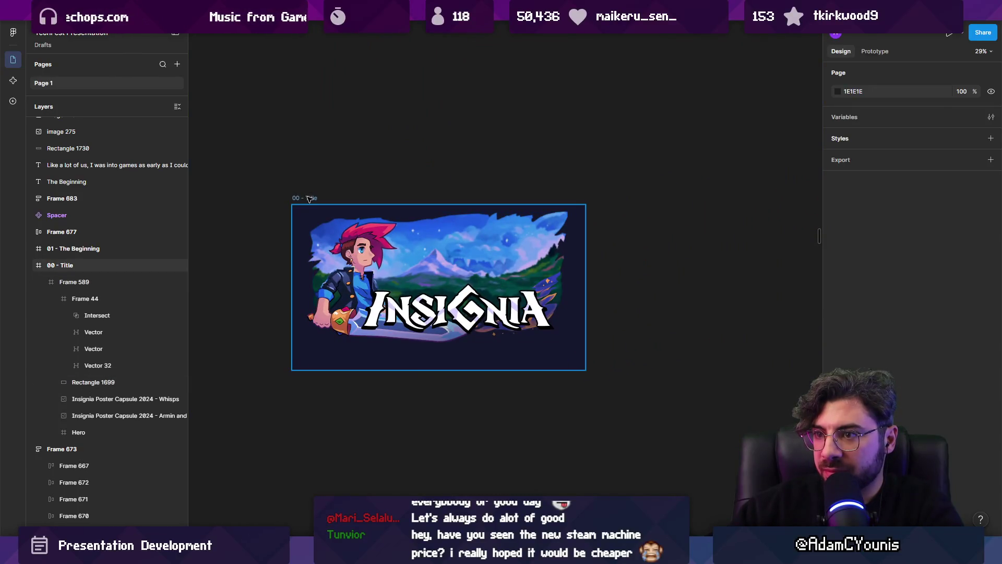
pyautogui.click(429, 365)
pyautogui.moveTo(430, 369); pyautogui.dragTo(430, 353)
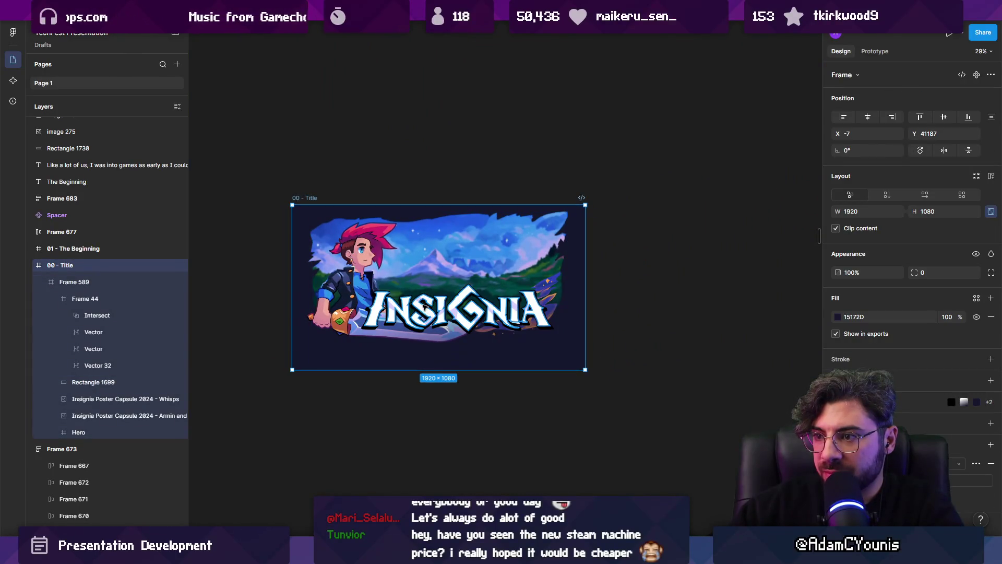
pyautogui.hotkey('ctrl', 'z')
pyautogui.keyDown('ctrl'); pyautogui.click(411, 280); pyautogui.keyUp('ctrl')
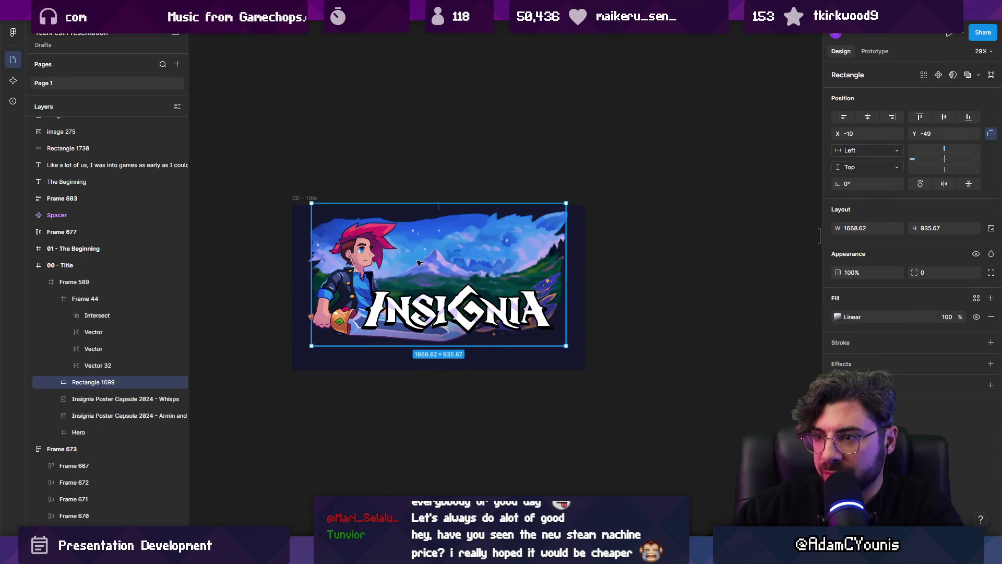
pyautogui.hotkey('shift', 'Tab')
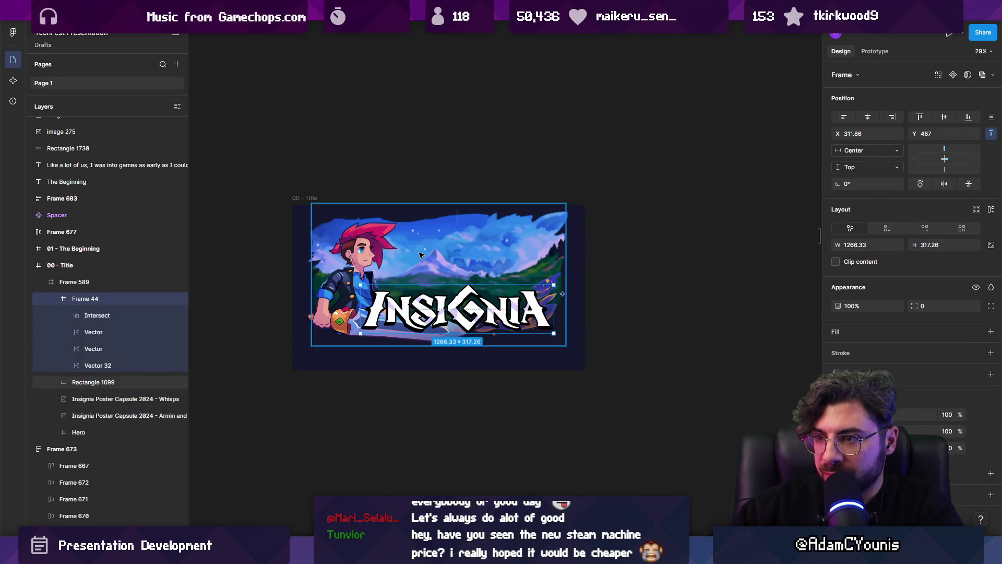
pyautogui.click(57, 298)
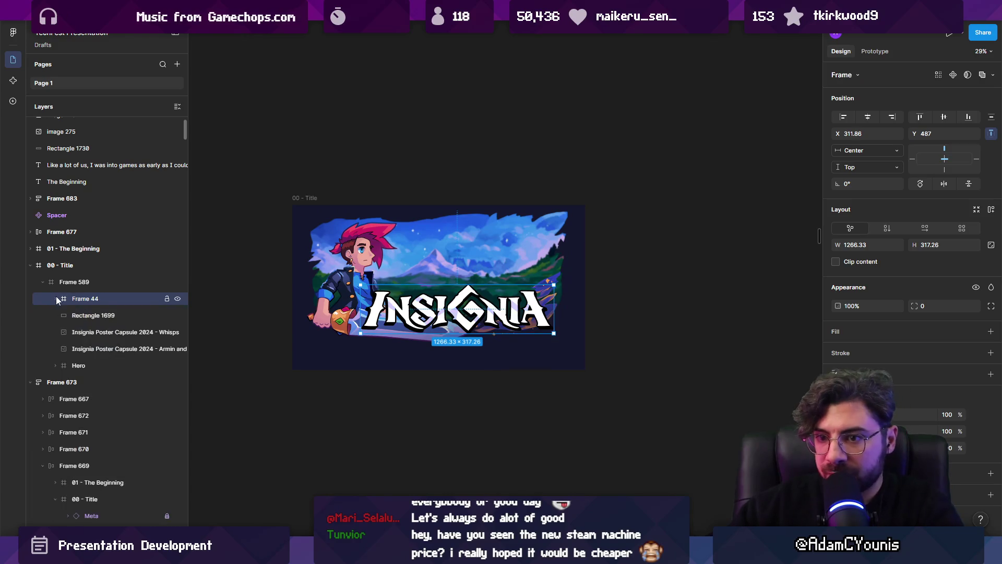
pyautogui.keyDown('shift'); pyautogui.click(94, 364); pyautogui.keyUp('shift')
pyautogui.moveTo(478, 265); pyautogui.dragTo(477, 272)
pyautogui.press('Escape')
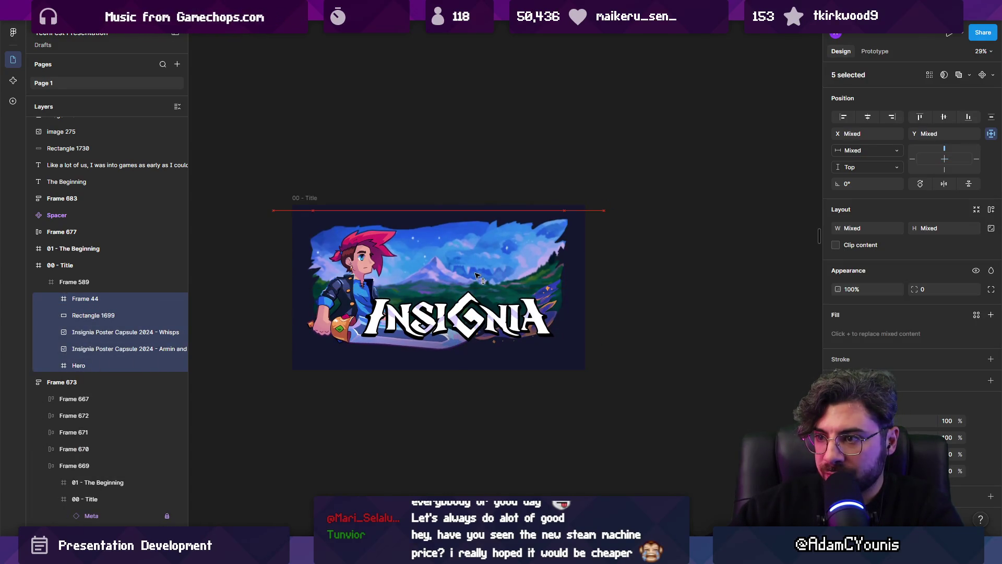
pyautogui.scroll(-8, 413, 214)
pyautogui.click(540, 217)
pyautogui.hscroll(6, 541, 217)
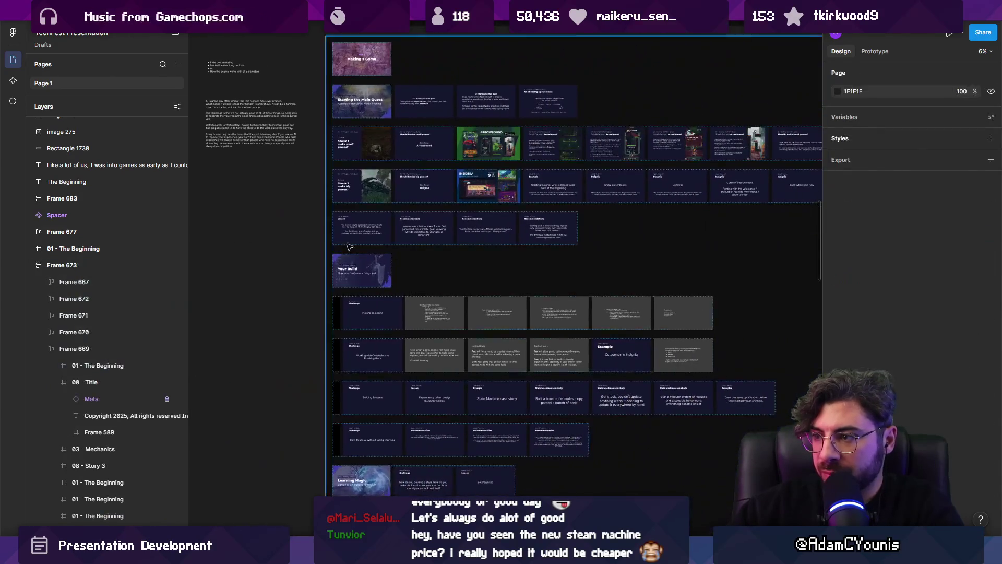
# Paste the Insignia title art into the big-games row after the 'Case Study: Insignia' slide.
pyautogui.scroll(5, 368, 206)
pyautogui.click(325, 200)
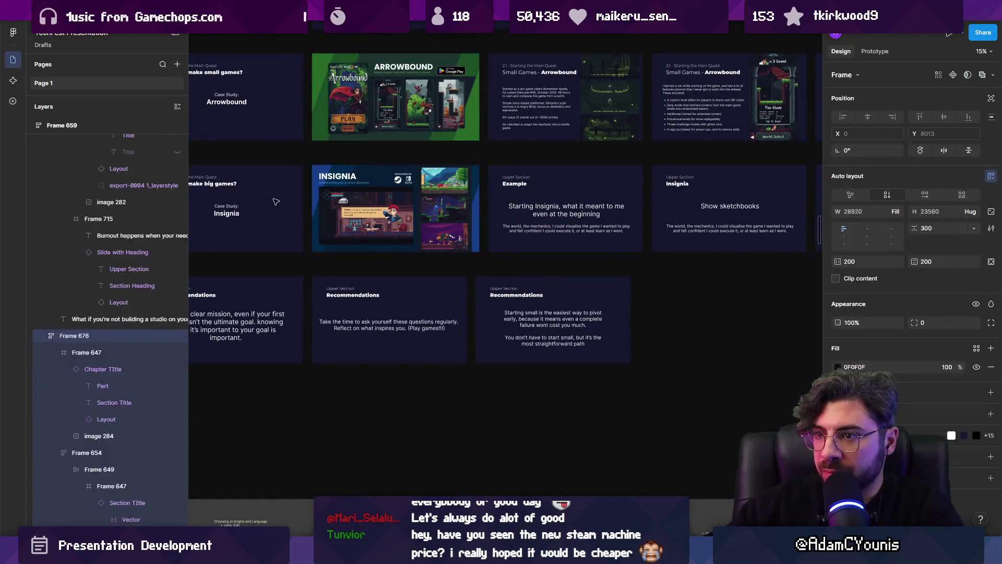
pyautogui.hotkey('ctrl', 'v')
# Select the platform logos group on the neighbouring pixel-art Insignia slide.
pyautogui.scroll(4, 324, 200)
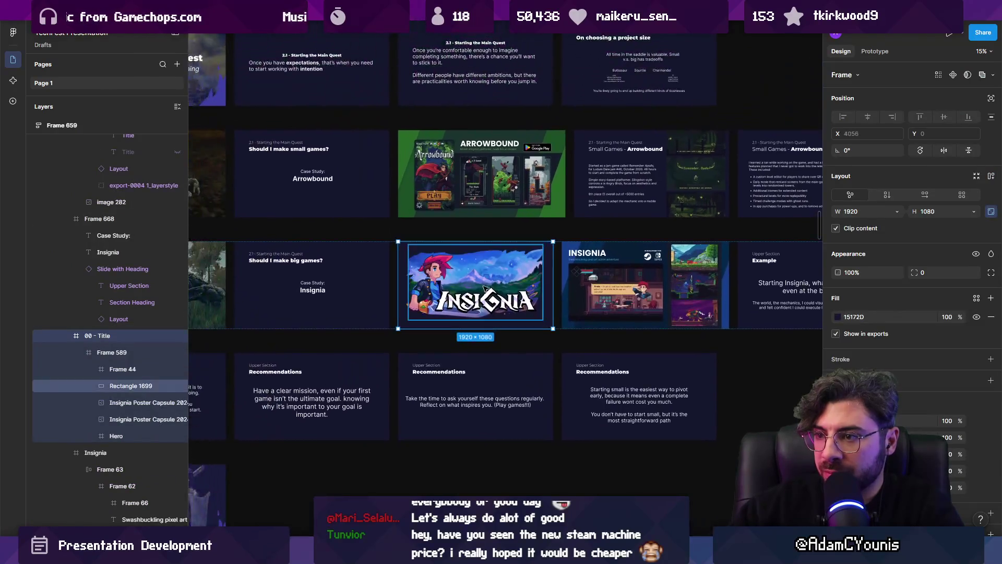
pyautogui.scroll(2, 640, 245)
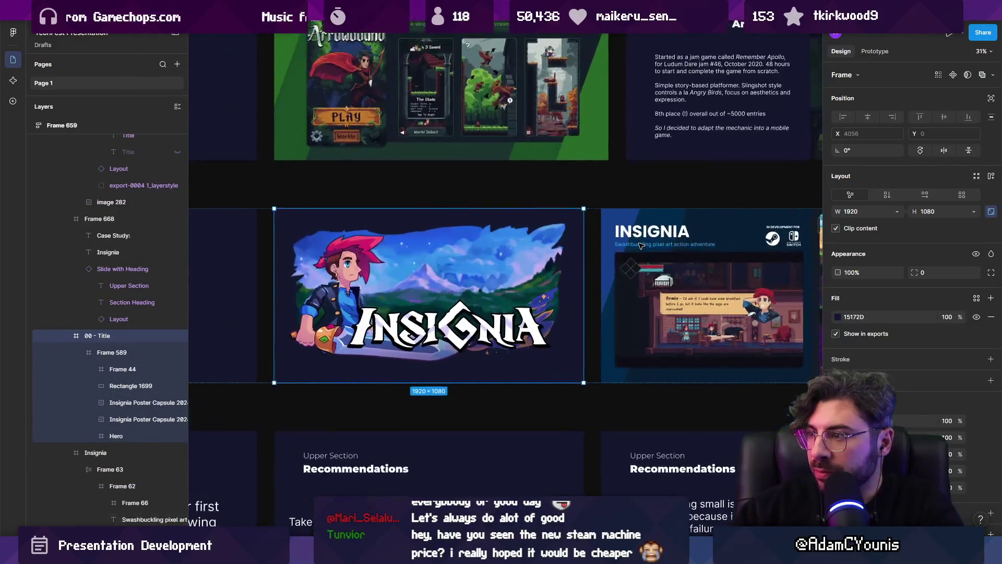
pyautogui.click(783, 236)
pyautogui.doubleClick(782, 236)
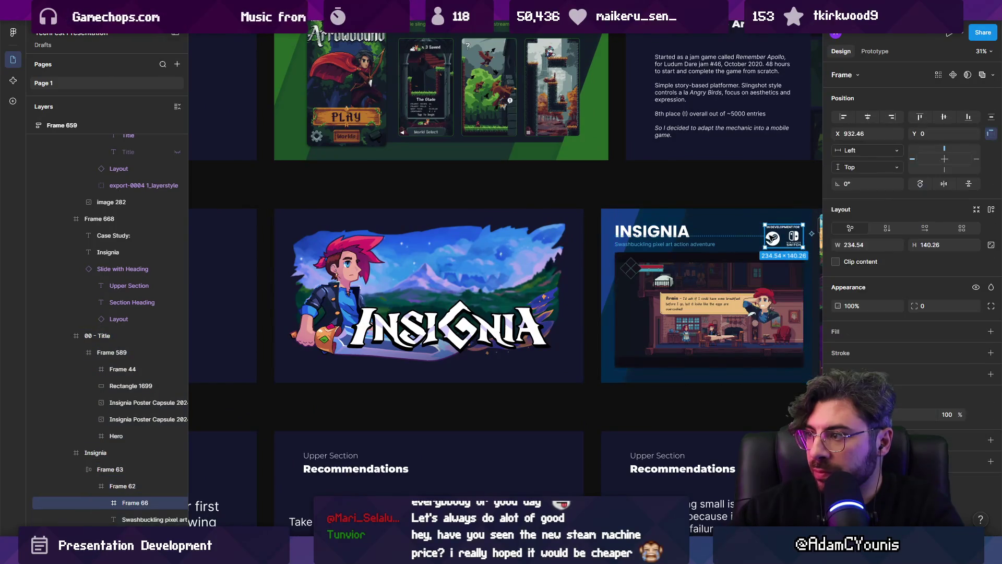
pyautogui.scroll(-10, 650, 287)
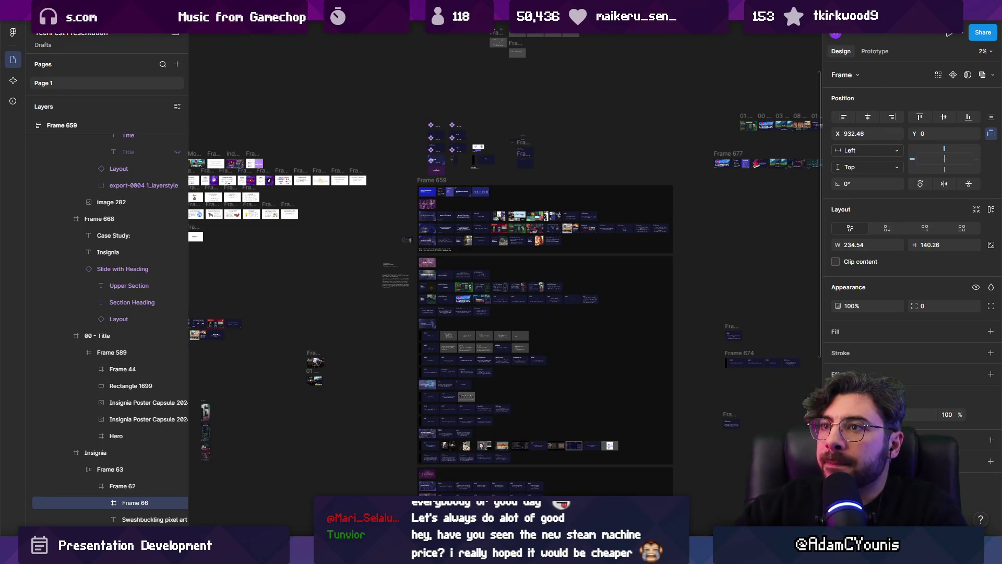
pyautogui.hotkey('ctrl', 't')
pyautogui.write('brand')
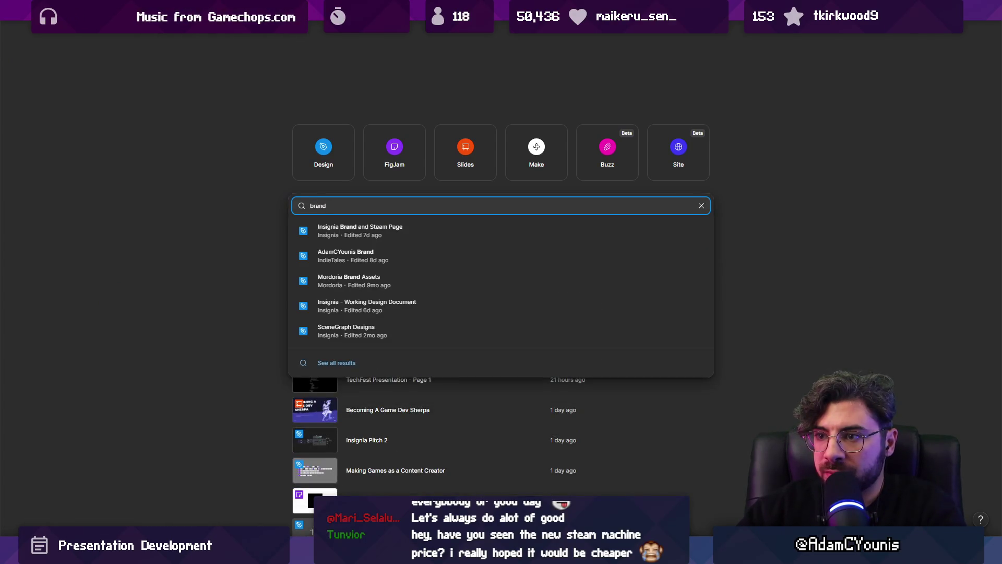
pyautogui.press('Down')
pyautogui.press('Return')
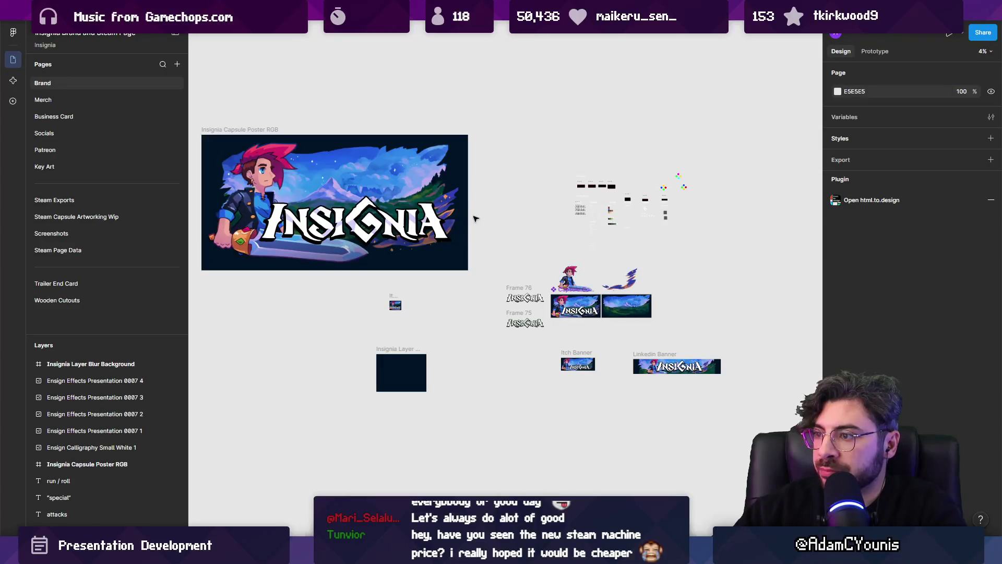
pyautogui.click(102, 217)
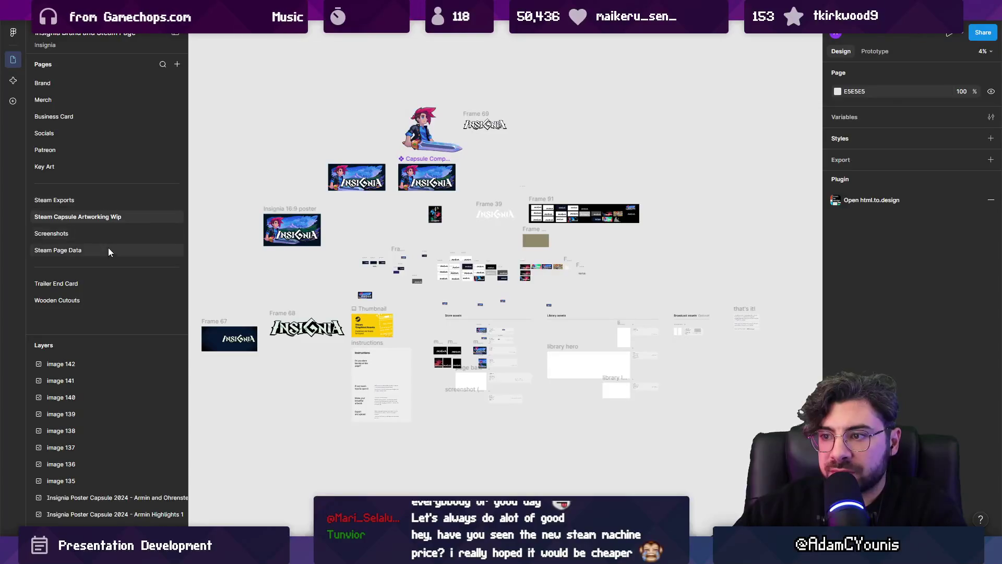
pyautogui.click(93, 102)
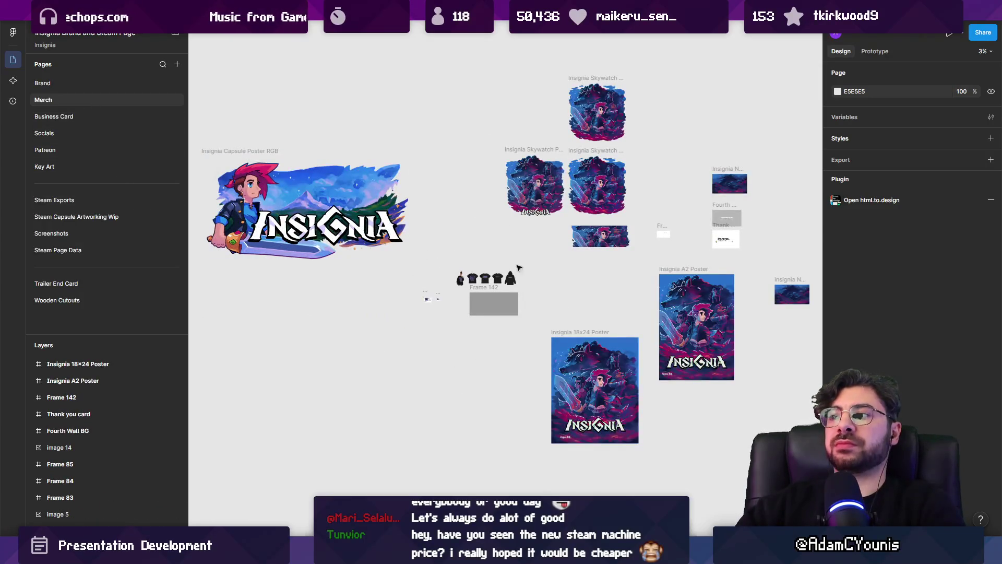
pyautogui.hscroll(5, 518, 268)
pyautogui.scroll(-2, 421, 227)
pyautogui.scroll(5, 501, 339)
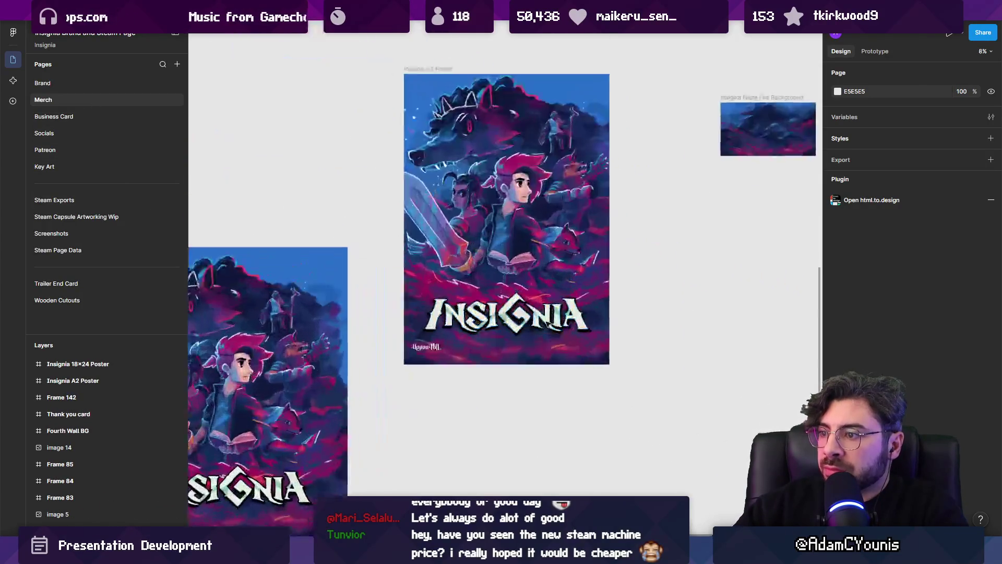
pyautogui.scroll(3, 502, 349)
pyautogui.doubleClick(504, 349)
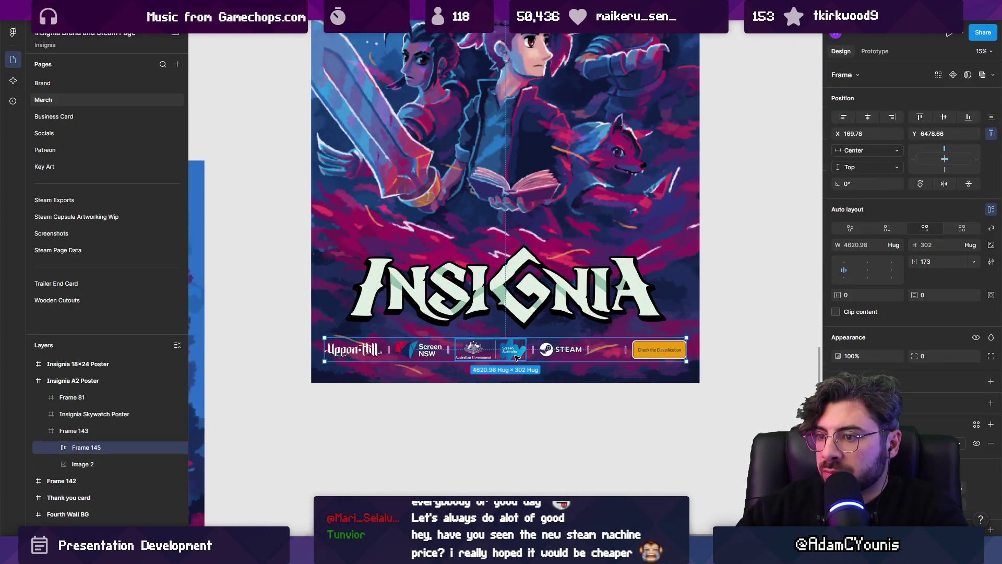
pyautogui.click(674, 16)
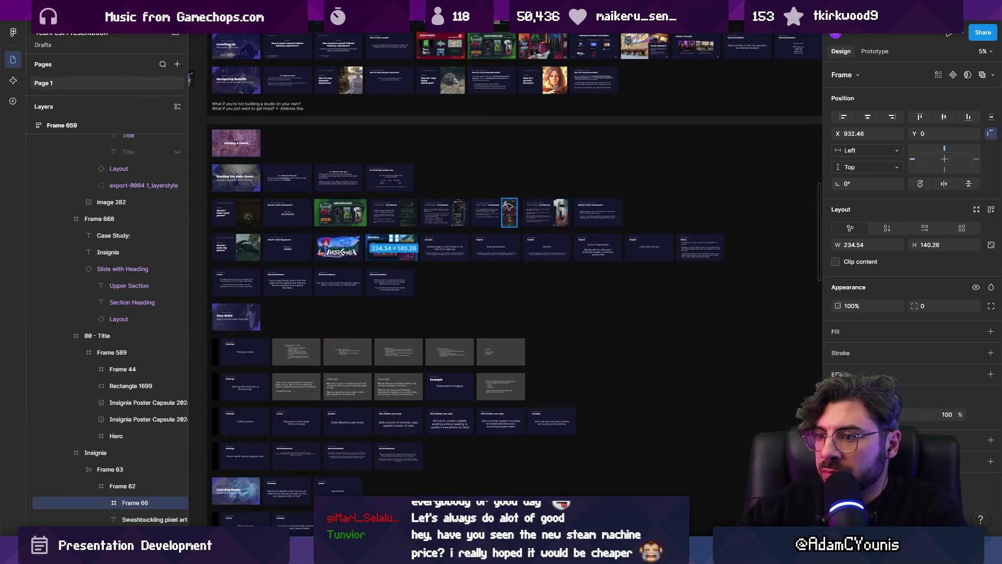
# Select the hidden partner logo bar (Frame 145) near the Insignia slide and unhide it.
pyautogui.scroll(10, 464, 243)
pyautogui.scroll(-5, 464, 243)
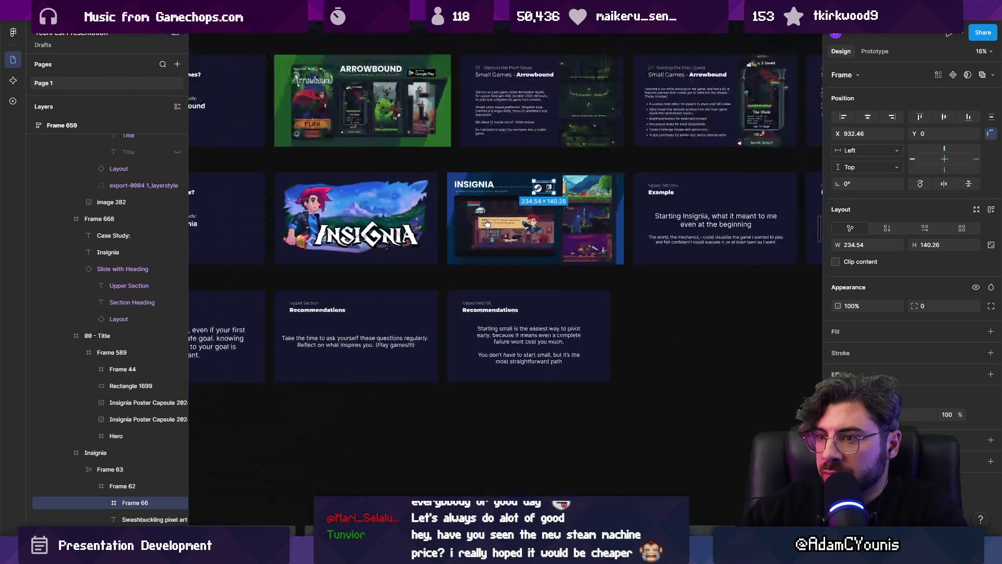
pyautogui.click(596, 212)
pyautogui.click(629, 209)
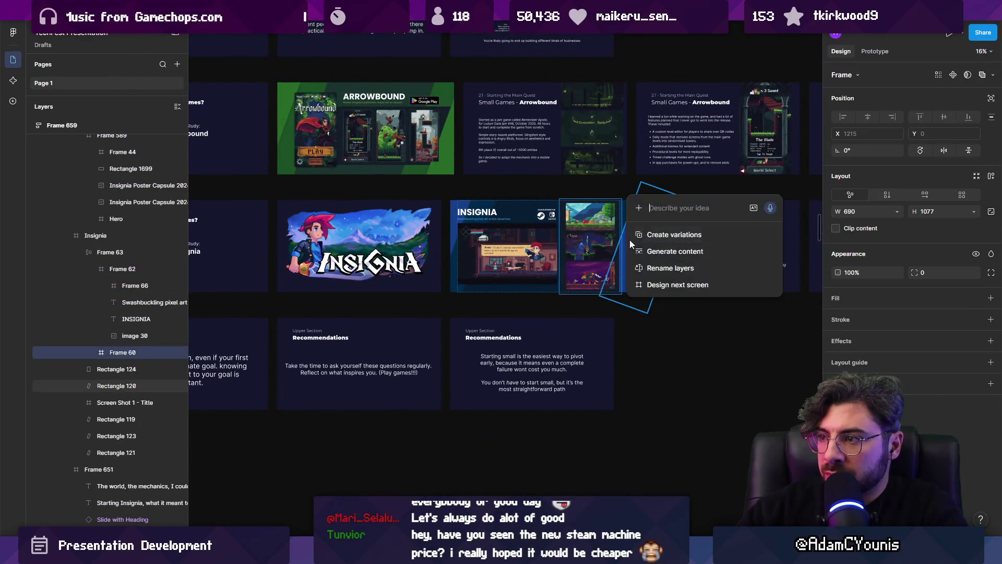
pyautogui.click(531, 236)
pyautogui.press('Escape')
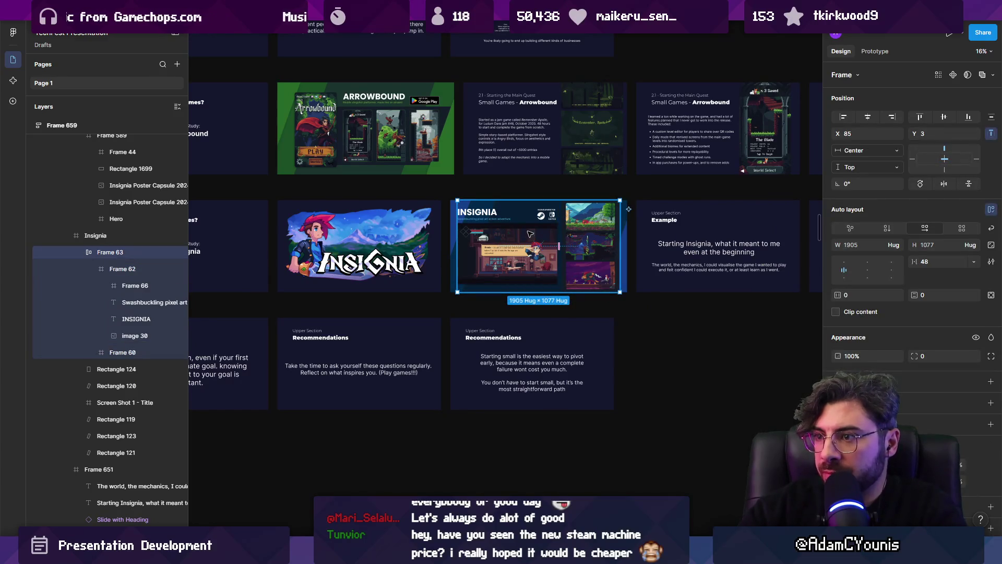
pyautogui.click(334, 300)
pyautogui.scroll(5, 331, 290)
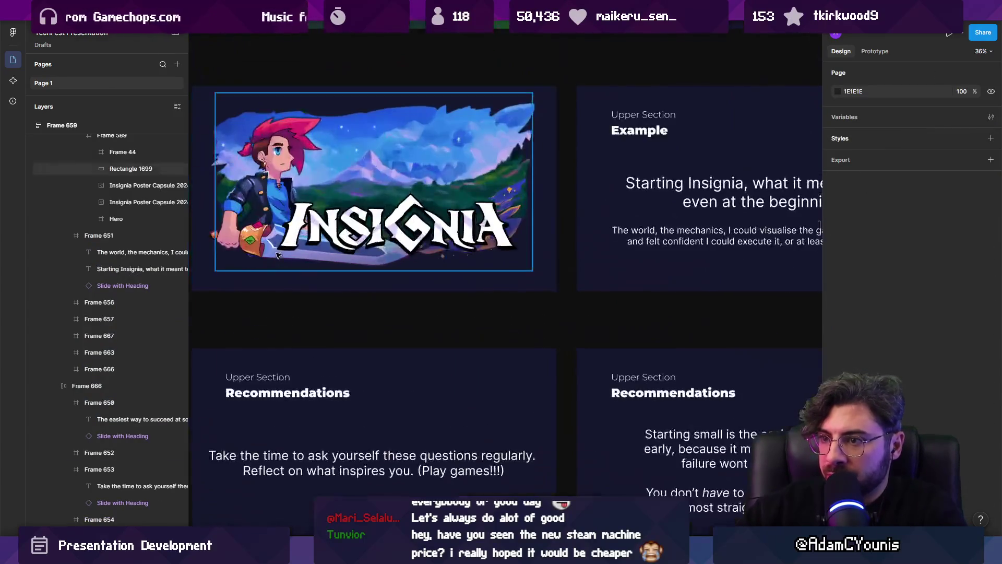
pyautogui.click(267, 283)
pyautogui.hscroll(-5, 339, 209)
pyautogui.hotkey('ctrl', 'shift', 'h')
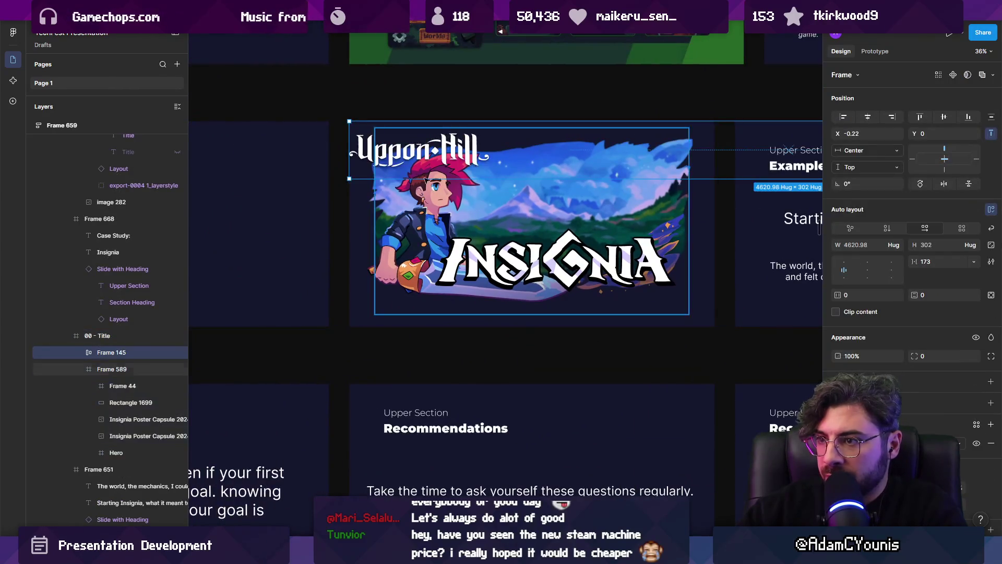
pyautogui.hscroll(5, 410, 151)
# Scale the logo bar to about a third and move it to the title slide's bottom.
pyautogui.press('k')
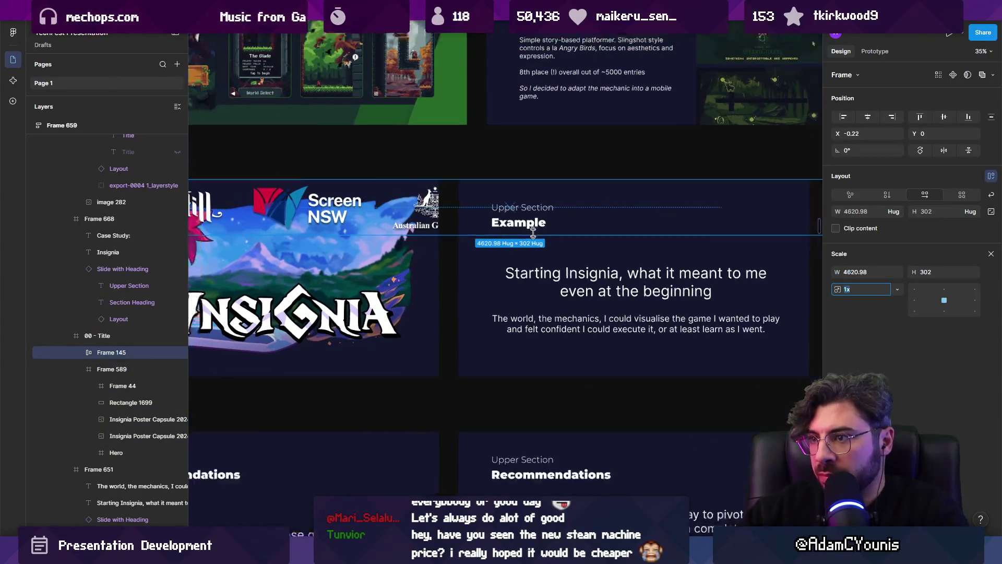
pyautogui.scroll(-5, 711, 232)
pyautogui.moveTo(690, 223); pyautogui.dragTo(441, 216)
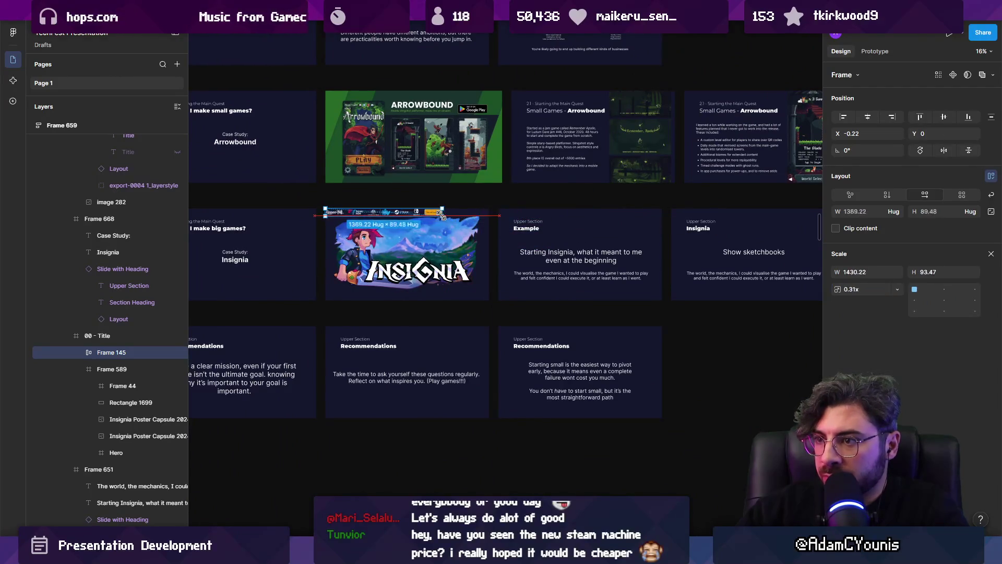
pyautogui.scroll(5, 436, 219)
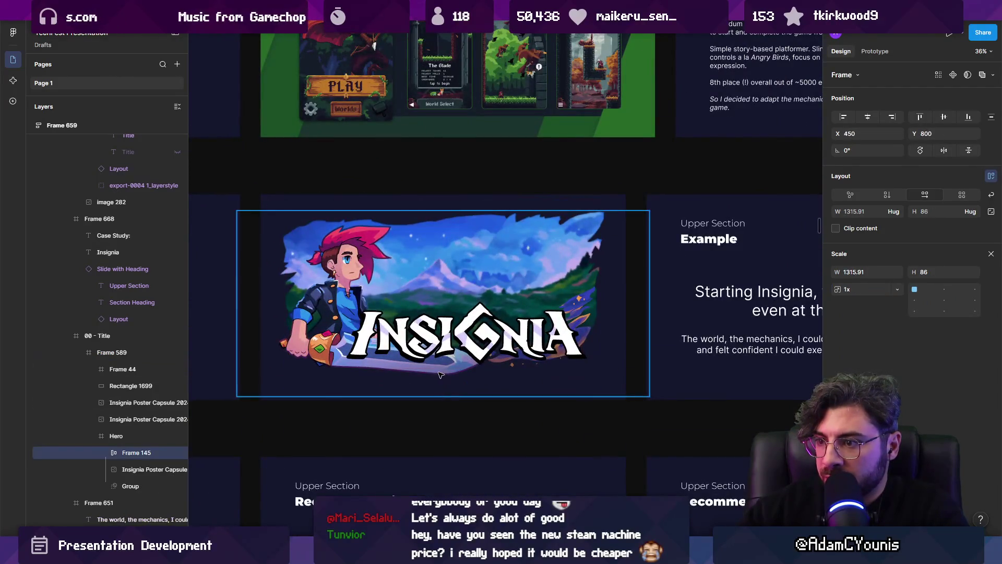
pyautogui.moveTo(443, 359); pyautogui.dragTo(438, 338)
pyautogui.click(380, 345)
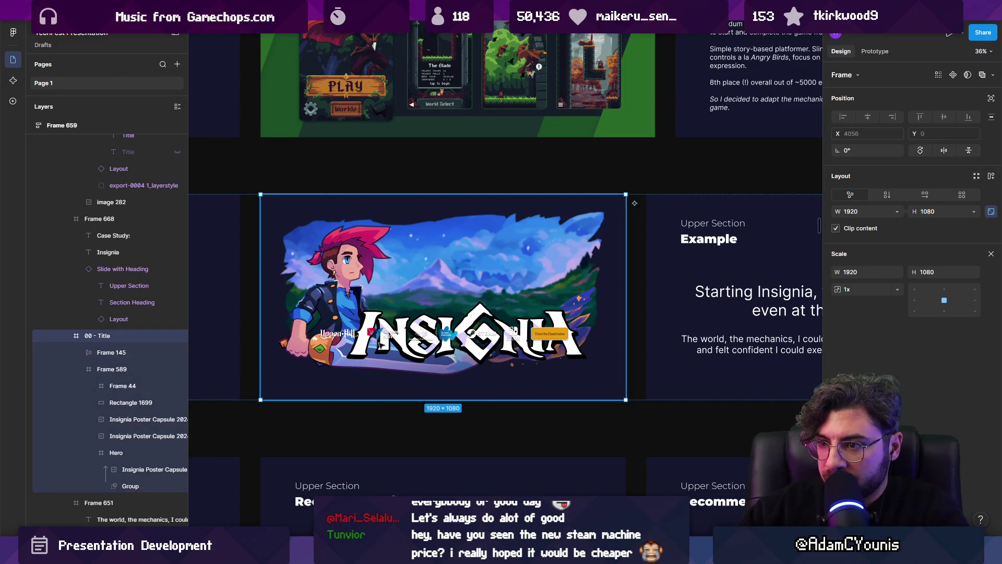
pyautogui.click(150, 353)
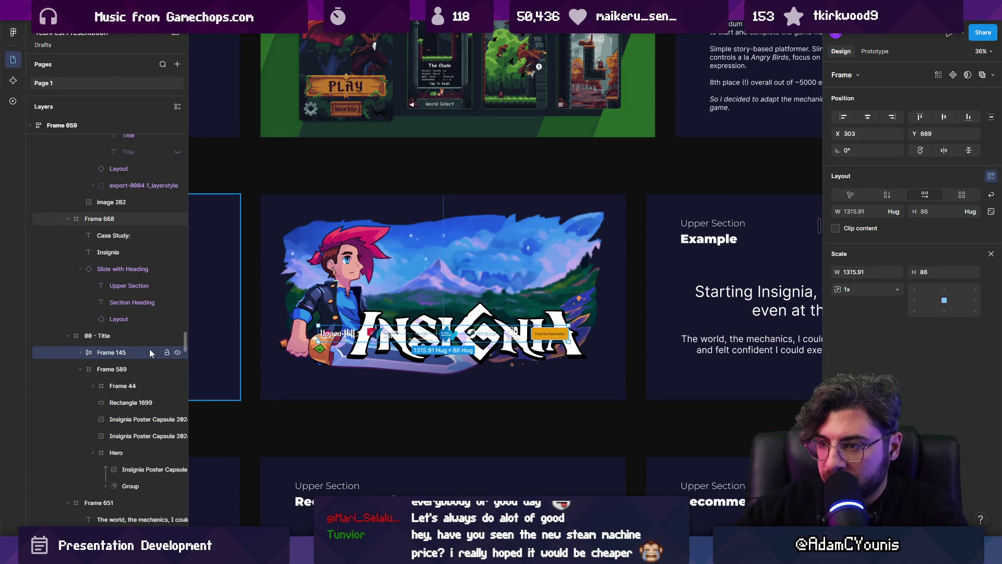
pyautogui.hotkey('shift', 'Down')
pyautogui.hotkey('shift', 'Down')
pyautogui.hotkey('shift', 'Down')
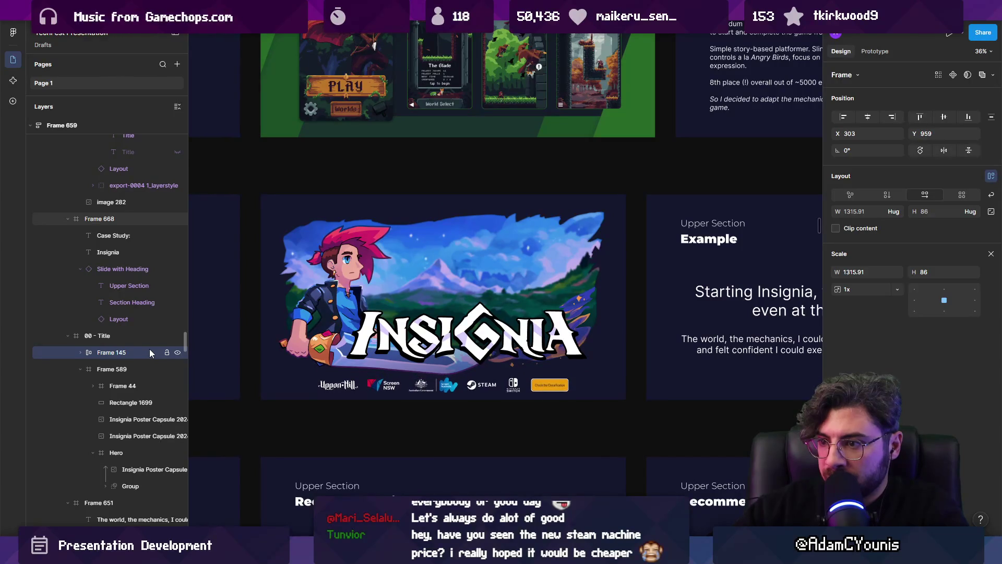
# Rescale the logo row to 0.88x and raise it slightly beneath the banner art.
pyautogui.click(446, 317)
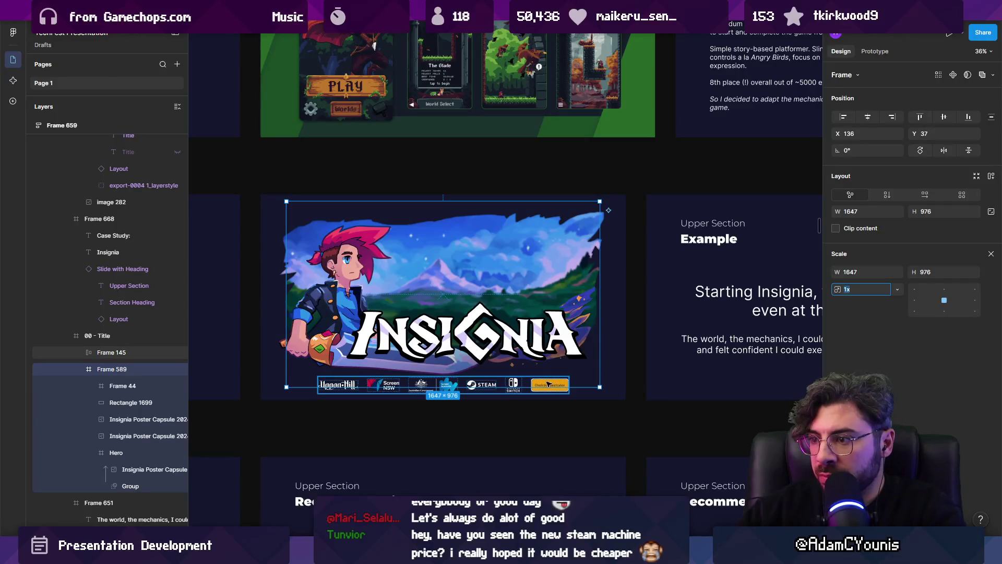
pyautogui.press('Escape')
pyautogui.scroll(3, 450, 388)
pyautogui.click(450, 392)
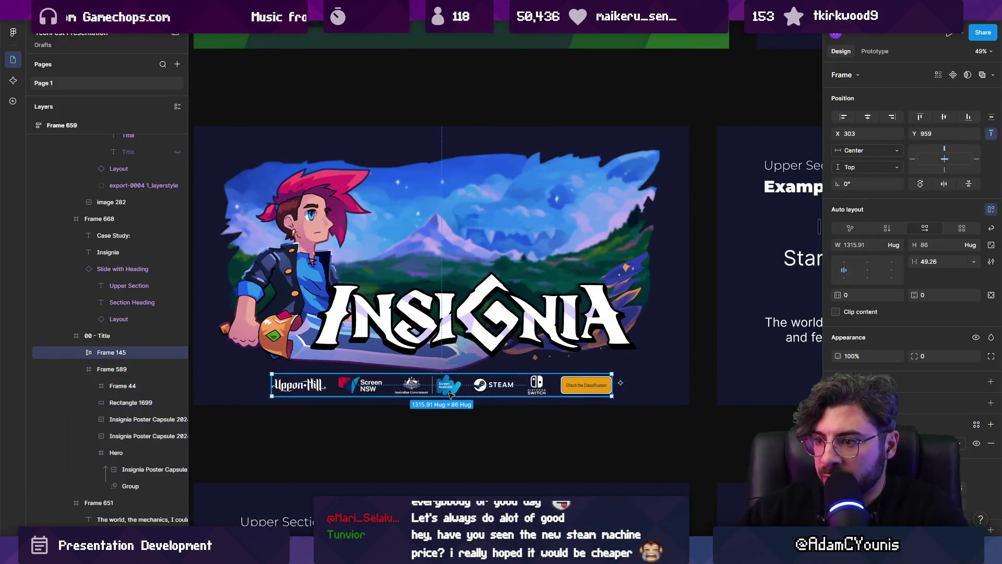
pyautogui.press('k')
pyautogui.moveTo(612, 396); pyautogui.dragTo(567, 395)
pyautogui.click(450, 326)
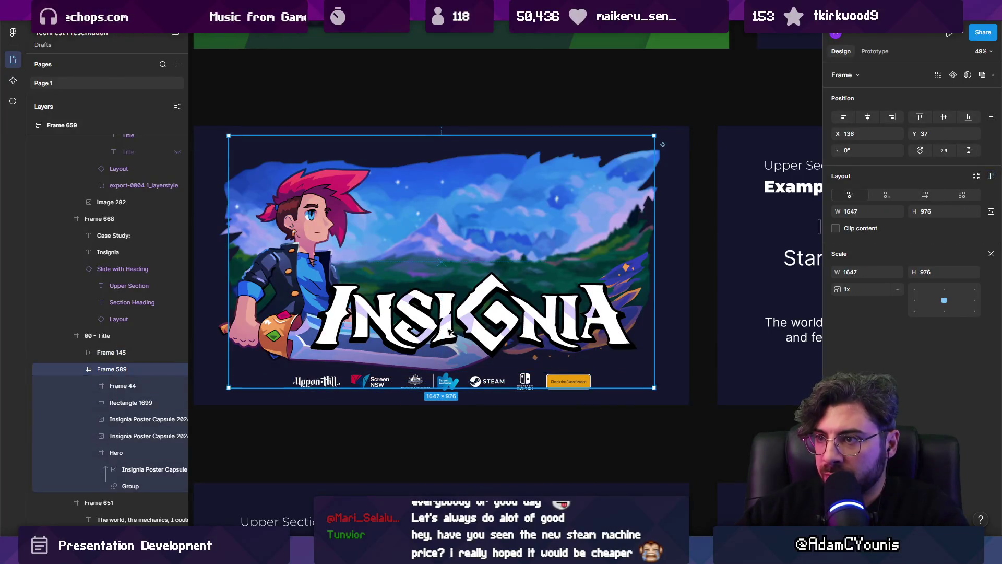
pyautogui.press('Escape')
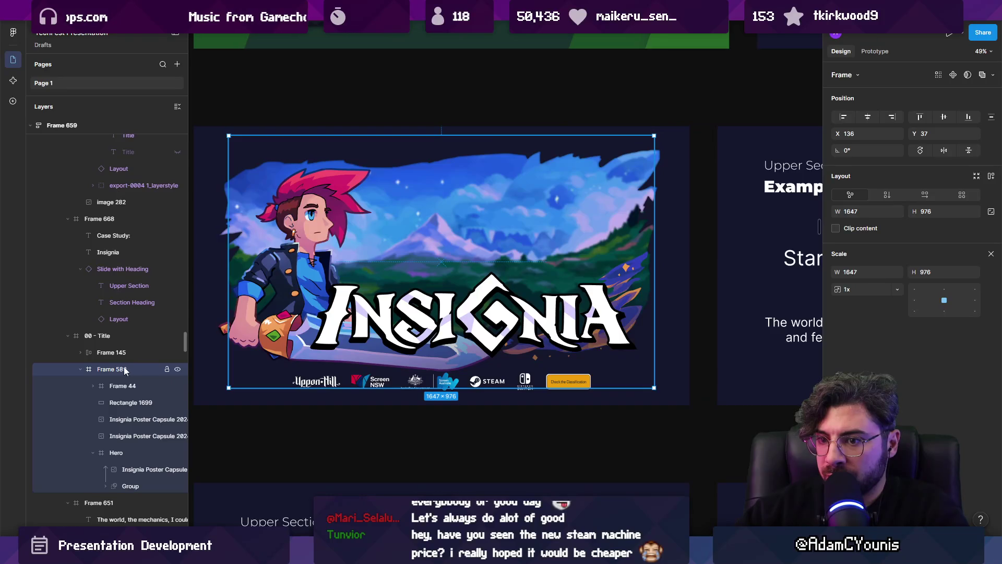
pyautogui.moveTo(419, 389); pyautogui.dragTo(421, 385)
# Zoom out to check the title slide alongside the following Example slide.
pyautogui.scroll(-5, 420, 385)
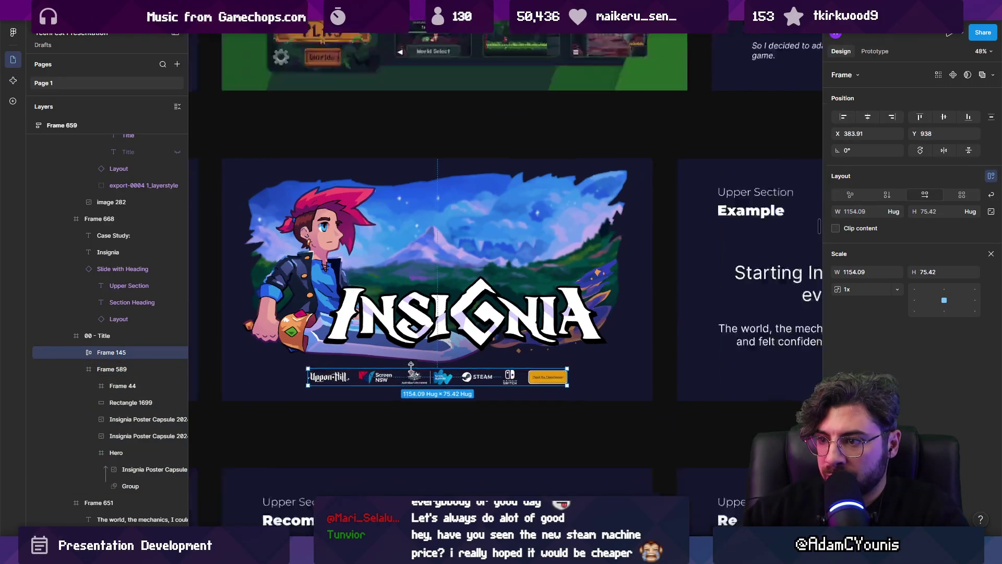
pyautogui.press('Escape')
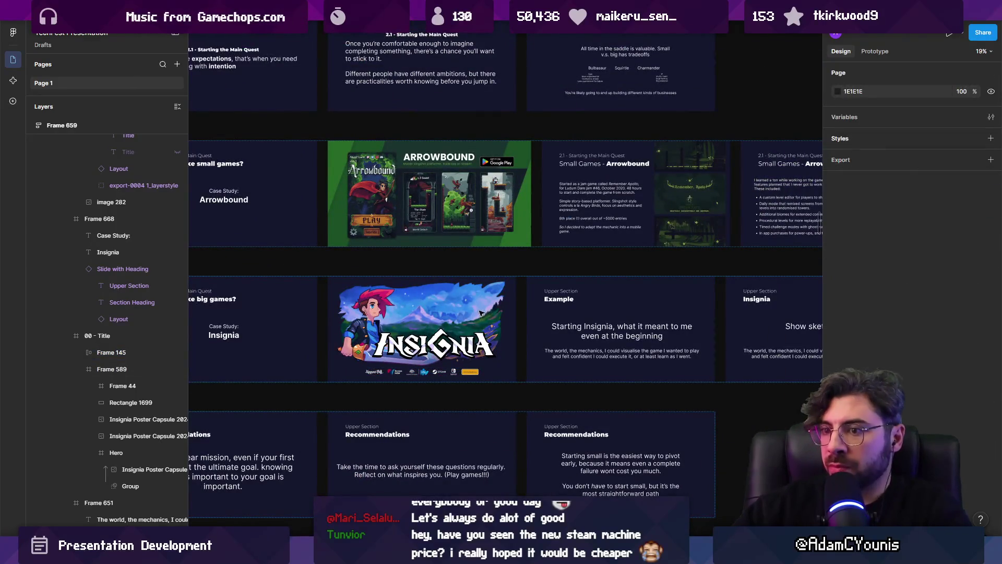
pyautogui.hscroll(2, 597, 300)
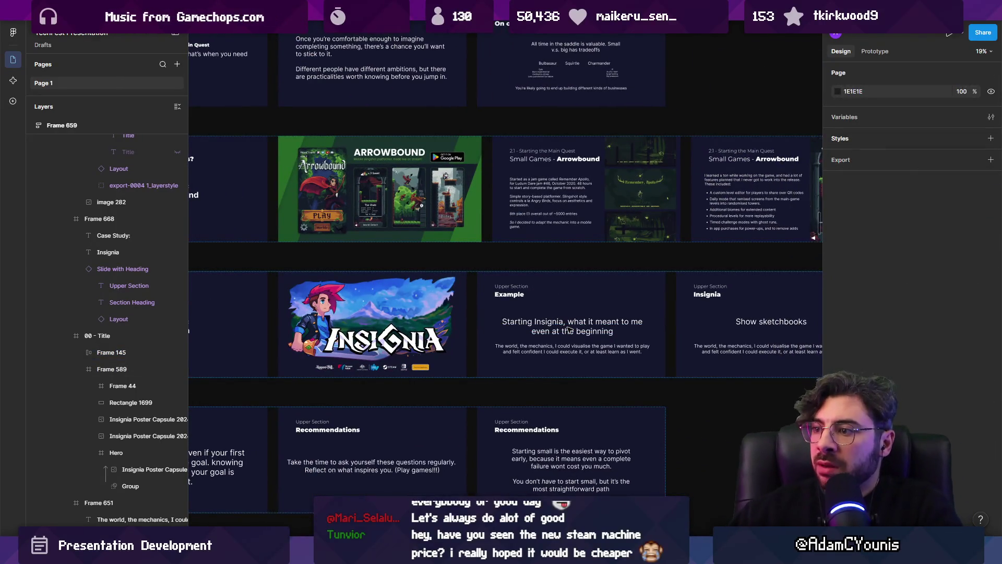
pyautogui.scroll(2, 450, 286)
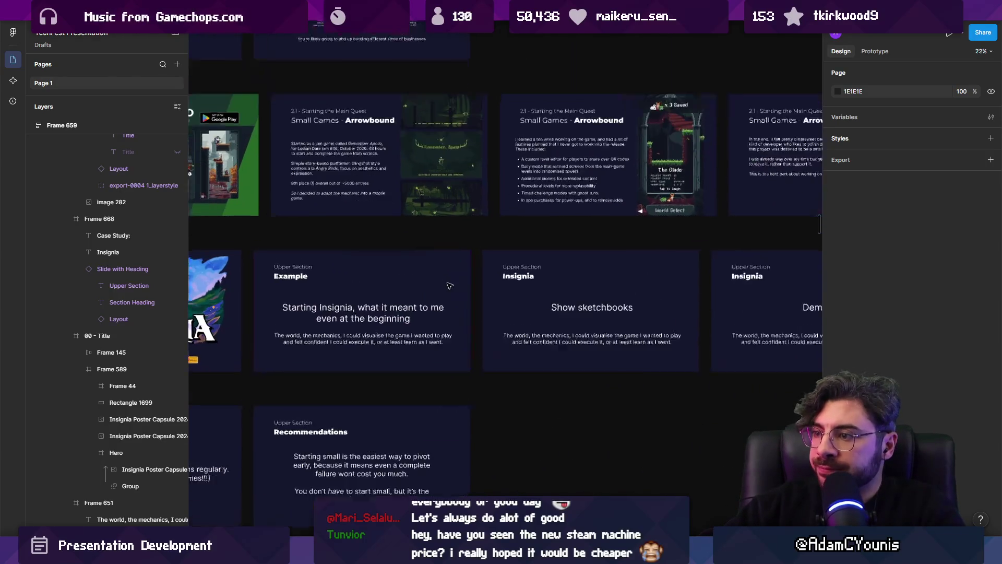
pyautogui.scroll(-5, 449, 286)
pyautogui.scroll(3, 482, 328)
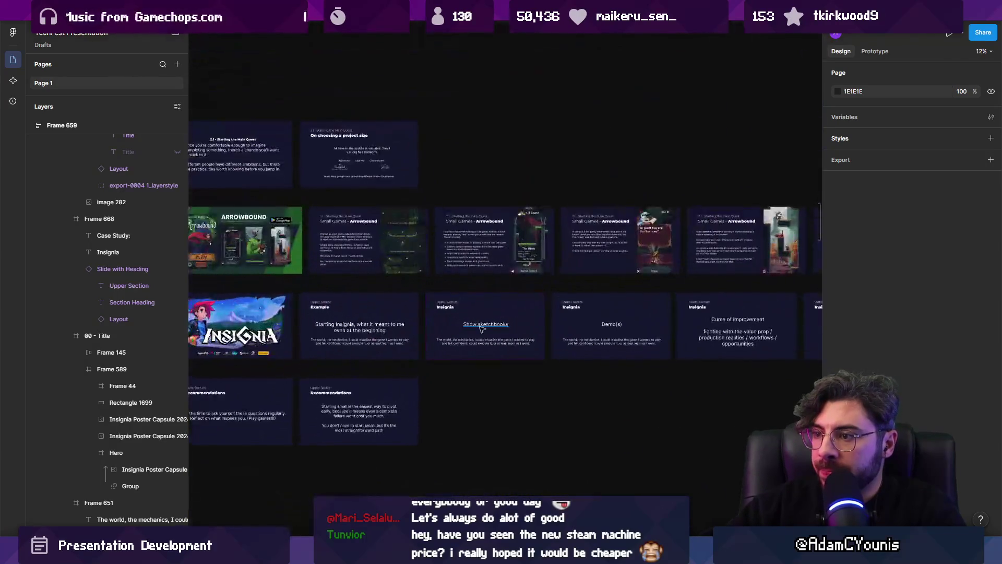
pyautogui.scroll(5, 482, 329)
# Search 'process 07' in Everything and open the 07_Process folder in a maximized Explorer window.
pyautogui.hotkey('ctrl', 'alt', 'space')
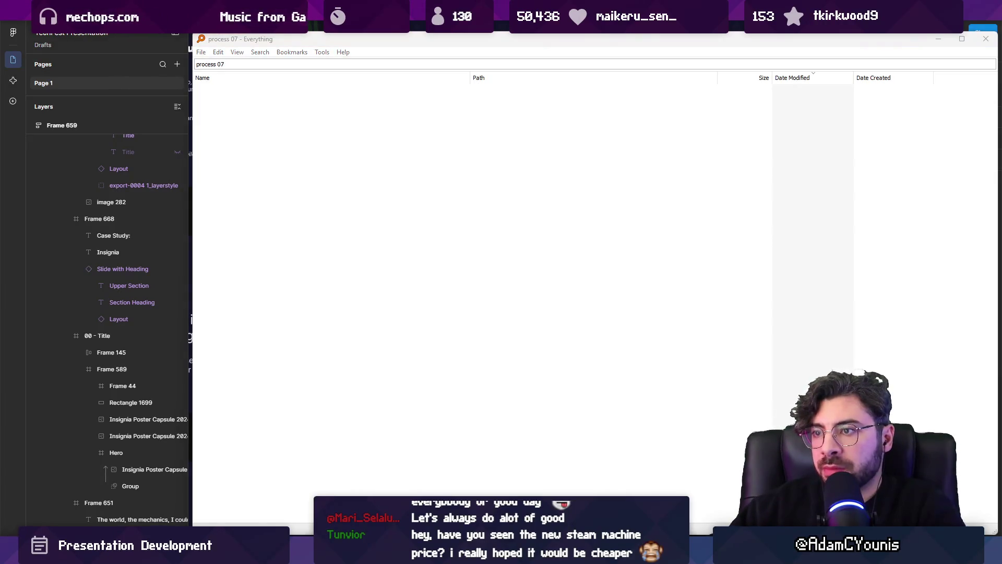
pyautogui.press('super+e')
pyautogui.hotkey('alt', 'F4')
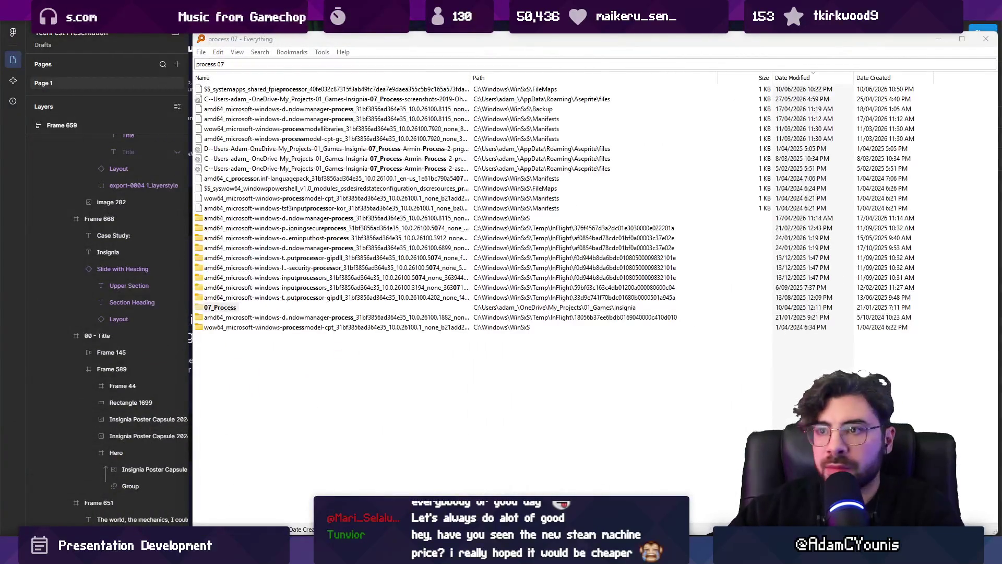
pyautogui.doubleClick(219, 307)
pyautogui.doubleClick(765, 204)
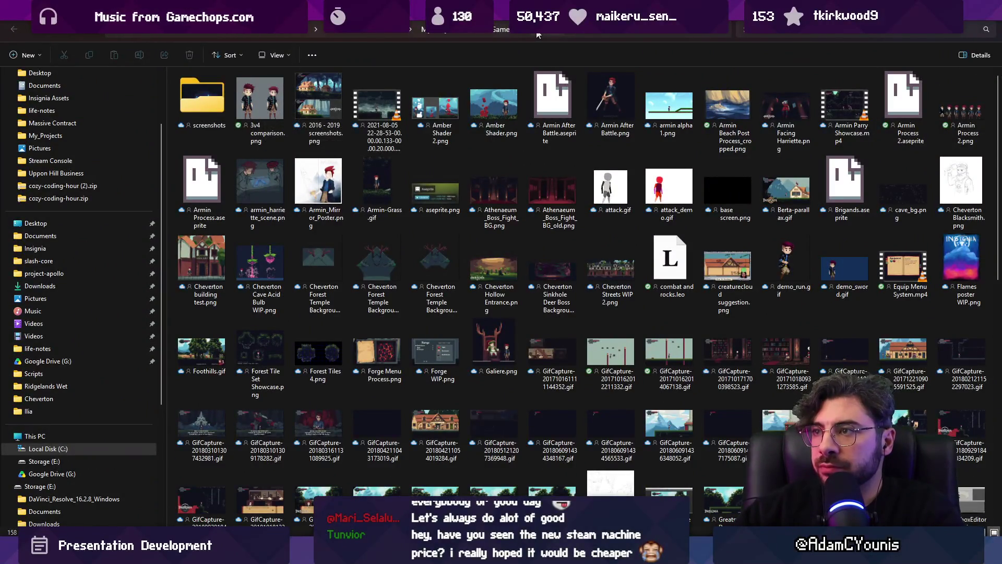
# Select three IMG_20161006 sketchbook JPGs in the Concept folder and drag them onto Figma.
pyautogui.hotkey('alt', 'Left')
pyautogui.doubleClick(236, 107)
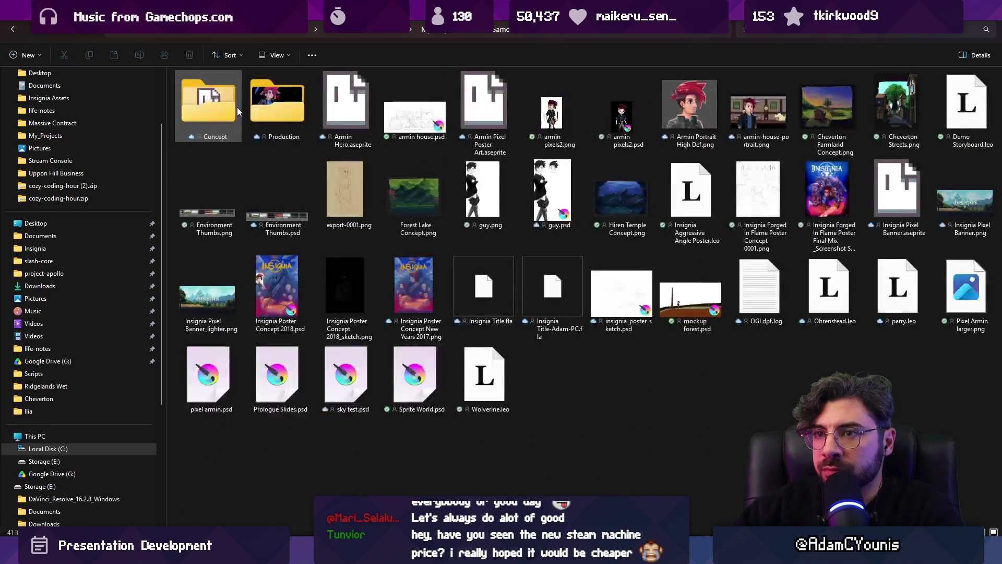
pyautogui.doubleClick(208, 103)
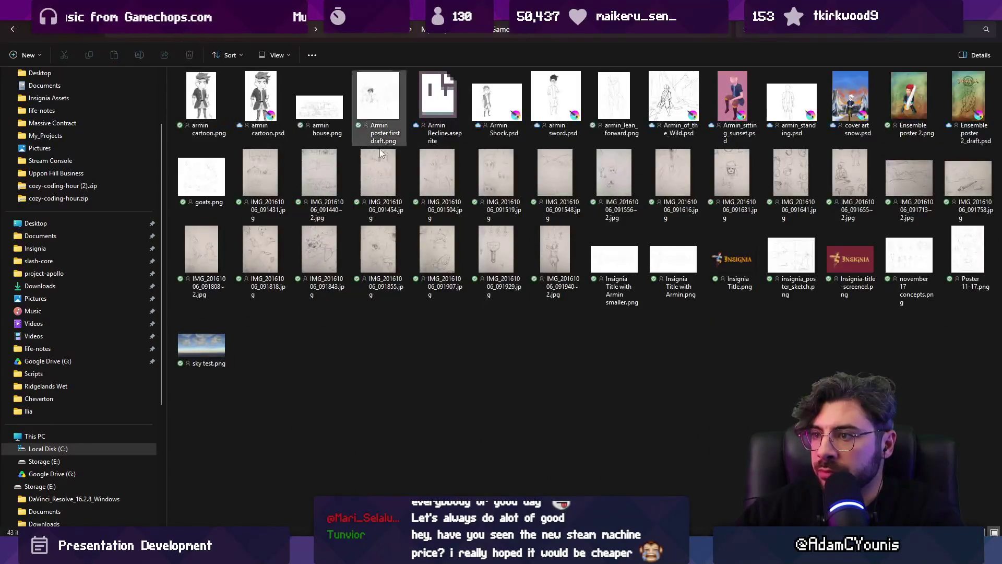
pyautogui.click(258, 165)
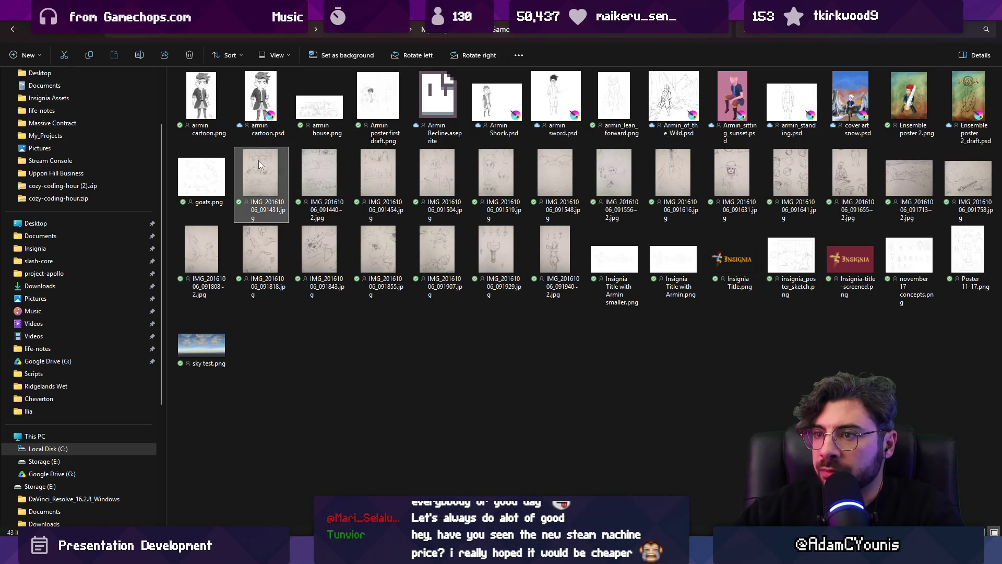
pyautogui.keyDown('ctrl'); pyautogui.click(319, 248); pyautogui.keyUp('ctrl')
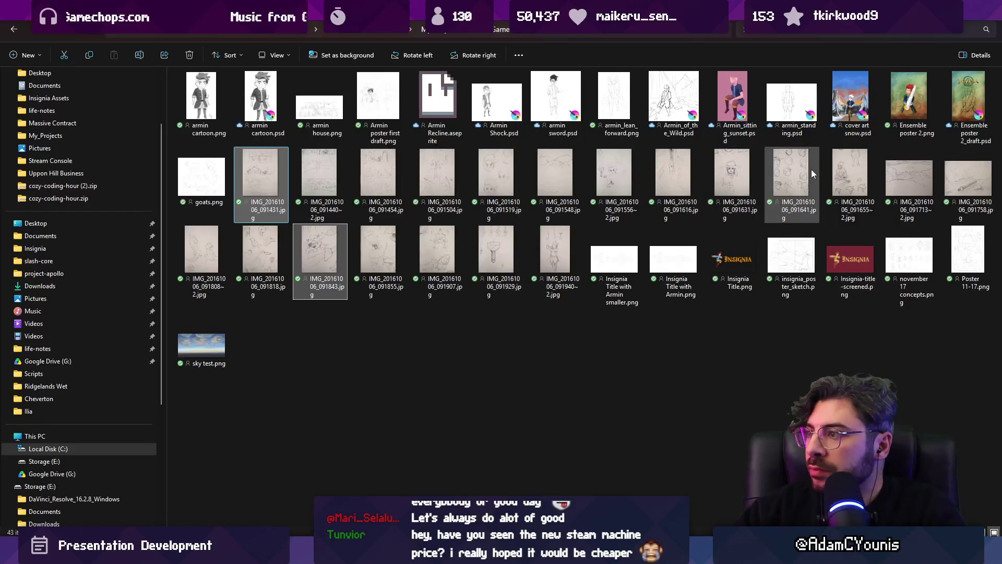
pyautogui.keyDown('ctrl'); pyautogui.click(852, 177); pyautogui.keyUp('ctrl')
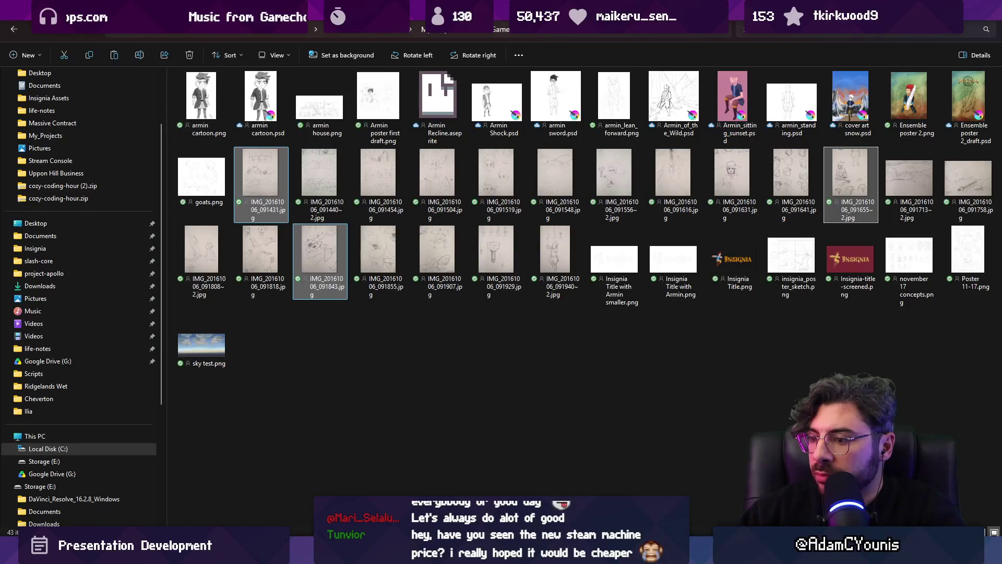
pyautogui.moveTo(319, 261)
pyautogui.mouseDown()
pyautogui.moveTo(414, 391)
pyautogui.moveTo(469, 553)
pyautogui.moveTo(499, 496)
pyautogui.moveTo(530, 317)
pyautogui.moveTo(749, 296)
pyautogui.mouseUp()
pyautogui.scroll(-5, 530, 317)
# Line up the three dropped sketches side by side and shrink them together.
pyautogui.scroll(-4, 530, 318)
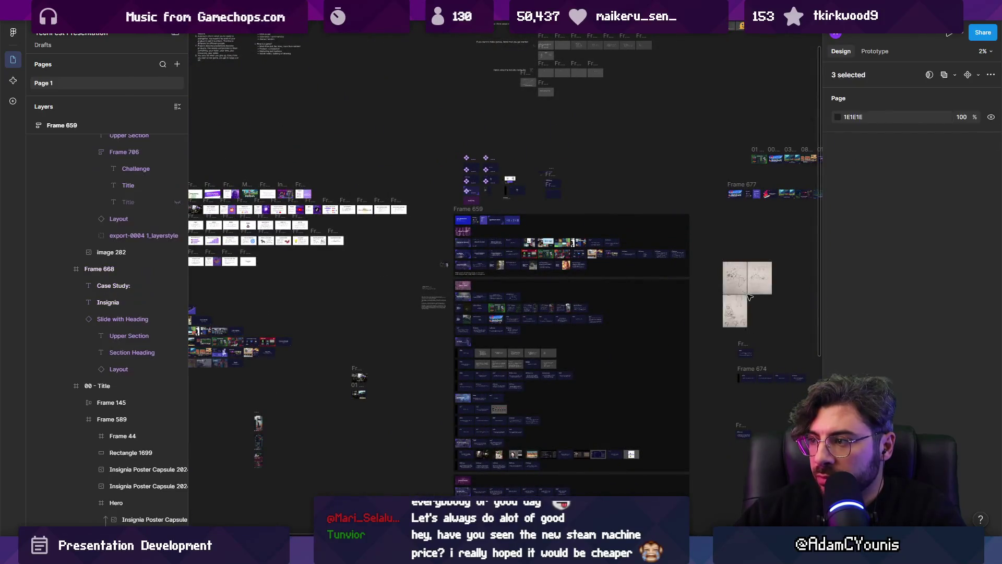
pyautogui.scroll(10, 752, 287)
pyautogui.click(496, 285)
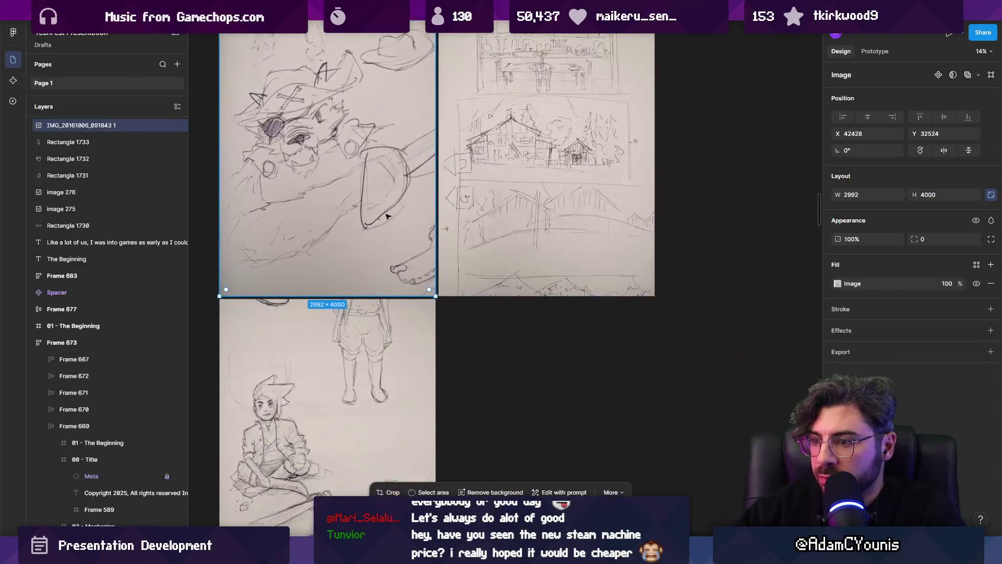
pyautogui.scroll(-2, 362, 303)
pyautogui.moveTo(320, 360)
pyautogui.mouseDown()
pyautogui.moveTo(608, 163)
pyautogui.moveTo(583, 179)
pyautogui.mouseUp()
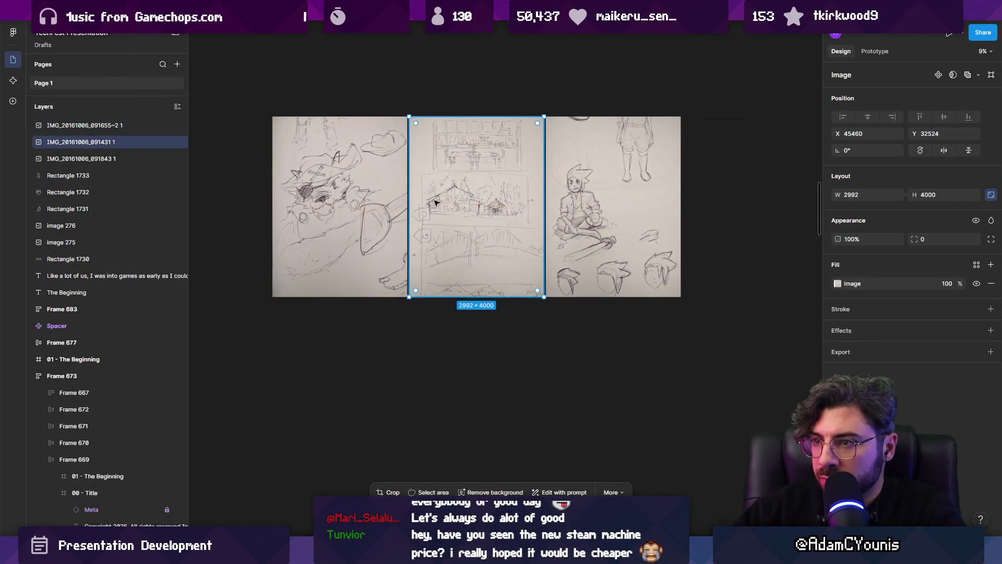
pyautogui.hotkey('ctrl', 'a')
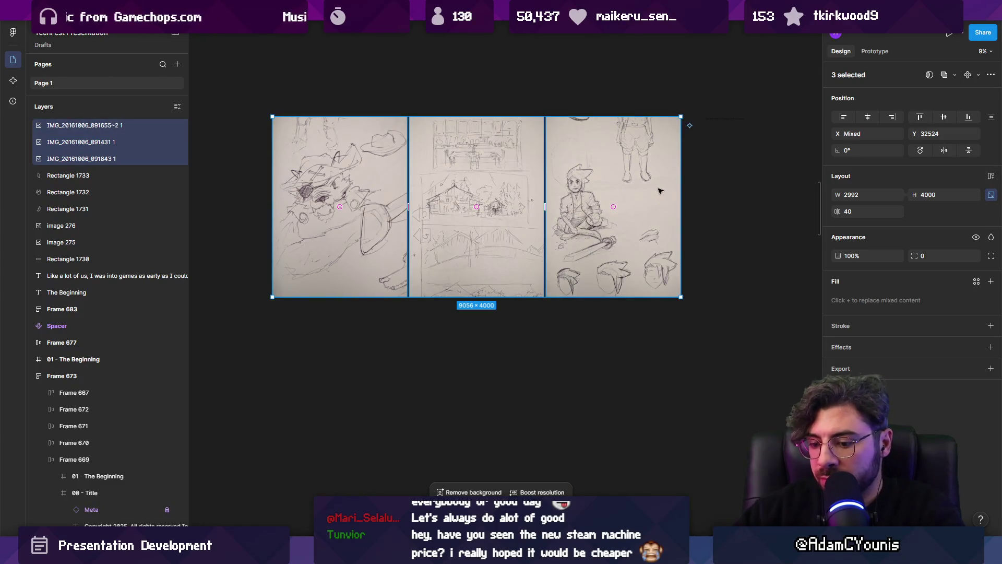
pyautogui.press('k')
pyautogui.moveTo(677, 118); pyautogui.dragTo(564, 167)
pyautogui.scroll(-5, 564, 168)
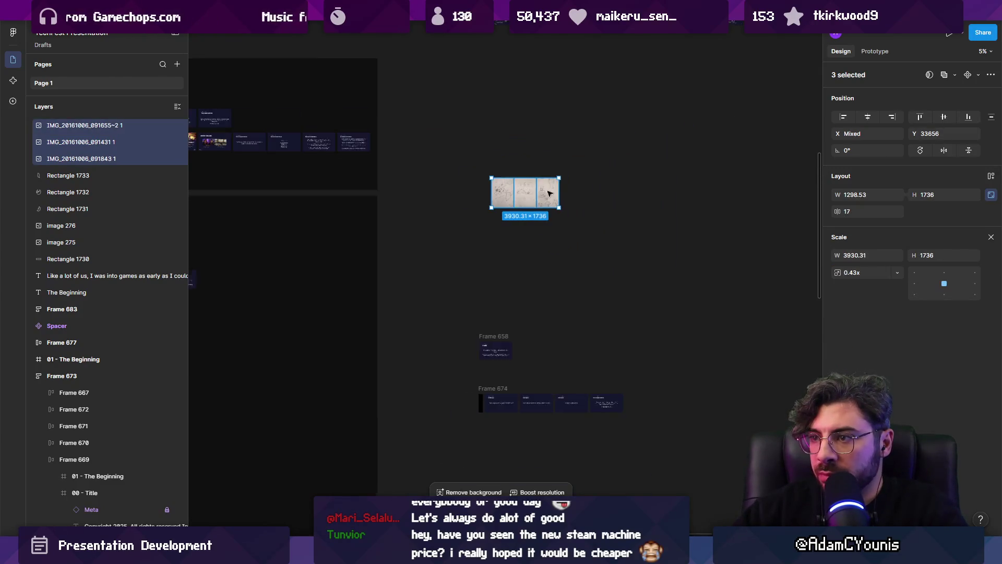
pyautogui.press('Escape')
pyautogui.scroll(10, 473, 304)
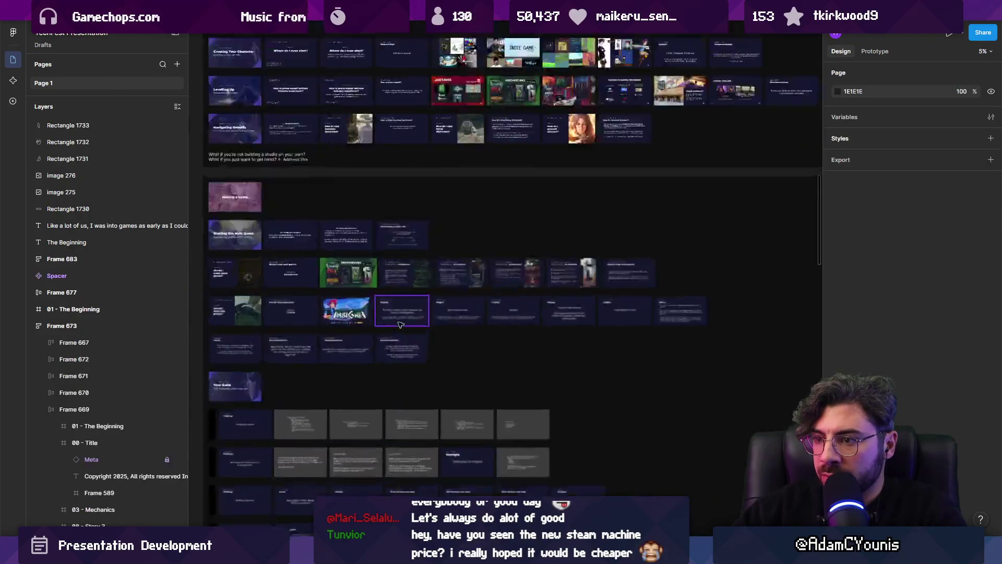
# Paste the three sketches onto the Show sketchbooks slide scaled to 0.33x.
pyautogui.hotkey('ctrl', 'v')
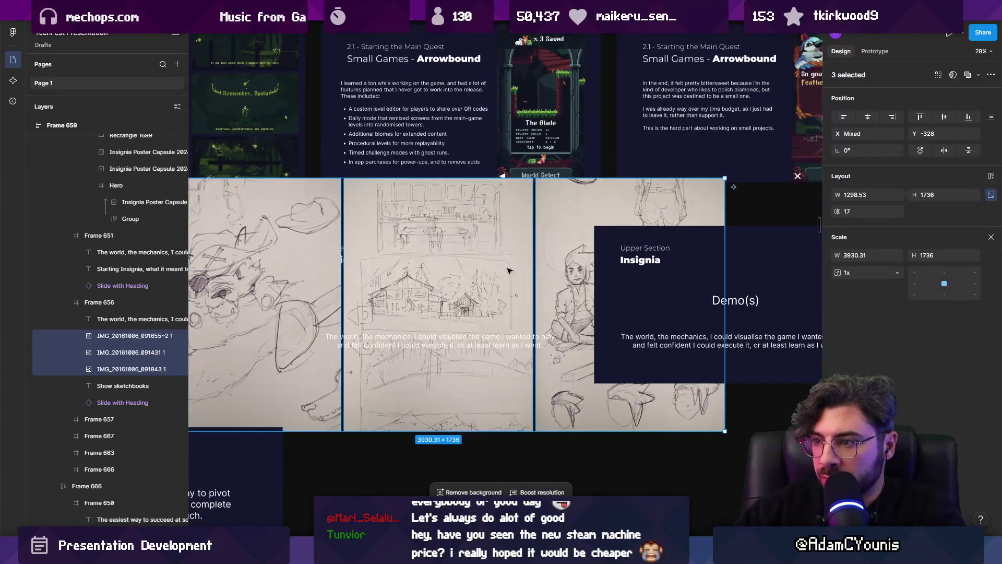
pyautogui.write('0.33')
pyautogui.press('Return')
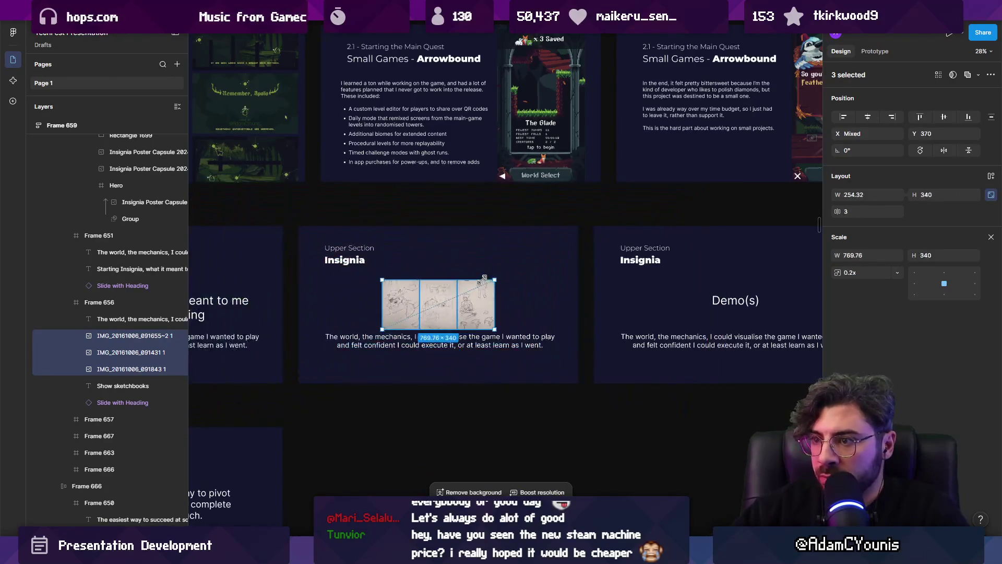
pyautogui.scroll(1, 381, 303)
pyautogui.scroll(3, 381, 303)
# Move all three sketches as a row above the slide's body text.
pyautogui.click(355, 380)
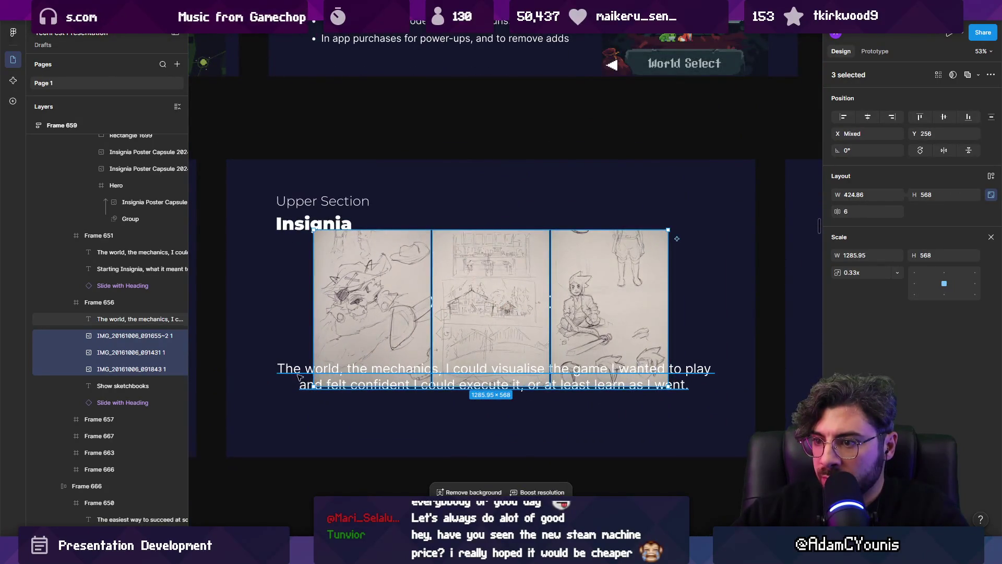
pyautogui.moveTo(493, 281)
pyautogui.mouseDown()
pyautogui.moveTo(475, 326)
pyautogui.moveTo(492, 281)
pyautogui.mouseUp()
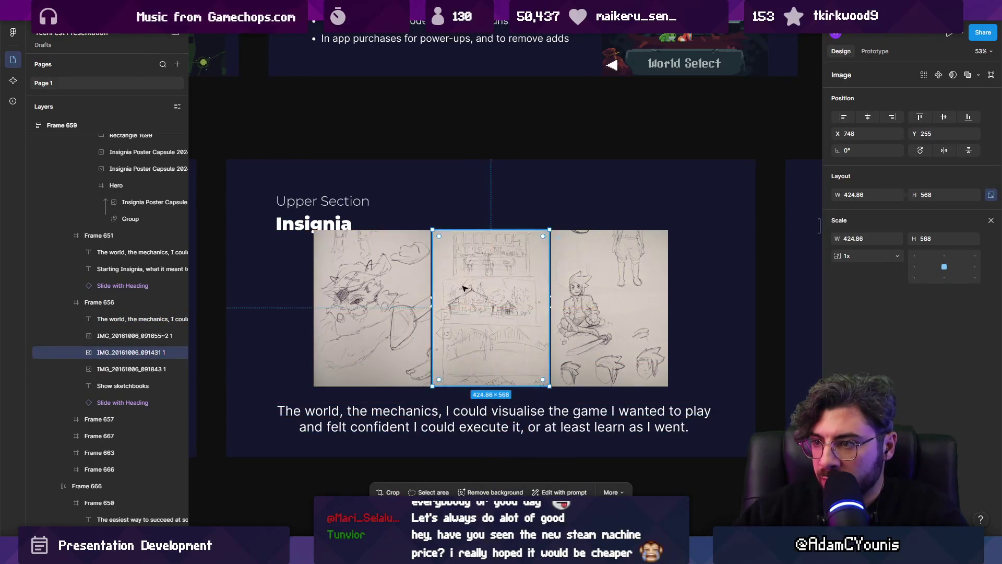
pyautogui.click(371, 308)
pyautogui.keyDown('shift'); pyautogui.click(490, 307); pyautogui.keyUp('shift')
pyautogui.hotkey('ctrl', 'z')
pyautogui.hotkey('ctrl', 'z')
pyautogui.hotkey('ctrl', 'z')
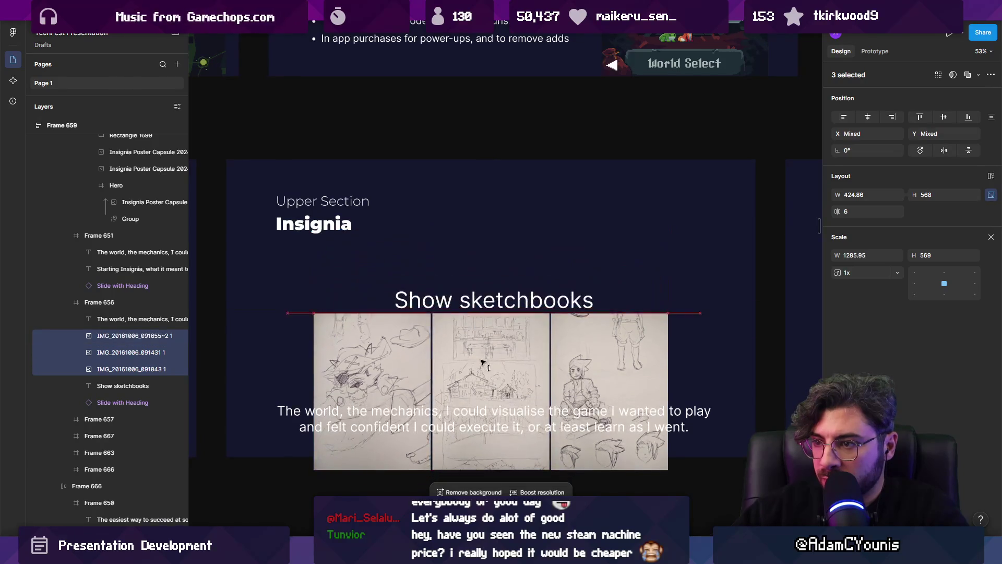
pyautogui.click(420, 342)
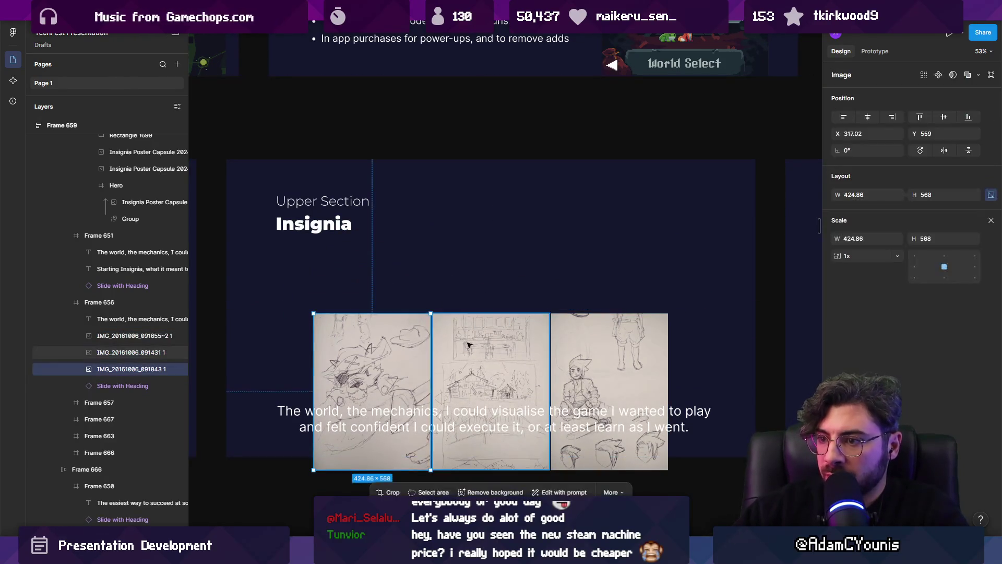
pyautogui.keyDown('shift'); pyautogui.click(609, 366); pyautogui.keyUp('shift')
pyautogui.keyDown('shift'); pyautogui.click(488, 370); pyautogui.keyUp('shift')
pyautogui.moveTo(488, 370); pyautogui.dragTo(488, 296)
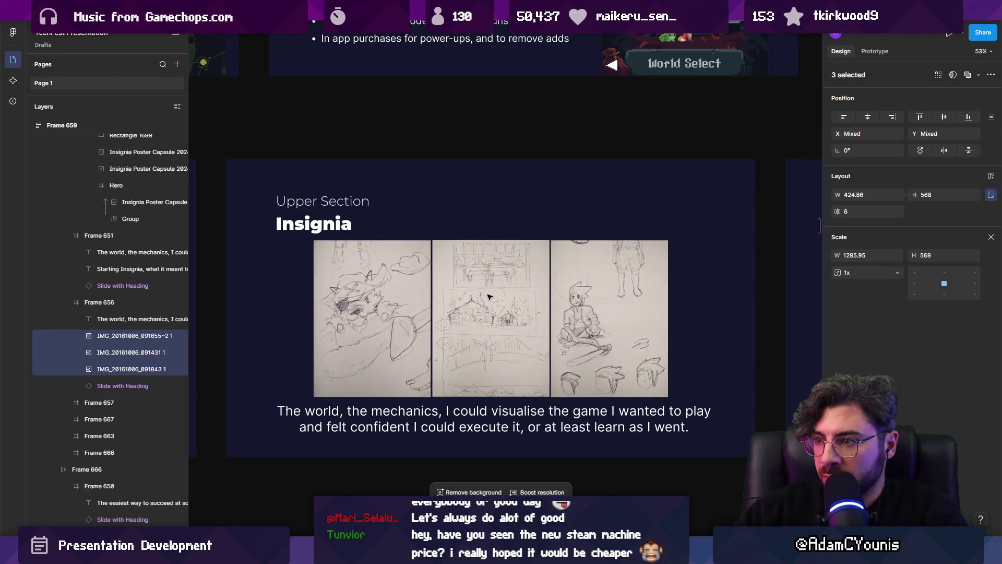
pyautogui.scroll(-3, 491, 297)
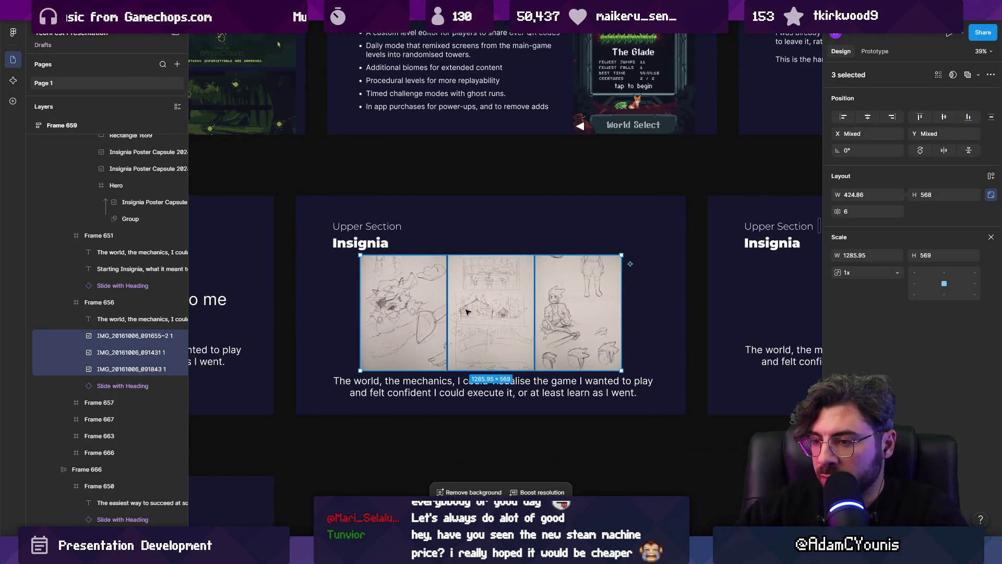
# Narrow the body text so it wraps and move it beside the sketches.
pyautogui.click(438, 391)
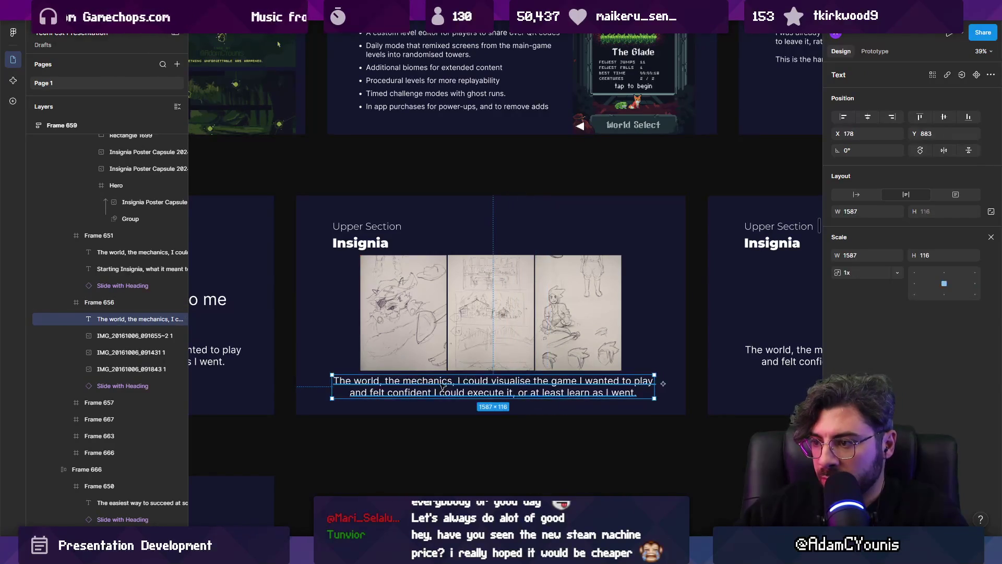
pyautogui.press('v')
pyautogui.moveTo(334, 388); pyautogui.dragTo(486, 382)
pyautogui.moveTo(591, 397); pyautogui.dragTo(613, 312)
# Shift the three sketches left, then back right, realigning them over the caption.
pyautogui.click(571, 285)
pyautogui.keyDown('shift'); pyautogui.click(490, 293); pyautogui.keyUp('shift')
pyautogui.keyDown('shift'); pyautogui.click(403, 292); pyautogui.keyUp('shift')
pyautogui.moveTo(488, 282); pyautogui.dragTo(436, 282)
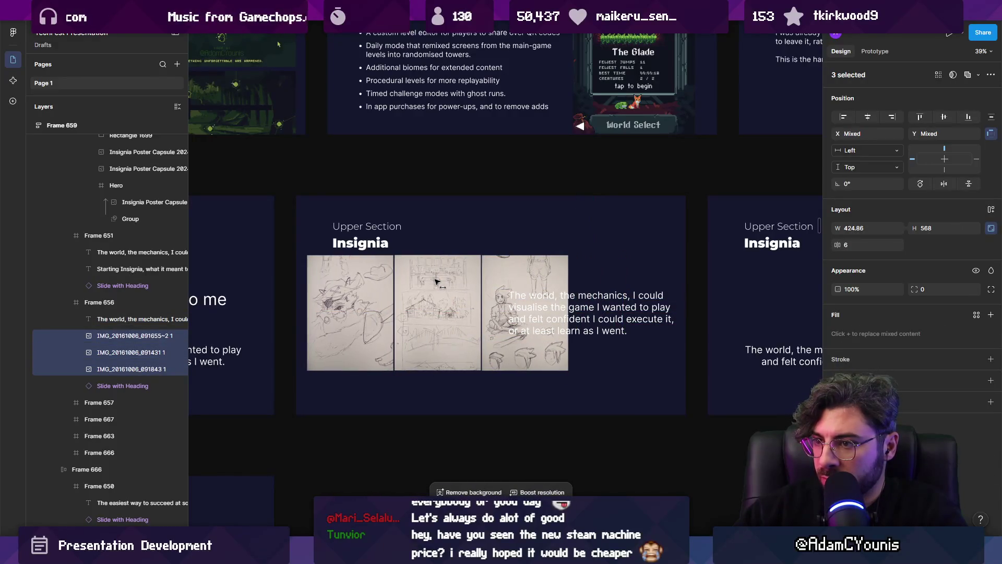
pyautogui.keyDown('ctrl'); pyautogui.scroll(2, 498, 290); pyautogui.keyUp('ctrl')
pyautogui.moveTo(517, 299)
pyautogui.mouseDown()
pyautogui.moveTo(581, 302)
pyautogui.moveTo(558, 364)
pyautogui.mouseUp()
pyautogui.click(580, 313)
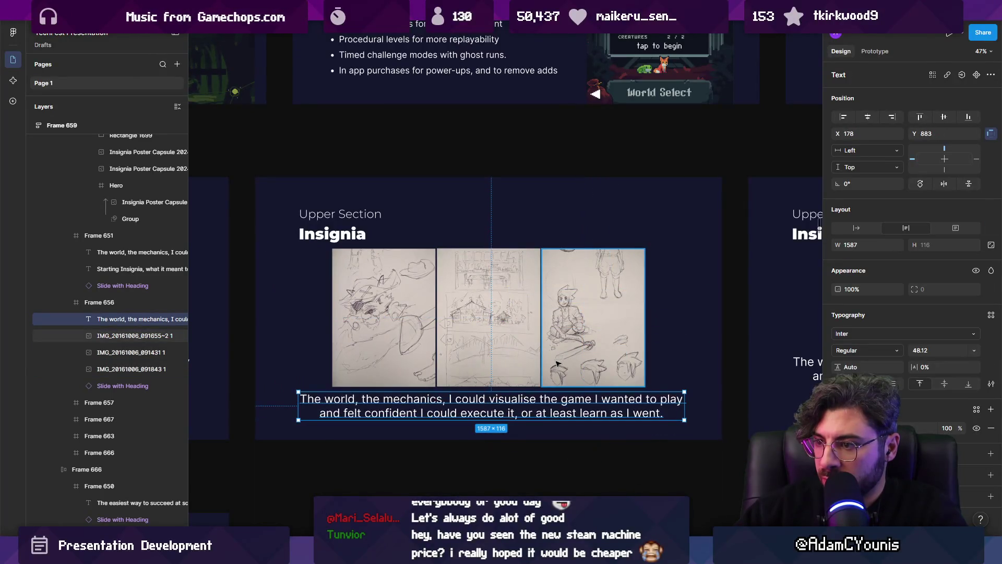
pyautogui.keyDown('shift'); pyautogui.click(557, 364); pyautogui.keyUp('shift')
pyautogui.keyDown('ctrl'); pyautogui.scroll(-6, 560, 296); pyautogui.keyUp('ctrl')
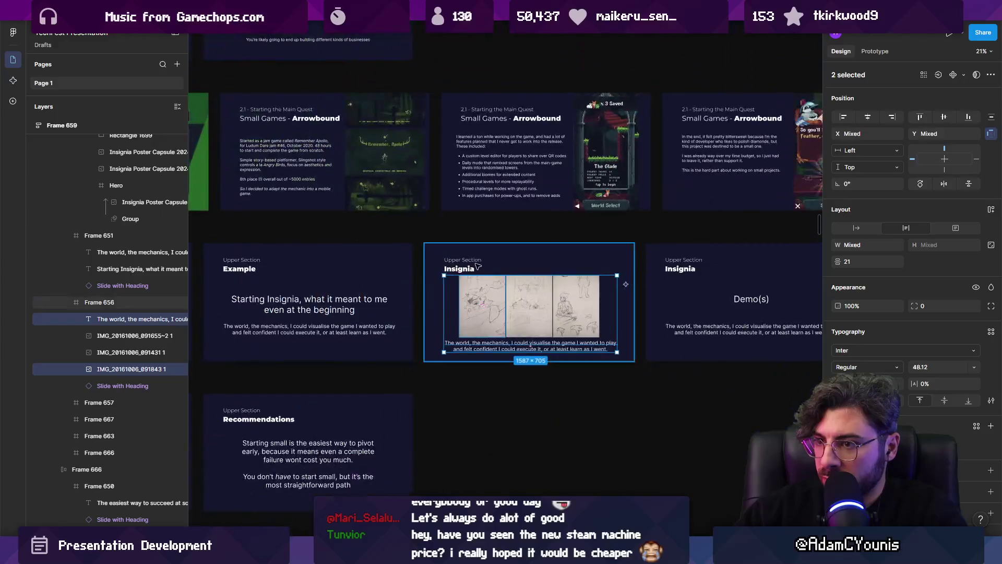
# Paste '2.1 - Starting the Main Quest' into the Example slide's section label.
pyautogui.doubleClick(463, 269)
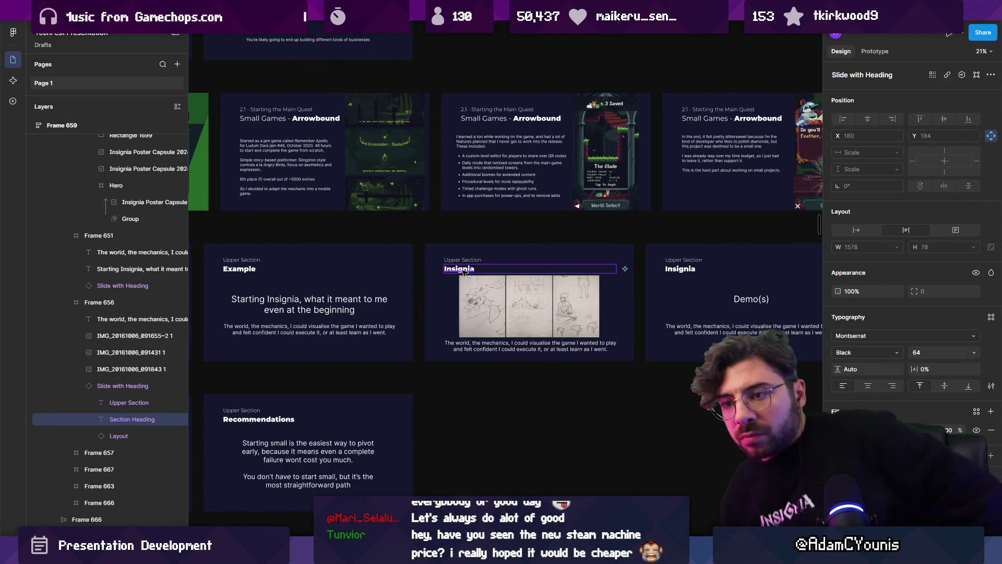
pyautogui.click(488, 111)
pyautogui.hscroll(-8, 552, 228)
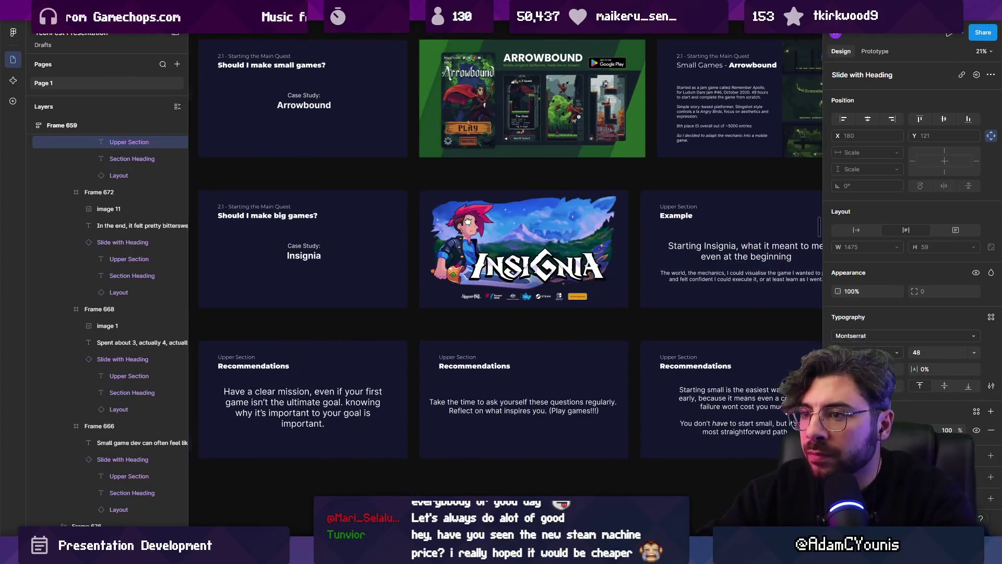
pyautogui.scroll(5, 468, 221)
pyautogui.doubleClick(499, 256)
pyautogui.write('2.1 - Starting the Main Quest')
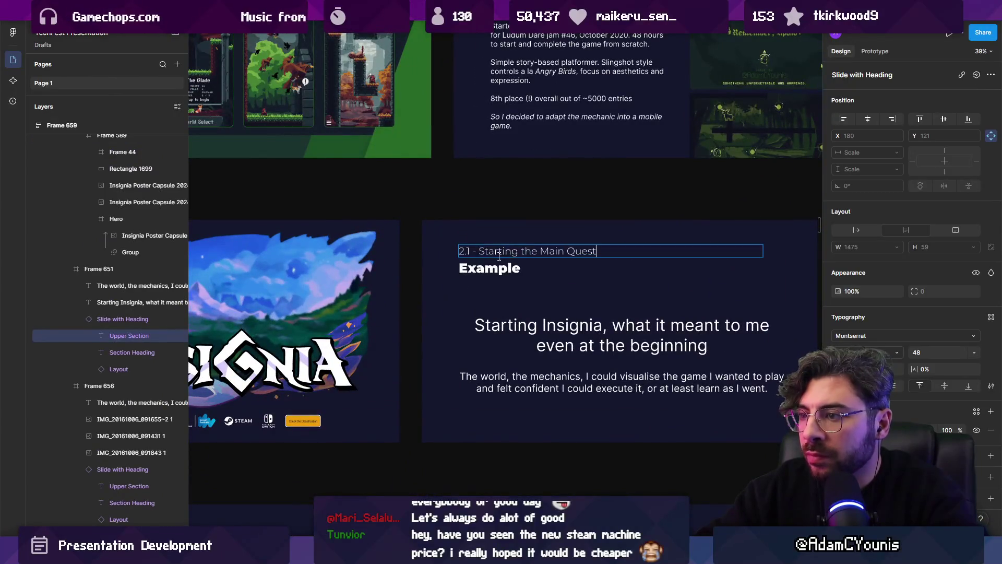
pyautogui.scroll(-3, 499, 256)
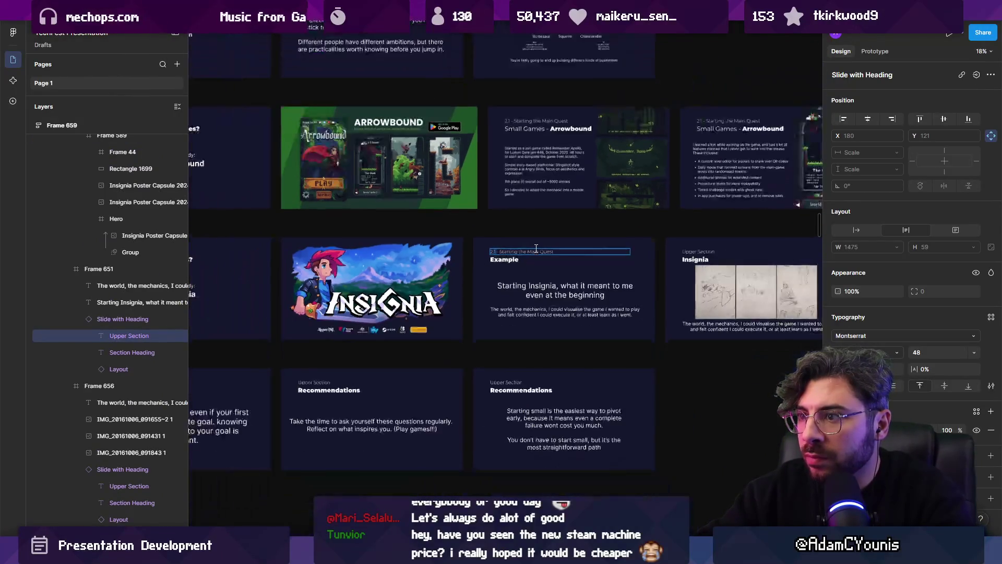
pyautogui.scroll(3, 515, 271)
# Change the heading to 'Big Games - Insignia' with only Insignia in bold.
pyautogui.doubleClick(502, 260)
pyautogui.write('Big Games - Insignia')
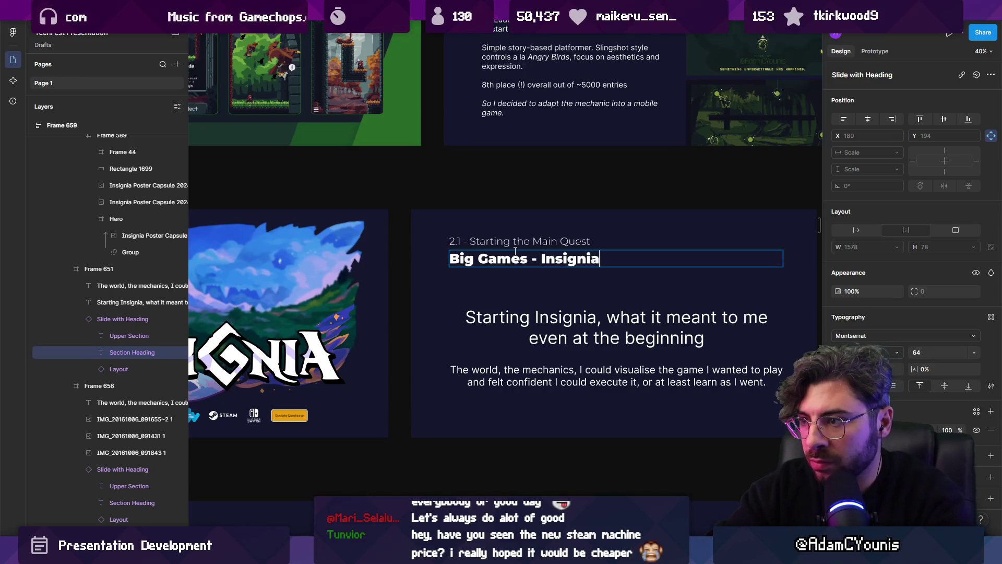
pyautogui.scroll(-5, 515, 251)
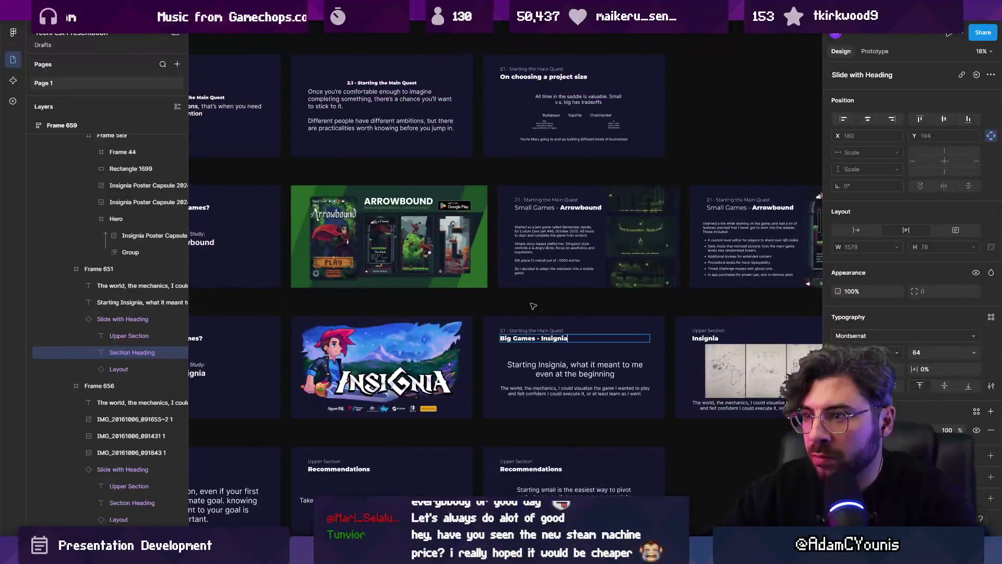
pyautogui.scroll(3, 541, 331)
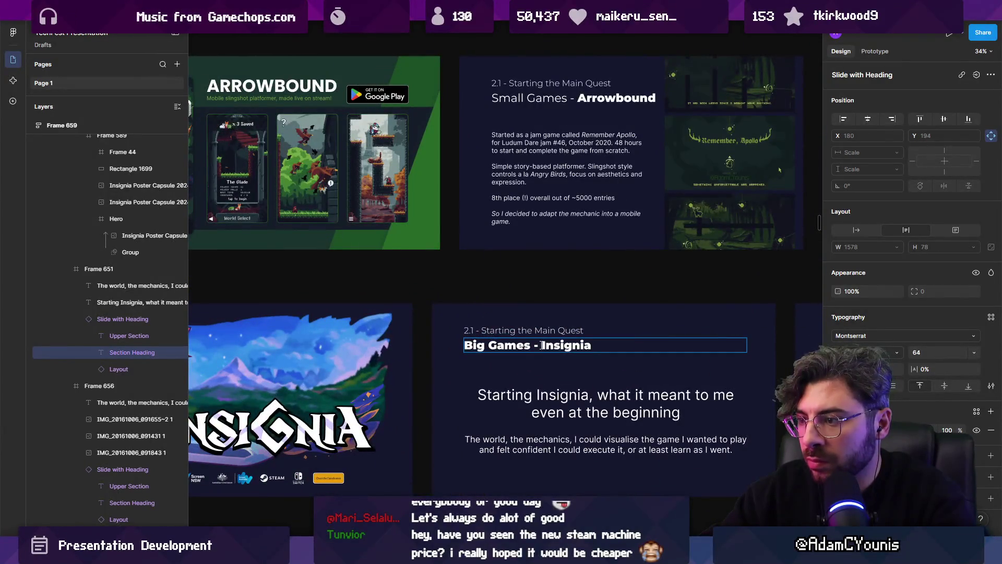
pyautogui.press('Escape')
pyautogui.doubleClick(559, 346)
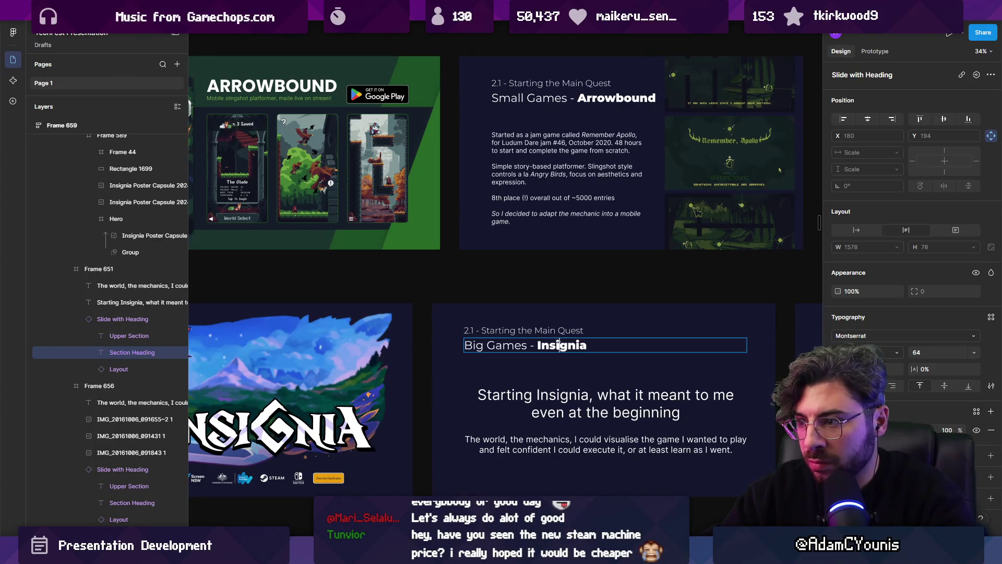
pyautogui.hscroll(10, 537, 324)
pyautogui.doubleClick(514, 277)
pyautogui.hotkey('ctrl', 'c')
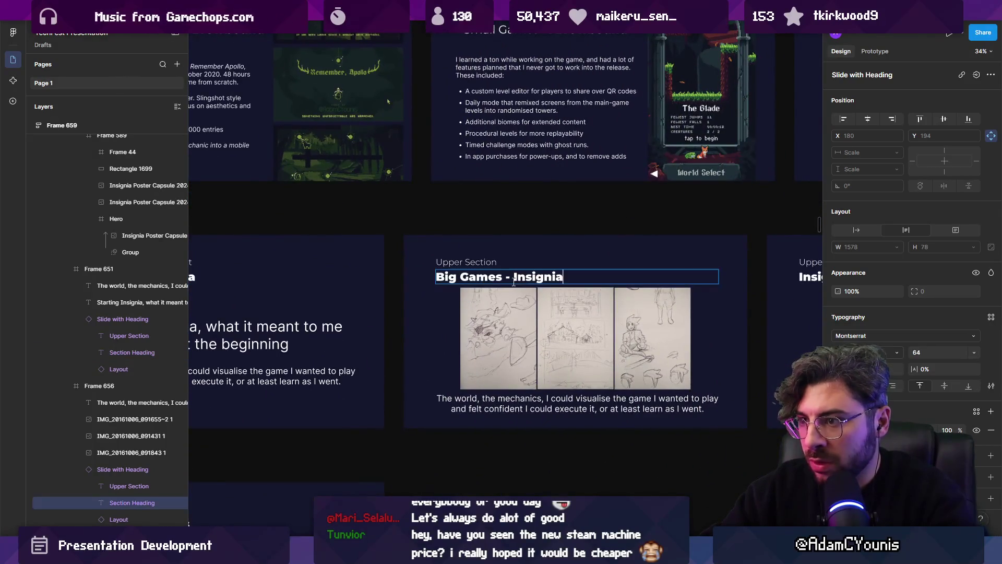
pyautogui.hotkey('ctrl', 'z')
# Paste 'Big Games - Insignia' into the Curse of improvement, Look where it is now and Advice headings.
pyautogui.scroll(-3, 522, 278)
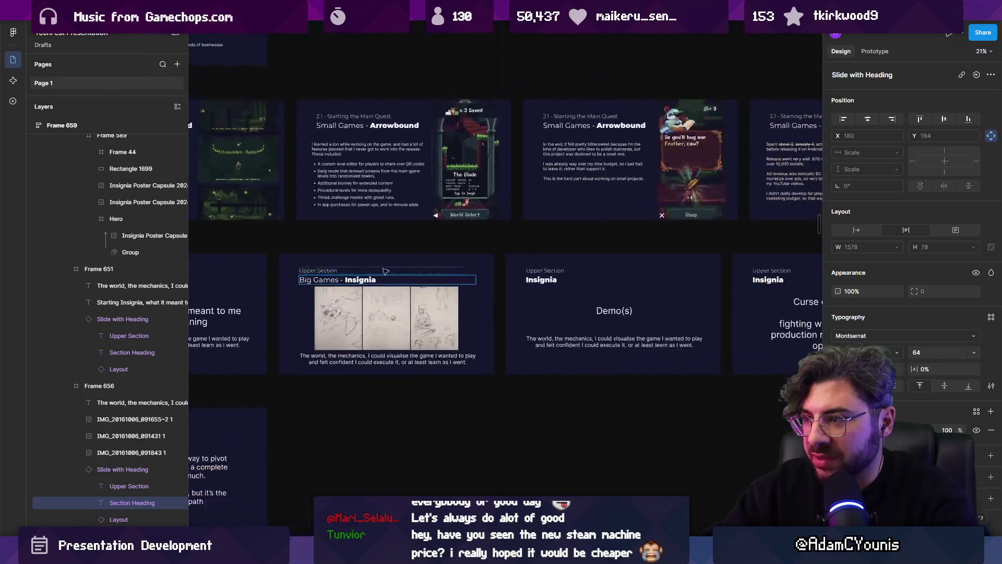
pyautogui.hscroll(2, 542, 277)
pyautogui.doubleClick(574, 283)
pyautogui.hotkey('ctrl', 'v')
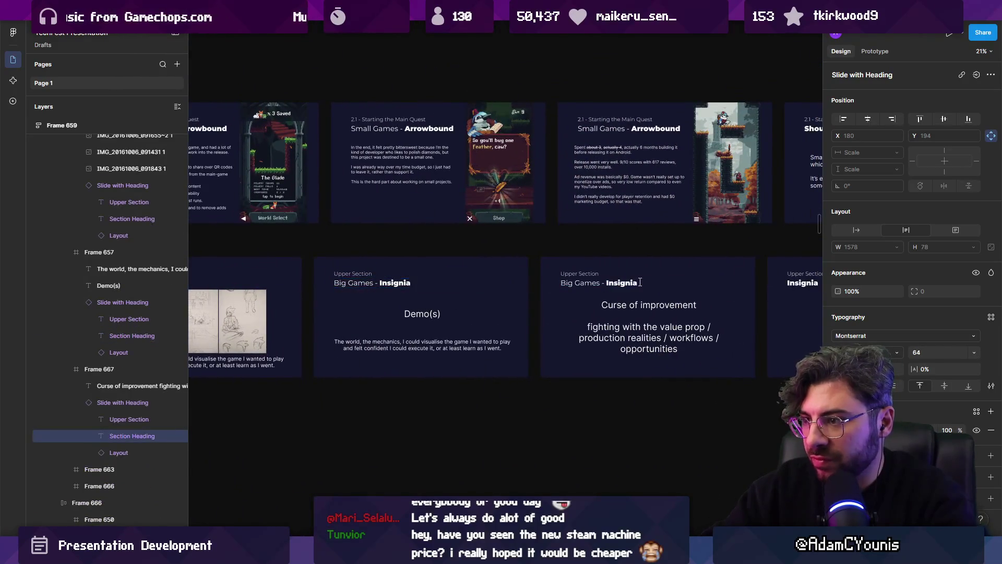
pyautogui.hscroll(4, 574, 283)
pyautogui.doubleClick(581, 279)
pyautogui.hotkey('ctrl', 'v')
pyautogui.hscroll(5, 581, 284)
pyautogui.doubleClick(537, 275)
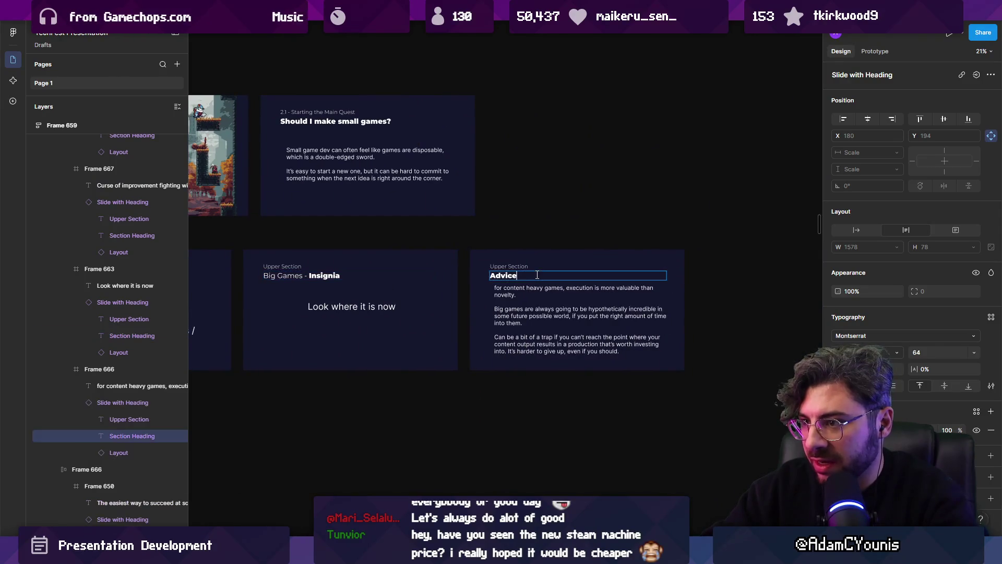
pyautogui.scroll(-3, 527, 278)
pyautogui.scroll(5, 321, 284)
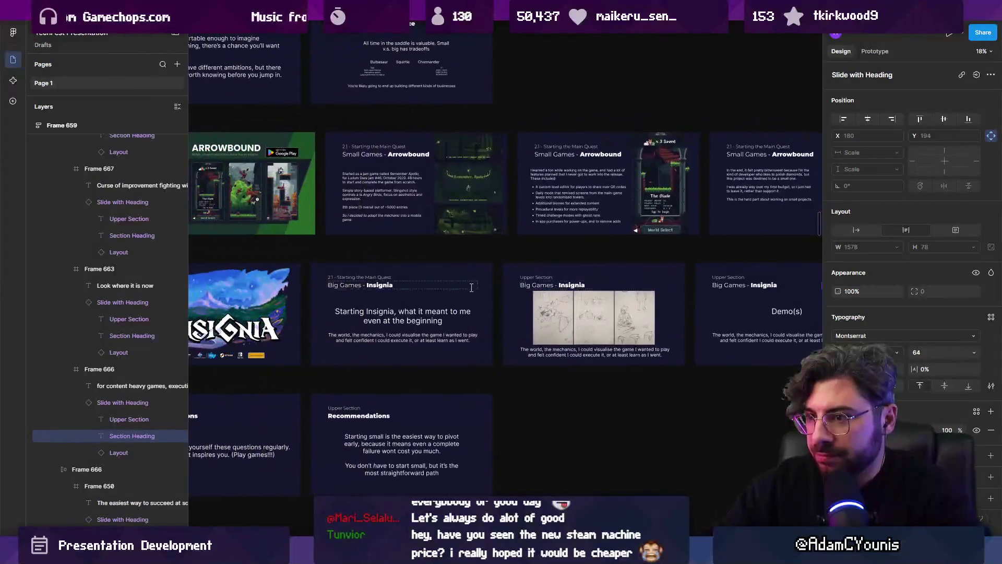
pyautogui.scroll(-5, 322, 284)
pyautogui.scroll(4, 733, 273)
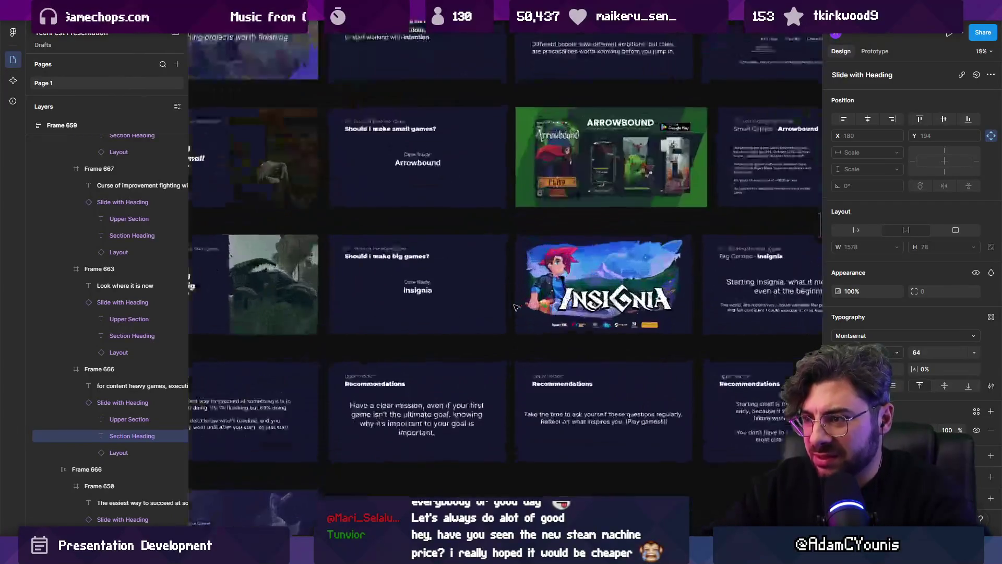
pyautogui.scroll(-4, 733, 272)
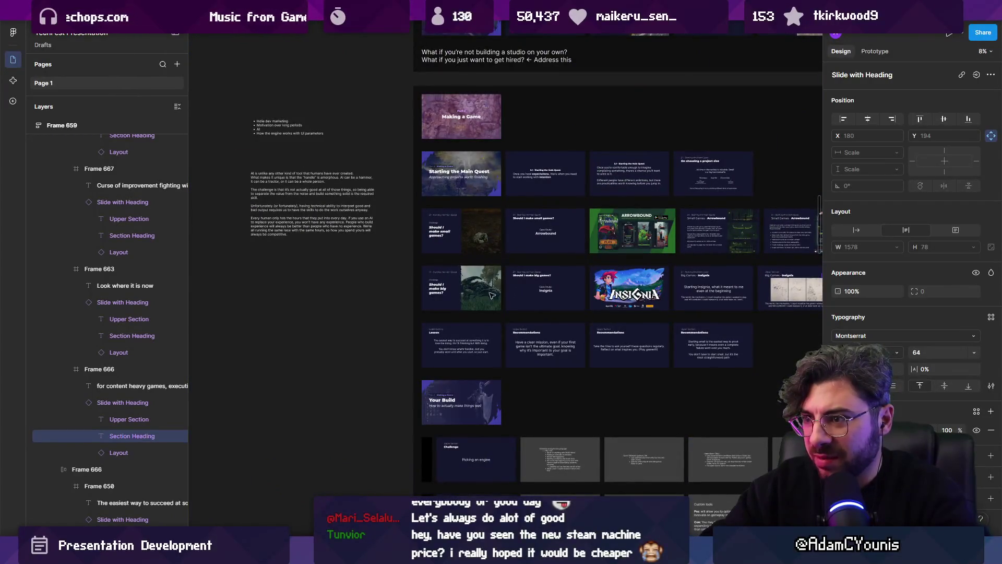
pyautogui.scroll(6, 466, 172)
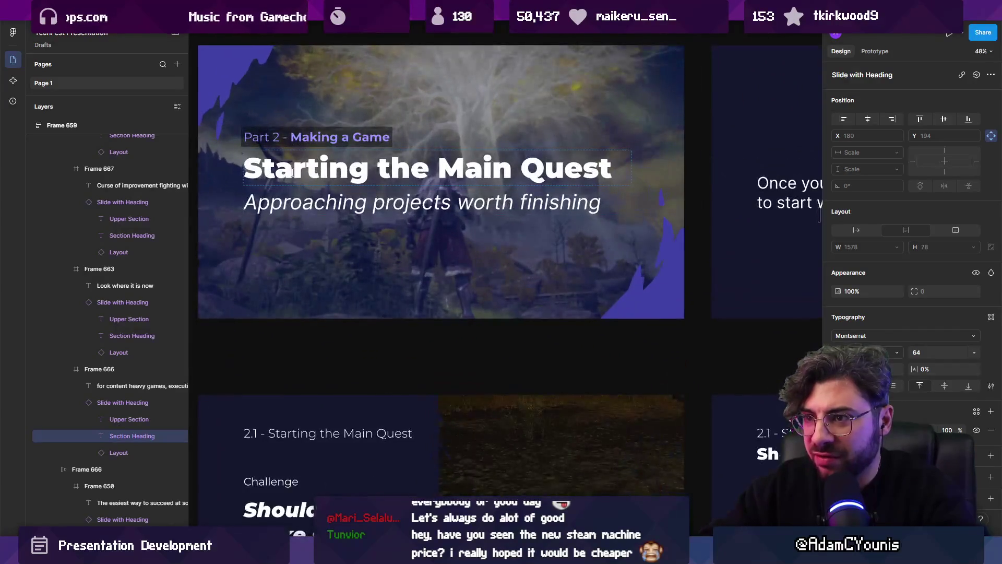
pyautogui.click(305, 177)
pyautogui.doubleClick(305, 176)
pyautogui.scroll(-4, 462, 199)
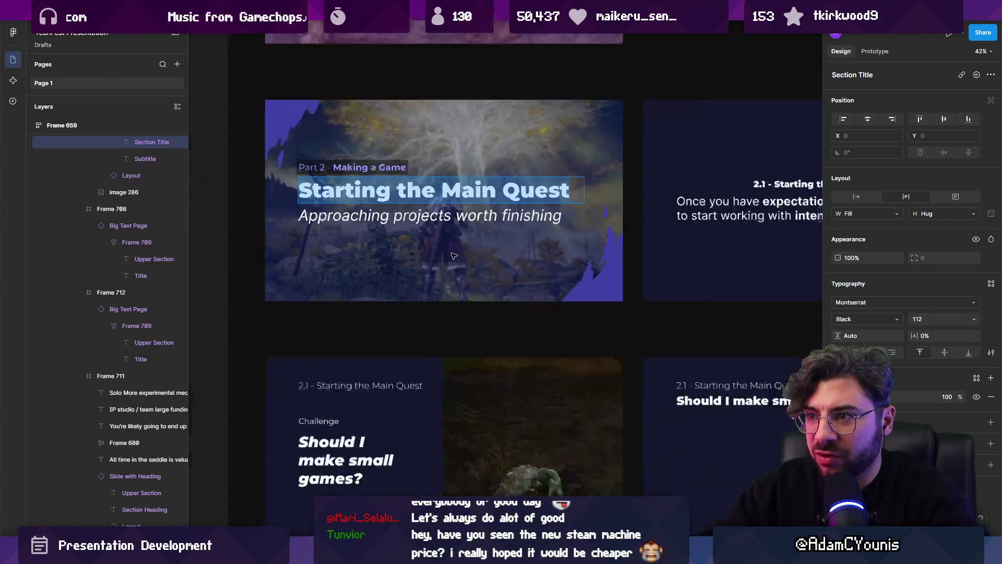
pyautogui.press('Escape')
pyautogui.scroll(4, 444, 219)
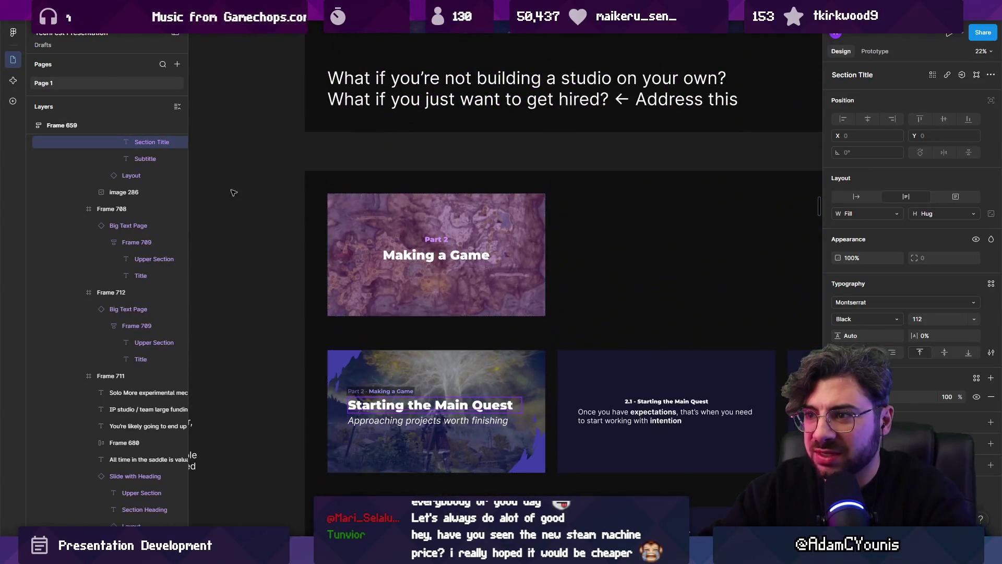
pyautogui.click(422, 250)
pyautogui.scroll(-5, 422, 249)
pyautogui.scroll(-3, 415, 226)
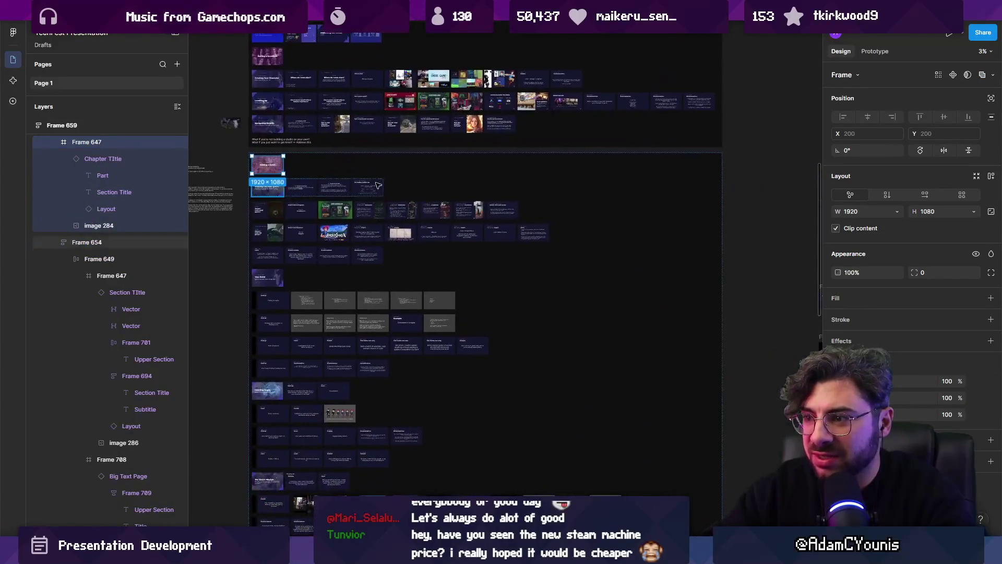
pyautogui.scroll(3, 415, 226)
pyautogui.scroll(3, 415, 226)
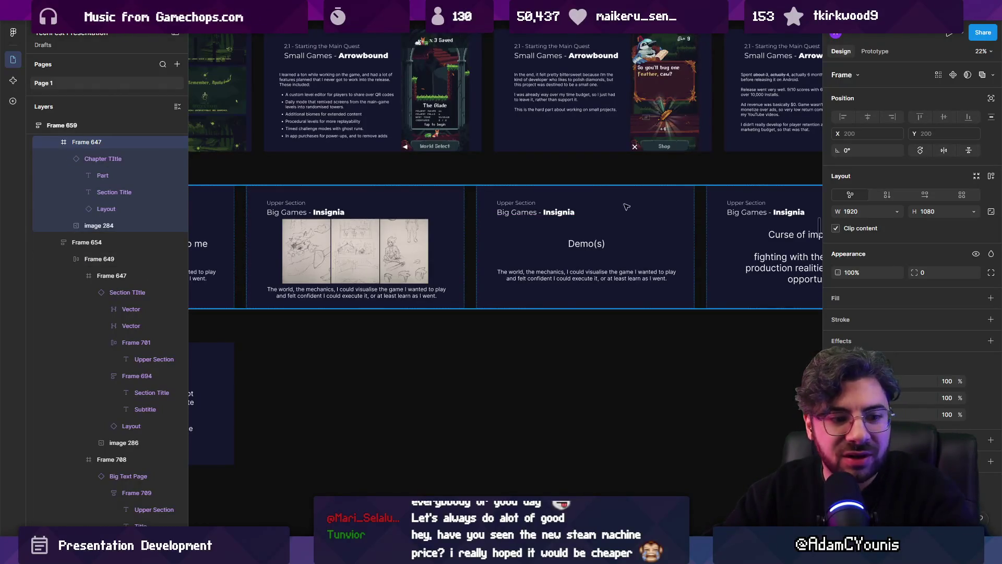
pyautogui.hscroll(6, 613, 223)
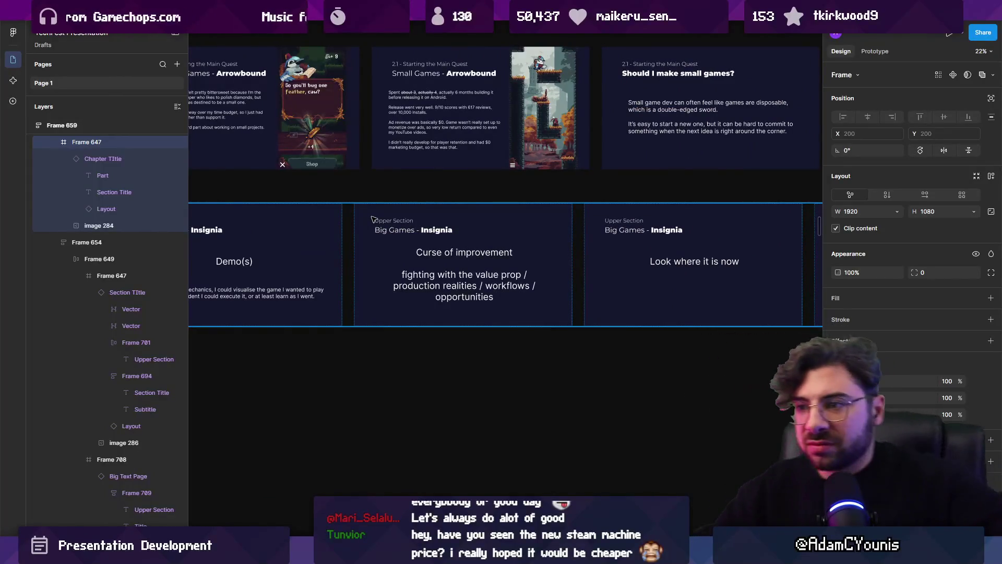
pyautogui.hscroll(-6, 372, 219)
pyautogui.scroll(5, 327, 267)
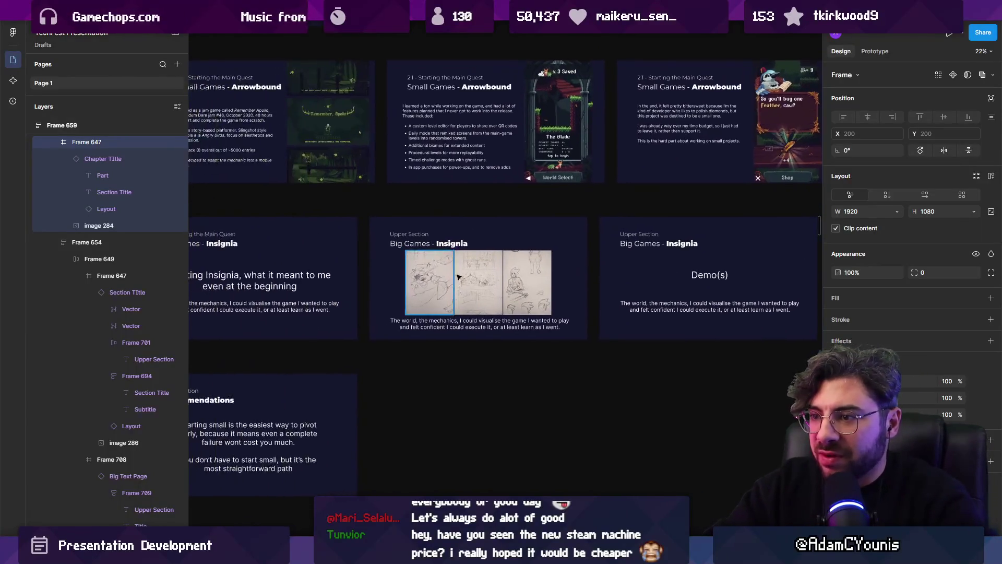
pyautogui.hscroll(-2, 509, 359)
pyautogui.hscroll(-6, 509, 359)
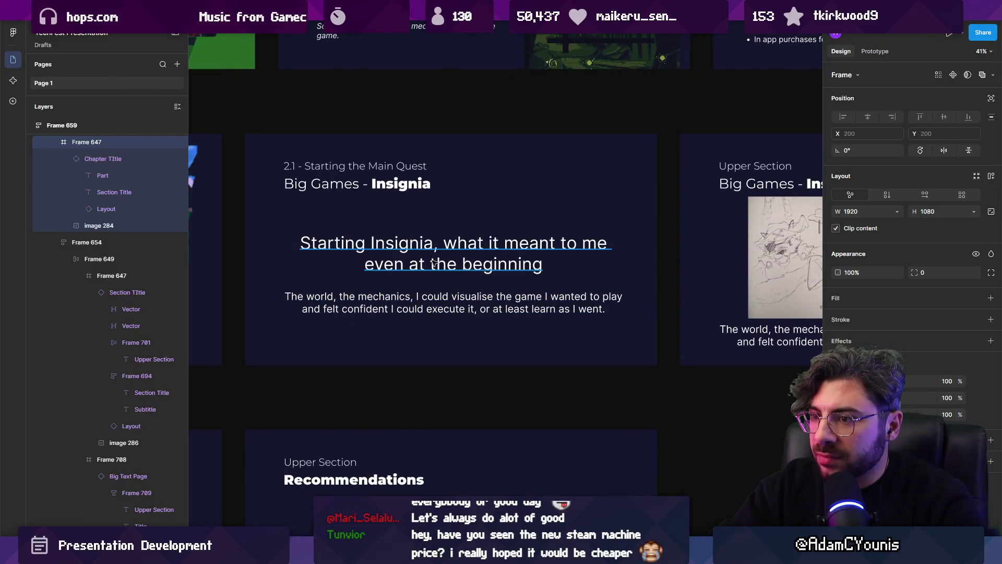
pyautogui.scroll(-10, 433, 264)
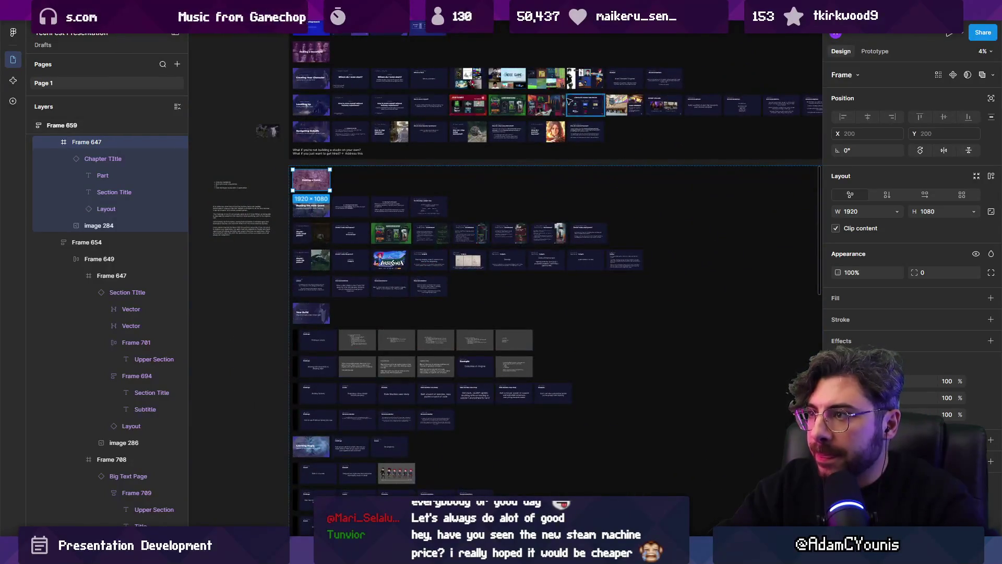
pyautogui.keyDown('ctrl'); pyautogui.click(571, 79); pyautogui.keyUp('ctrl')
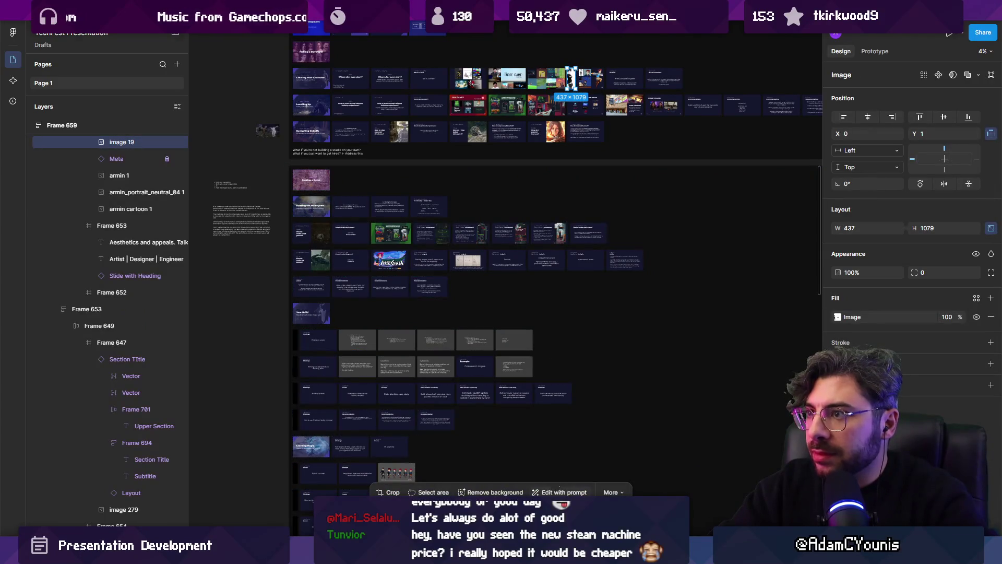
pyautogui.scroll(5, 574, 78)
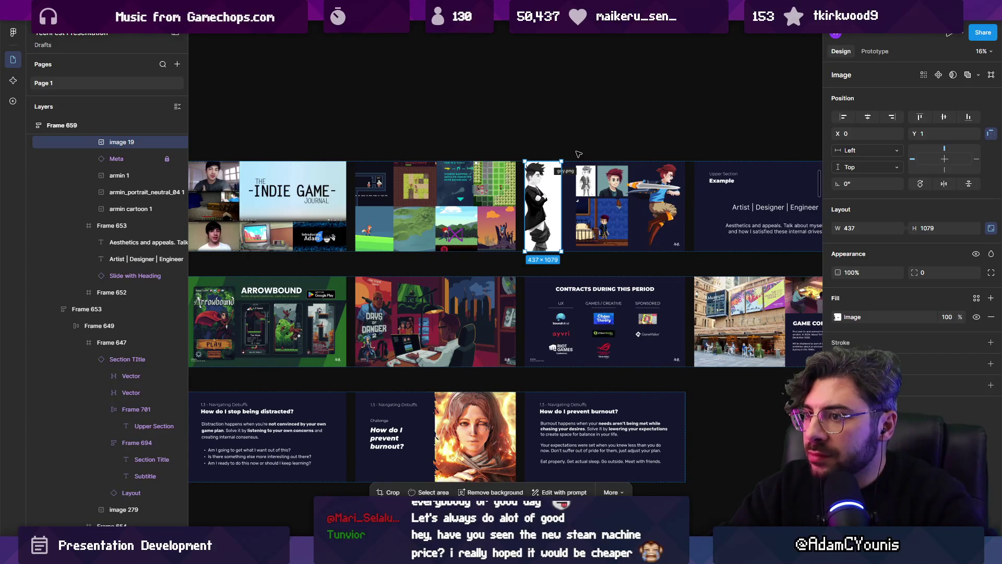
pyautogui.scroll(-5, 613, 184)
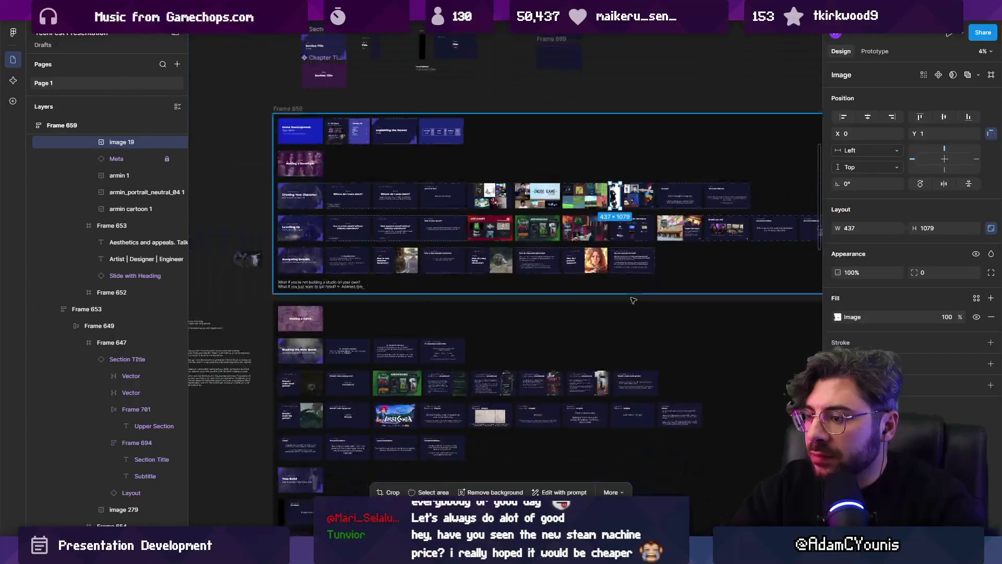
pyautogui.moveTo(515, 556)
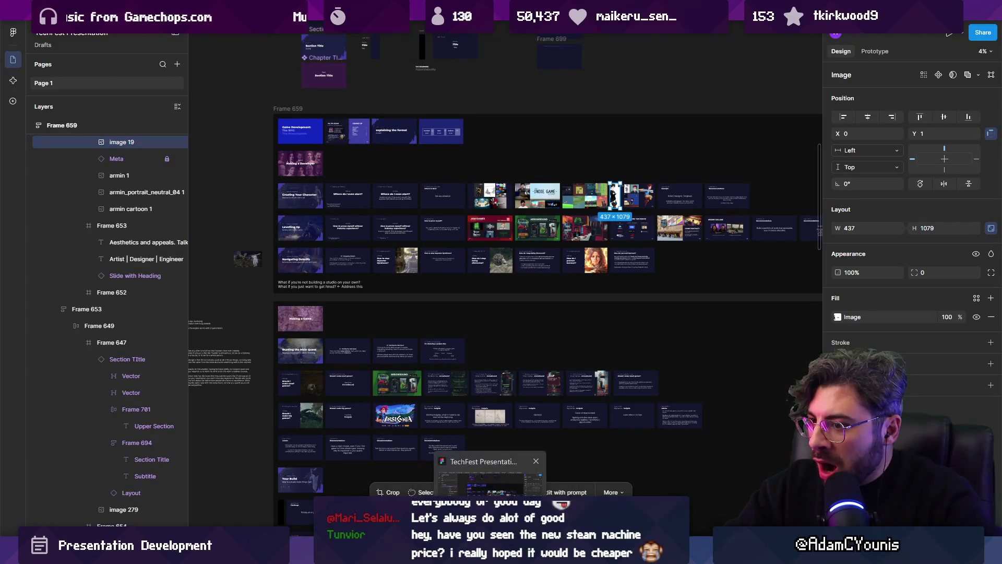
pyautogui.scroll(8, 588, 290)
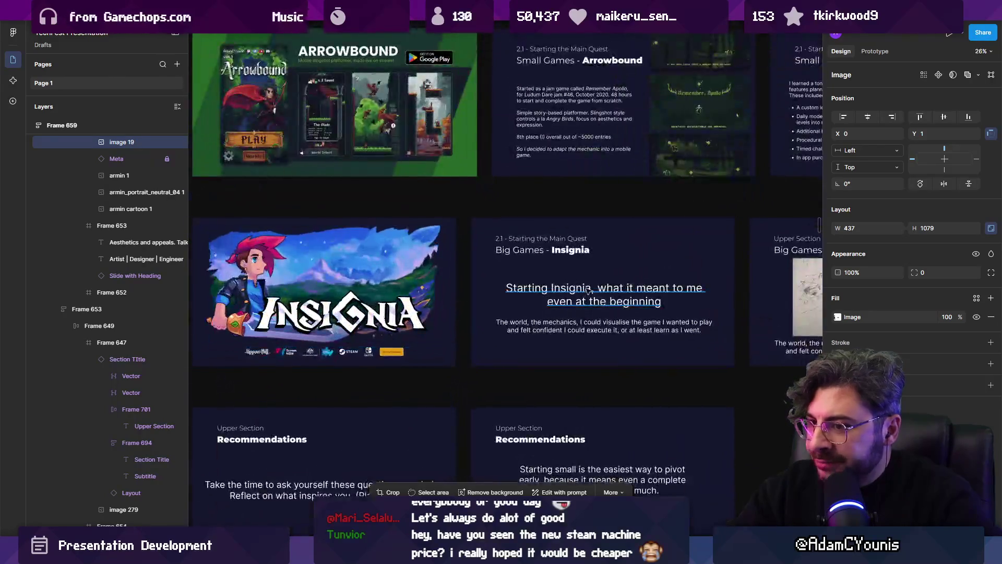
pyautogui.scroll(-10, 589, 290)
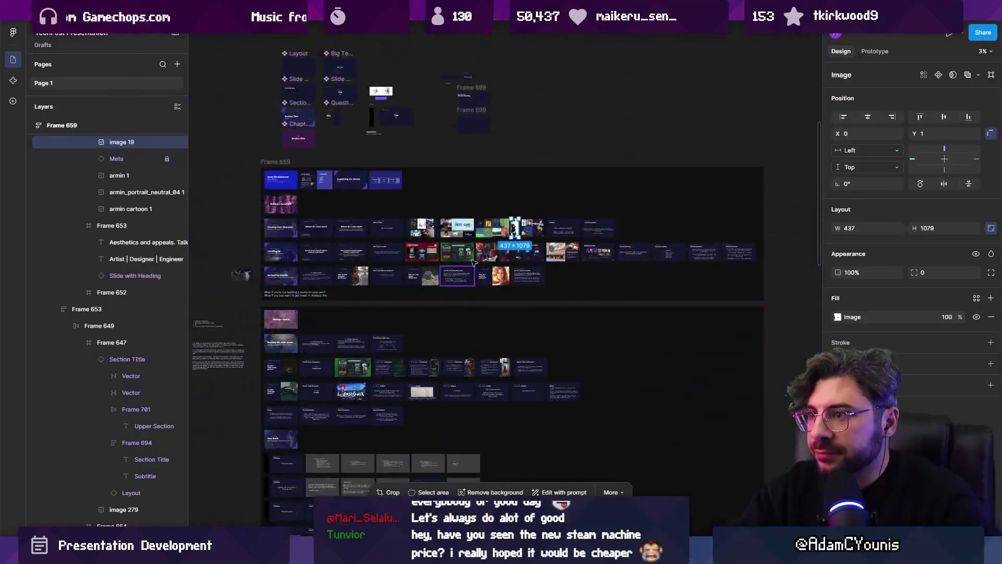
pyautogui.scroll(5, 263, 372)
pyautogui.scroll(3, 264, 372)
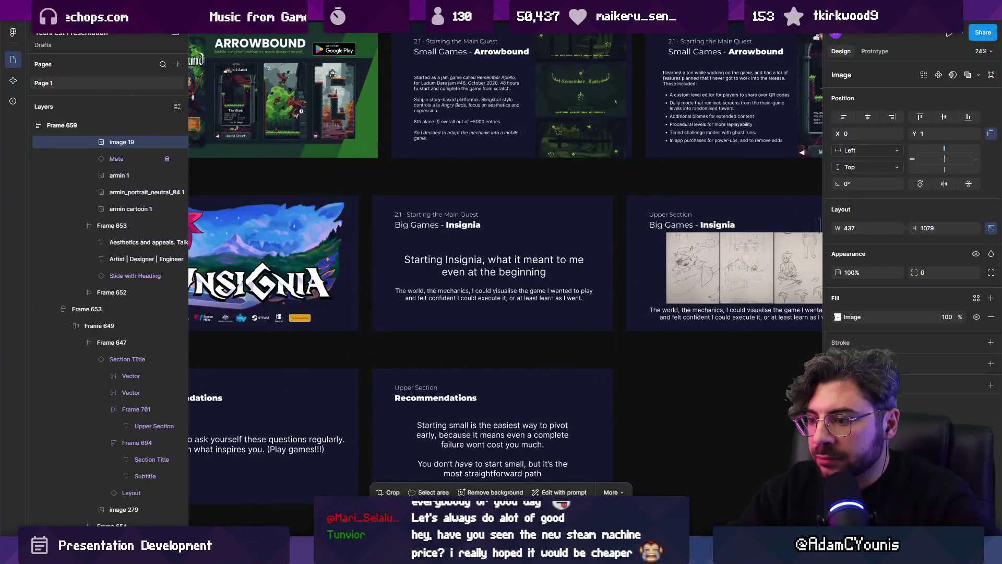
pyautogui.moveTo(420, 553)
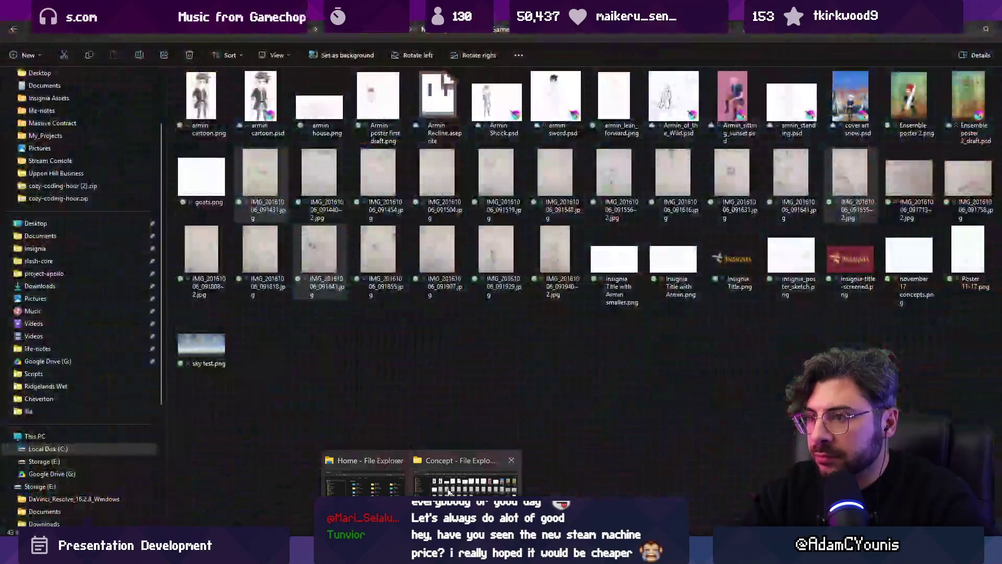
# Bring the Explorer window showing the Insignia Concept folder to the front.
pyautogui.click(465, 483)
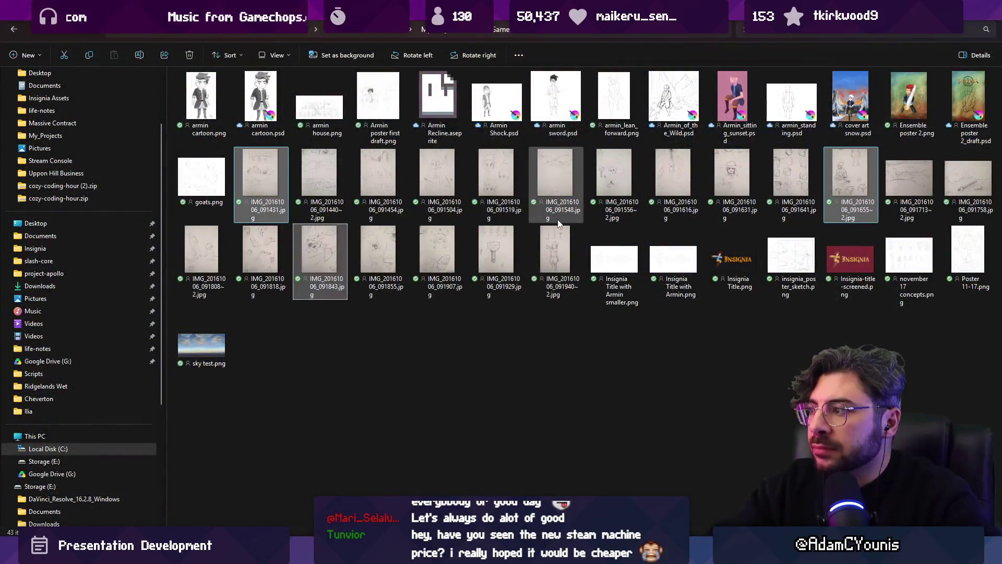
pyautogui.moveTo(550, 206)
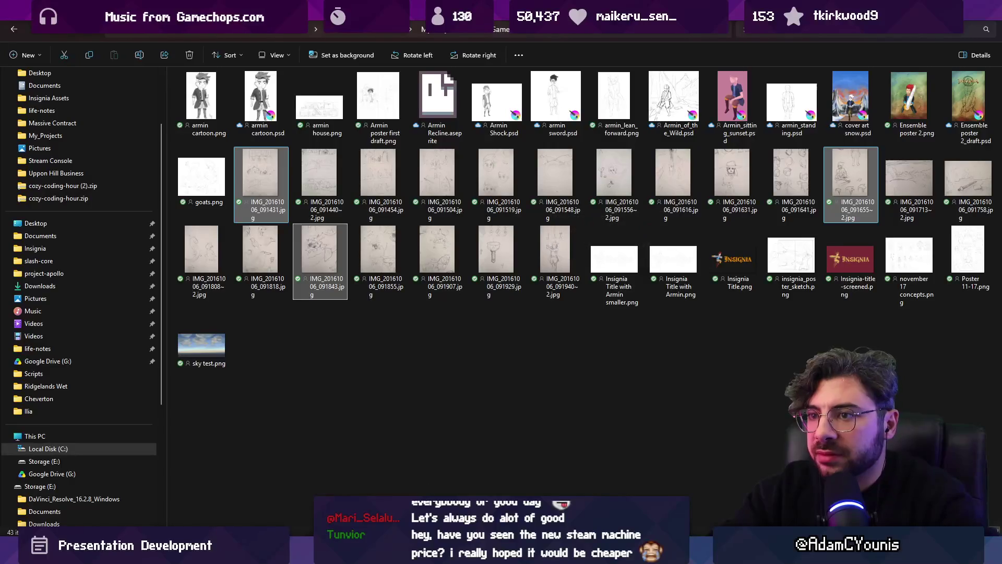
# Search 'armin pixel' in Everything and open armin pixels2.psd in Krita.
pyautogui.write('armin pioxe')
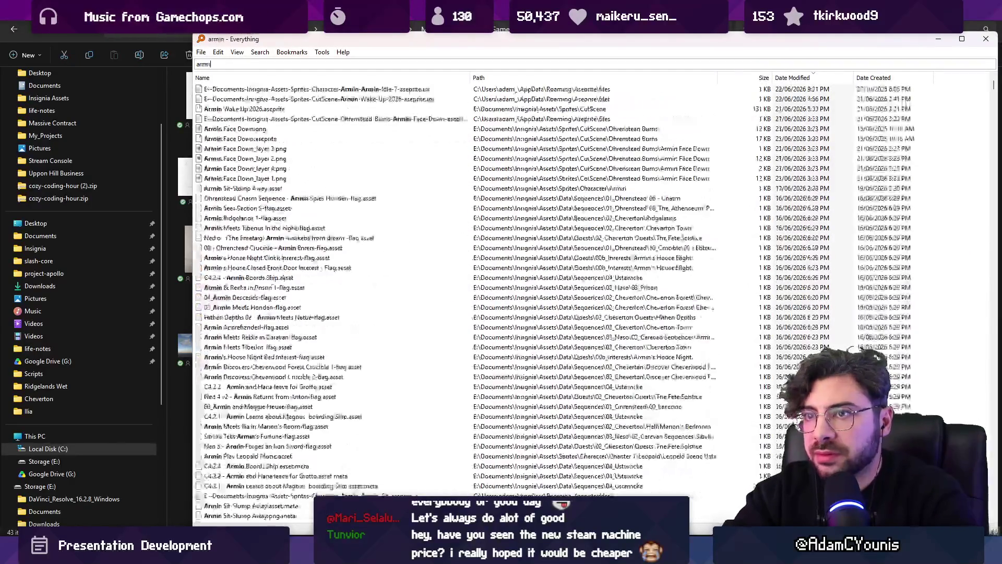
pyautogui.press('BackSpace')
pyautogui.press('BackSpace')
pyautogui.write('xel  .')
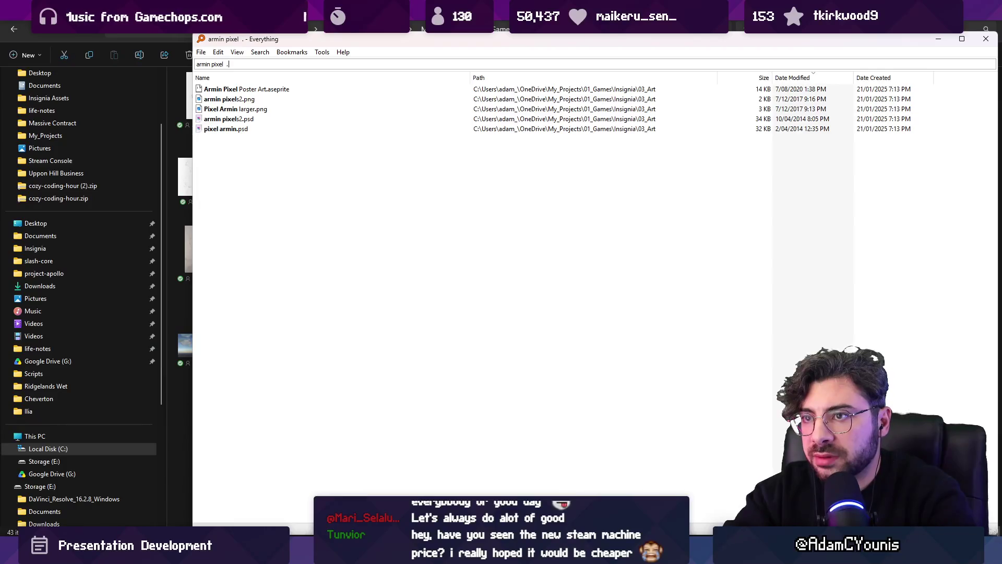
pyautogui.click(228, 119)
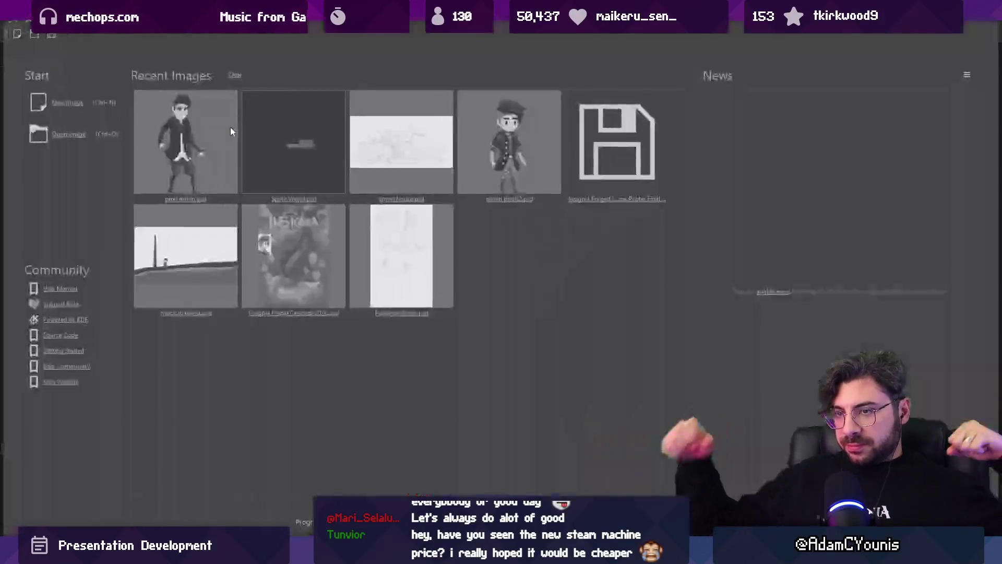
pyautogui.click(509, 141)
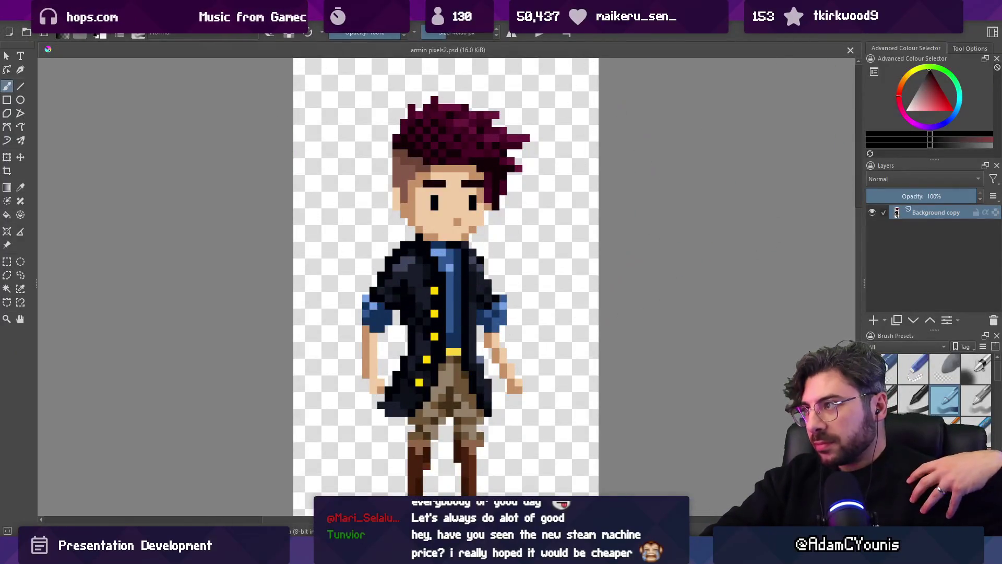
# Search 'armin .psd', open pixel armin.psd in Krita, then close both documents.
pyautogui.hotkey('alt', 'Tab')
pyautogui.click(217, 99)
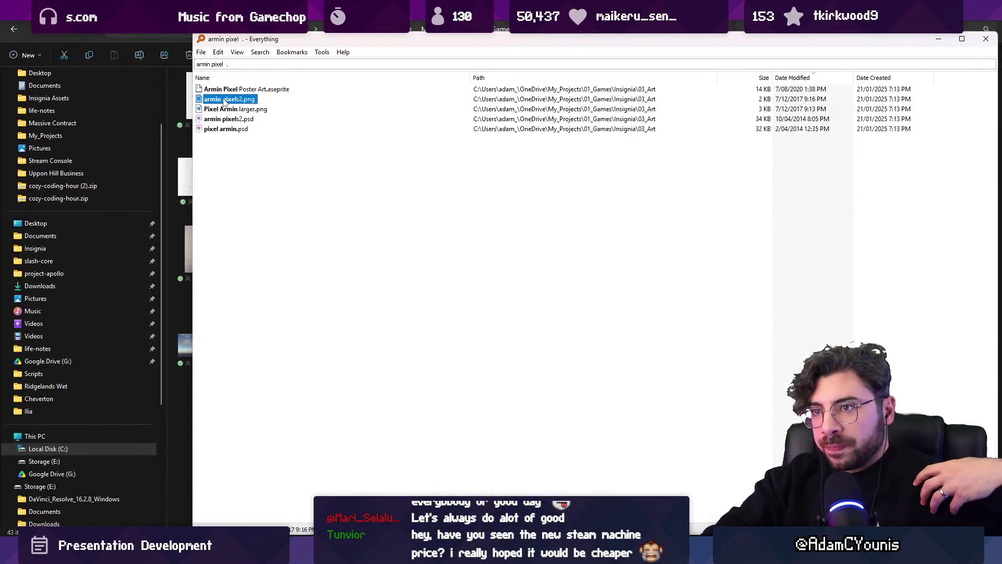
pyautogui.click(224, 130)
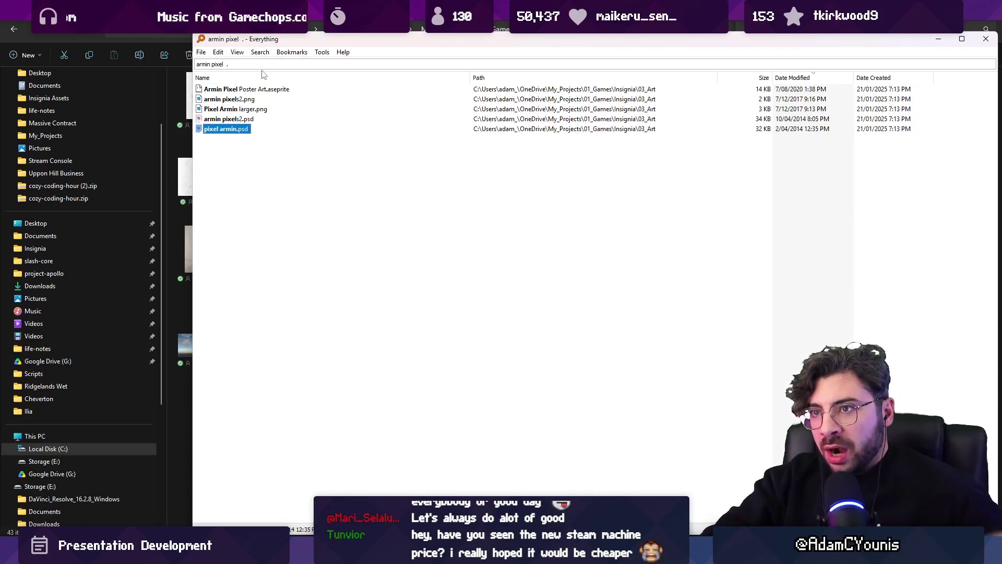
pyautogui.write('rmin .psd')
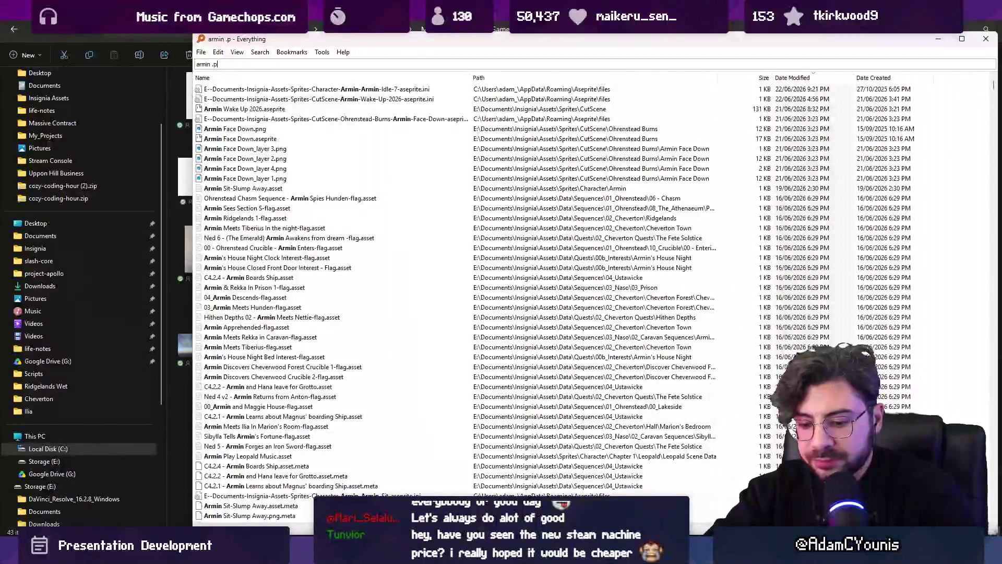
pyautogui.press('Down')
pyautogui.press('Down')
pyautogui.press('Down')
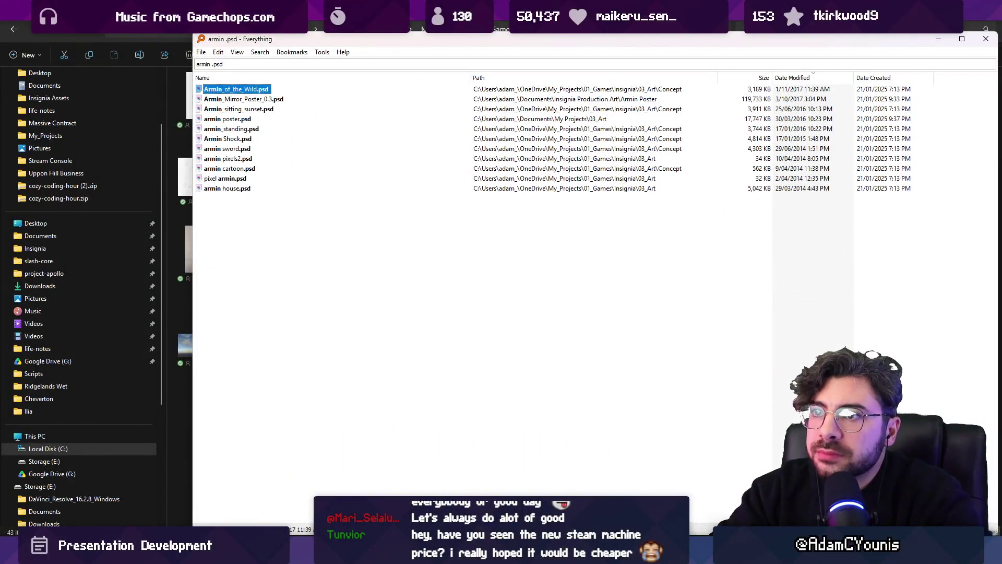
pyautogui.press('Down')
pyautogui.press('Down')
pyautogui.press('Down')
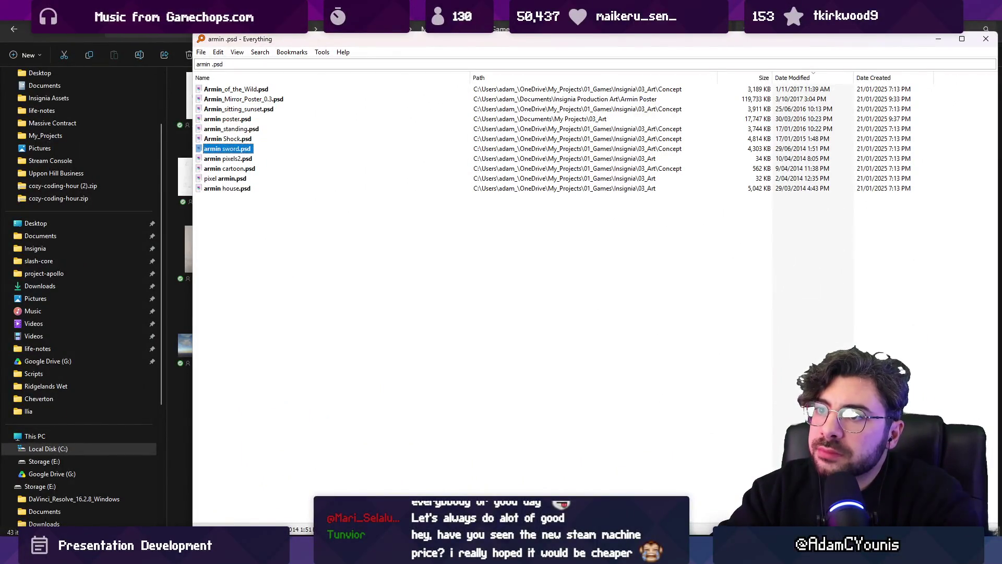
pyautogui.press('Up')
pyautogui.press('Up')
pyautogui.press('Down')
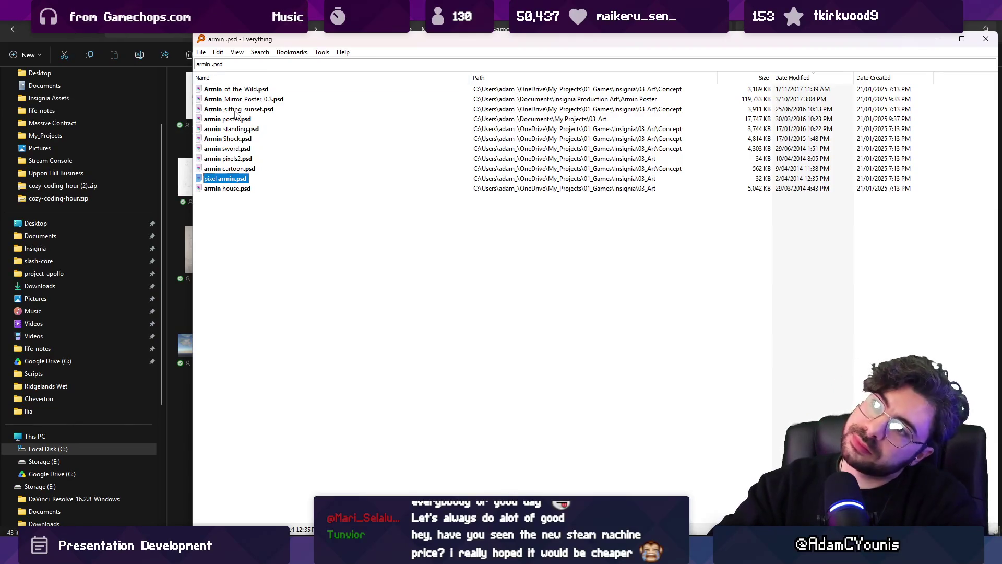
pyautogui.hotkey('alt', 'Tab')
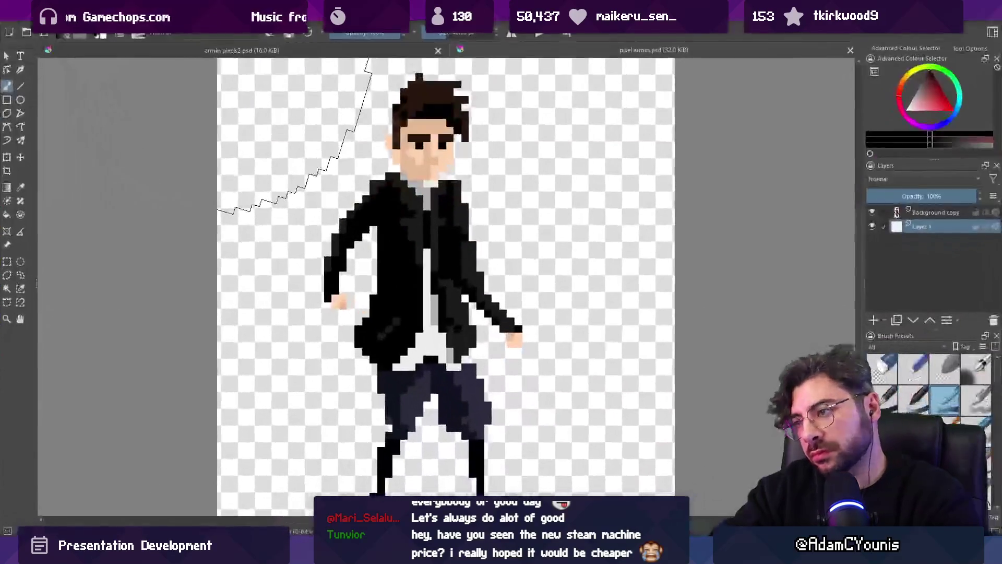
pyautogui.hotkey('ctrl', 'w')
pyautogui.hotkey('ctrl', 'w')
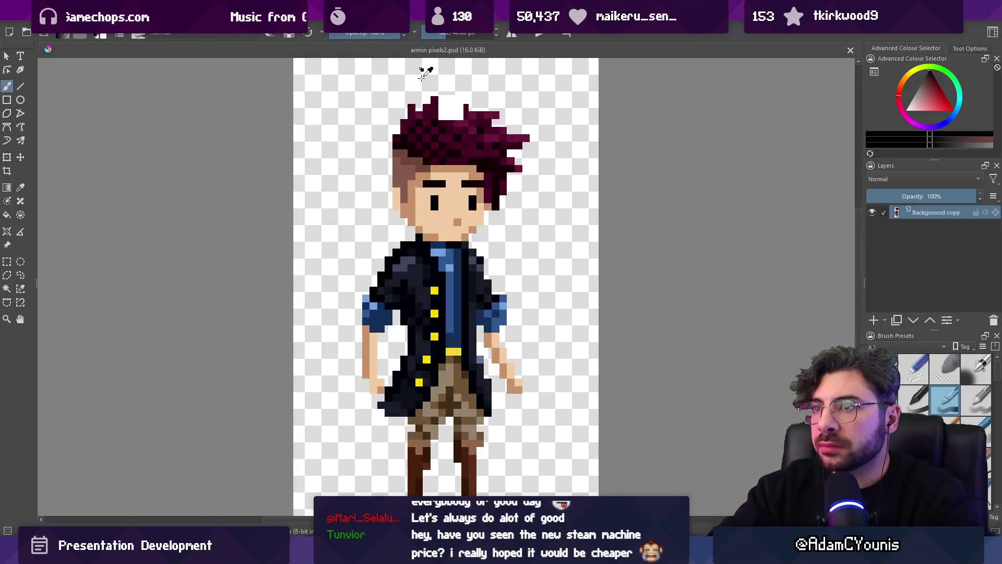
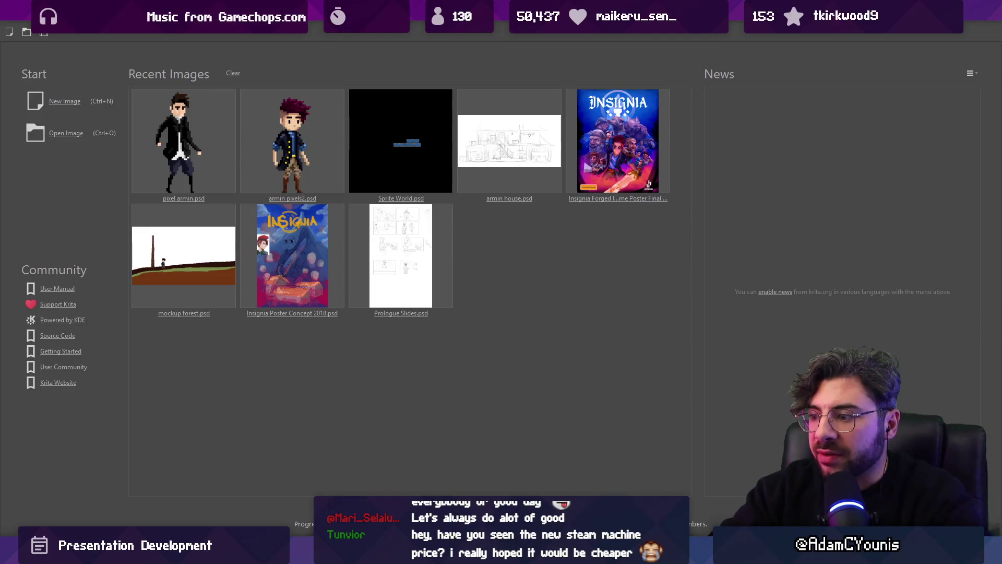
# Drag armin alpha 1.png from the 07_Process folder onto the Big Games – Insignia slide.
pyautogui.hotkey('alt', 'Tab')
pyautogui.hotkey('alt', 'Tab')
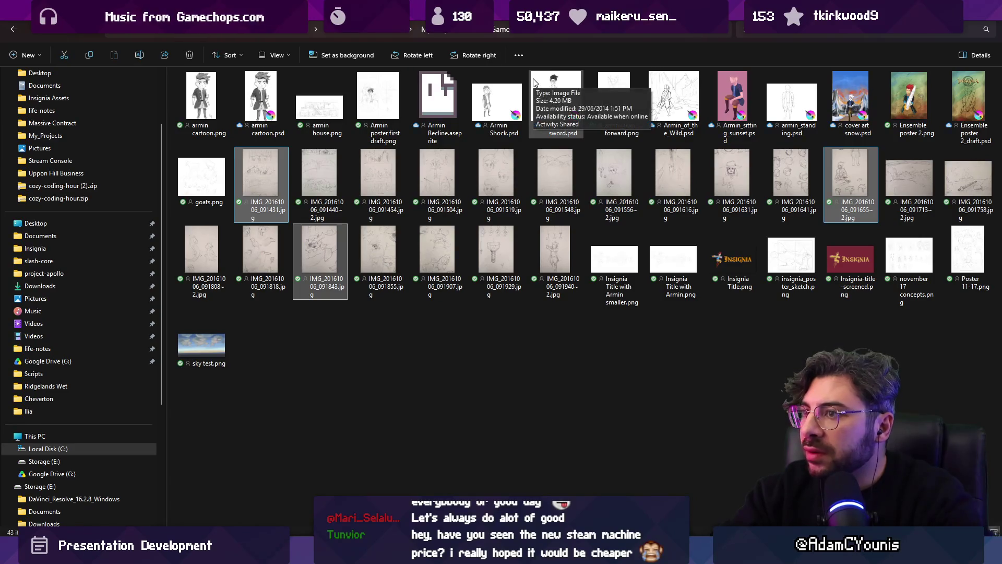
pyautogui.click(584, 33)
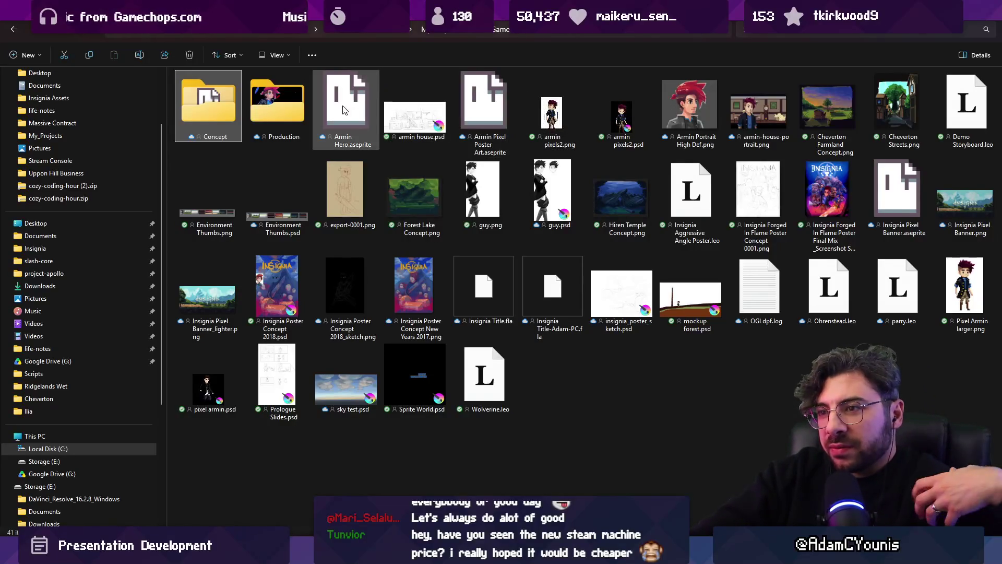
pyautogui.doubleClick(271, 100)
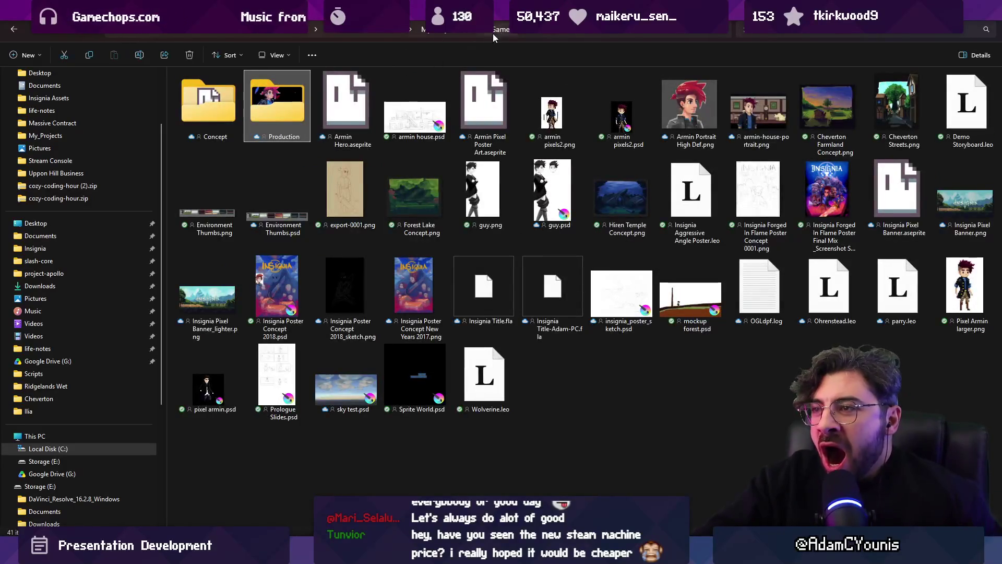
pyautogui.click(525, 40)
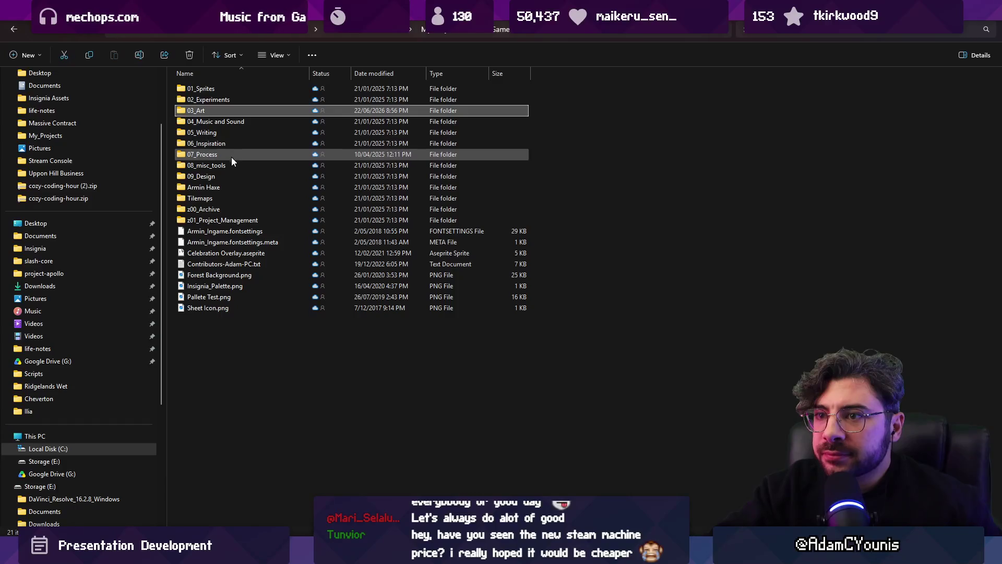
pyautogui.doubleClick(230, 157)
pyautogui.click(676, 110)
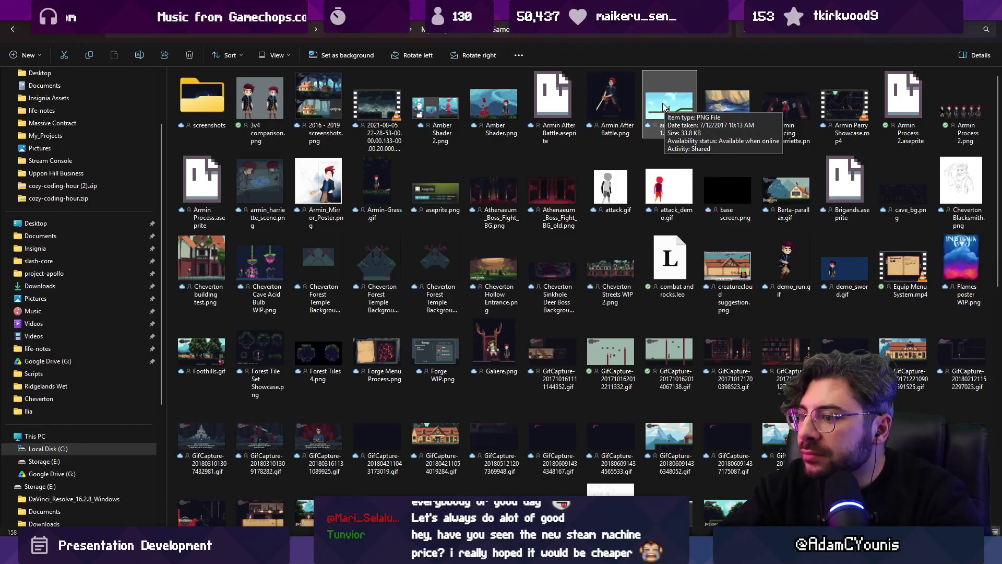
pyautogui.moveTo(663, 107)
pyautogui.mouseDown()
pyautogui.moveTo(623, 317)
pyautogui.moveTo(623, 553)
pyautogui.moveTo(577, 320)
pyautogui.moveTo(530, 261)
pyautogui.moveTo(471, 257)
pyautogui.mouseUp()
# Position the armin alpha 1 image at X 428, Y 238 on the Insignia slide.
pyautogui.scroll(-5, 471, 258)
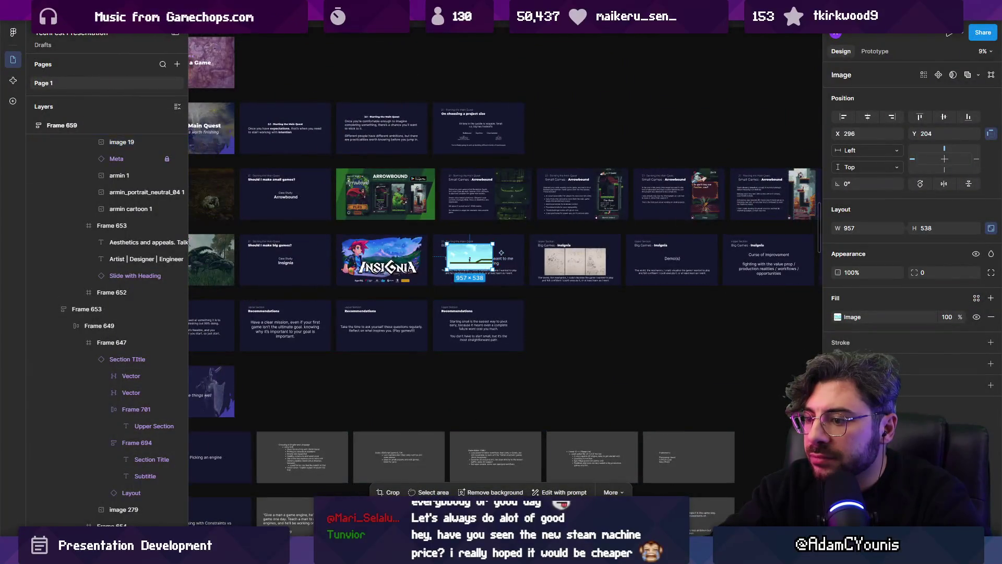
pyautogui.scroll(10, 491, 284)
pyautogui.scroll(-3, 517, 251)
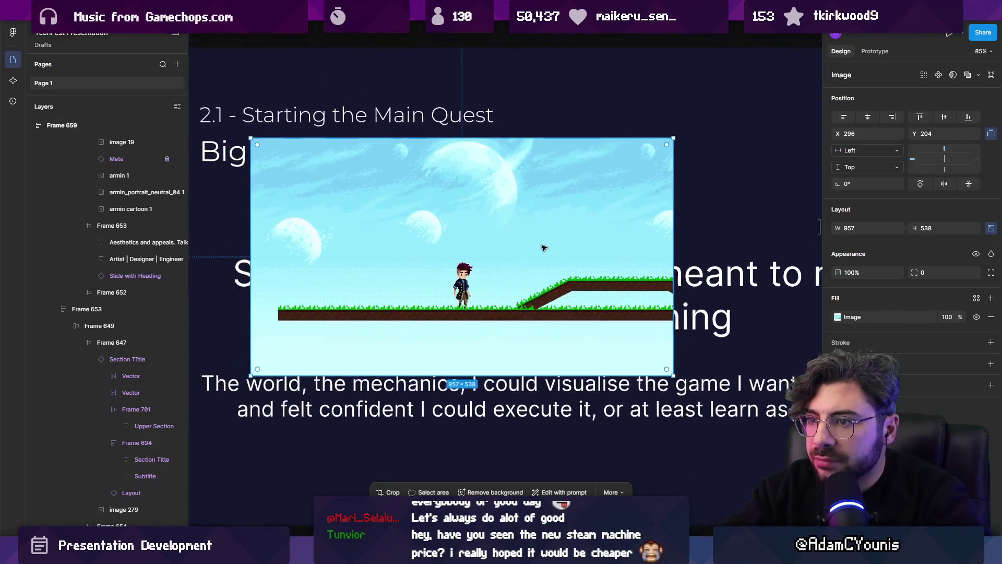
pyautogui.moveTo(505, 245); pyautogui.dragTo(546, 256)
pyautogui.moveTo(524, 555)
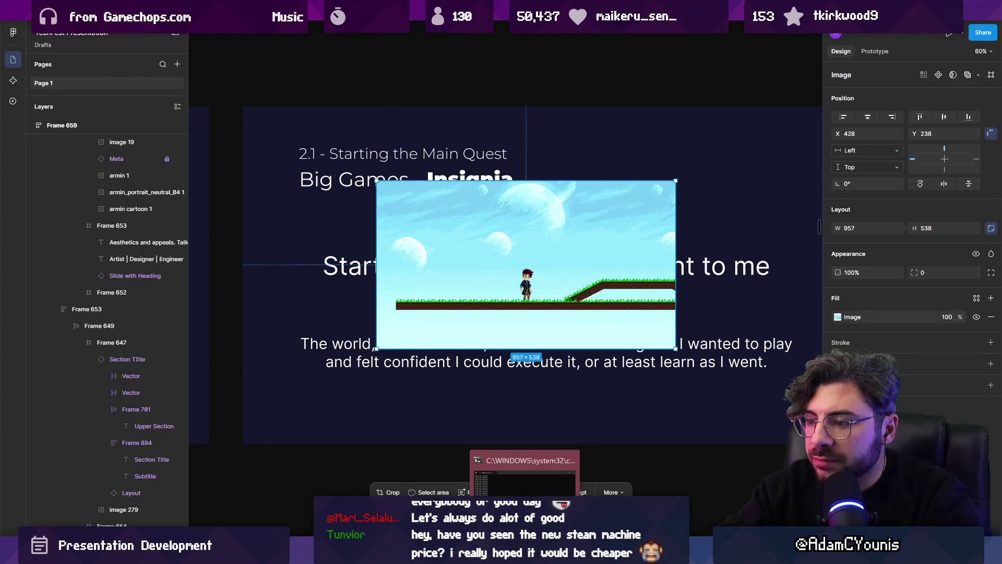
pyautogui.click(501, 554)
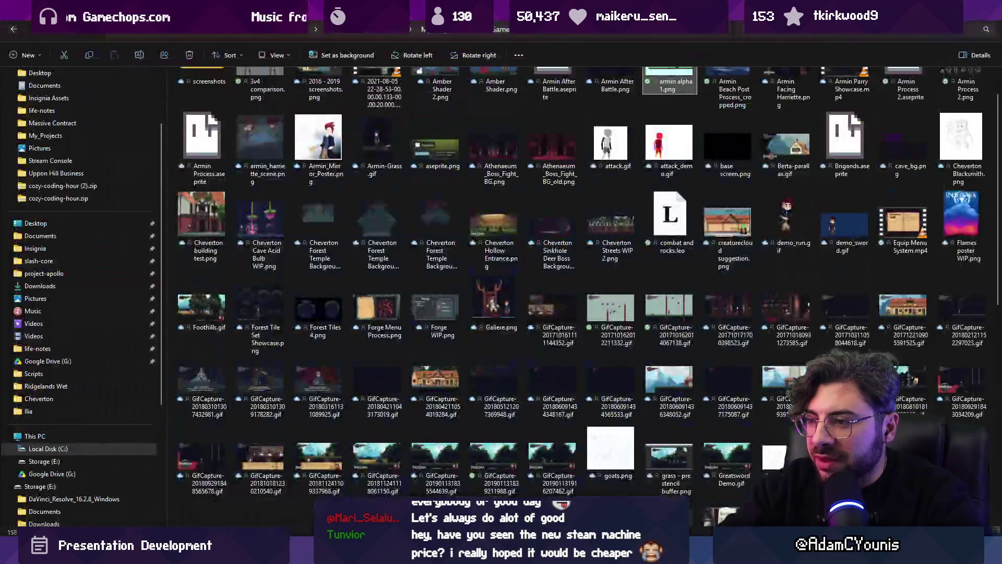
# Check the armin alpha image on the Figma slide, then return to File Explorer.
pyautogui.scroll(-5, 498, 364)
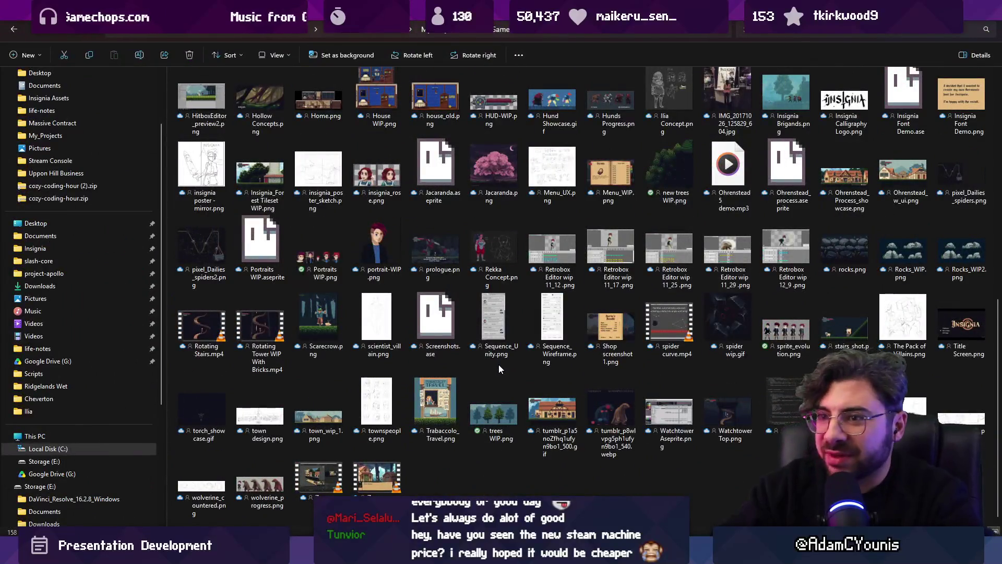
pyautogui.scroll(5, 499, 364)
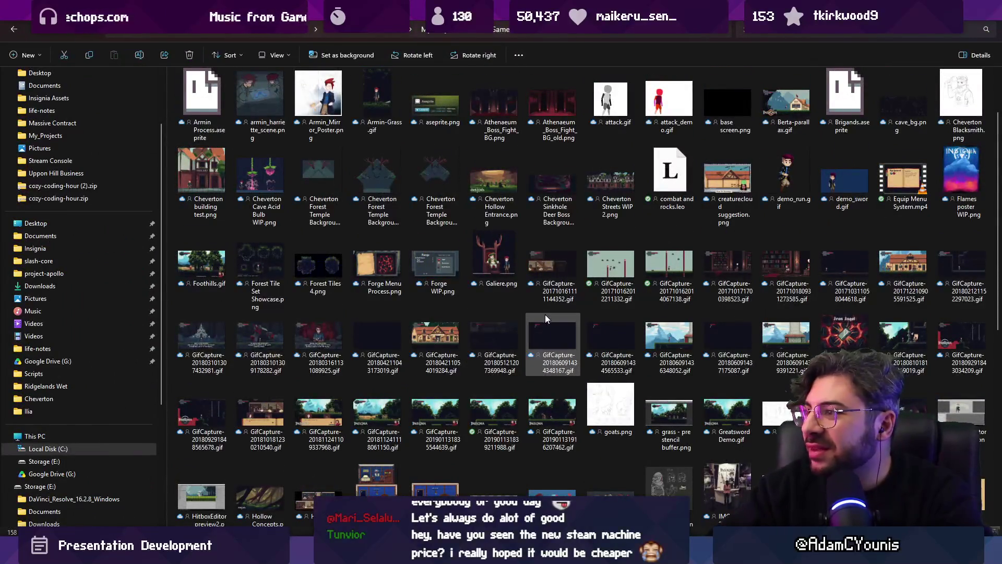
pyautogui.scroll(1, 547, 307)
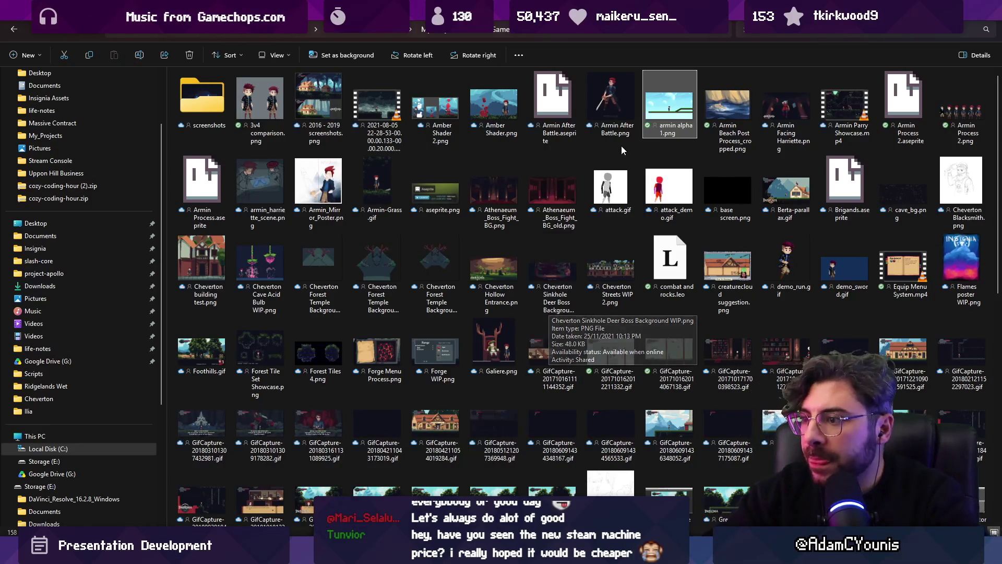
pyautogui.hotkey('alt', 'Tab')
pyautogui.hotkey('ctrl', 'v')
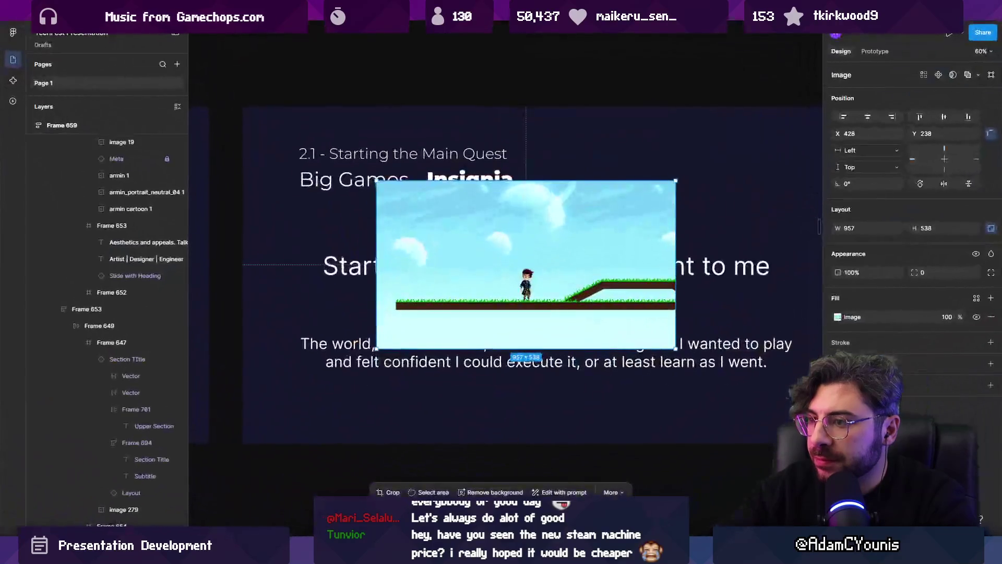
pyautogui.scroll(-5, 469, 310)
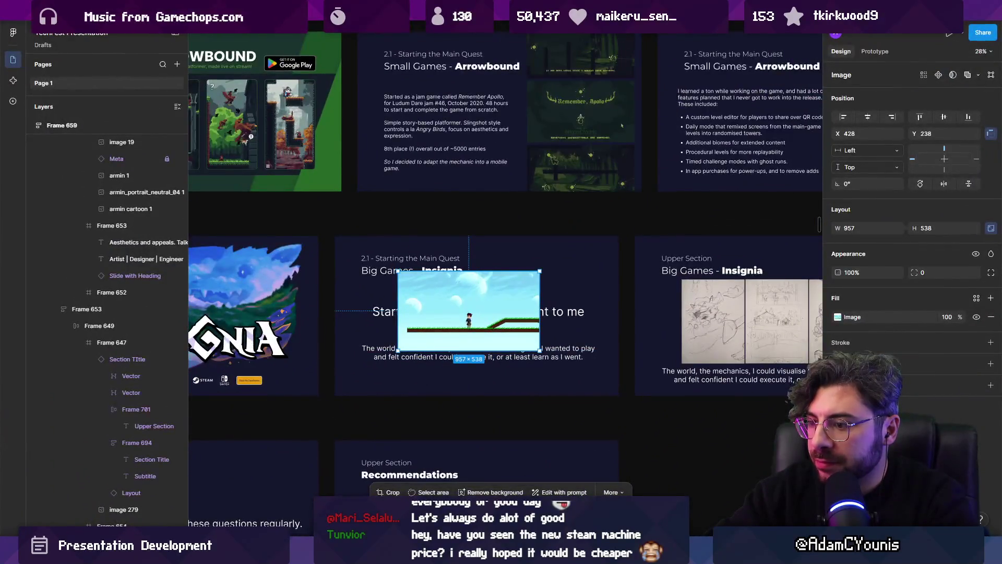
pyautogui.hotkey('alt', 'Tab')
# Preview Screenshot3 and Screenshot2 in screenshots > 2016 and drag Screenshot3 onto the Insignia slide.
pyautogui.doubleClick(204, 94)
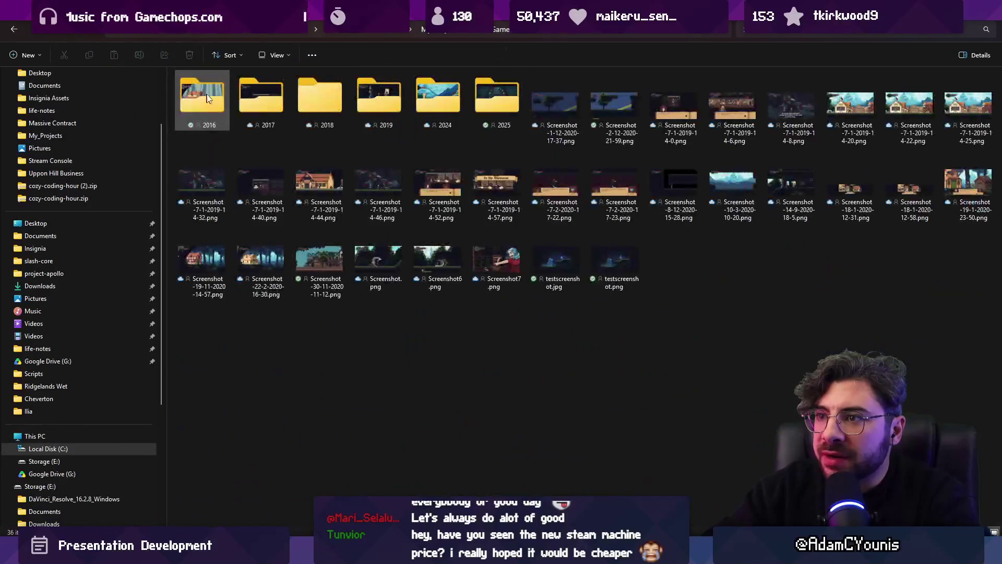
pyautogui.doubleClick(207, 98)
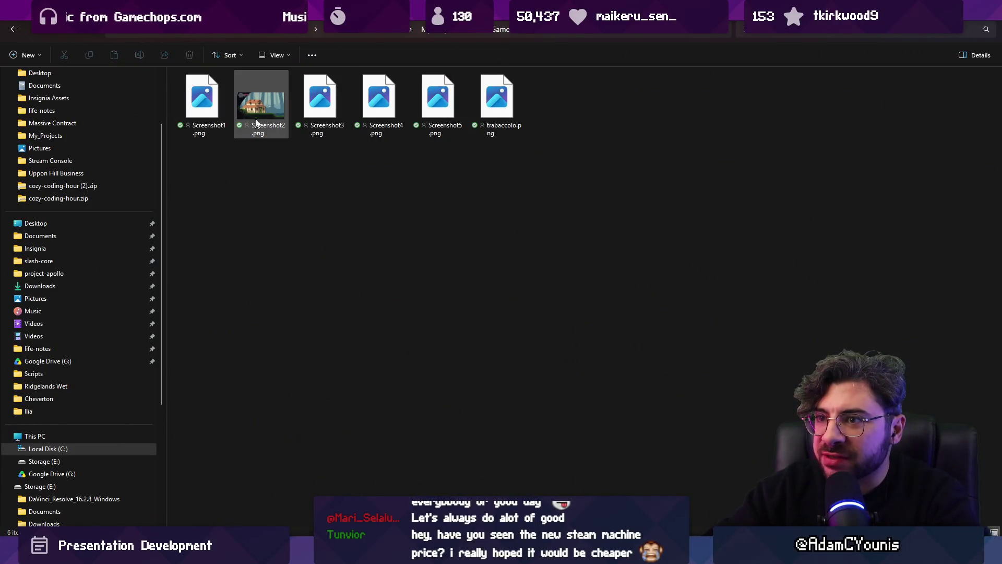
pyautogui.click(311, 108)
pyautogui.doubleClick(312, 112)
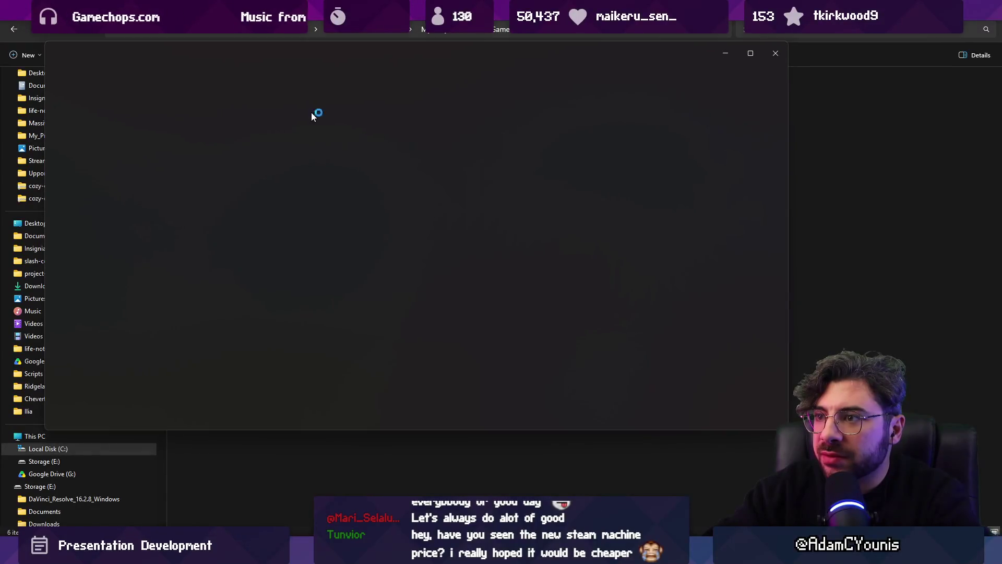
pyautogui.press('Escape')
pyautogui.doubleClick(277, 114)
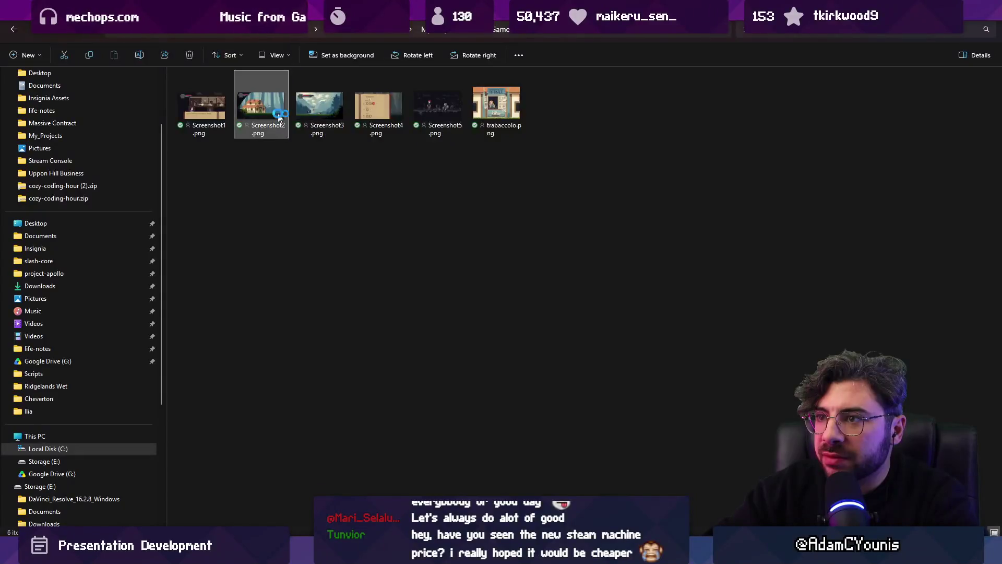
pyautogui.press('Escape')
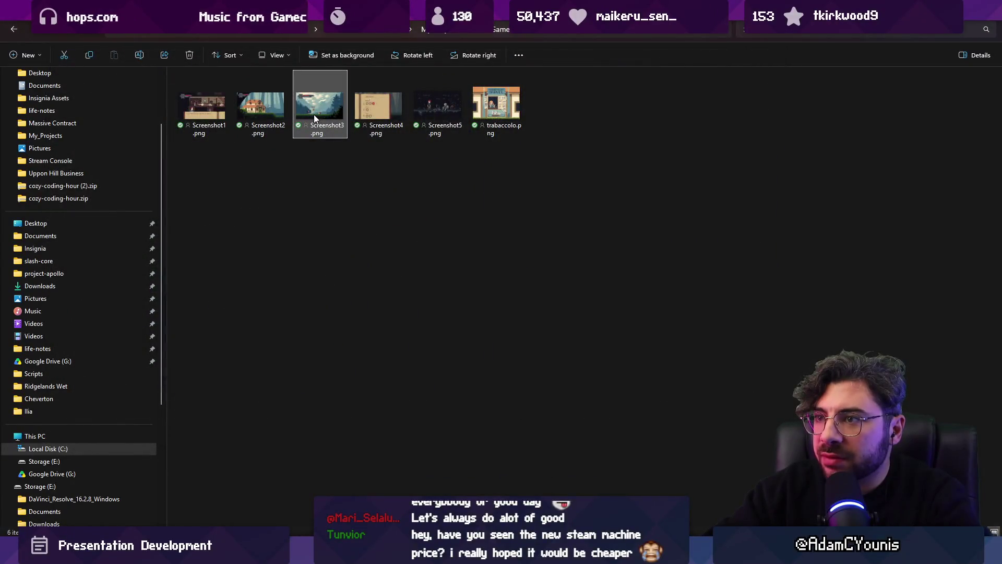
pyautogui.moveTo(314, 118)
pyautogui.mouseDown()
pyautogui.moveTo(392, 182)
pyautogui.moveTo(465, 358)
pyautogui.moveTo(457, 297)
pyautogui.mouseUp()
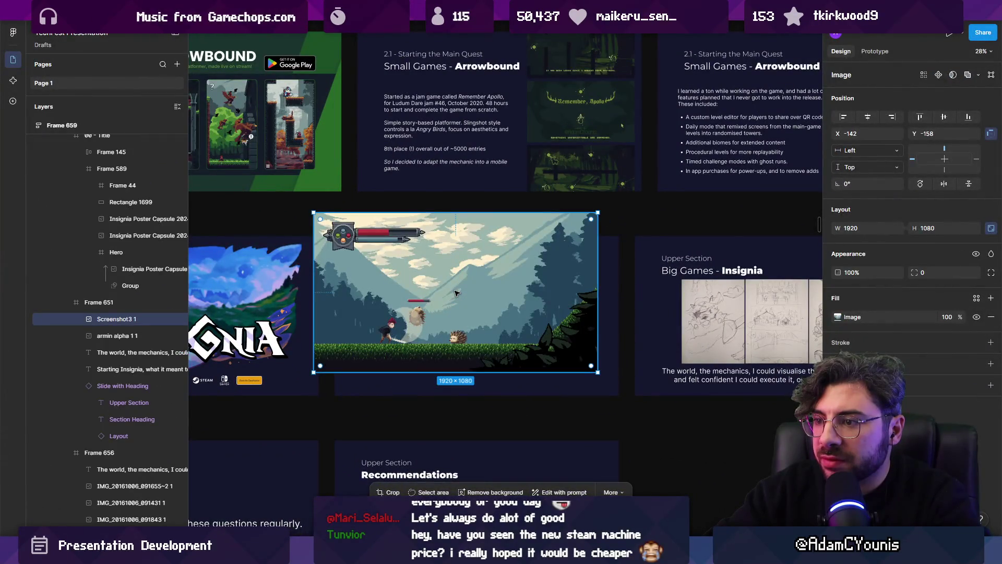
# Delete the Starting Insignia heading and fit Screenshot3 into the slide.
pyautogui.press('Escape')
pyautogui.click(454, 320)
pyautogui.press('Delete')
pyautogui.click(454, 320)
pyautogui.scroll(3, 454, 320)
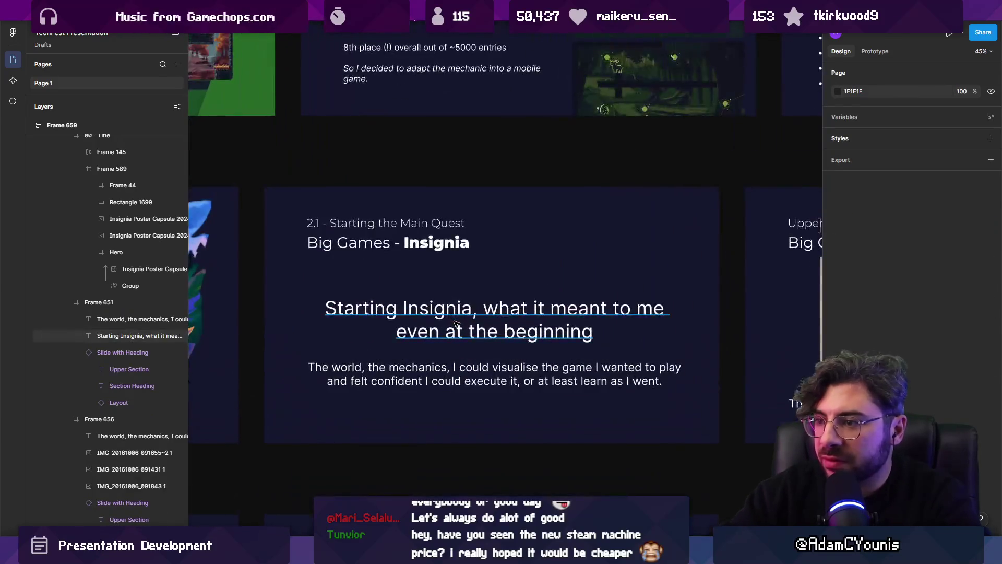
pyautogui.hotkey('ctrl', 'shift', 'z')
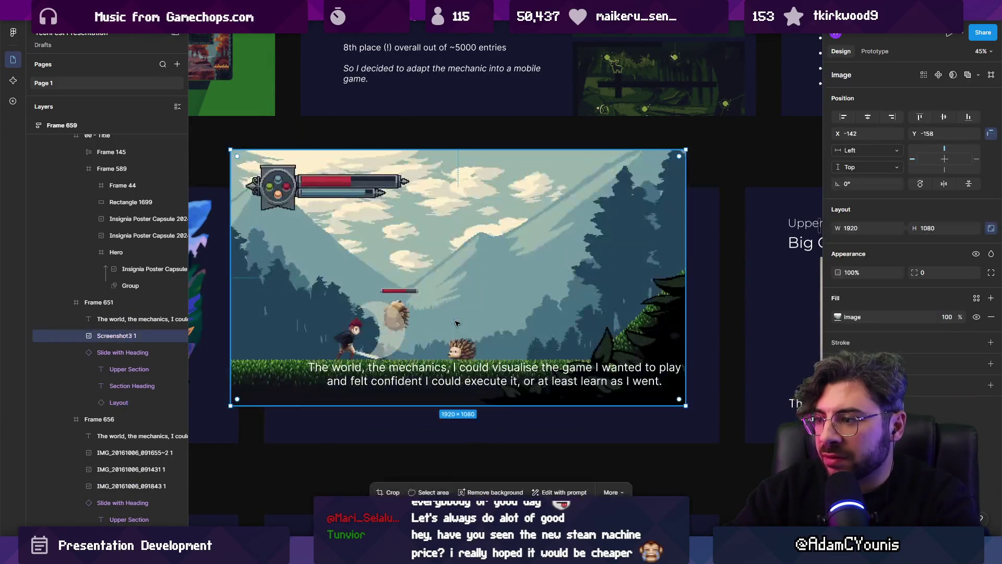
pyautogui.moveTo(519, 282); pyautogui.dragTo(546, 302)
pyautogui.moveTo(718, 188); pyautogui.dragTo(583, 262)
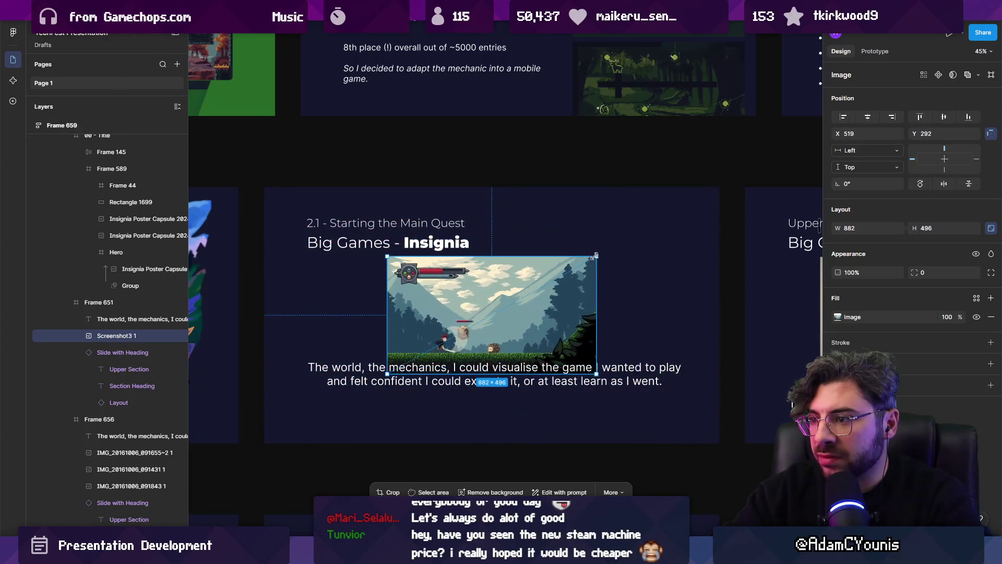
# Resize Screenshot3 to 930 × 523 and nudge it down above the body text.
pyautogui.click(618, 405)
pyautogui.hscroll(5, 522, 365)
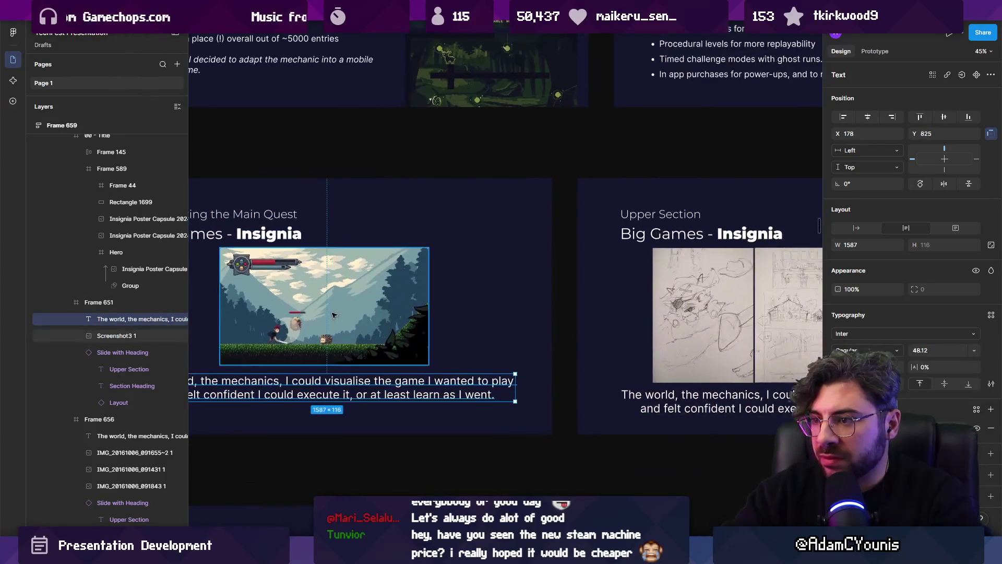
pyautogui.scroll(-2, 418, 339)
pyautogui.click(334, 308)
pyautogui.click(353, 361)
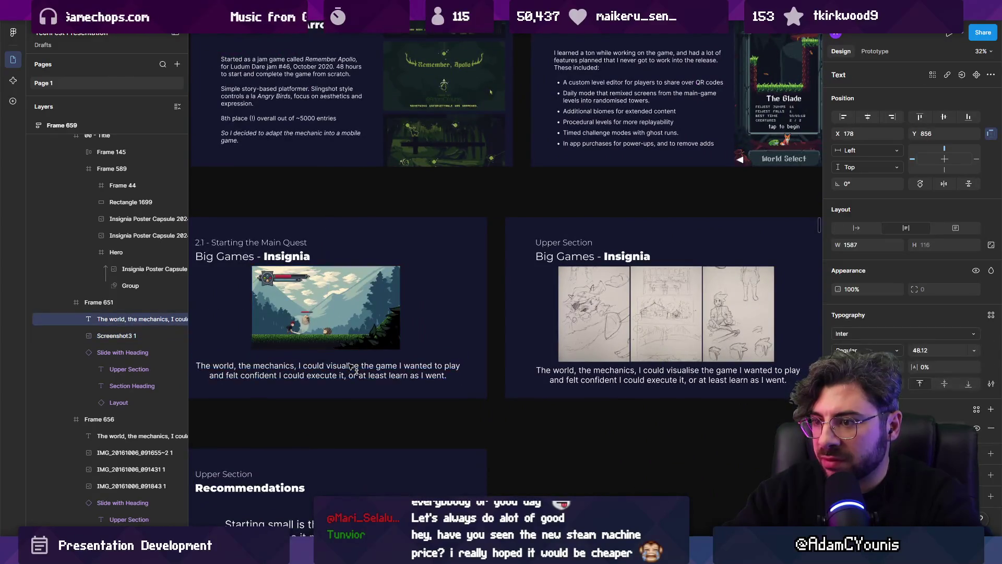
pyautogui.click(366, 324)
pyautogui.moveTo(400, 348); pyautogui.dragTo(403, 349)
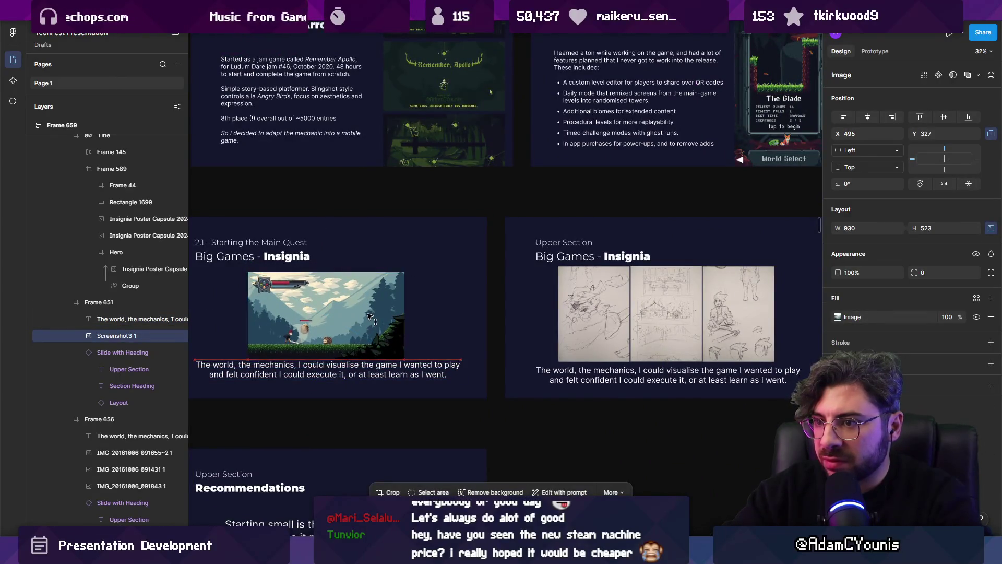
pyautogui.moveTo(354, 311); pyautogui.dragTo(354, 313)
pyautogui.press('Escape')
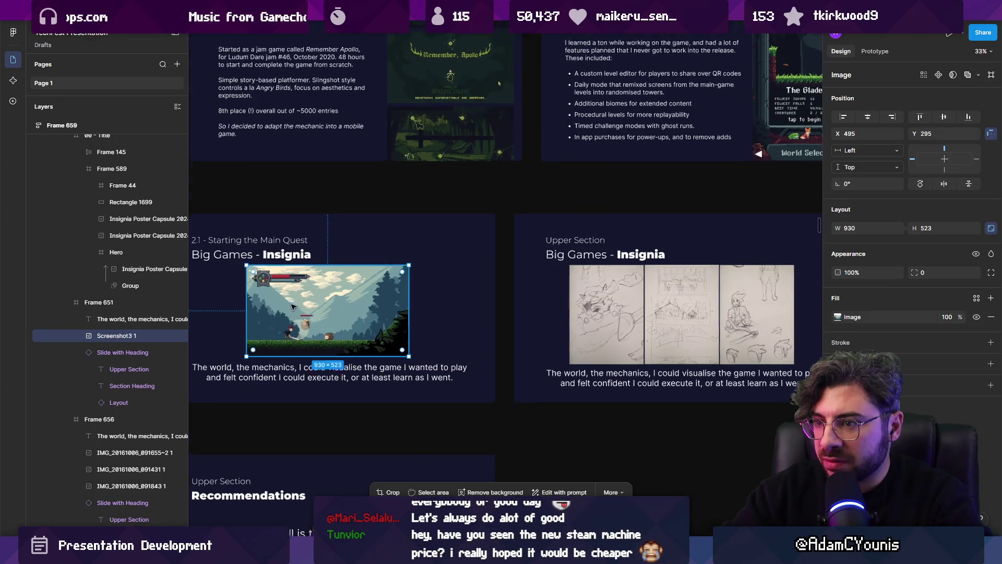
# Navigate the board to the Insignia sketch slide and select its caption.
pyautogui.scroll(5, 355, 308)
pyautogui.scroll(-5, 366, 292)
pyautogui.scroll(2, 408, 271)
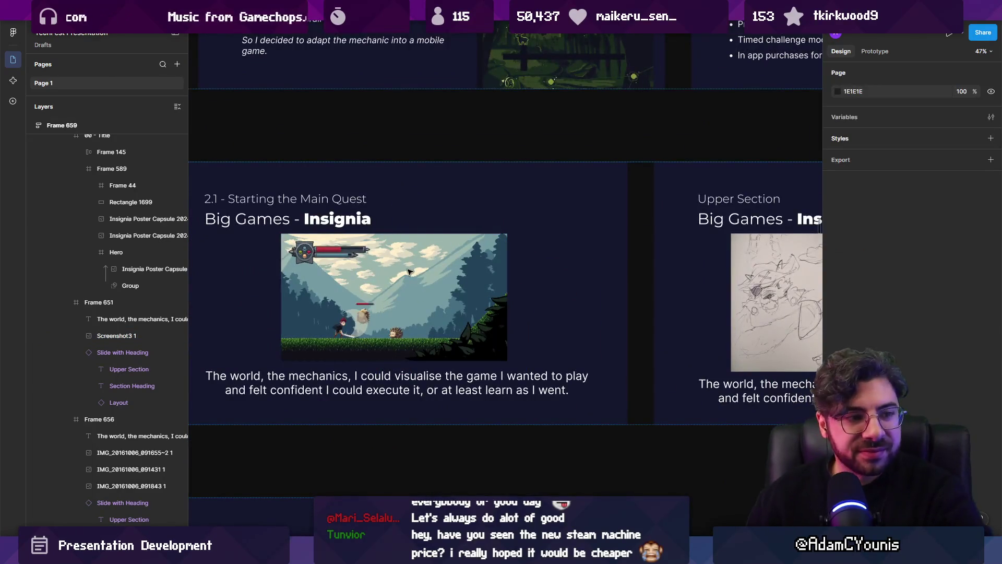
pyautogui.hscroll(-2, 418, 276)
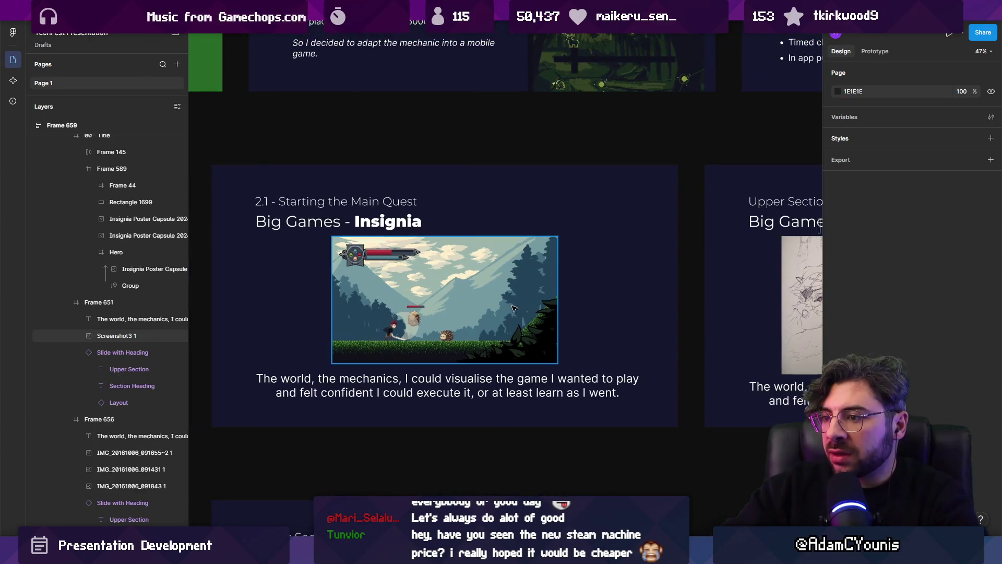
pyautogui.scroll(-5, 522, 298)
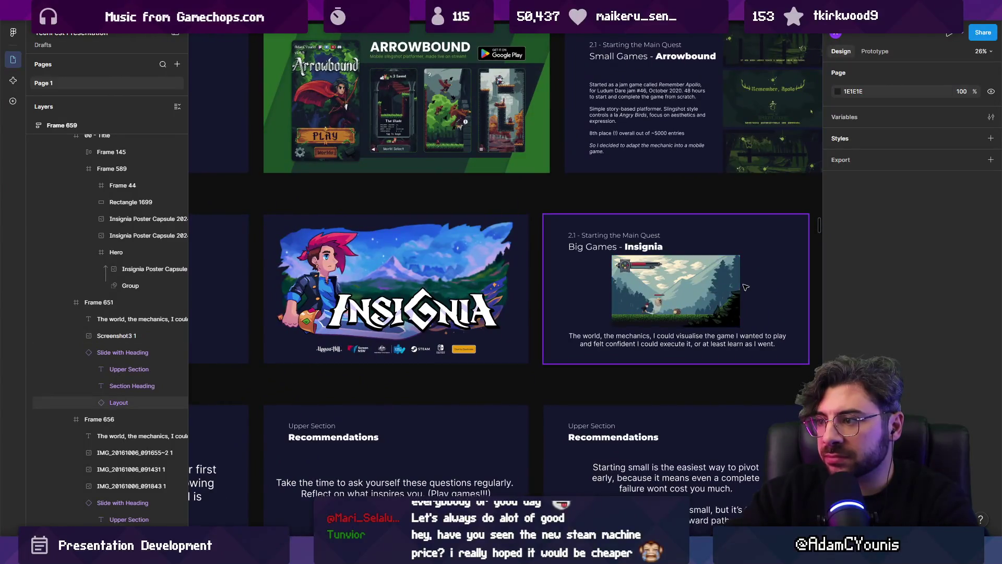
pyautogui.scroll(5, 689, 290)
pyautogui.scroll(-2, 514, 374)
pyautogui.click(514, 374)
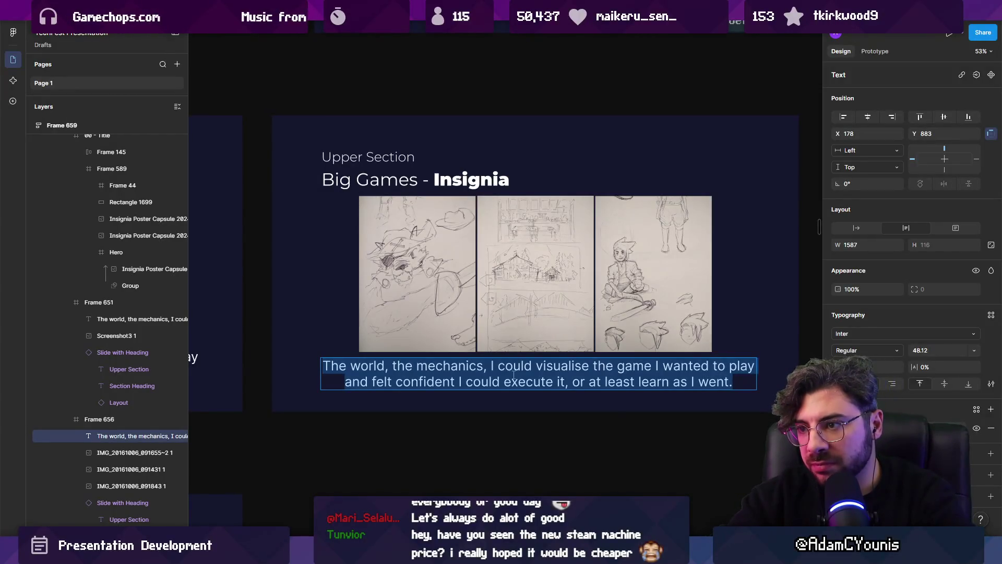
# Retype the sketch caption as 'It wasn't even a decision… finding myself spending time in it'.
pyautogui.write('It wasn’t even a de')
pyautogui.write('cision ')
pyautogui.write('that I me')
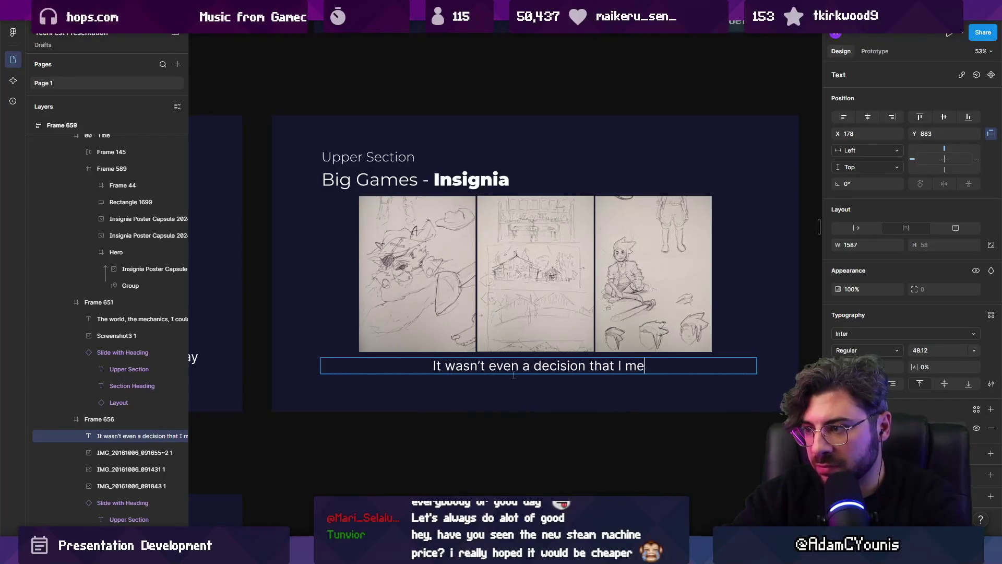
pyautogui.press('BackSpace')
pyautogui.write('ade to start working on')
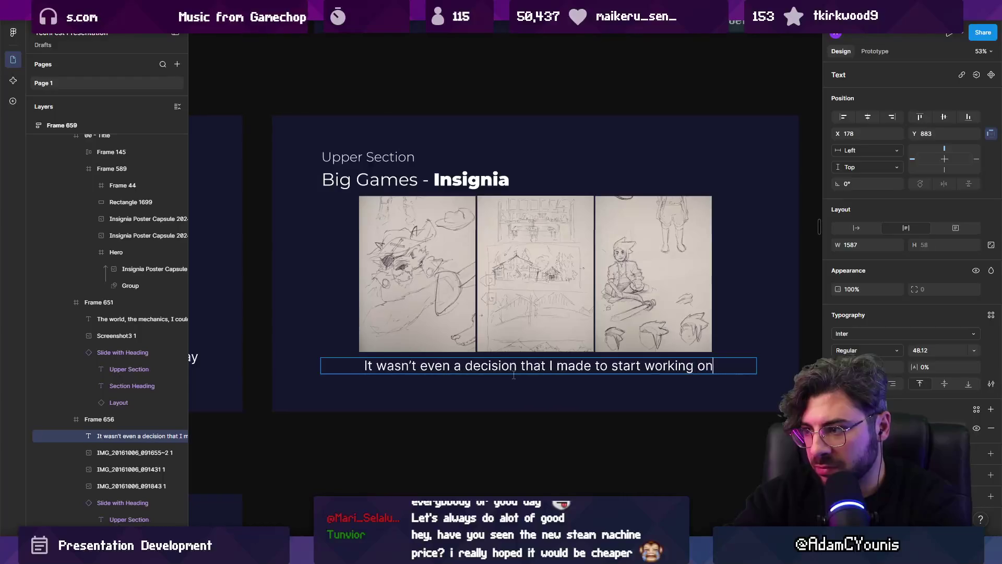
pyautogui.write(' the game properly, i')
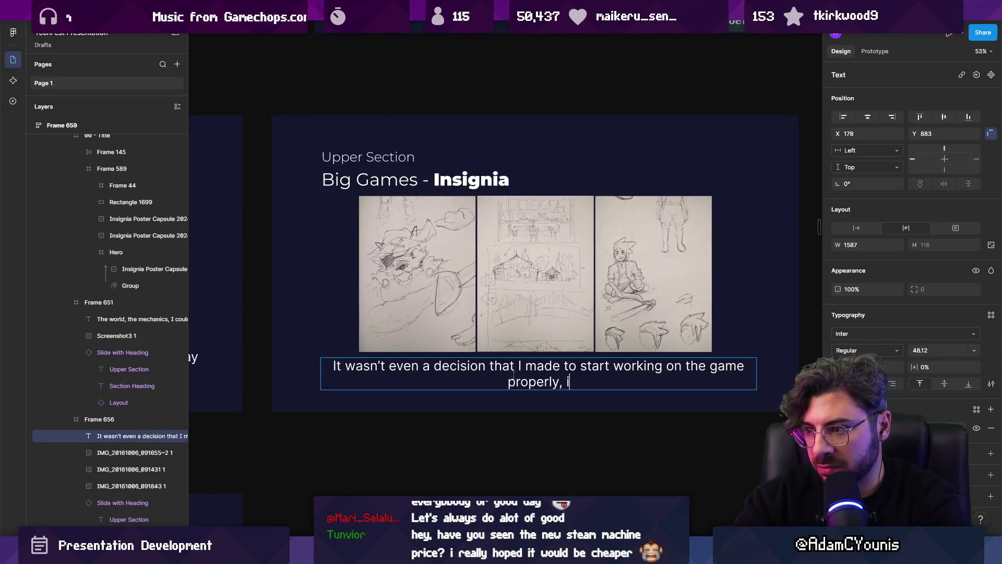
pyautogui.press('BackSpace')
pyautogui.write('I s')
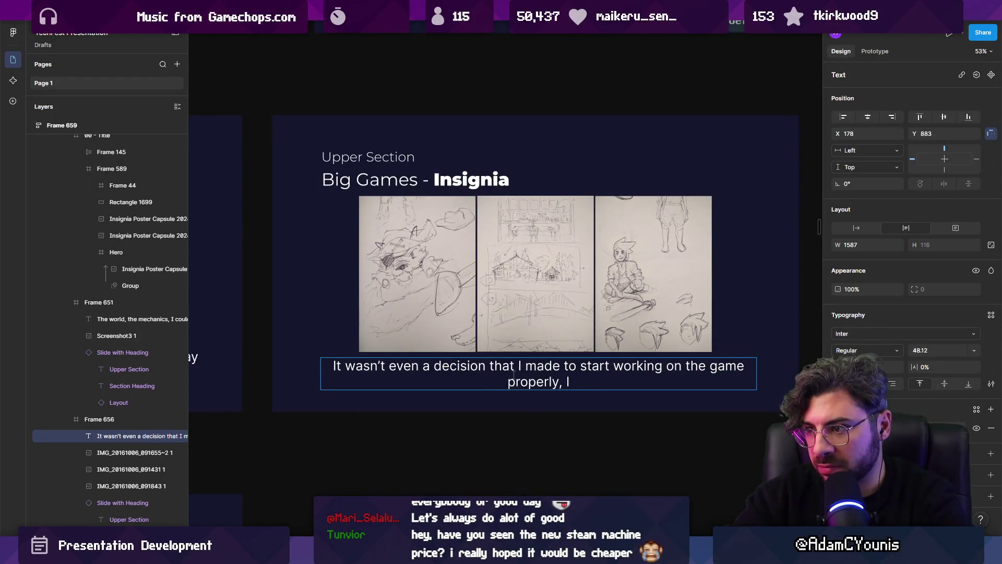
pyautogui.write('s more like')
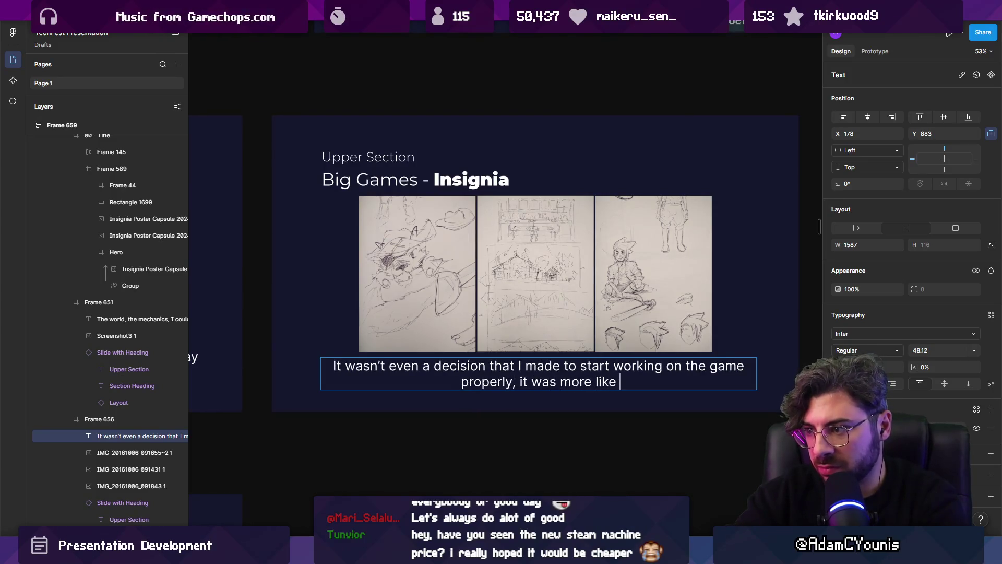
pyautogui.press('BackSpace')
pyautogui.press('BackSpace')
pyautogui.press('BackSpace')
pyautogui.write('st dingf')
pyautogui.press('BackSpace')
pyautogui.press('BackSpace')
pyautogui.press('BackSpace')
pyautogui.press('BackSpace')
pyautogui.press('BackSpace')
pyautogui.write('finding m')
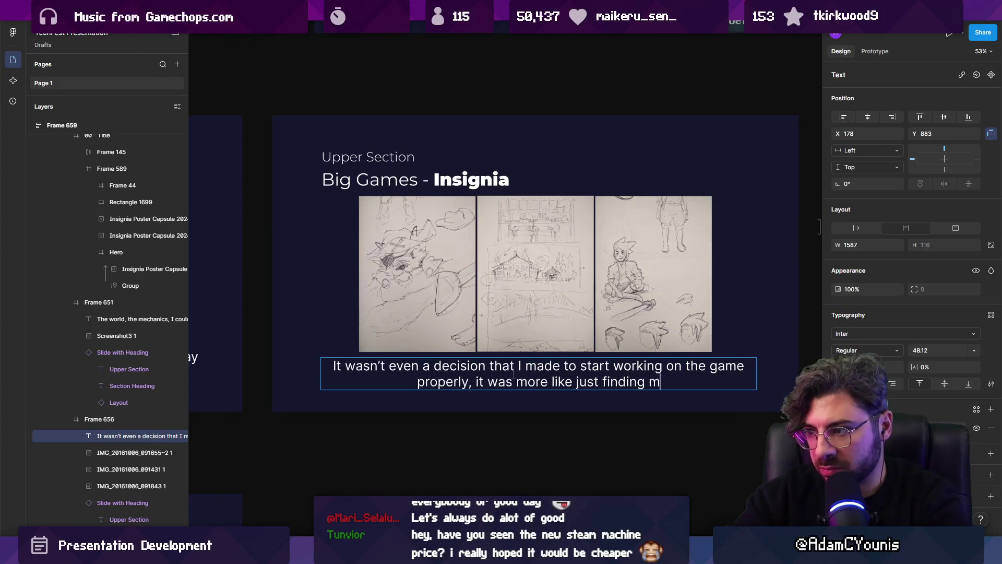
pyautogui.write('yself p')
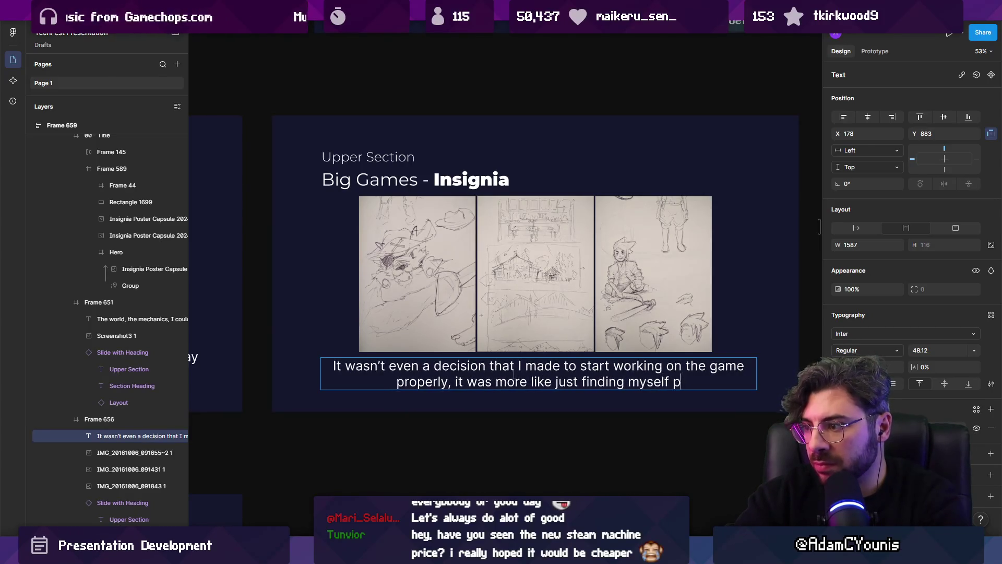
pyautogui.press('BackSpace')
pyautogui.write('spending time in ')
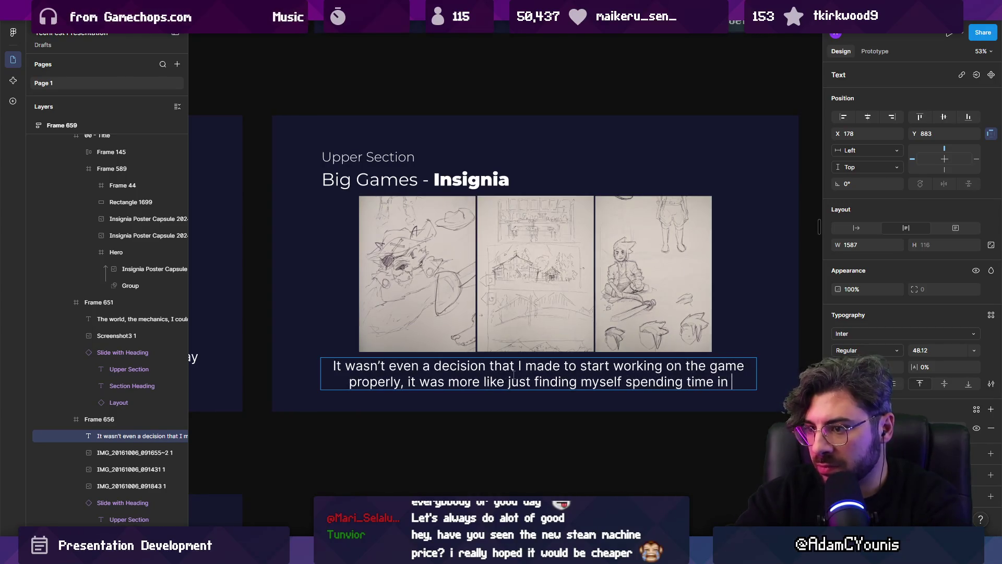
pyautogui.write('it until I couldn’t ignore')
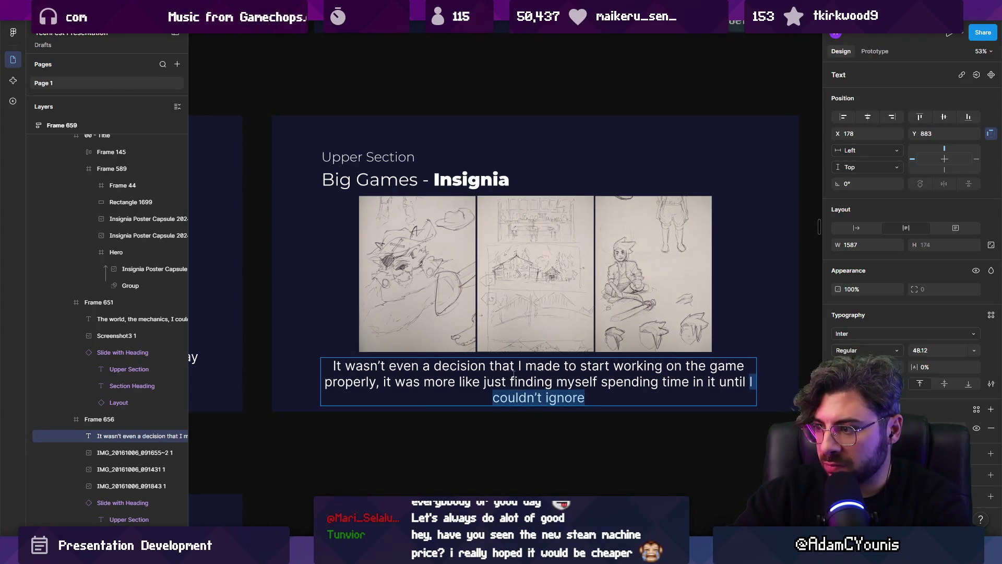
pyautogui.press('BackSpace')
pyautogui.write('iot')
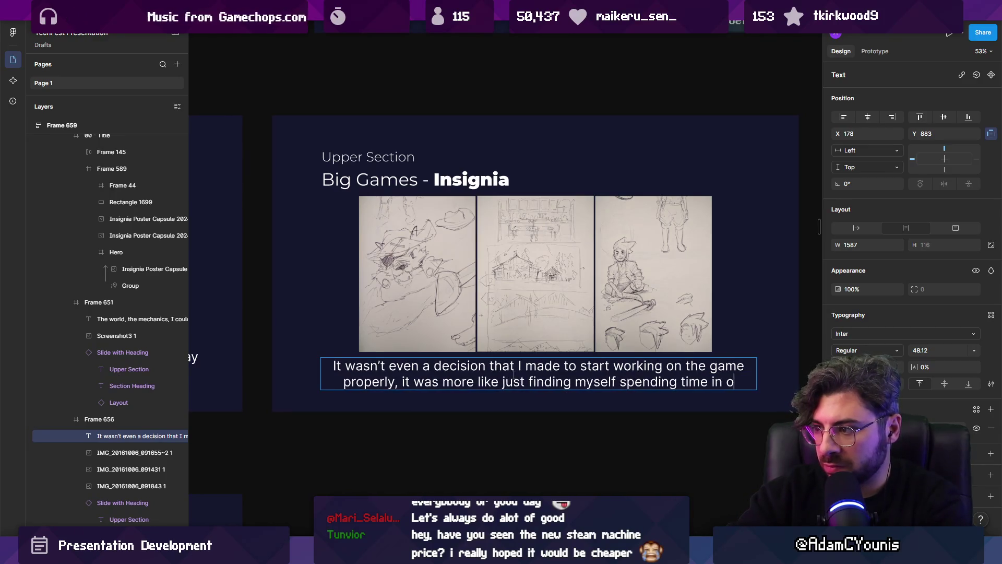
pyautogui.press('BackSpace')
pyautogui.press('BackSpace')
pyautogui.write('t')
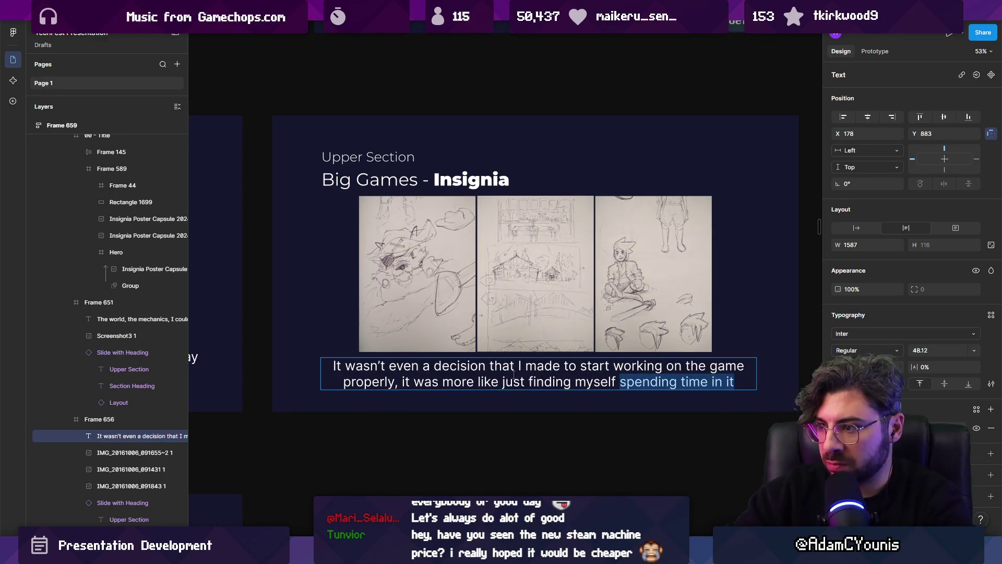
pyautogui.press('Escape')
pyautogui.press('Escape')
pyautogui.keyDown('ctrl'); pyautogui.scroll(-5, 453, 327); pyautogui.keyUp('ctrl')
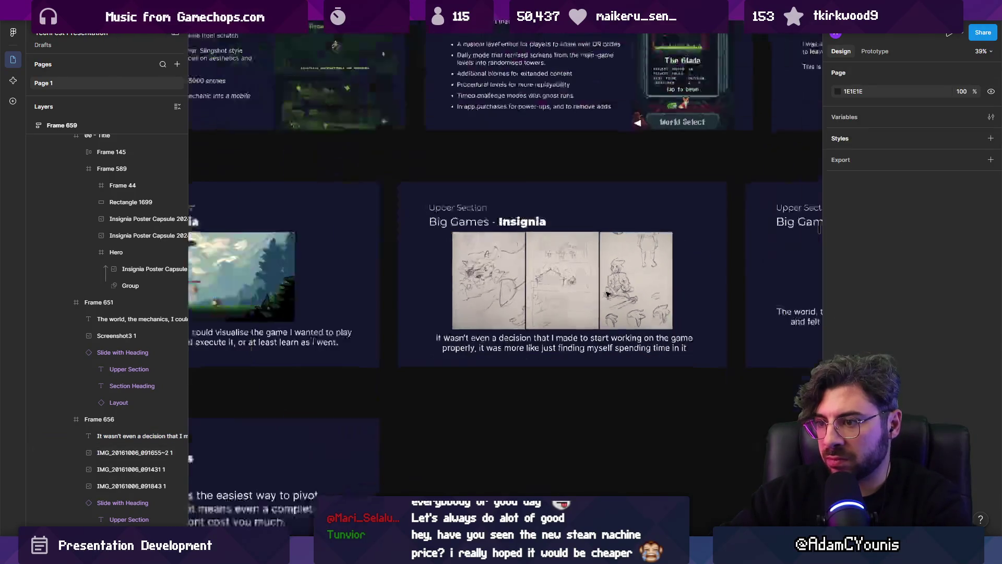
pyautogui.hscroll(8, 453, 327)
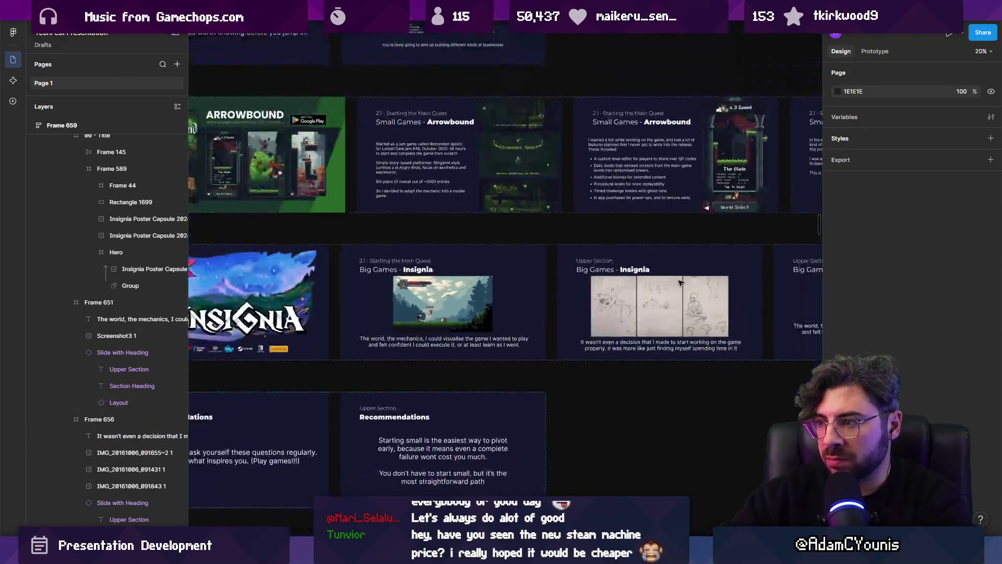
# Select the Demo(s) body text, begin typing 'Event…' over it, and zoom to it.
pyautogui.keyDown('ctrl'); pyautogui.scroll(2, 478, 336); pyautogui.keyUp('ctrl')
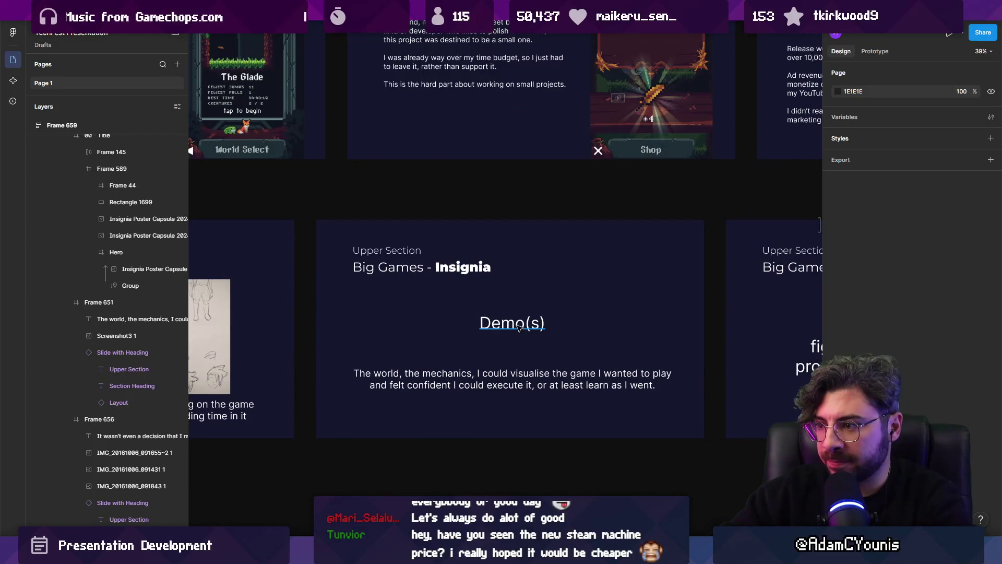
pyautogui.click(506, 375)
pyautogui.write('Eventually I')
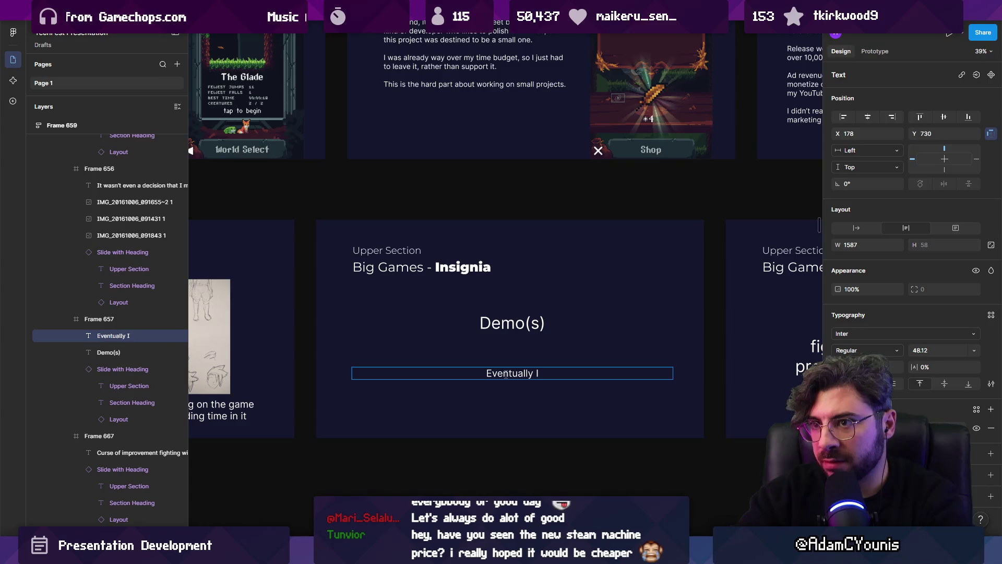
pyautogui.scroll(-10, 506, 374)
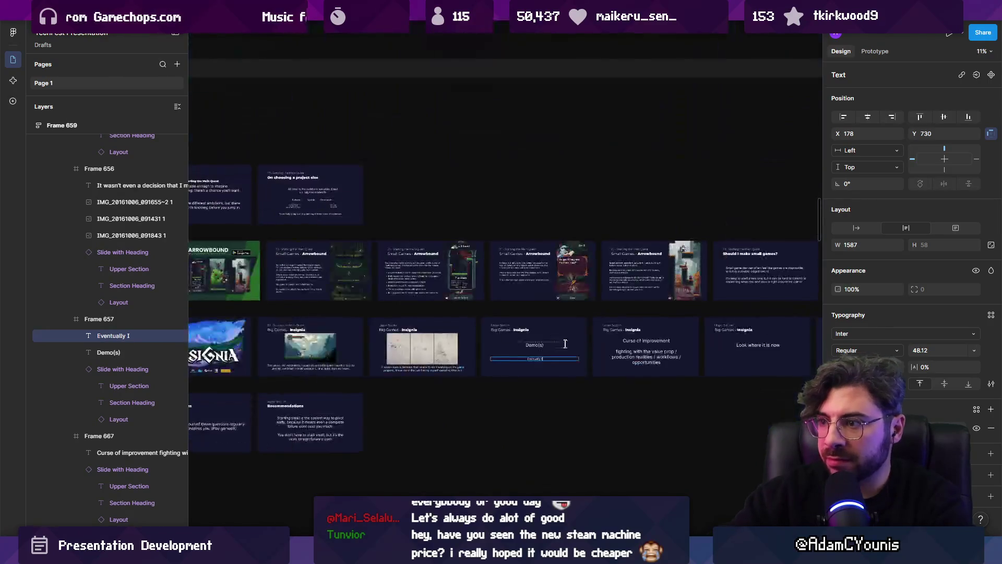
pyautogui.scroll(-10, 481, 158)
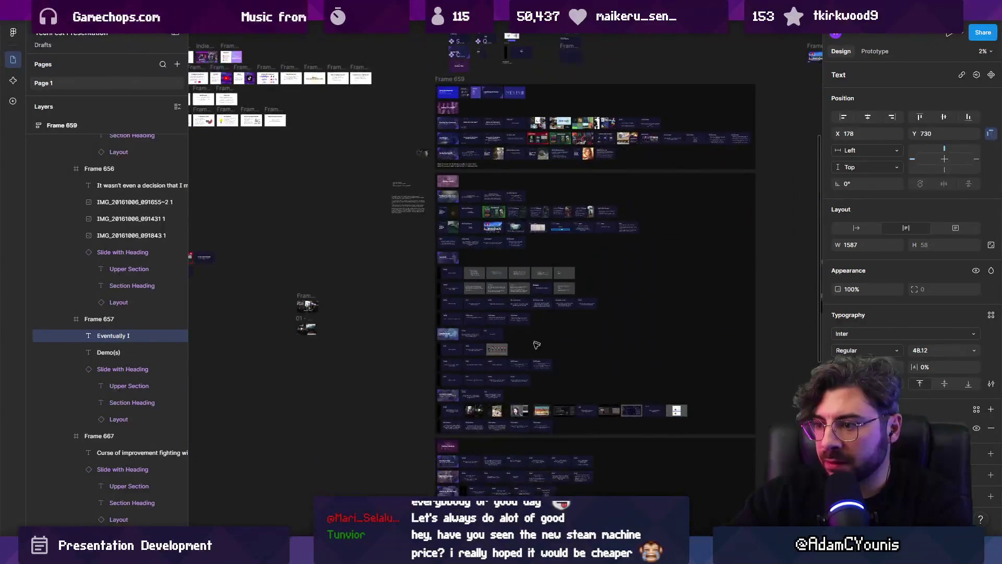
pyautogui.scroll(10, 459, 220)
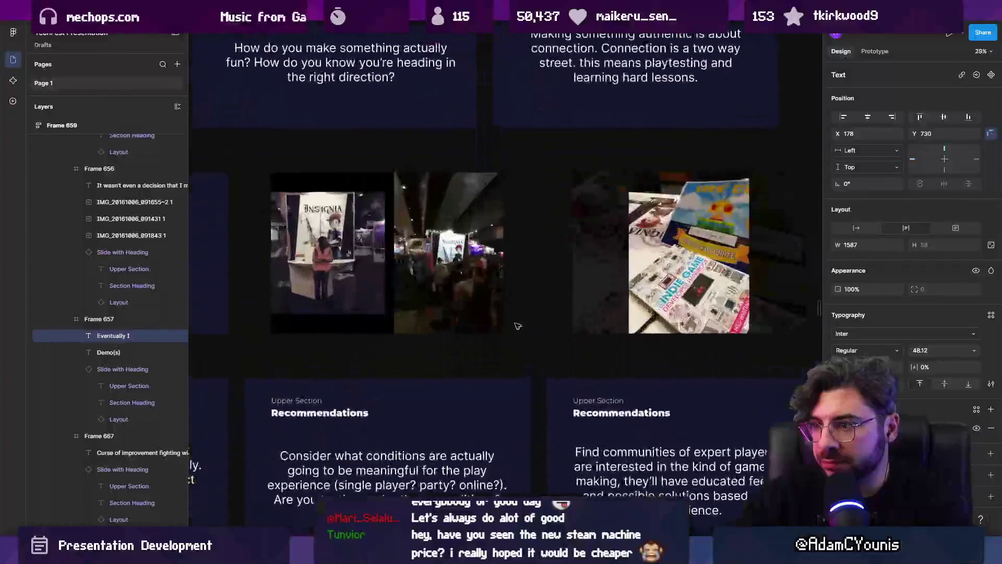
pyautogui.scroll(-8, 422, 377)
pyautogui.scroll(-5, 421, 377)
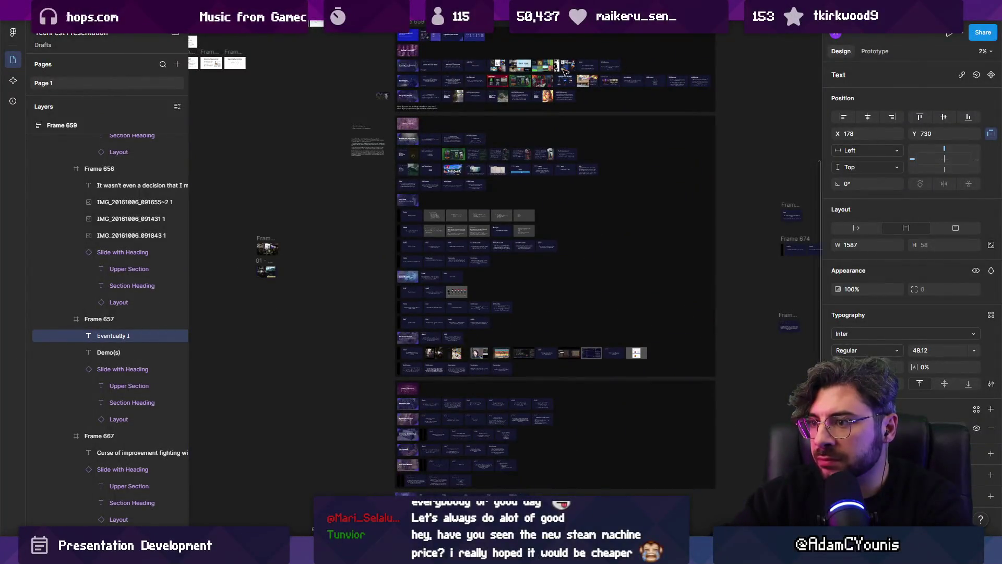
pyautogui.scroll(6, 564, 71)
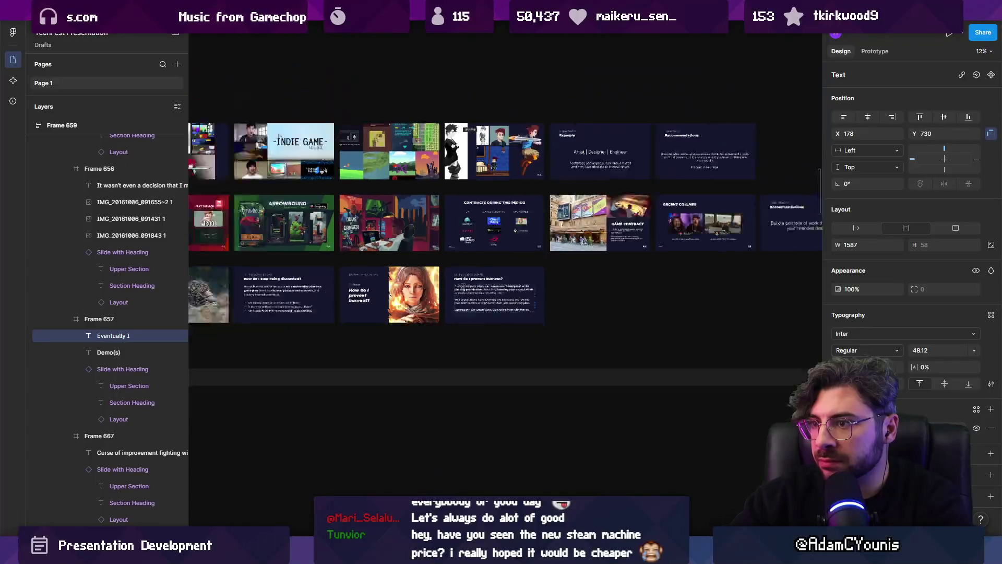
pyautogui.scroll(-6, 452, 285)
pyautogui.scroll(3, 432, 347)
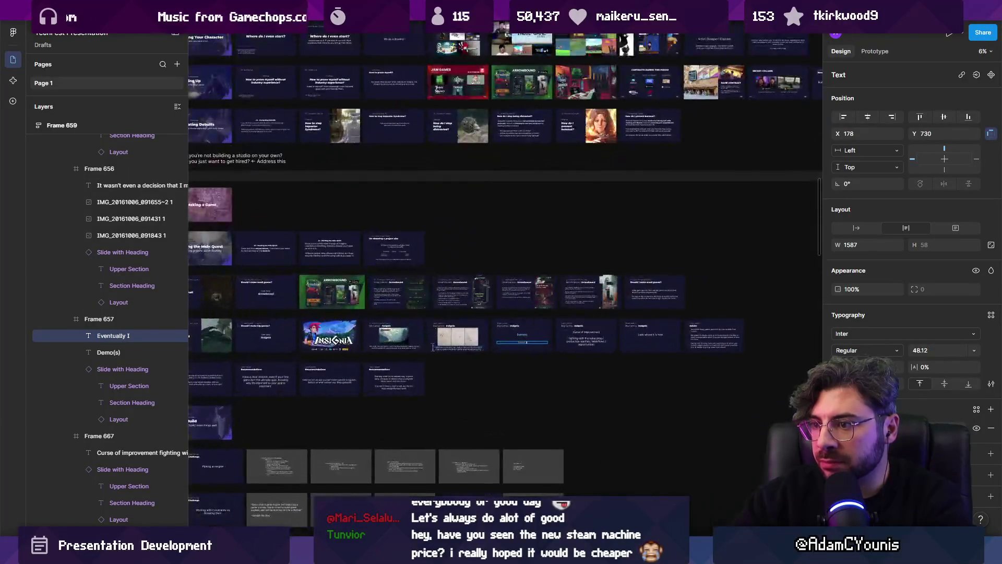
pyautogui.scroll(6, 432, 347)
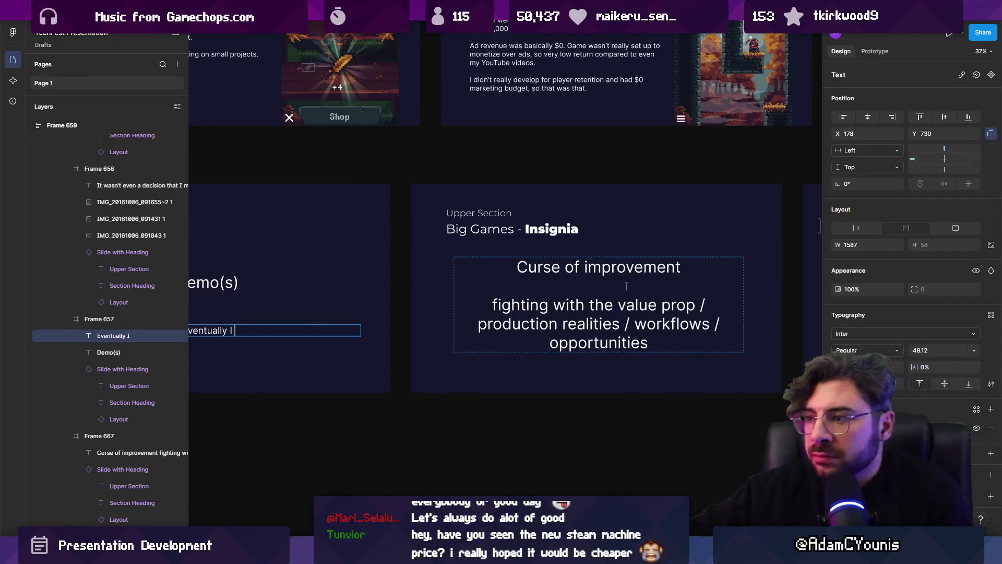
pyautogui.hotkey('shift', '2')
pyautogui.write("We'll talk about it thro")
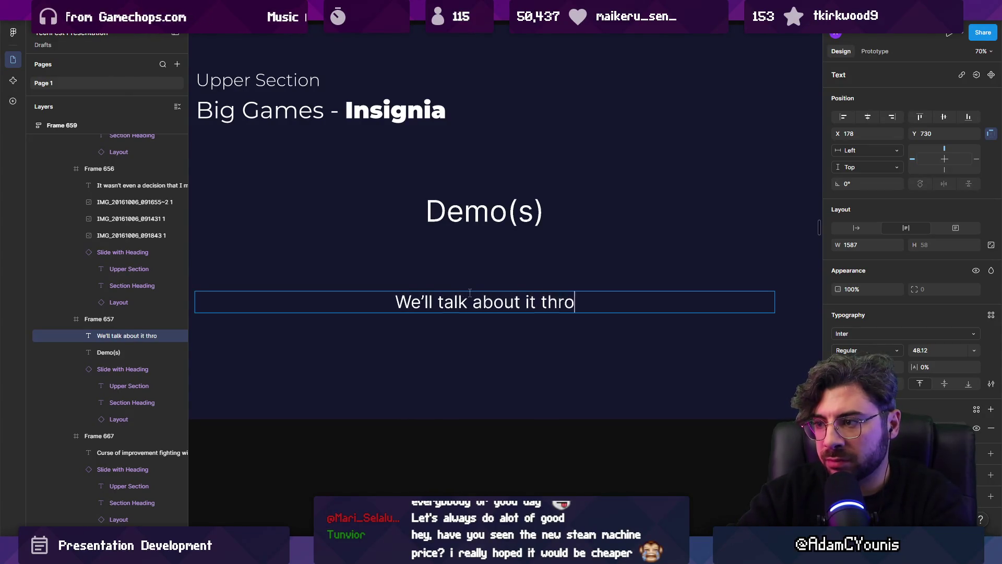
# Type the Demo(s) paragraph's opening about the game's visual overhauls over its lifecycle.
pyautogui.write('ught')
pyautogui.press('BackSpace')
pyautogui.write('out this ')
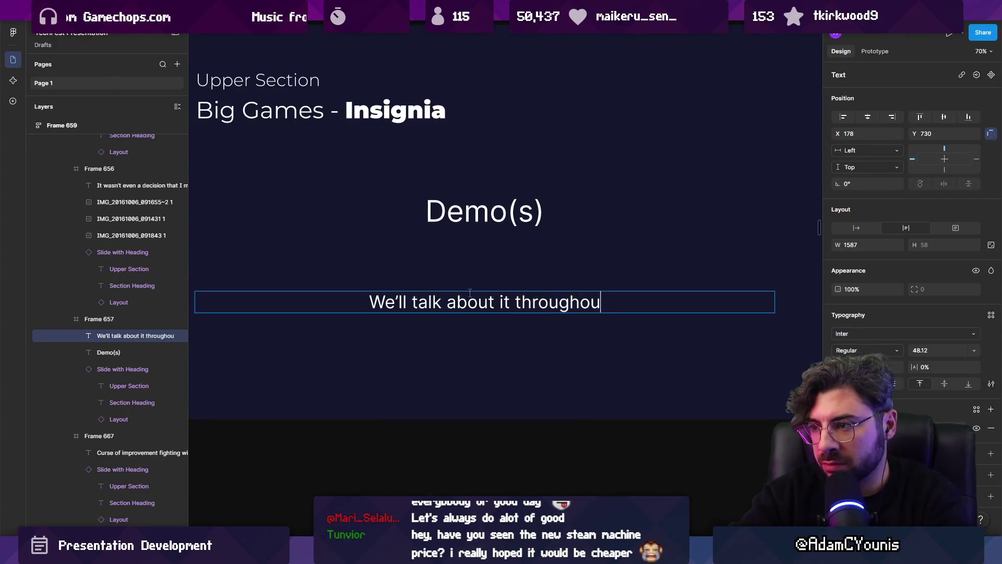
pyautogui.write('presentat')
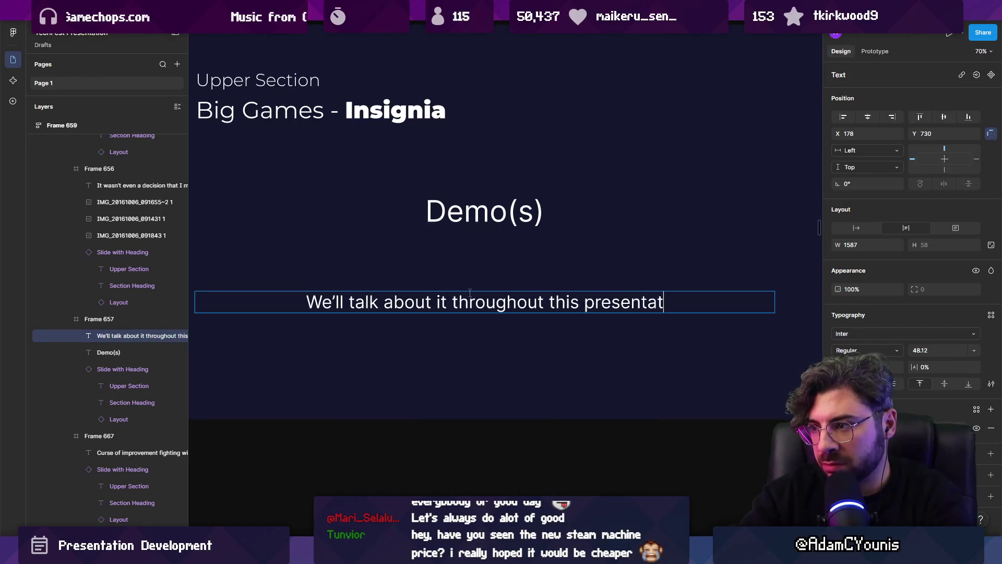
pyautogui.write('ion, but ')
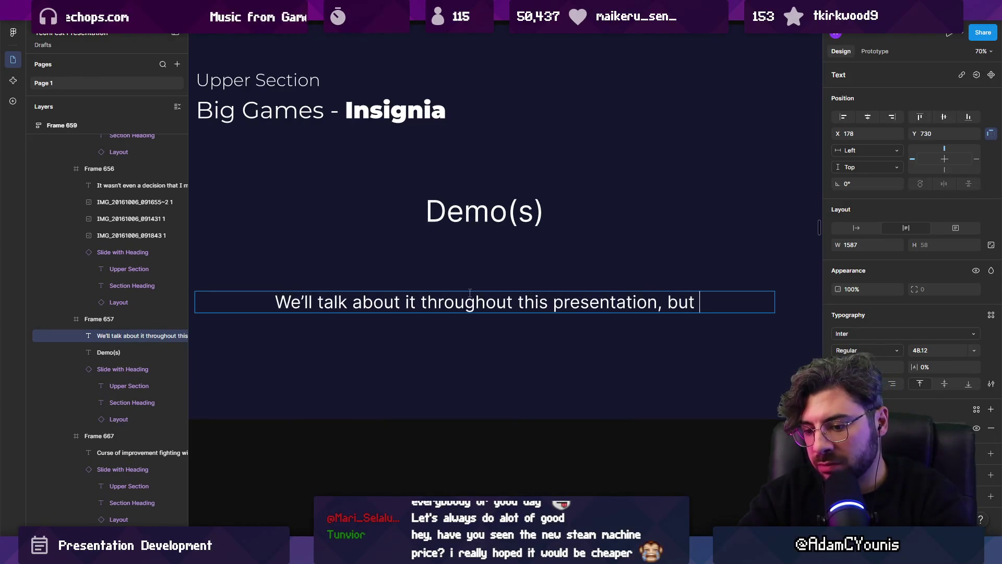
pyautogui.write('on this topic I ')
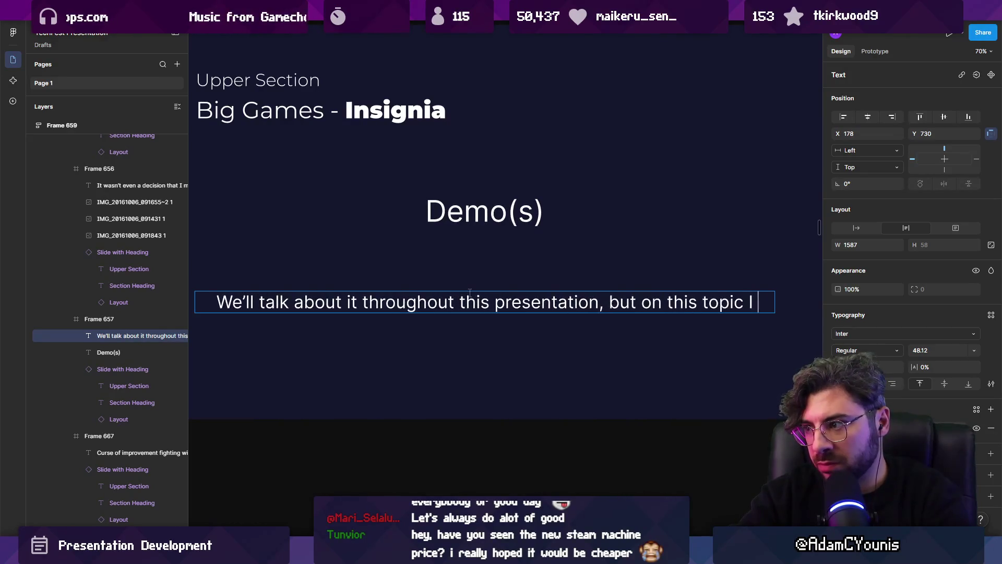
pyautogui.write('want to say')
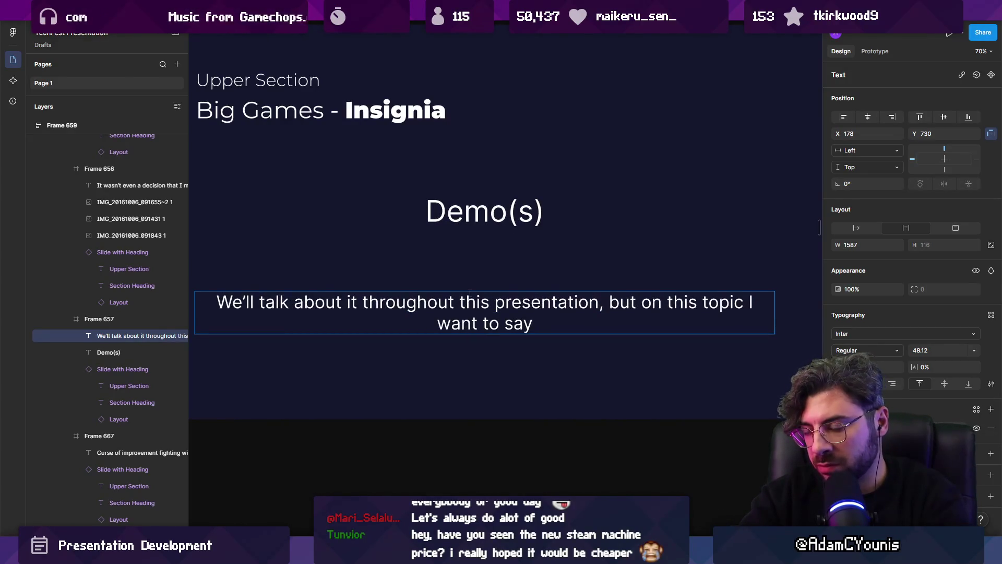
pyautogui.press('BackSpace')
pyautogui.press('BackSpace')
pyautogui.write('it;s')
pyautogui.press('BackSpace')
pyautogui.press('BackSpace')
pyautogui.write("'s ")
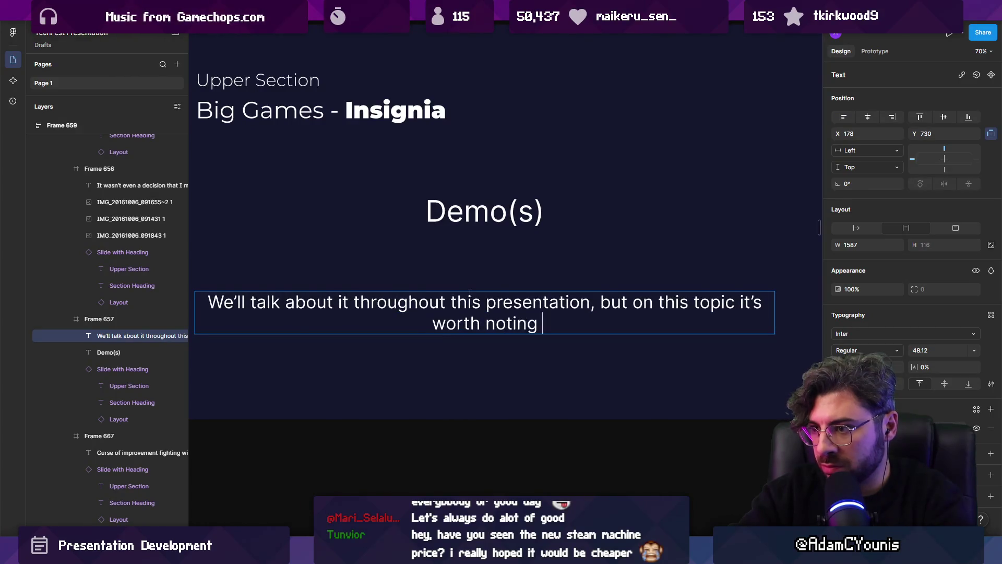
pyautogui.write('the game has ')
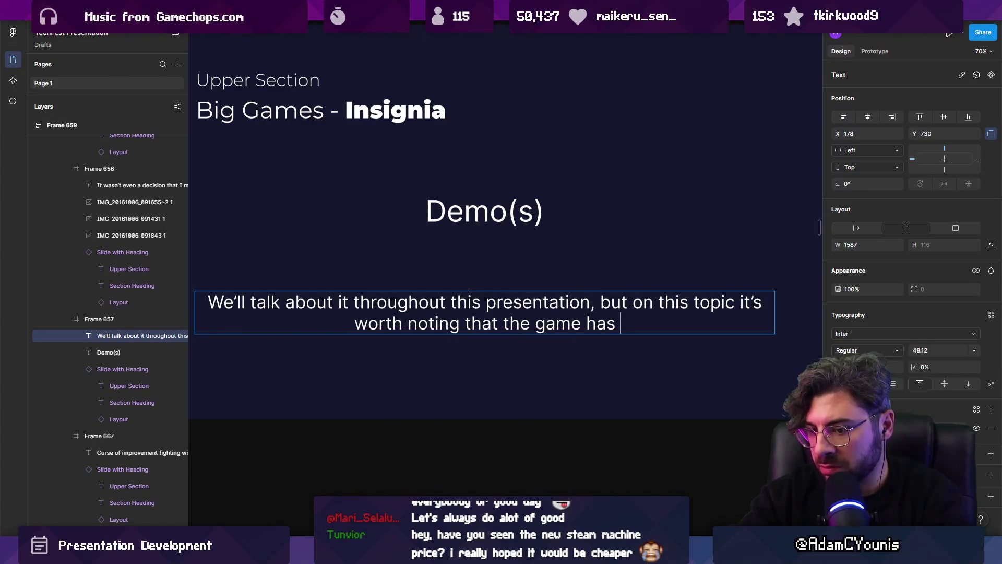
pyautogui.write('had at least ')
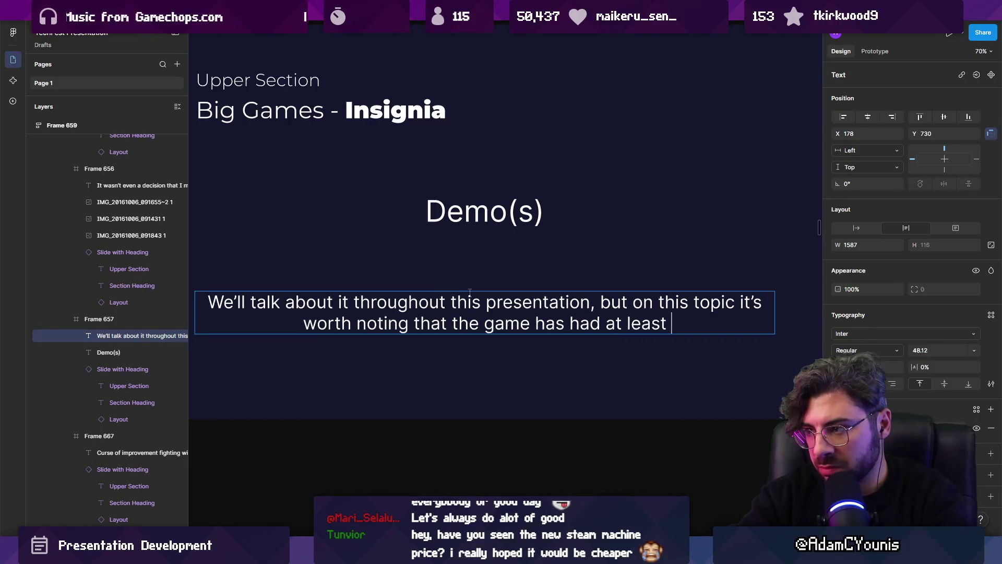
pyautogui.write('4visual ')
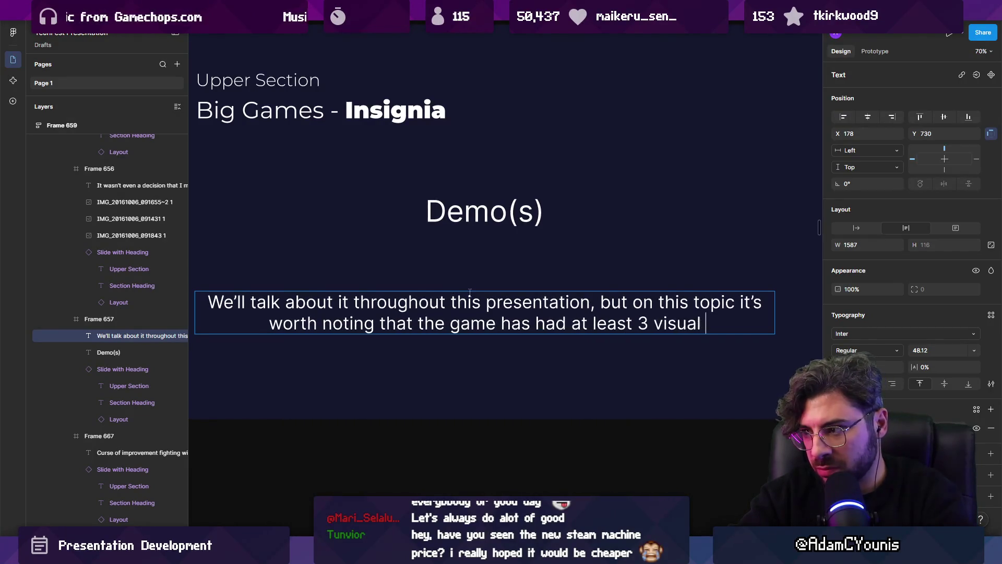
pyautogui.write('overhauls in ts')
pyautogui.press('BackSpace')
pyautogui.press('BackSpace')
pyautogui.write('its lifecycle, and I spen')
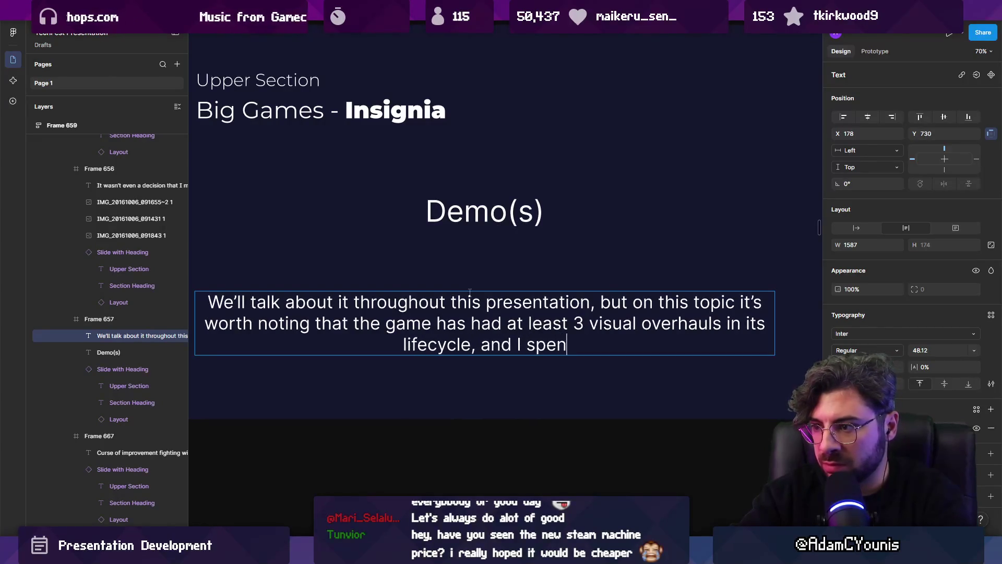
# End the paragraph with '…6 years iterating on just the first chapter.'.
pyautogui.write('t 6 years on the ')
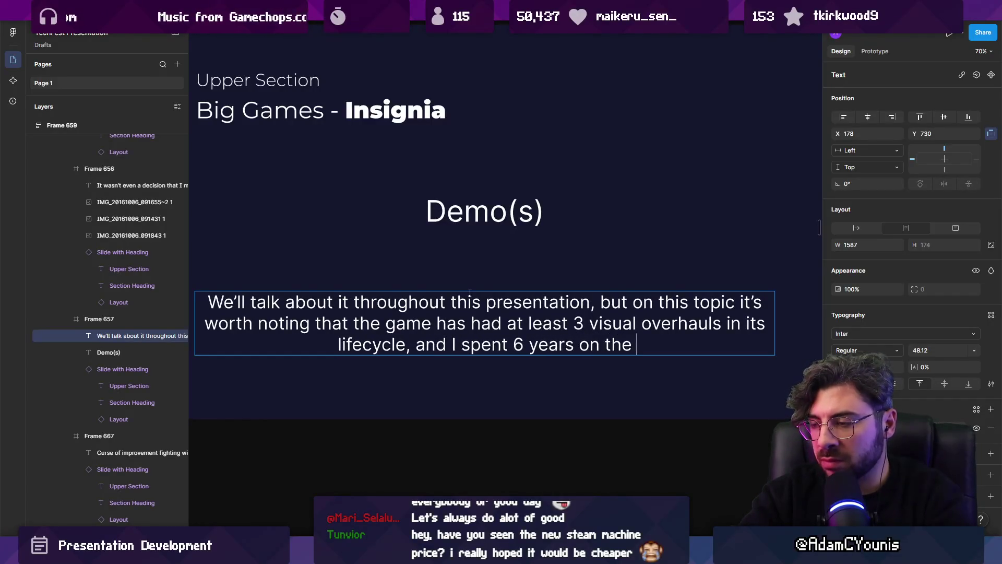
pyautogui.write('first chapter.')
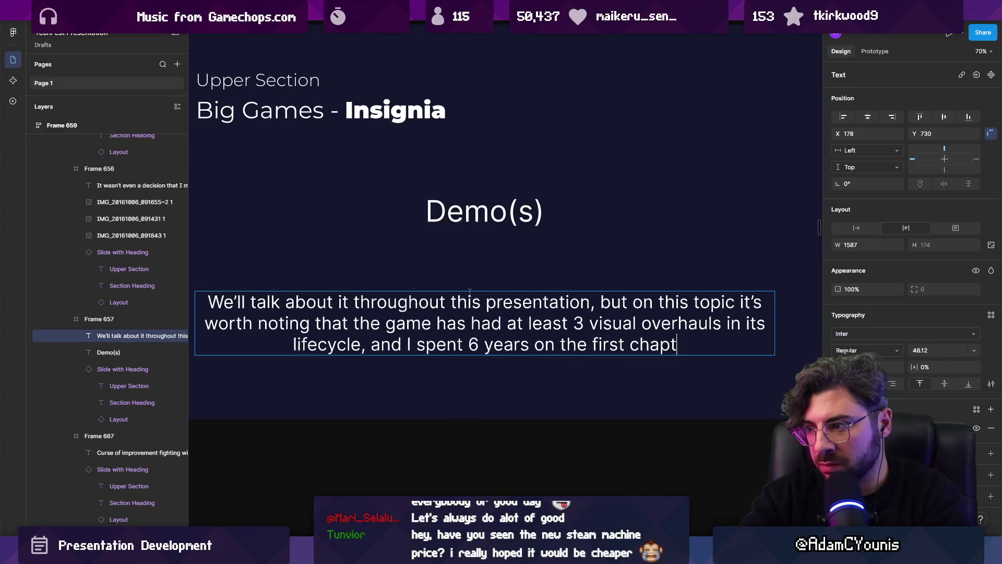
pyautogui.hotkey('ctrl', 'shift', 'Left')
pyautogui.hotkey('ctrl', 'shift', 'Left')
pyautogui.hotkey('ctrl', 'shift', 'Left')
pyautogui.hotkey('ctrl', 'Left')
pyautogui.write('iter')
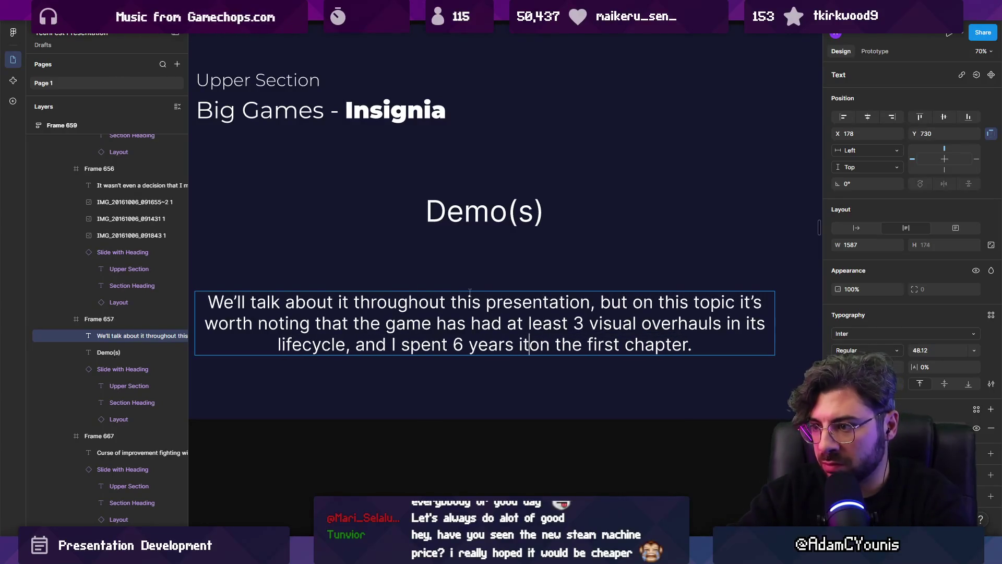
pyautogui.write('ating')
pyautogui.press('Right')
pyautogui.write('just')
pyautogui.press('Escape')
pyautogui.press('Escape')
pyautogui.scroll(-3, 464, 307)
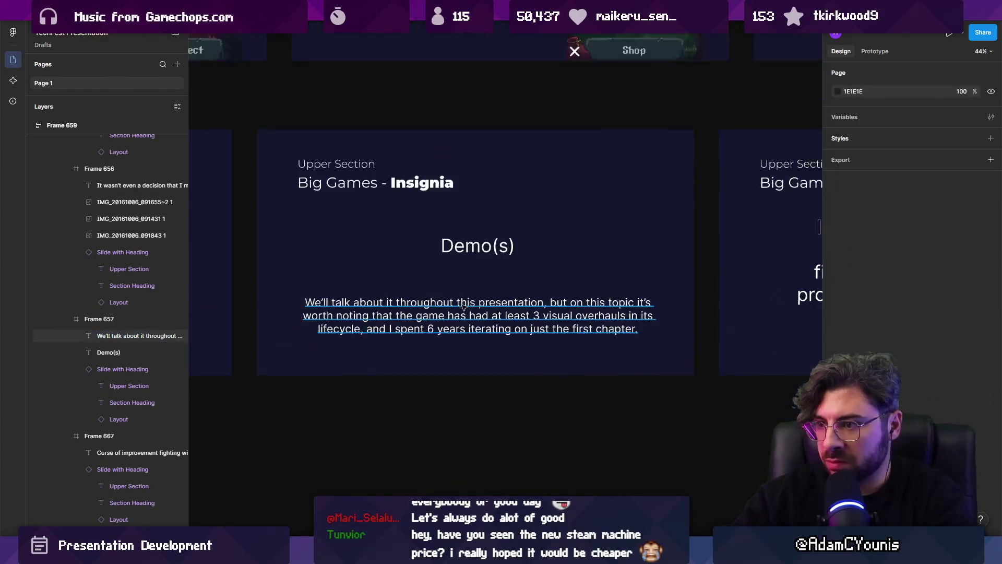
# Nudge the paragraph slightly lower and delete the Demo(s) heading.
pyautogui.scroll(-3, 464, 306)
pyautogui.click(509, 355)
pyautogui.moveTo(509, 357); pyautogui.dragTo(509, 360)
pyautogui.click(529, 298)
pyautogui.press('Delete')
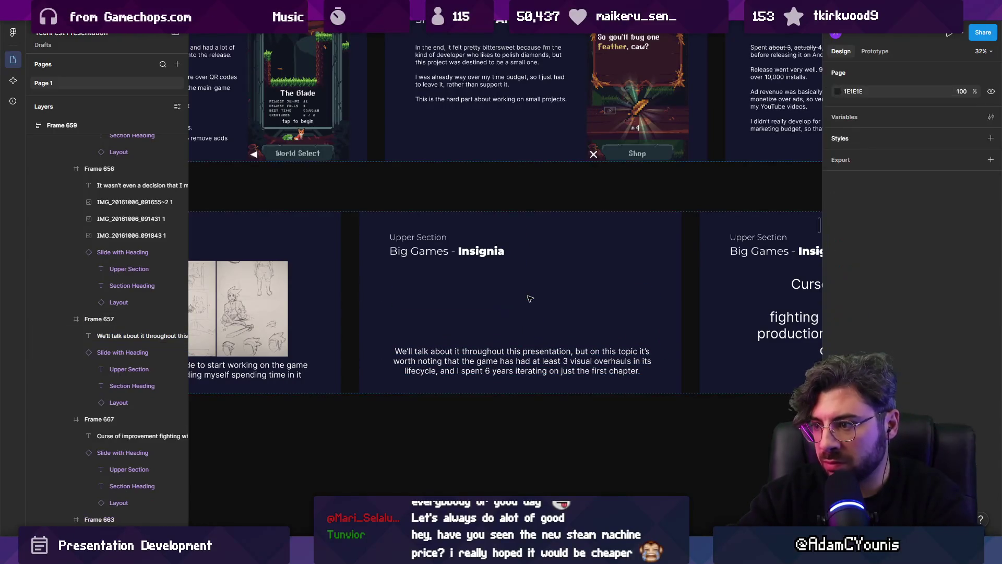
# Add 'over various demos' before the paragraph's final period.
pyautogui.click(556, 355)
pyautogui.scroll(3, 556, 349)
pyautogui.press('Right')
pyautogui.press('Left')
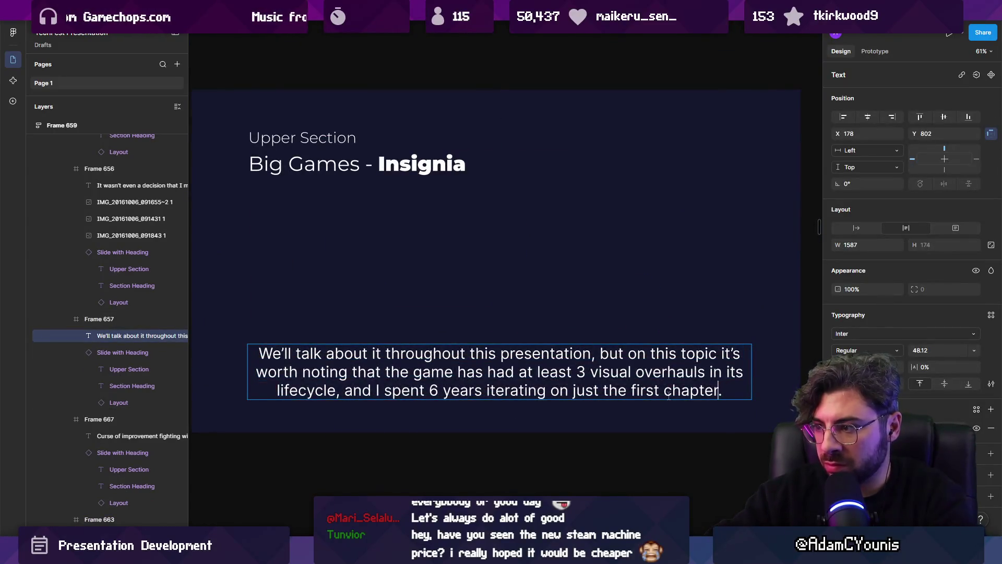
pyautogui.write('ove')
pyautogui.write('r various demos')
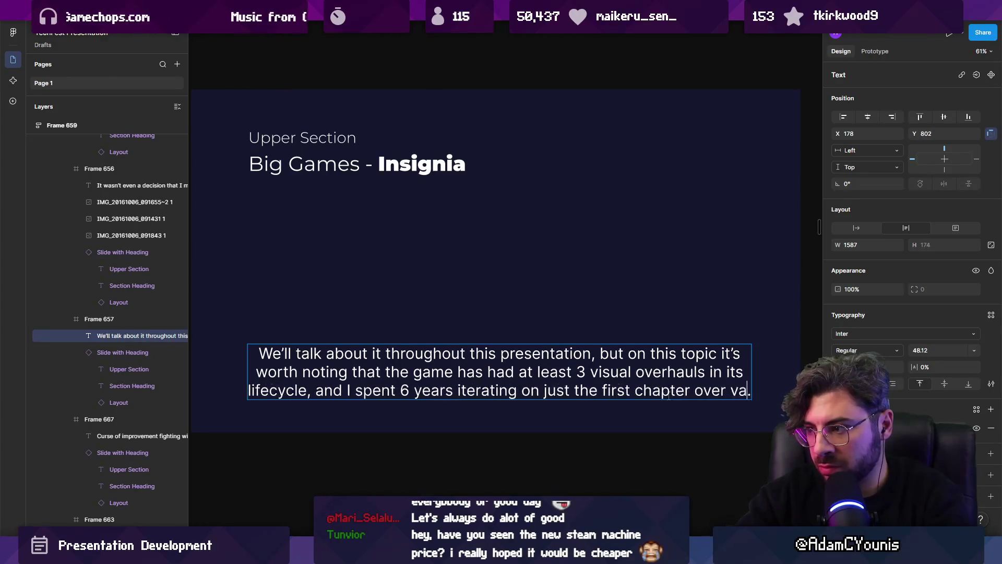
pyautogui.press('Escape')
pyautogui.press('Escape')
pyautogui.click(668, 397)
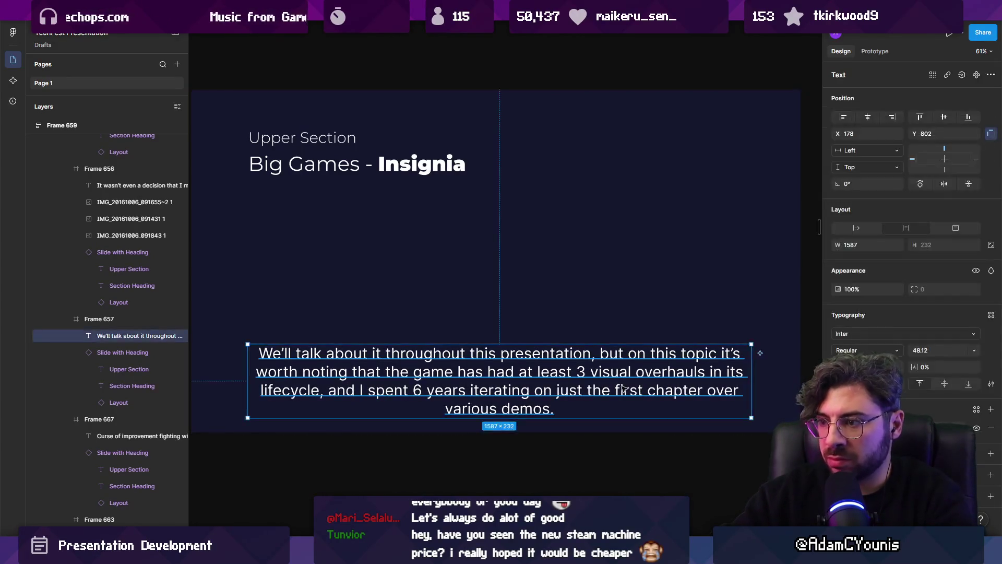
pyautogui.scroll(-5, 543, 339)
pyautogui.hscroll(2, 542, 337)
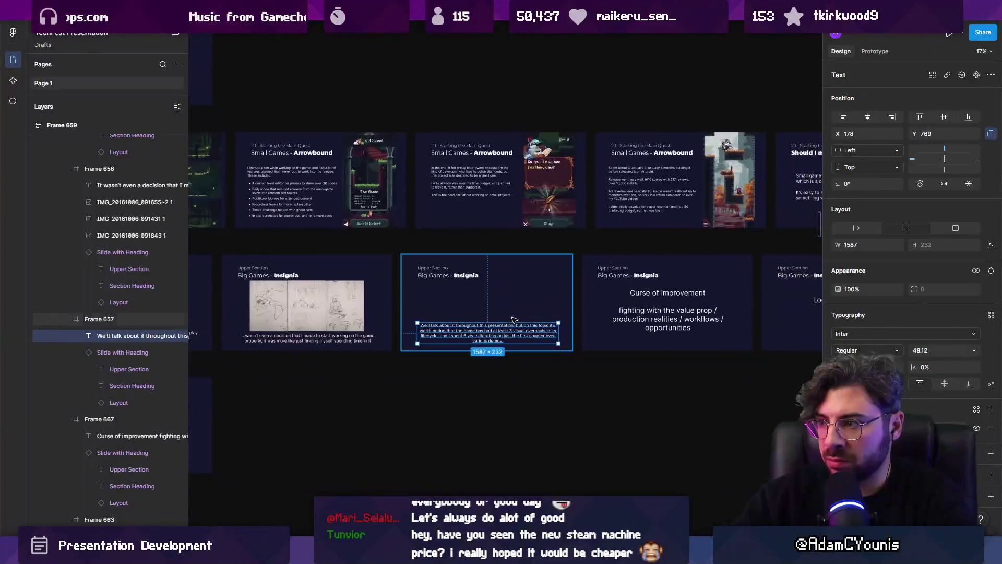
pyautogui.press('Escape')
# Search Everything for 'insignia demo .mp4'.
pyautogui.moveTo(478, 555)
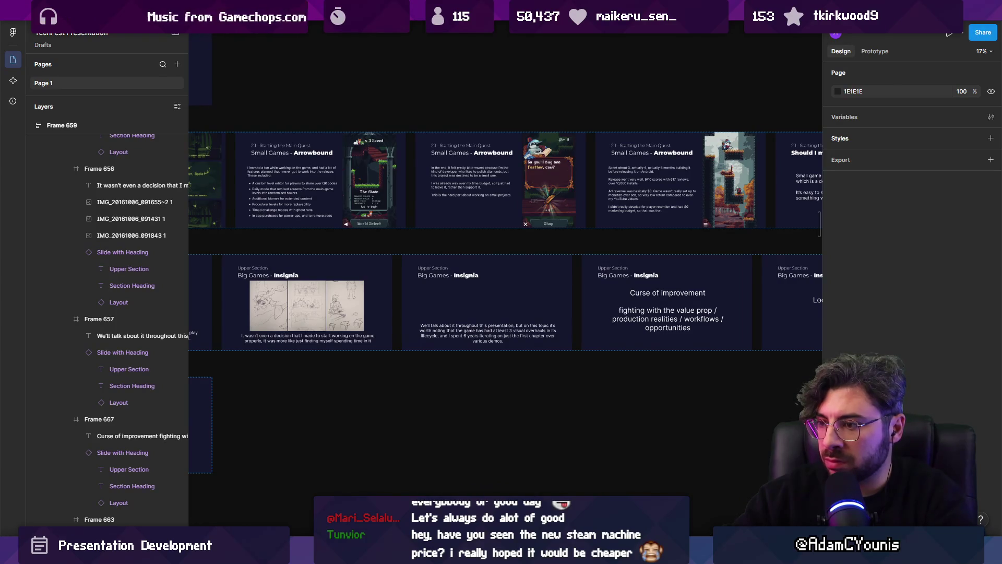
pyautogui.scroll(-3, 538, 403)
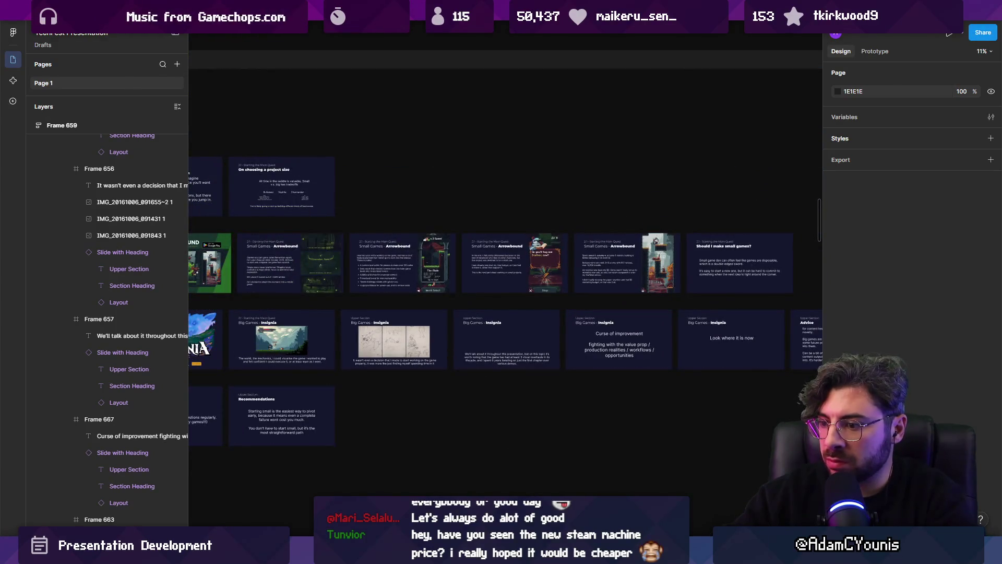
pyautogui.write('insignia demo')
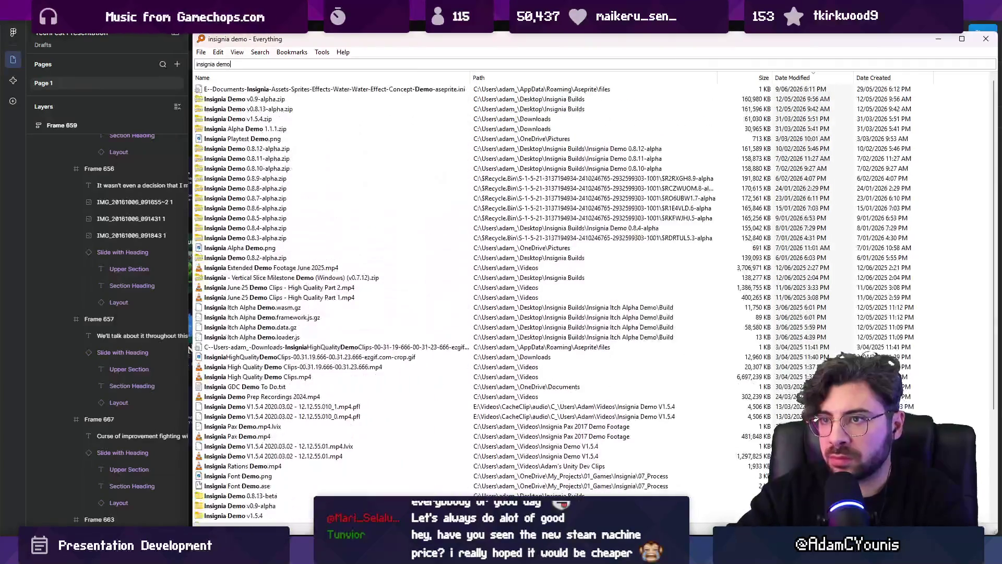
pyautogui.write(' .mp')
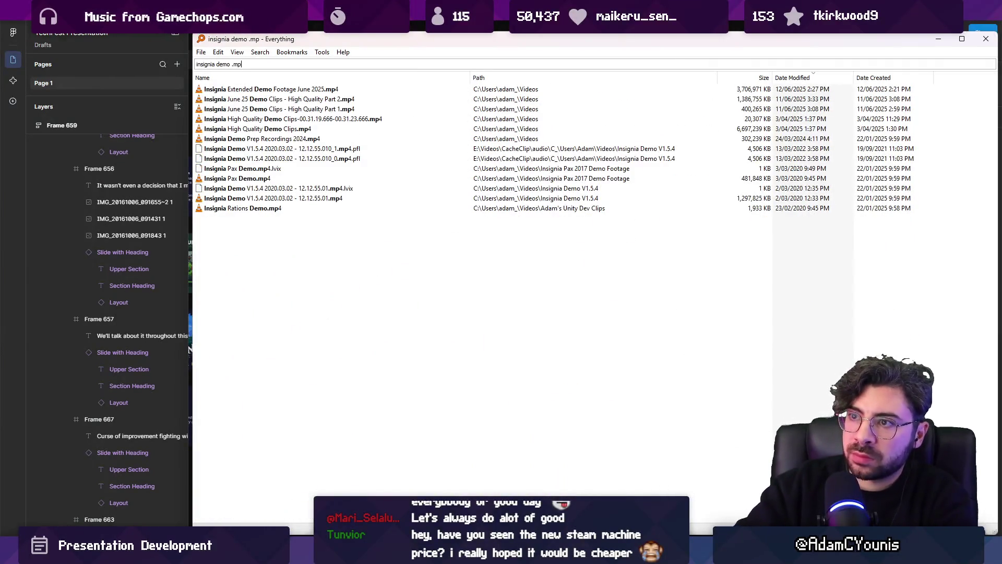
pyautogui.write('4')
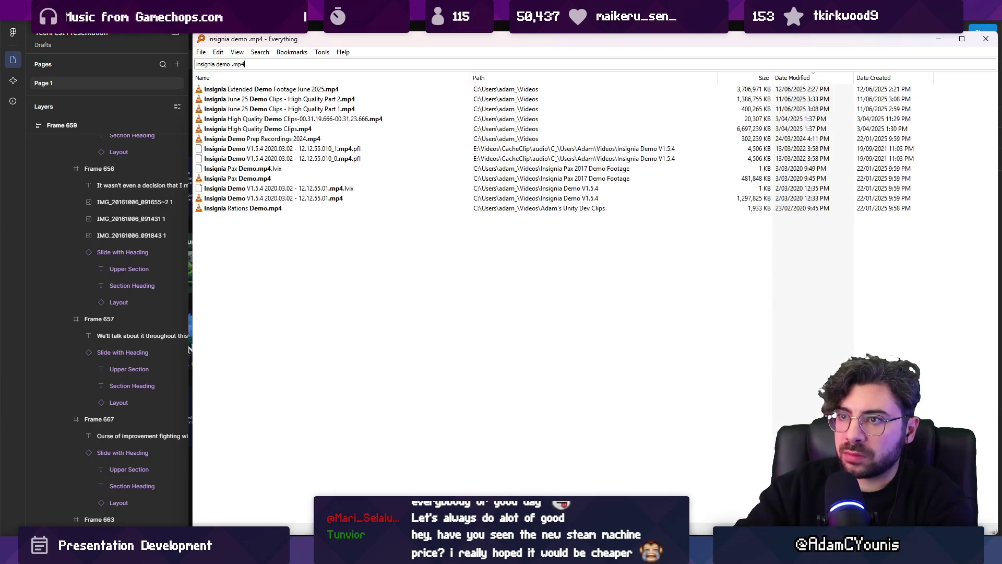
# Sort the results oldest first by Date Modified and select Insignia Pax Demo.mp4.
pyautogui.click(799, 77)
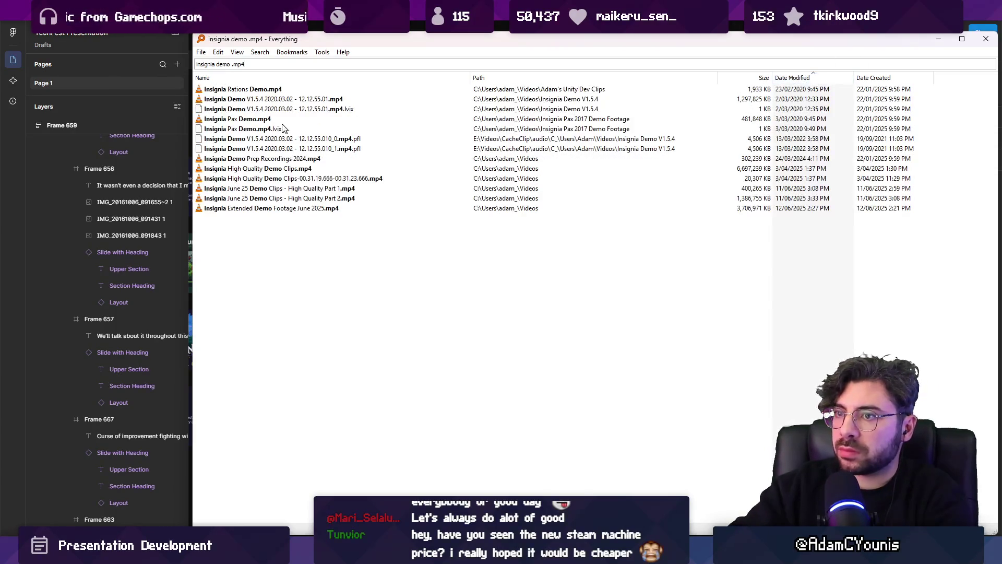
pyautogui.click(277, 99)
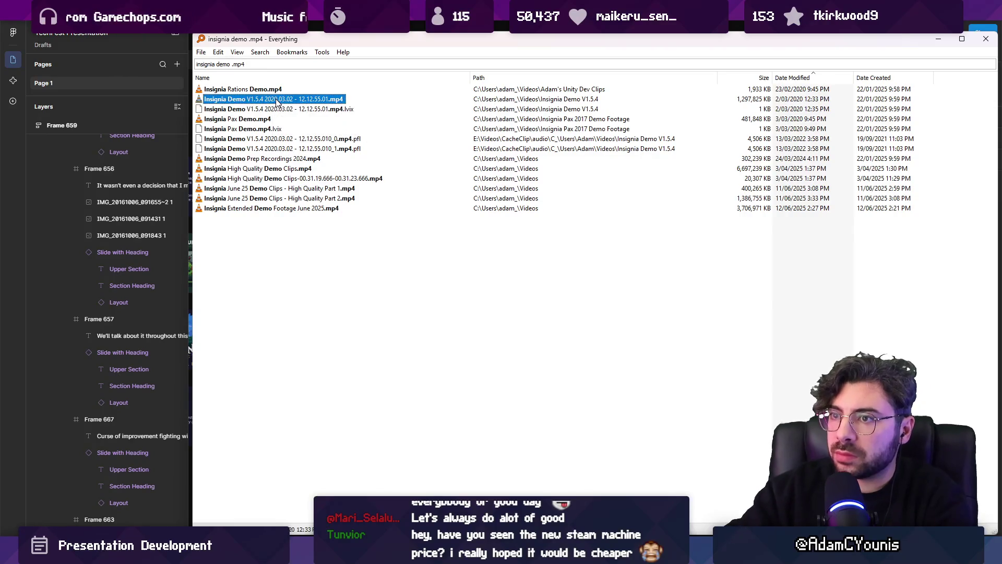
pyautogui.click(247, 121)
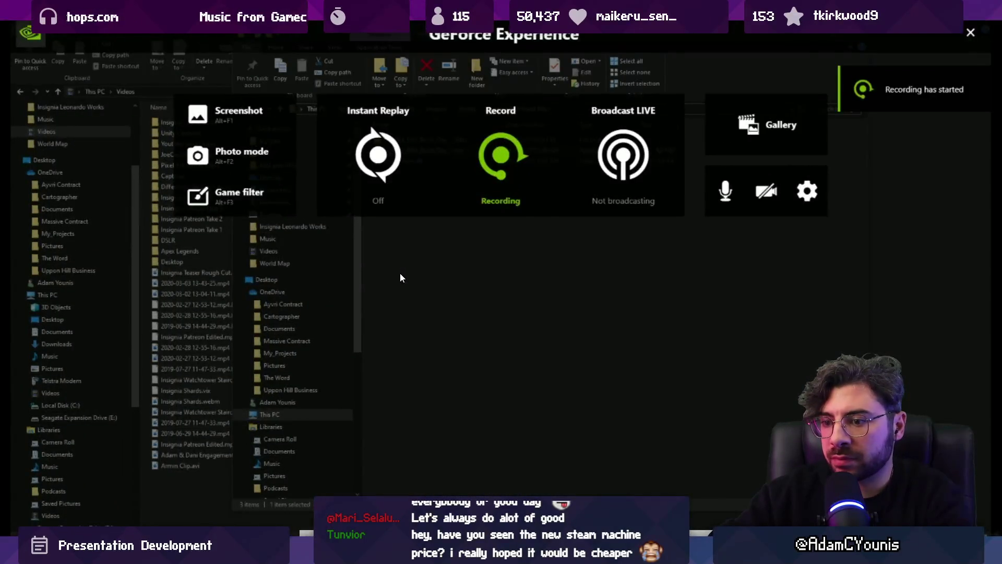
# Seek the Pax demo in VLC and pause on the forest exterior shot.
pyautogui.press('Right')
pyautogui.press('Right')
pyautogui.press('Right')
pyautogui.press('Left')
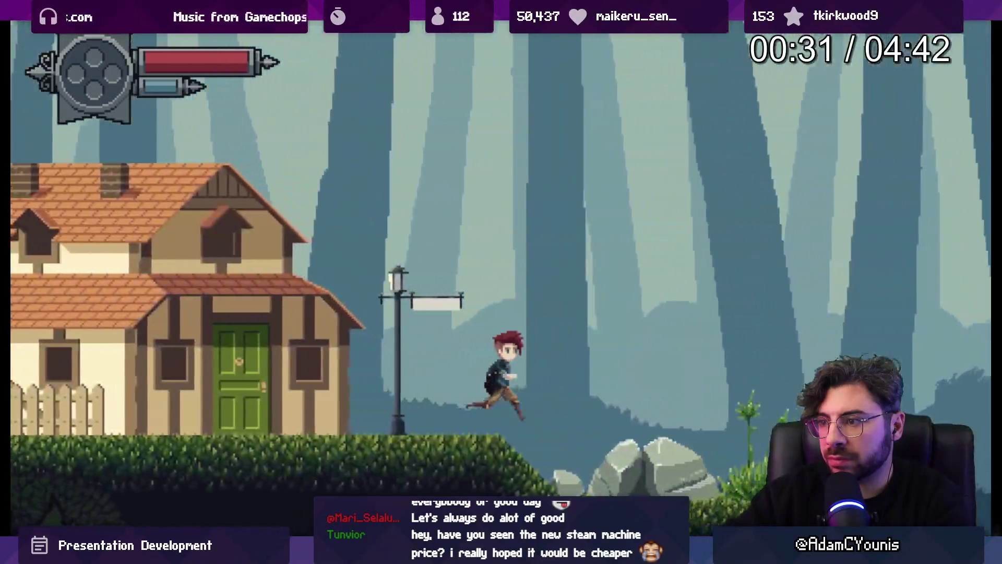
pyautogui.press('space')
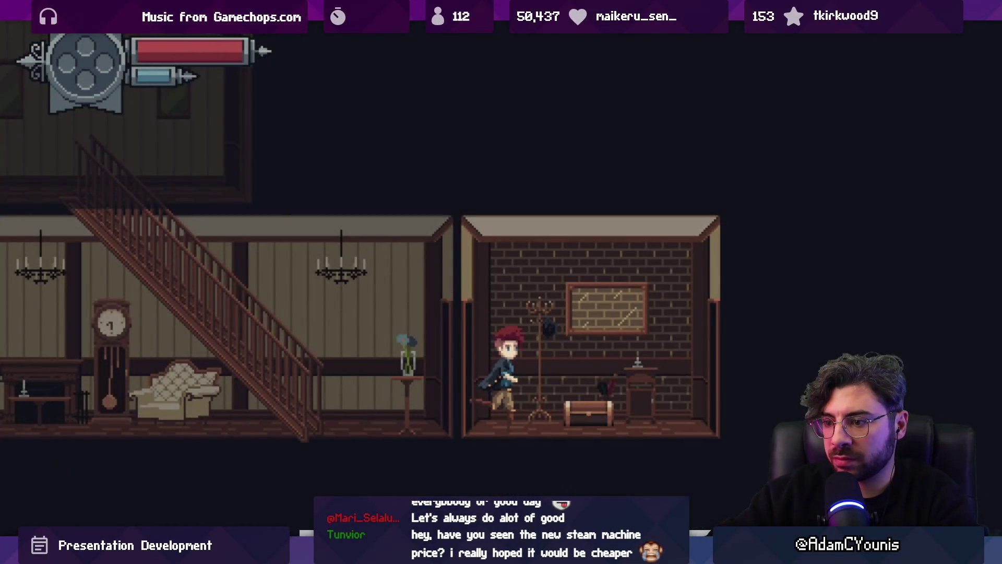
pyautogui.press('space')
pyautogui.press('space')
pyautogui.press('space')
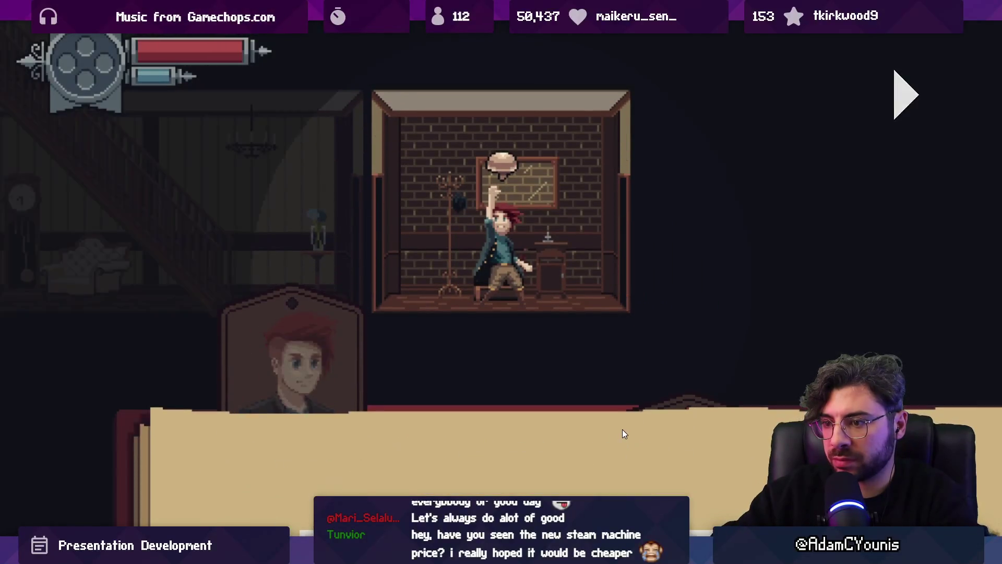
pyautogui.press('space')
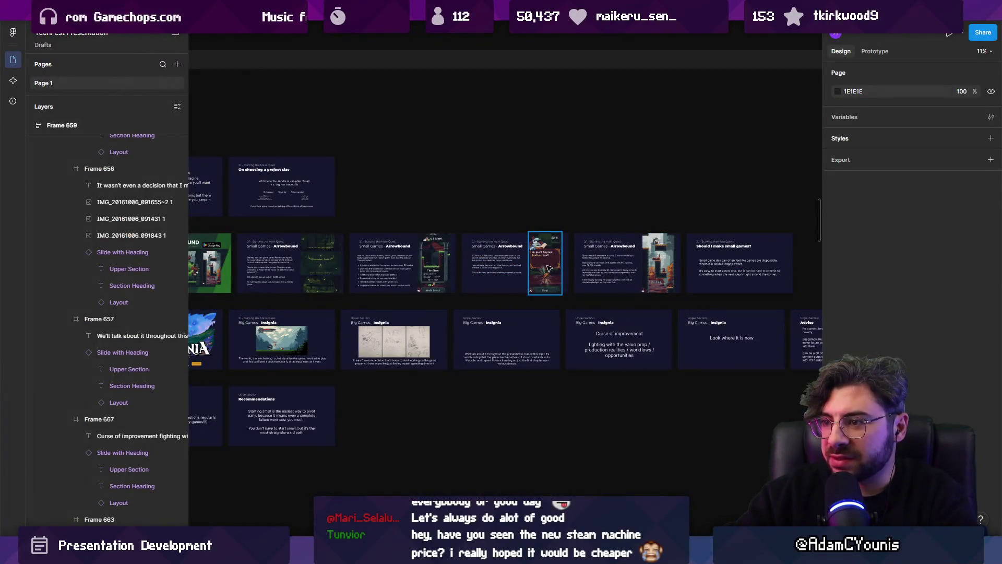
# Paste the still onto the Insignia slide, shrink it to about 1407 × 791, and raise the paragraph.
pyautogui.scroll(5, 447, 387)
pyautogui.click(447, 387)
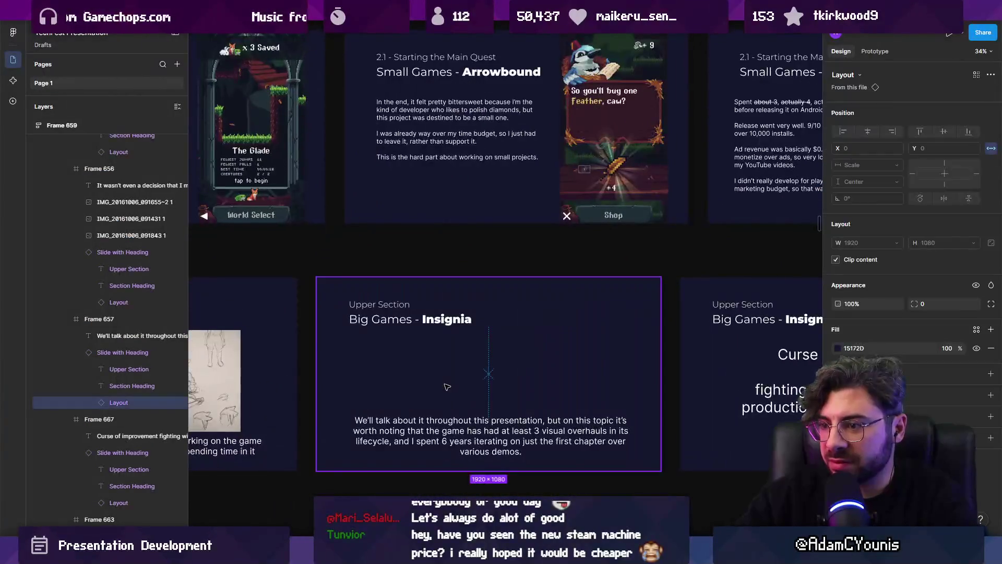
pyautogui.hotkey('ctrl', 'v')
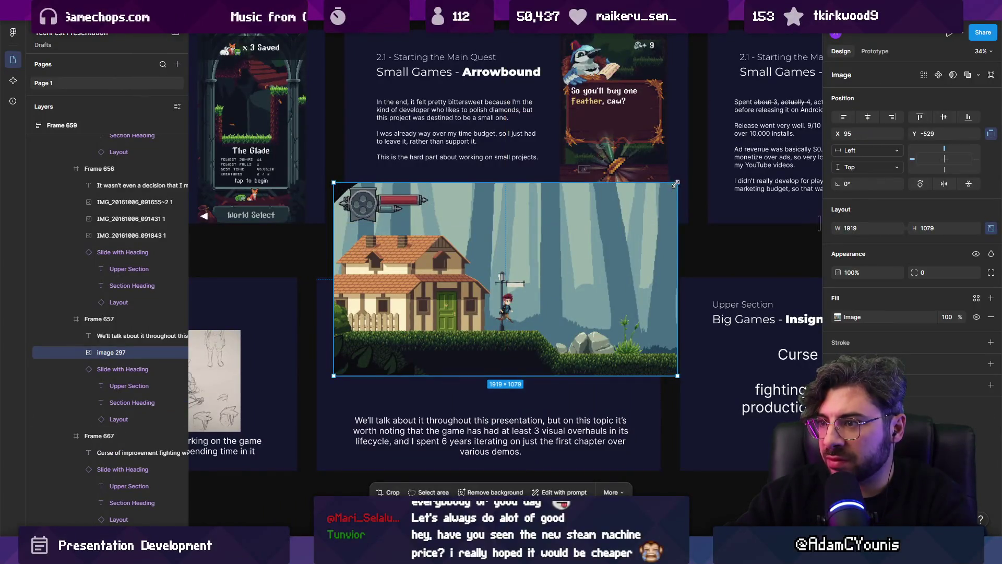
pyautogui.moveTo(677, 183); pyautogui.dragTo(631, 209)
pyautogui.moveTo(521, 438); pyautogui.dragTo(522, 399)
# Duplicate the Insignia slide and keep the screenshot only on the copy, replacing its paragraph.
pyautogui.hscroll(5, 432, 295)
pyautogui.click(432, 296)
pyautogui.hotkey('shift', 'Return')
pyautogui.hotkey('ctrl', 'd')
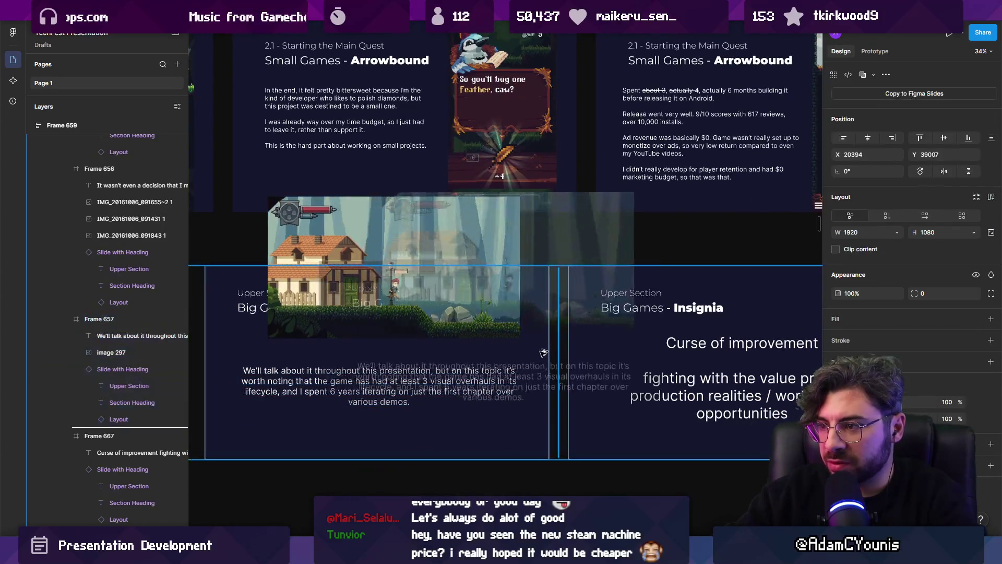
pyautogui.press('Delete')
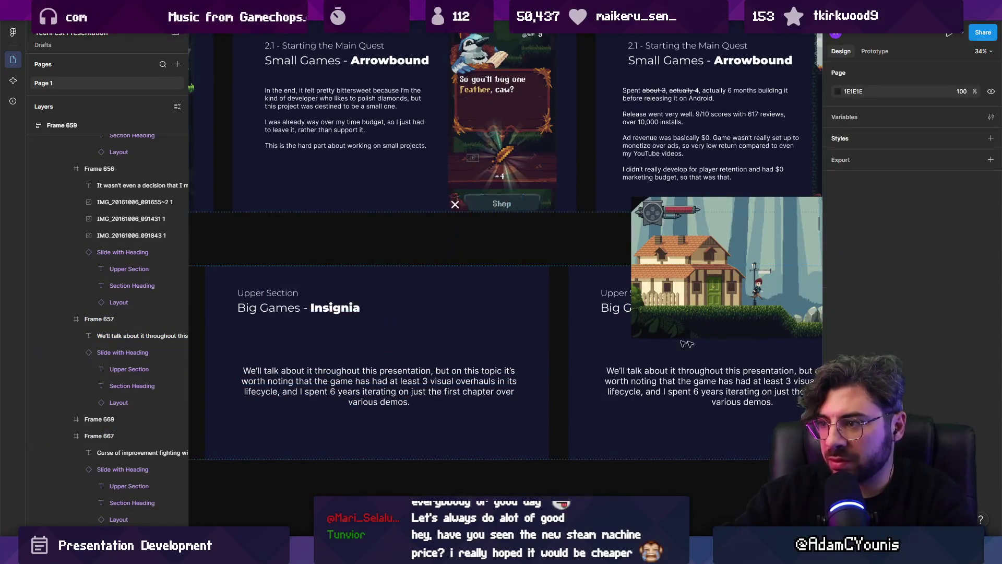
pyautogui.hscroll(5, 397, 351)
pyautogui.click(398, 351)
pyautogui.press('Delete')
pyautogui.moveTo(505, 188)
pyautogui.mouseDown()
pyautogui.moveTo(499, 291)
pyautogui.moveTo(504, 272)
pyautogui.mouseUp()
# Centre the screenshot on the slide and remove the layout's solid background fill.
pyautogui.hotkey('ctrl', '[')
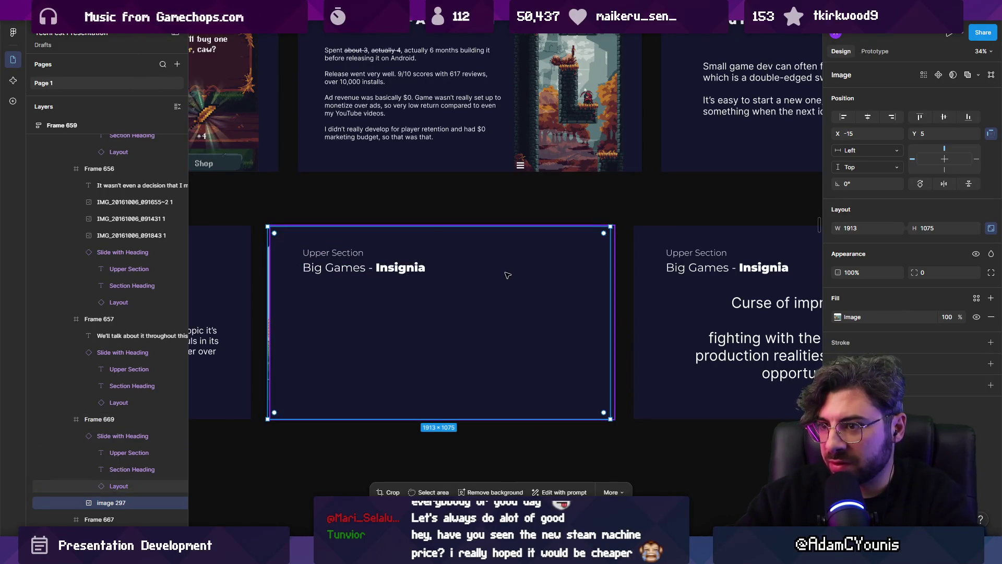
pyautogui.hotkey('ctrl', ']')
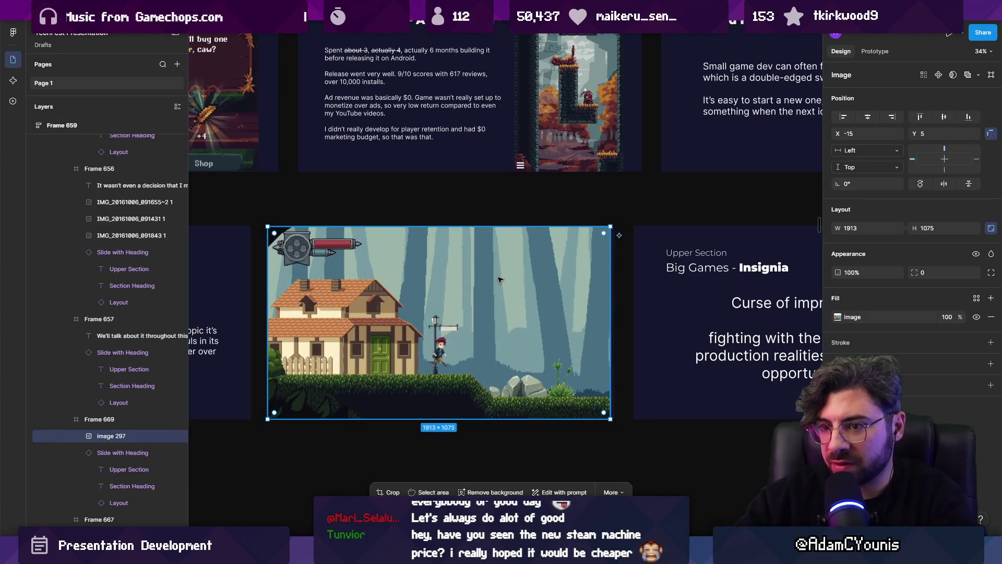
pyautogui.hotkey('alt', 'h')
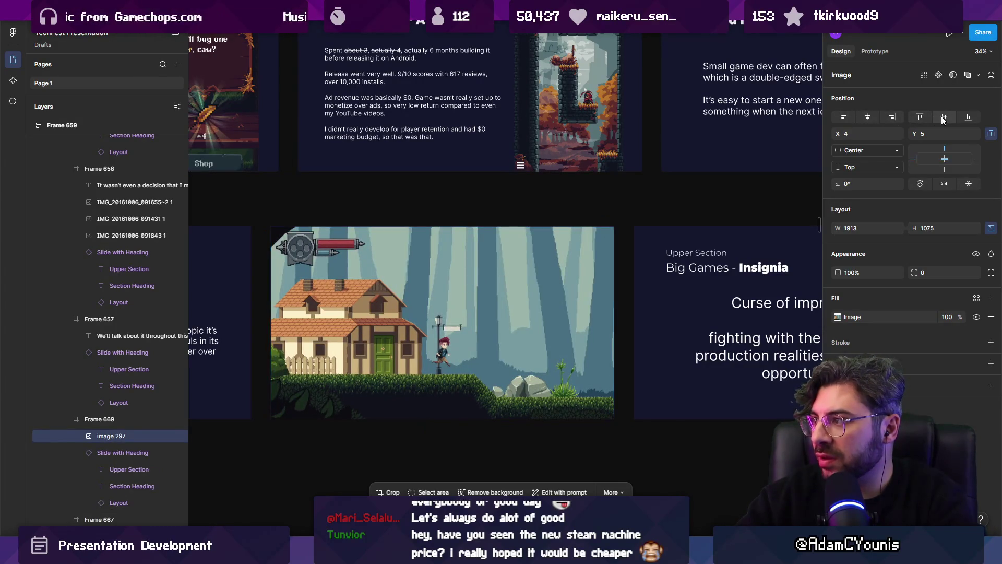
pyautogui.hotkey('alt', 'v')
pyautogui.hotkey('ctrl', '[')
pyautogui.click(524, 287)
pyautogui.click(991, 347)
pyautogui.click(472, 324)
# Bring the screenshot in front of the slide heading and duplicate the finished slide.
pyautogui.hscroll(2, 470, 288)
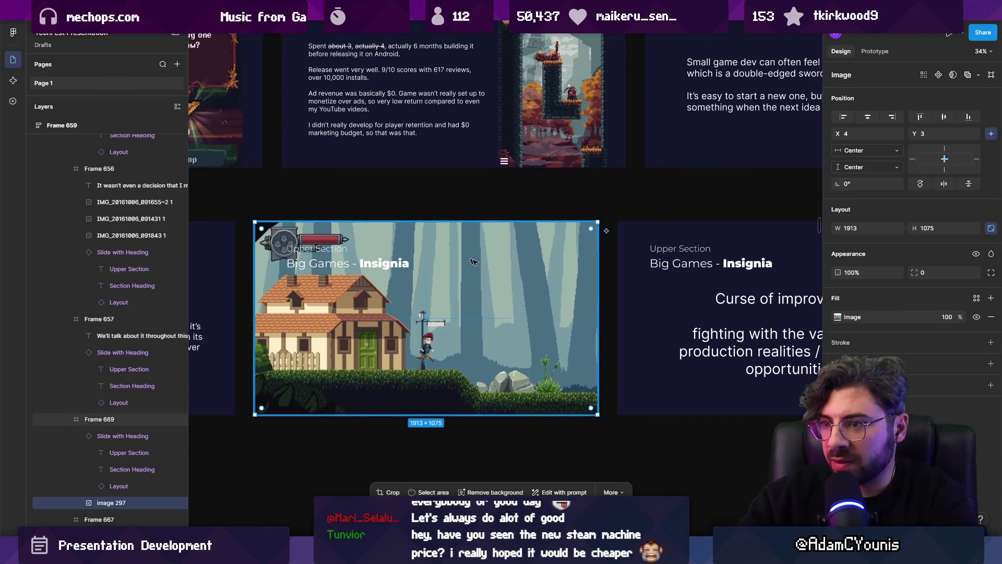
pyautogui.click(428, 328)
pyautogui.click(427, 333)
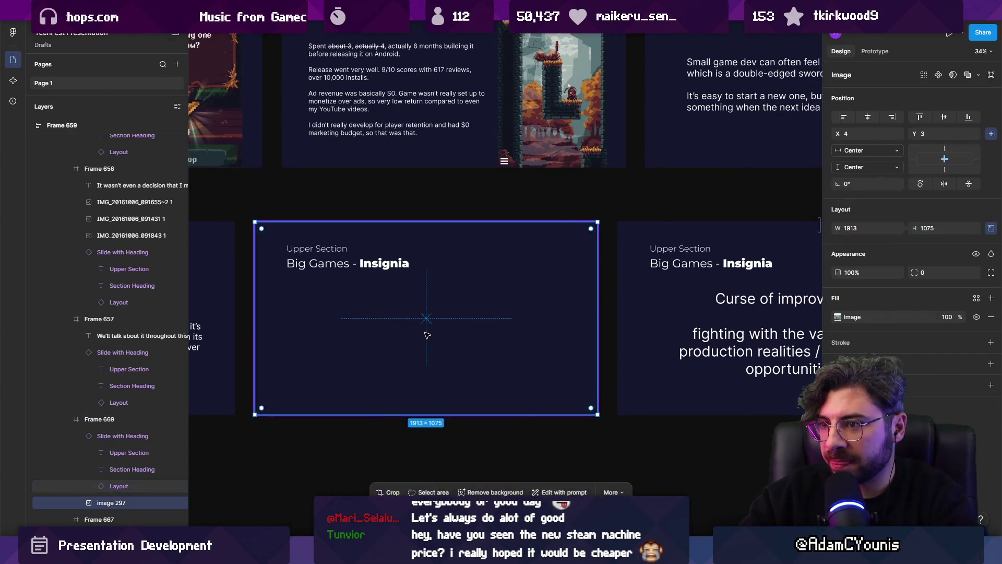
pyautogui.click(427, 335)
pyautogui.click(427, 336)
pyautogui.hotkey('ctrl', ']')
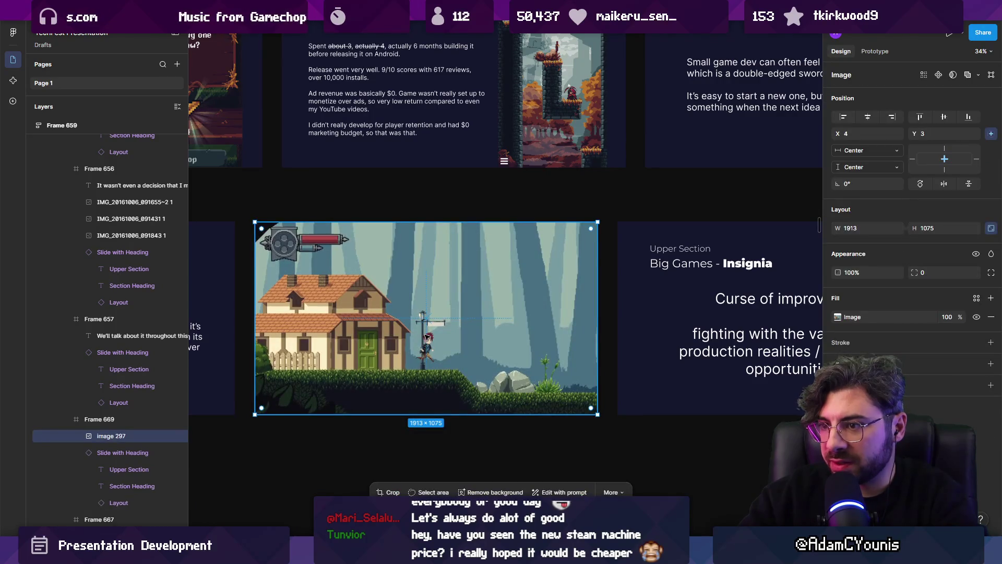
pyautogui.press('Escape')
pyautogui.hotkey('ctrl', 'd')
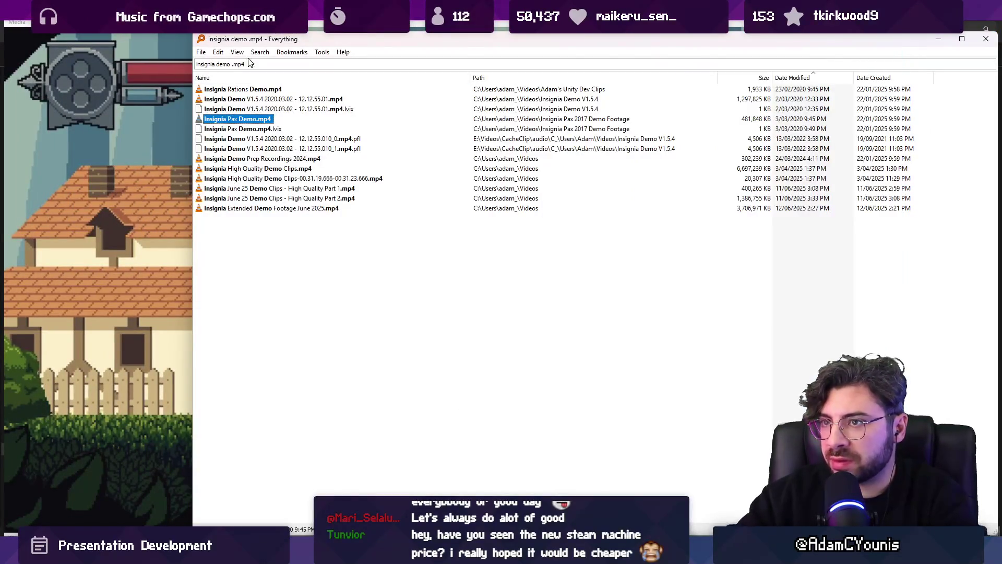
# In the screenshots window, check the 2017 and 2018 year folders, then open 2019.
pyautogui.moveTo(397, 554)
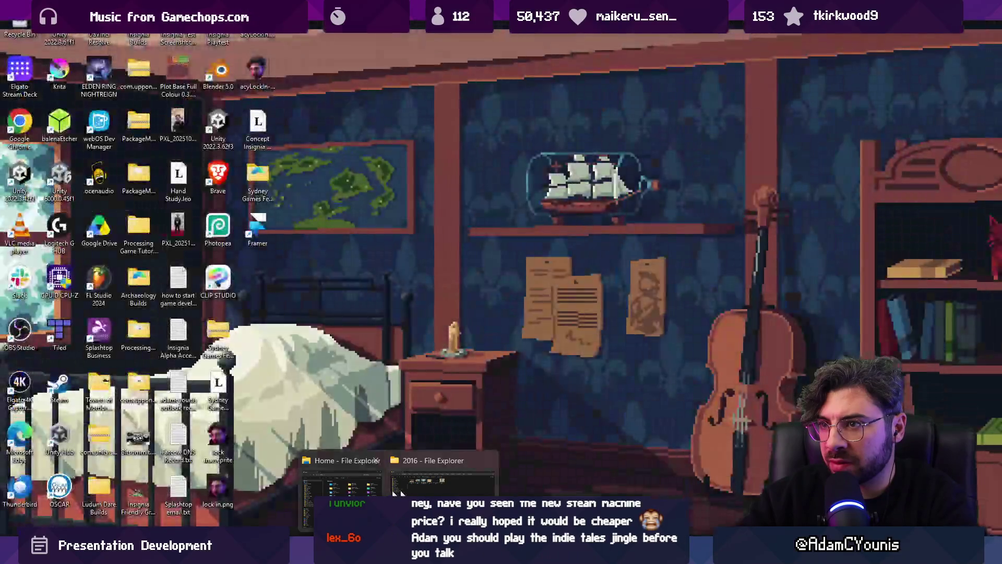
pyautogui.click(395, 492)
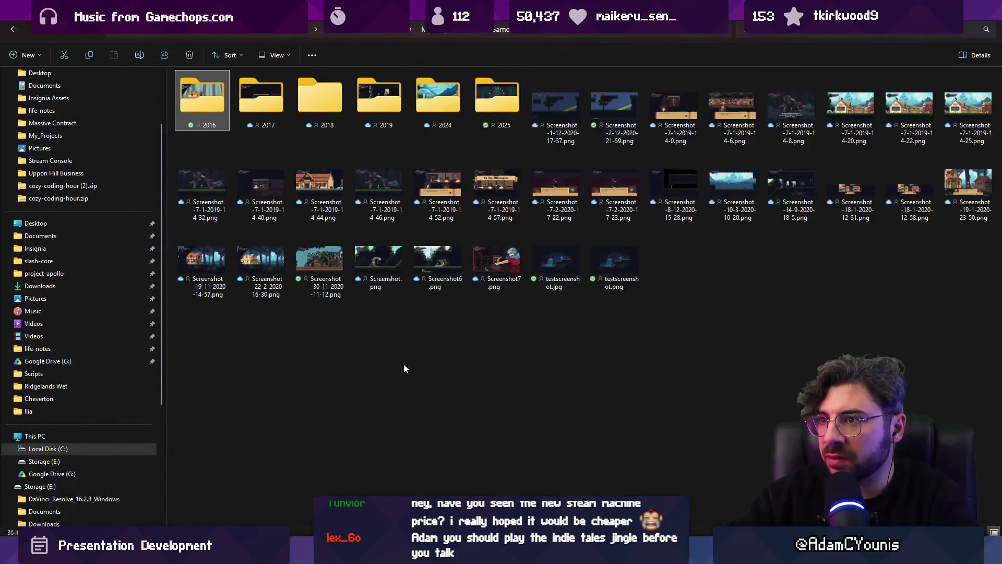
pyautogui.press('Right')
pyautogui.press('Return')
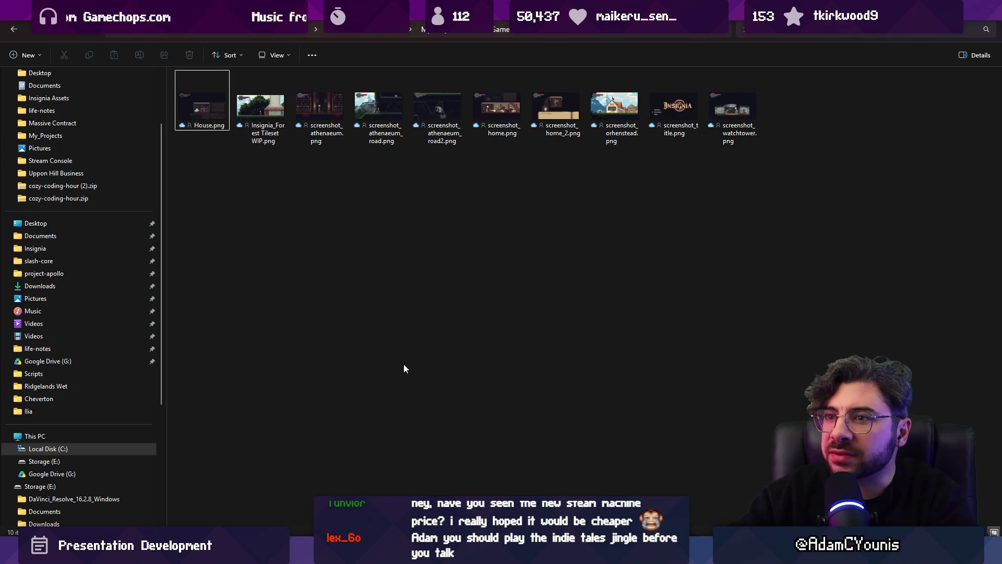
pyautogui.press('BackSpace')
pyautogui.press('Right')
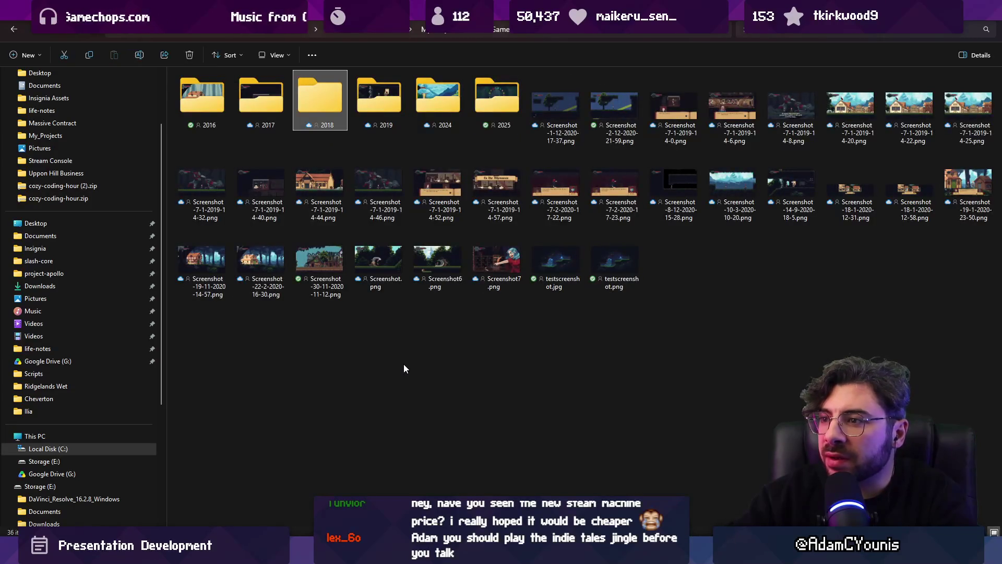
pyautogui.press('Return')
pyautogui.press('BackSpace')
pyautogui.press('Right')
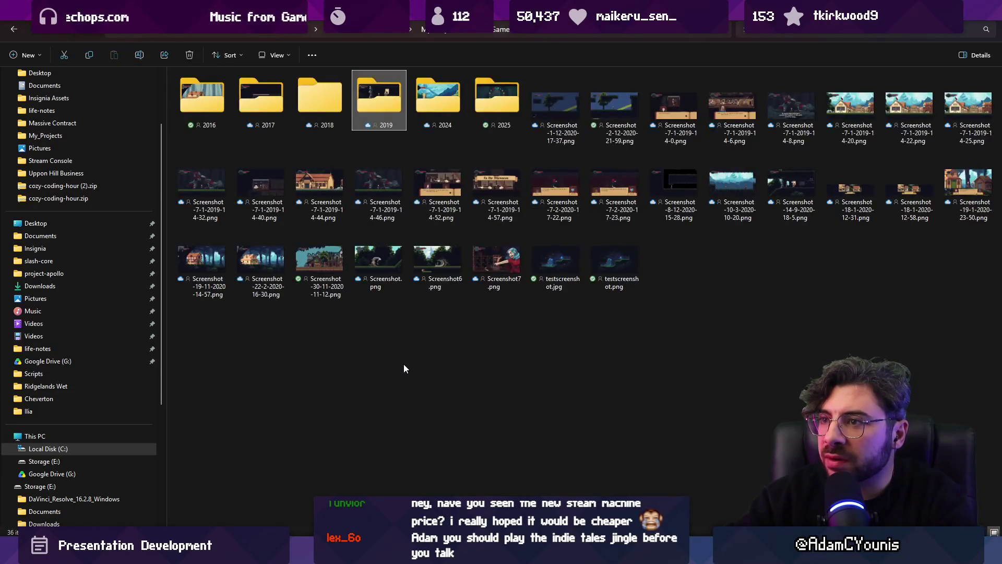
pyautogui.press('Return')
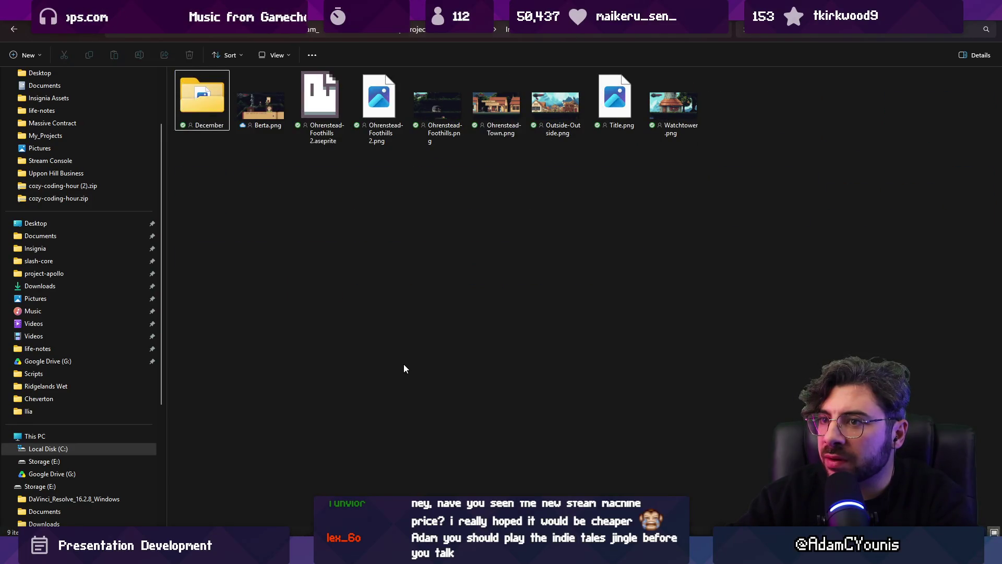
# Open 2019's December folder and drag Neighbourhood.png onto the Figma slides.
pyautogui.press('Right')
pyautogui.press('Left')
pyautogui.press('Return')
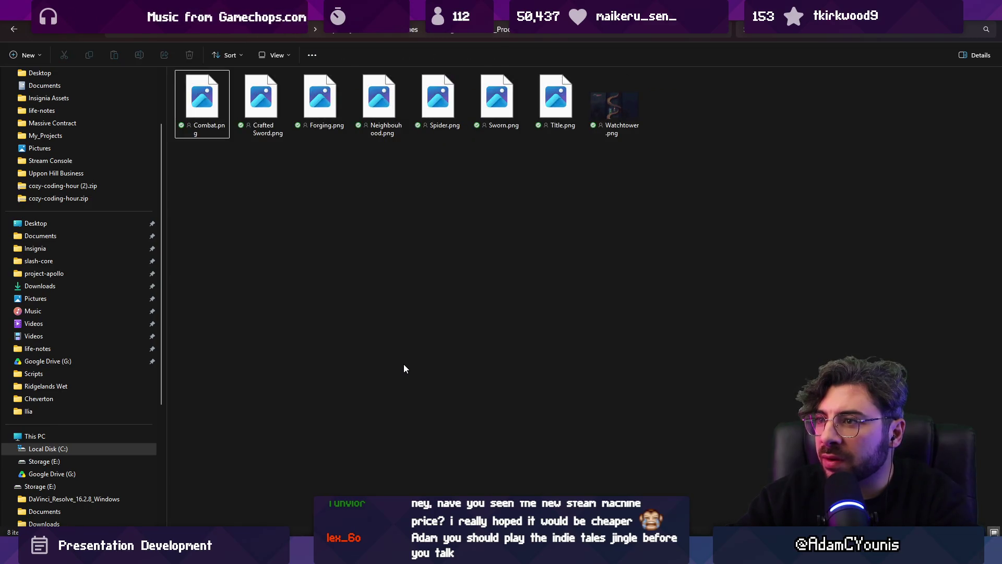
pyautogui.press('Right')
pyautogui.press('Right')
pyautogui.press('Right')
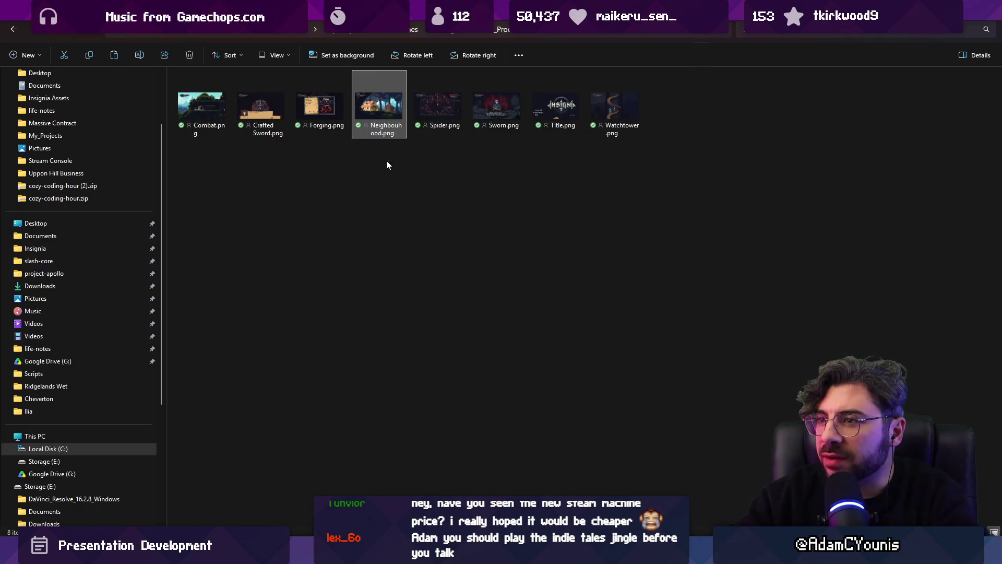
pyautogui.moveTo(381, 111)
pyautogui.mouseDown()
pyautogui.moveTo(495, 274)
pyautogui.moveTo(521, 548)
pyautogui.moveTo(521, 522)
pyautogui.moveTo(616, 320)
pyautogui.moveTo(637, 313)
pyautogui.mouseUp()
# Align the dropped Neighbourhood.png over the duplicated slide Frame 670.
pyautogui.hscroll(5, 516, 322)
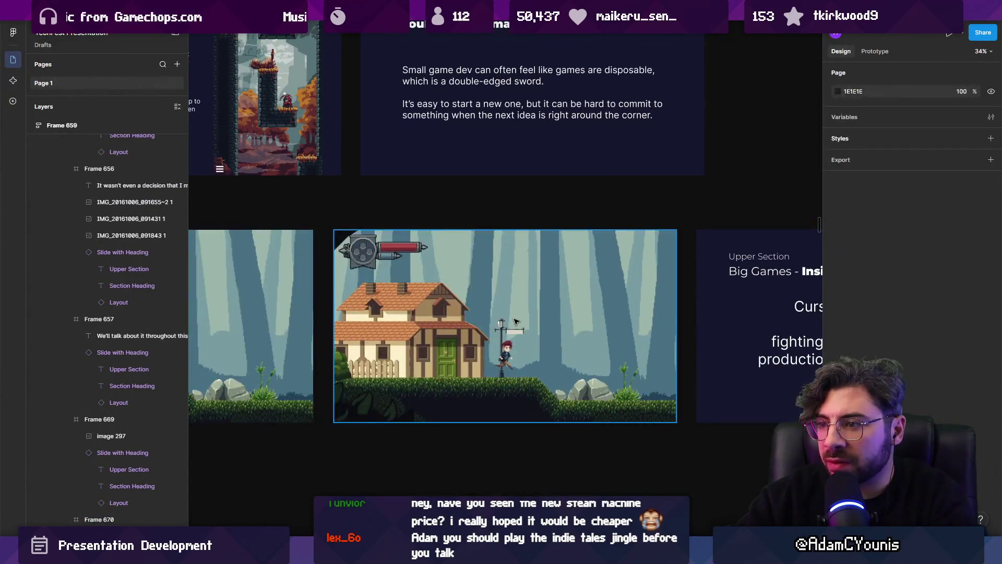
pyautogui.hscroll(-2, 516, 322)
pyautogui.click(455, 324)
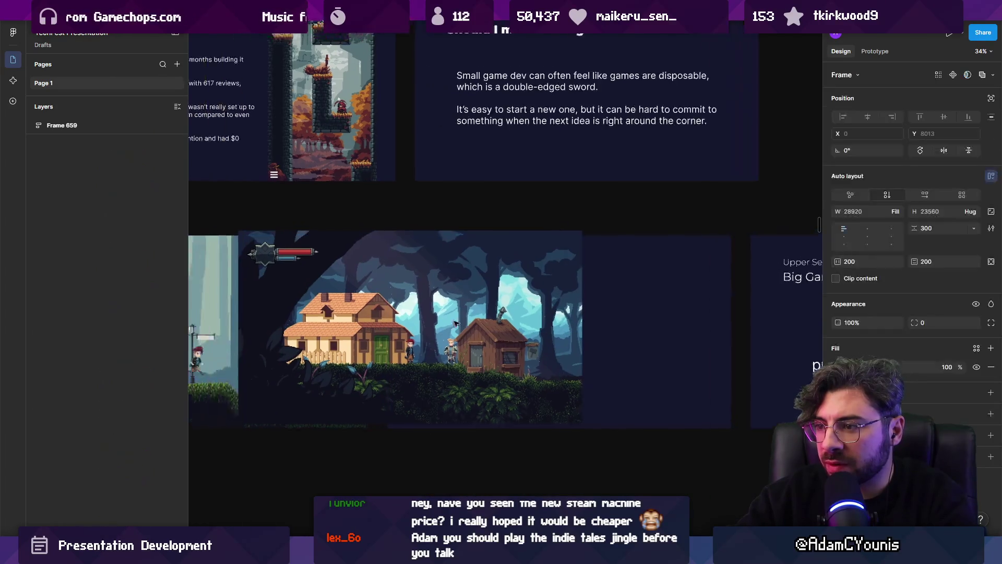
pyautogui.click(455, 324)
pyautogui.moveTo(455, 323); pyautogui.dragTo(514, 319)
# Select the Neighbourhood slide in the layers list and return to the screenshots folder.
pyautogui.scroll(-3, 554, 338)
pyautogui.click(100, 219)
pyautogui.click(100, 319)
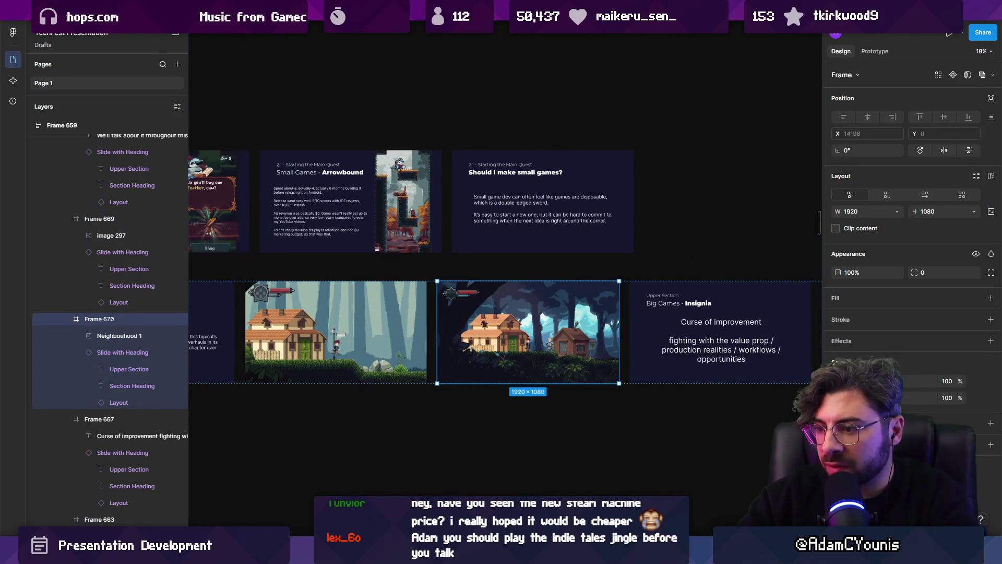
pyautogui.moveTo(399, 553)
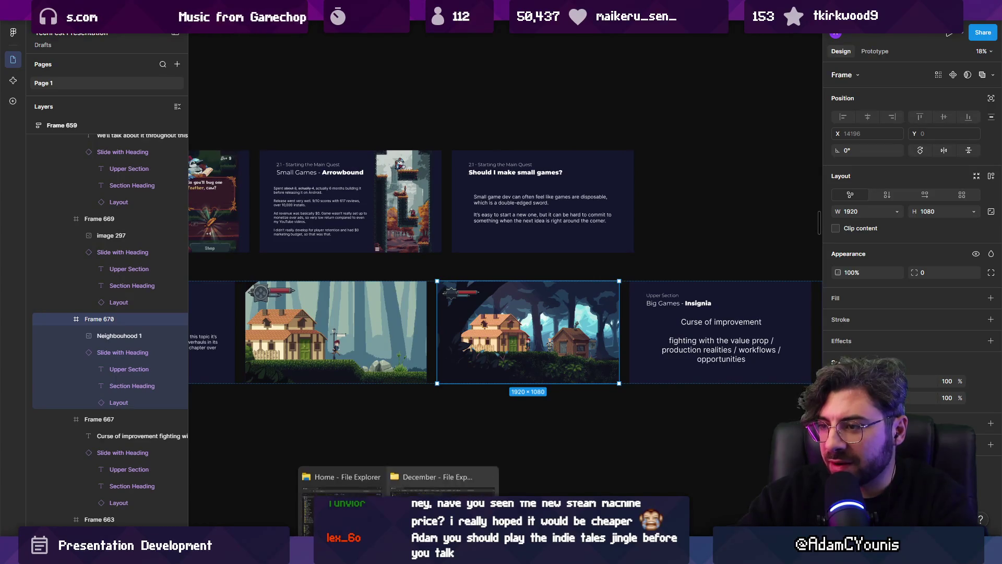
pyautogui.click(420, 481)
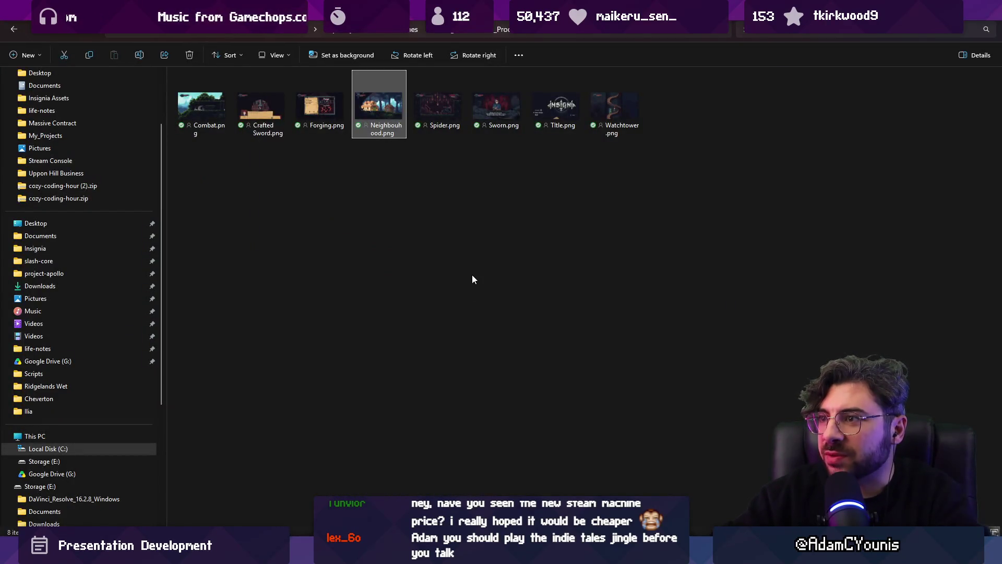
# Go up from December to the year folders and open the 2025 folder.
pyautogui.hotkey('alt', 'Left')
pyautogui.hotkey('alt', 'Up')
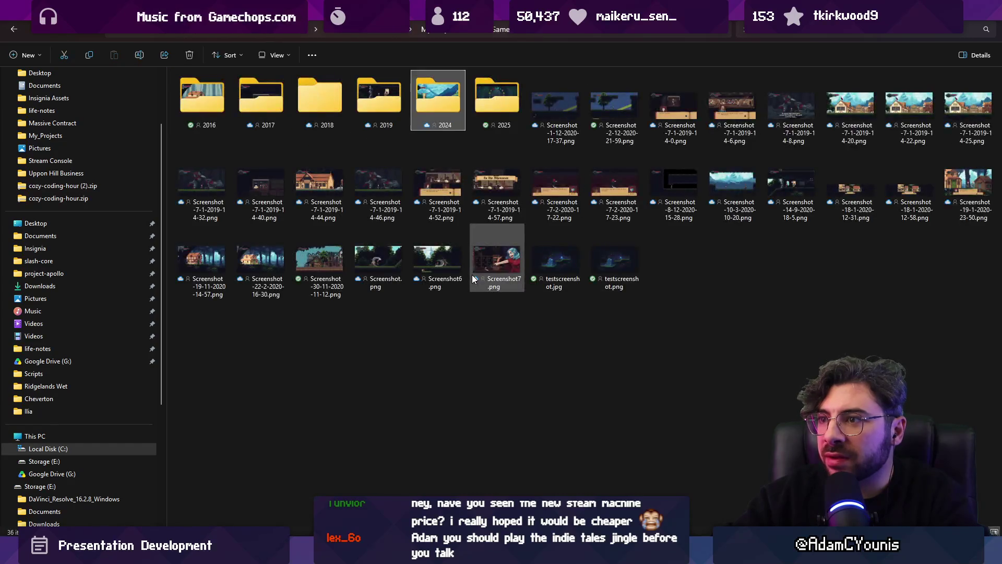
pyautogui.press('Return')
pyautogui.hotkey('alt', 'Up')
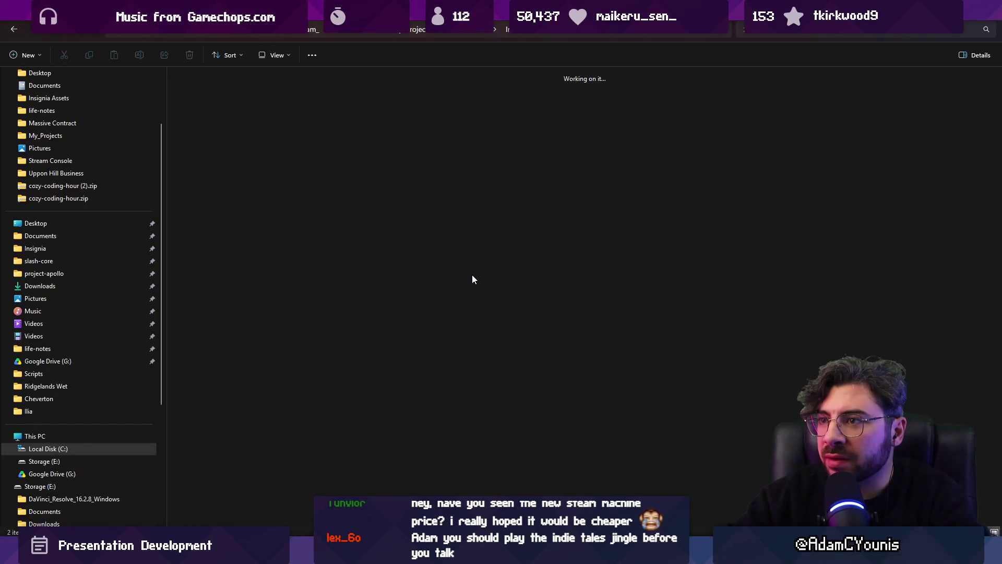
pyautogui.press('Right')
pyautogui.press('Return')
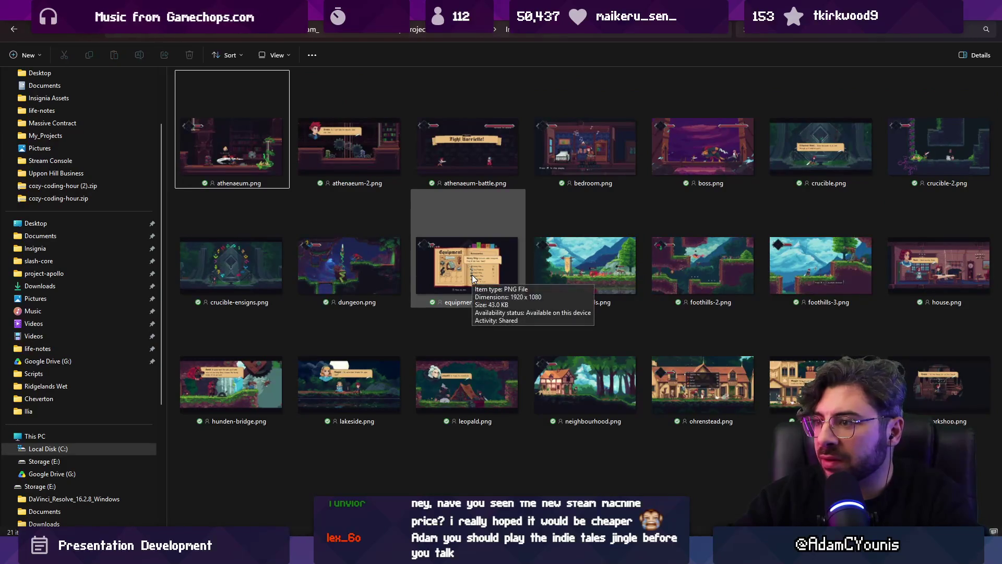
# Drag neighbourhood.png from 2025 into Figma and select the Neighbourhood slide Frame 670.
pyautogui.press('Down')
pyautogui.press('Down')
pyautogui.press('Right')
pyautogui.press('Right')
pyautogui.press('Right')
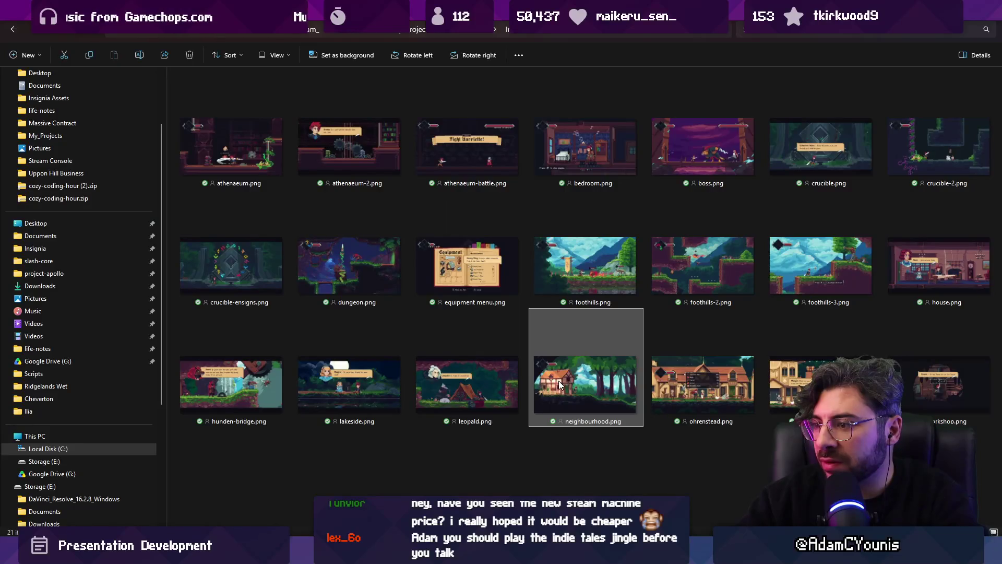
pyautogui.moveTo(564, 365)
pyautogui.mouseDown()
pyautogui.moveTo(555, 322)
pyautogui.moveTo(624, 326)
pyautogui.moveTo(629, 317)
pyautogui.moveTo(565, 322)
pyautogui.mouseUp()
pyautogui.hotkey('alt', 'Tab')
pyautogui.hscroll(5, 629, 317)
pyautogui.click(344, 323)
# Duplicate the Neighbourhood slide as Frame 671 and delete the copied image from it.
pyautogui.hotkey('ctrl', 'd')
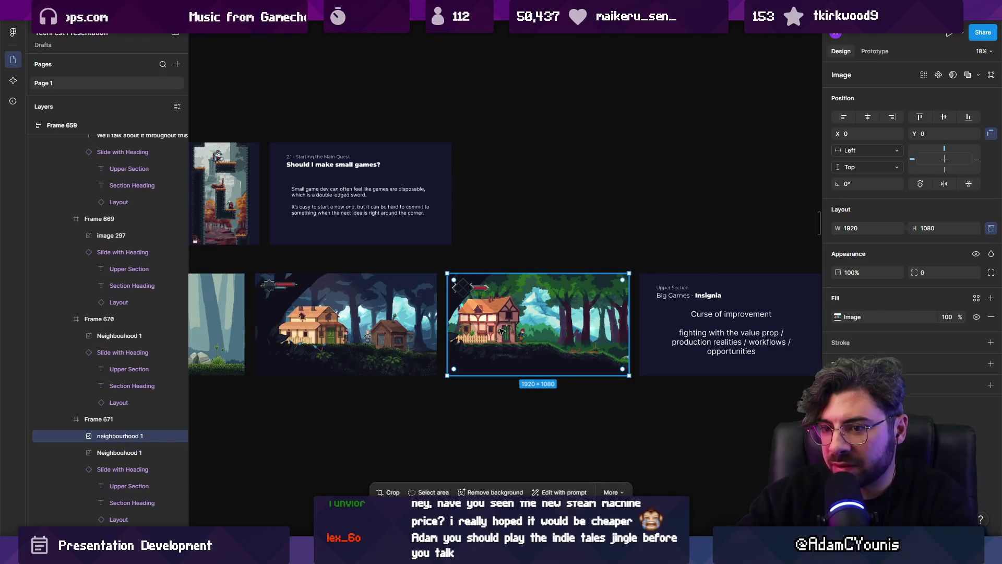
pyautogui.click(145, 452)
pyautogui.press('Delete')
pyautogui.click(308, 369)
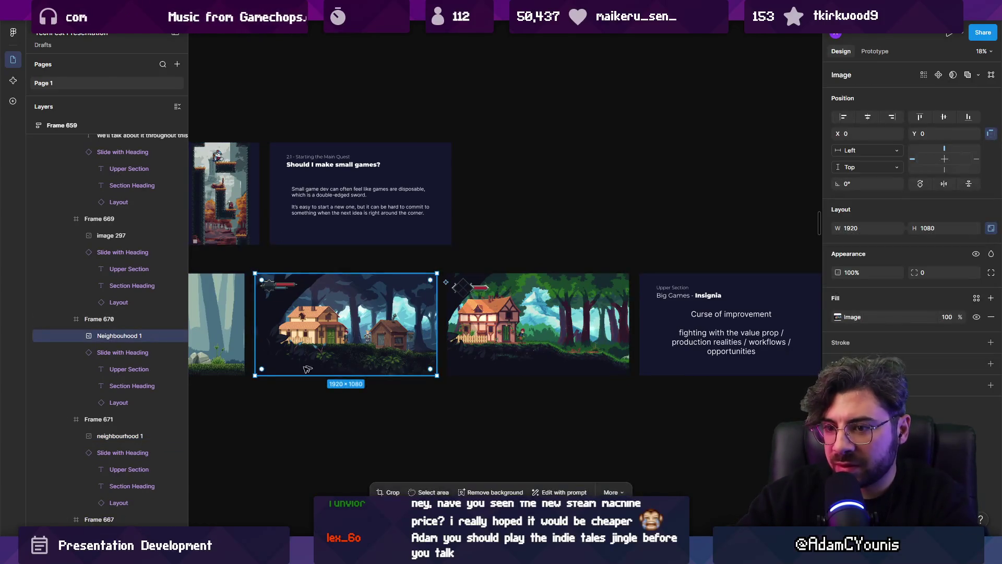
# Pan around the canvas to review the Neighbourhood slides, then switch to File Explorer.
pyautogui.scroll(-3, 307, 369)
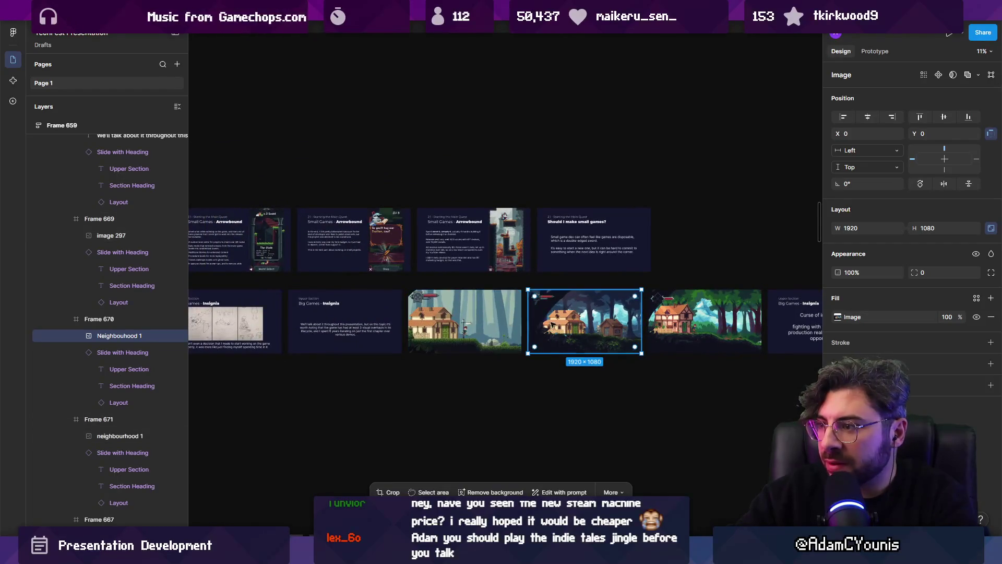
pyautogui.scroll(5, 321, 318)
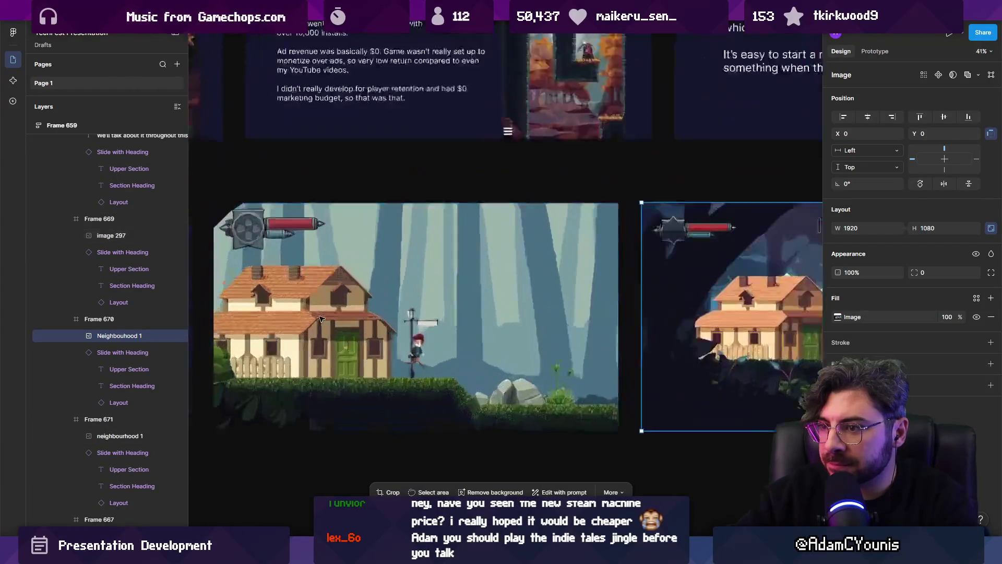
pyautogui.scroll(-2, 321, 318)
pyautogui.hscroll(3, 470, 313)
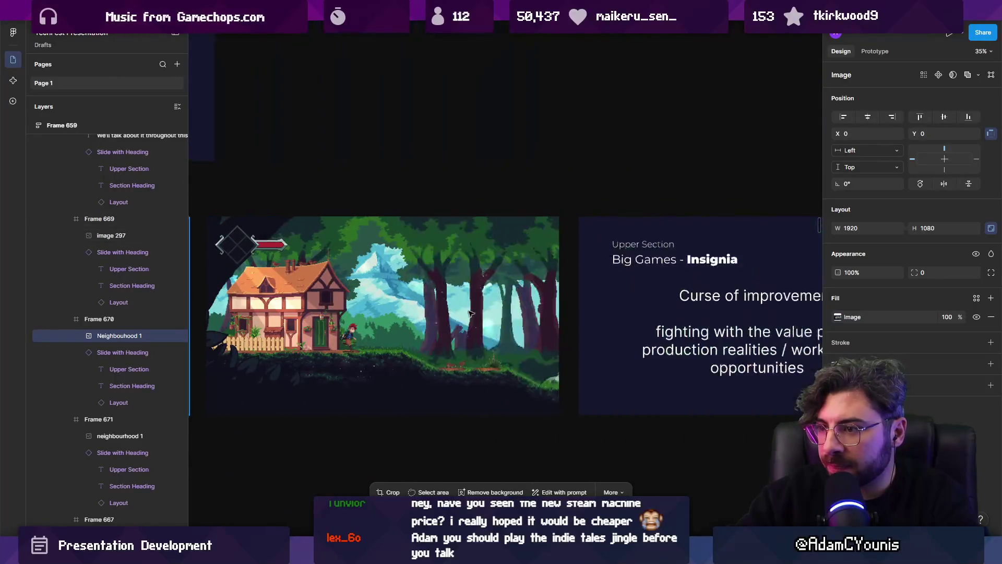
pyautogui.hscroll(-7, 574, 334)
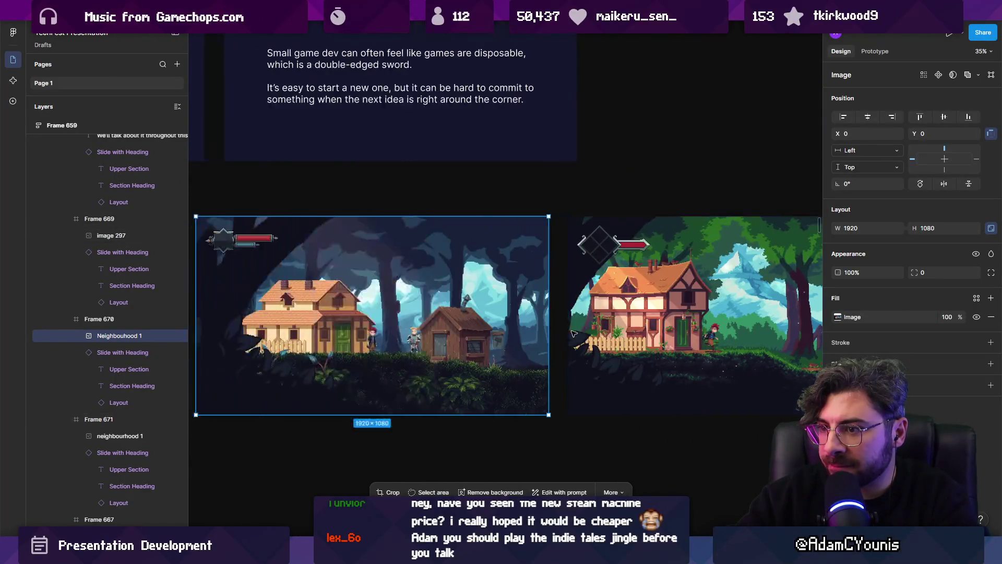
pyautogui.hscroll(-3, 574, 333)
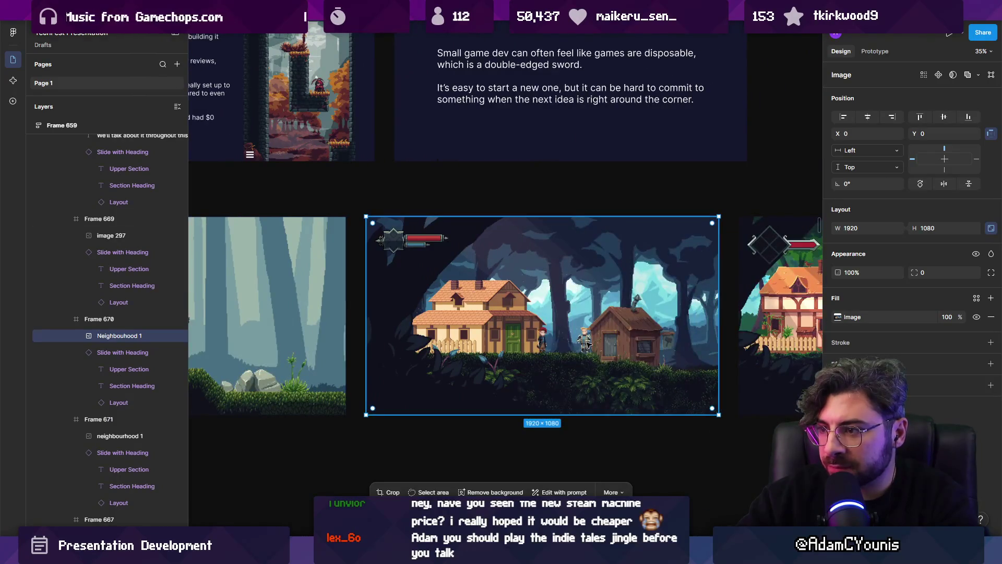
pyautogui.hscroll(7, 588, 344)
pyautogui.hscroll(2, 588, 345)
pyautogui.scroll(-4, 574, 344)
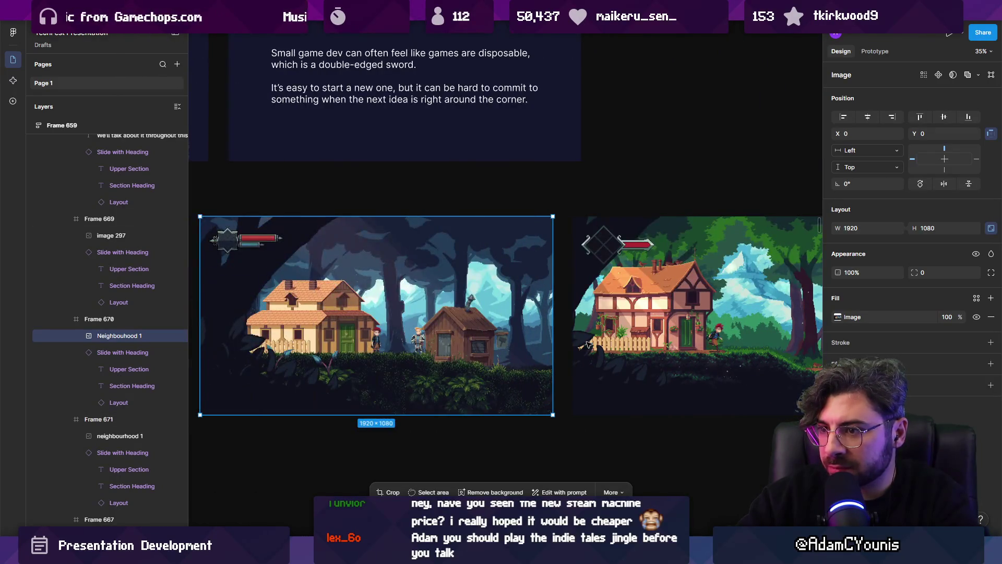
pyautogui.scroll(-2, 541, 366)
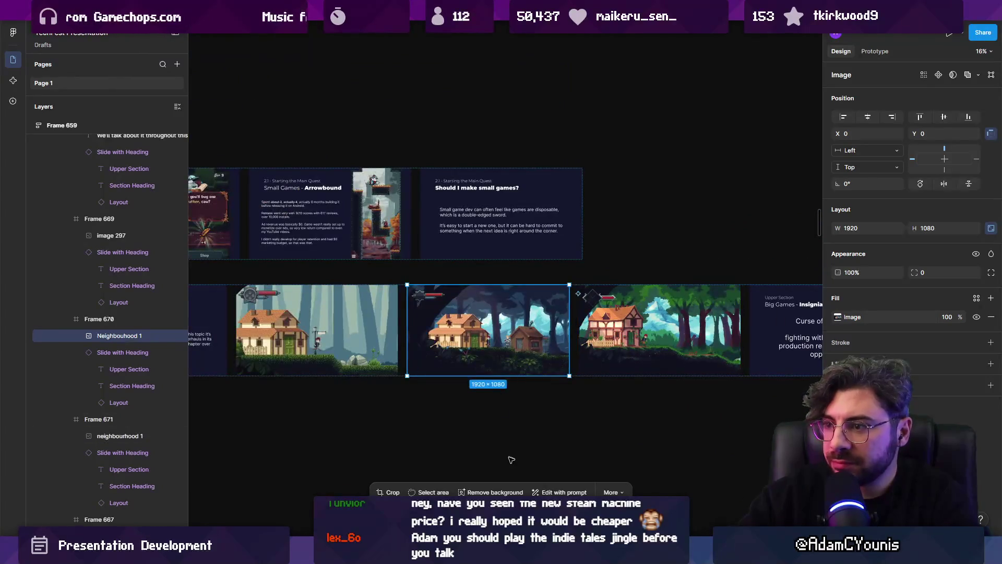
pyautogui.hotkey('alt', 'Tab')
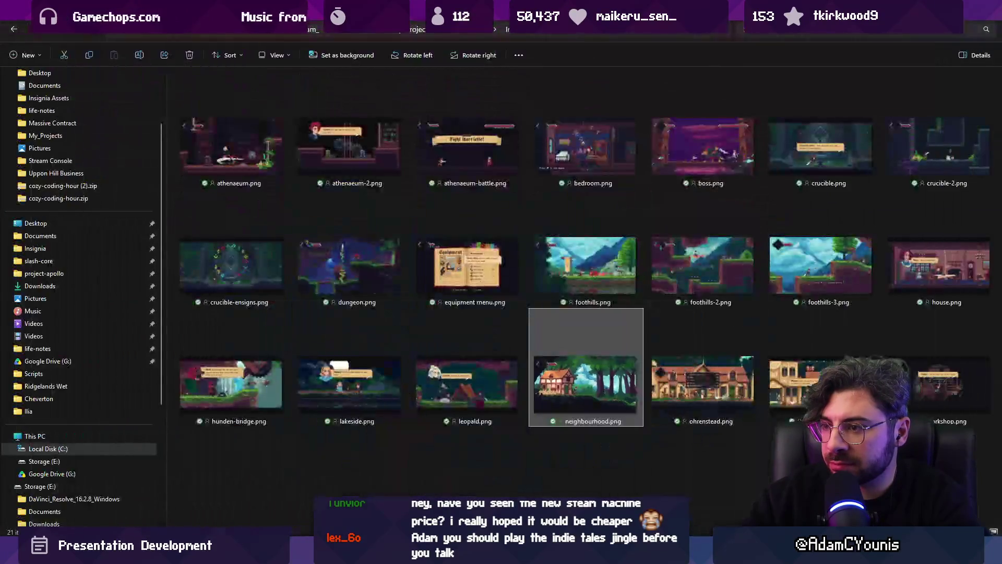
pyautogui.hotkey('alt', 'Left')
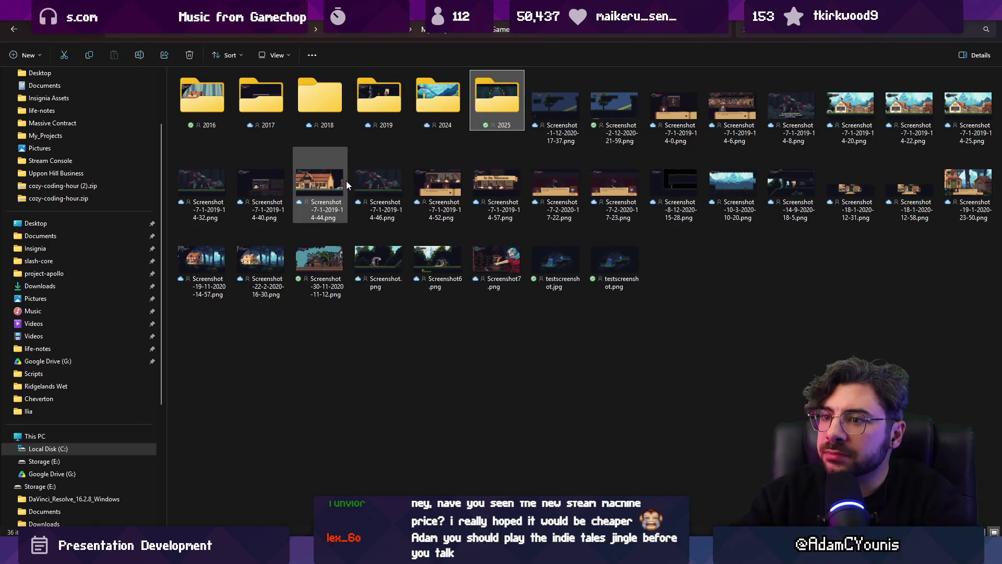
pyautogui.click(211, 261)
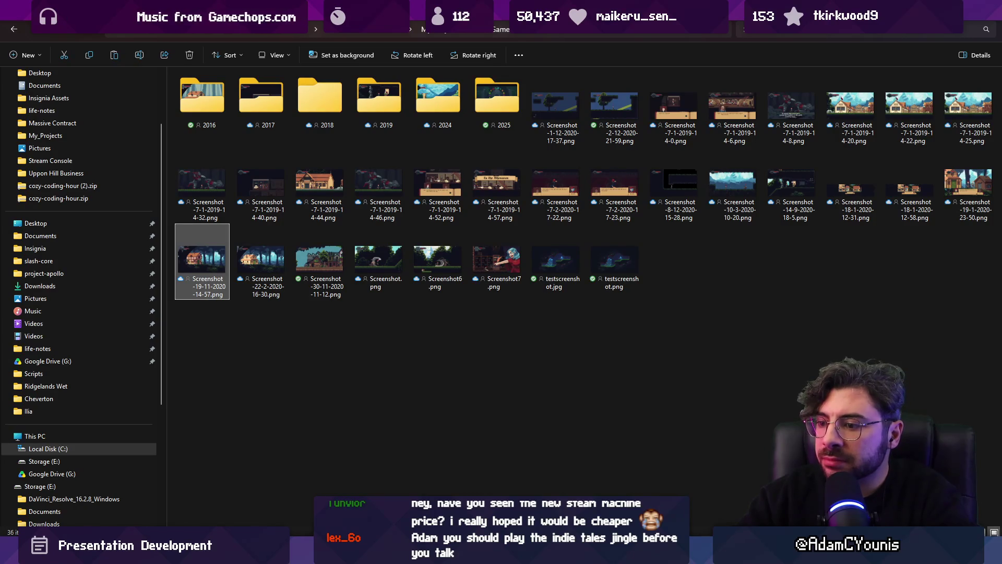
pyautogui.hotkey('alt', 'Tab')
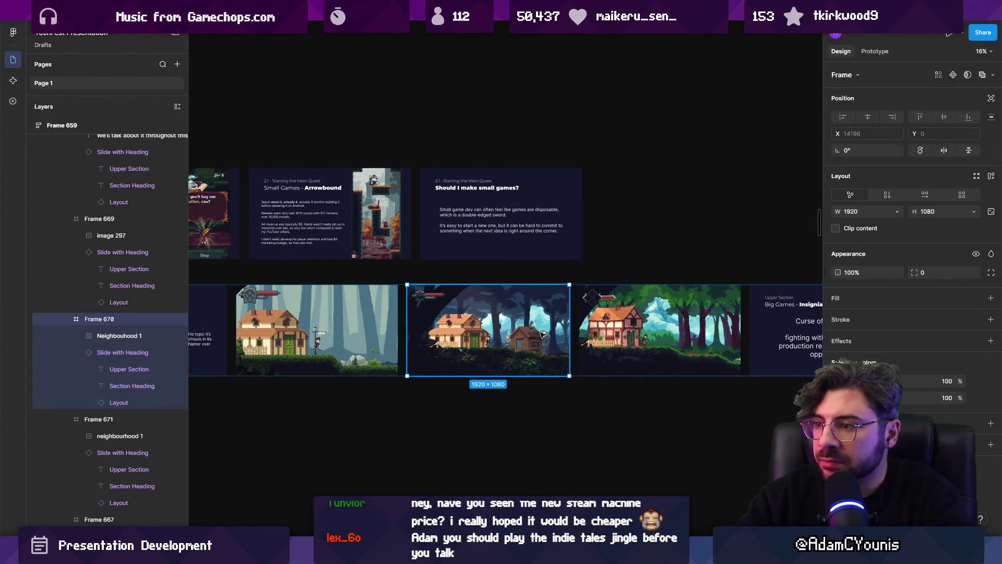
pyautogui.hotkey('ctrl', 'd')
pyautogui.doubleClick(622, 334)
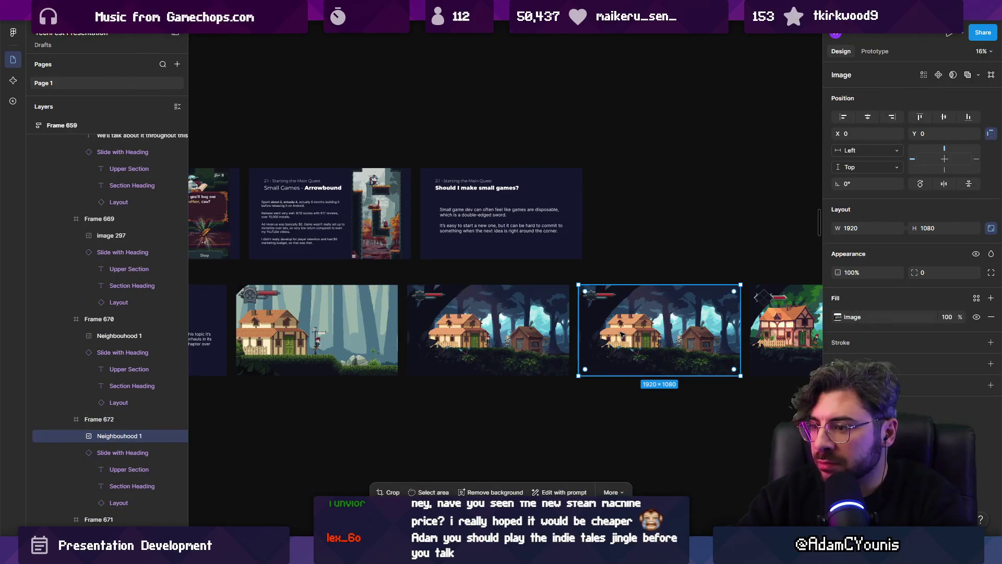
pyautogui.hotkey('ctrl', 'v')
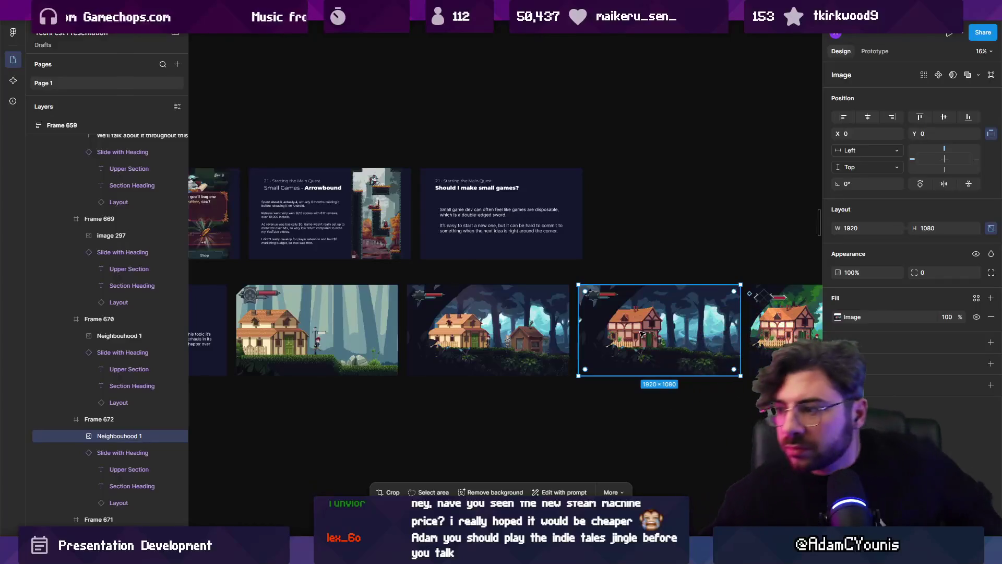
pyautogui.scroll(5, 641, 334)
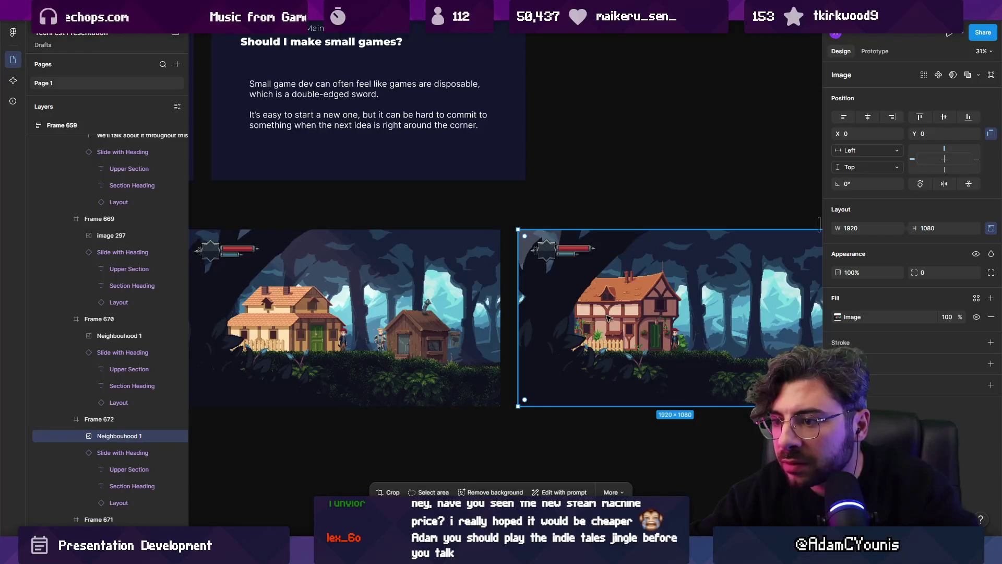
pyautogui.hotkey('ctrl', 'z')
pyautogui.scroll(-4, 593, 311)
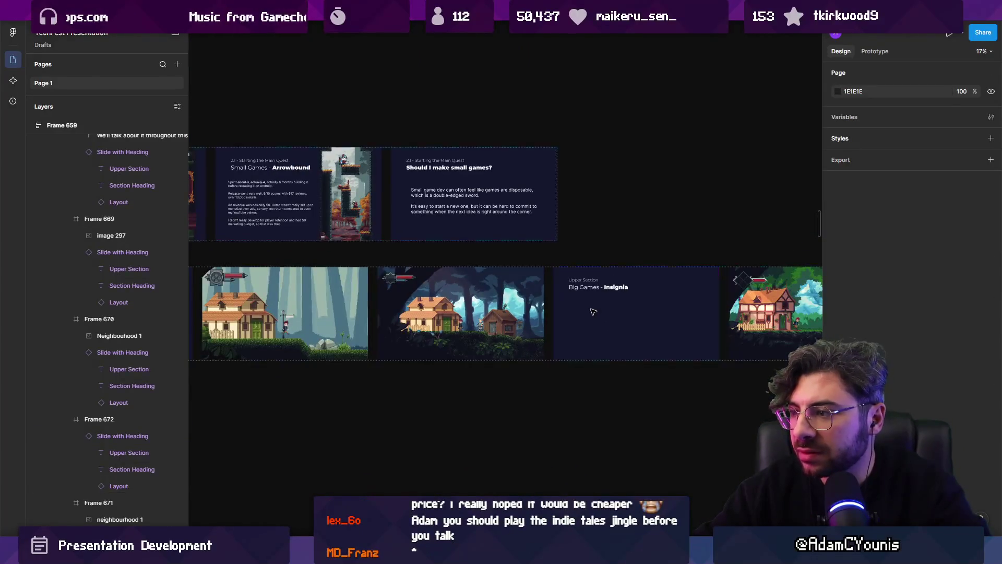
pyautogui.click(594, 311)
pyautogui.doubleClick(593, 312)
pyautogui.doubleClick(593, 312)
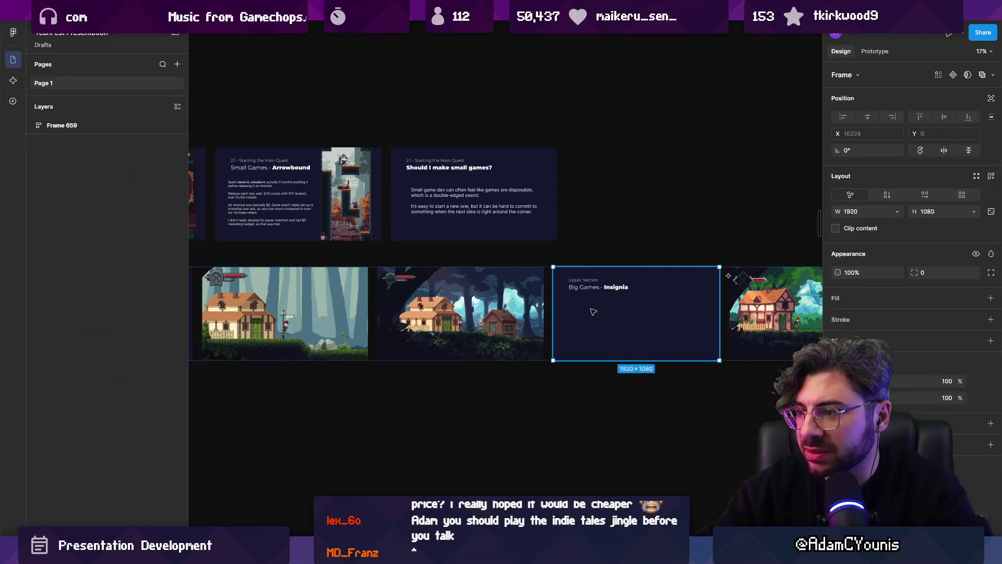
pyautogui.press('Delete')
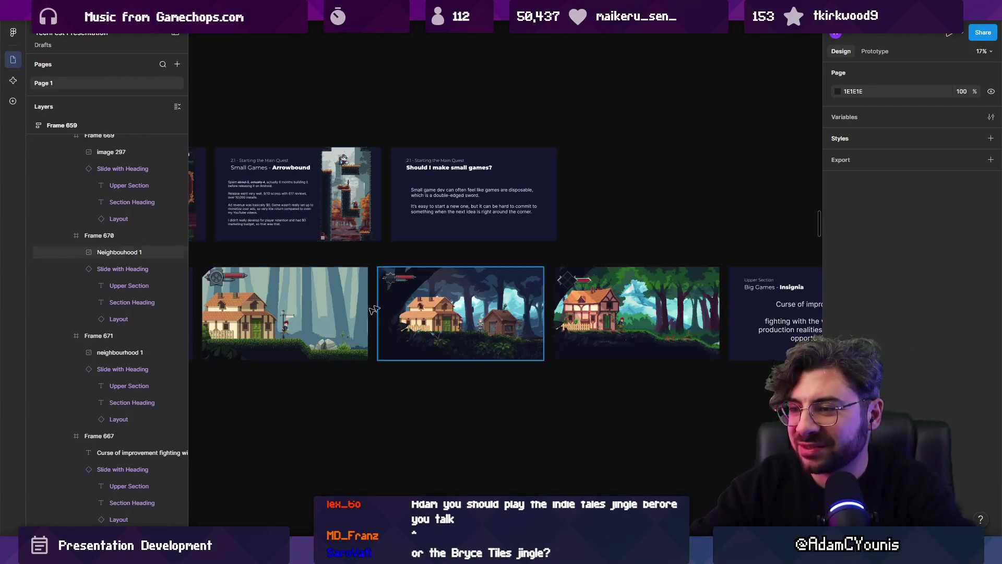
# Hide Figma's UI with Ctrl+\, scroll through the screenshot slides full-screen, then zoom out.
pyautogui.scroll(3, 614, 320)
pyautogui.scroll(5, 615, 320)
pyautogui.hotkey('ctrl', '\\')
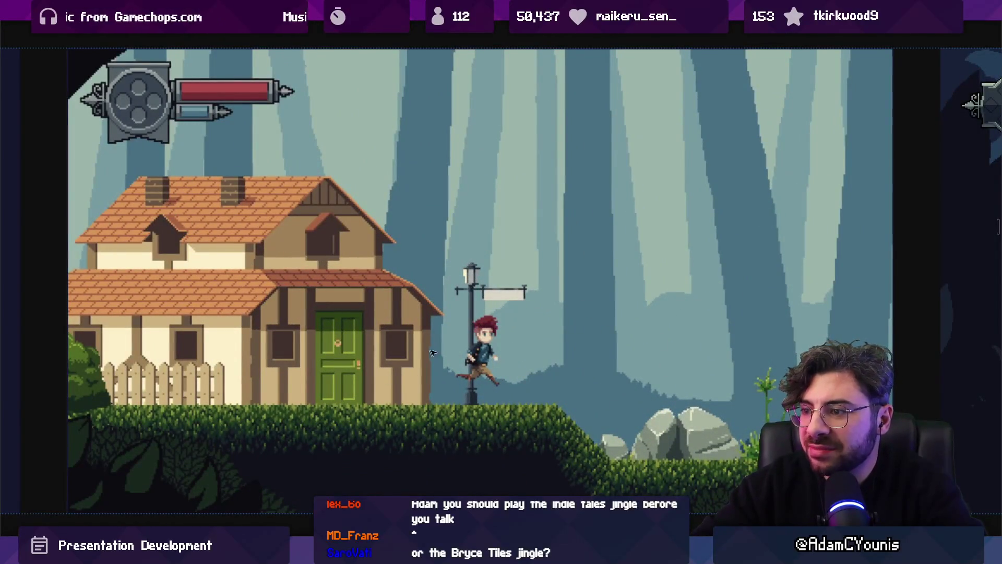
pyautogui.scroll(1, 434, 355)
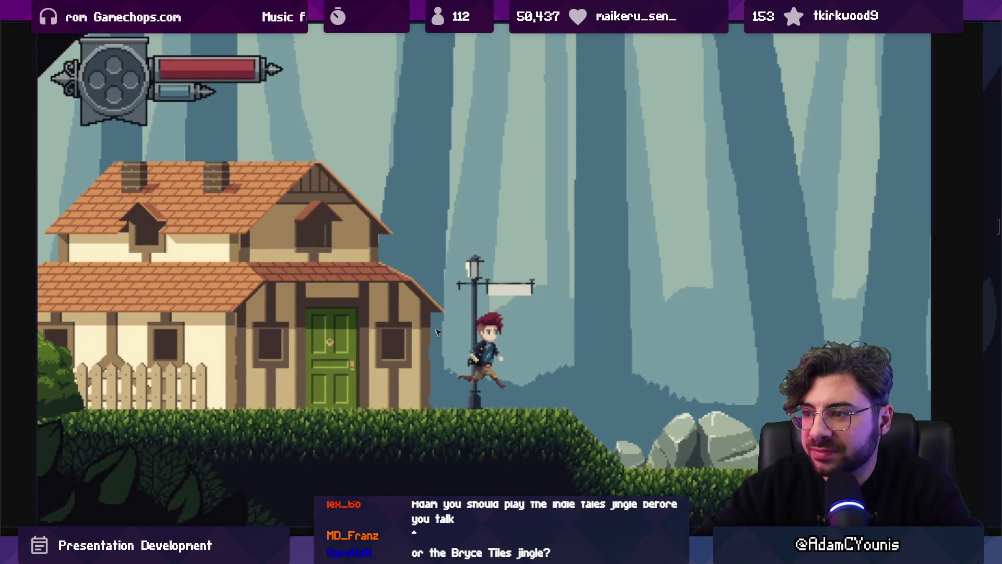
pyautogui.hscroll(10, 433, 337)
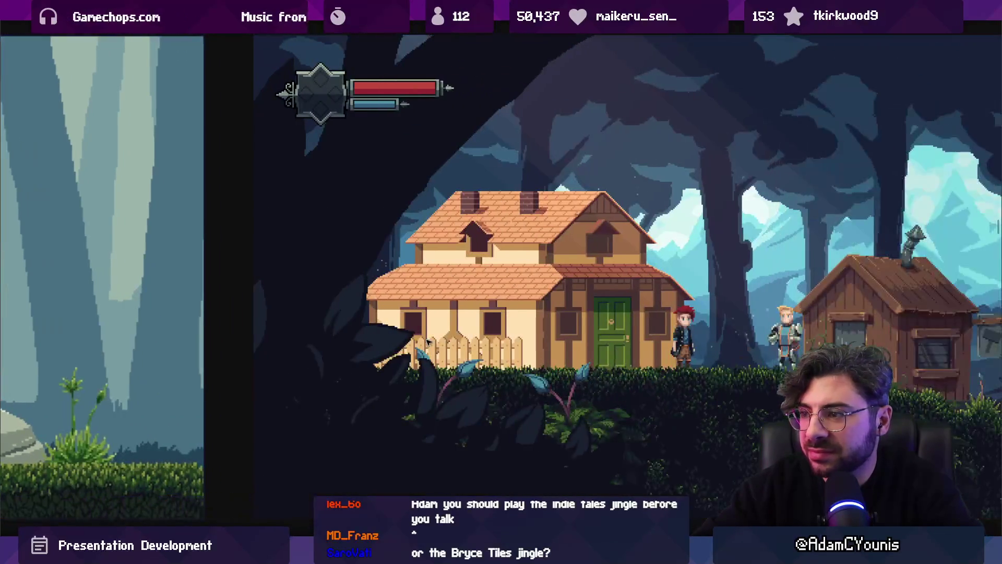
pyautogui.hscroll(5, 427, 342)
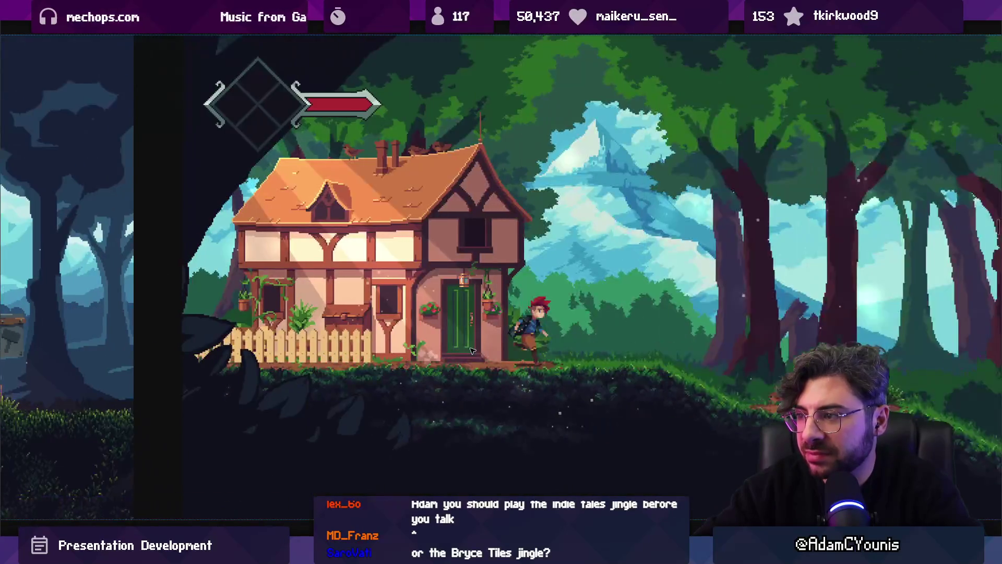
pyautogui.hscroll(5, 472, 351)
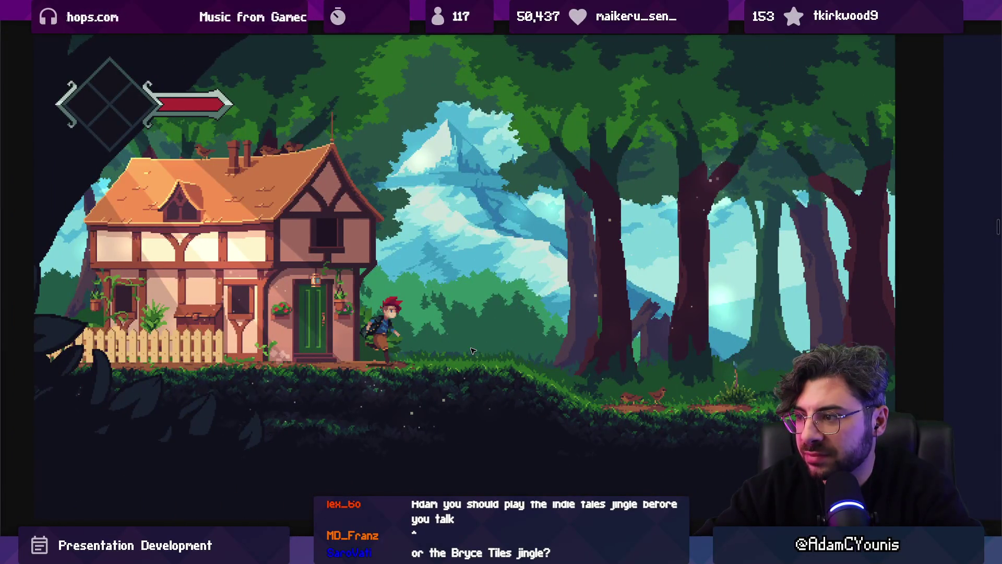
pyautogui.hscroll(3, 473, 351)
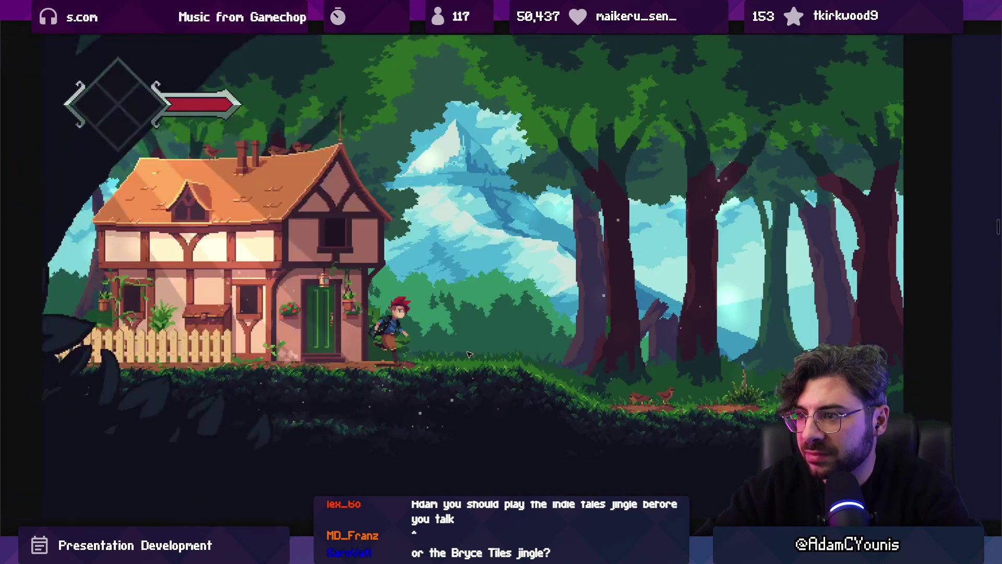
pyautogui.hscroll(3, 762, 355)
pyautogui.hscroll(-5, 762, 355)
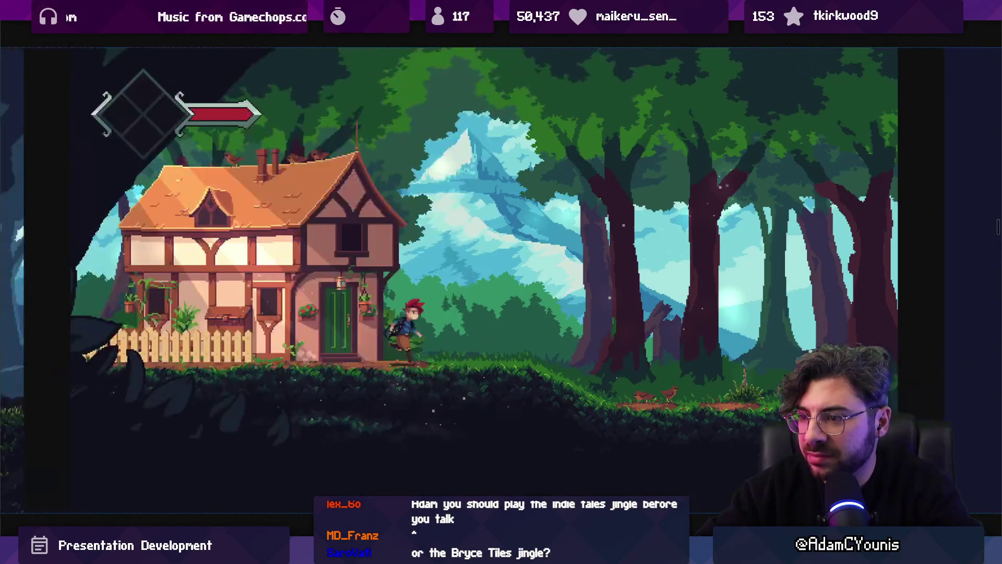
pyautogui.hscroll(-3, 772, 415)
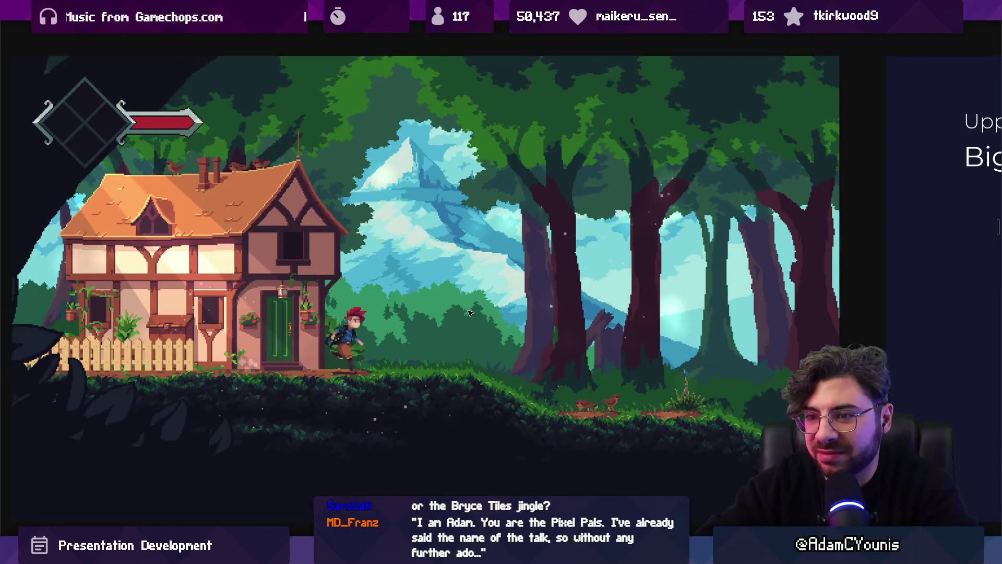
pyautogui.press('Escape')
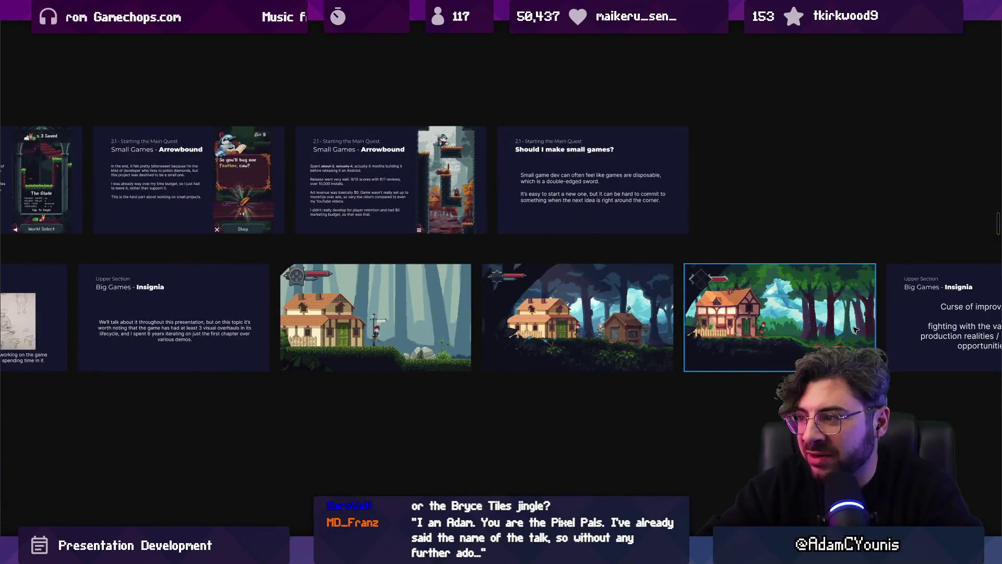
pyautogui.click(856, 330)
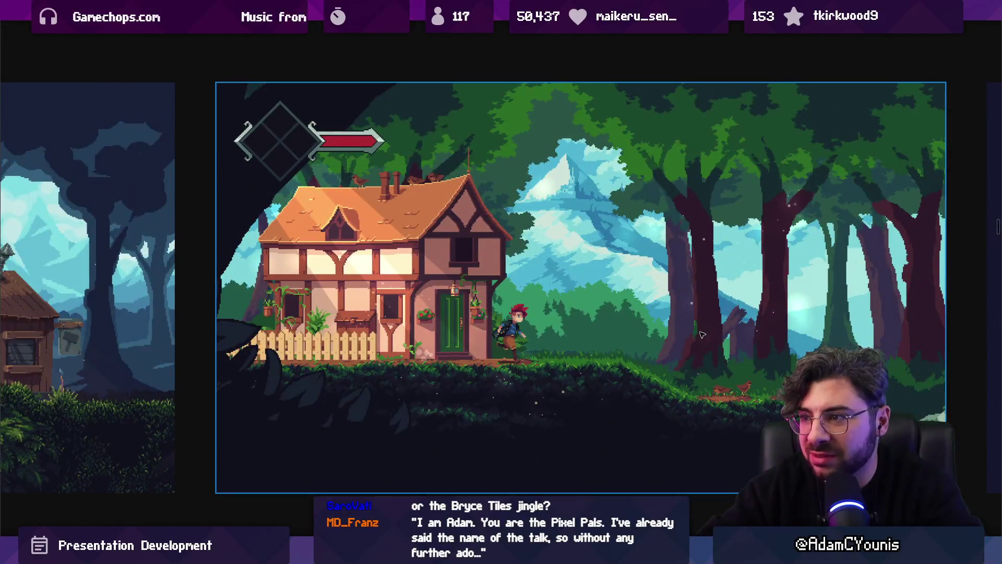
pyautogui.press('Escape')
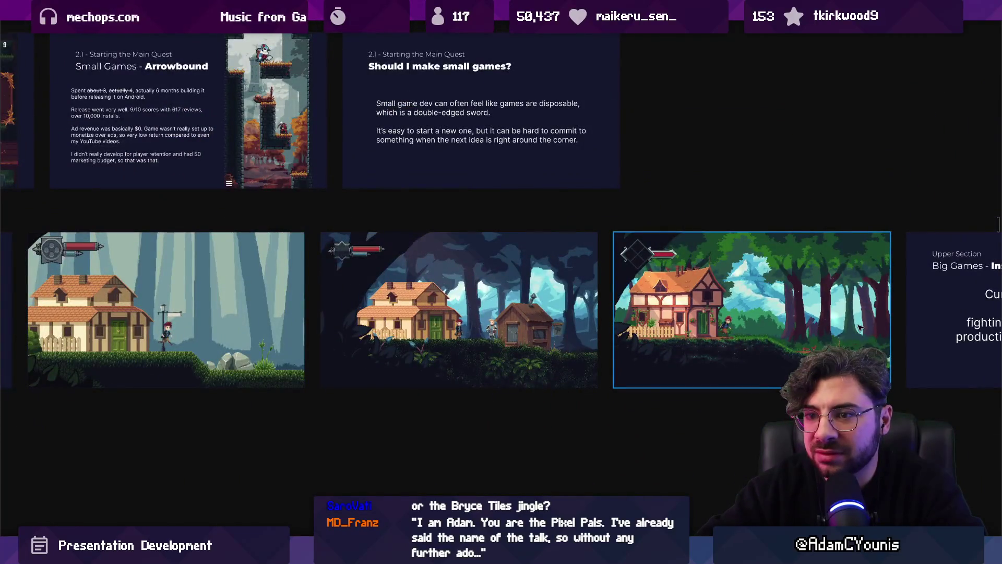
pyautogui.click(860, 327)
pyautogui.press('Escape')
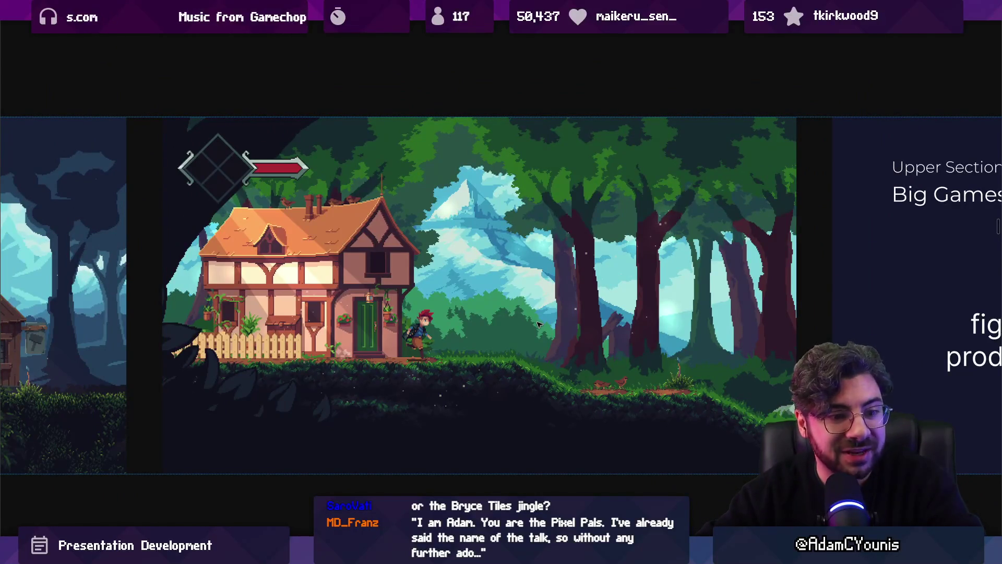
pyautogui.scroll(-5, 540, 324)
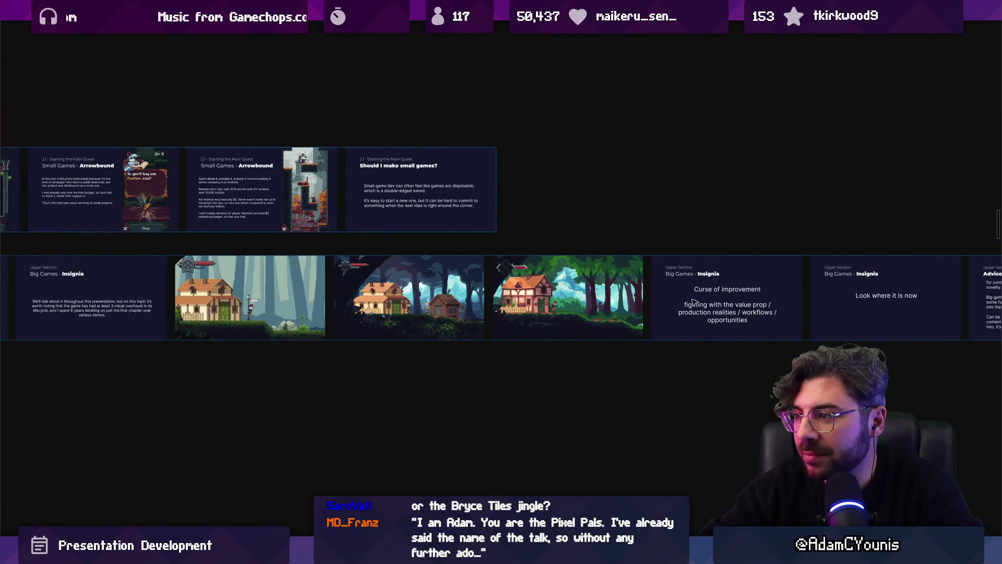
pyautogui.scroll(5, 740, 310)
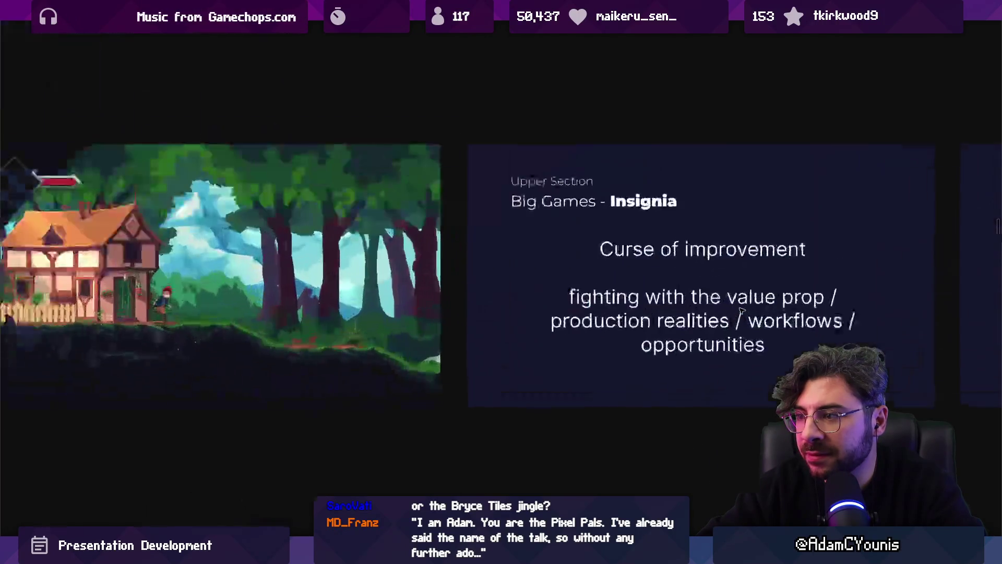
pyautogui.hscroll(4, 742, 311)
pyautogui.click(541, 302)
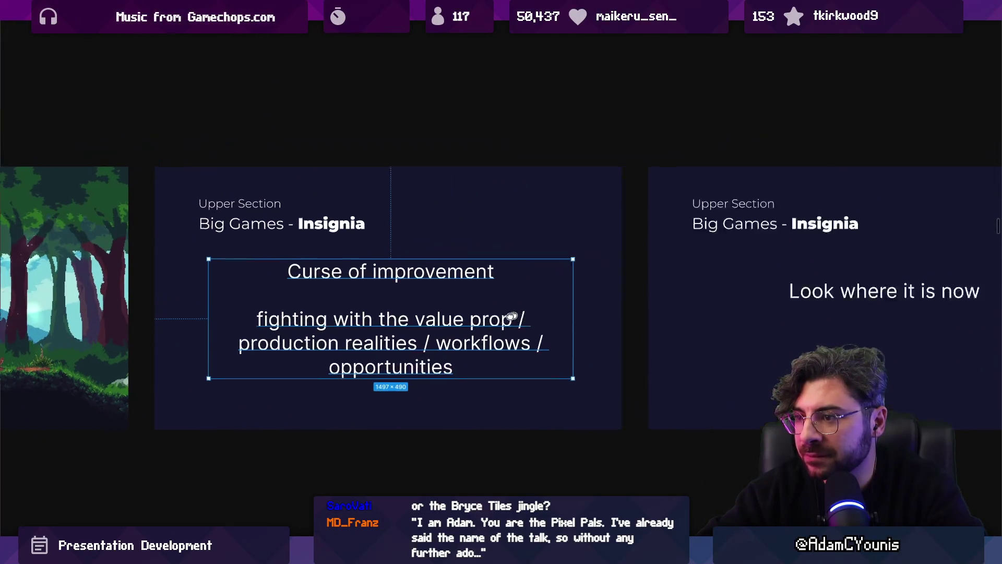
pyautogui.hscroll(4, 512, 318)
pyautogui.scroll(-3, 512, 316)
pyautogui.click(567, 315)
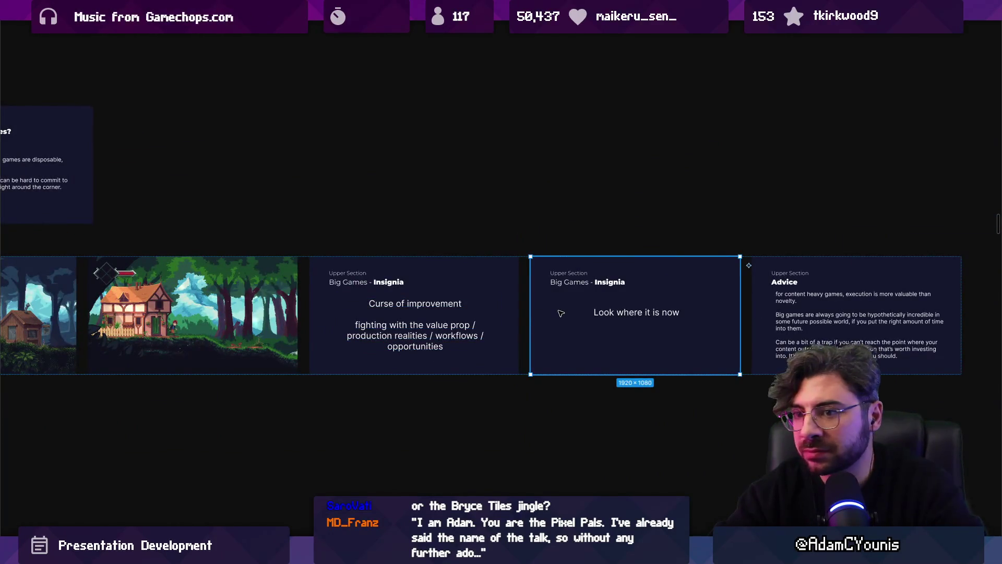
pyautogui.hscroll(-5, 561, 313)
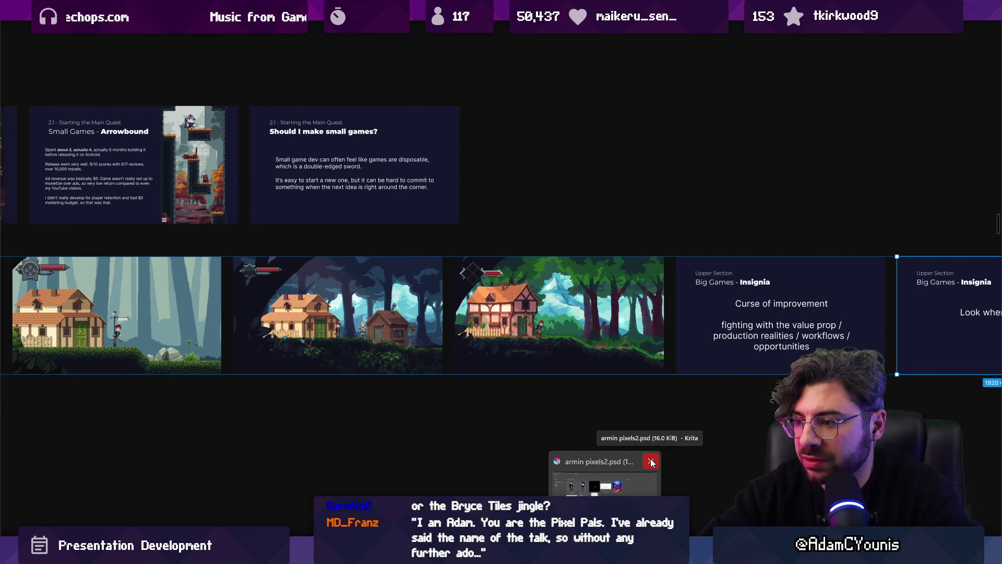
pyautogui.moveTo(616, 556)
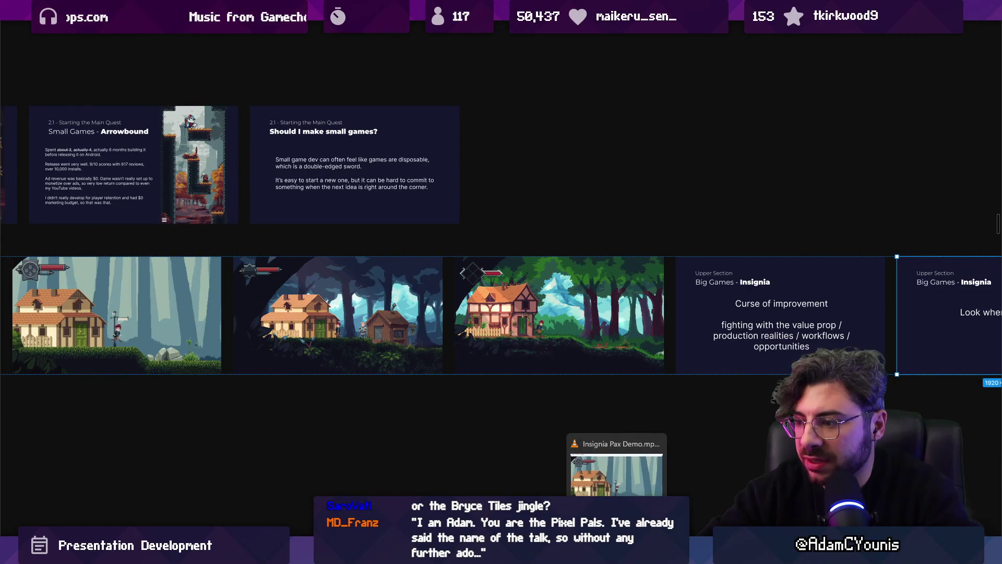
# Rewrite the 'Look where it is now' slide text as 'Link here of PAX 2017 Demo'.
pyautogui.hscroll(5, 513, 337)
pyautogui.doubleClick(513, 337)
pyautogui.doubleClick(513, 337)
pyautogui.write('Show')
pyautogui.hotkey('ctrl', 'a')
pyautogui.write('Link here of PAX 2017 Demo')
pyautogui.press('Escape')
pyautogui.press('Escape')
# Duplicate that slide and change the copy's text to 'Link here of Current Demo'.
pyautogui.hotkey('ctrl', 'd')
pyautogui.doubleClick(733, 338)
pyautogui.click(753, 337)
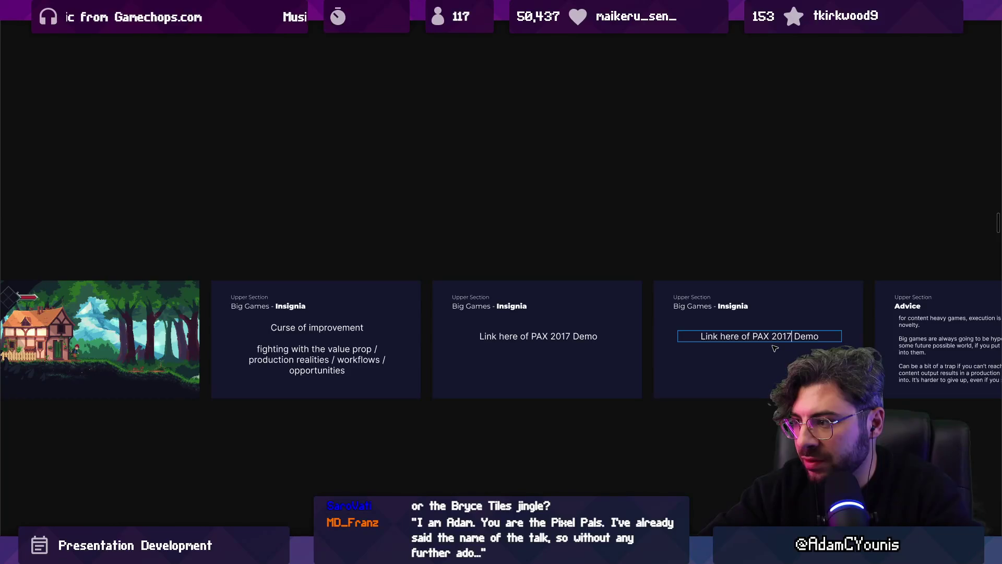
pyautogui.write('Current')
pyautogui.press('Escape')
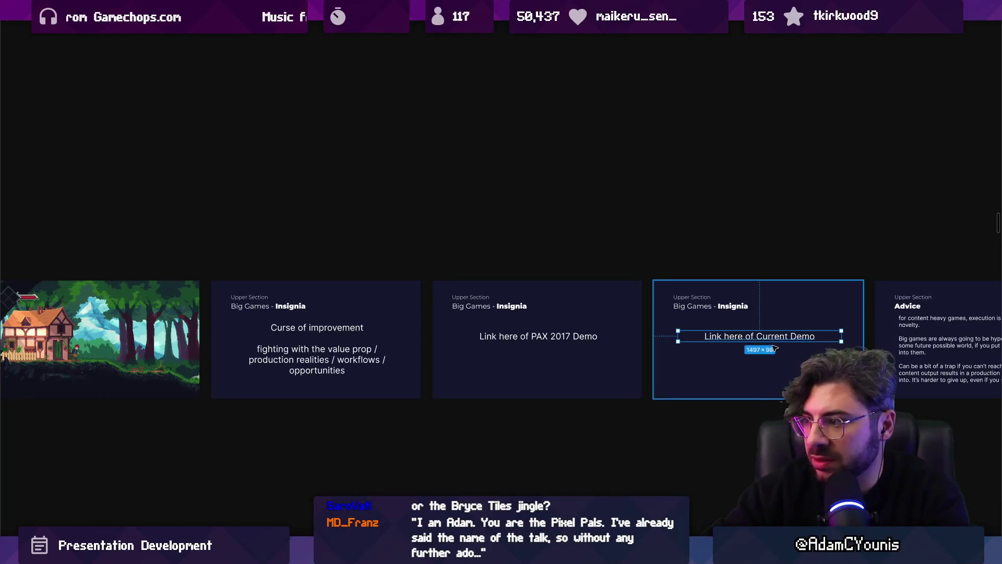
pyautogui.scroll(-5, 780, 339)
pyautogui.scroll(-5, 781, 338)
pyautogui.scroll(6, 730, 334)
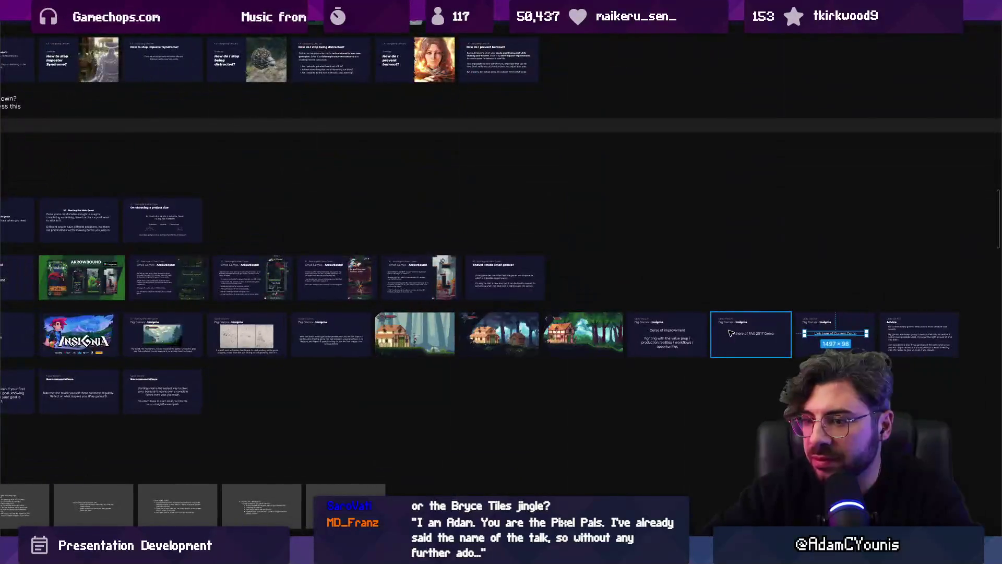
# Select the PAX 2017 Demo and Current Demo slides and stack them beneath the Insignia row.
pyautogui.click(729, 333)
pyautogui.scroll(-3, 730, 333)
pyautogui.keyDown('shift'); pyautogui.click(812, 320); pyautogui.keyUp('shift')
pyautogui.scroll(3, 812, 320)
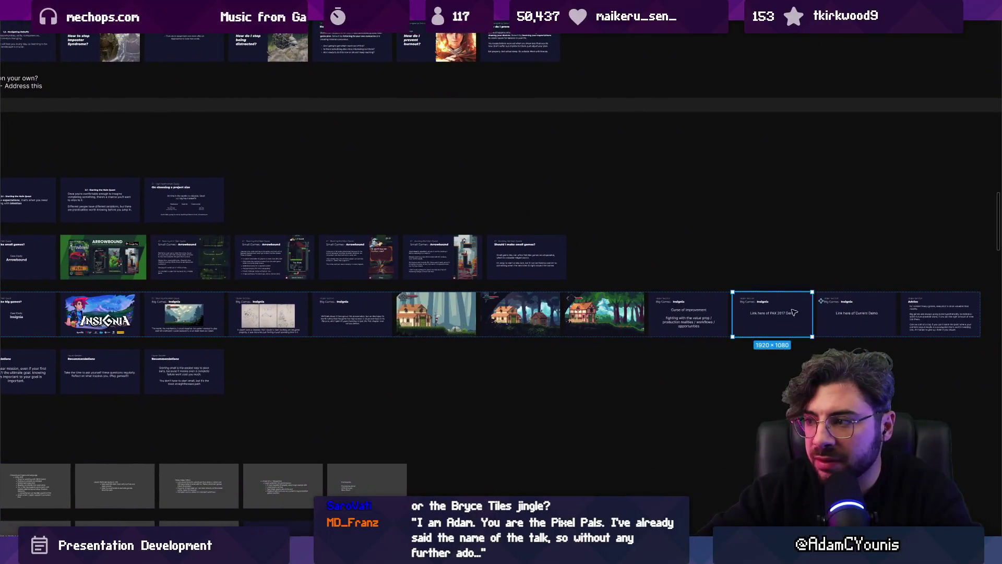
pyautogui.scroll(-2, 813, 319)
pyautogui.moveTo(766, 319)
pyautogui.mouseDown()
pyautogui.moveTo(418, 360)
pyautogui.moveTo(214, 360)
pyautogui.moveTo(157, 347)
pyautogui.mouseUp()
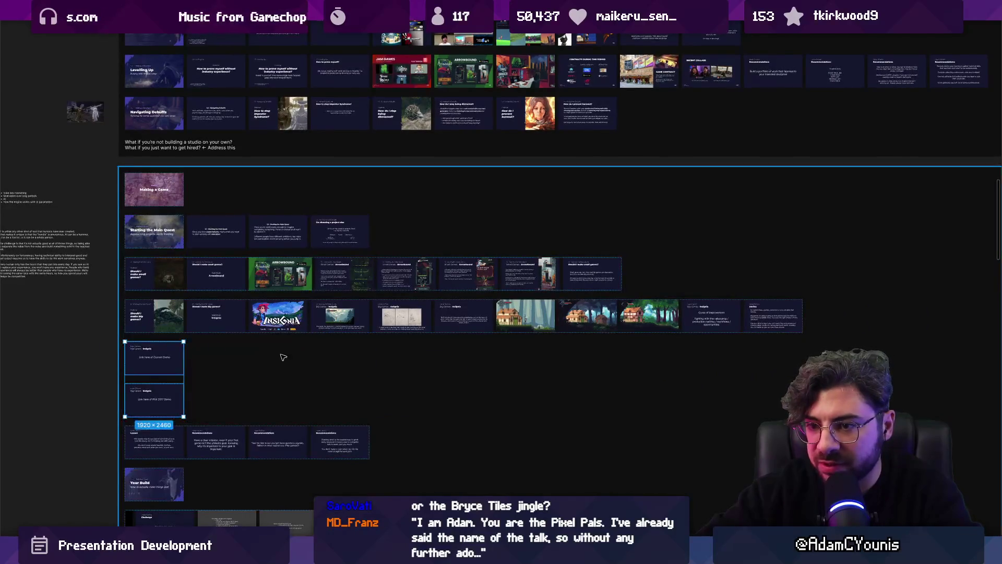
pyautogui.scroll(2, 165, 386)
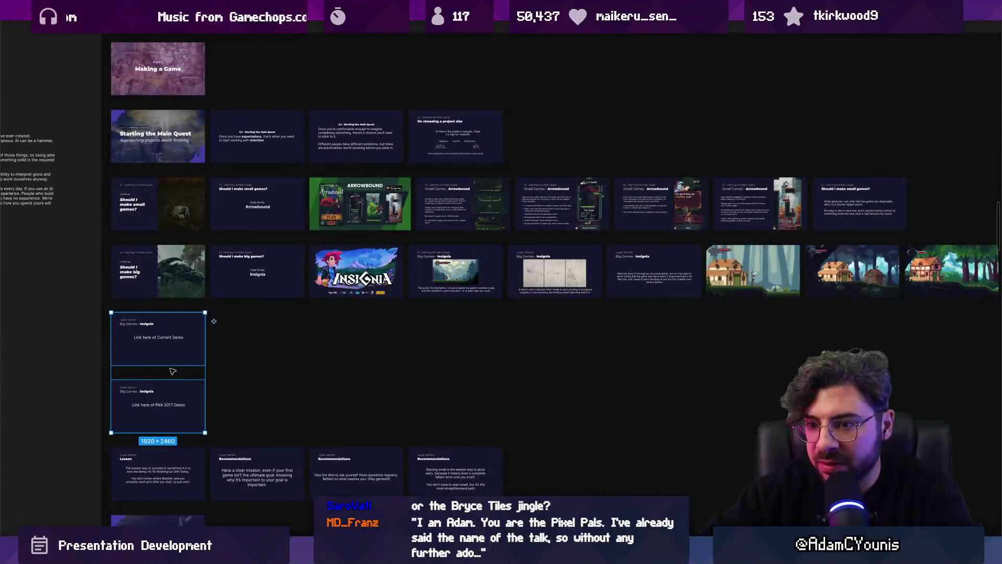
pyautogui.scroll(-3, 569, 315)
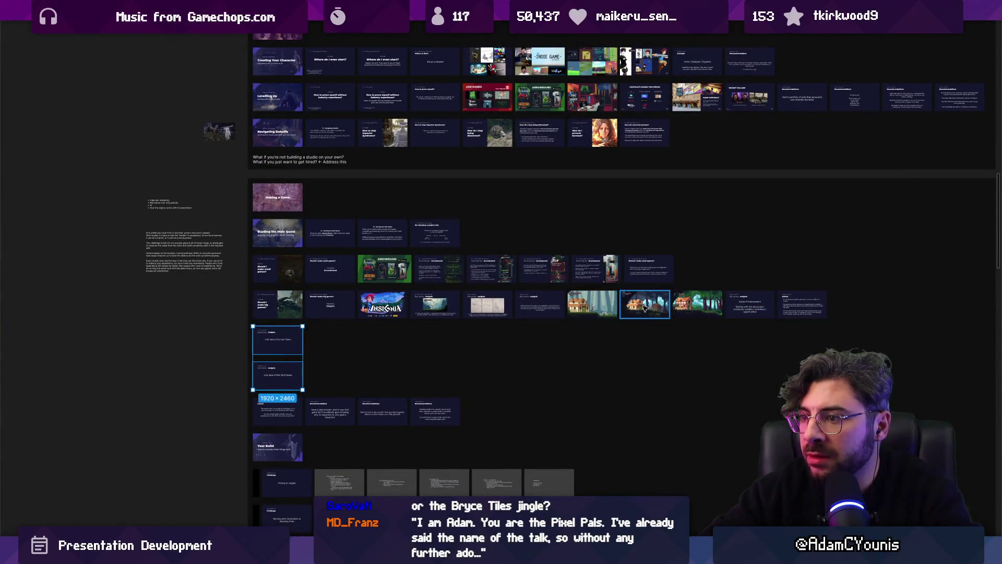
pyautogui.scroll(5, 546, 305)
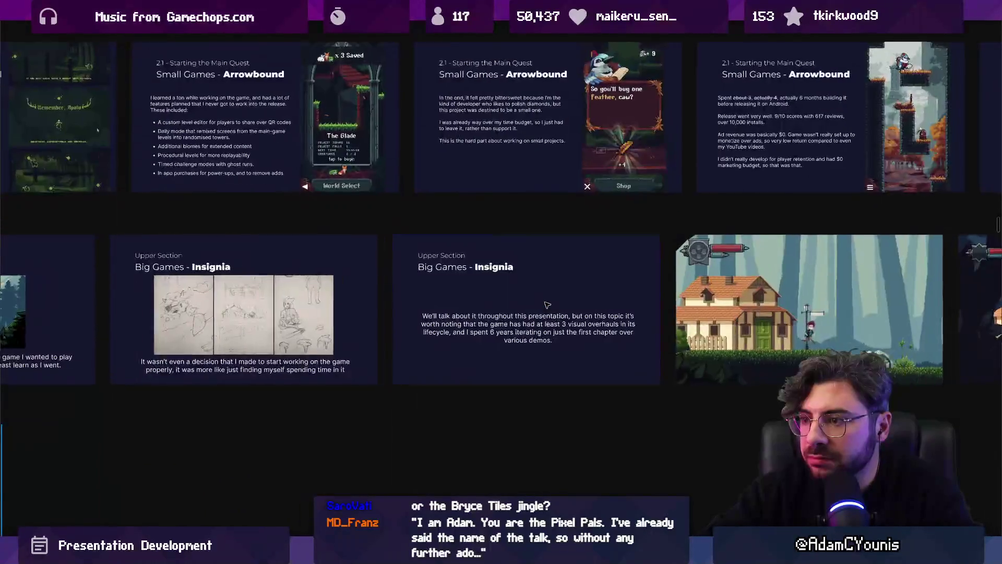
pyautogui.scroll(3, 546, 304)
pyautogui.click(537, 329)
pyautogui.scroll(-3, 536, 328)
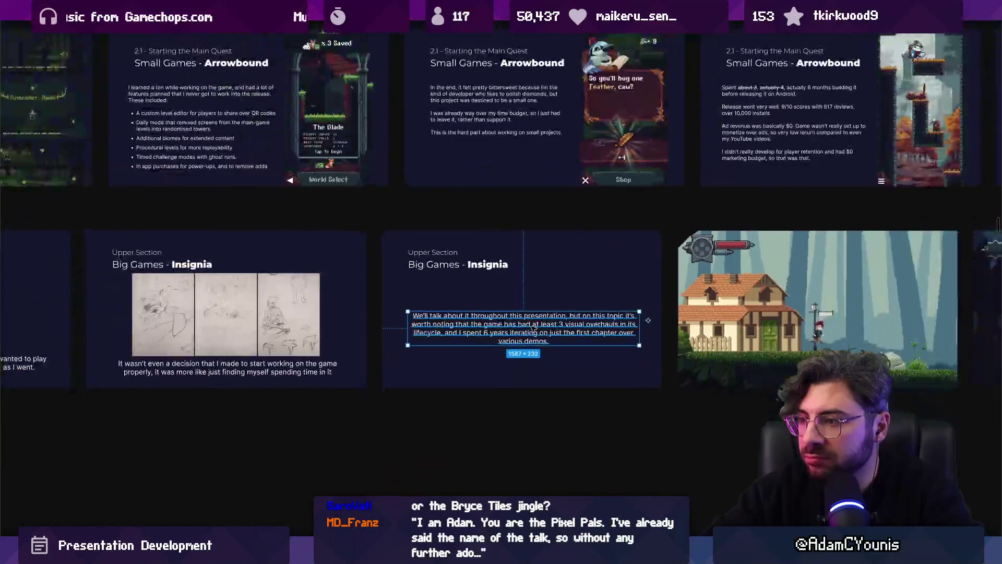
pyautogui.scroll(-2, 534, 327)
pyautogui.hscroll(5, 694, 307)
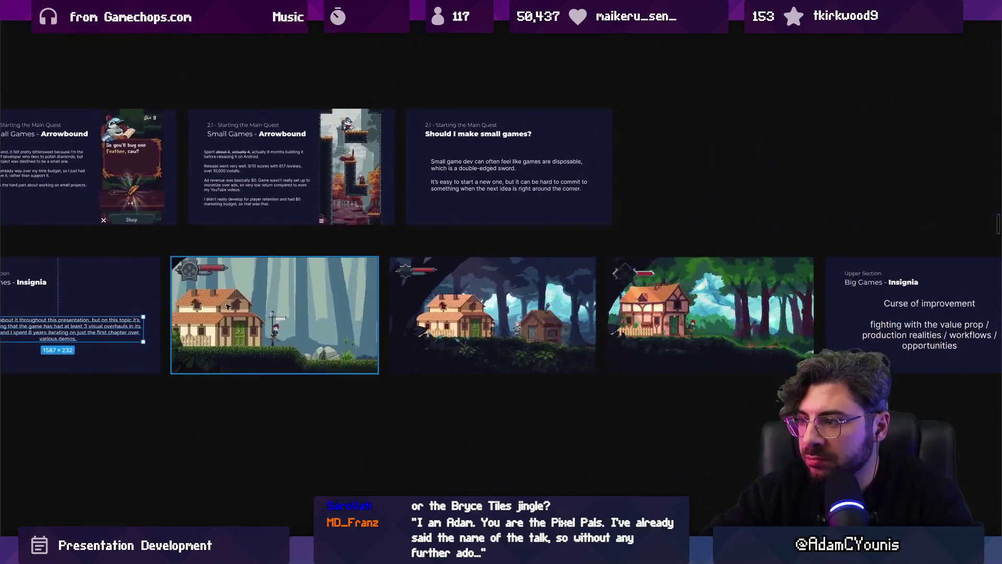
pyautogui.scroll(-1, 449, 300)
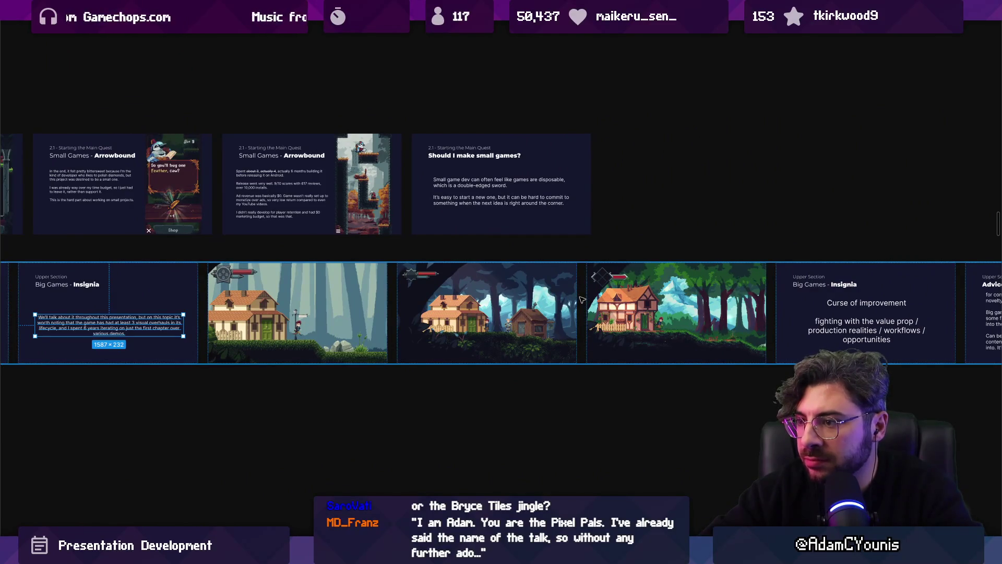
pyautogui.hscroll(3, 627, 308)
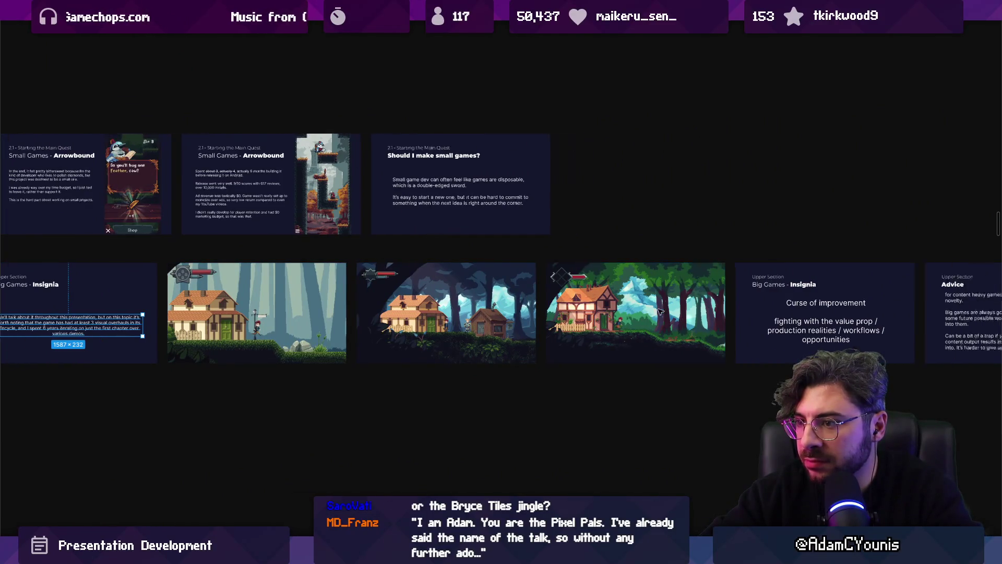
pyautogui.scroll(5, 832, 333)
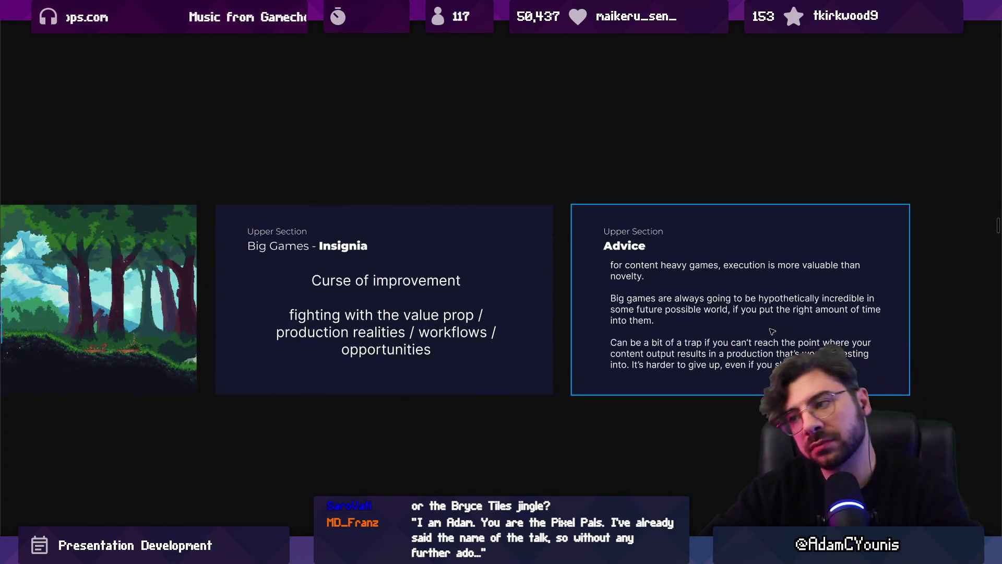
pyautogui.hscroll(3, 528, 325)
pyautogui.scroll(3, 529, 325)
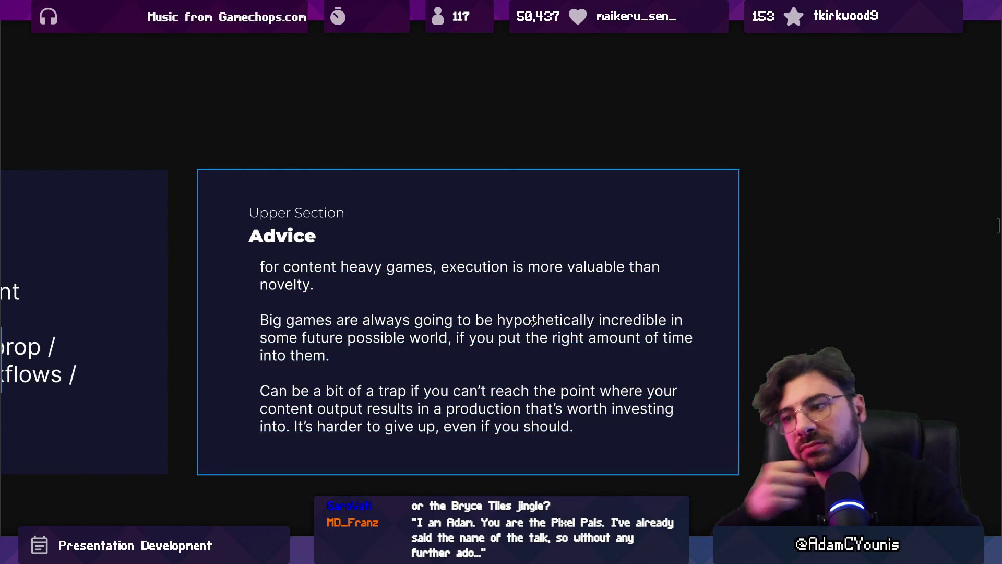
pyautogui.scroll(-6, 533, 427)
pyautogui.scroll(-3, 533, 427)
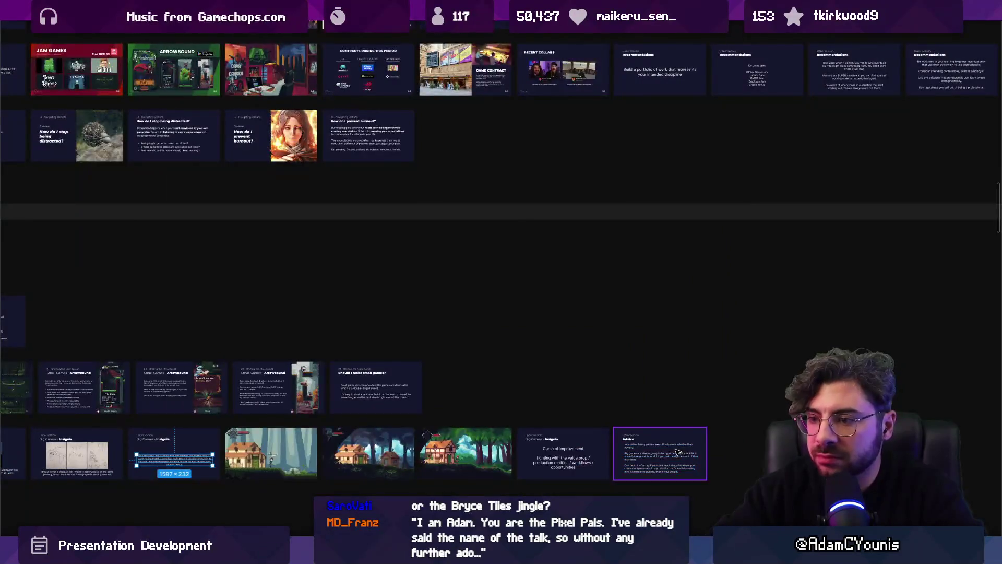
pyautogui.scroll(5, 687, 473)
# Delete the Advice slide's execution-over-novelty paragraph and nudge the text block slightly lower.
pyautogui.click(446, 342)
pyautogui.click(446, 342)
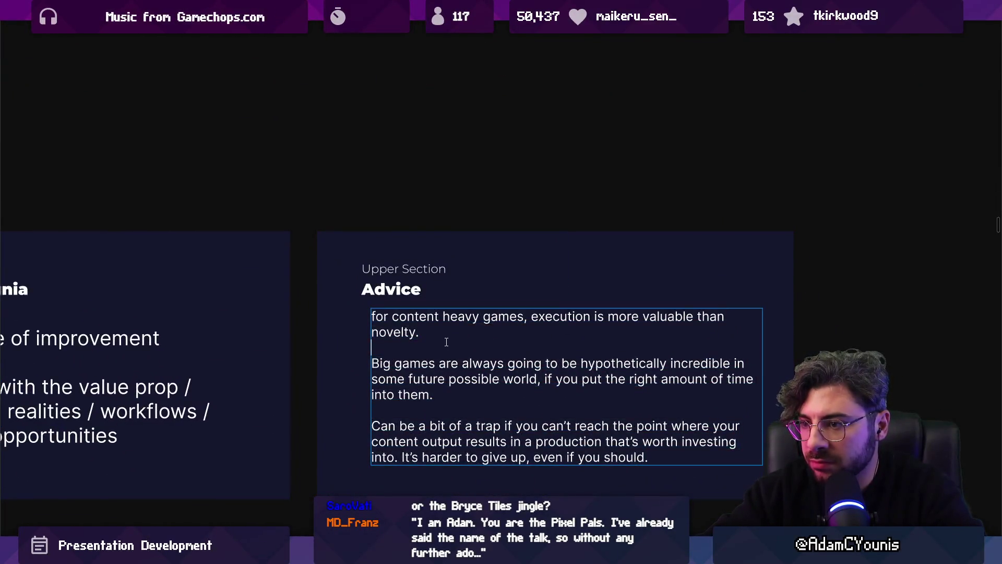
pyautogui.hotkey('ctrl', 'shift', 'Home')
pyautogui.press('BackSpace')
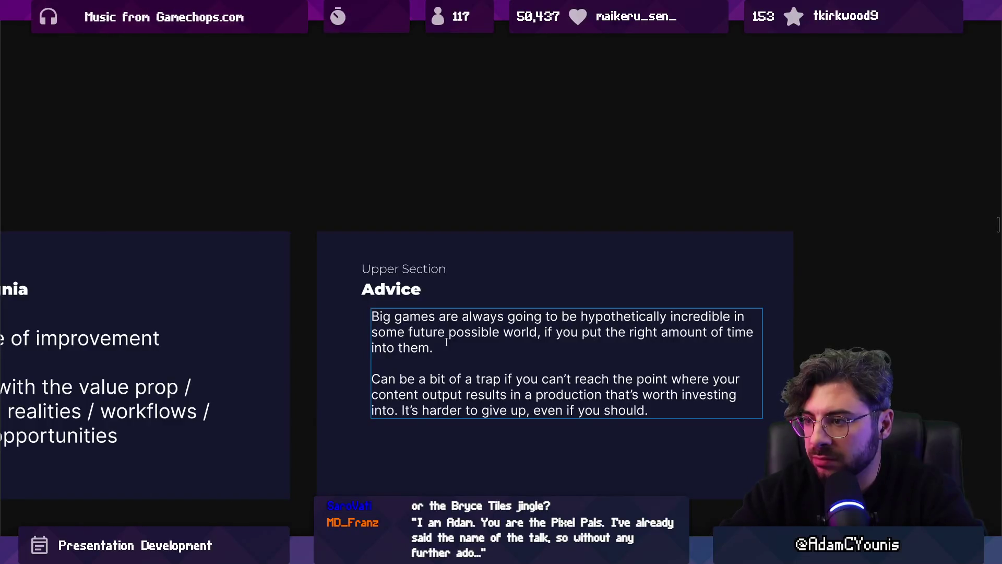
pyautogui.moveTo(464, 334)
pyautogui.mouseDown()
pyautogui.moveTo(467, 359)
pyautogui.moveTo(470, 347)
pyautogui.mouseUp()
# Replace the 'always going to be hypothetically incredible' phrase with 'can be argued to be worth investing in'.
pyautogui.click(572, 349)
pyautogui.doubleClick(634, 346)
pyautogui.press('Left')
pyautogui.hotkey('ctrl', 'shift', 'Left')
pyautogui.hotkey('ctrl', 'shift', 'Left')
pyautogui.hotkey('ctrl', 'shift', 'Left')
pyautogui.press('Left')
pyautogui.press('Left')
pyautogui.press('Left')
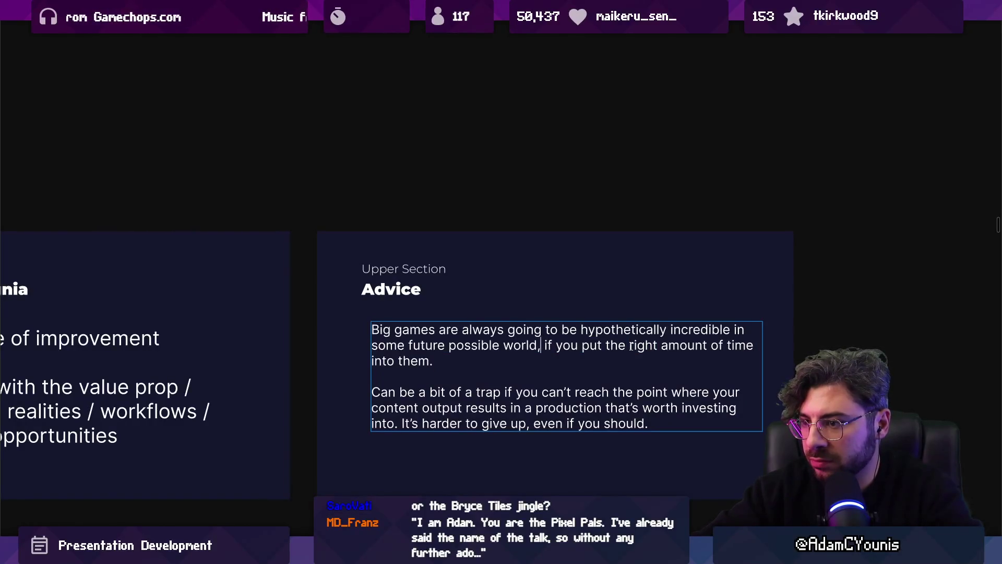
pyautogui.hotkey('ctrl', 'shift', 'Left')
pyautogui.hotkey('ctrl', 'shift', 'Left')
pyautogui.hotkey('ctrl', 'shift', 'Left')
pyautogui.press('BackSpace')
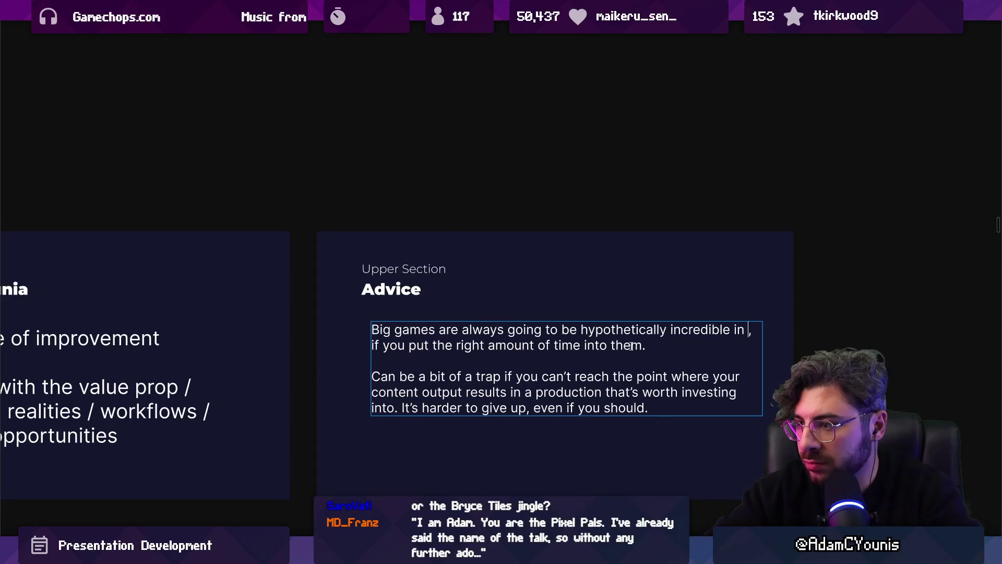
pyautogui.hotkey('ctrl', 'shift', 'Left')
pyautogui.hotkey('ctrl', 'shift', 'Left')
pyautogui.hotkey('ctrl', 'shift', 'Left')
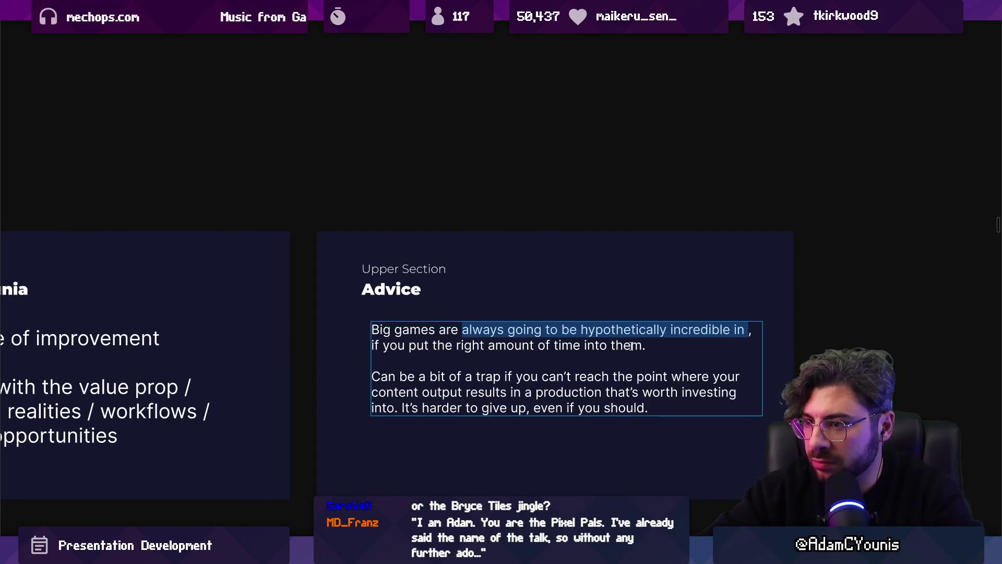
pyautogui.press('BackSpace')
pyautogui.press('BackSpace')
pyautogui.press('BackSpace')
pyautogui.press('BackSpace')
pyautogui.write('can always a')
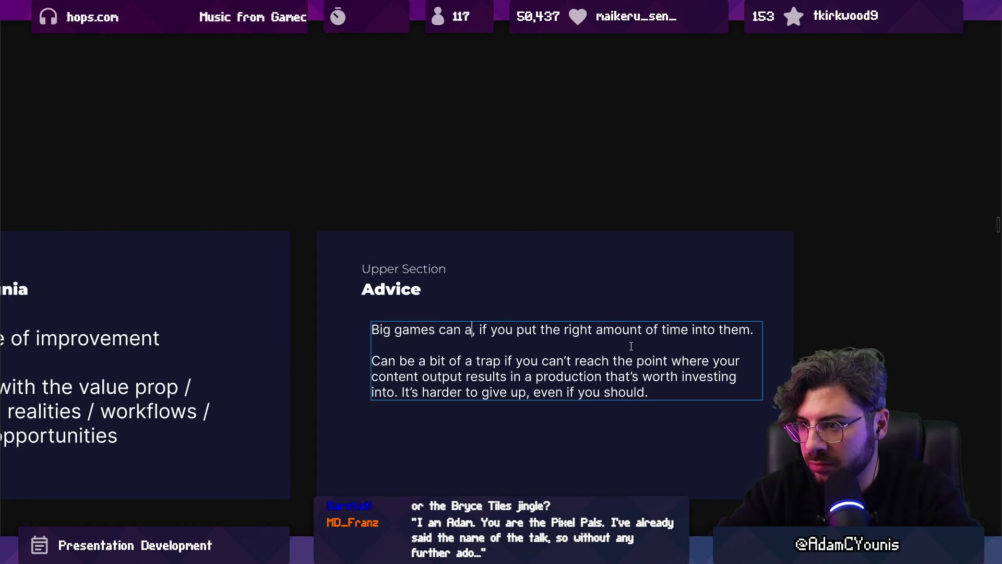
pyautogui.write('rgu')
pyautogui.press('BackSpace')
pyautogui.press('BackSpace')
pyautogui.press('BackSpace')
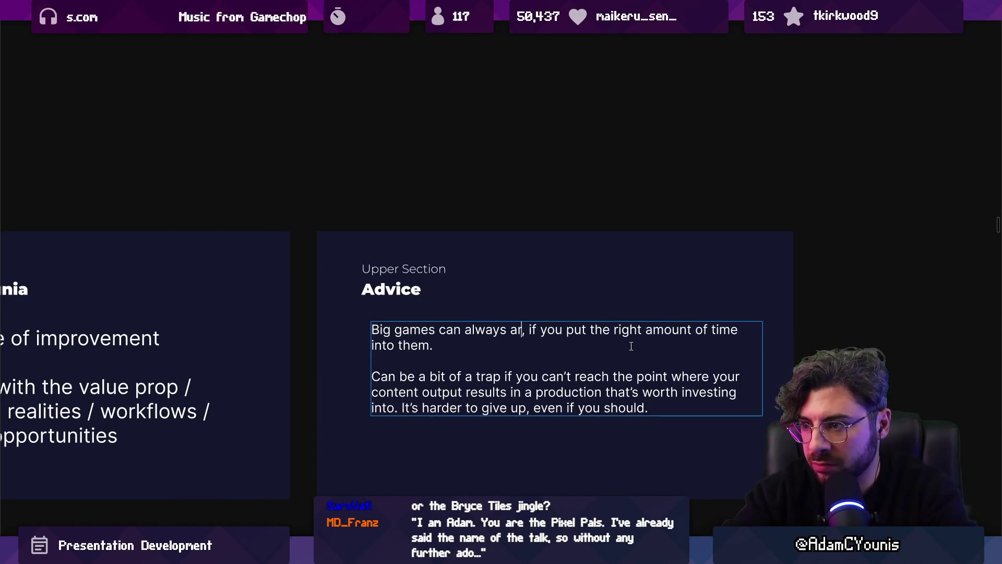
pyautogui.write('be argued to be worth ')
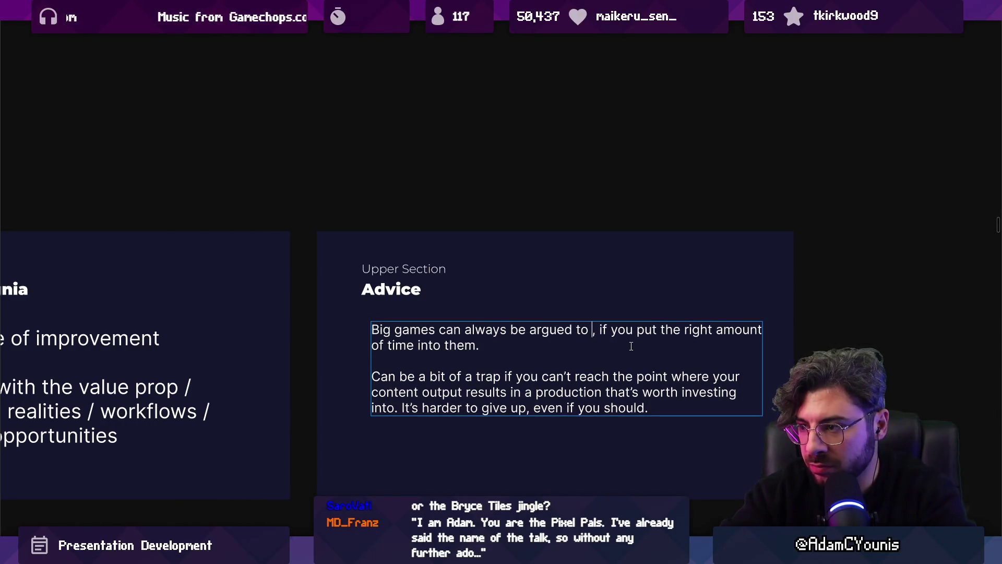
pyautogui.write('invest')
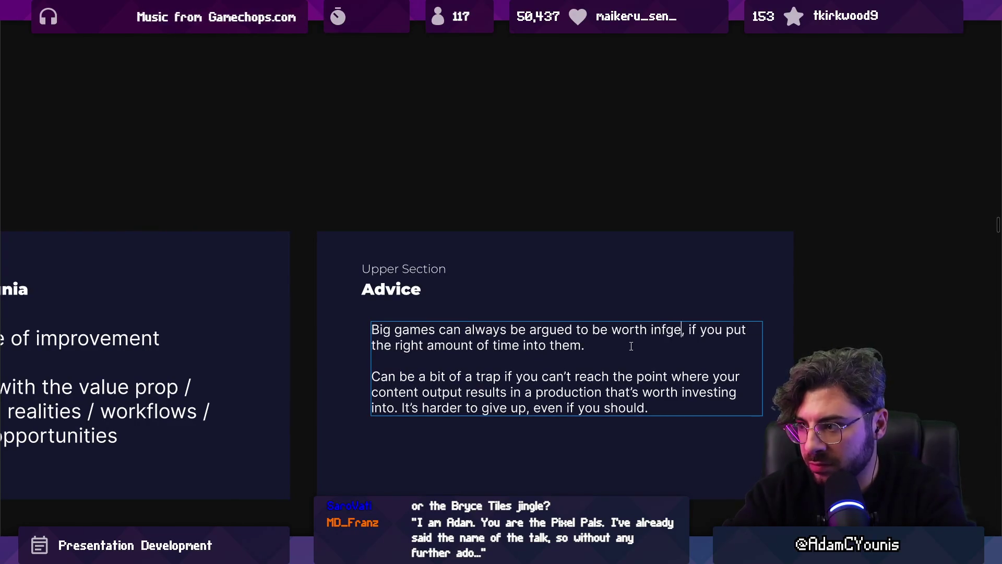
pyautogui.write('ing in')
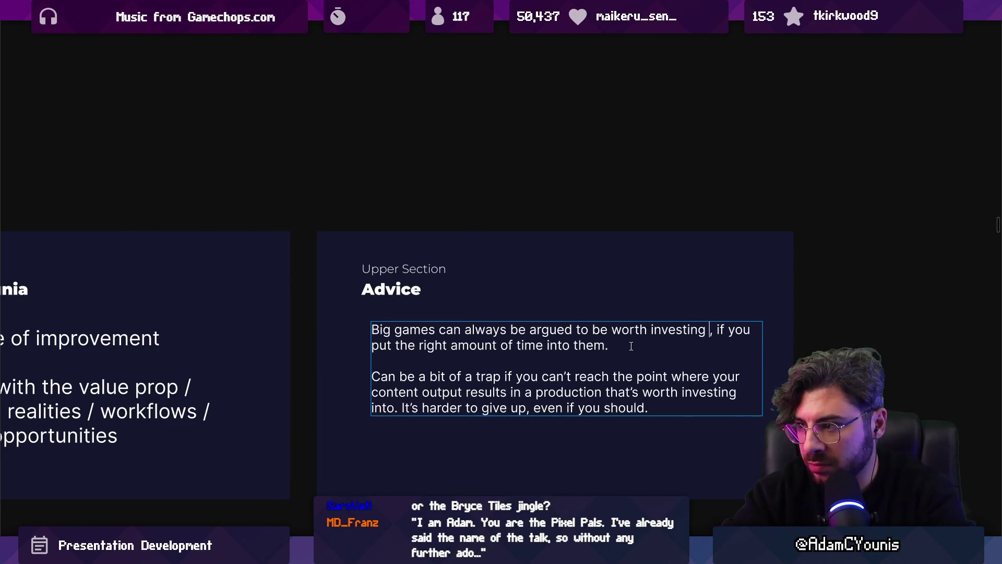
# Replace 'if you put the right amount of time into them' with 'assuming they're going to', adding 'deeper into'.
pyautogui.keyDown('shift'); pyautogui.click(631, 346); pyautogui.keyUp('shift')
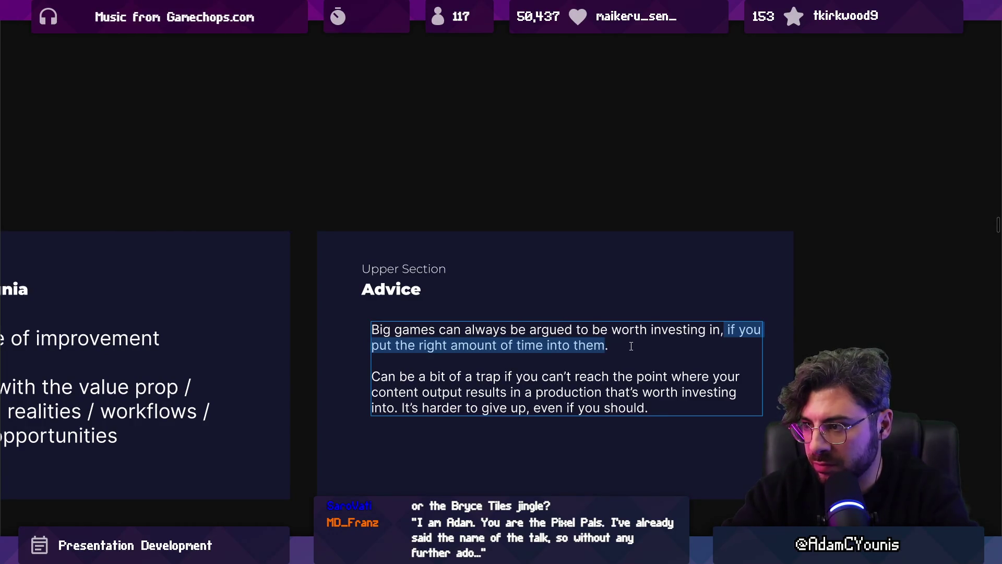
pyautogui.press('BackSpace')
pyautogui.write("suming they're going")
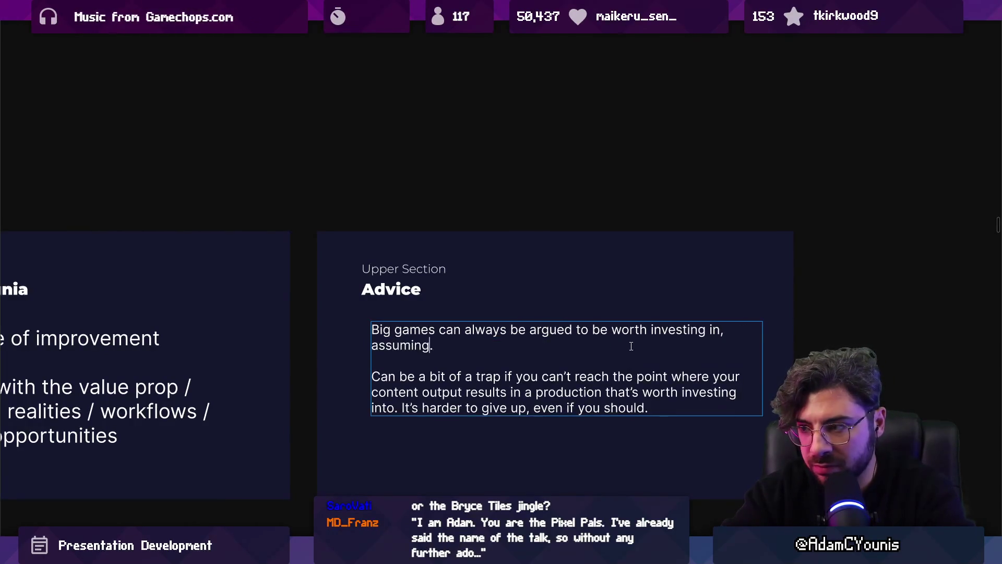
pyautogui.write(' to')
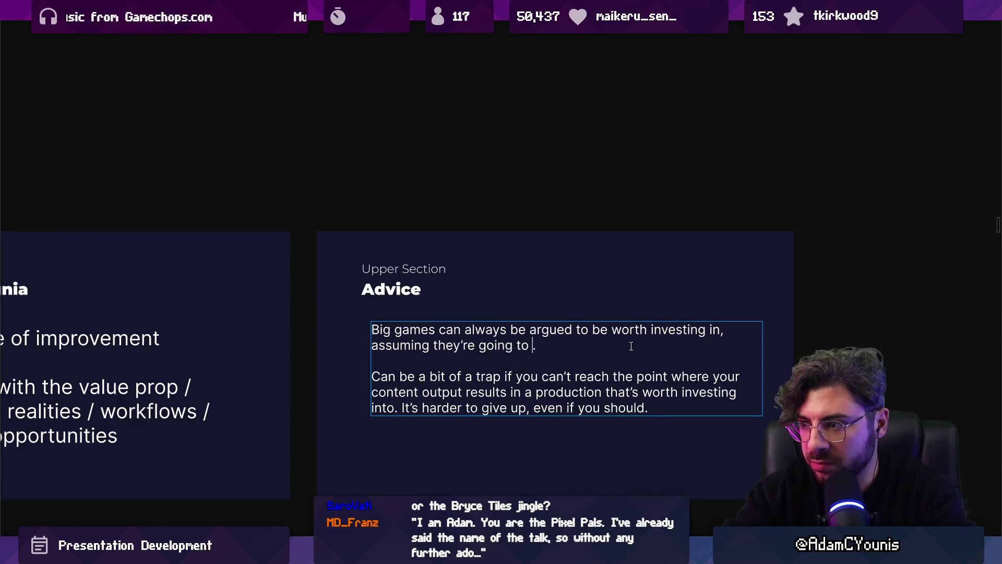
pyautogui.hotkey('ctrl', 'shift', 'Left')
pyautogui.hotkey('ctrl', 'shift', 'Left')
pyautogui.hotkey('ctrl', 'shift', 'Left')
pyautogui.hotkey('ctrl', 'shift', 'Left')
pyautogui.hotkey('ctrl', 'shift', 'Left')
pyautogui.press('Left')
pyautogui.write('deeer')
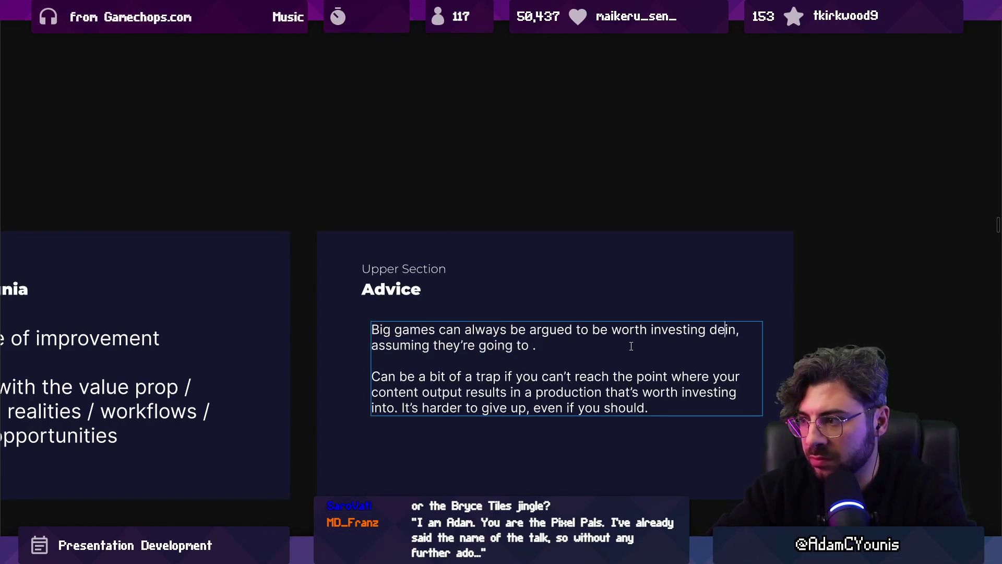
pyautogui.press('BackSpace')
pyautogui.press('BackSpace')
pyautogui.press('BackSpace')
pyautogui.write('per ')
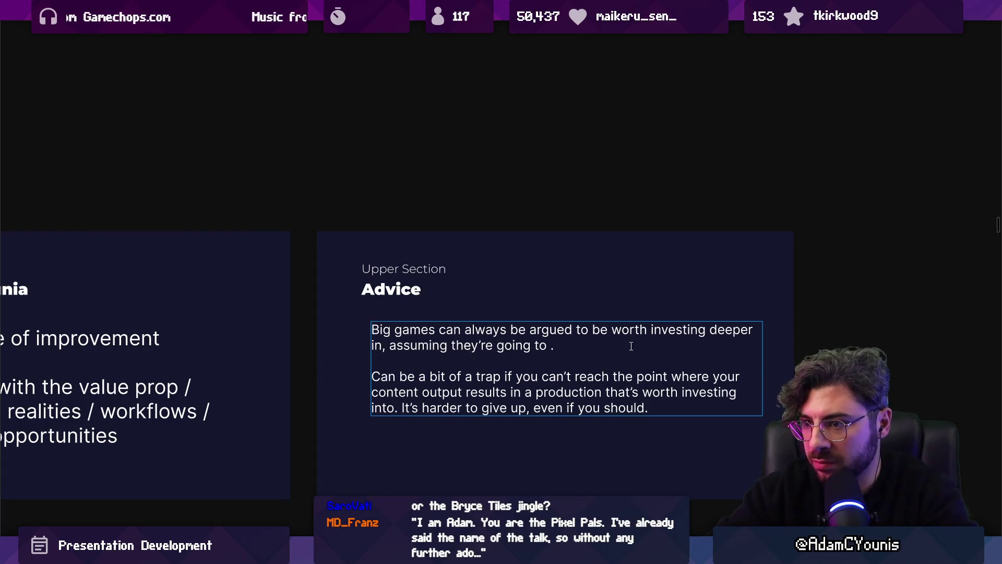
pyautogui.write('into')
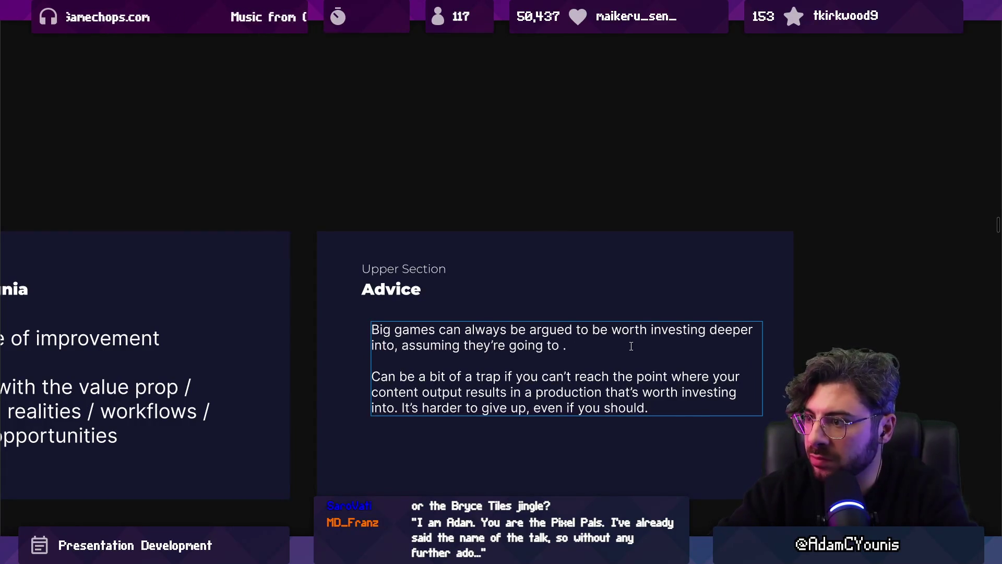
# Retype the first paragraph: more energy into a big game means better production values, mechanics and content.
pyautogui.hotkey('shift', 'Up')
pyautogui.hotkey('shift', 'Up')
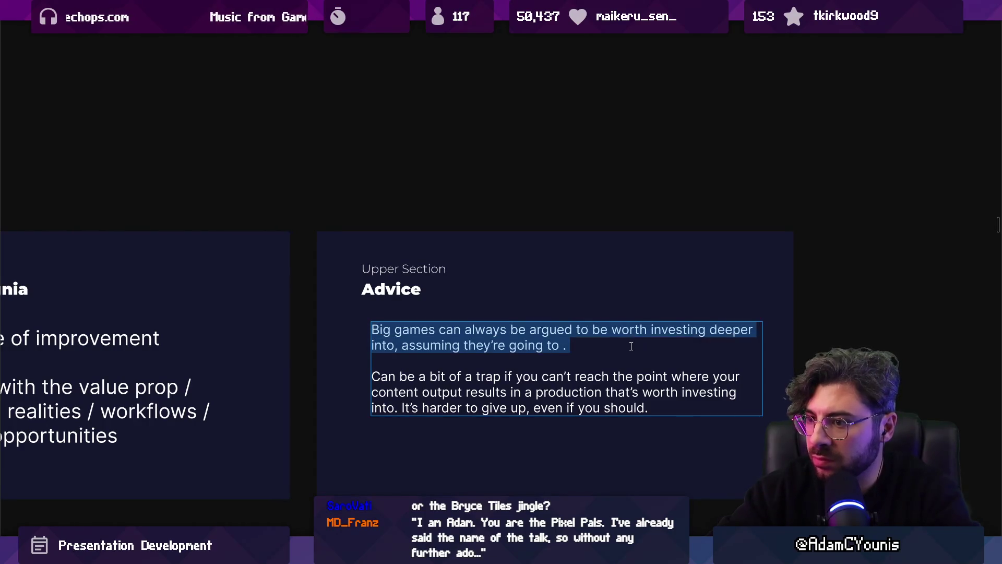
pyautogui.write('You can alway')
pyautogui.write('s argue for ')
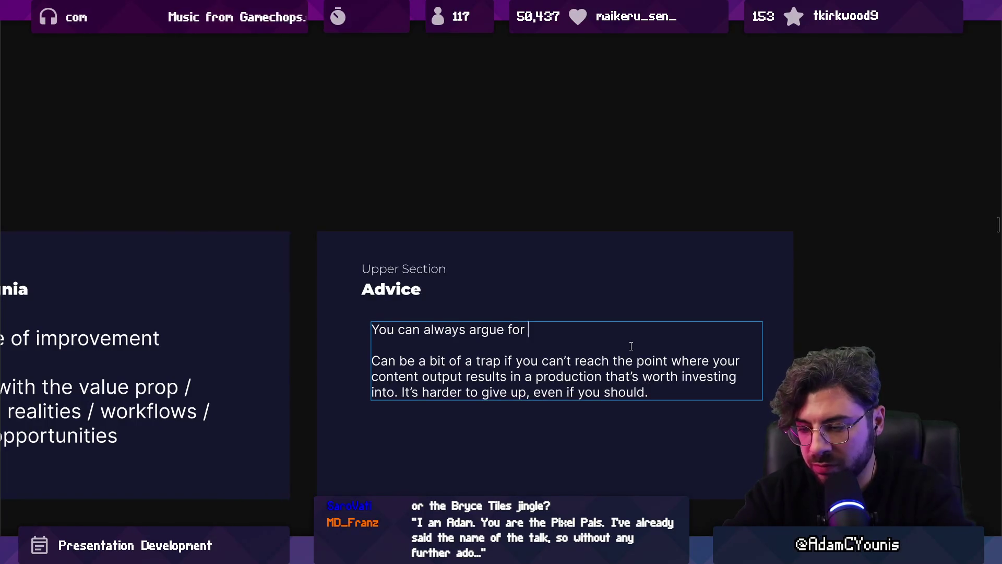
pyautogui.write('investing more energ')
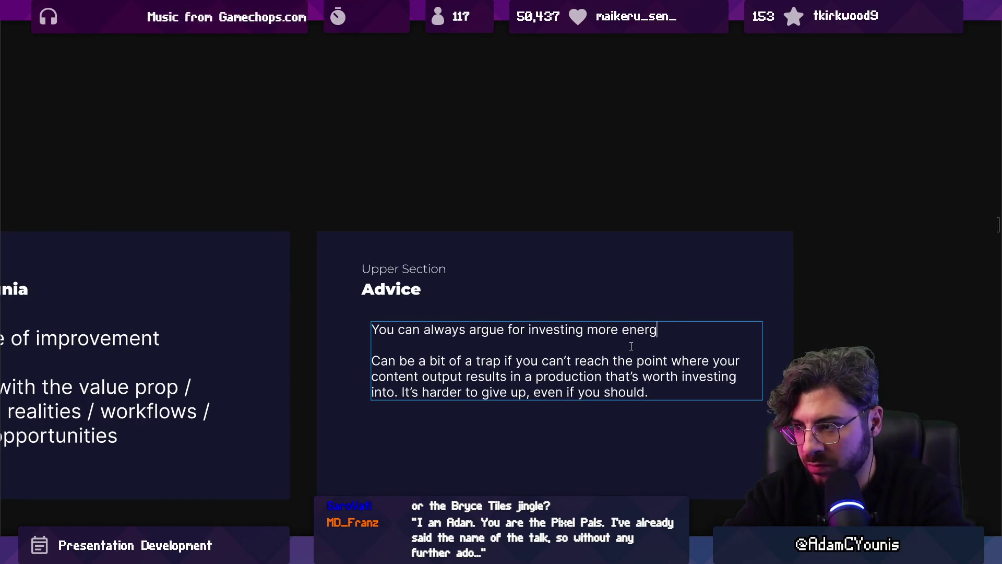
pyautogui.write('y into a big g')
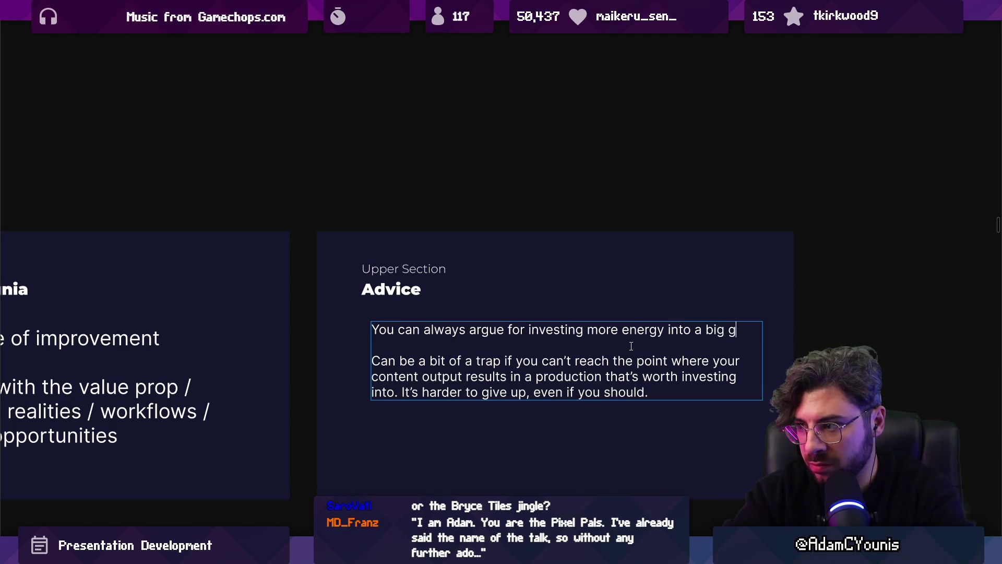
pyautogui.write('ame ig  it me')
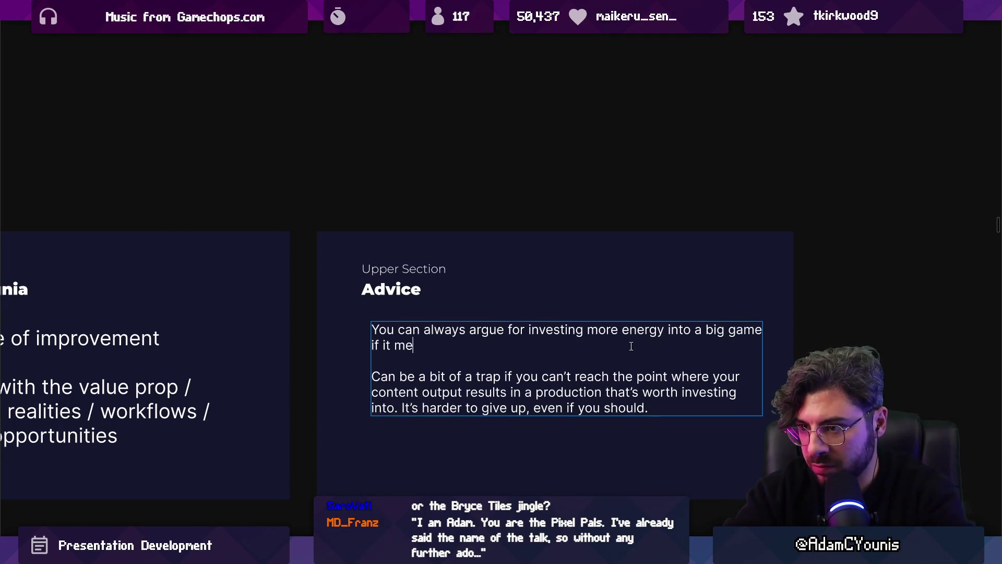
pyautogui.write('ans higher')
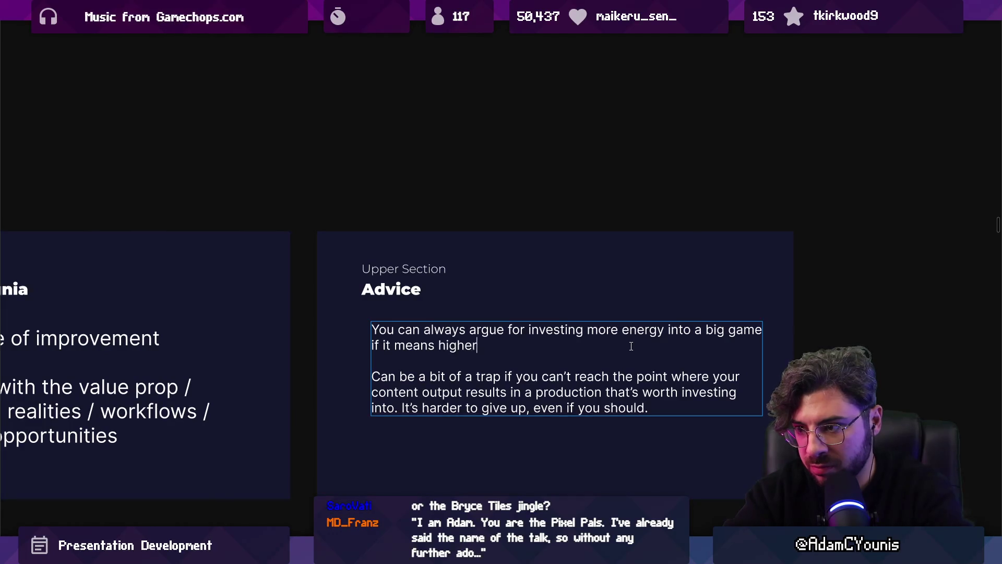
pyautogui.write(' chance of successfu')
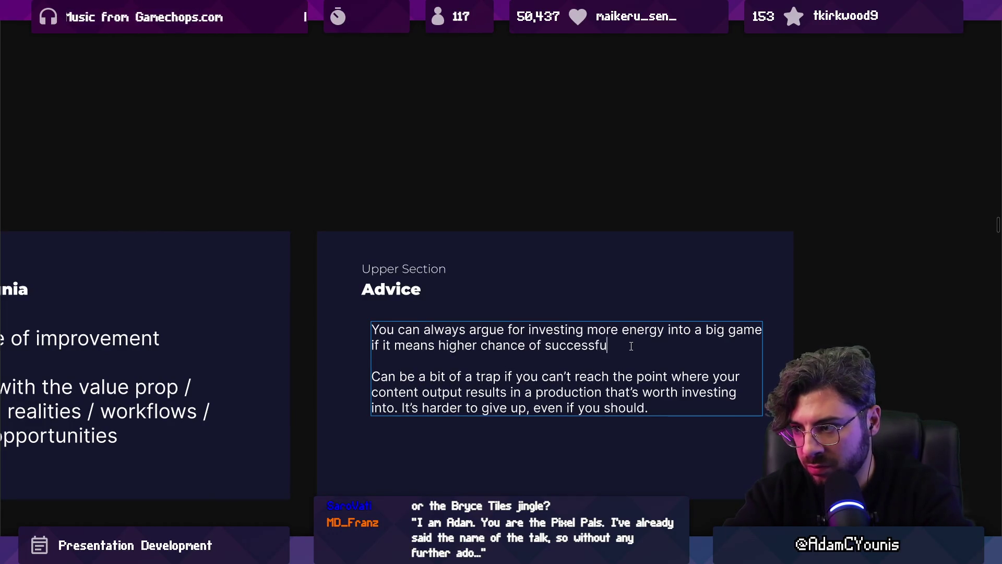
pyautogui.write('l release.')
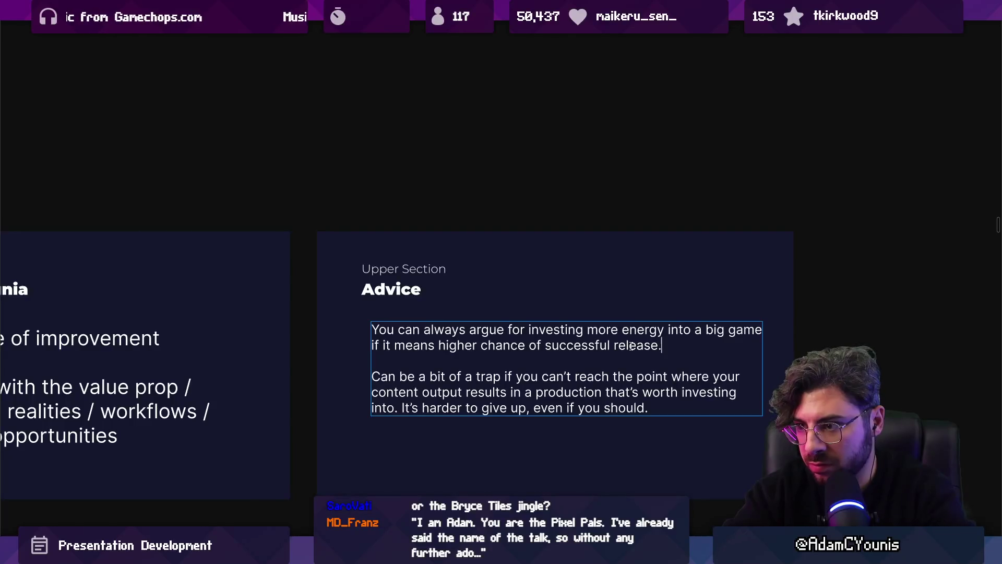
pyautogui.hotkey('ctrl', 'shift', 'Left')
pyautogui.hotkey('ctrl', 'shift', 'Left')
pyautogui.hotkey('ctrl', 'shift', 'Left')
pyautogui.press('Left')
pyautogui.write('ase w')
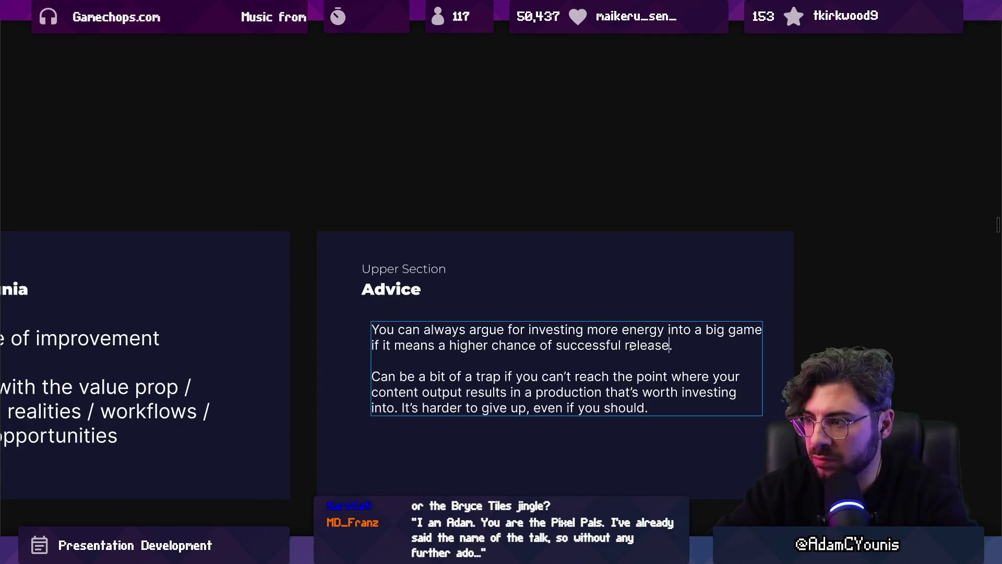
pyautogui.write('ith better')
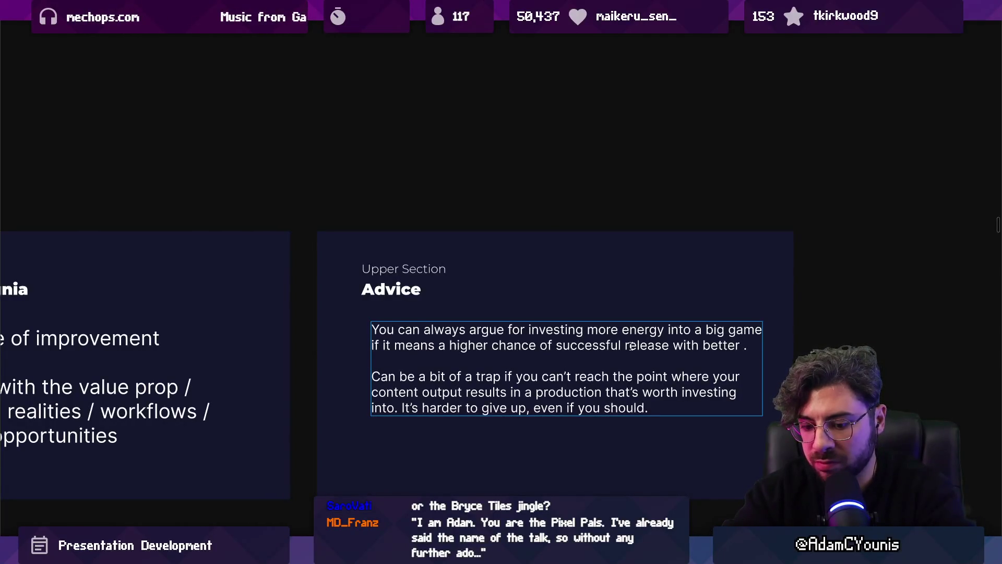
pyautogui.write(' execution')
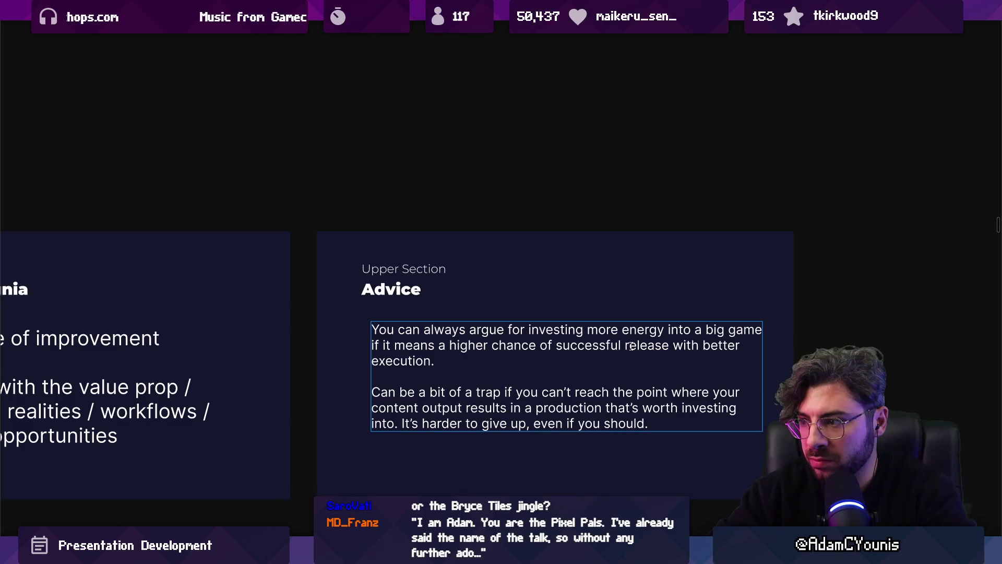
pyautogui.hotkey('ctrl', 'shift', 'Left')
pyautogui.press('BackSpace')
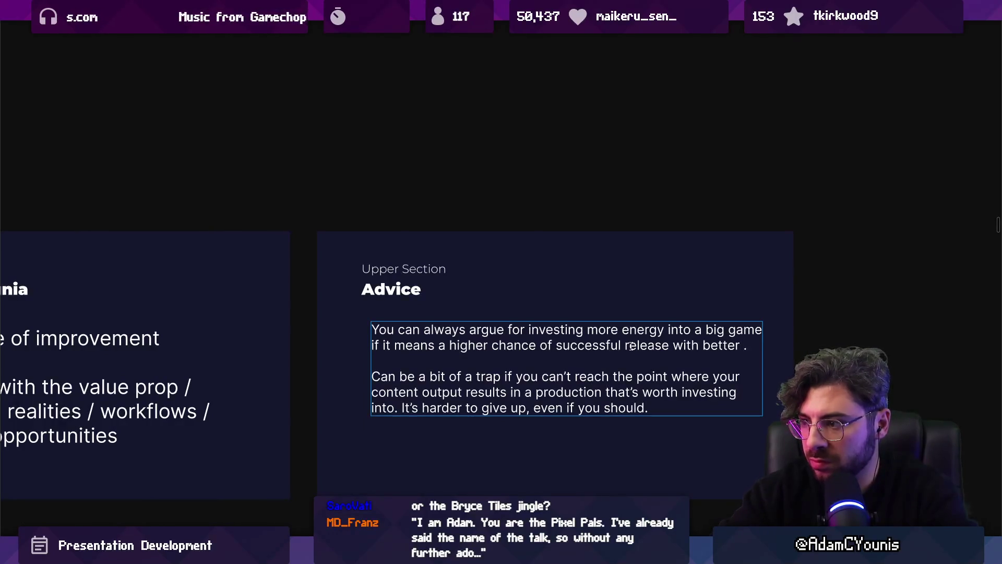
pyautogui.write('pro')
pyautogui.write('ui')
pyautogui.write('uction values and')
pyautogui.press('BackSpace')
pyautogui.press('BackSpace')
pyautogui.press('BackSpace')
pyautogui.write(', mechanics and content')
pyautogui.press('BackSpace')
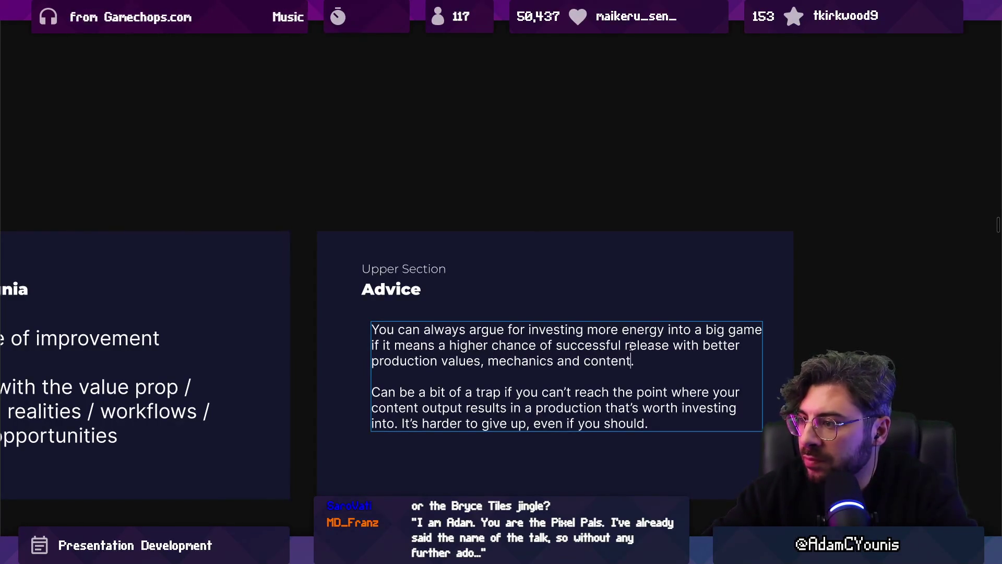
pyautogui.hotkey('ctrl', 'shift', 'Right')
# Open the second paragraph with 'This can be a trap', removing 'bit of' and a duplicate 'a'.
pyautogui.write('This can')
pyautogui.hotkey('ctrl', 'Right')
pyautogui.hotkey('ctrl', 'Right')
pyautogui.hotkey('ctrl', 'shift', 'Right')
pyautogui.hotkey('ctrl', 'shift', 'Right')
pyautogui.press('BackSpace')
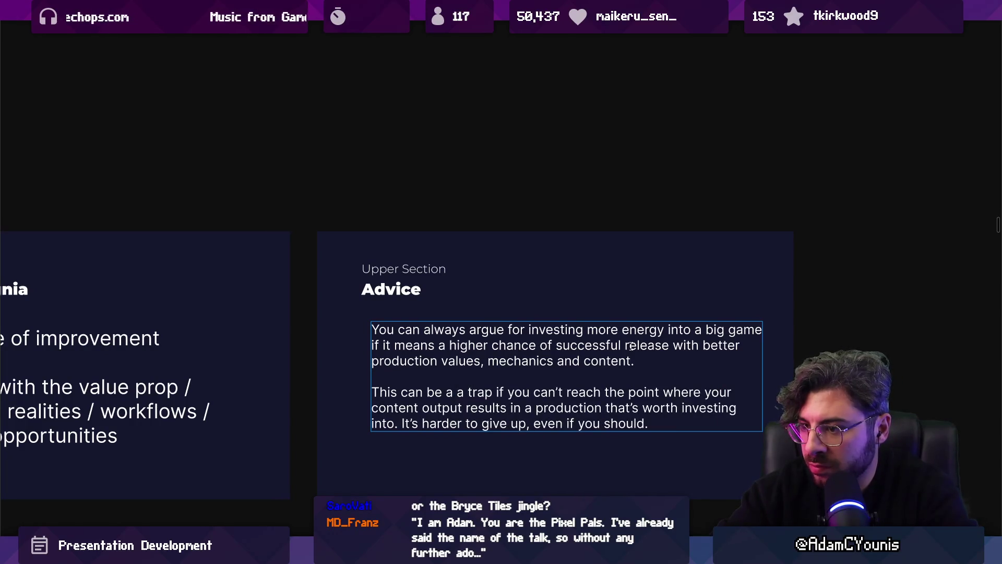
pyautogui.press('BackSpace')
pyautogui.press('BackSpace')
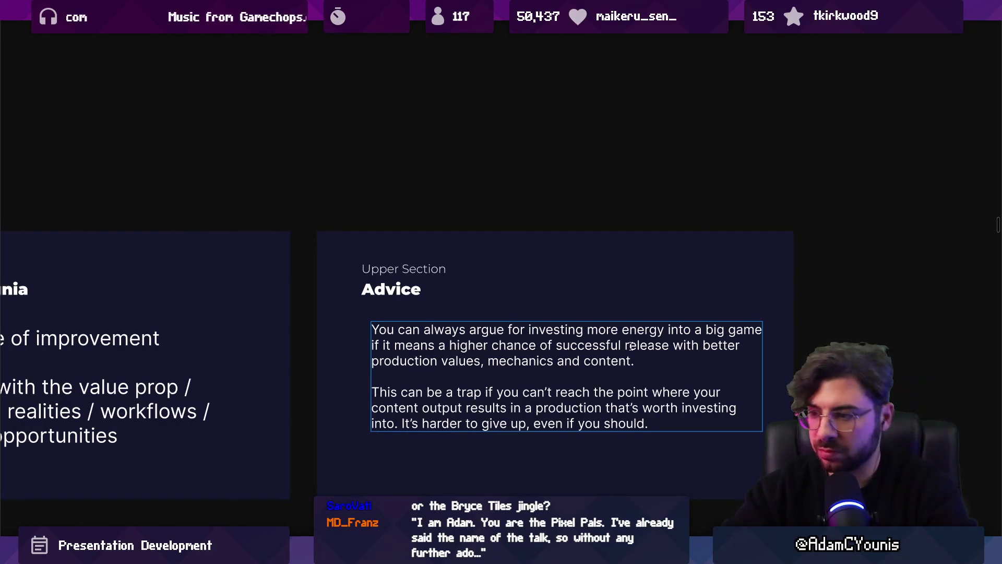
# Reword the second paragraph's opening to 'However, this only works if you'.
pyautogui.hotkey('ctrl', 'shift', 'Right')
pyautogui.hotkey('ctrl', 'shift', 'Right')
pyautogui.hotkey('ctrl', 'shift', 'Right')
pyautogui.press('Right')
pyautogui.hotkey('shift', 'Home')
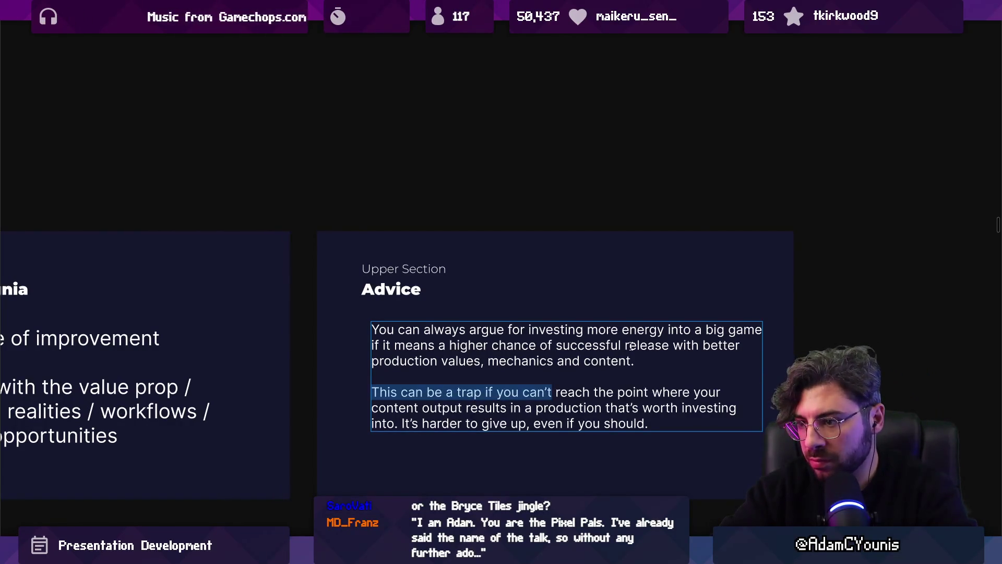
pyautogui.write('This only works')
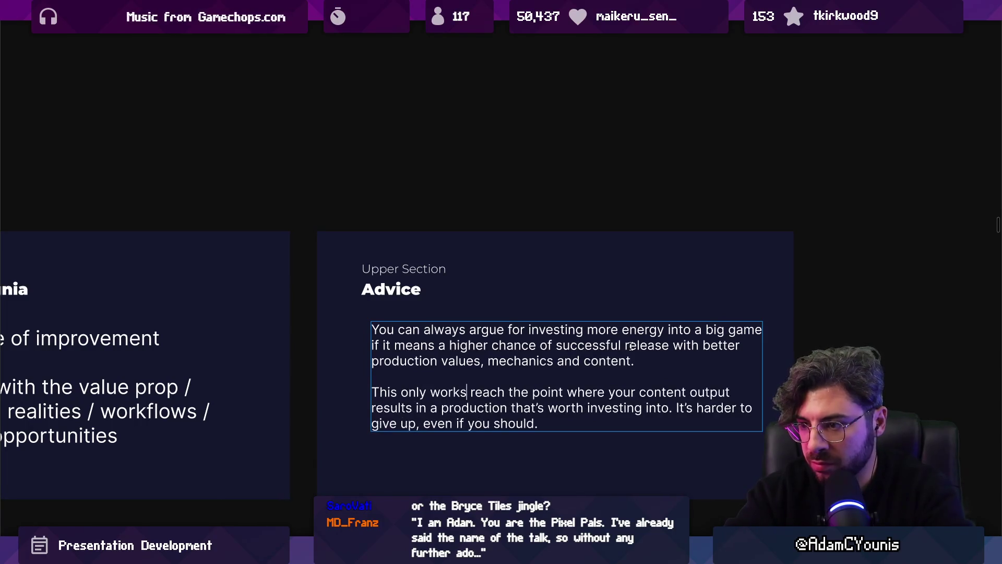
pyautogui.press('BackSpace')
pyautogui.press('Home')
pyautogui.hotkey('ctrl', 'shift', 'Right')
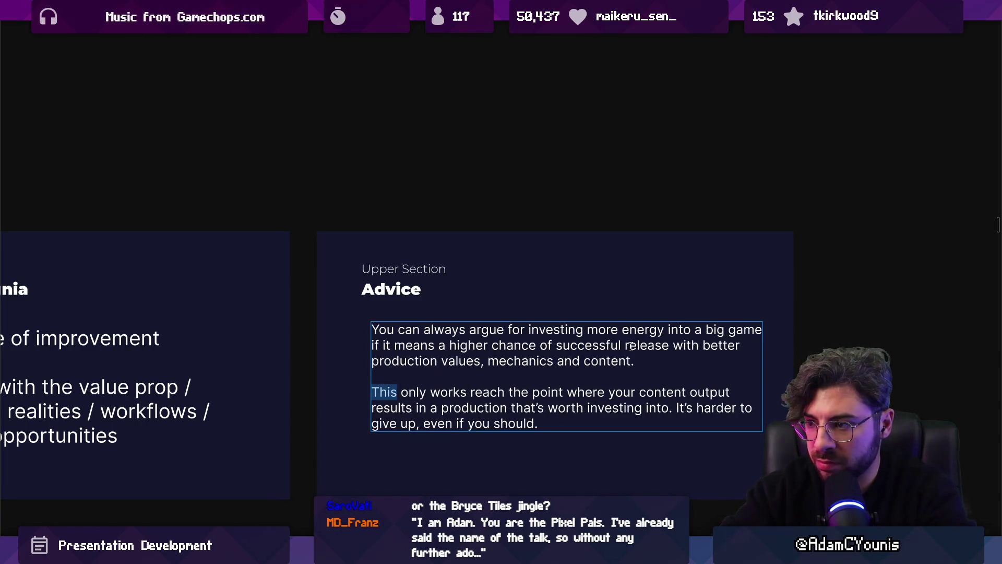
pyautogui.write('However, this')
pyautogui.hotkey('ctrl', 'Right')
pyautogui.hotkey('ctrl', 'Right')
pyautogui.hotkey('ctrl', 'Right')
pyautogui.write('if you')
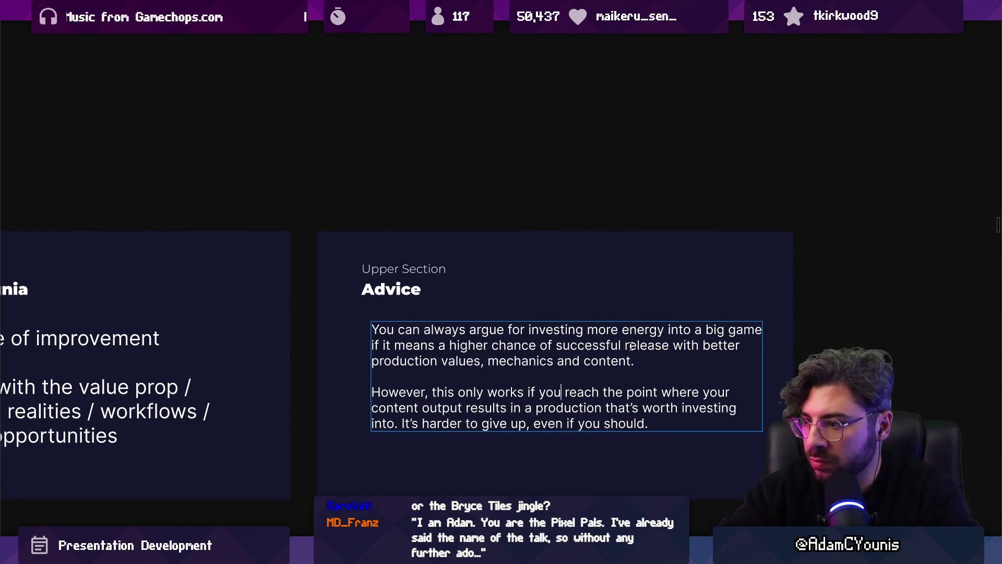
# Replace the content-output clause with 'your work actually results in a lower-risk production'.
pyautogui.hotkey('ctrl', 'shift', 'Right')
pyautogui.hotkey('ctrl', 'shift', 'Right')
pyautogui.hotkey('ctrl', 'shift', 'Right')
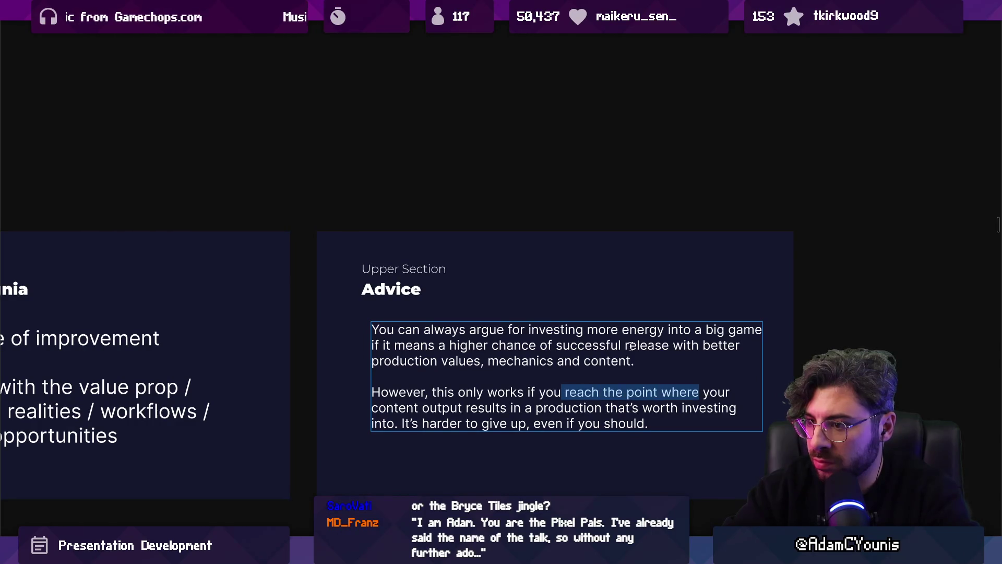
pyautogui.press('Right')
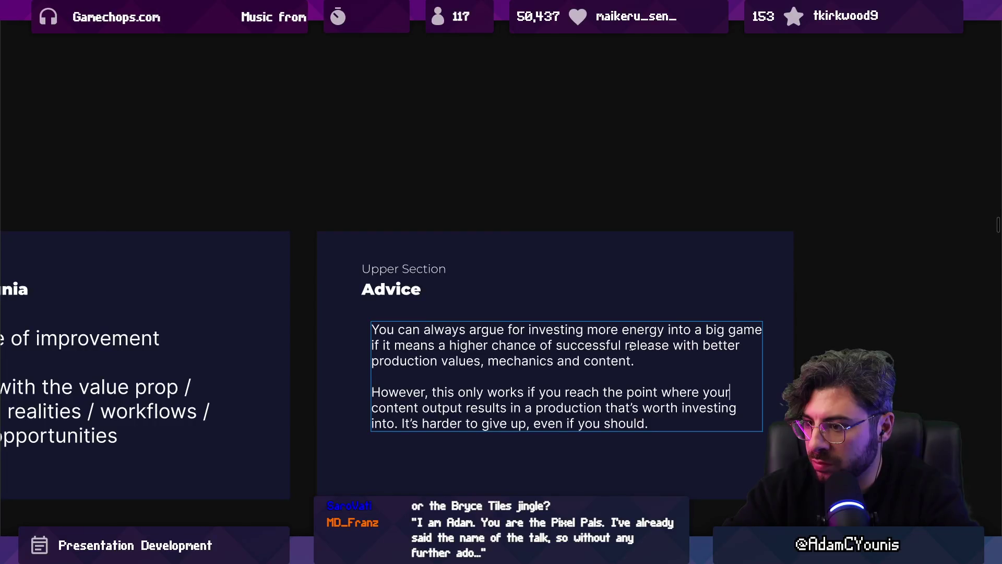
pyautogui.hotkey('shift', 'Down')
pyautogui.hotkey('ctrl', 'shift', 'Right')
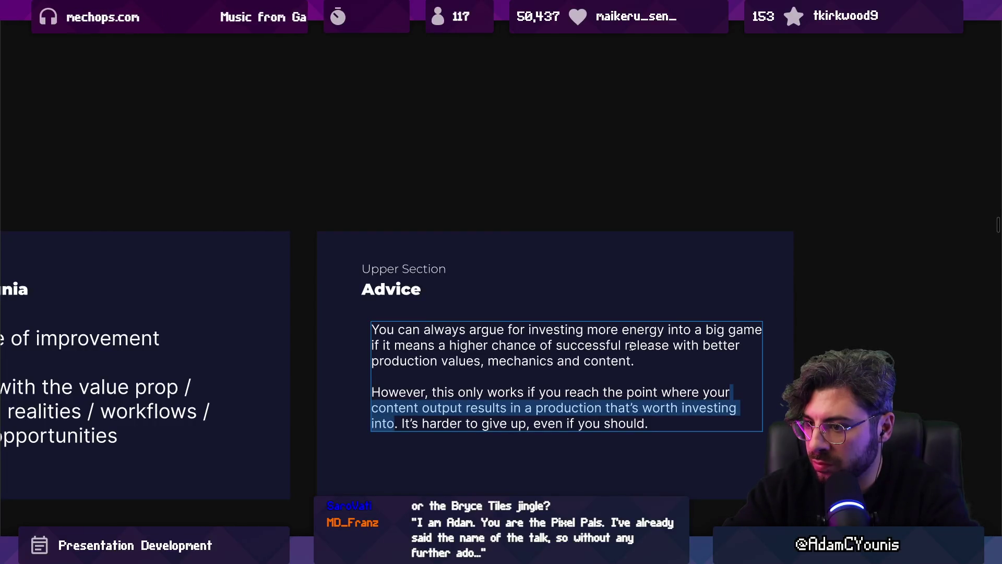
pyautogui.press('BackSpace')
pyautogui.hotkey('ctrl', 'shift', 'Left')
pyautogui.hotkey('ctrl', 'shift', 'Left')
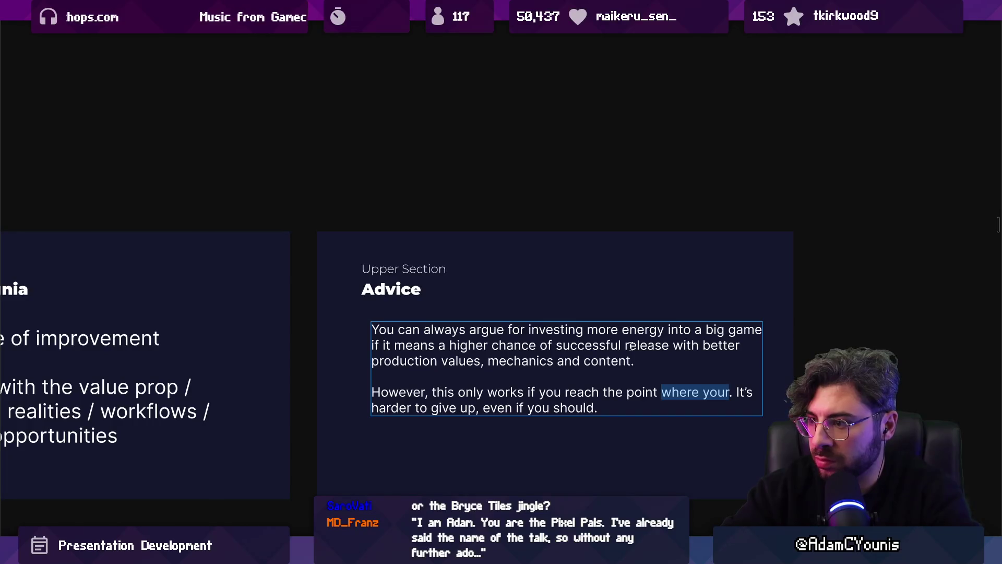
pyautogui.write('uif')
pyautogui.press('BackSpace')
pyautogui.press('BackSpace')
pyautogui.press('BackSpace')
pyautogui.write('your work ')
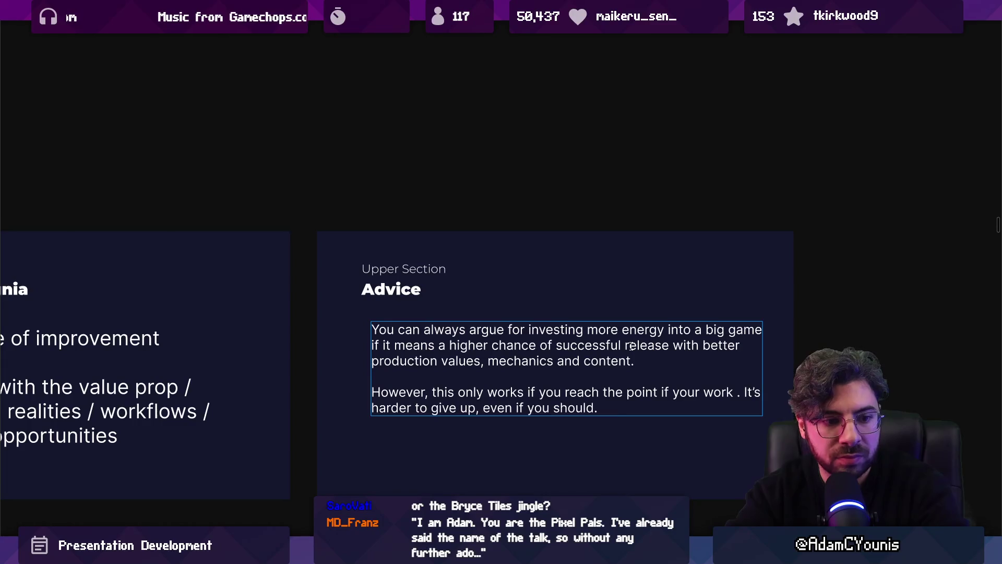
pyautogui.write('actually results in a bett')
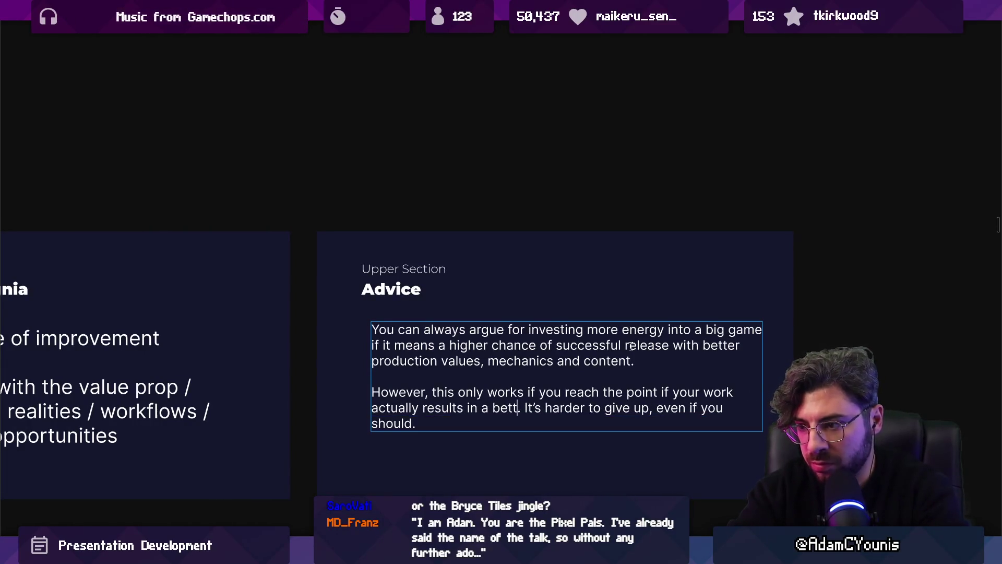
pyautogui.hotkey('ctrl', 'shift', 'Left')
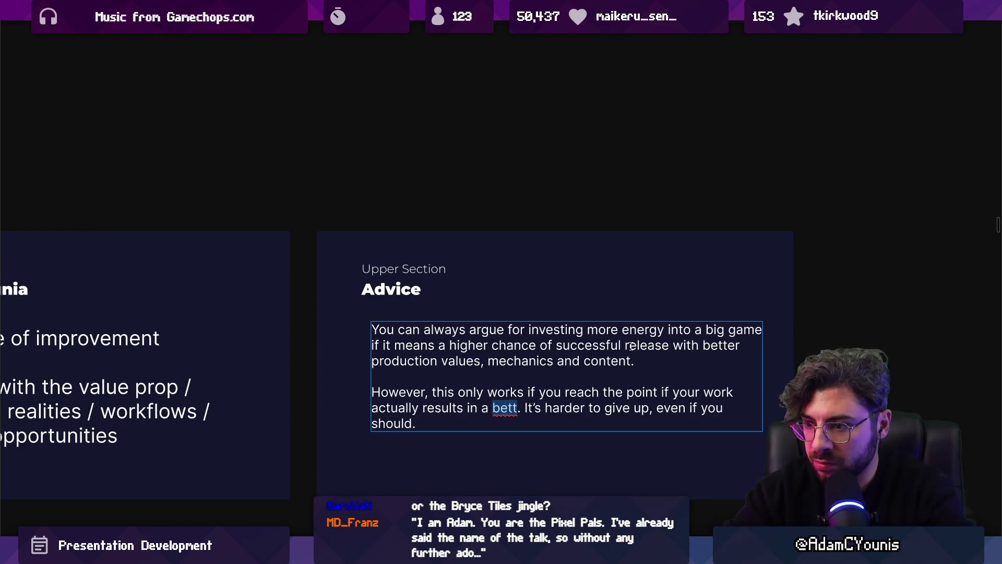
pyautogui.write('more')
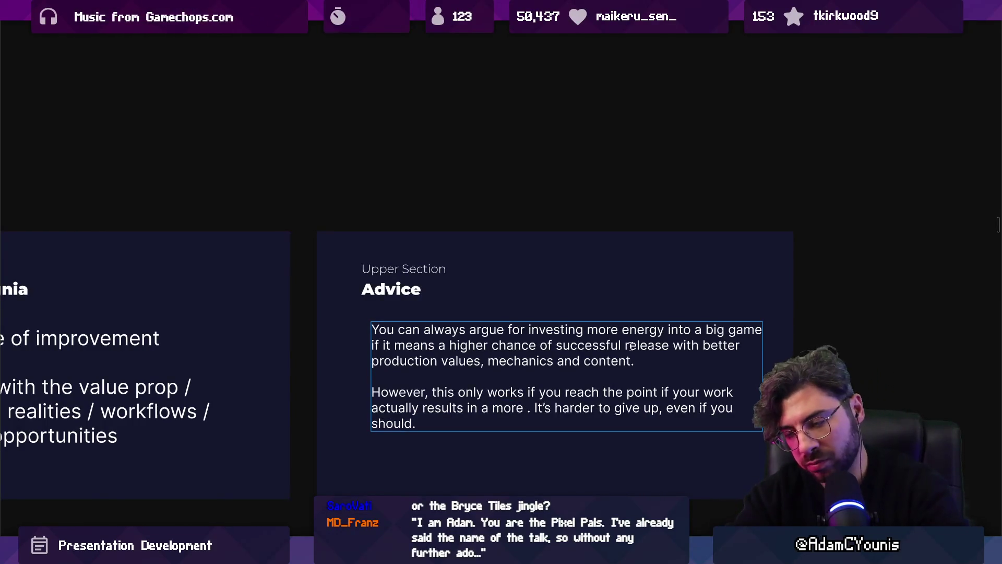
pyautogui.press('BackSpace')
pyautogui.press('BackSpace')
pyautogui.press('BackSpace')
pyautogui.write('lower-si')
pyautogui.press('BackSpace')
pyautogui.press('BackSpace')
pyautogui.write('risk production')
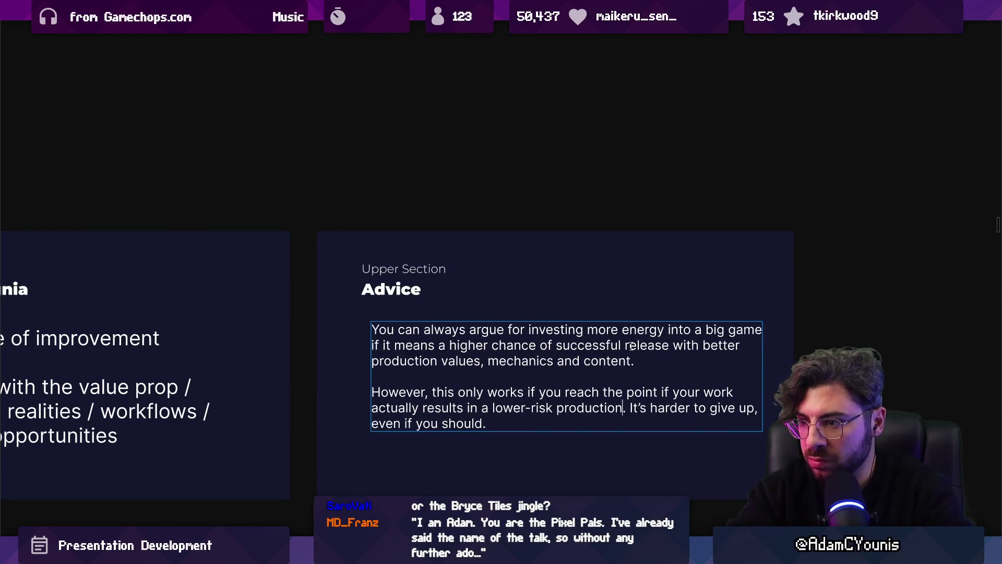
# Change that ending to 'gets easier to produce over time, not harder'.
pyautogui.hotkey('ctrl', 'shift', 'Left')
pyautogui.hotkey('ctrl', 'shift', 'Left')
pyautogui.hotkey('ctrl', 'shift', 'Left')
pyautogui.write('get')
pyautogui.press('BackSpace')
pyautogui.write('s easier to produce over time, too')
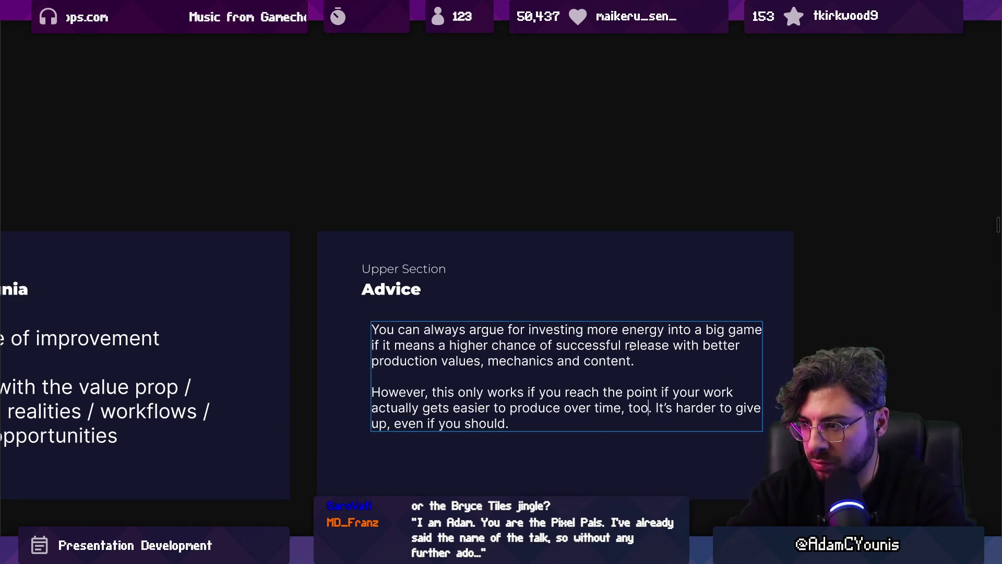
pyautogui.hotkey('ctrl', 'shift', 'Left')
pyautogui.press('BackSpace')
pyautogui.press('BackSpace')
pyautogui.press('BackSpace')
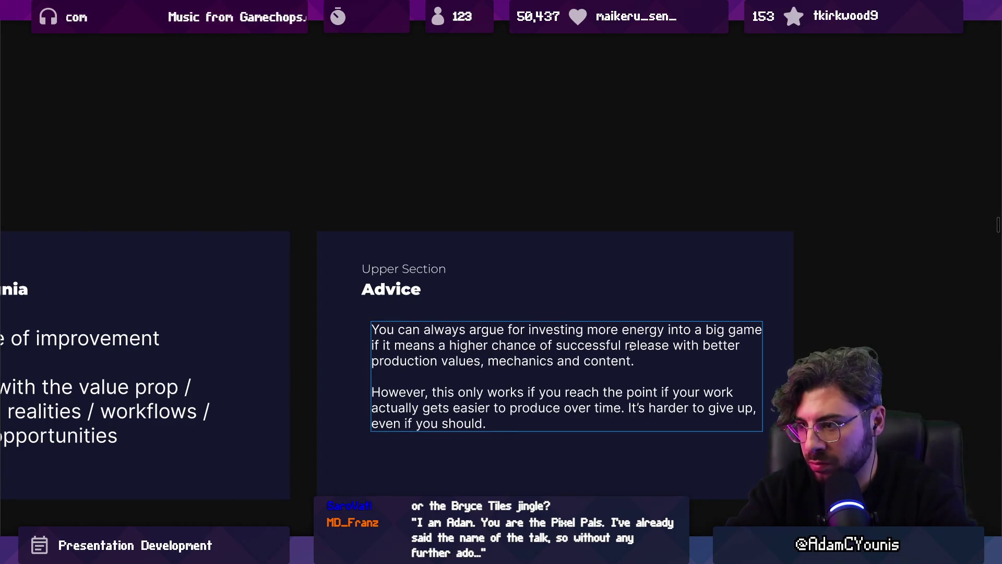
pyautogui.hotkey('ctrl', 'shift', 'Left')
pyautogui.hotkey('ctrl', 'shift', 'Left')
pyautogui.hotkey('ctrl', 'shift', 'Left')
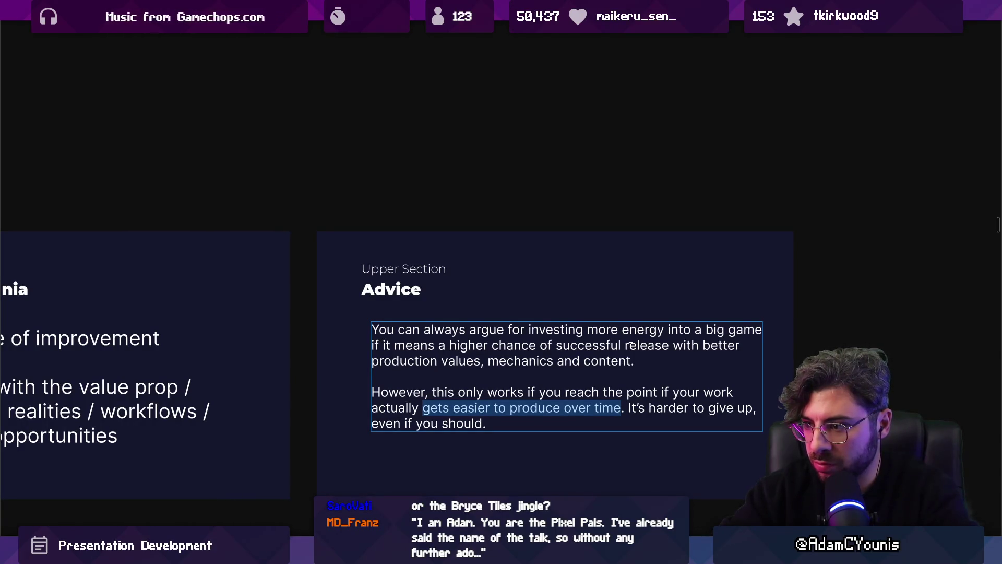
pyautogui.press('Right')
pyautogui.write(', not h')
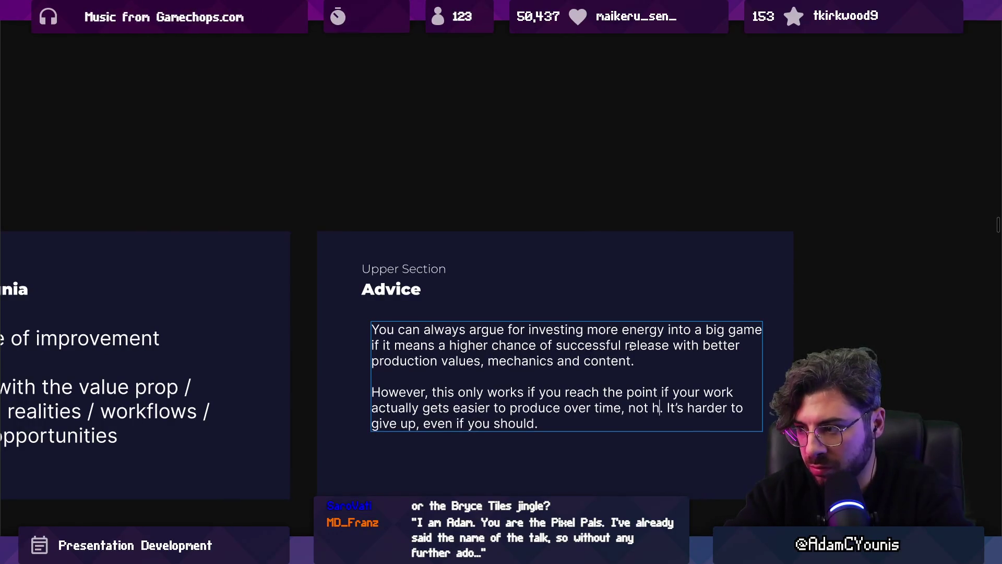
pyautogui.write('arder')
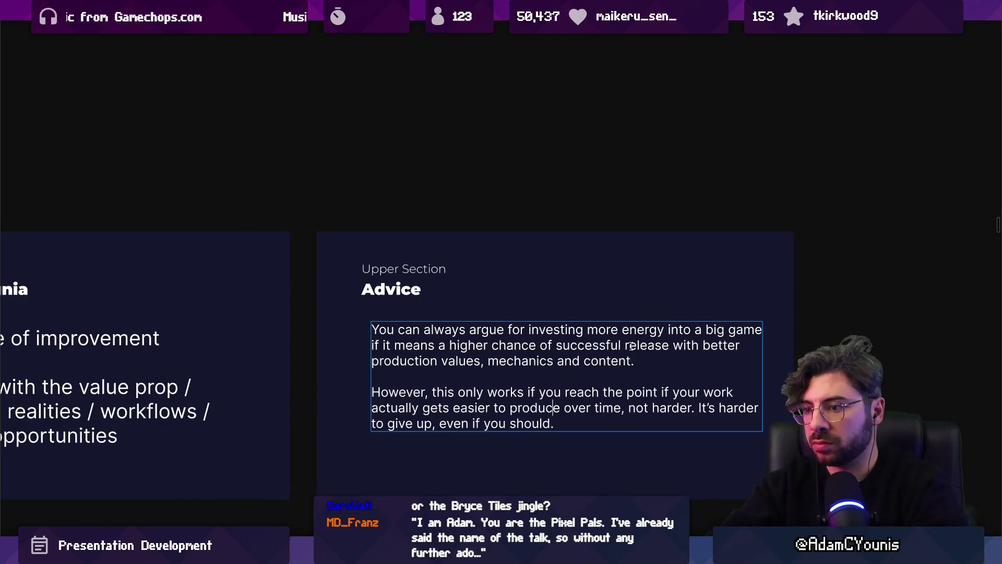
# Delete 'reach the point if you' and change 'only works' to 'is only true'.
pyautogui.hotkey('ctrl', 'shift', 'Right')
pyautogui.hotkey('ctrl', 'shift', 'Right')
pyautogui.hotkey('ctrl', 'shift', 'Right')
pyautogui.hotkey('ctrl', 'shift', 'Right')
pyautogui.press('Right')
pyautogui.hotkey('ctrl', 'shift', 'Right')
pyautogui.hotkey('ctrl', 'shift', 'Right')
pyautogui.press('Right')
pyautogui.hotkey('ctrl', 'shift', 'Right')
pyautogui.hotkey('ctrl', 'shift', 'Right')
pyautogui.hotkey('ctrl', 'shift', 'Right')
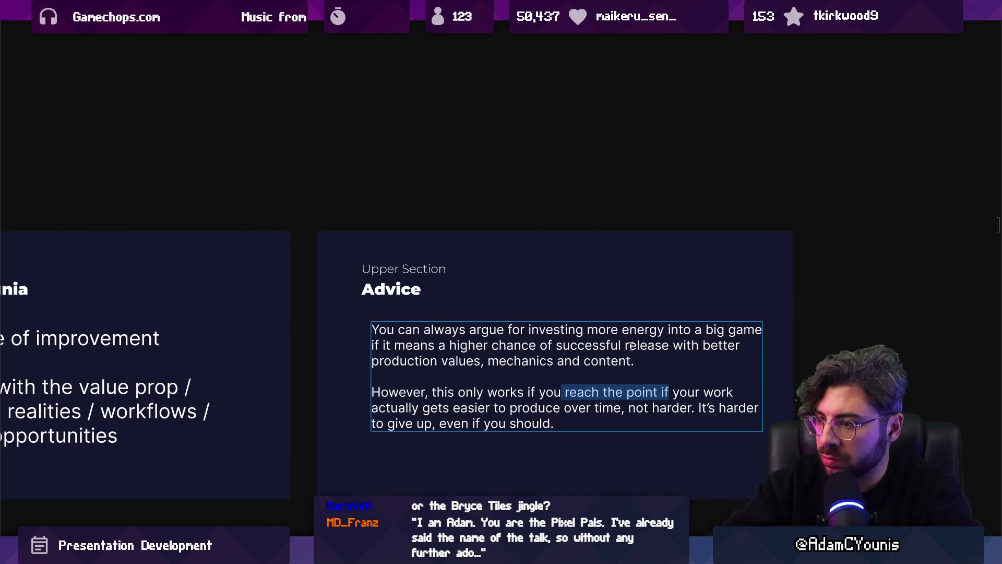
pyautogui.press('BackSpace')
pyautogui.hotkey('ctrl', 'BackSpace')
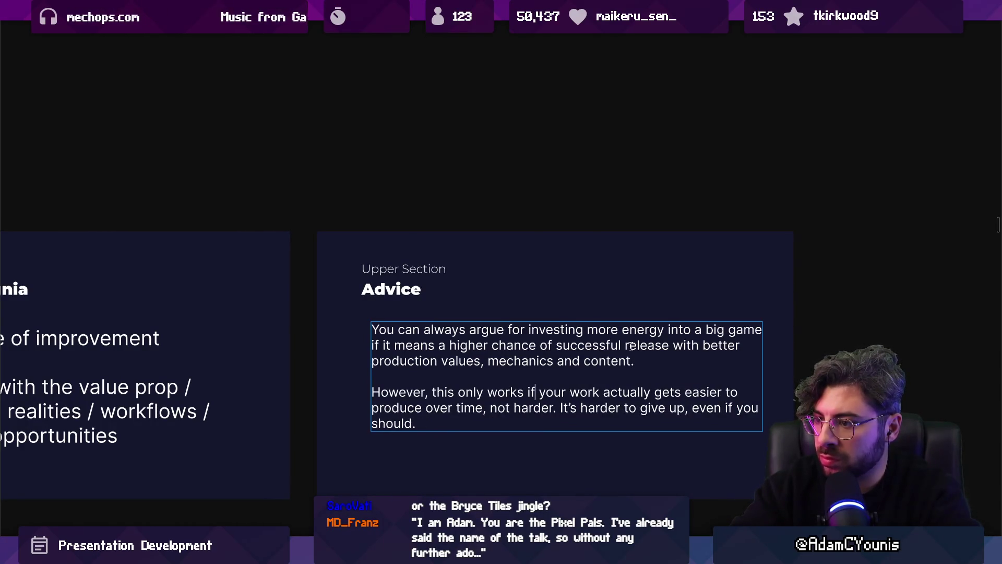
pyautogui.hotkey('ctrl', 'shift', 'Left')
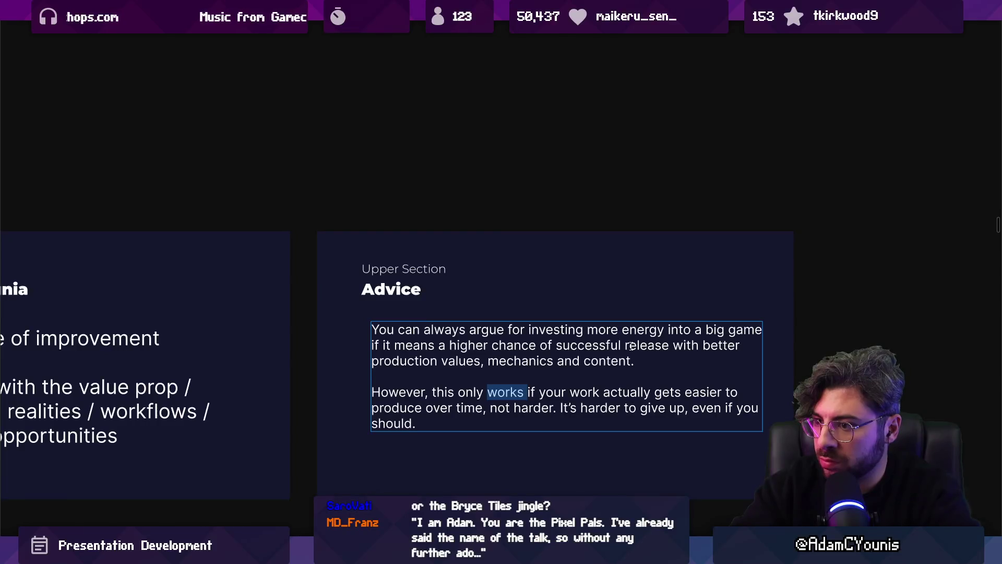
pyautogui.hotkey('ctrl', 'shift', 'Left')
pyautogui.write('is only tru')
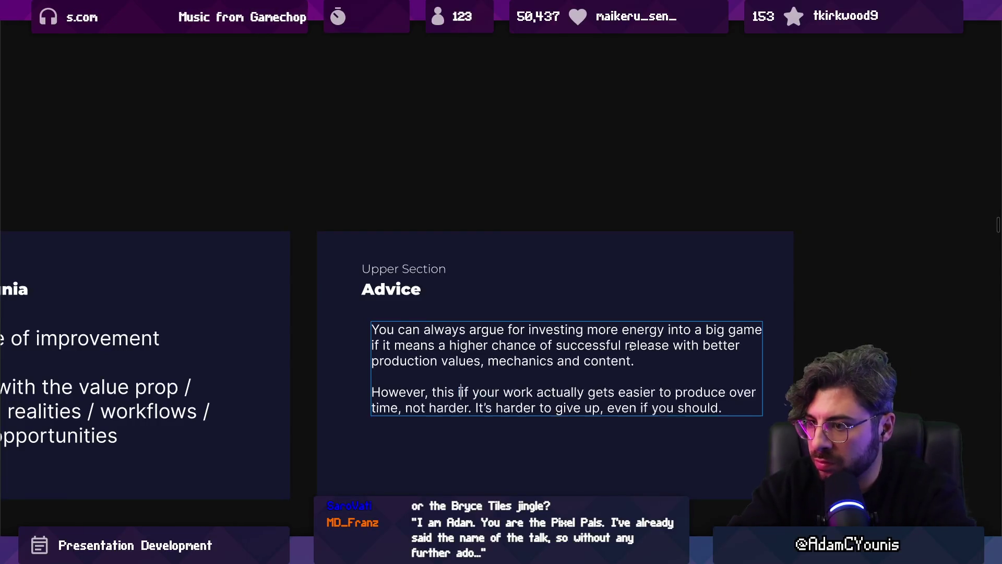
pyautogui.write('e')
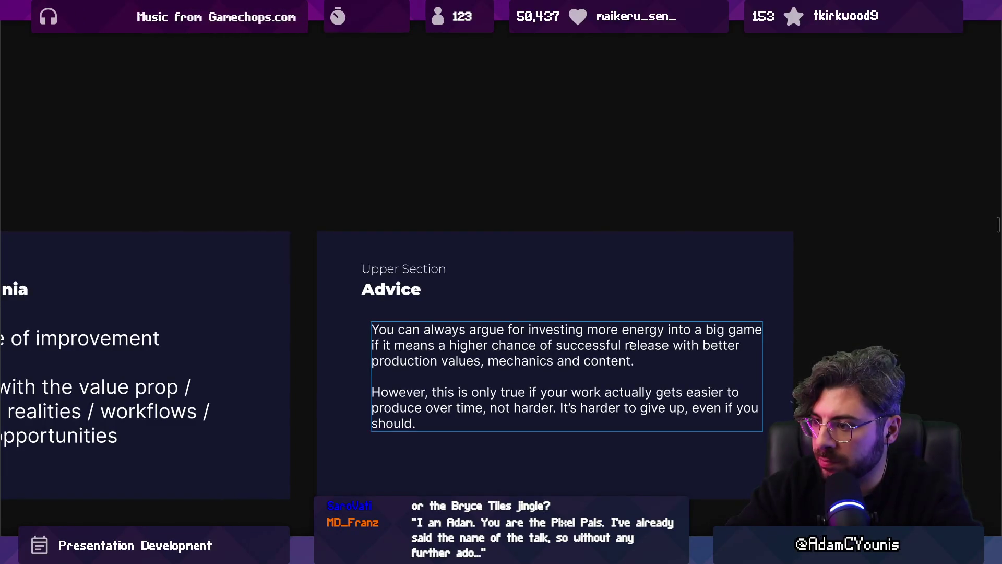
pyautogui.hotkey('ctrl', 'shift', 'End')
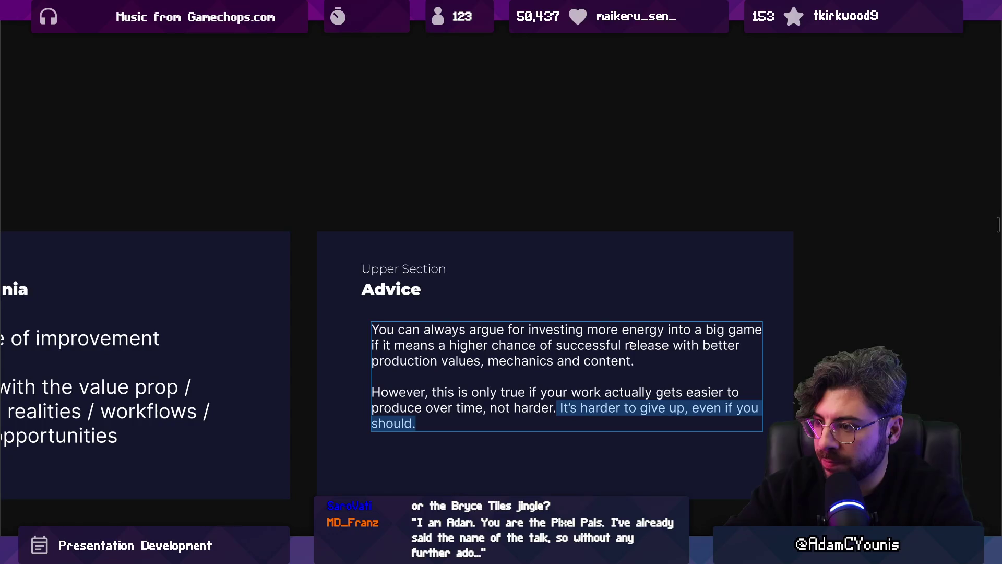
# Split off the last sentence as a third paragraph reading 'It's harder to know when to give up on a big game.'.
pyautogui.press('Left')
pyautogui.press('Return')
pyautogui.press('Return')
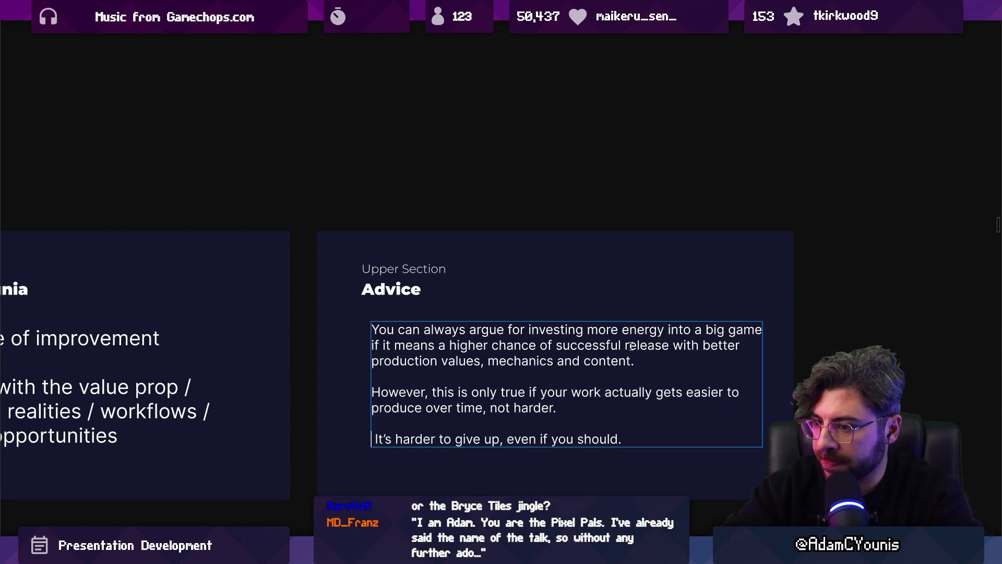
pyautogui.press('Delete')
pyautogui.hotkey('shift', 'End')
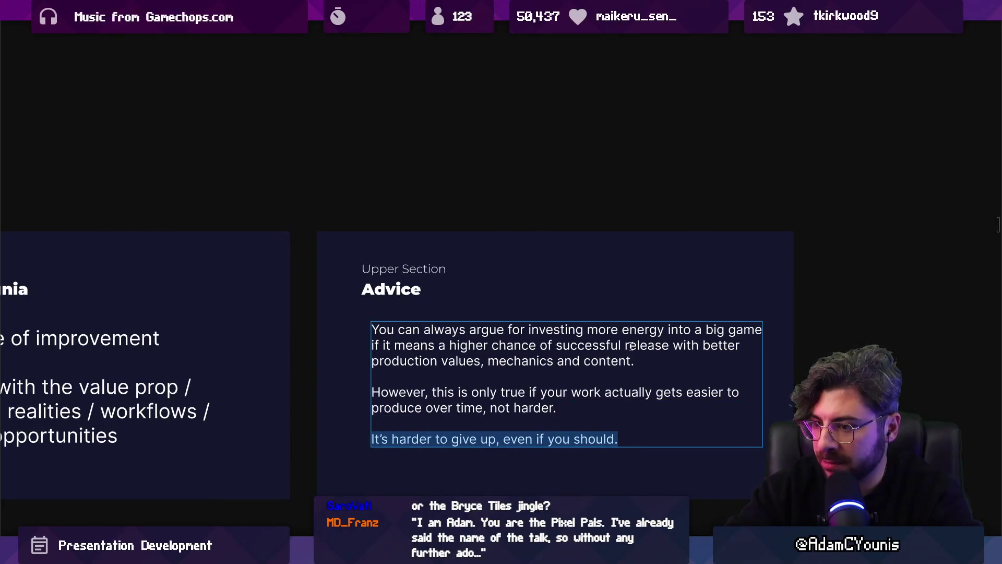
pyautogui.write('K')
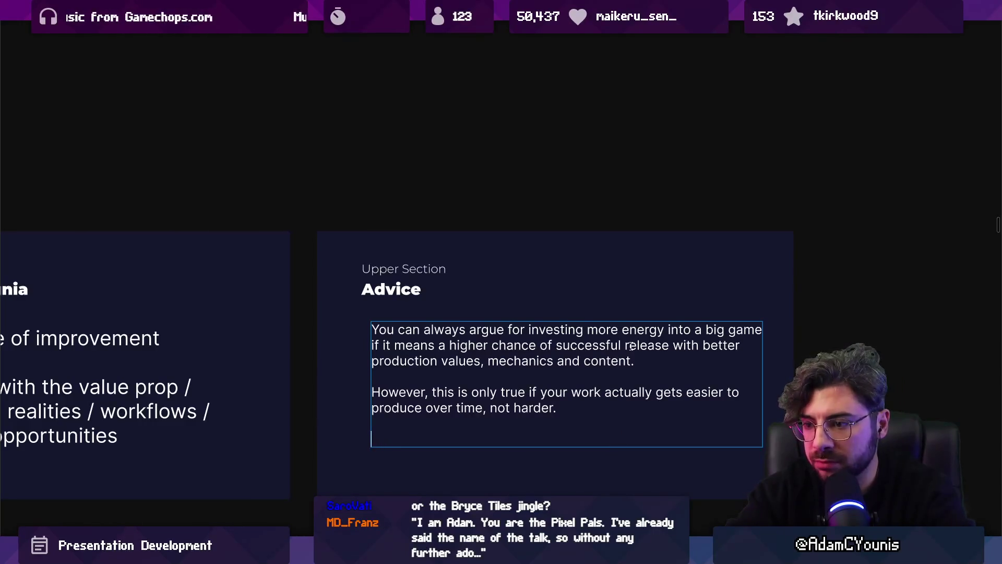
pyautogui.write('now when to give up')
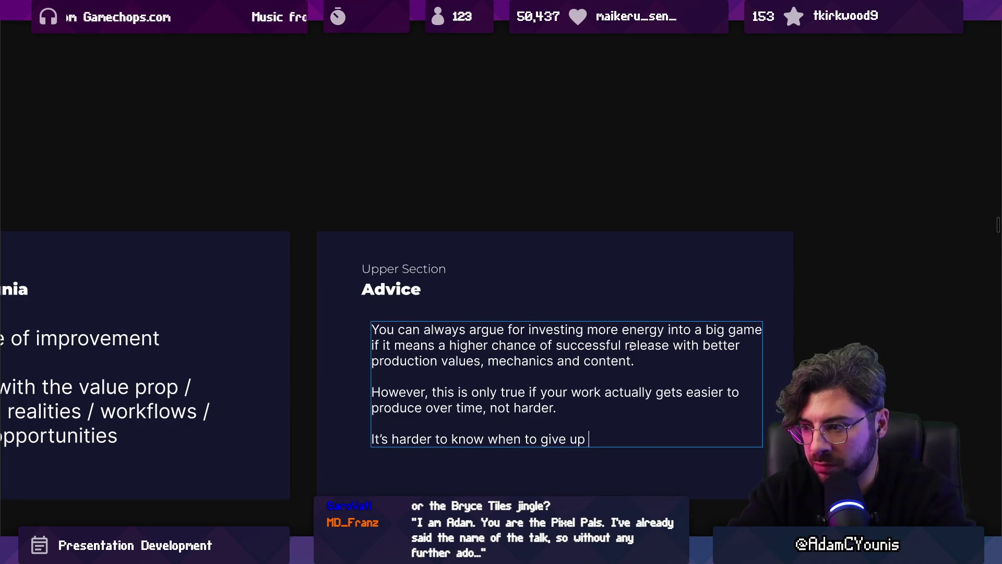
pyautogui.write(' game.')
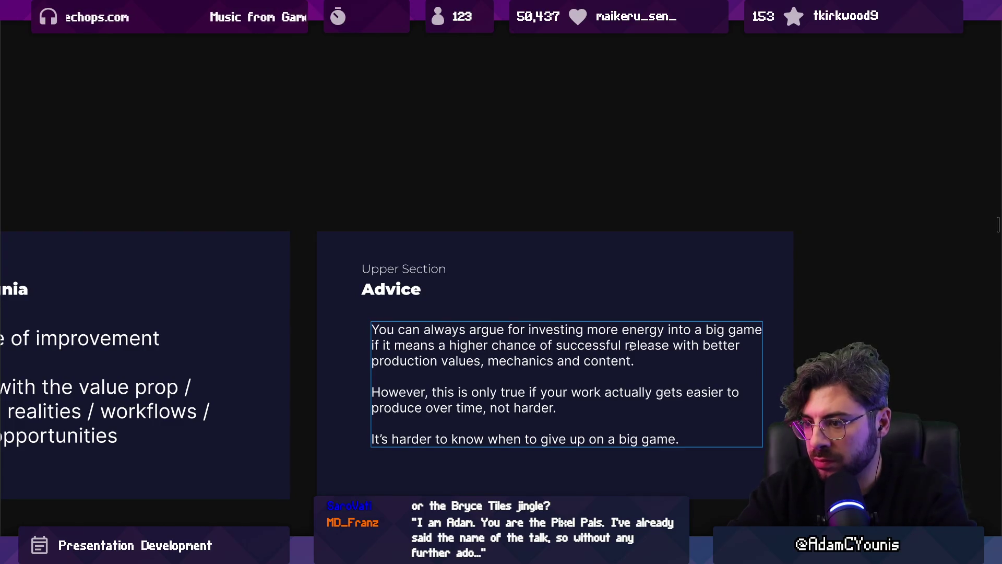
pyautogui.press('Escape')
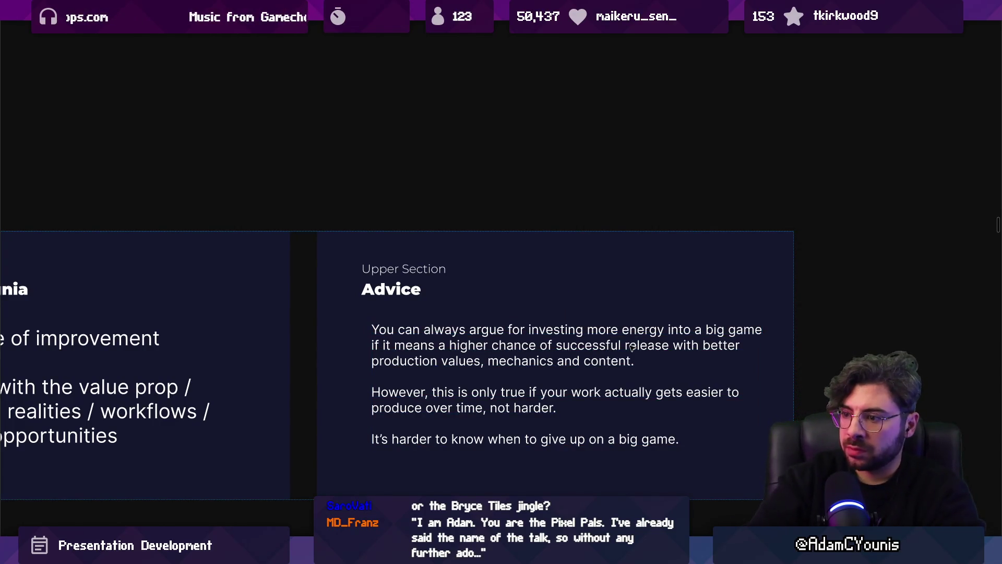
pyautogui.click(517, 402)
pyautogui.click(581, 405)
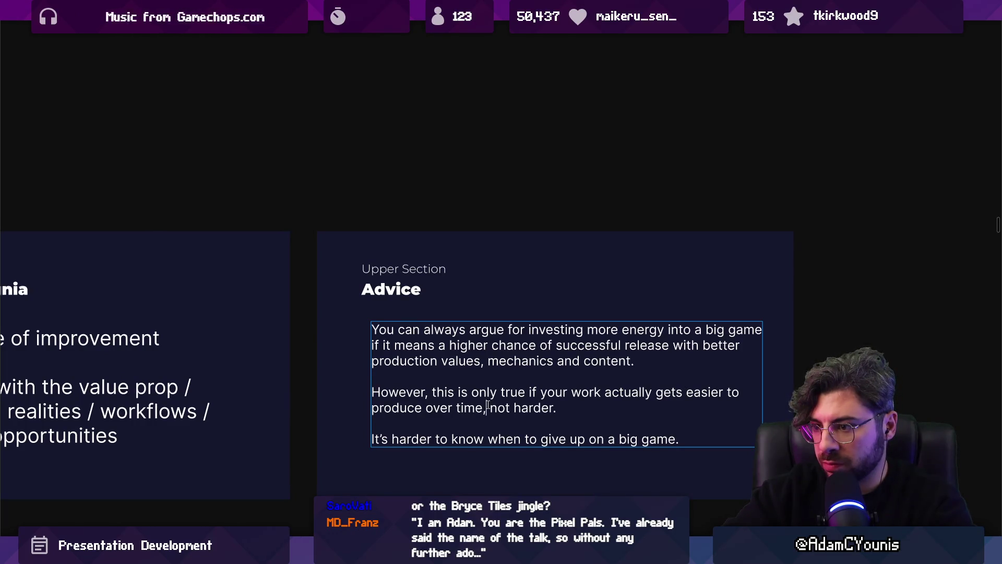
# Replace 'not harder' with a 'towards some escape velocity' phrase, then delete that phrase again.
pyautogui.hotkey('ctrl', 'shift', 'Left')
pyautogui.hotkey('ctrl', 'shift', 'Left')
pyautogui.write('to some "escape velocity')
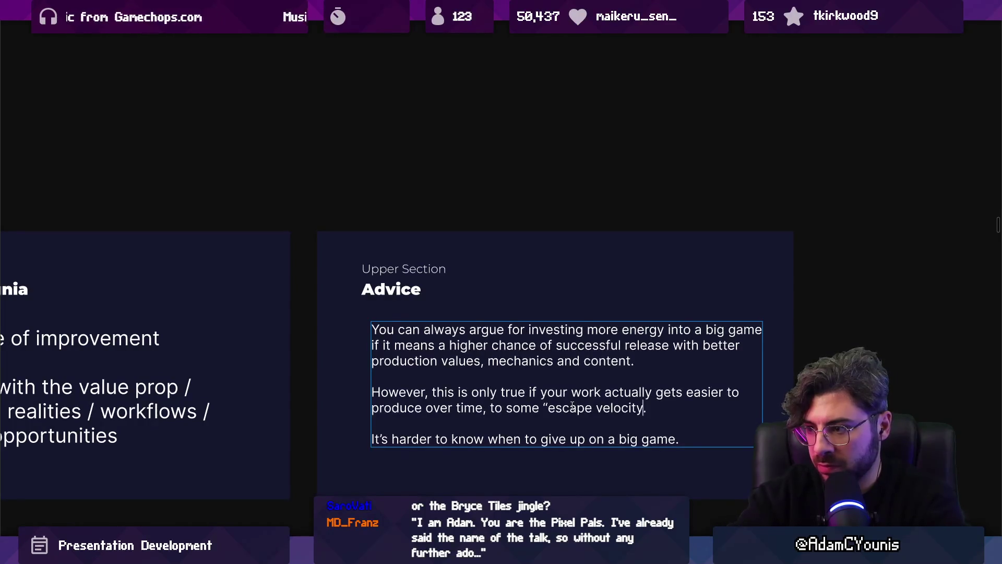
pyautogui.press('BackSpace')
pyautogui.press('BackSpace')
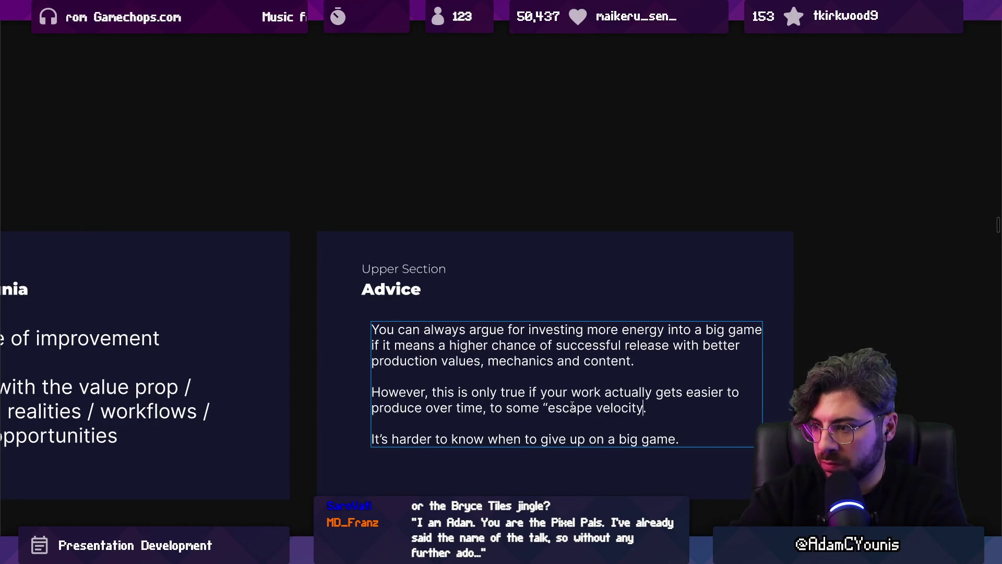
pyautogui.write('”')
pyautogui.hotkey('ctrl', 'shift', 'Left')
pyautogui.hotkey('ctrl', 'shift', 'Left')
pyautogui.hotkey('ctrl', 'shift', 'Left')
pyautogui.press('Left')
pyautogui.press('Left')
pyautogui.write('ward')
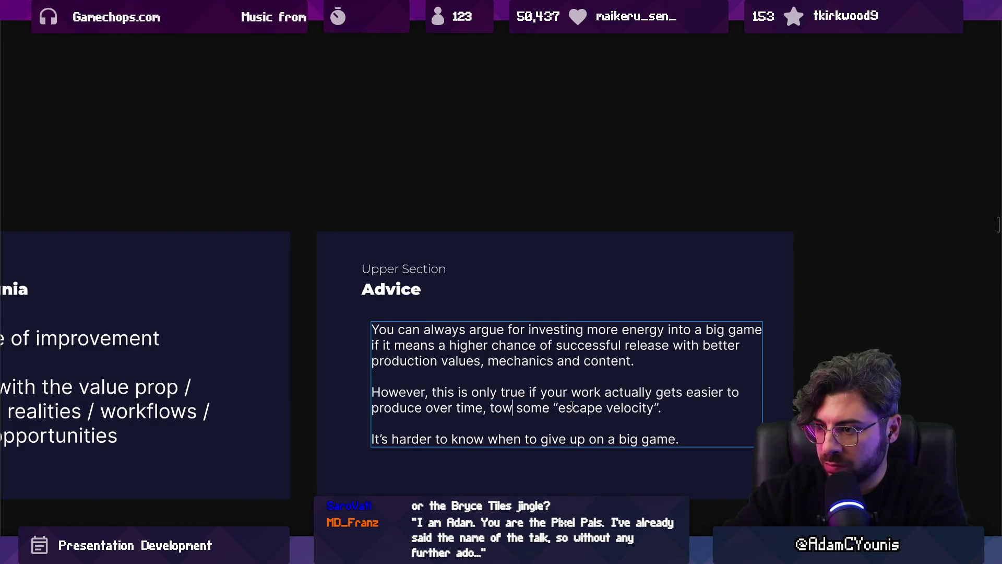
pyautogui.write('s')
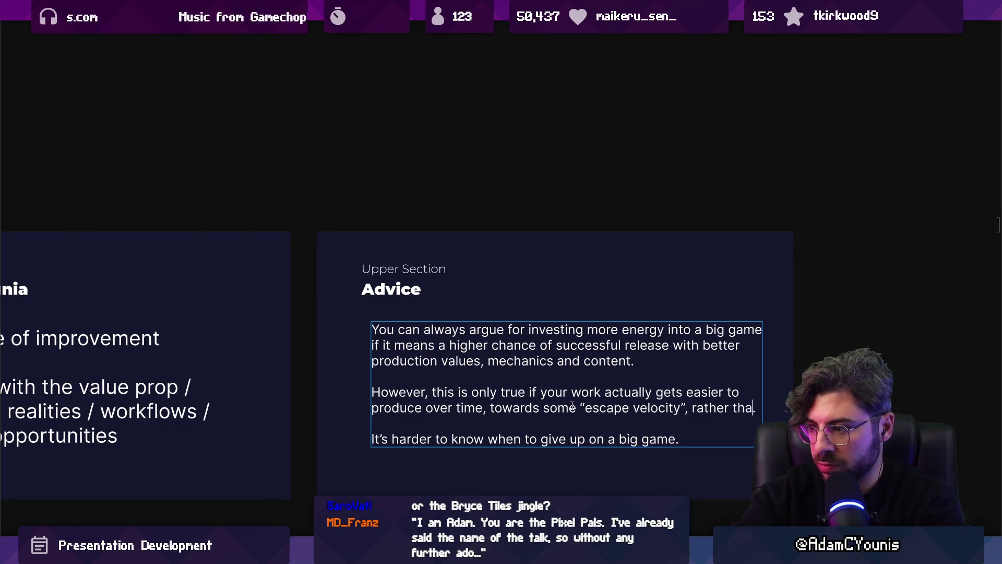
pyautogui.write('n getting ')
pyautogui.write('bogged down by scale')
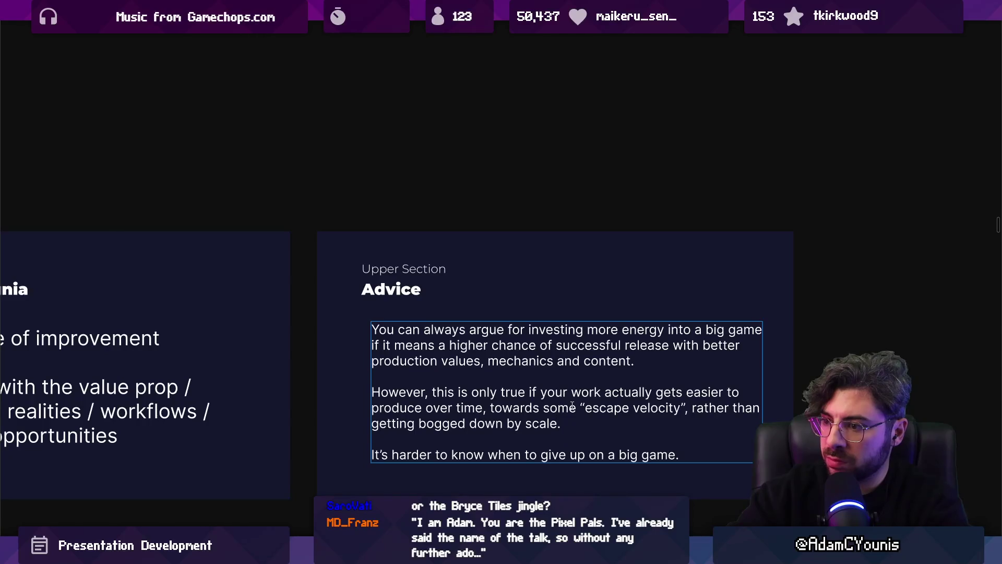
pyautogui.doubleClick(573, 406)
pyautogui.hotkey('ctrl', 'shift', 'Right')
pyautogui.hotkey('ctrl', 'shift', 'Right')
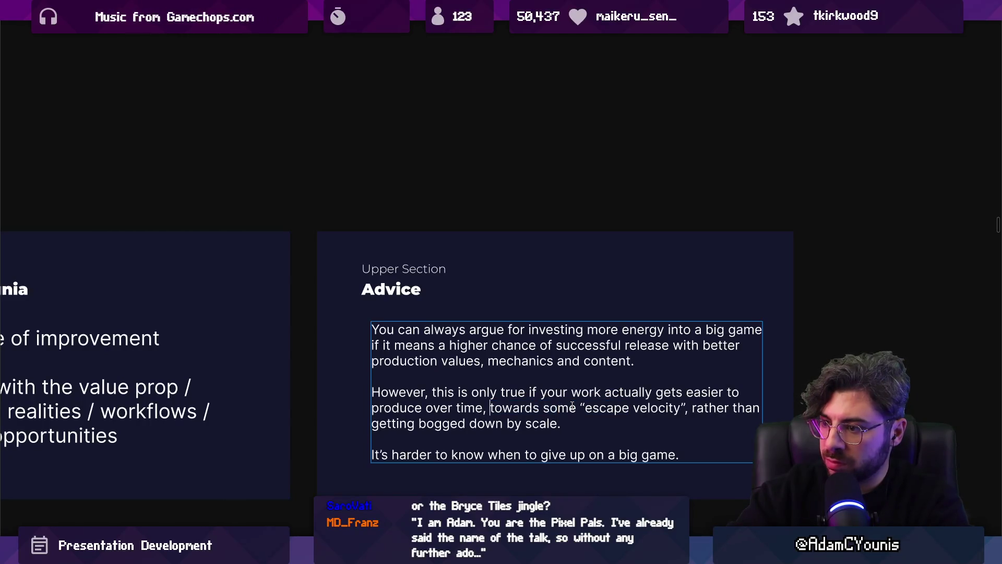
pyautogui.press('BackSpace')
pyautogui.press('BackSpace')
pyautogui.press('BackSpace')
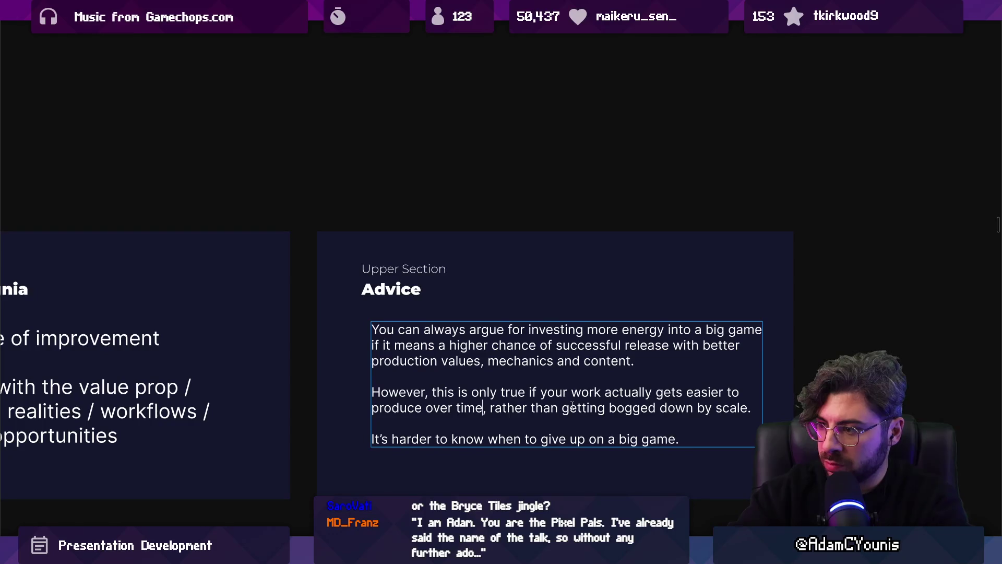
# End the Advice text with 'It's hard to know which is which when you're in the middle.'.
pyautogui.hotkey('shift', 'Home')
pyautogui.press('Right')
pyautogui.hotkey('shift', 'Home')
pyautogui.hotkey('ctrl', 'shift', 'Right')
pyautogui.hotkey('ctrl', 'shift', 'Right')
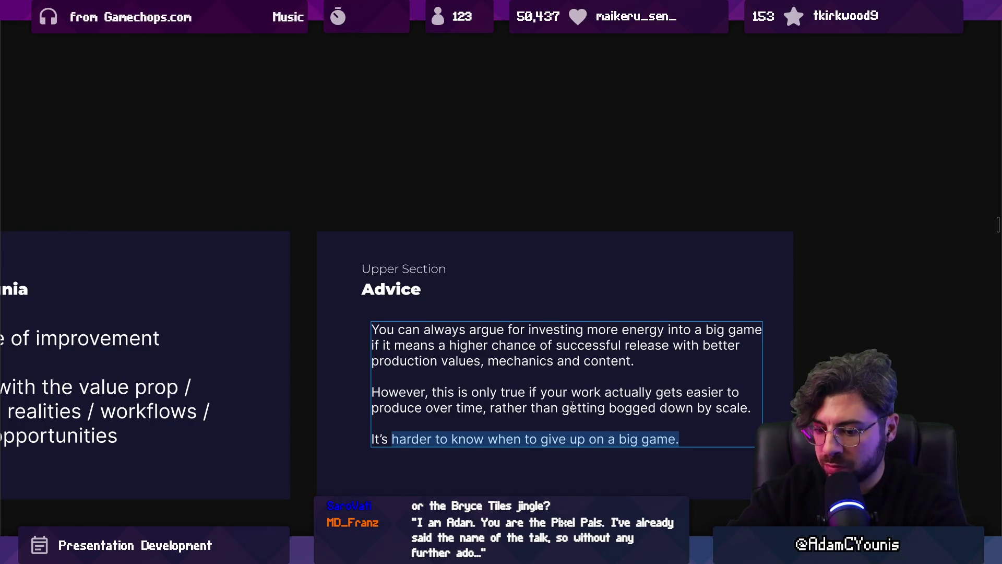
pyautogui.press('BackSpace')
pyautogui.press('BackSpace')
pyautogui.press('BackSpace')
pyautogui.write('d to know when')
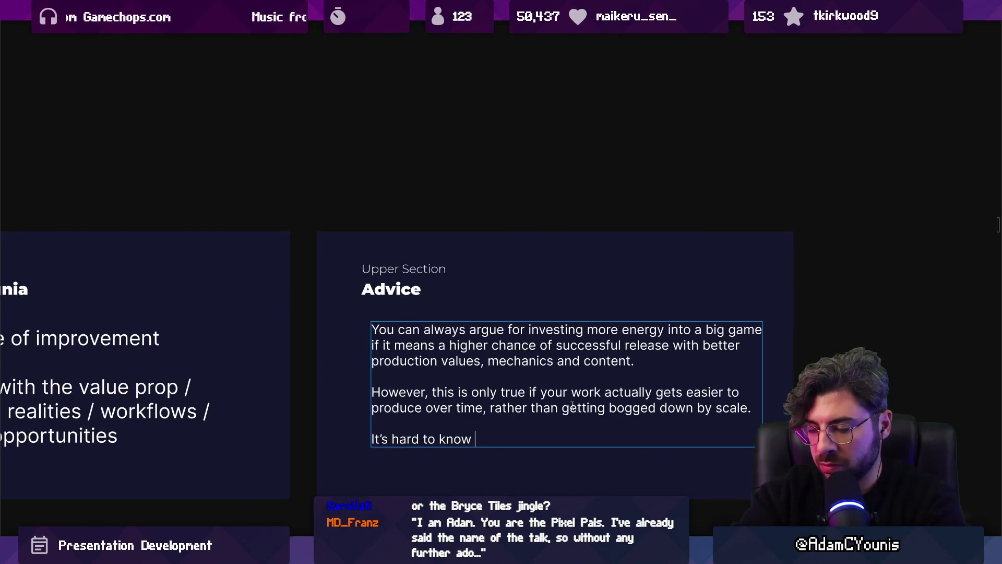
pyautogui.write('ich is')
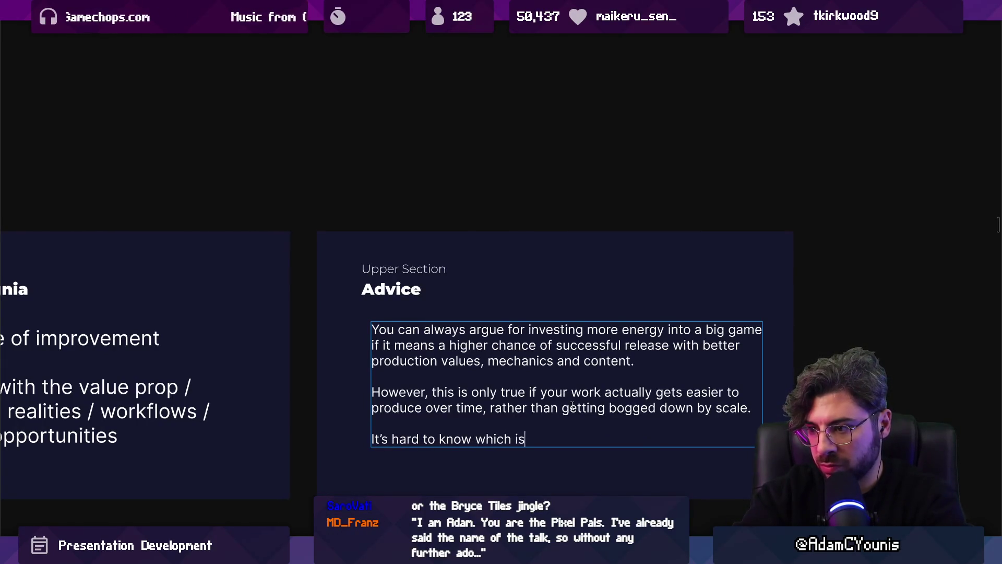
pyautogui.write(" which when you're in the middle")
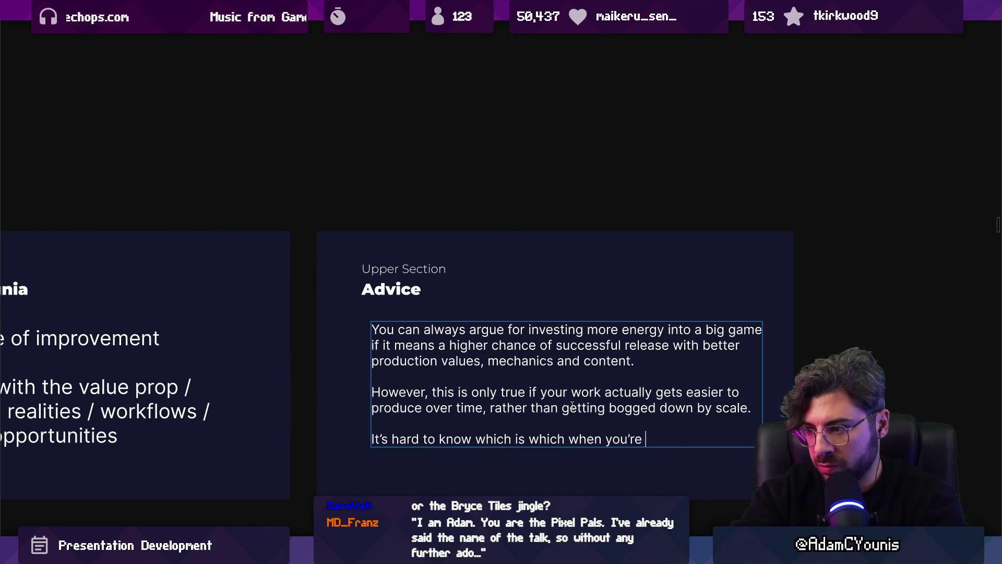
pyautogui.write('.')
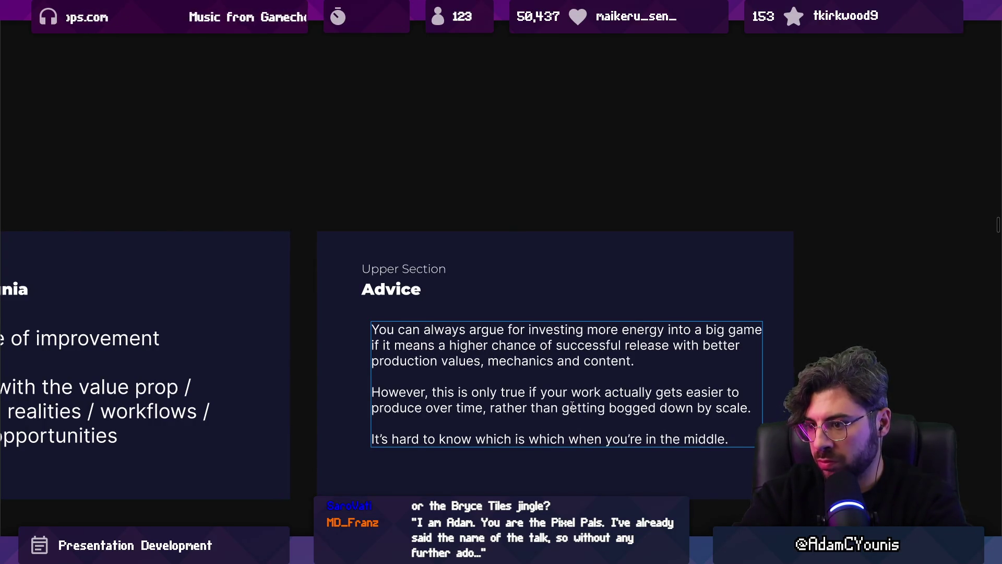
pyautogui.press('Escape')
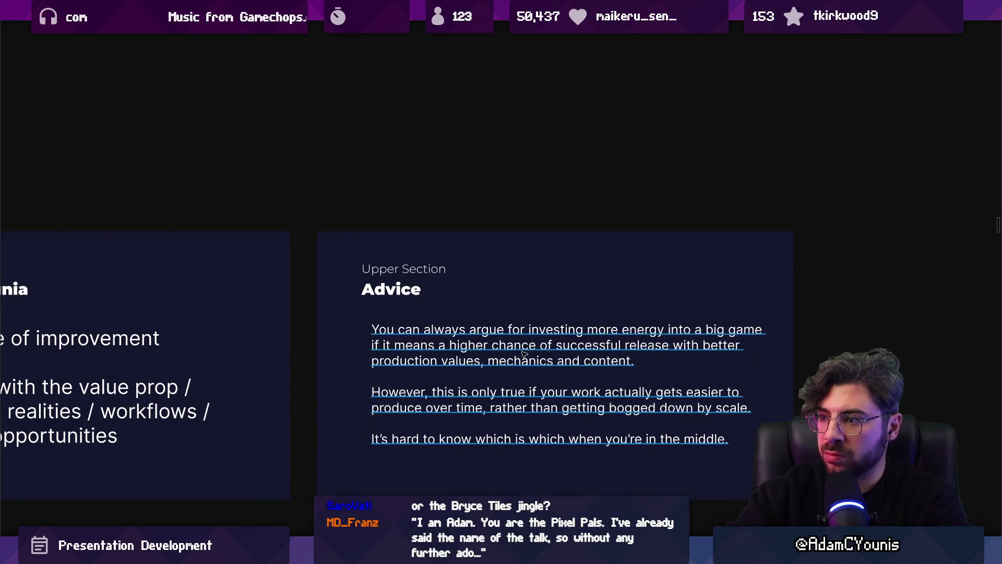
# Nudge the Advice body text slightly left and down, with the side panels shown again.
pyautogui.click(497, 350)
pyautogui.moveTo(497, 350); pyautogui.dragTo(488, 354)
pyautogui.hotkey('ctrl', '\\')
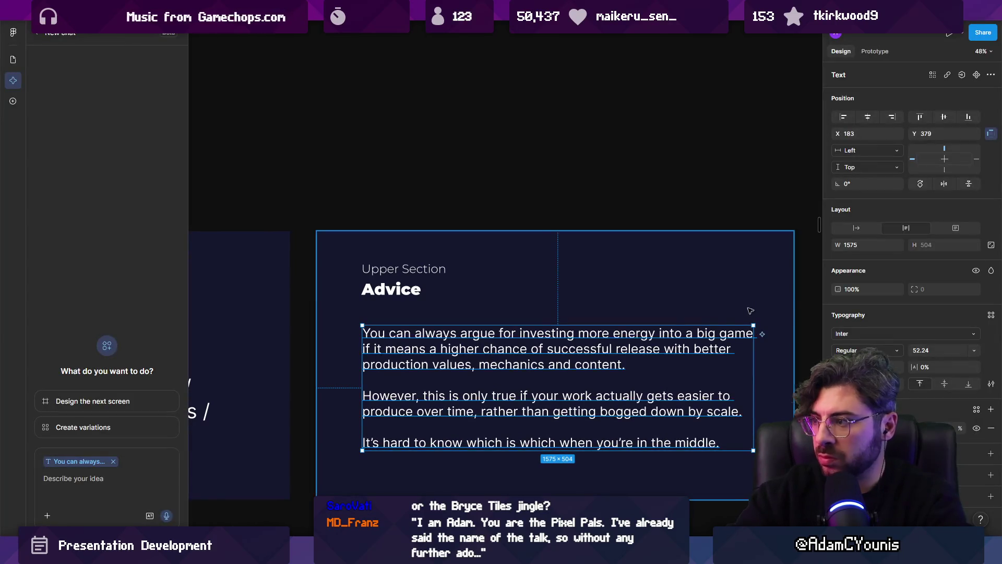
# Set the Advice body text's horizontal constraint to Center.
pyautogui.click(868, 117)
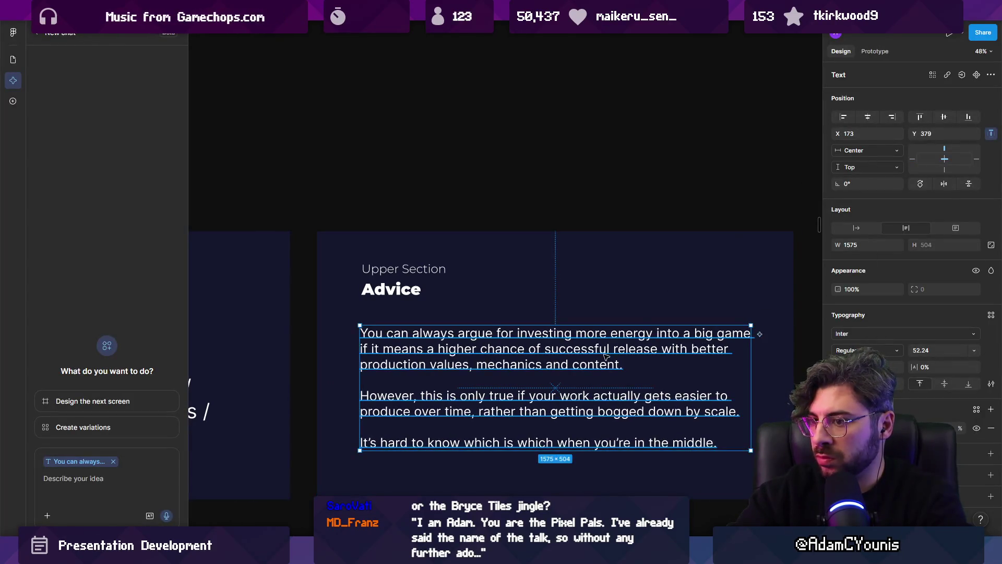
pyautogui.scroll(-10, 630, 343)
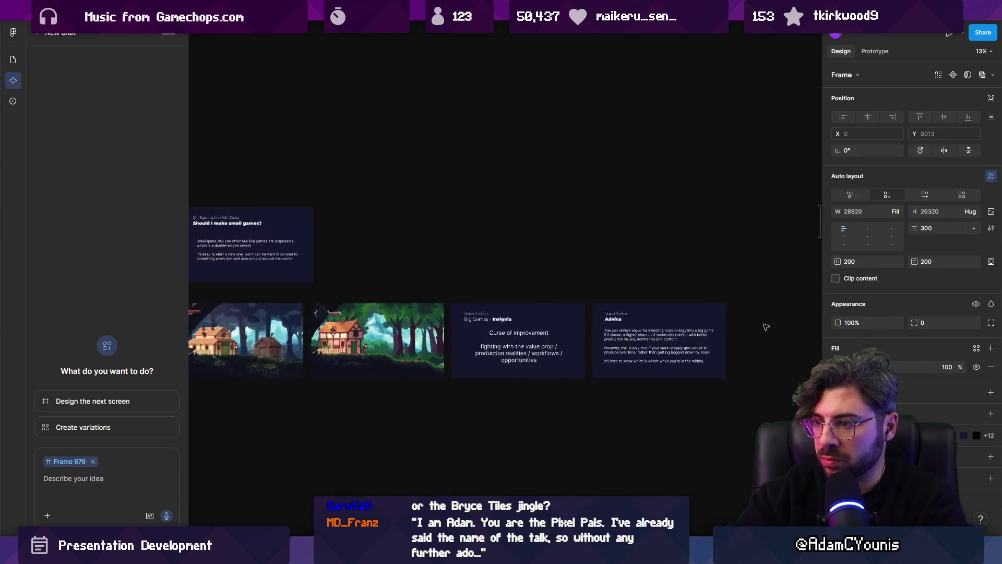
pyautogui.click(757, 348)
# Zoom the canvas to bring the PAX 2017 Demo and Current Demo slides into view.
pyautogui.scroll(-5, 599, 296)
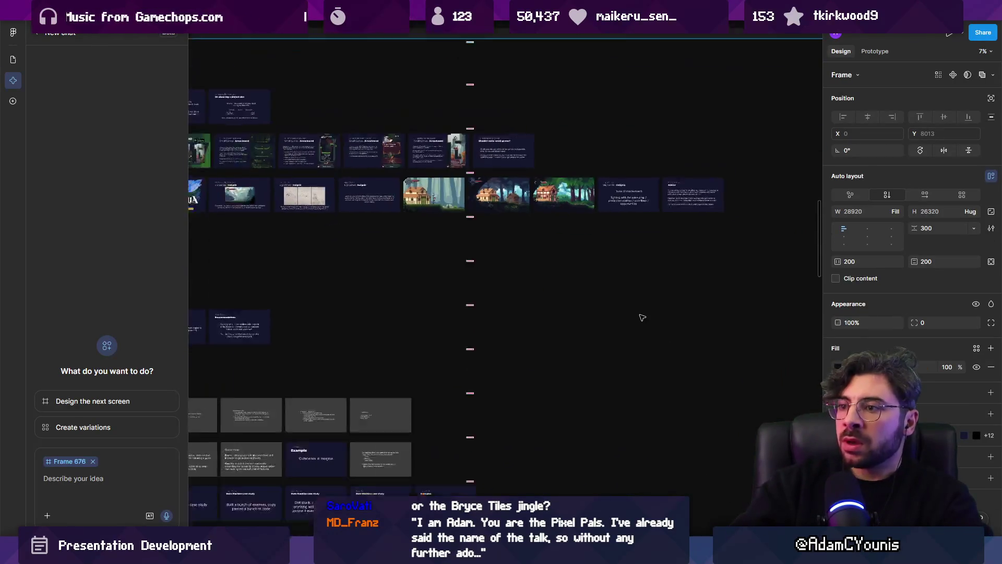
pyautogui.scroll(-3, 470, 235)
pyautogui.scroll(-4, 384, 161)
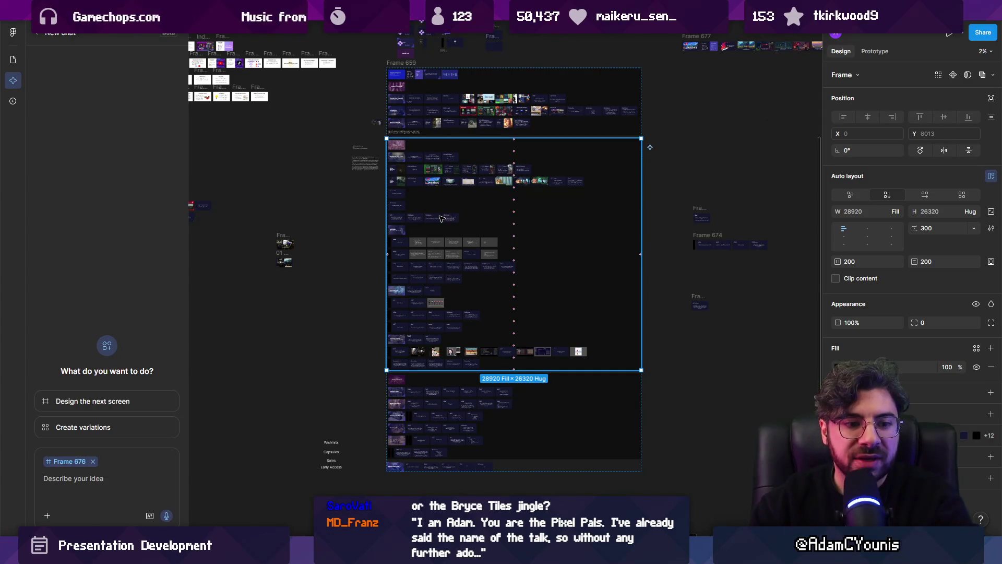
pyautogui.hotkey('ctrl', '\\')
pyautogui.scroll(10, 407, 191)
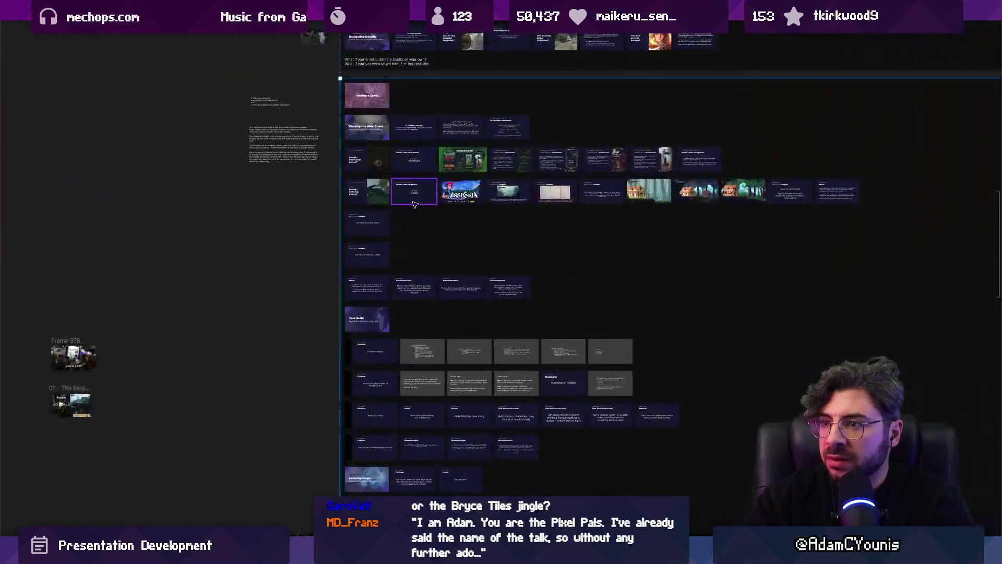
pyautogui.scroll(-4, 277, 269)
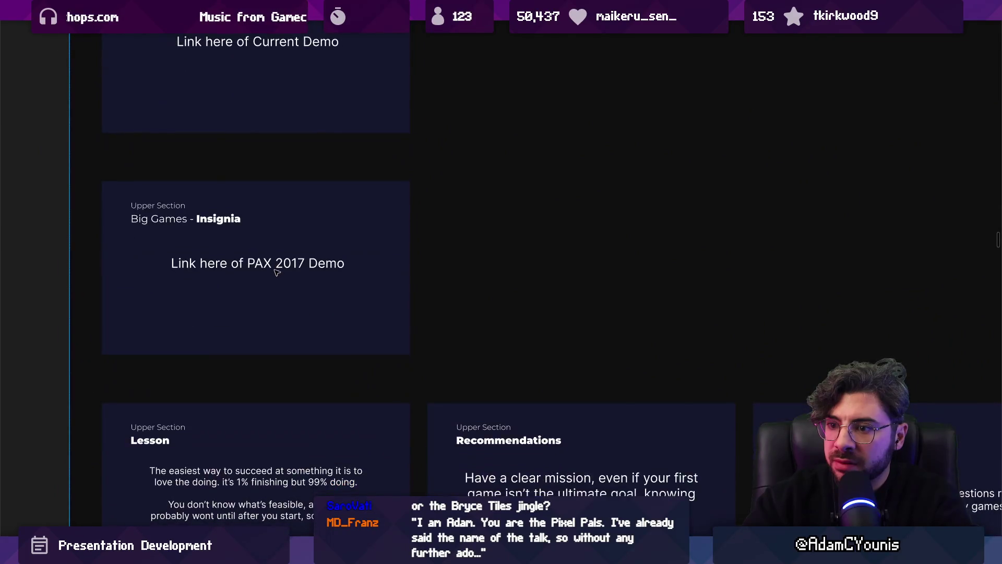
# Move the PAX 2017 Demo slide above Current Demo and wrap both in an auto-layout frame.
pyautogui.click(276, 255)
pyautogui.press('Escape')
pyautogui.press('Up')
pyautogui.scroll(-5, 277, 256)
pyautogui.scroll(2, 304, 311)
pyautogui.keyDown('shift'); pyautogui.click(304, 323); pyautogui.keyUp('shift')
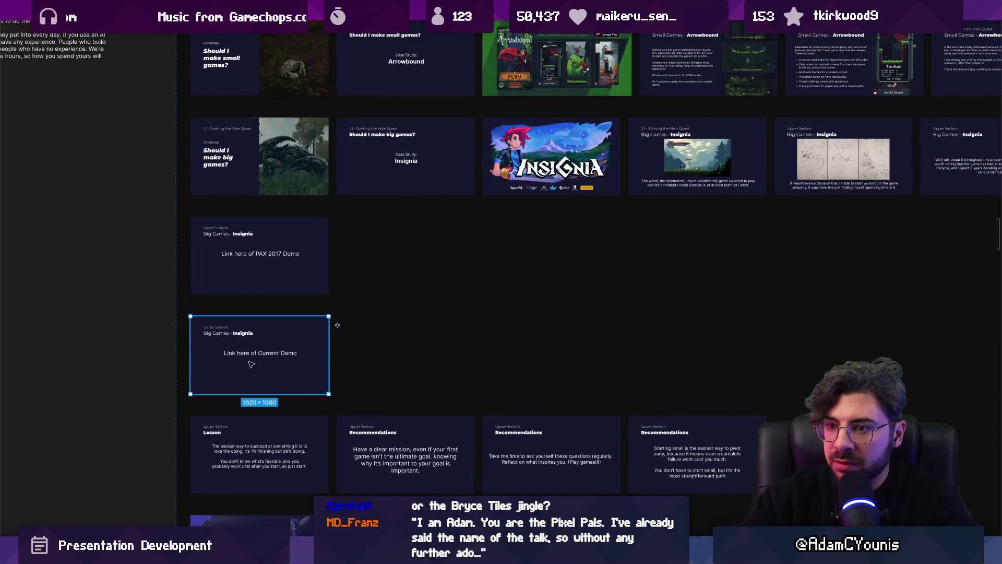
pyautogui.hotkey('shift', 'a')
pyautogui.hotkey('ctrl', '\\')
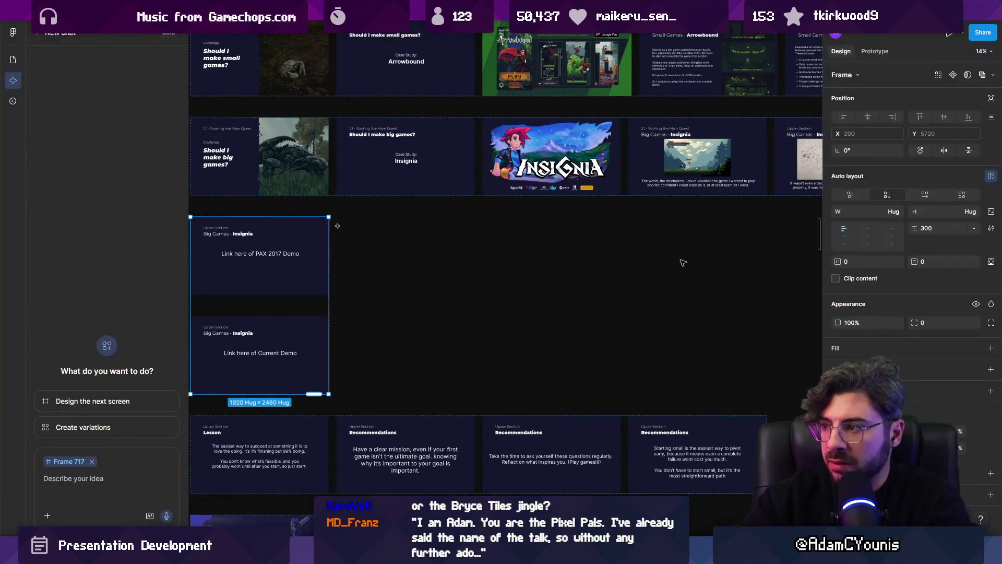
# Make the demo-slide auto layout horizontal with a 108 gap.
pyautogui.click(897, 212)
pyautogui.press('Escape')
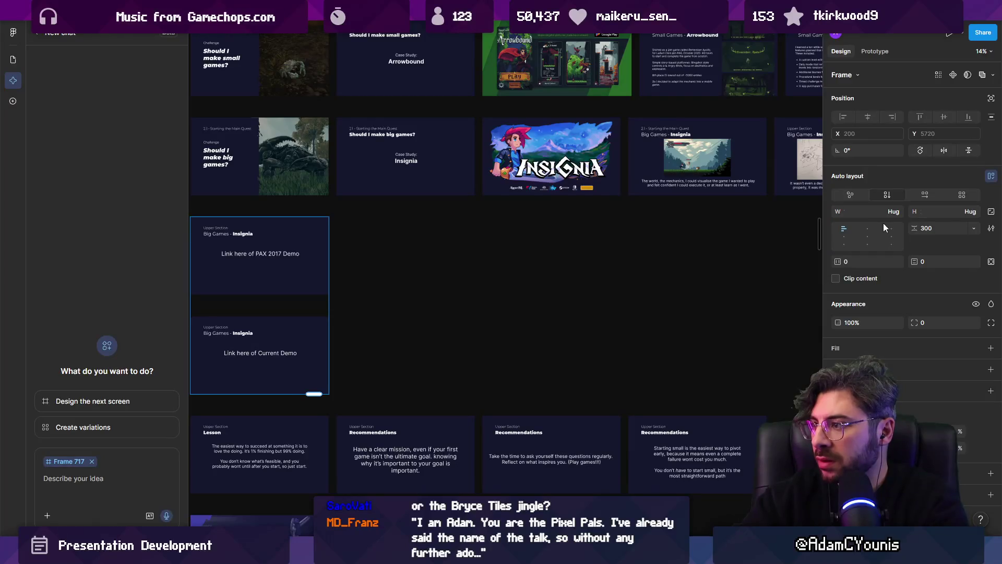
pyautogui.click(924, 194)
pyautogui.hotkey('shift', 'Tab')
pyautogui.click(359, 256)
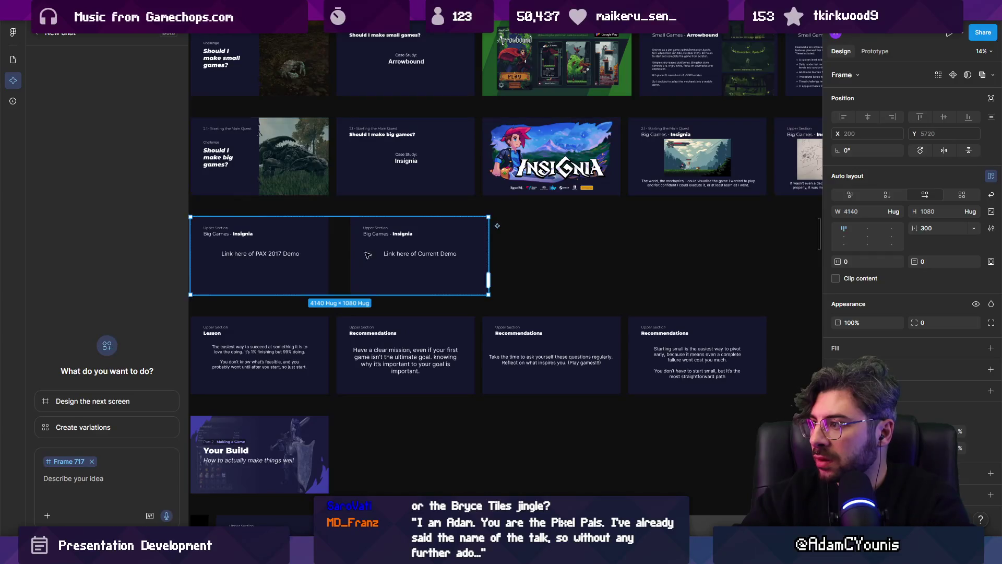
pyautogui.click(943, 224)
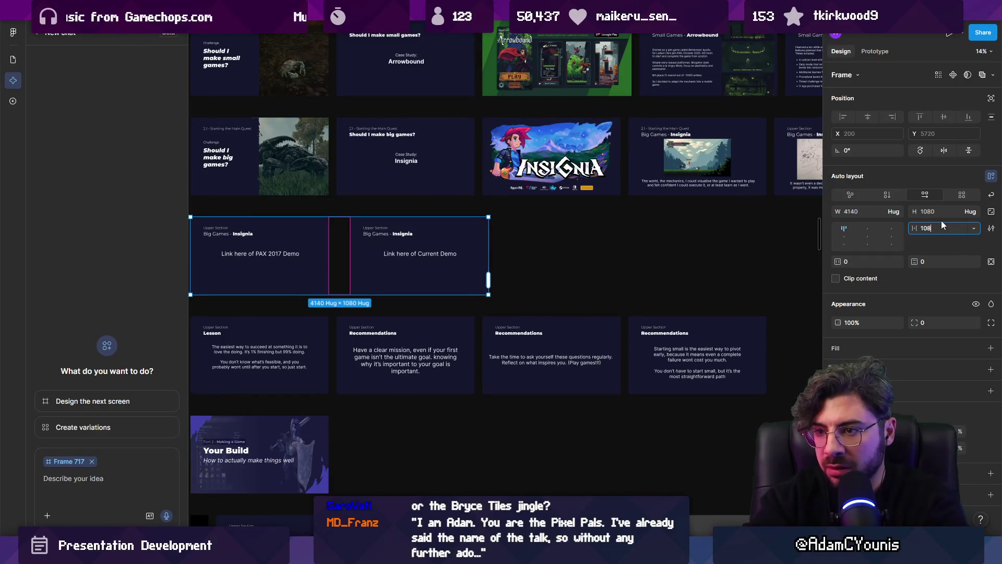
pyautogui.press('Return')
pyautogui.press('Escape')
pyautogui.scroll(5, 379, 351)
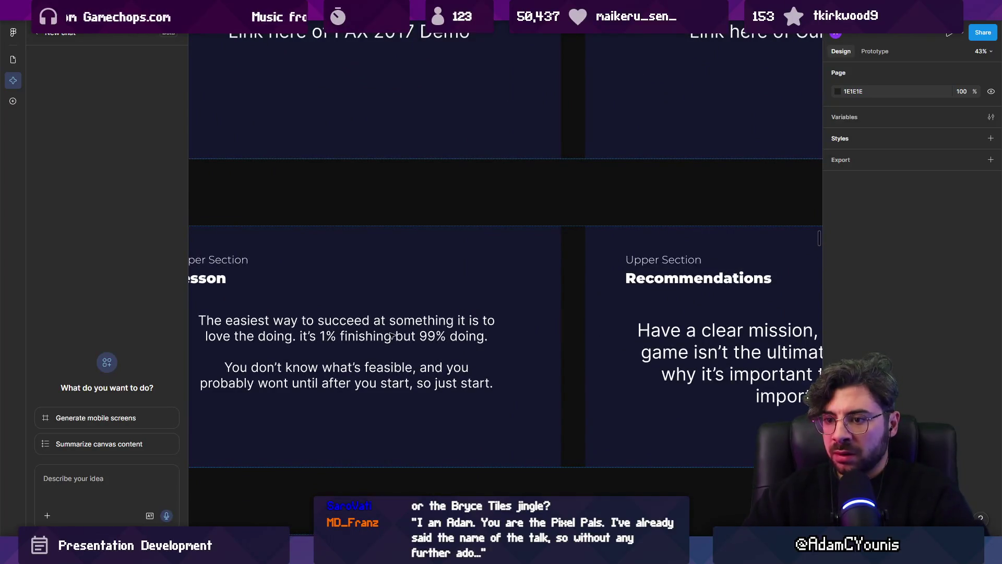
# Drag both Recommendations slides up into the Big Games row beside the two demo-link slides.
pyautogui.hotkey('ctrl', '\\')
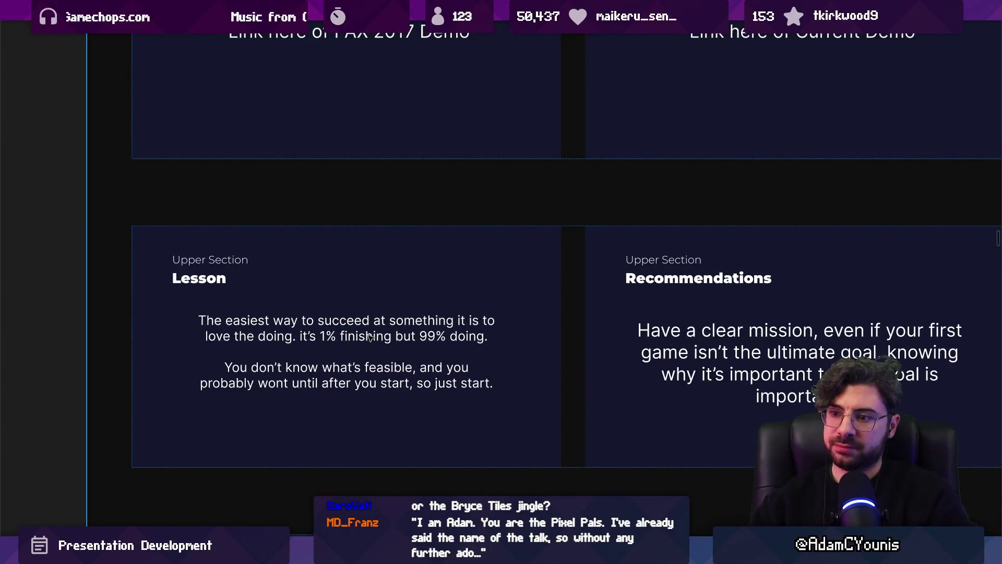
pyautogui.hscroll(4, 437, 345)
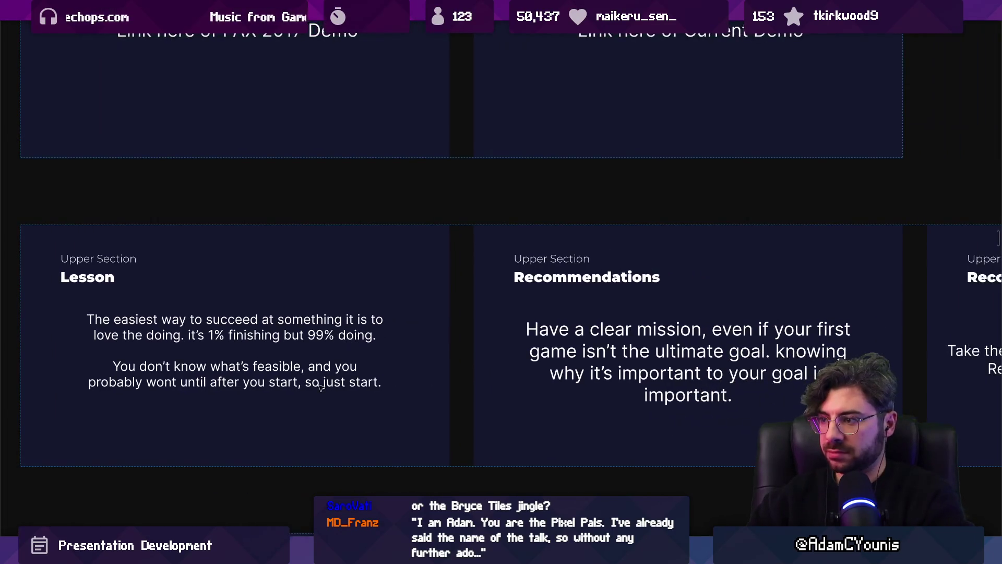
pyautogui.click(324, 385)
pyautogui.scroll(-3, 324, 385)
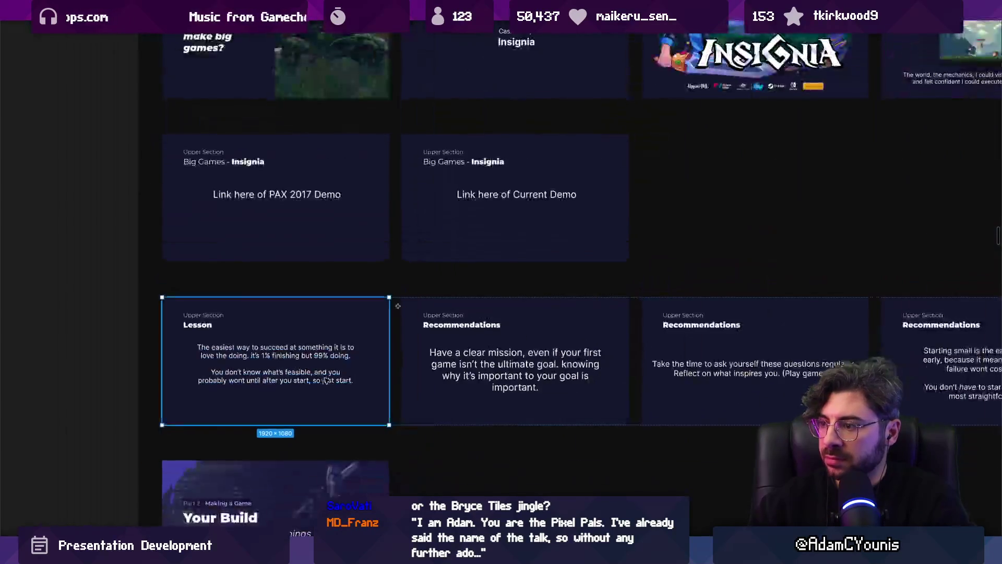
pyautogui.keyDown('shift'); pyautogui.click(332, 367); pyautogui.keyUp('shift')
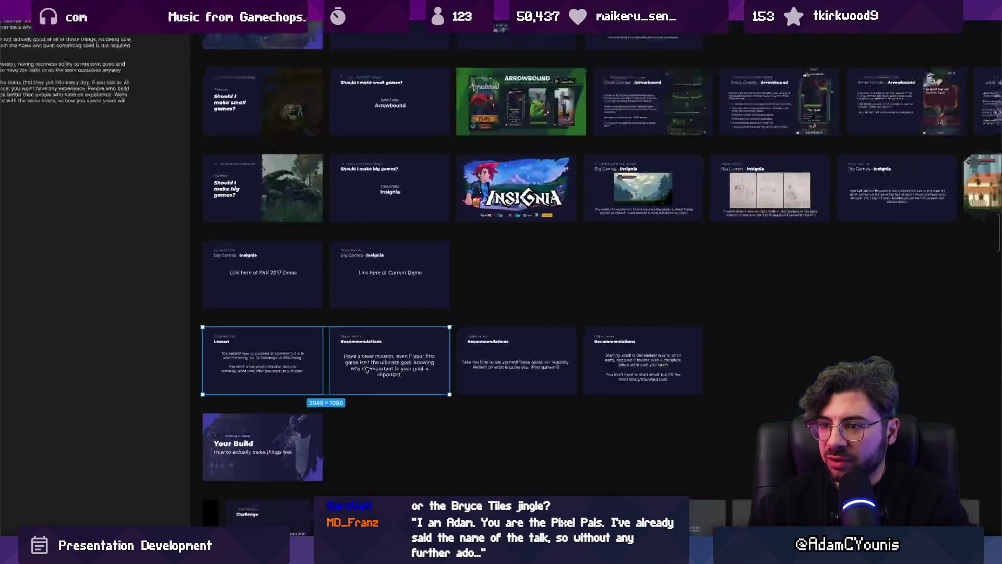
pyautogui.scroll(-6, 345, 365)
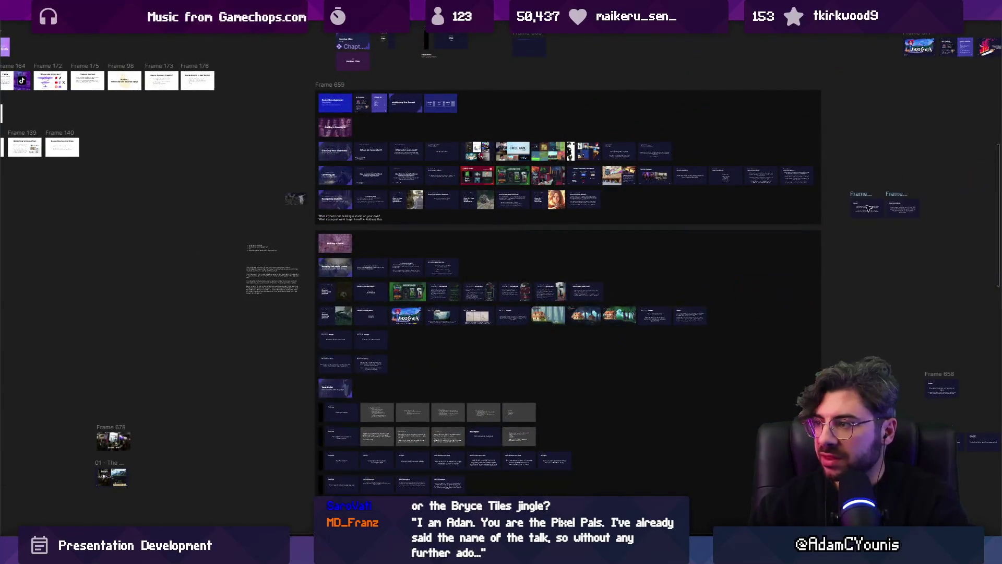
pyautogui.scroll(5, 305, 366)
pyautogui.scroll(3, 410, 347)
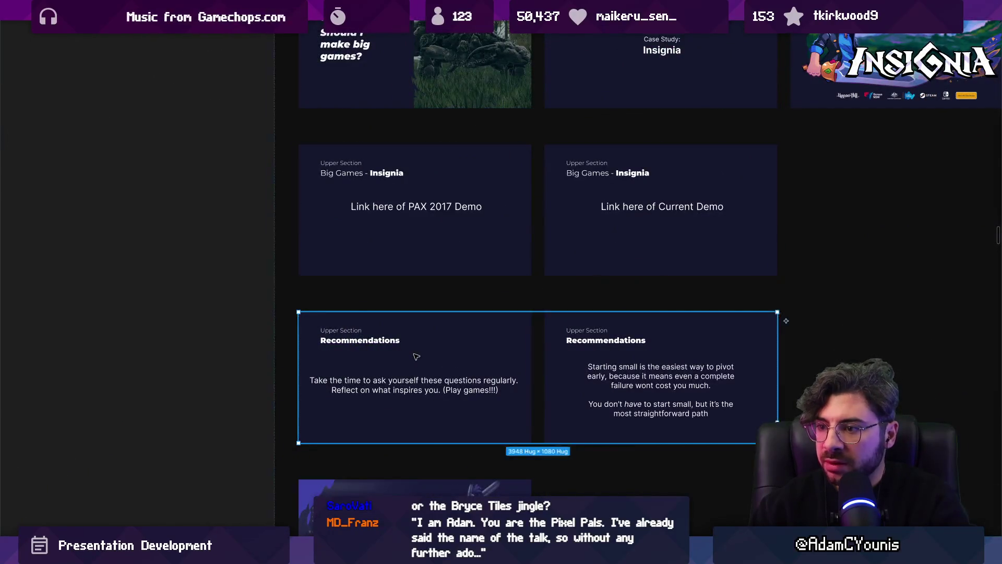
pyautogui.click(415, 353)
pyautogui.keyDown('shift'); pyautogui.click(571, 362); pyautogui.keyUp('shift')
pyautogui.moveTo(511, 357)
pyautogui.mouseDown()
pyautogui.moveTo(600, 269)
pyautogui.moveTo(647, 198)
pyautogui.moveTo(539, 202)
pyautogui.mouseUp()
# Delete the leftover empty frame below the regrouped slides.
pyautogui.scroll(-3, 589, 261)
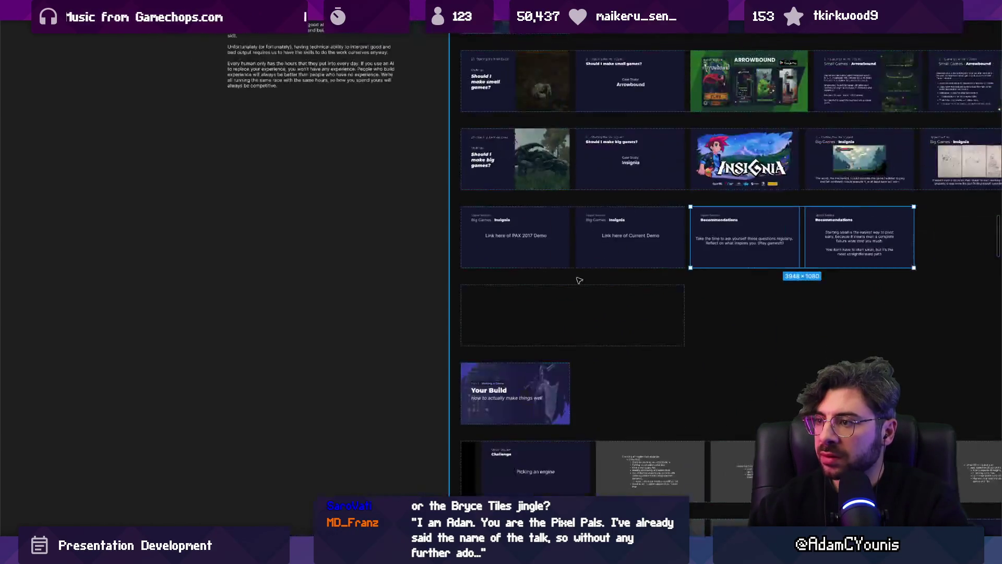
pyautogui.click(562, 293)
pyautogui.press('Delete')
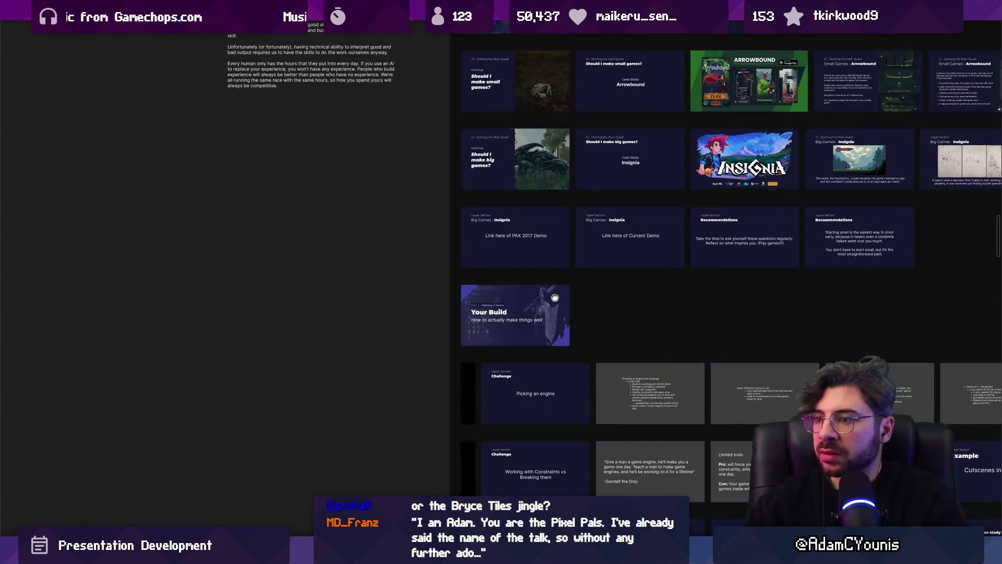
pyautogui.scroll(3, 460, 365)
pyautogui.hscroll(5, 459, 365)
pyautogui.scroll(-3, 469, 360)
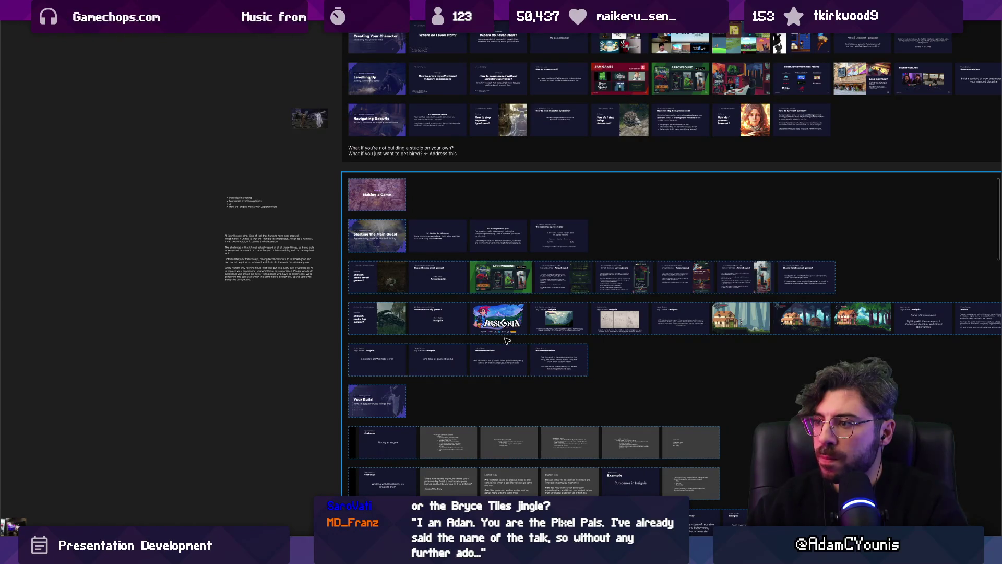
pyautogui.hscroll(5, 540, 323)
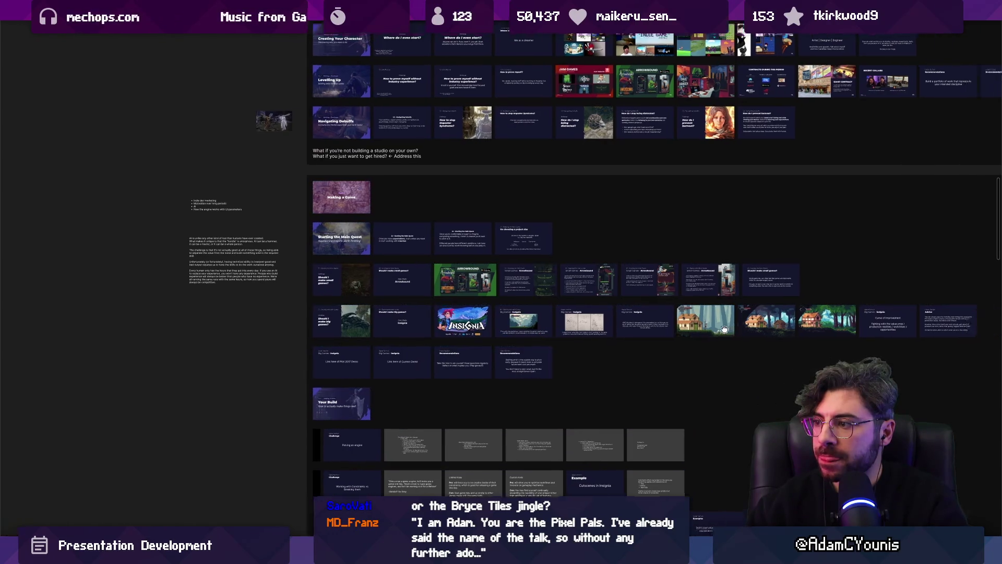
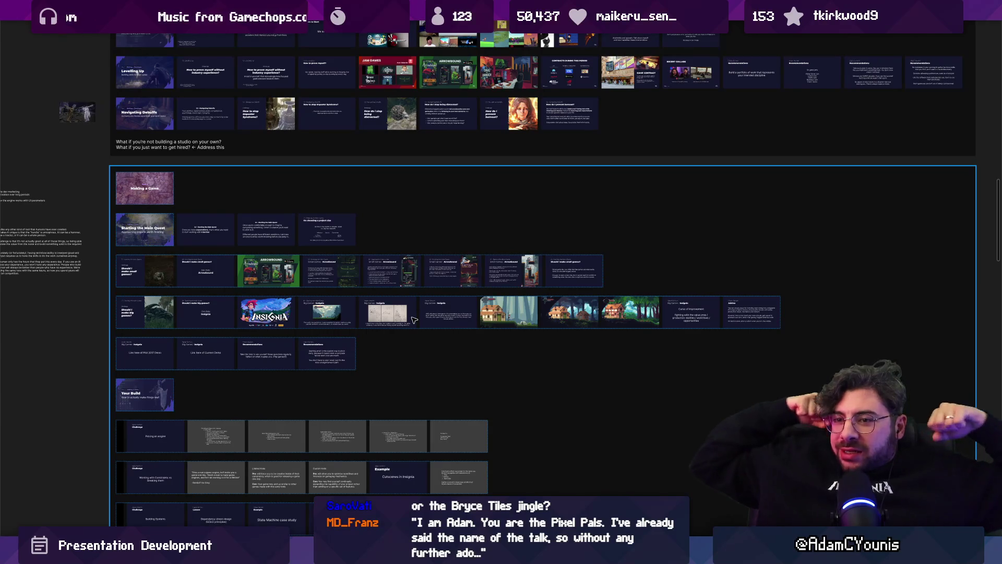
# Try alternative titles like 'Getting Your Build Right' and a Minmaxing variant, then undo them.
pyautogui.hscroll(-7, 230, 366)
pyautogui.scroll(5, 465, 249)
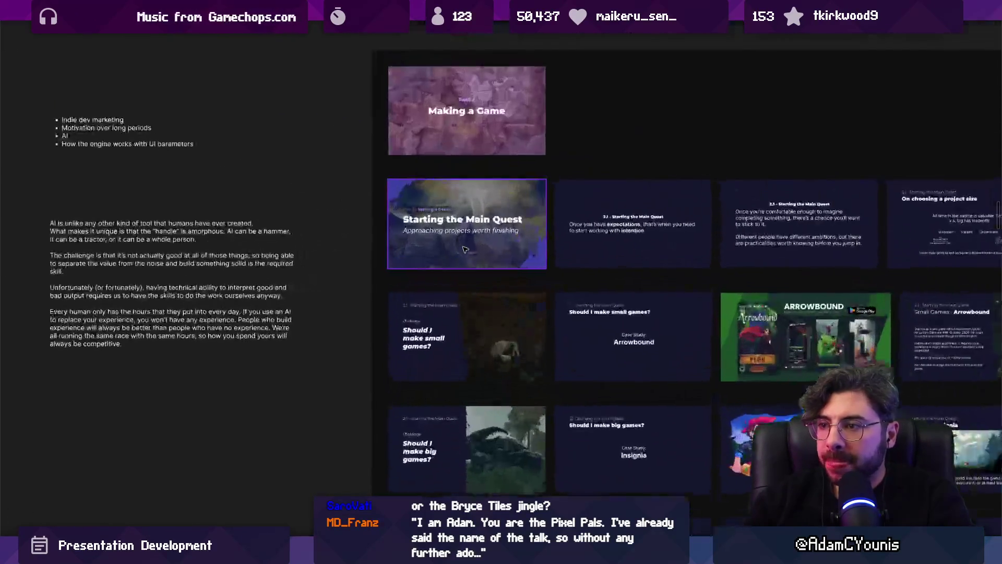
pyautogui.scroll(-3, 555, 310)
pyautogui.scroll(-4, 426, 242)
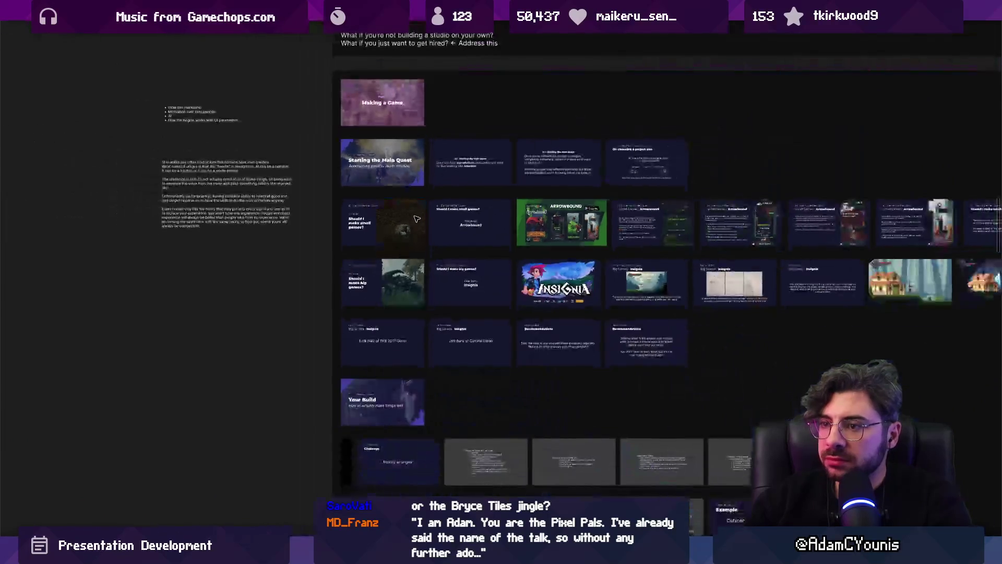
pyautogui.scroll(6, 386, 402)
pyautogui.scroll(3, 320, 399)
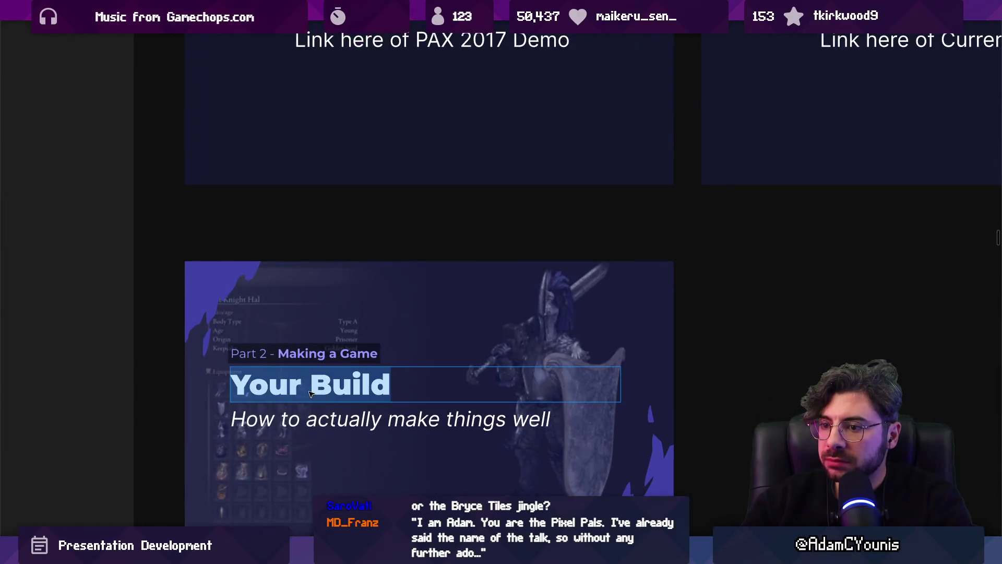
pyautogui.write('Getting Your')
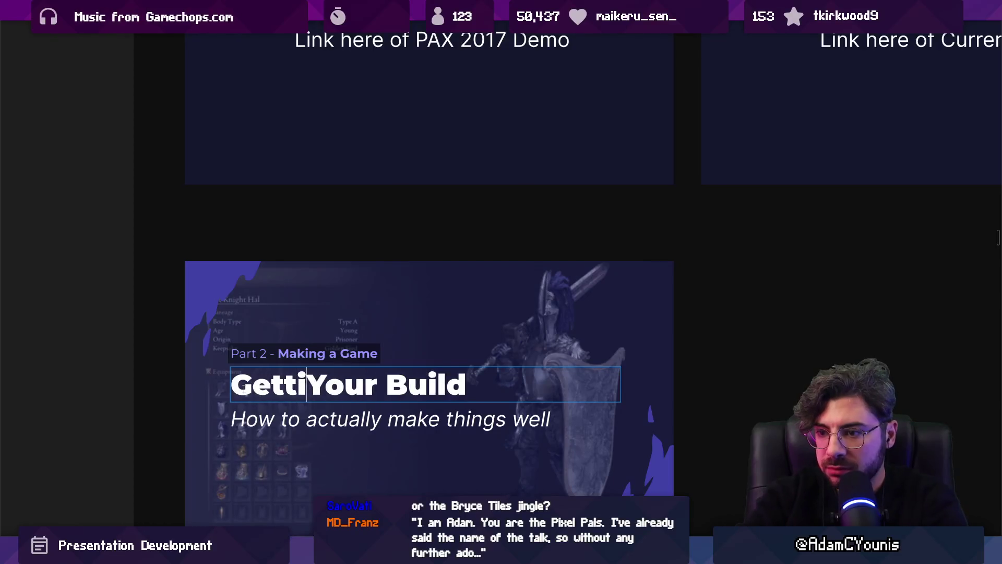
pyautogui.write(' Build Right')
pyautogui.press('BackSpace')
pyautogui.press('BackSpace')
pyautogui.press('BackSpace')
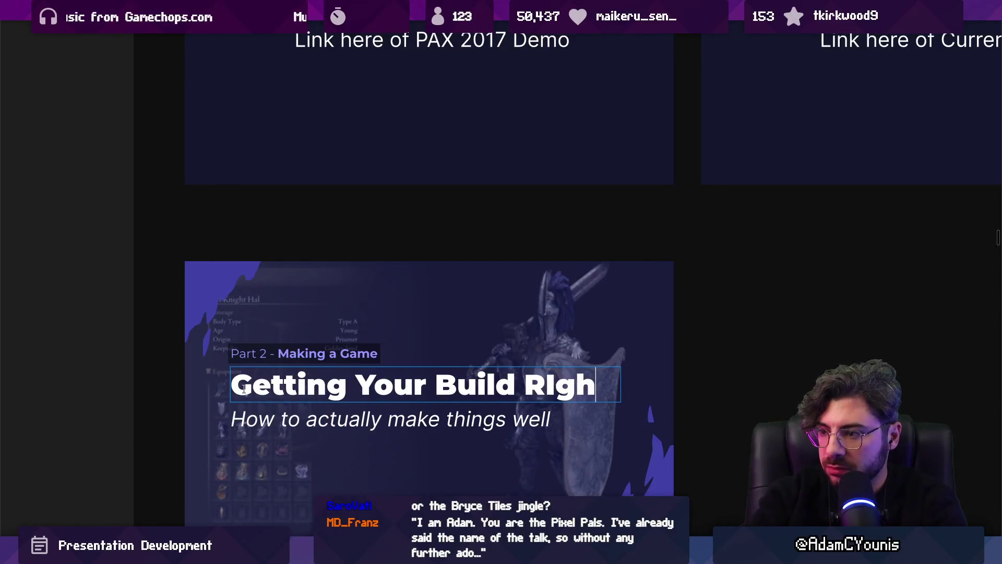
pyautogui.write('ight')
pyautogui.hotkey('ctrl', 'a')
pyautogui.write('Minma')
pyautogui.write('your ')
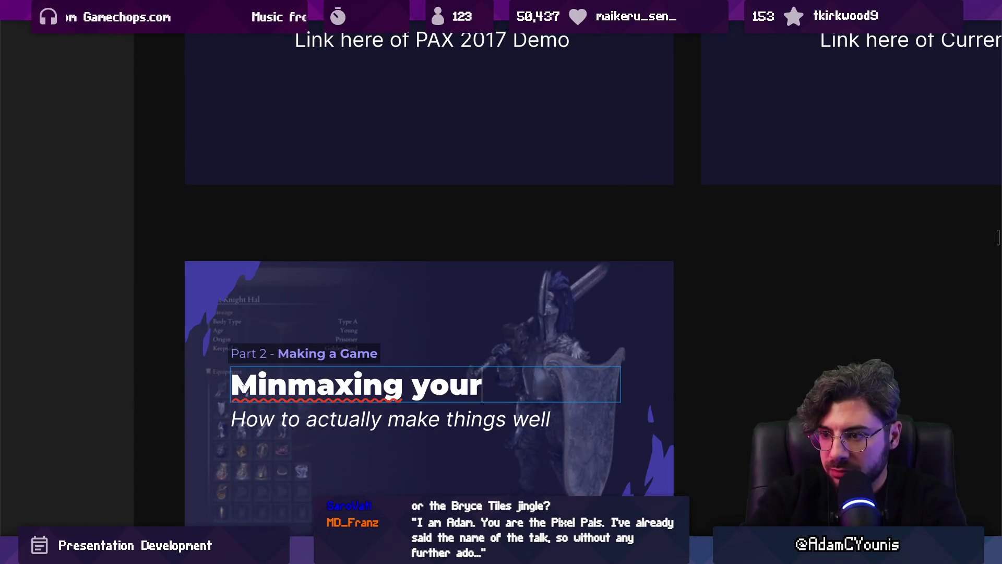
pyautogui.write('Build')
pyautogui.hotkey('ctrl', 'z')
pyautogui.hotkey('ctrl', 'z')
pyautogui.hotkey('ctrl', 'z')
pyautogui.hotkey('ctrl', 'z')
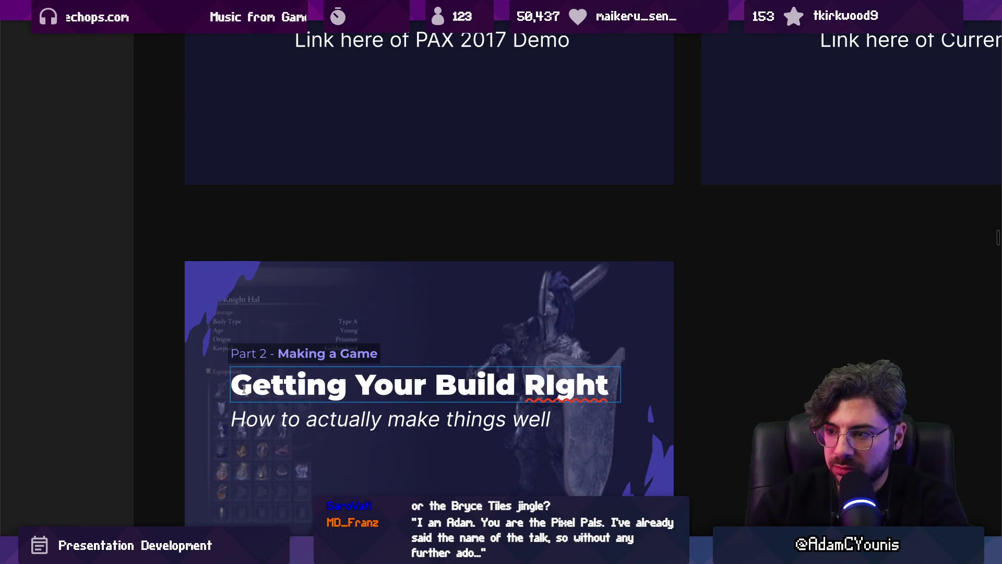
pyautogui.hotkey('ctrl', 'z')
pyautogui.hotkey('ctrl', 'z')
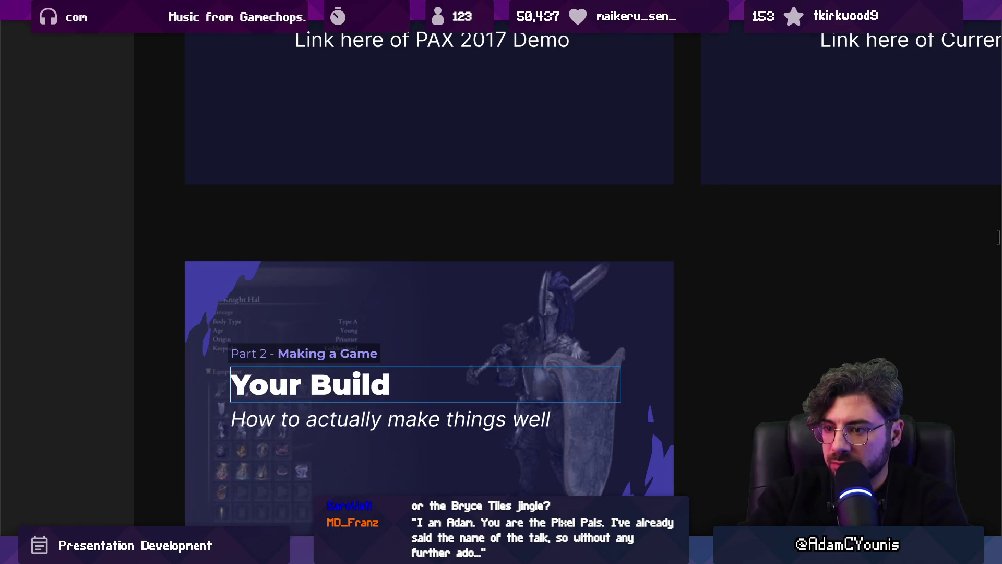
# Replace the whole title with 'Crafting a Build' and finish editing.
pyautogui.hotkey('ctrl', 'a')
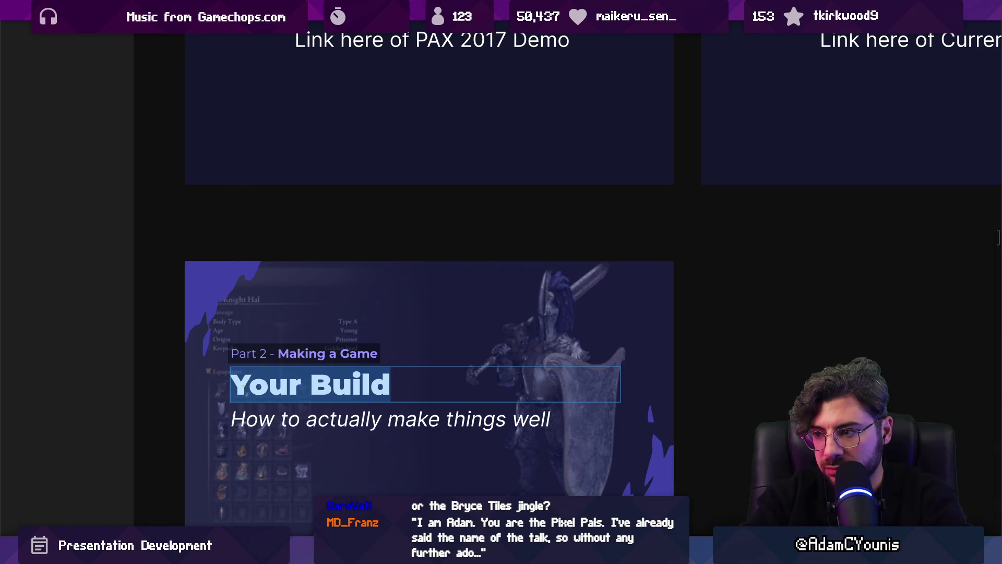
pyautogui.write('Crafting a Bui')
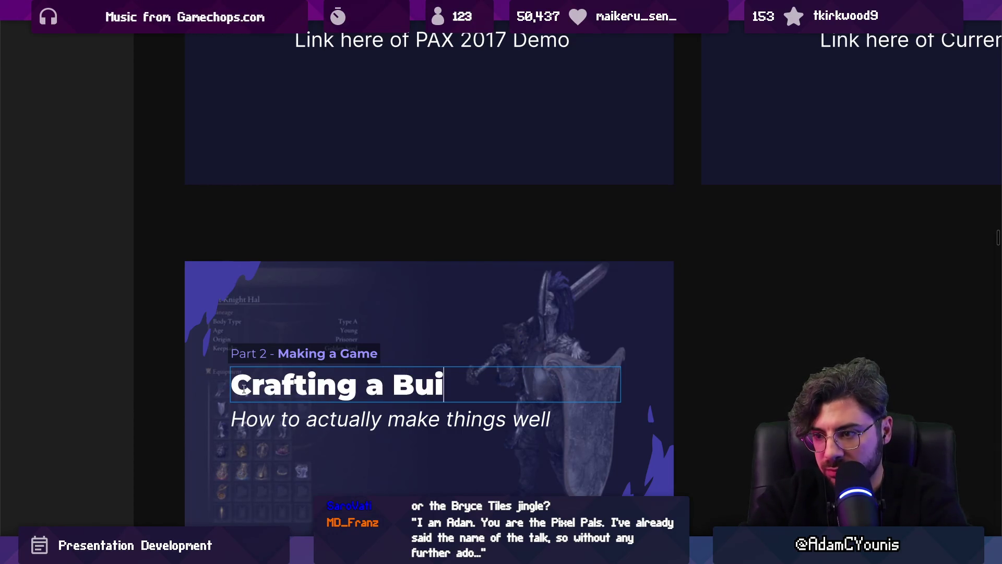
pyautogui.write('ld')
pyautogui.hotkey('ctrl', 'a')
pyautogui.scroll(-5, 246, 395)
pyautogui.scroll(5, 310, 337)
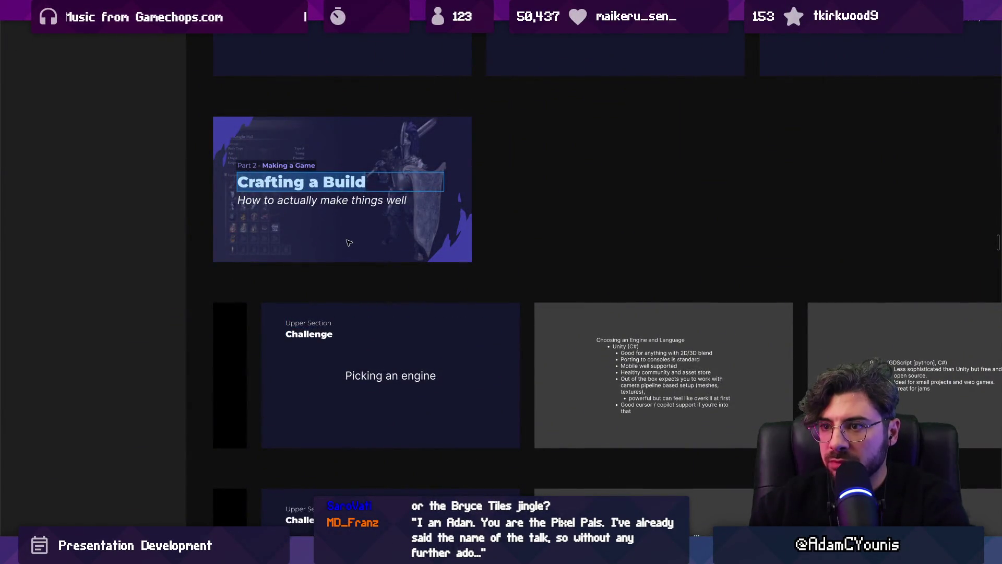
pyautogui.click(486, 208)
# Delete the four black spacer frames beside the slide rows.
pyautogui.scroll(-3, 321, 236)
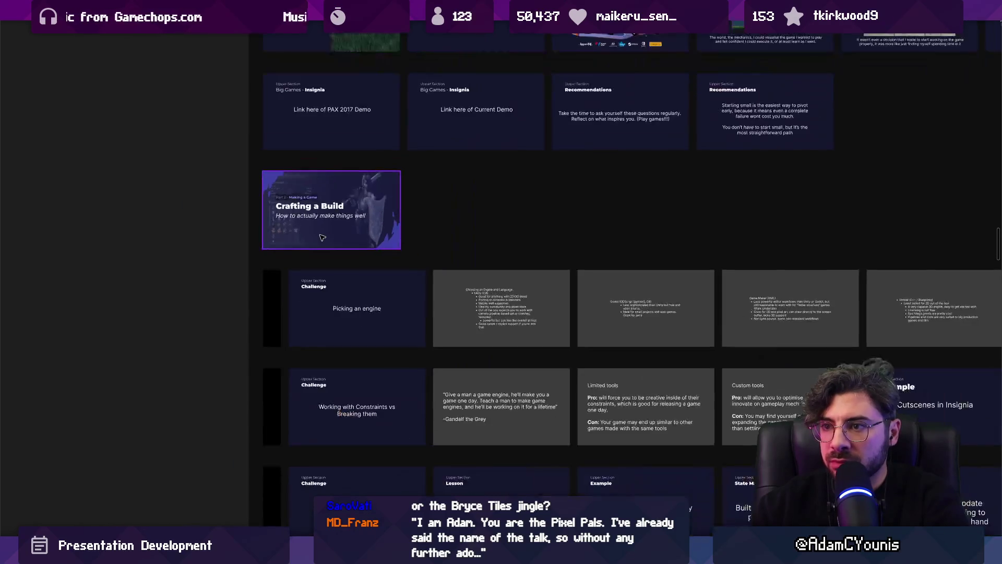
pyautogui.scroll(-2, 335, 261)
pyautogui.scroll(2, 320, 287)
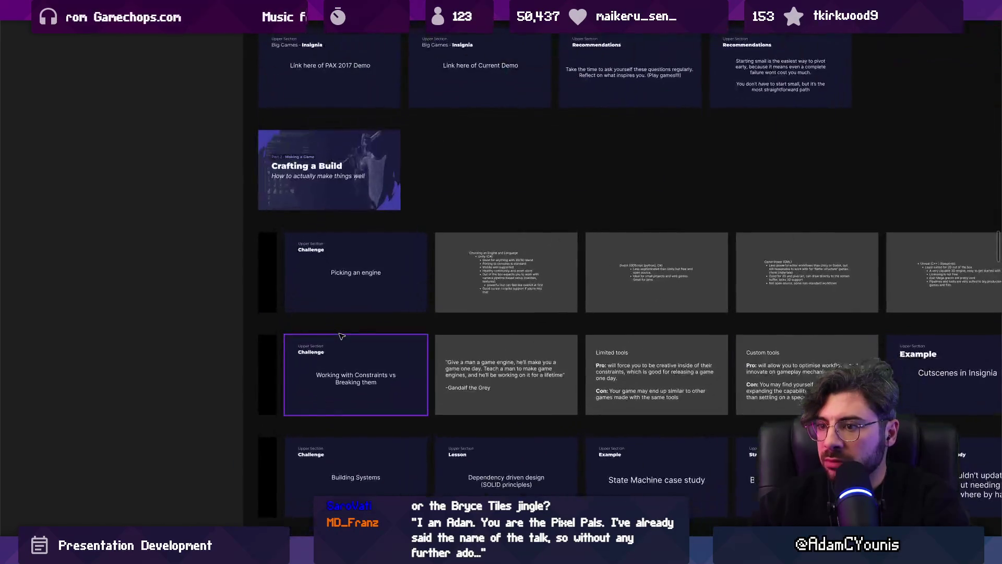
pyautogui.scroll(2, 345, 202)
pyautogui.scroll(-3, 327, 176)
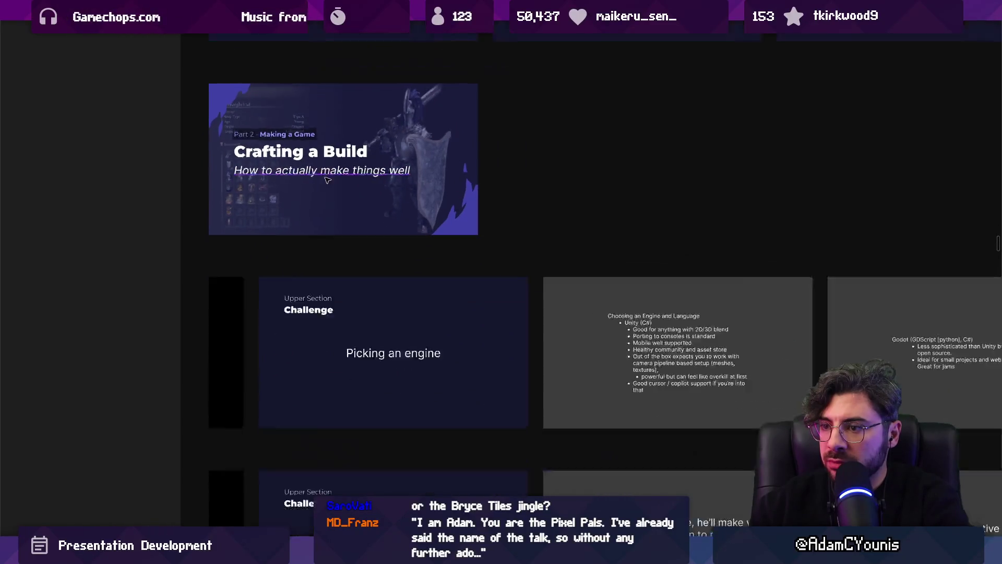
pyautogui.scroll(-2, 388, 290)
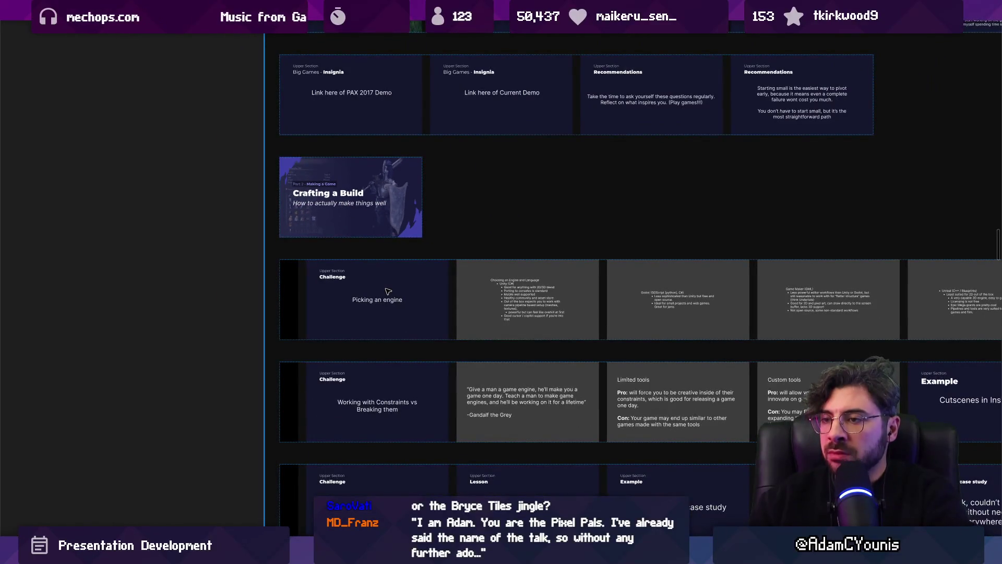
pyautogui.click(290, 299)
pyautogui.scroll(-4, 298, 319)
pyautogui.keyDown('shift'); pyautogui.click(299, 222); pyautogui.keyUp('shift')
pyautogui.keyDown('shift'); pyautogui.click(300, 324); pyautogui.keyUp('shift')
pyautogui.keyDown('shift'); pyautogui.click(305, 417); pyautogui.keyUp('shift')
pyautogui.press('Delete')
# Move 'Should I make big games?' into the engine row and 'Picking an engine' under Crafting a Build.
pyautogui.scroll(-5, 307, 406)
pyautogui.scroll(3, 365, 354)
pyautogui.scroll(4, 365, 354)
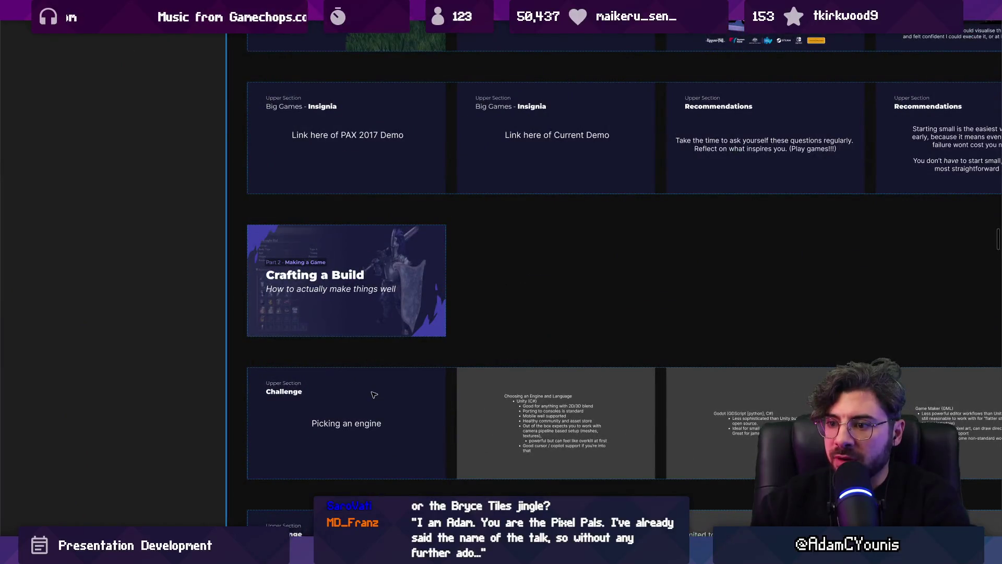
pyautogui.scroll(-1, 376, 386)
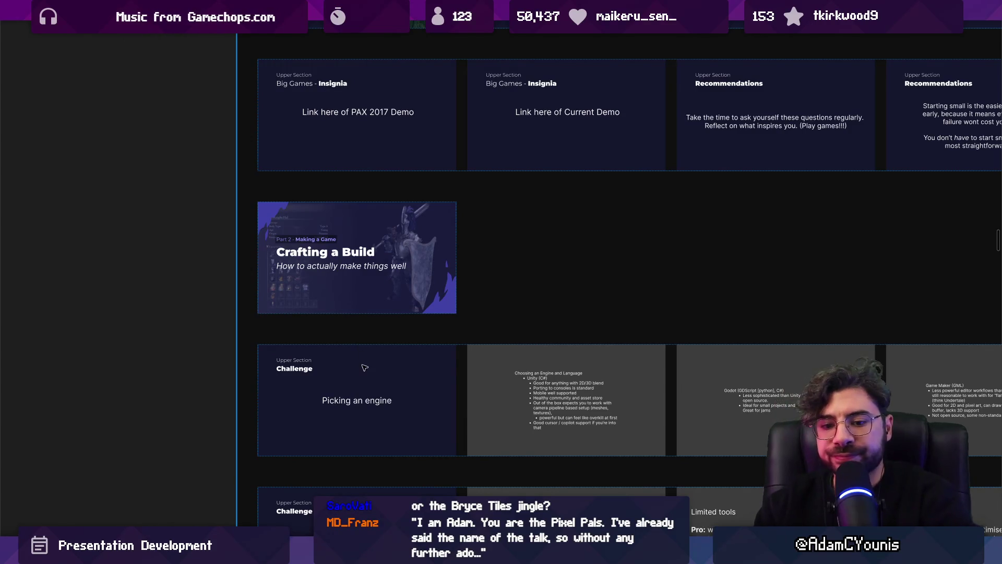
pyautogui.moveTo(332, 303); pyautogui.dragTo(354, 345)
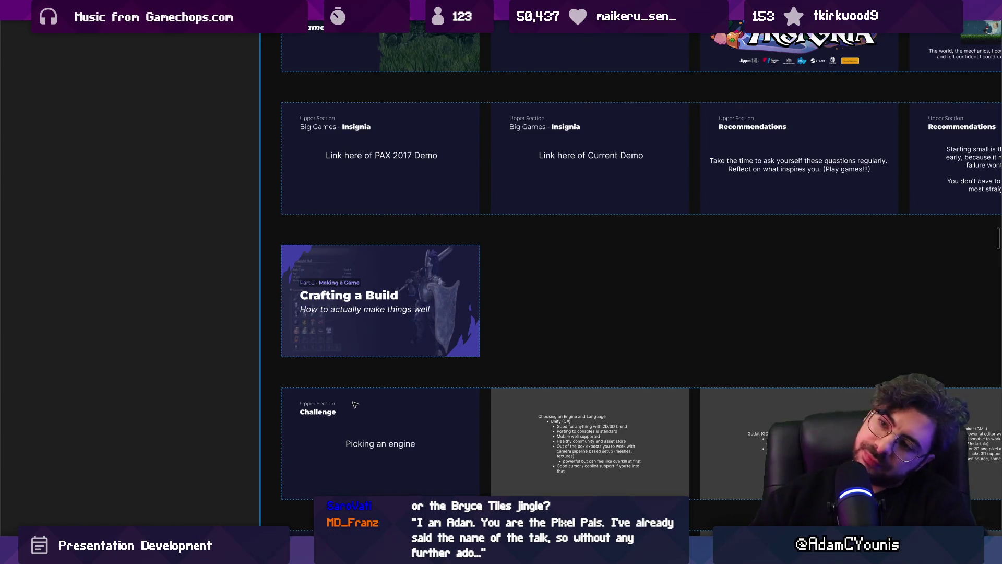
pyautogui.scroll(-3, 354, 404)
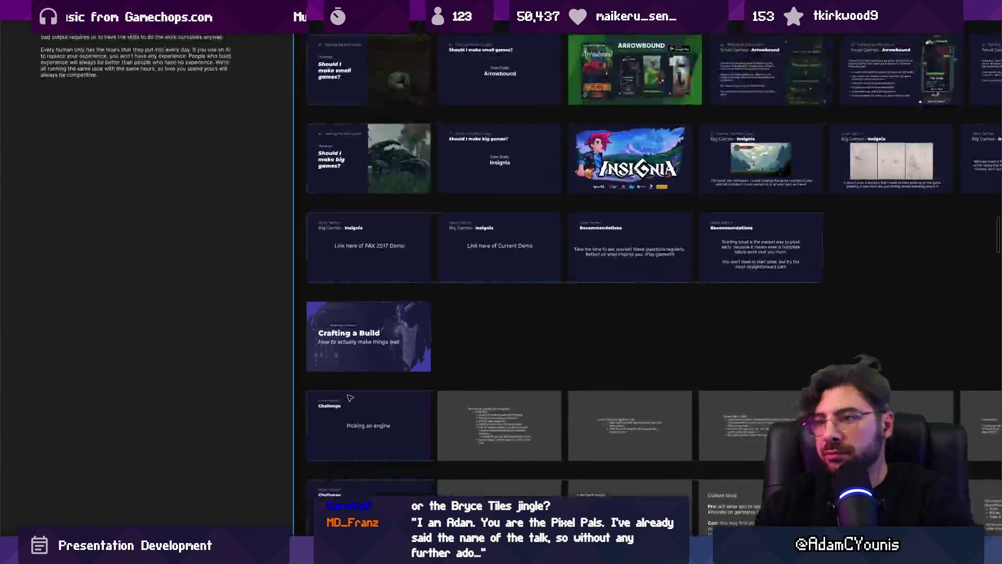
pyautogui.click(368, 158)
pyautogui.moveTo(369, 157)
pyautogui.mouseDown()
pyautogui.moveTo(321, 418)
pyautogui.moveTo(308, 420)
pyautogui.mouseUp()
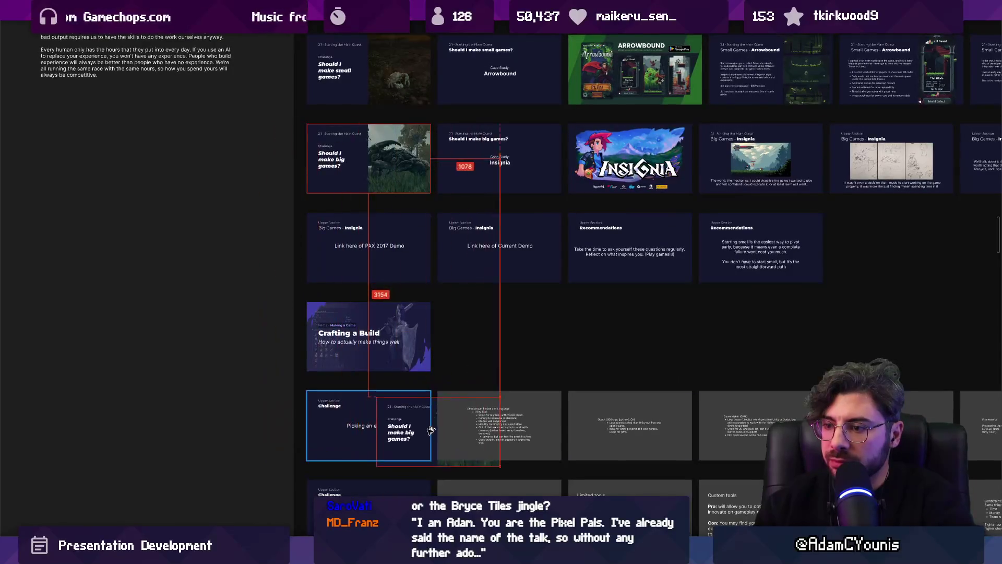
pyautogui.scroll(5, 435, 430)
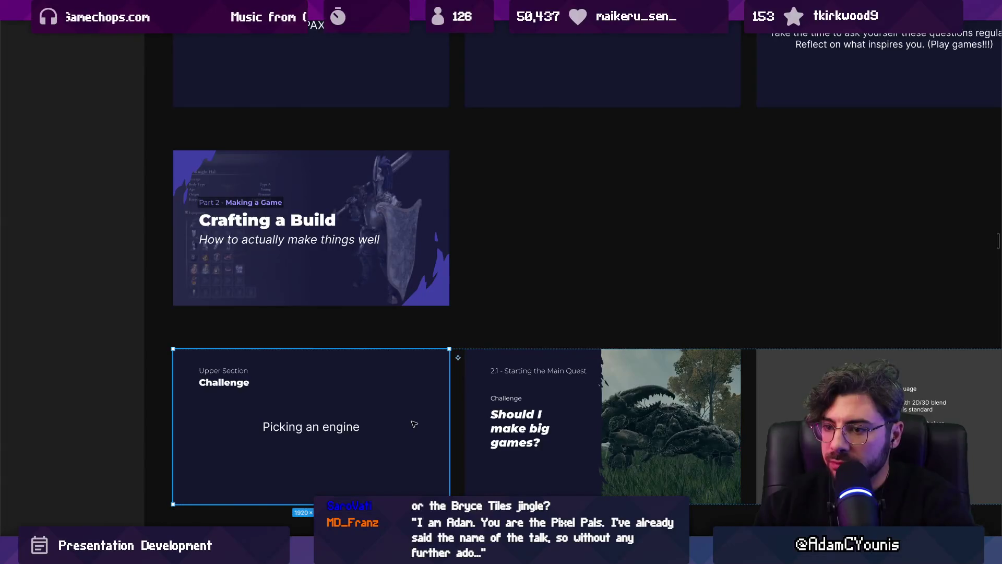
pyautogui.moveTo(361, 421); pyautogui.dragTo(488, 232)
pyautogui.click(379, 262)
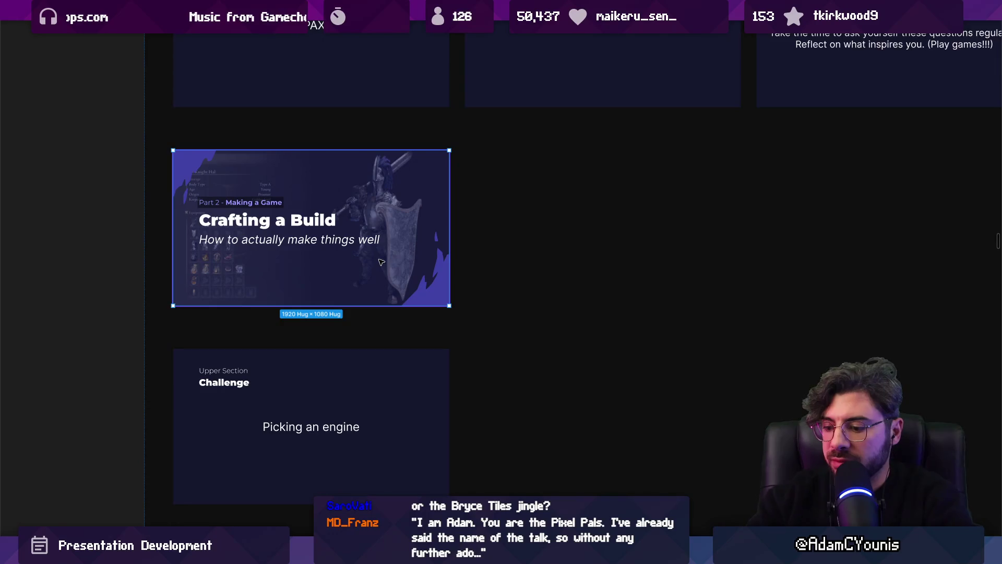
# Show the side panels and layers list, and locate the Picking an engine slide within Frame 649.
pyautogui.hotkey('ctrl', '\\')
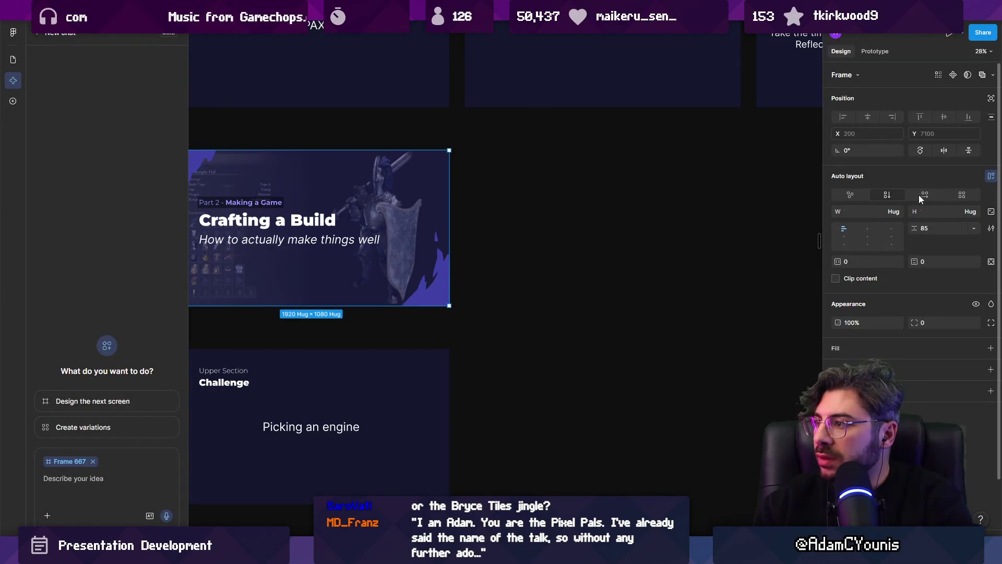
pyautogui.hscroll(-3, 483, 243)
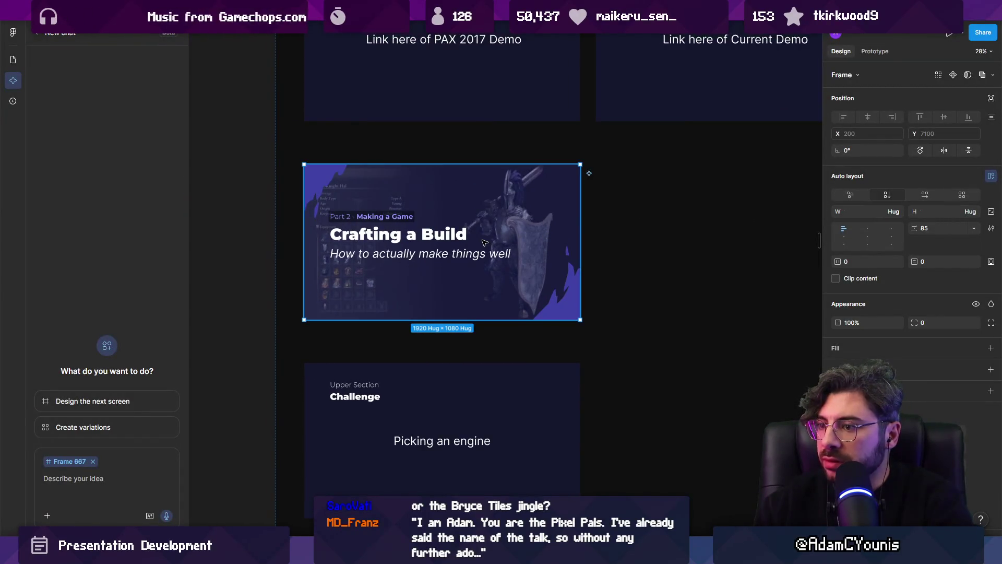
pyautogui.click(13, 59)
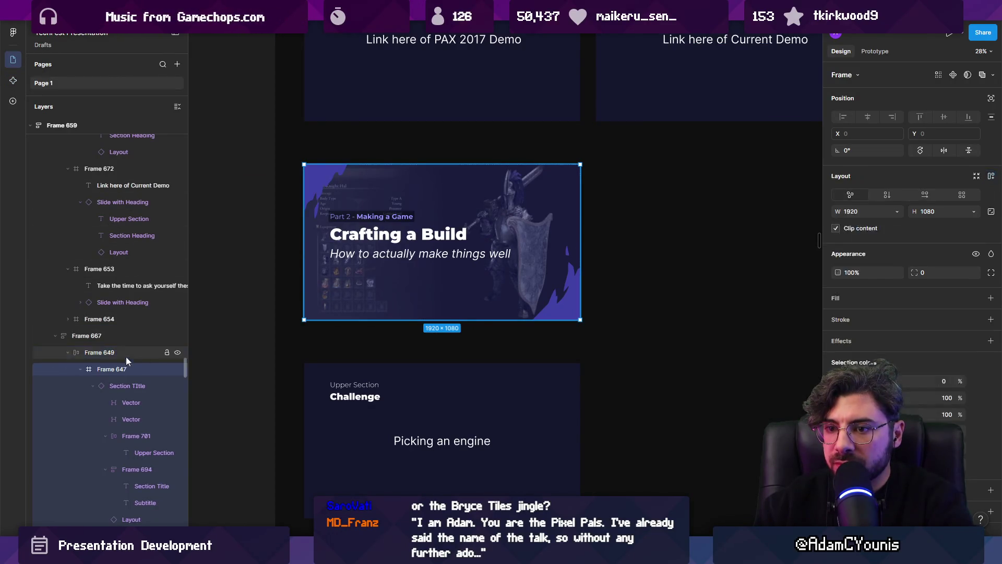
pyautogui.click(388, 415)
pyautogui.press('Delete')
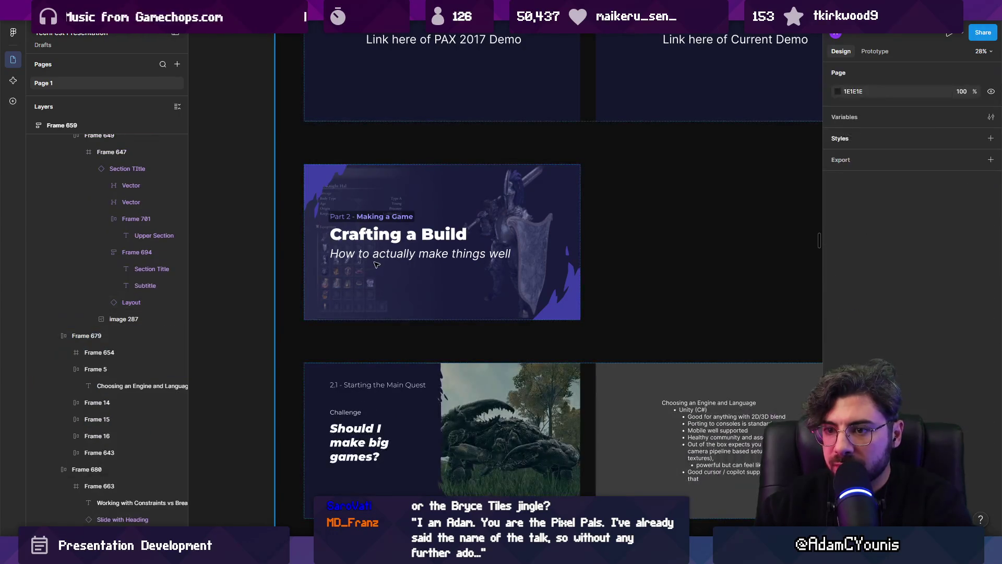
pyautogui.click(313, 302)
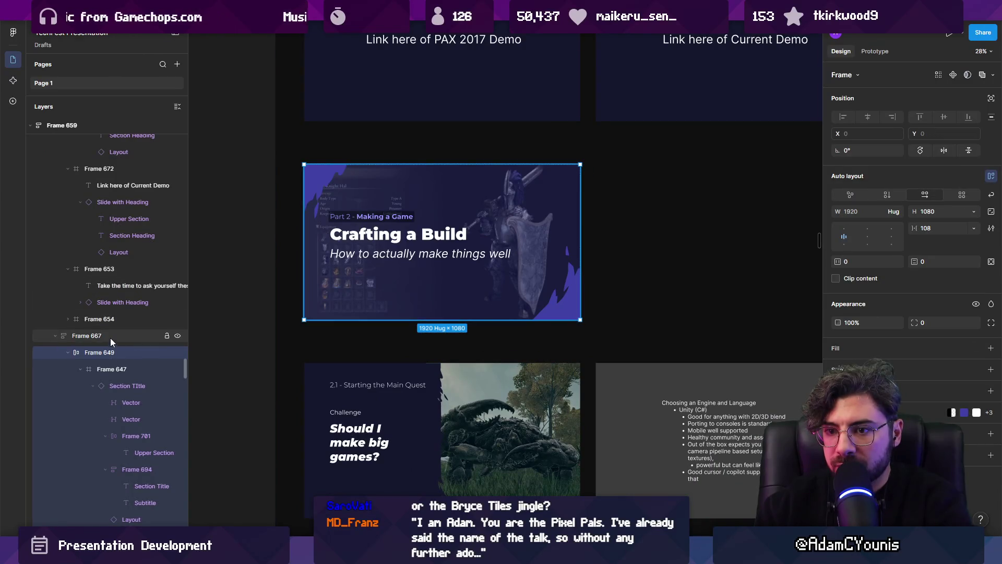
pyautogui.click(73, 355)
pyautogui.click(69, 353)
pyautogui.click(76, 337)
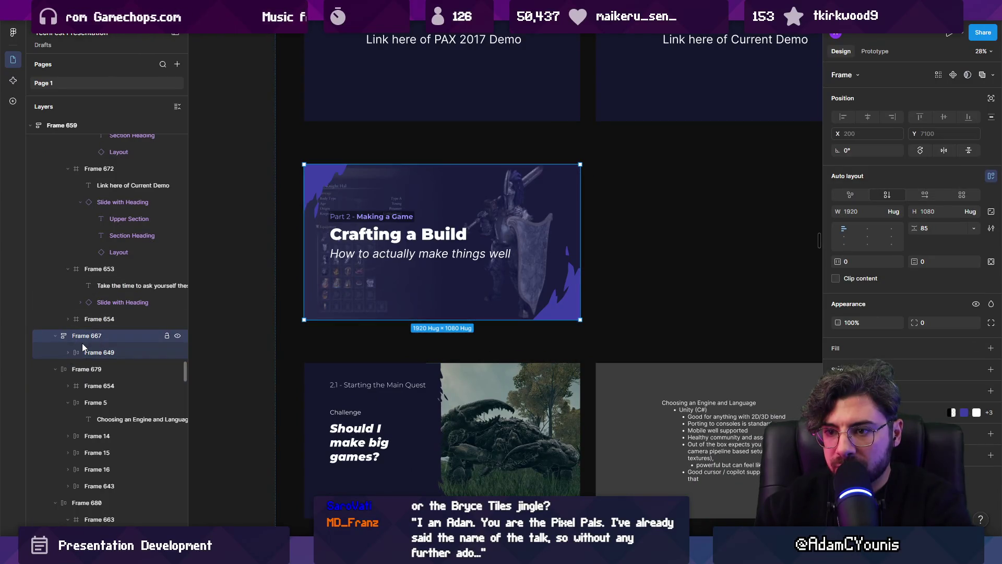
pyautogui.hotkey('ctrl', 'z')
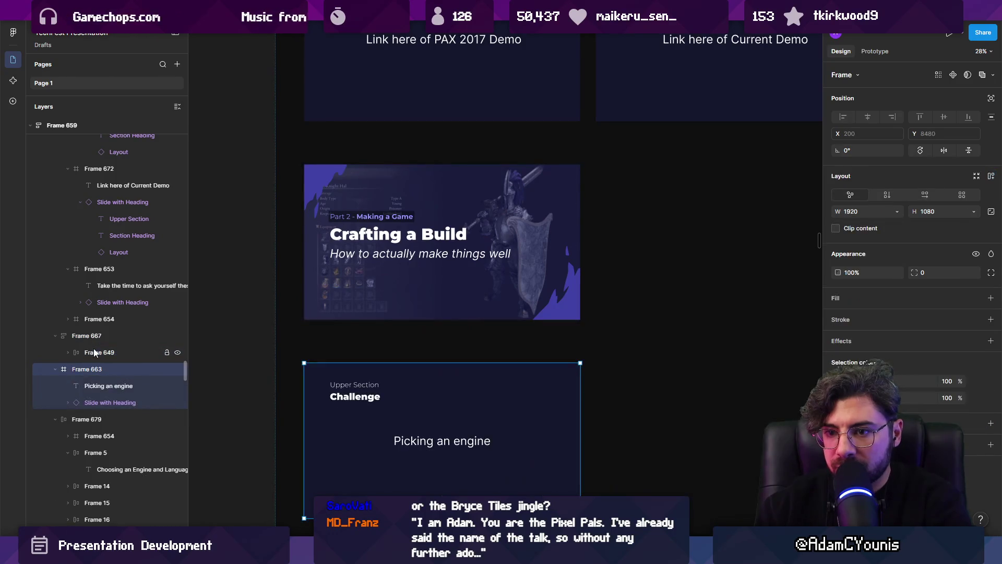
# Move the Picking an engine slide into Frame 649's row, right after Crafting a Build.
pyautogui.moveTo(90, 356); pyautogui.dragTo(94, 352)
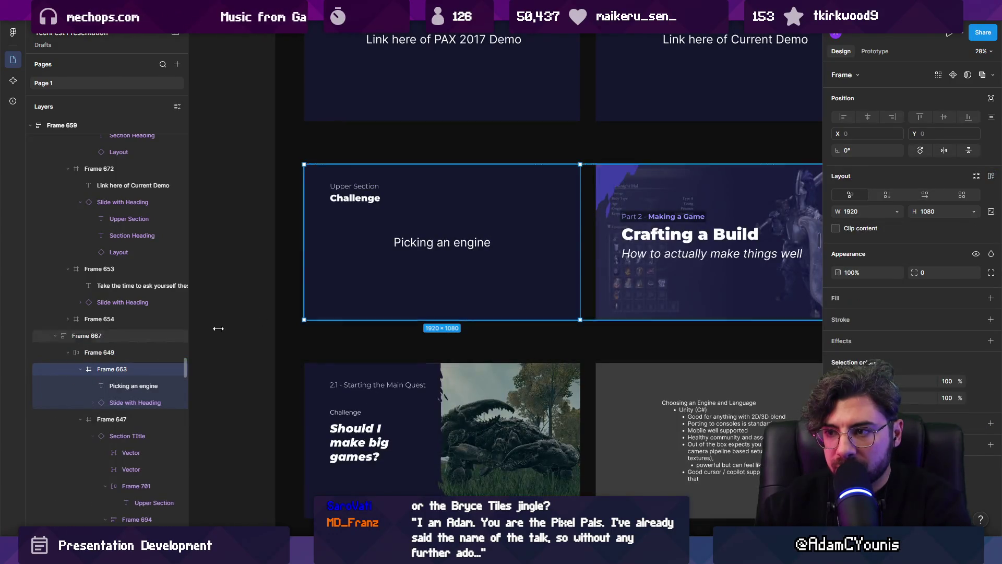
pyautogui.press('Right')
pyautogui.scroll(-3, 526, 273)
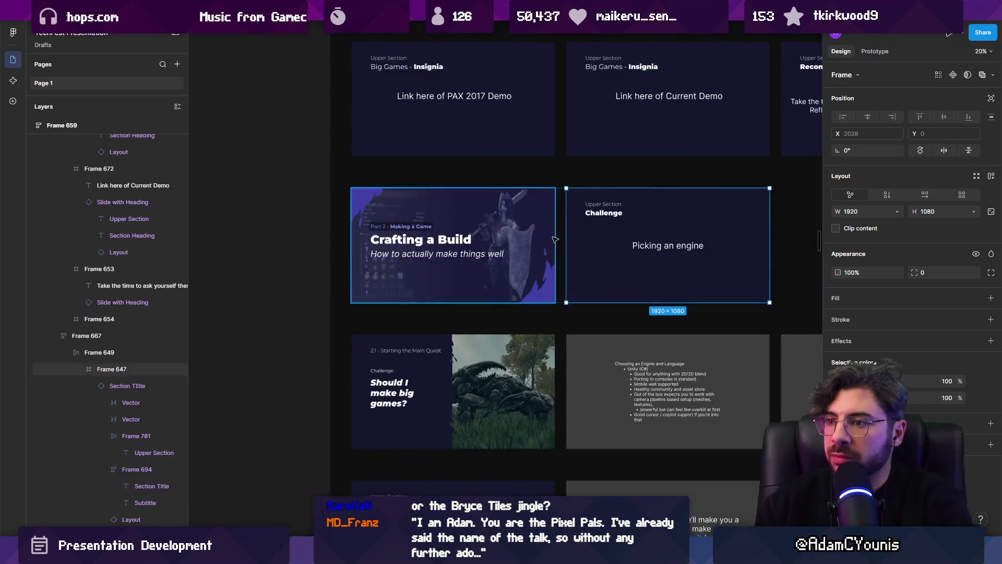
pyautogui.scroll(2, 524, 279)
pyautogui.click(522, 282)
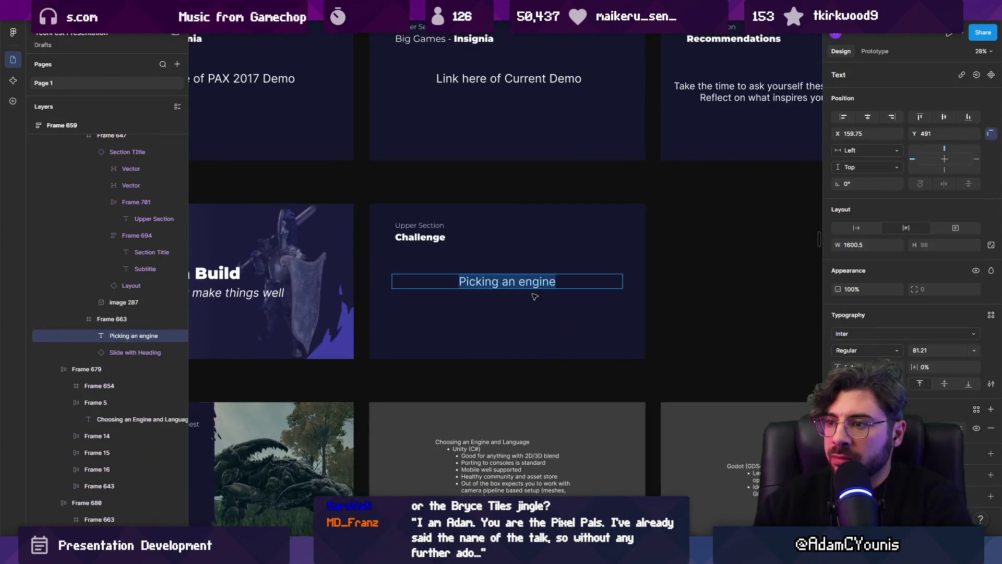
pyautogui.hscroll(-2, 622, 304)
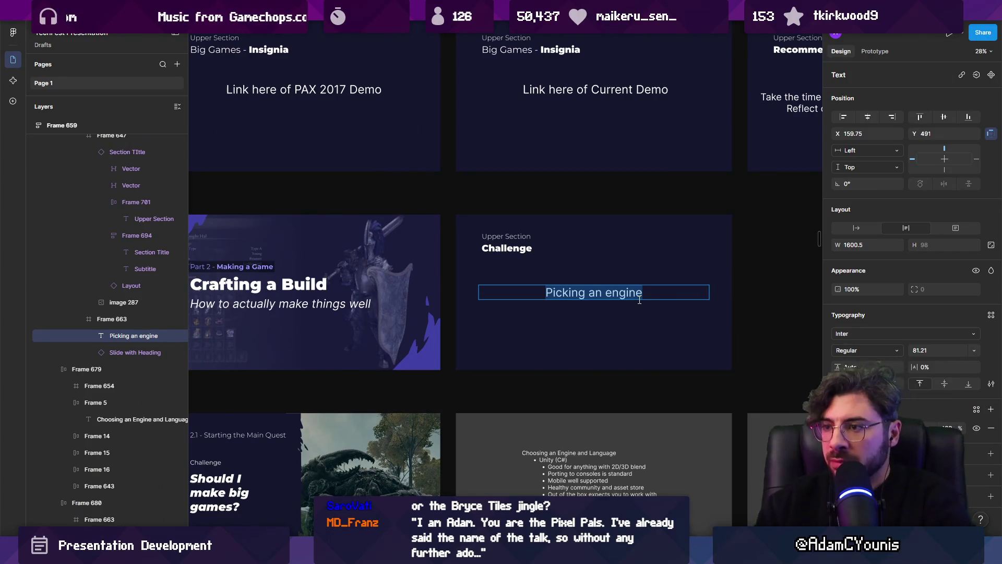
pyautogui.scroll(3, 380, 290)
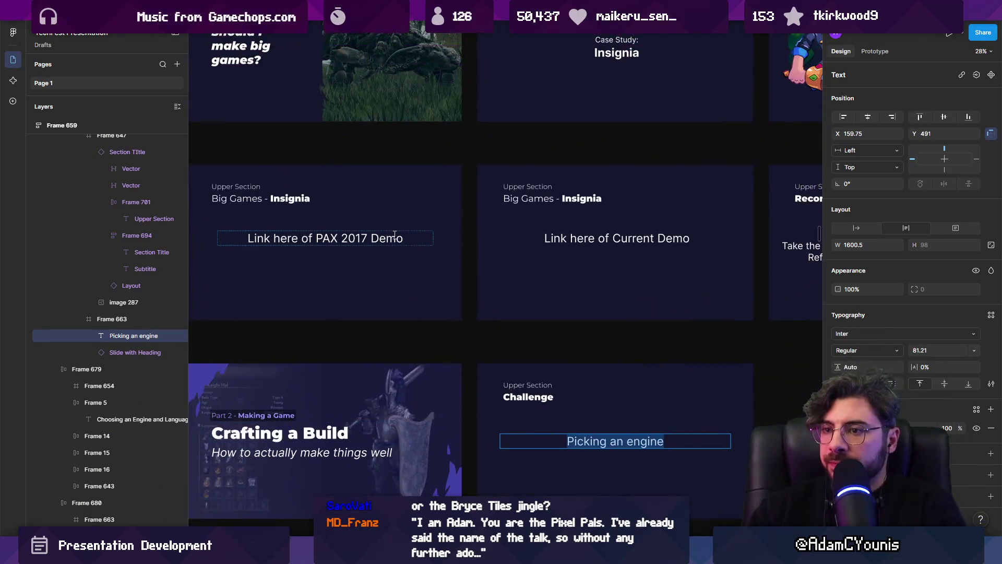
pyautogui.scroll(-8, 434, 316)
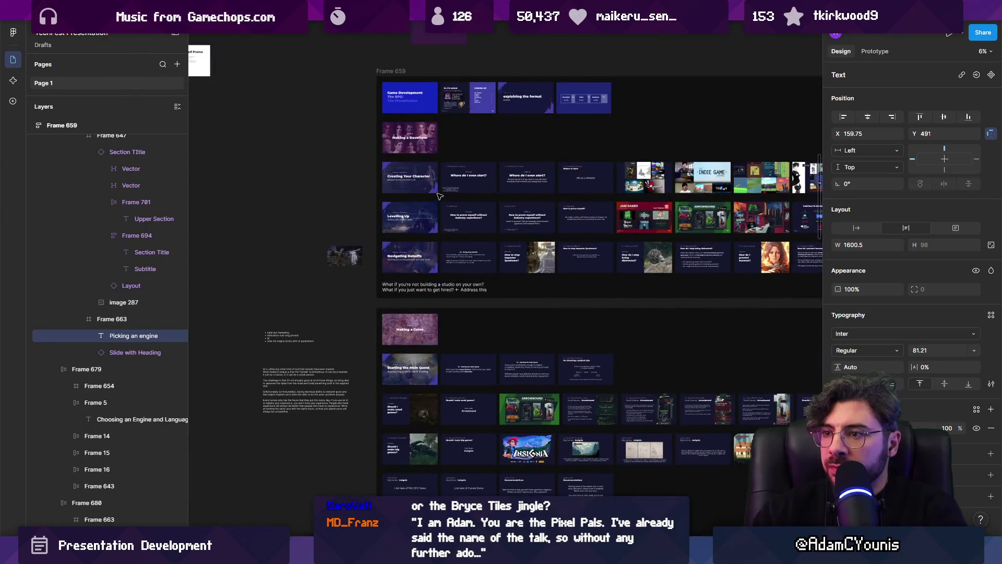
# Select the Crafting a Build slide row and zoom in on it with Shift+2.
pyautogui.scroll(5, 438, 196)
pyautogui.click(472, 156)
pyautogui.press('Escape')
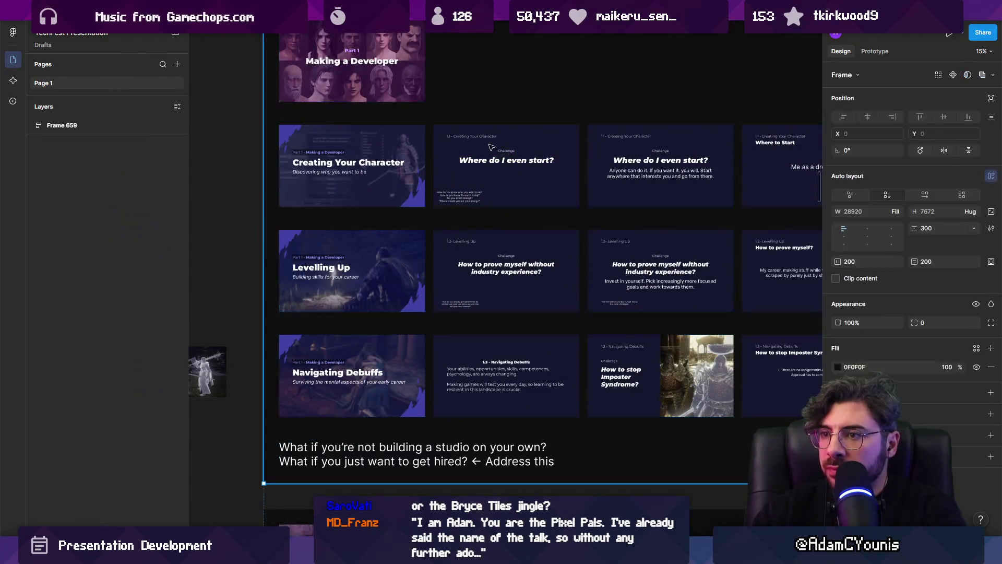
pyautogui.click(491, 147)
pyautogui.scroll(3, 488, 183)
pyautogui.doubleClick(485, 222)
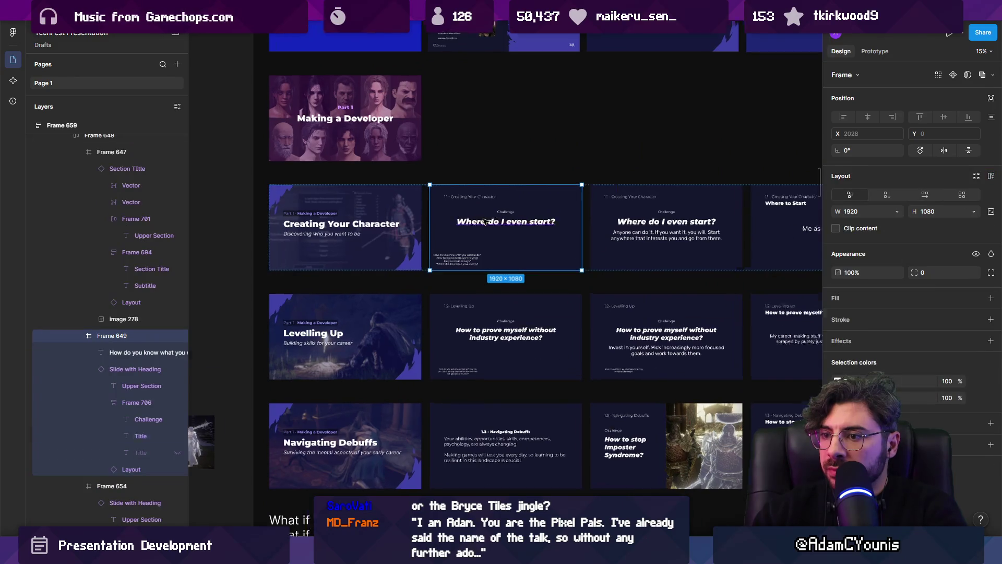
pyautogui.scroll(3, 485, 221)
pyautogui.scroll(-2, 499, 217)
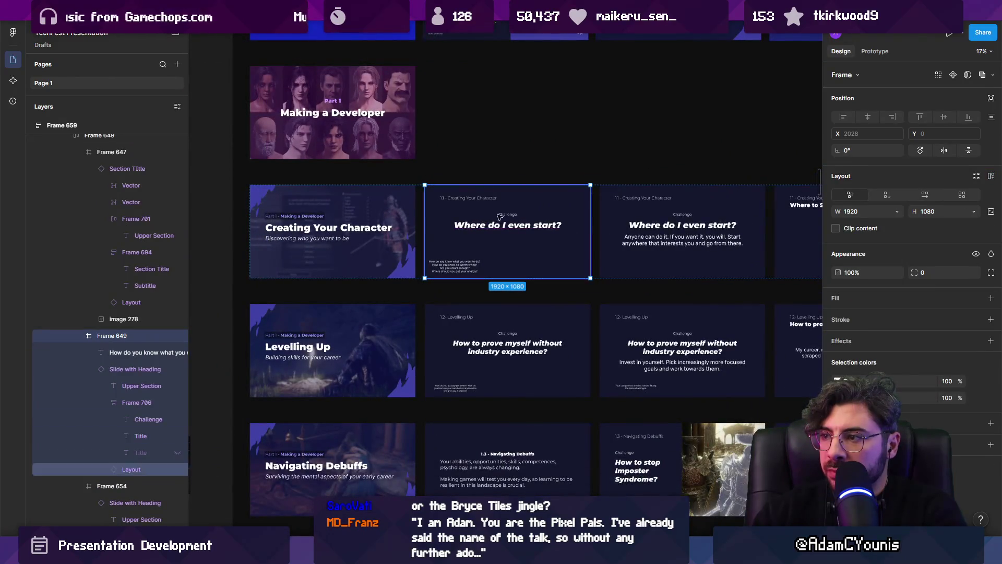
pyautogui.scroll(-2, 438, 240)
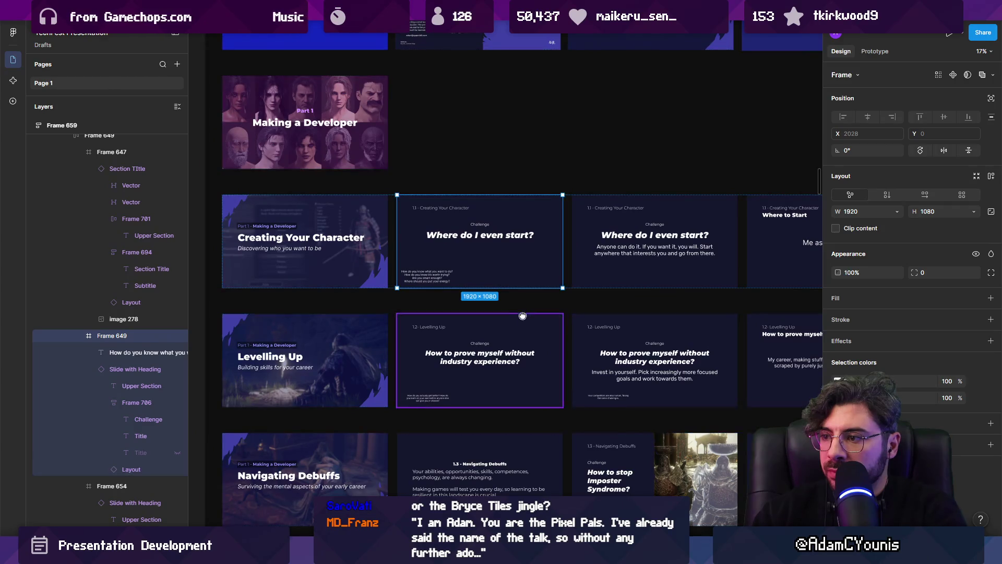
pyautogui.scroll(-3, 441, 254)
pyautogui.click(427, 335)
pyautogui.hotkey('shift', '2')
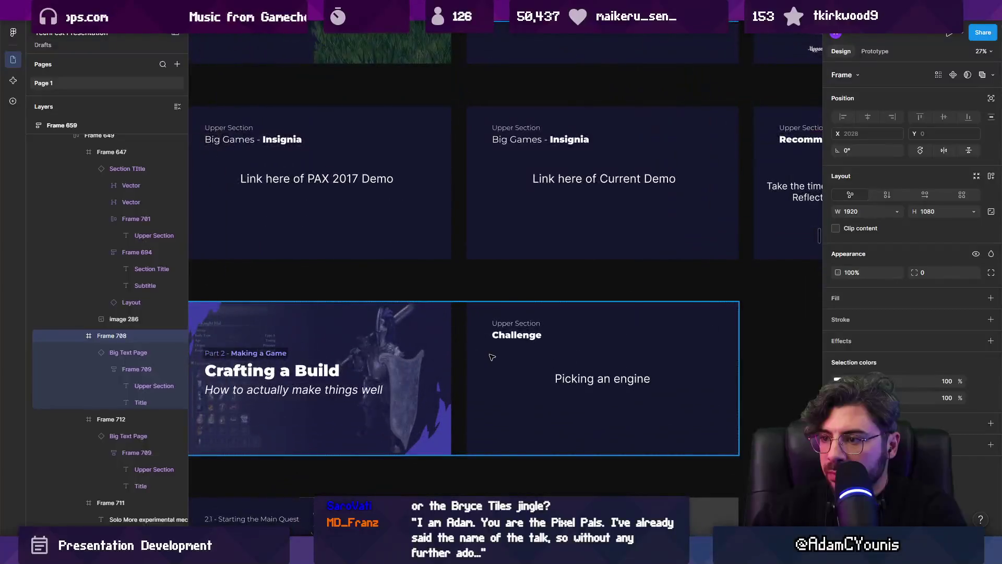
# Delete the Picking an engine Challenge slide.
pyautogui.click(492, 357)
pyautogui.scroll(-2, 506, 347)
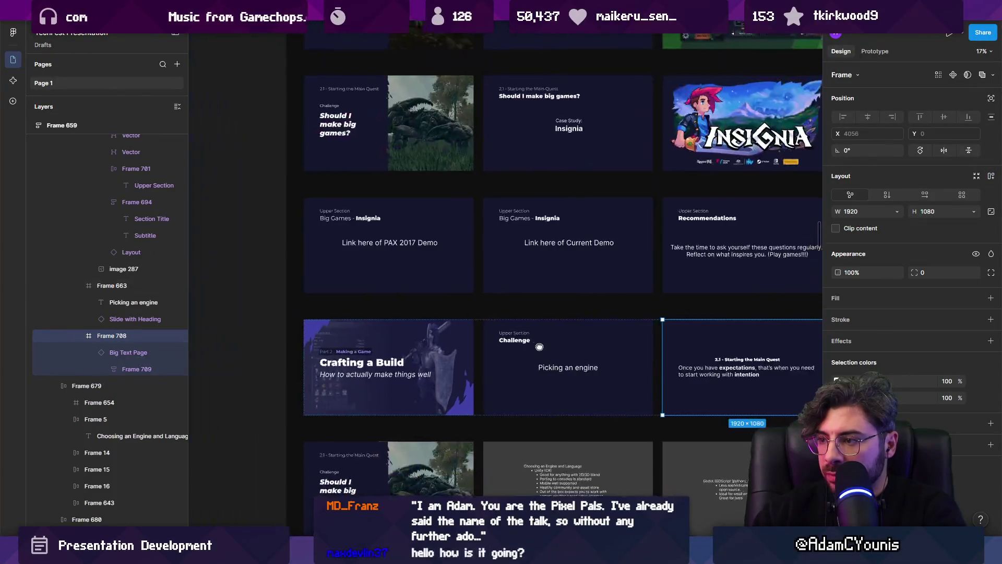
pyautogui.press('Delete')
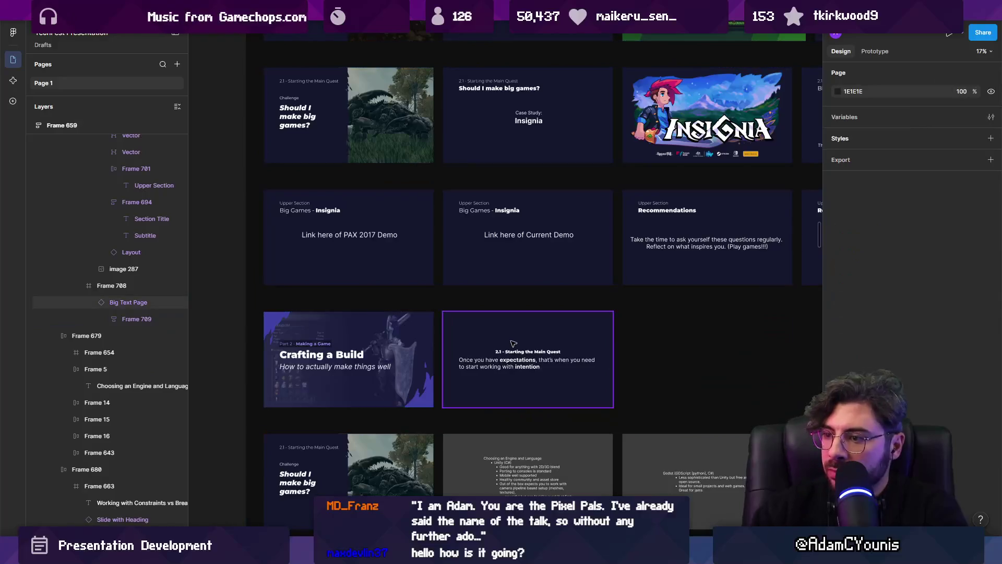
pyautogui.scroll(2, 503, 357)
pyautogui.scroll(3, 613, 355)
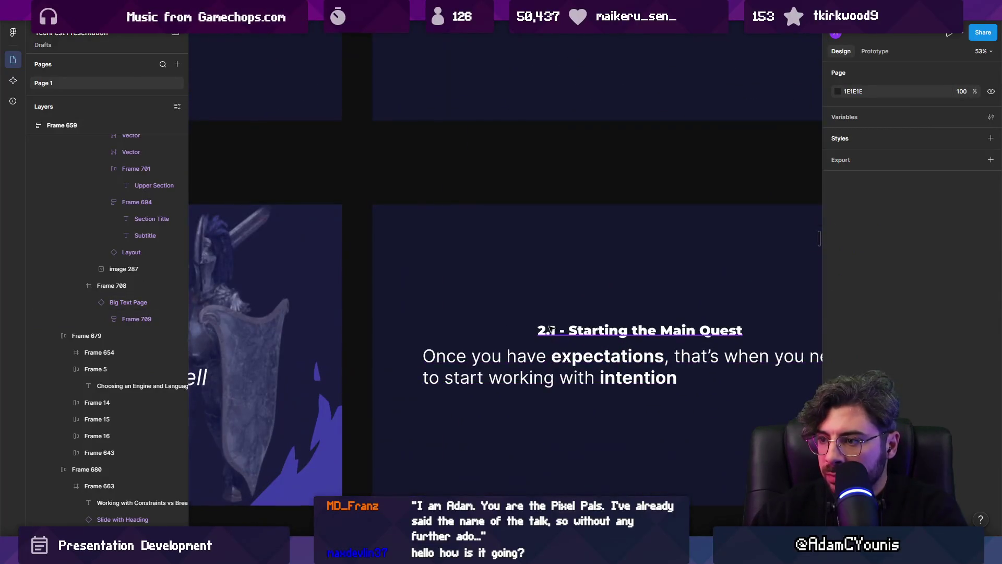
# Change the slide heading to '2.2 - Crafting a Build'.
pyautogui.doubleClick(553, 332)
pyautogui.write('2')
pyautogui.scroll(-2, 487, 345)
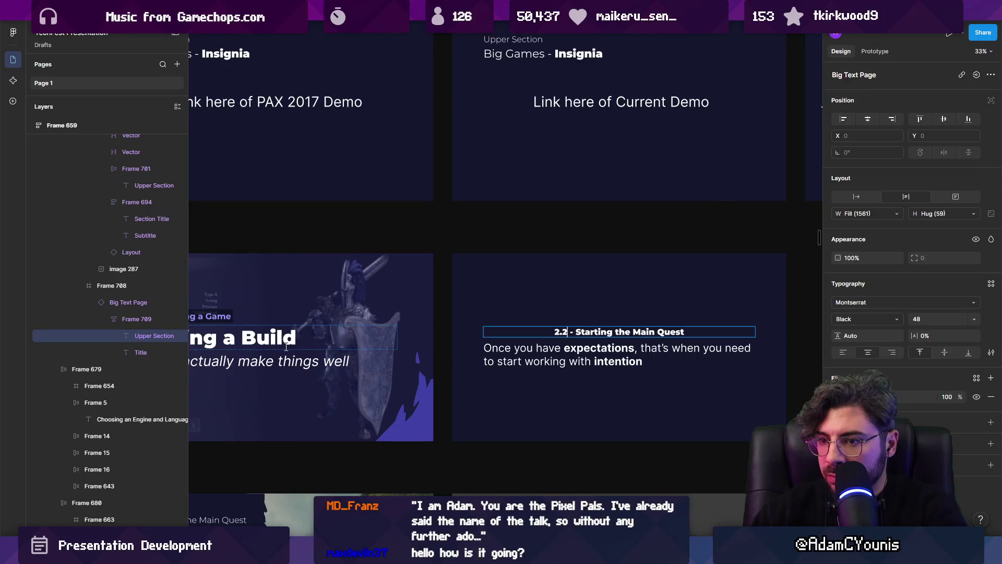
pyautogui.moveTo(575, 332); pyautogui.dragTo(769, 347)
pyautogui.write('Crafting a Build')
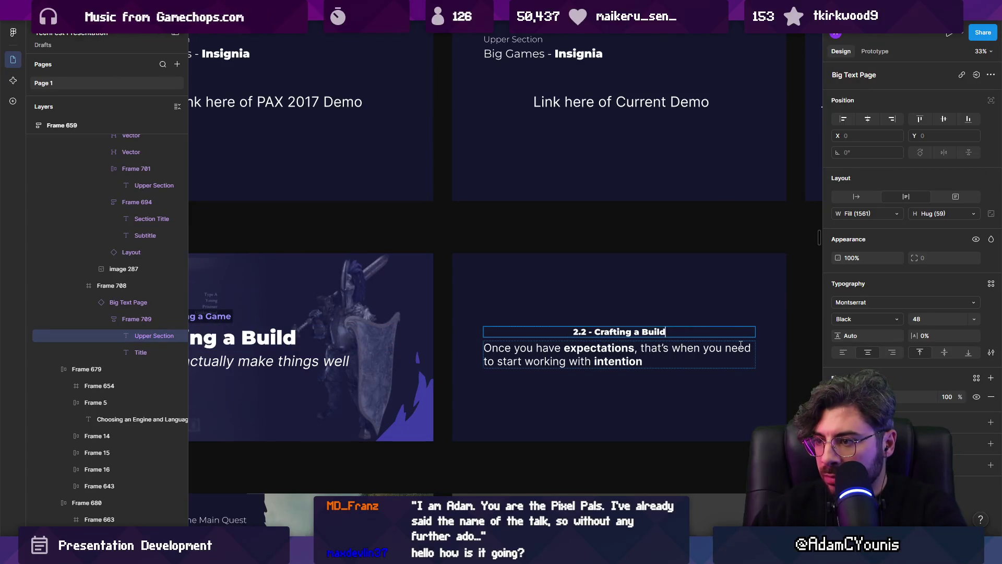
pyautogui.scroll(-2, 647, 348)
pyautogui.click(642, 351)
pyautogui.scroll(5, 673, 351)
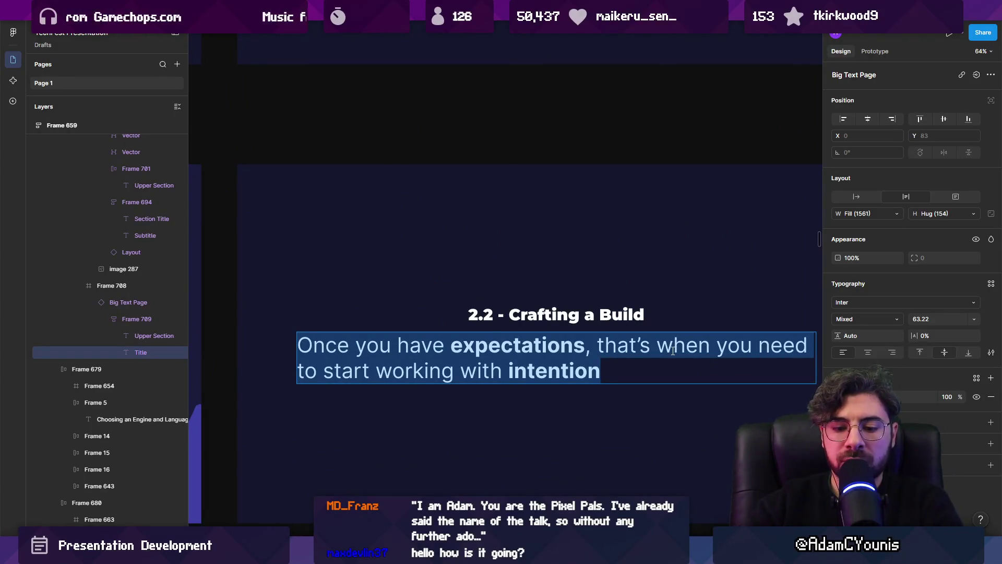
# Write the body: building production-worthy projects can unlock creative potential or drown projects in technical debt.
pyautogui.write('Making')
pyautogui.hotkey('ctrl', 'a')
pyautogui.write('Building ')
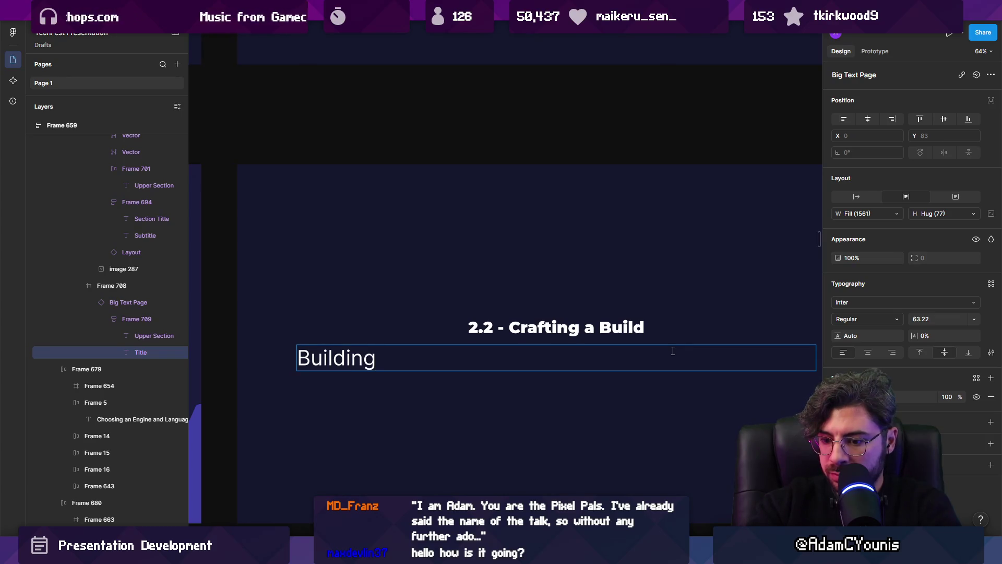
pyautogui.write('pro')
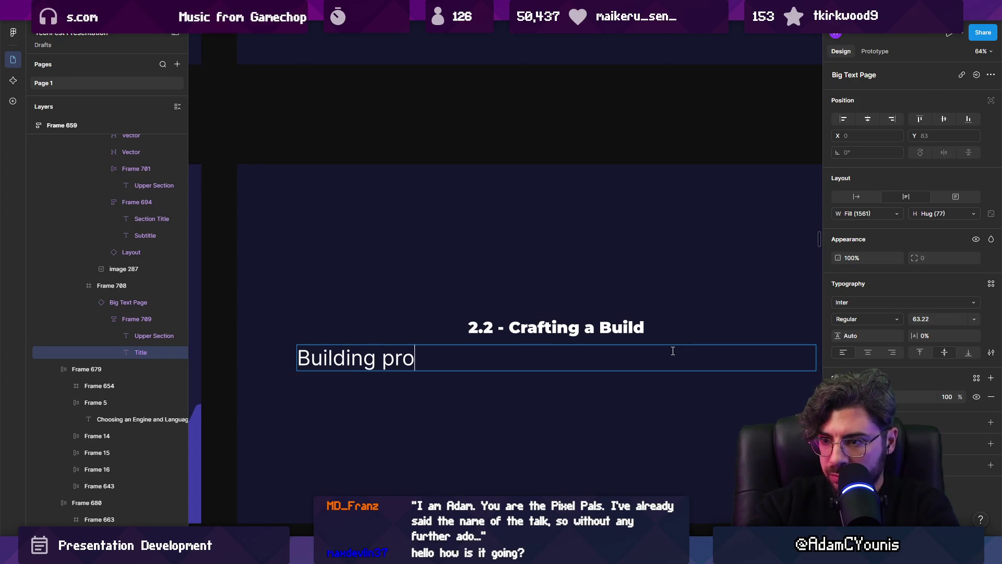
pyautogui.write('duction')
pyautogui.press('BackSpace')
pyautogui.write('worthy s')
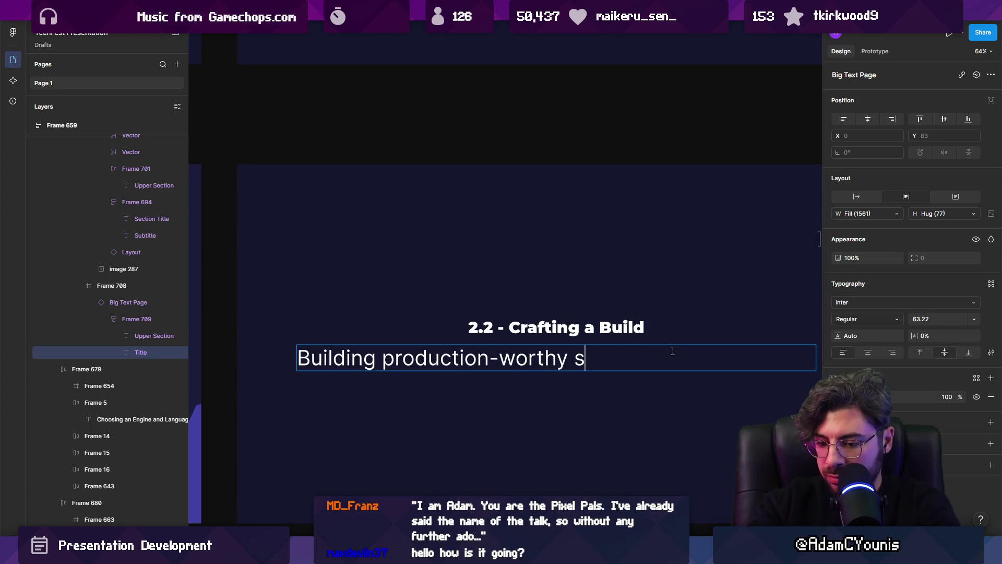
pyautogui.write('roj')
pyautogui.press('BackSpace')
pyautogui.press('BackSpace')
pyautogui.press('BackSpace')
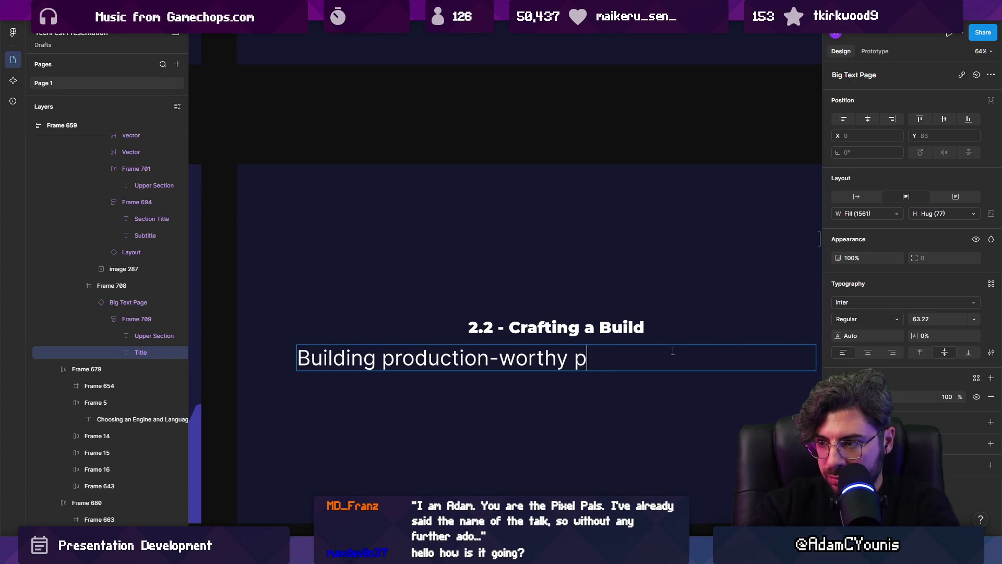
pyautogui.write('rojects is ')
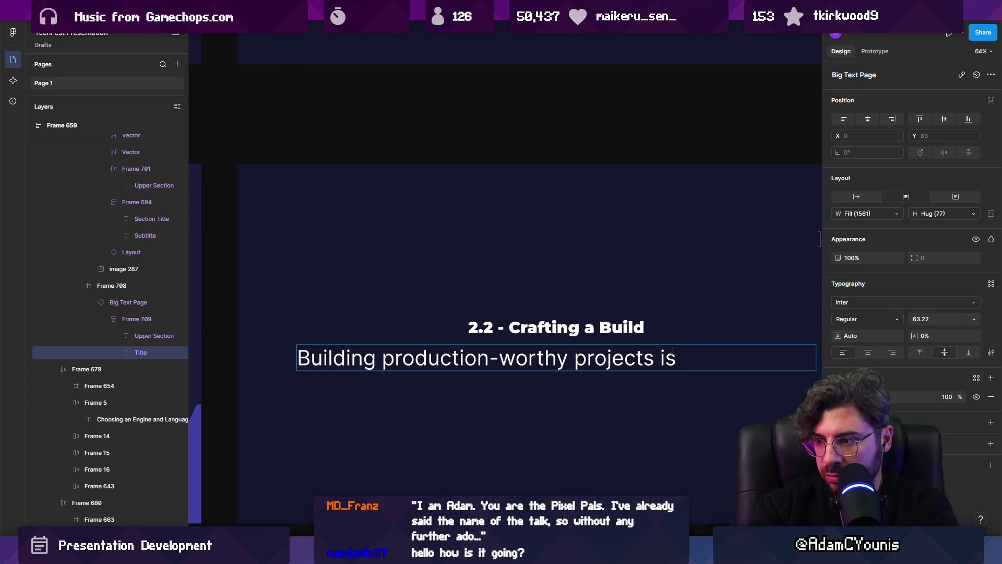
pyautogui.write('a criti')
pyautogui.press('BackSpace')
pyautogui.press('BackSpace')
pyautogui.write('itical skill that will')
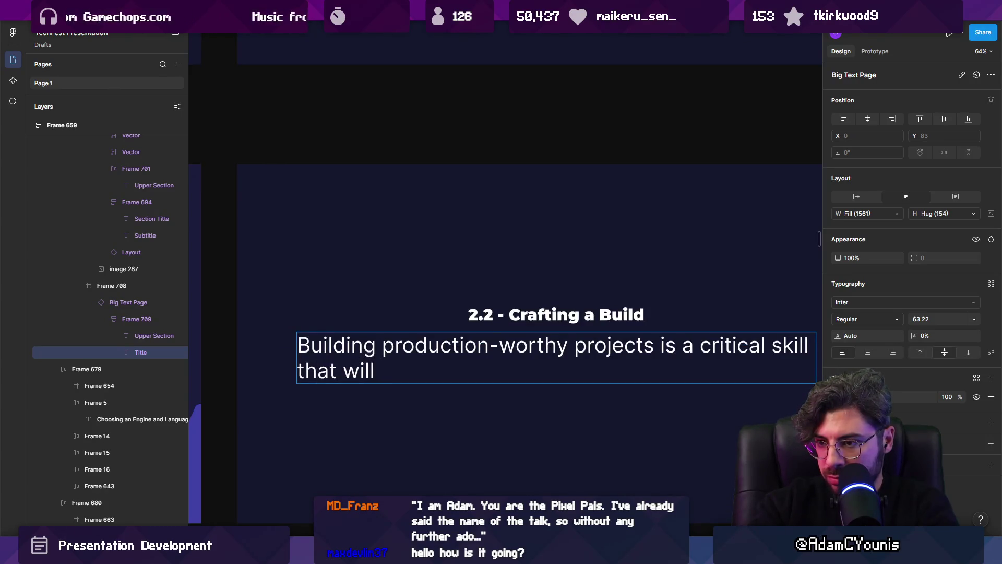
pyautogui.press('BackSpace')
pyautogui.press('BackSpace')
pyautogui.press('BackSpace')
pyautogui.press('BackSpace')
pyautogui.write('can')
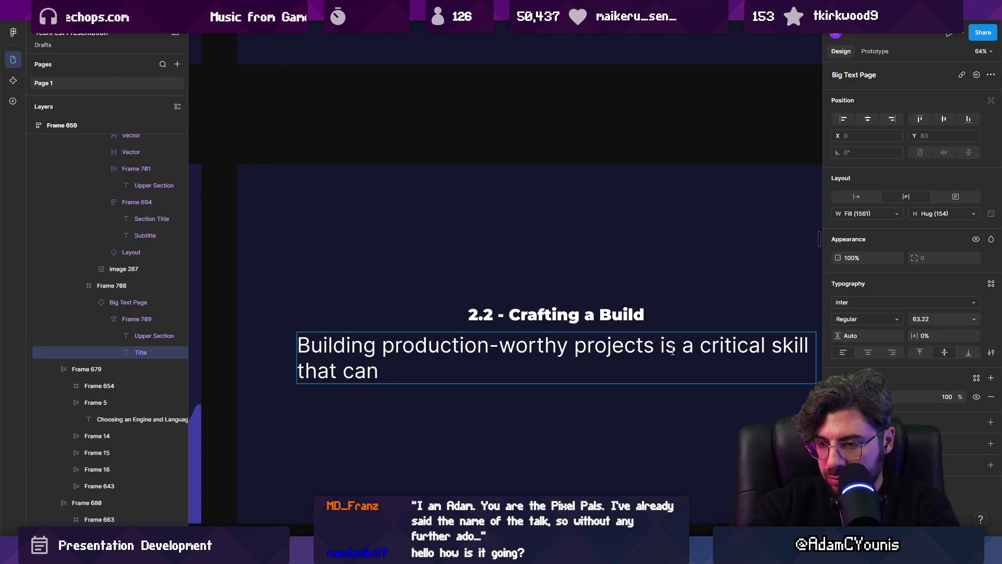
pyautogui.write(' unlock')
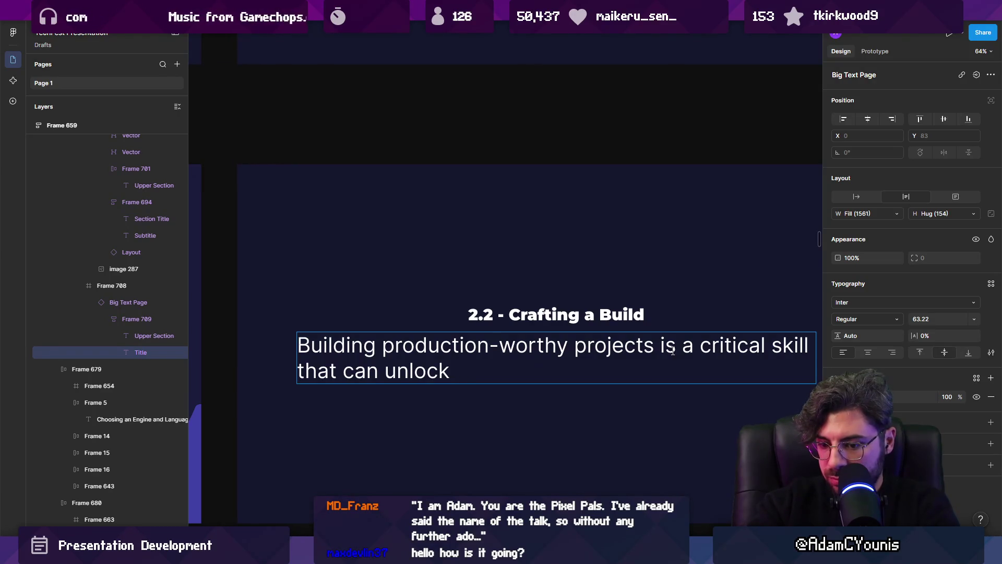
pyautogui.write(' creative potential and ')
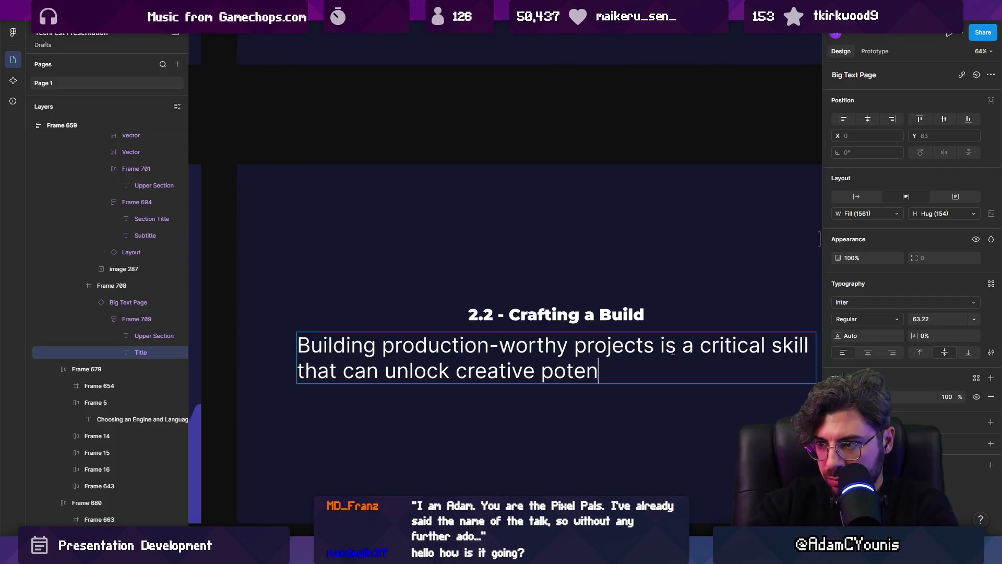
pyautogui.write('boost e')
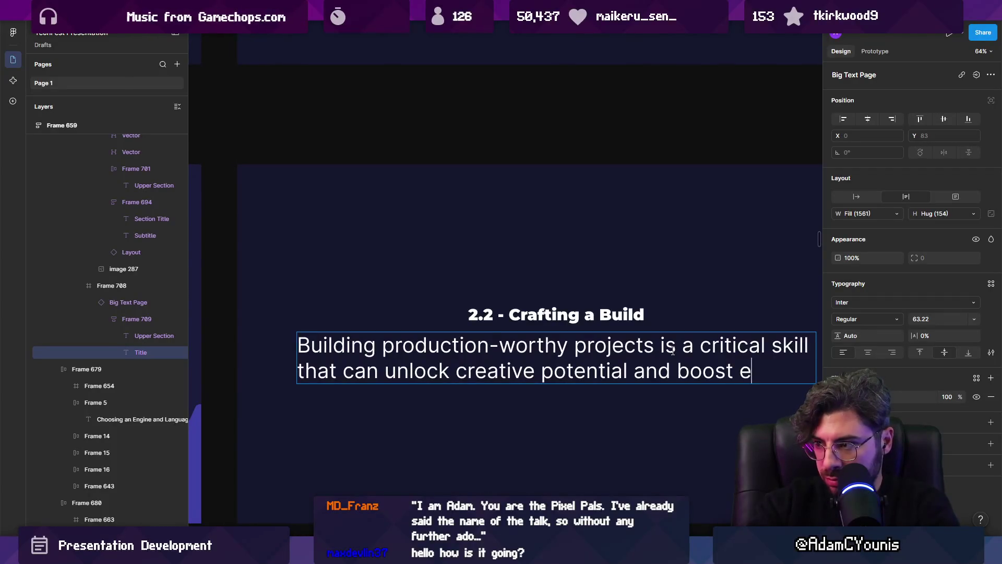
pyautogui.write('fficiency')
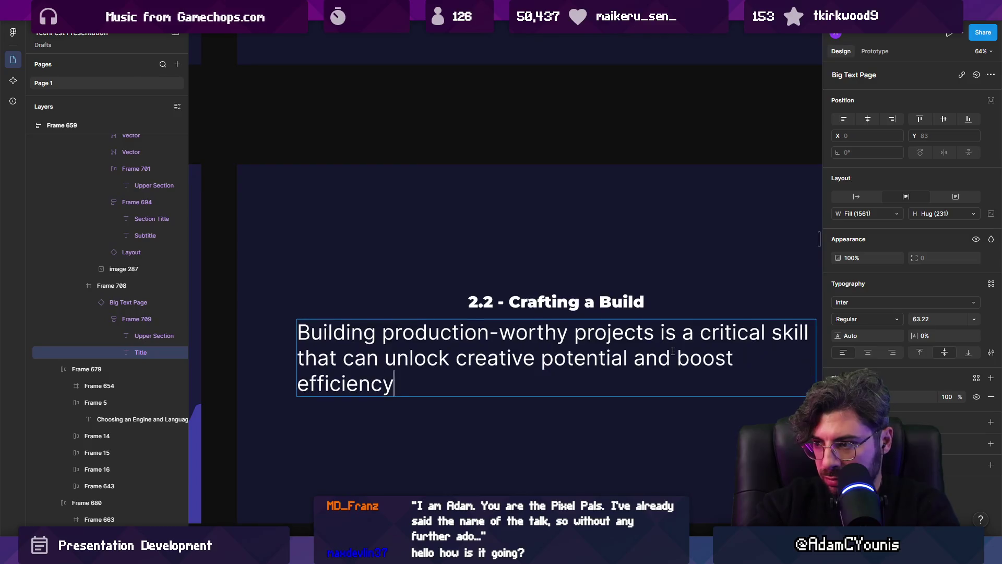
pyautogui.write(' or drown yo')
pyautogui.press('BackSpace')
pyautogui.press('BackSpace')
pyautogui.write('rown your projec')
pyautogui.write('in re')
pyautogui.press('BackSpace')
pyautogui.press('BackSpace')
pyautogui.write('technical debt.')
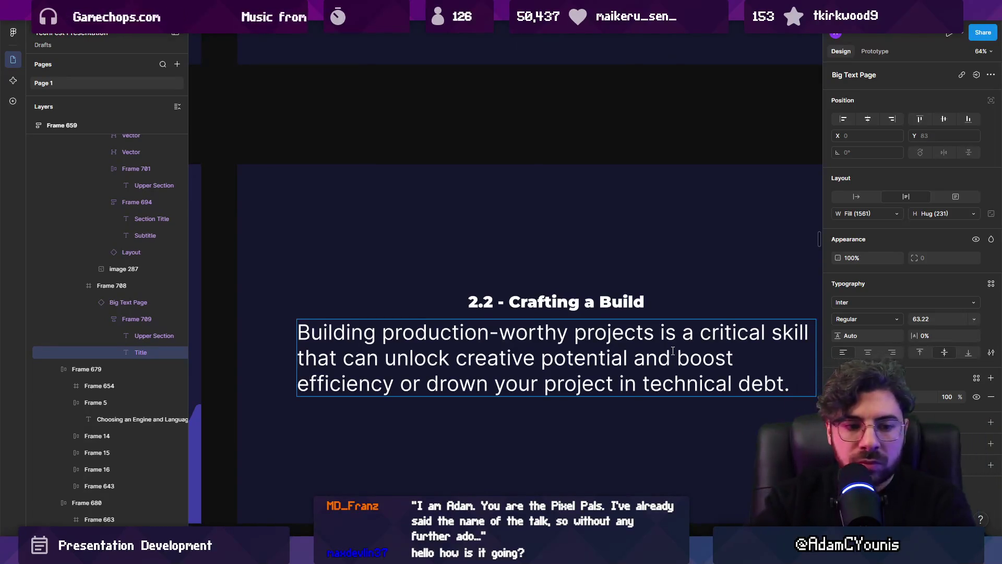
# Add the sentence 'Thankfully there are clear guidelines on how do achieve this'.
pyautogui.press('Return')
pyautogui.write('Thankfully there are right andn')
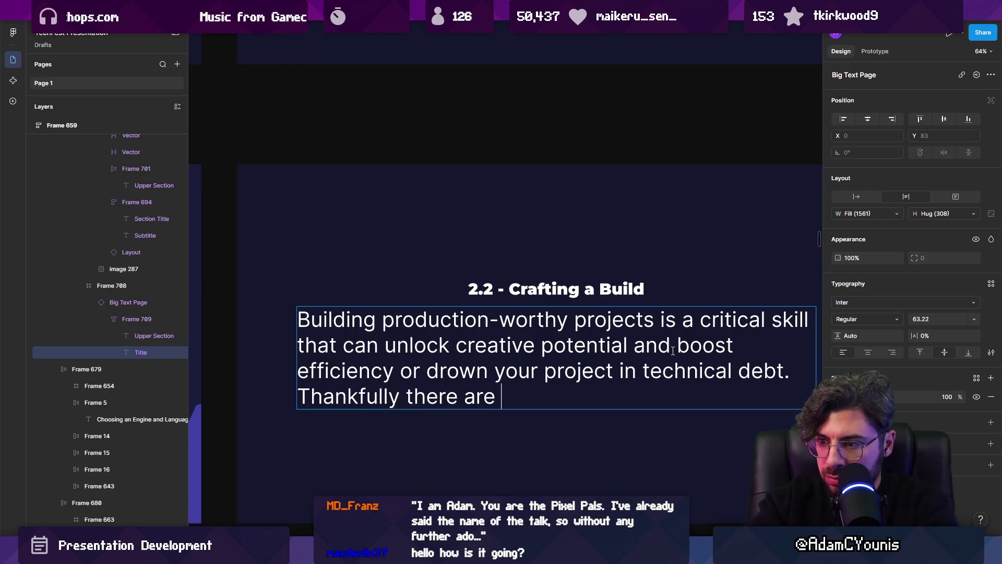
pyautogui.hotkey('ctrl', 'shift', 'Left')
pyautogui.hotkey('ctrl', 'shift', 'Left')
pyautogui.write('c')
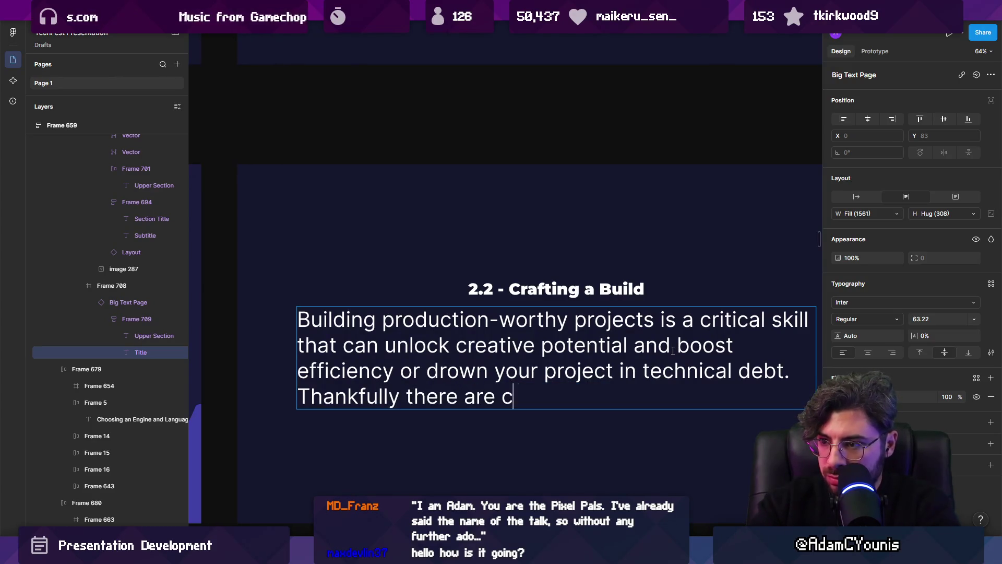
pyautogui.write('lear guidelines on ')
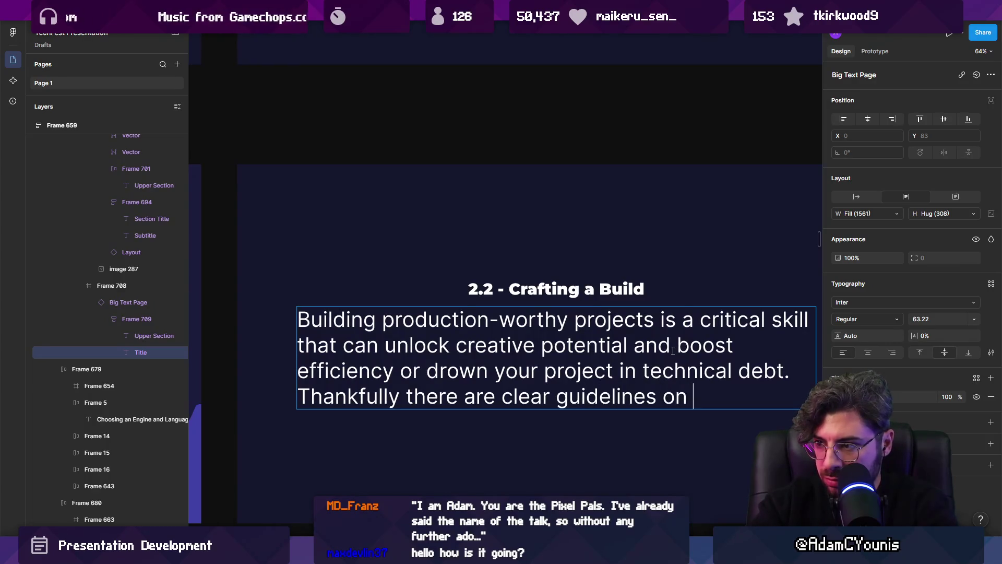
pyautogui.write('how do achieve this')
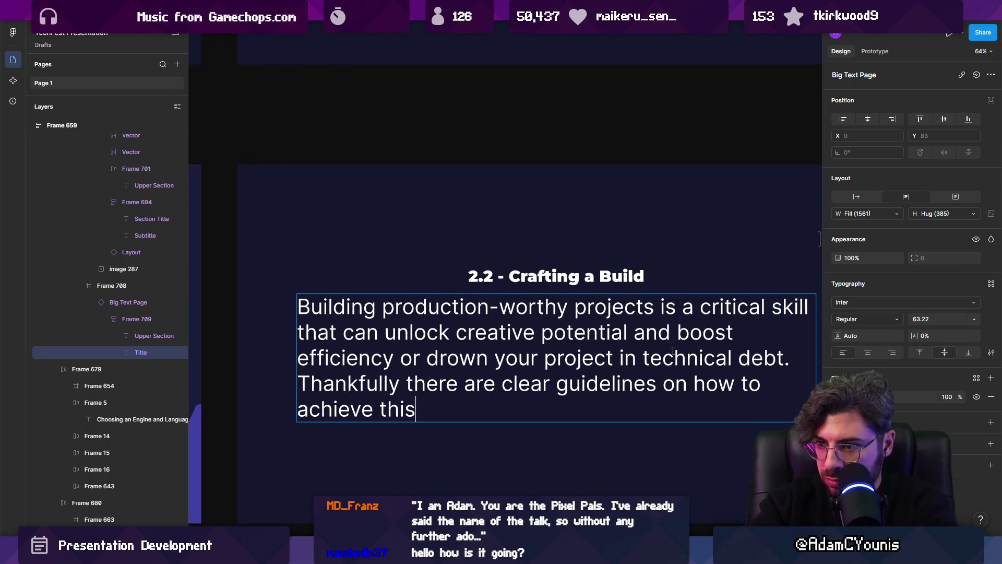
# Make the Thankfully sentence its own paragraph and change its ending to 'succeed here'.
pyautogui.press('Up')
pyautogui.hotkey('shift', 'Home')
pyautogui.press('Left')
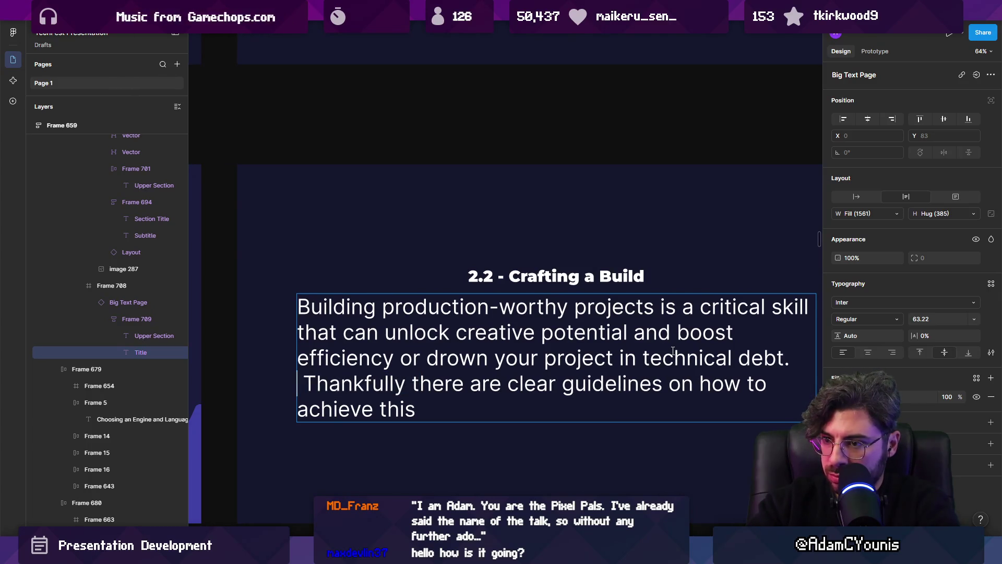
pyautogui.press('Return')
pyautogui.press('Return')
pyautogui.press('Delete')
pyautogui.hotkey('ctrl', 'shift', 'Left')
pyautogui.hotkey('ctrl', 'shift', 'Left')
pyautogui.hotkey('ctrl', 'shift', 'Left')
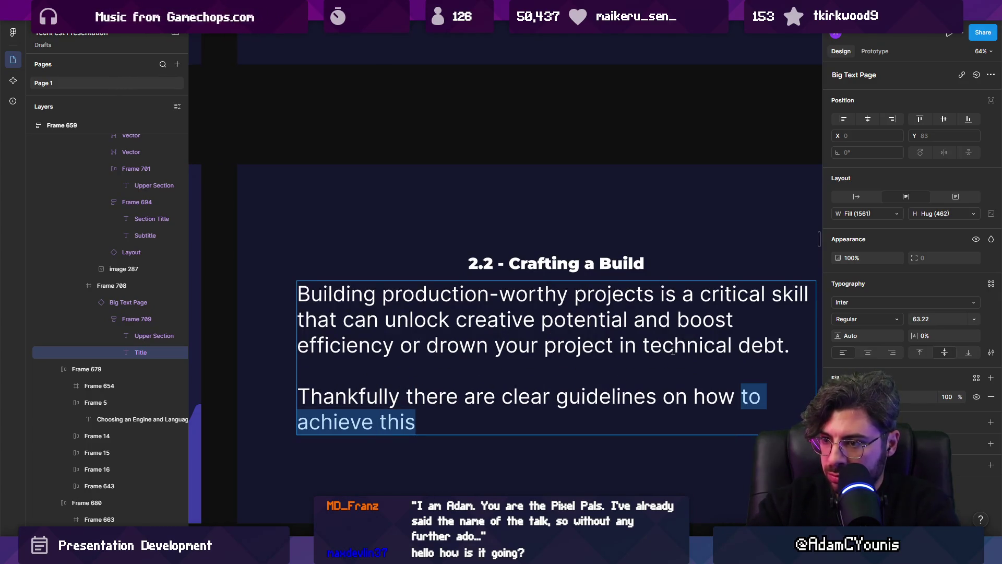
pyautogui.hotkey('ctrl', 'shift', 'Right')
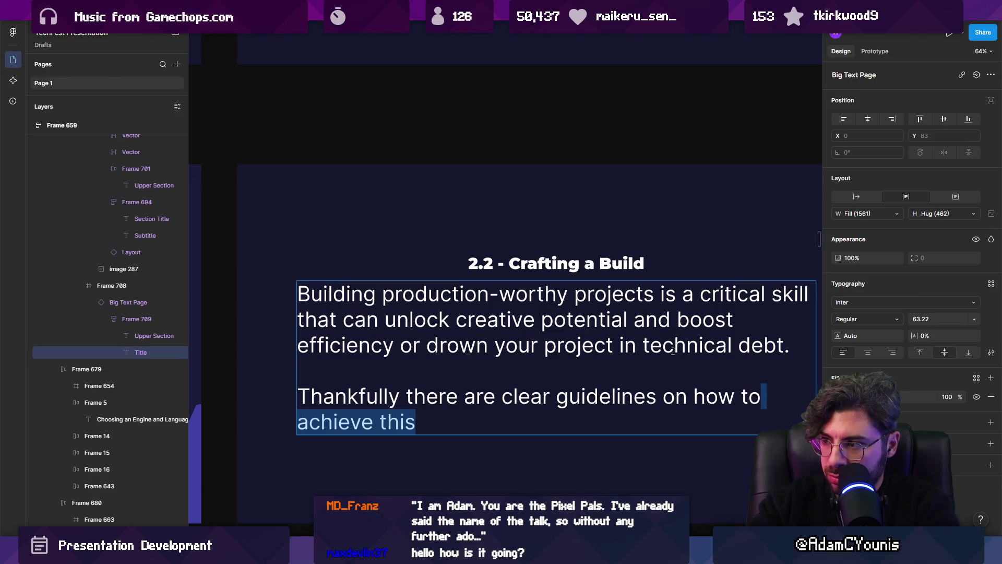
pyautogui.press('BackSpace')
pyautogui.write('succeedf')
pyautogui.press('BackSpace')
pyautogui.press('BackSpace')
pyautogui.write('here')
# Add a comma after 'Thankfully' in the closing sentence.
pyautogui.press('Escape')
pyautogui.press('Return')
pyautogui.click(405, 397)
pyautogui.write(',')
pyautogui.scroll(-5, 482, 328)
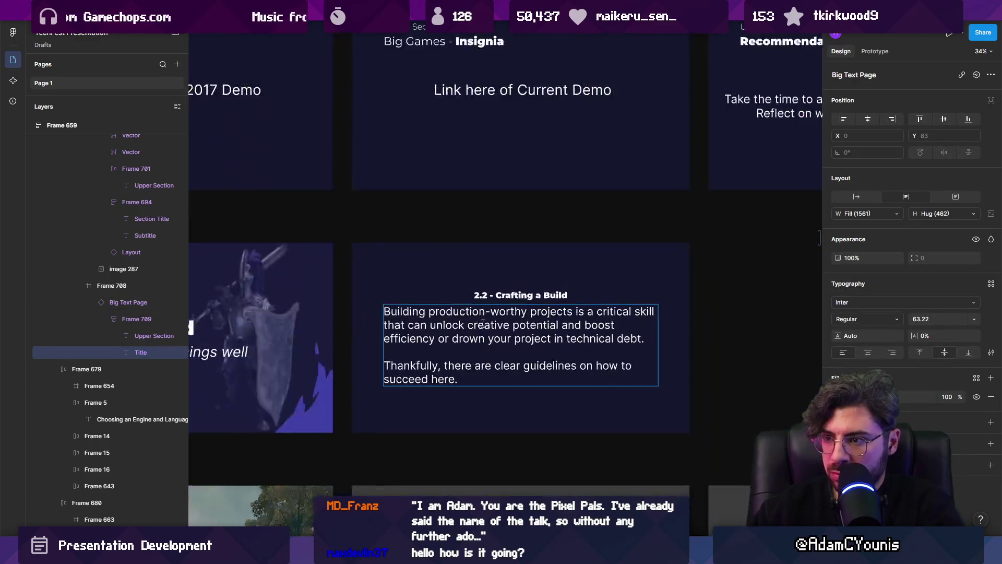
# Enter the Crafting a Build slide's body text, restoring the accidentally deleted word 'projects'.
pyautogui.press('Escape')
pyautogui.press('Escape')
pyautogui.click(543, 288)
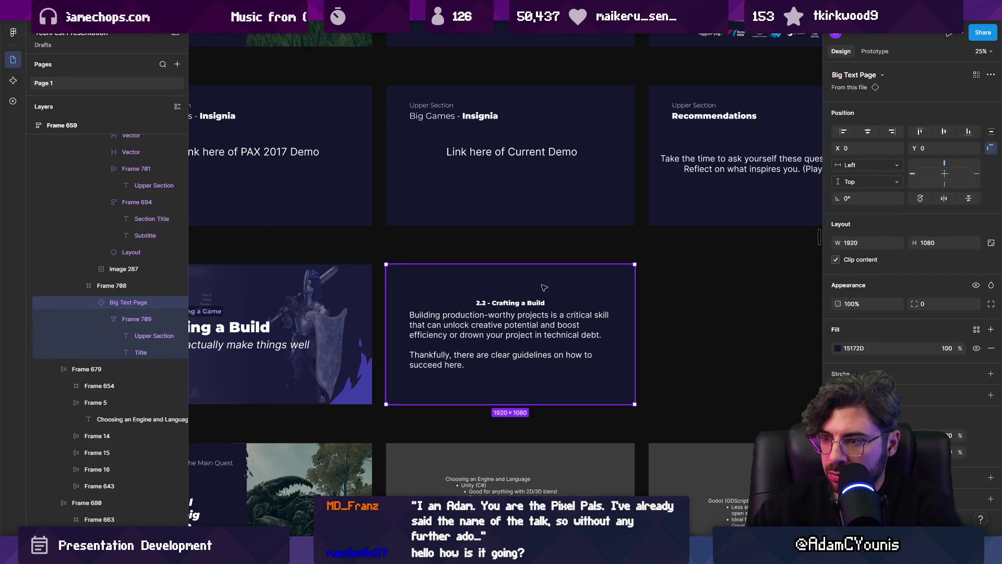
pyautogui.scroll(3, 493, 313)
pyautogui.doubleClick(493, 313)
pyautogui.press('Return')
pyautogui.click(557, 315)
pyautogui.doubleClick(557, 315)
pyautogui.press('BackSpace')
pyautogui.press('Escape')
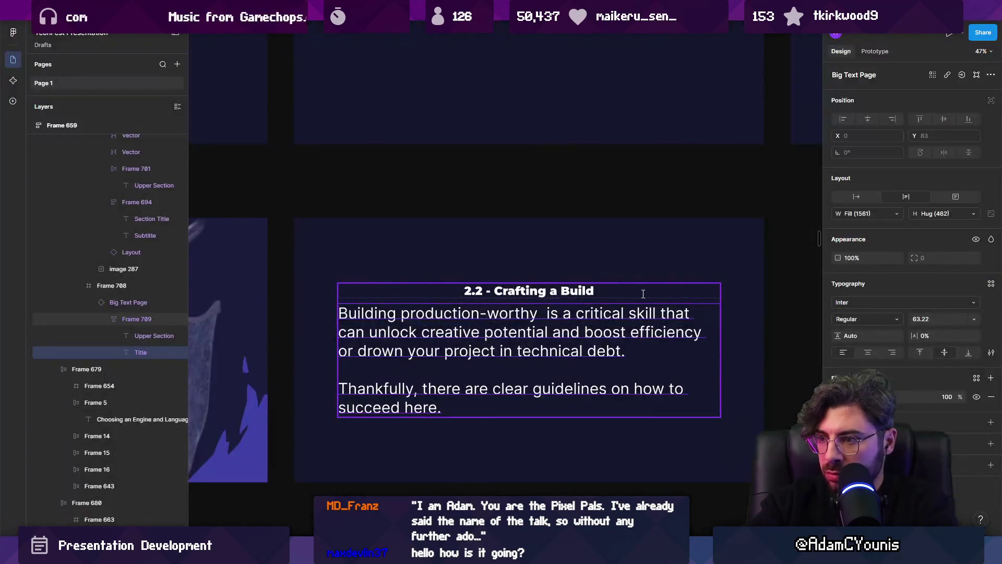
pyautogui.hotkey('ctrl', 'z')
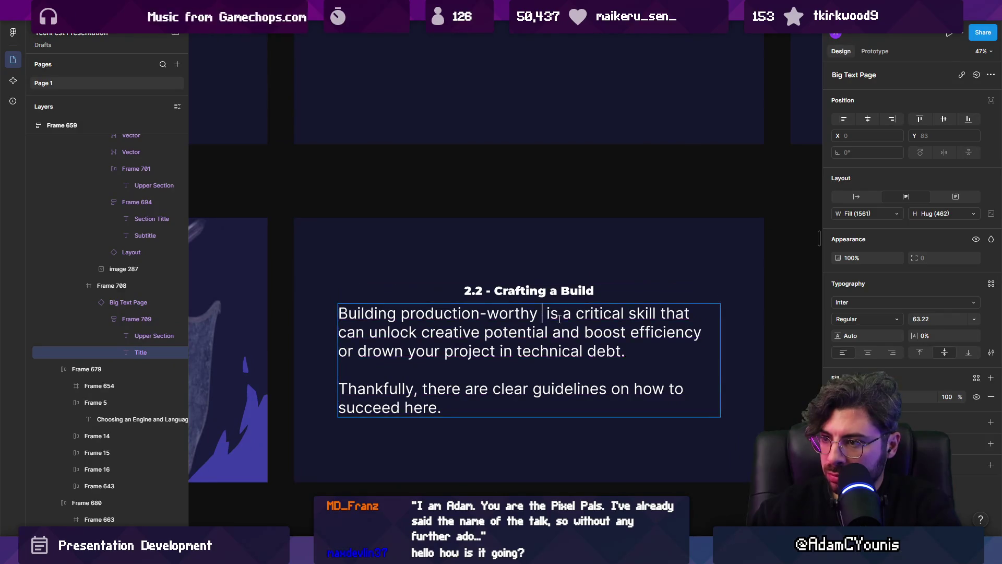
pyautogui.hotkey('ctrl', 'shift', 'Right')
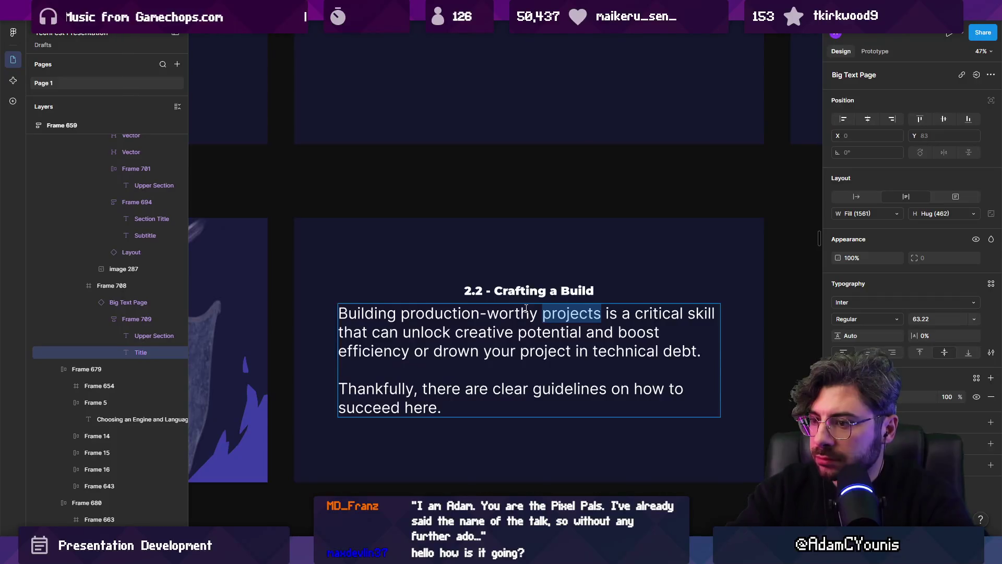
# Bold the phrase 'drown your project in technical debt'.
pyautogui.press('Down')
pyautogui.hotkey('ctrl', 'shift', 'Left')
pyautogui.press('Right')
pyautogui.hotkey('ctrl', 'Right')
pyautogui.hotkey('ctrl', 'shift', 'Left')
pyautogui.hotkey('ctrl', 'shift', 'Left')
pyautogui.hotkey('ctrl', 'shift', 'Left')
pyautogui.hotkey('ctrl', 'shift', 'Left')
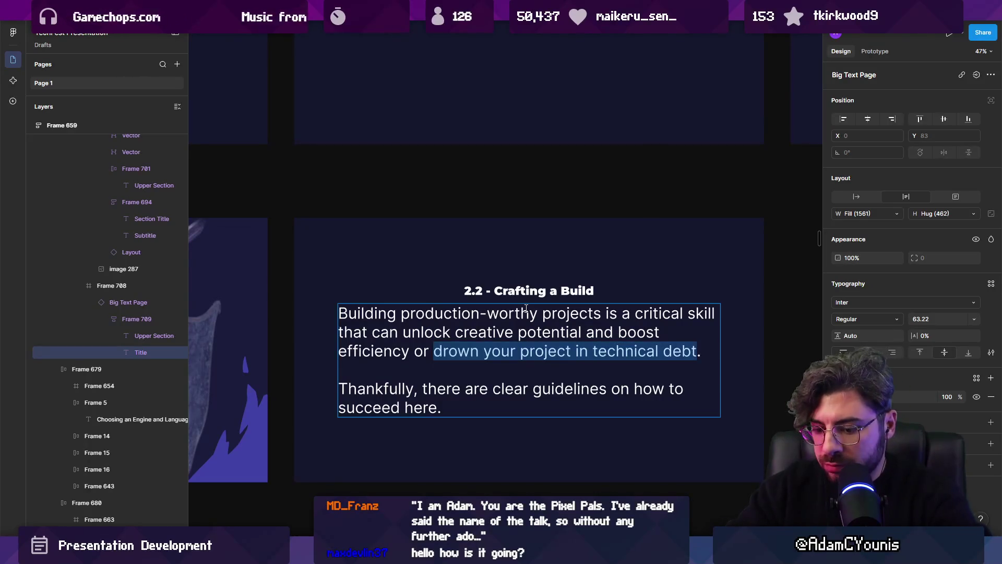
pyautogui.hotkey('ctrl', 'b')
# Bold the phrase 'unlock creative potential' and leave text editing.
pyautogui.press('Up')
pyautogui.press('Right')
pyautogui.hotkey('ctrl', 'shift', 'Right')
pyautogui.hotkey('ctrl', 'shift', 'Right')
pyautogui.hotkey('ctrl', 'shift', 'Right')
pyautogui.hotkey('ctrl', 'b')
pyautogui.press('Escape')
pyautogui.press('Escape')
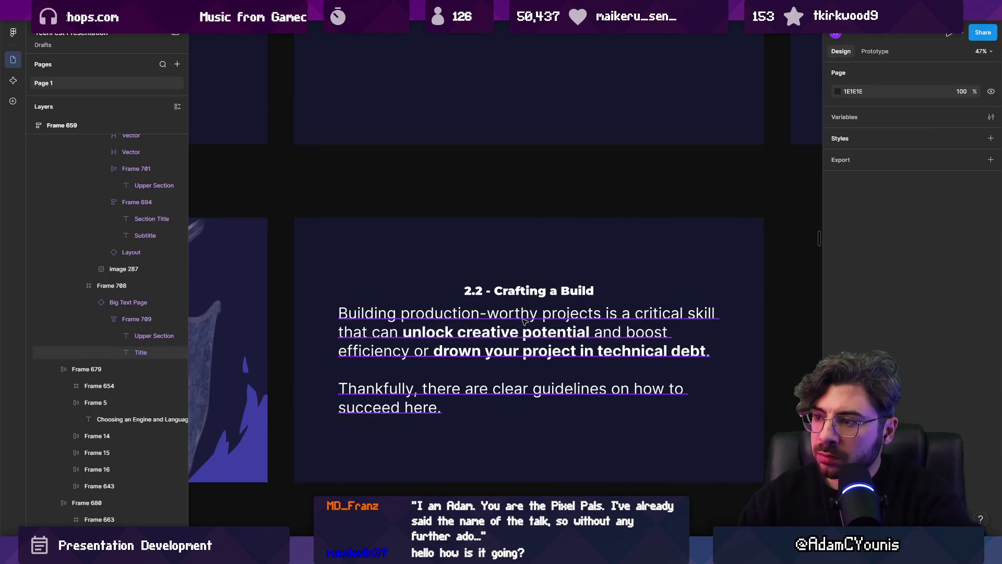
pyautogui.scroll(-3, 515, 322)
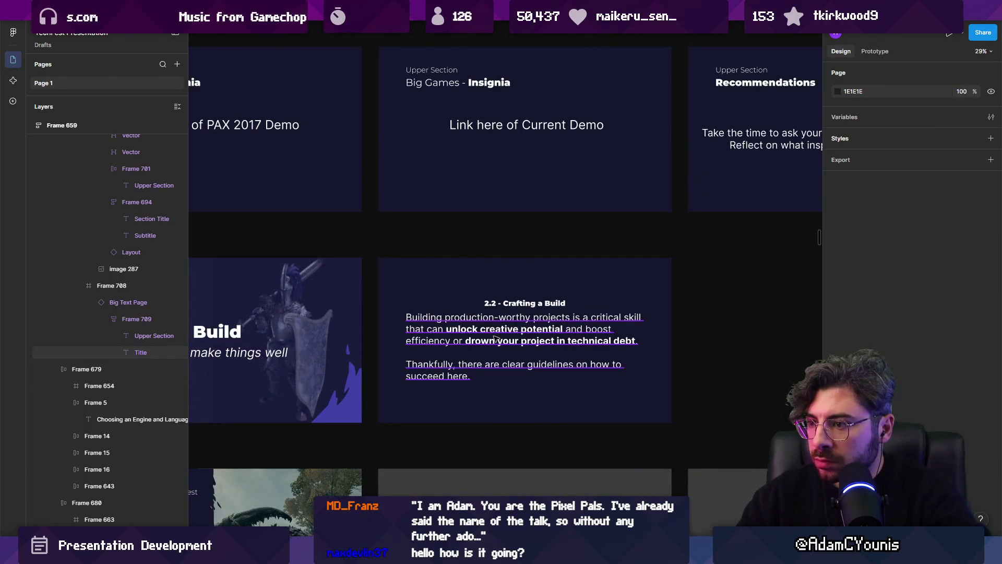
pyautogui.scroll(4, 517, 328)
pyautogui.click(459, 312)
# Remove 'production-worthy' from the opening 'Building production-worthy projects'.
pyautogui.doubleClick(459, 311)
pyautogui.doubleClick(460, 311)
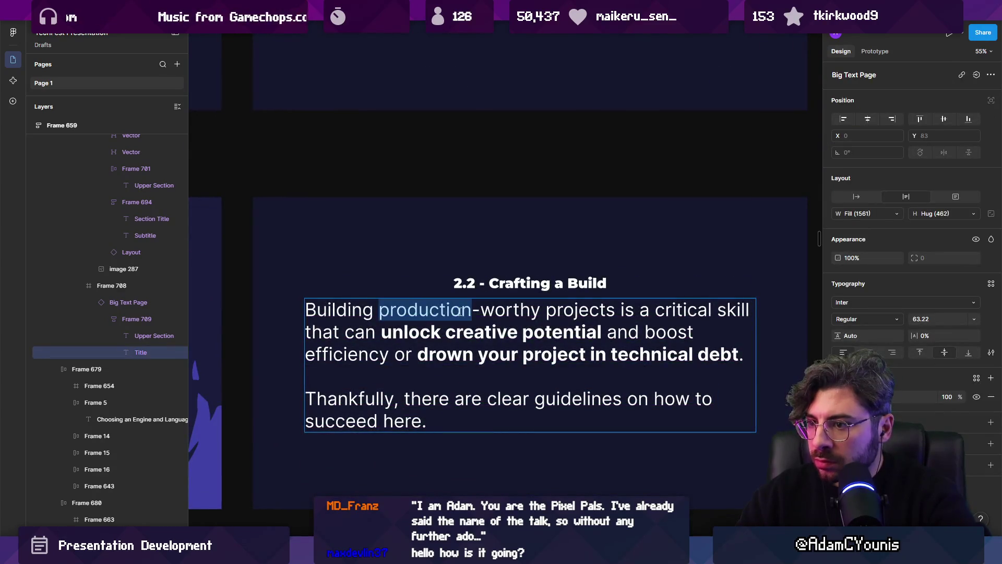
pyautogui.write('release')
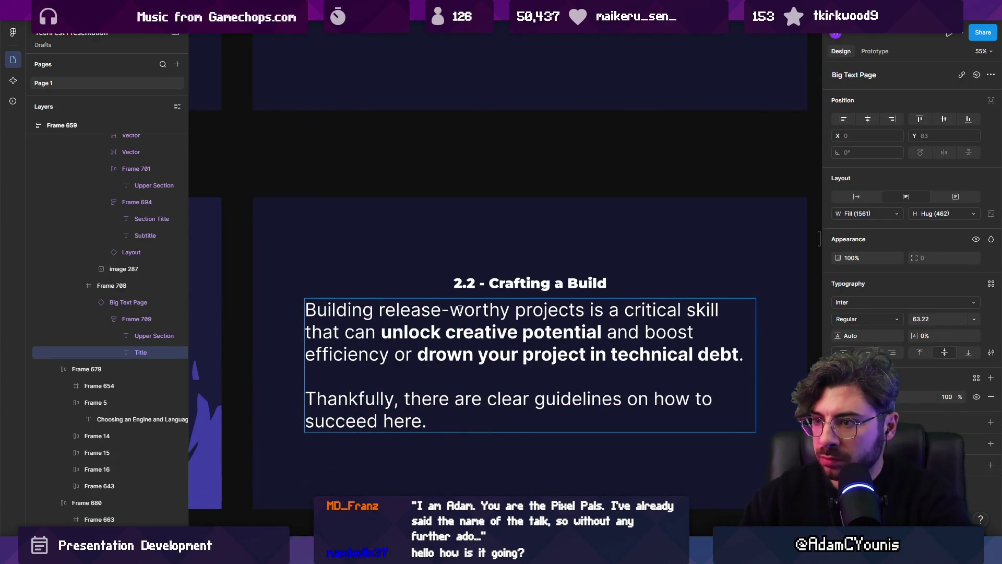
pyautogui.doubleClick(460, 309)
pyautogui.hotkey('ctrl', 'shift', 'Left')
pyautogui.press('BackSpace')
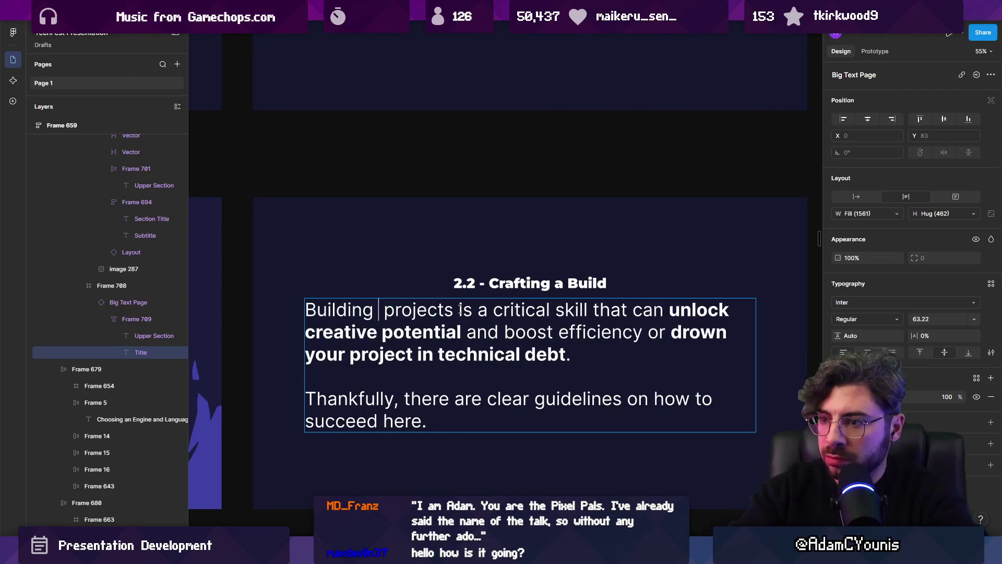
pyautogui.press('BackSpace')
# Replace 'Building projects' with 'Engineering' in the opening line.
pyautogui.hotkey('ctrl', 'shift', 'Right')
pyautogui.press('Left')
pyautogui.press('Right')
pyautogui.press('Left')
pyautogui.hotkey('ctrl', 'shift', 'Left')
pyautogui.press('Right')
pyautogui.hotkey('ctrl', 'shift', 'Left')
pyautogui.write('Engineering')
pyautogui.hotkey('ctrl', 'shift', 'Right')
pyautogui.press('Delete')
pyautogui.press('Escape')
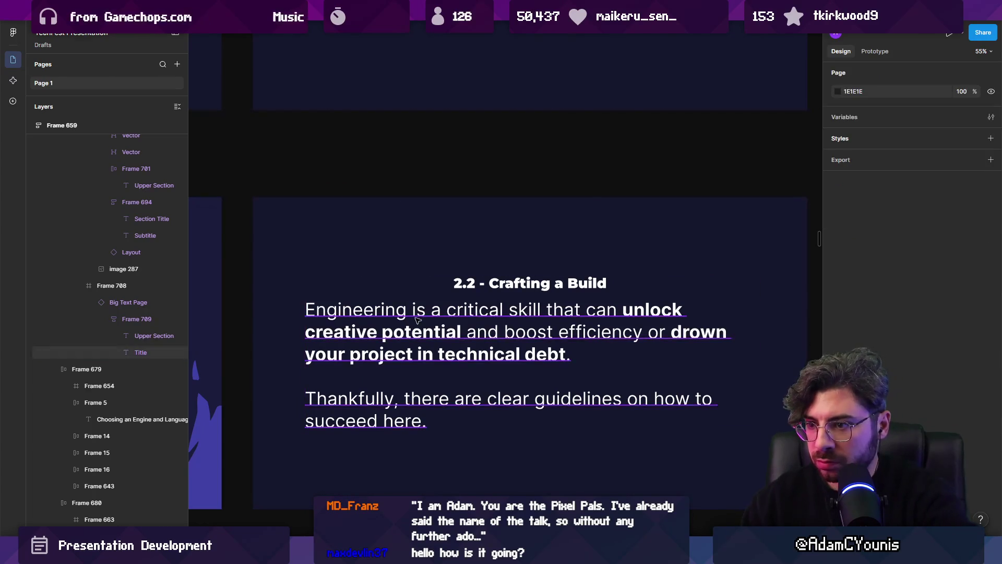
# Insert 'Software' before 'Engineering' so the line opens 'Software Engineering'.
pyautogui.doubleClick(401, 312)
pyautogui.hotkey('ctrl', 'shift', 'Left')
pyautogui.write('S')
pyautogui.press('BackSpace')
pyautogui.hotkey('ctrl', 'z')
pyautogui.hotkey('ctrl', 'Left')
pyautogui.write('Software')
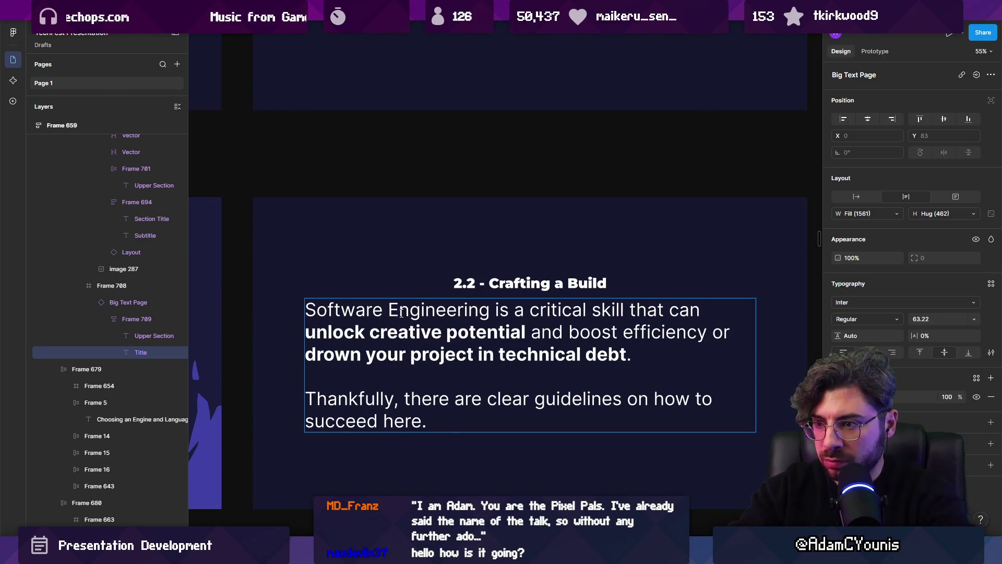
pyautogui.press('Escape')
# Add 'if done wrong' after 'technical debt' in regular, non-bold weight.
pyautogui.scroll(-3, 574, 339)
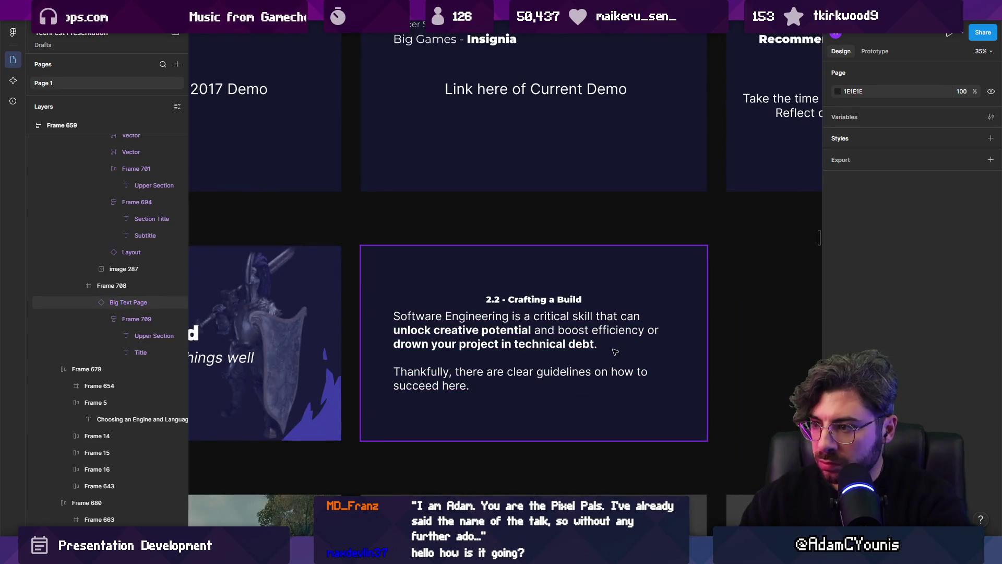
pyautogui.scroll(3, 589, 329)
pyautogui.click(572, 330)
pyautogui.press('Return')
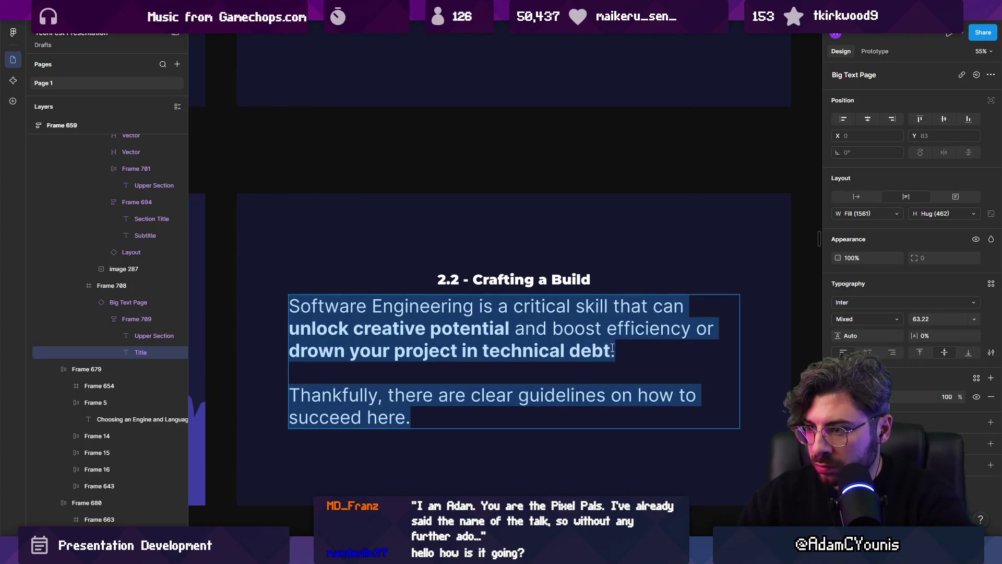
pyautogui.click(613, 347)
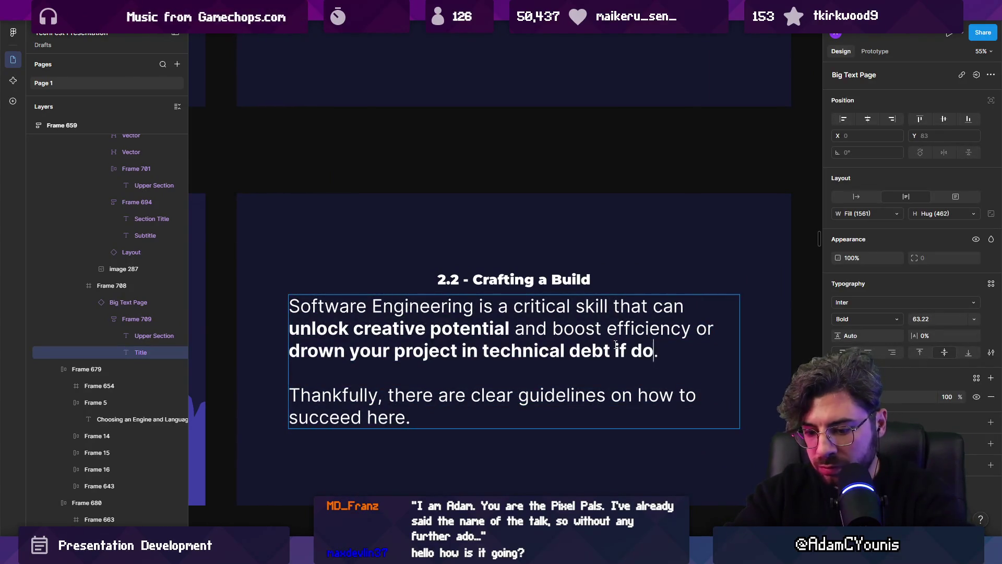
pyautogui.write('ng')
pyautogui.hotkey('ctrl', 'shift', 'Left')
pyautogui.hotkey('ctrl', 'shift', 'Left')
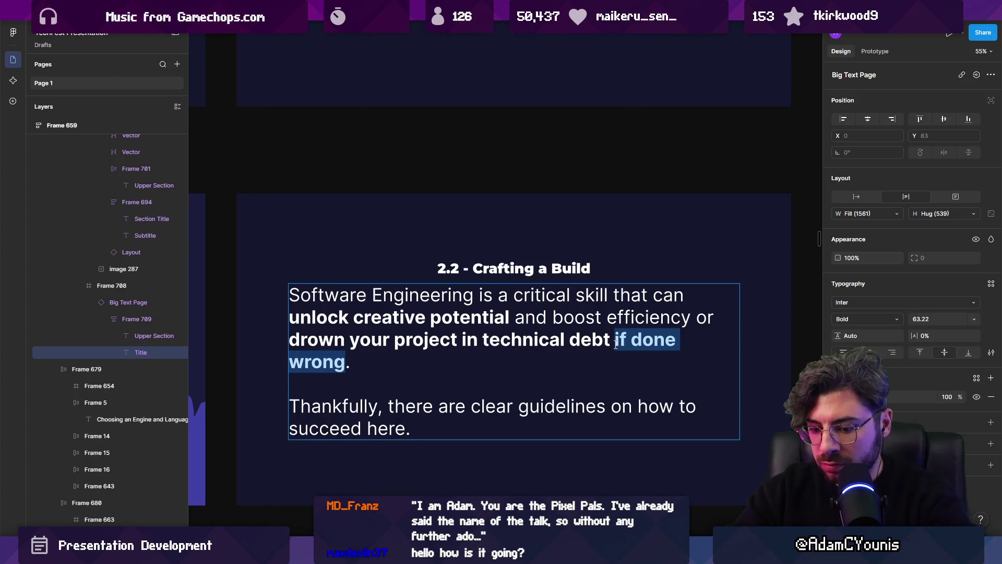
pyautogui.hotkey('ctrl', 'b')
pyautogui.click(616, 345)
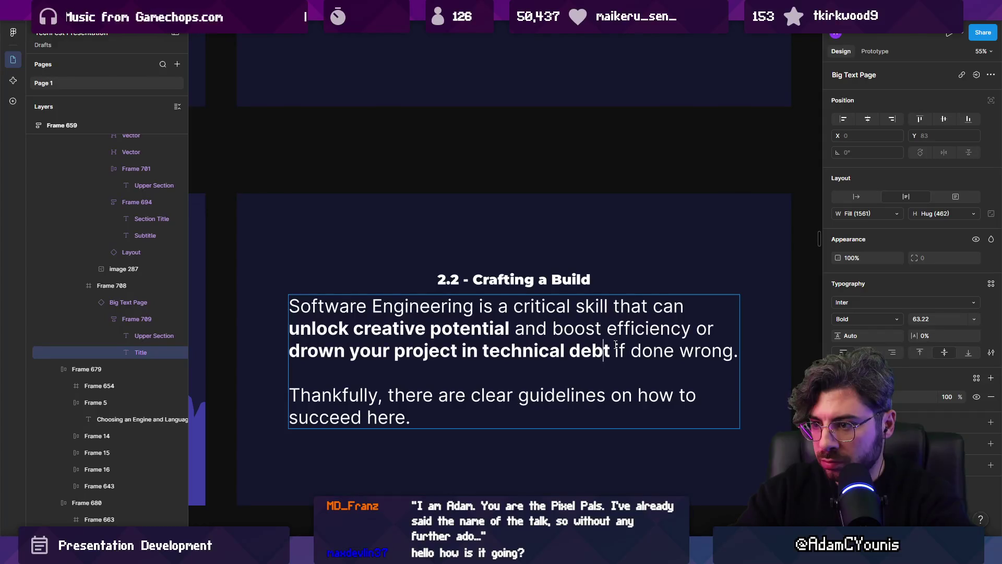
pyautogui.press('Escape')
pyautogui.press('Escape')
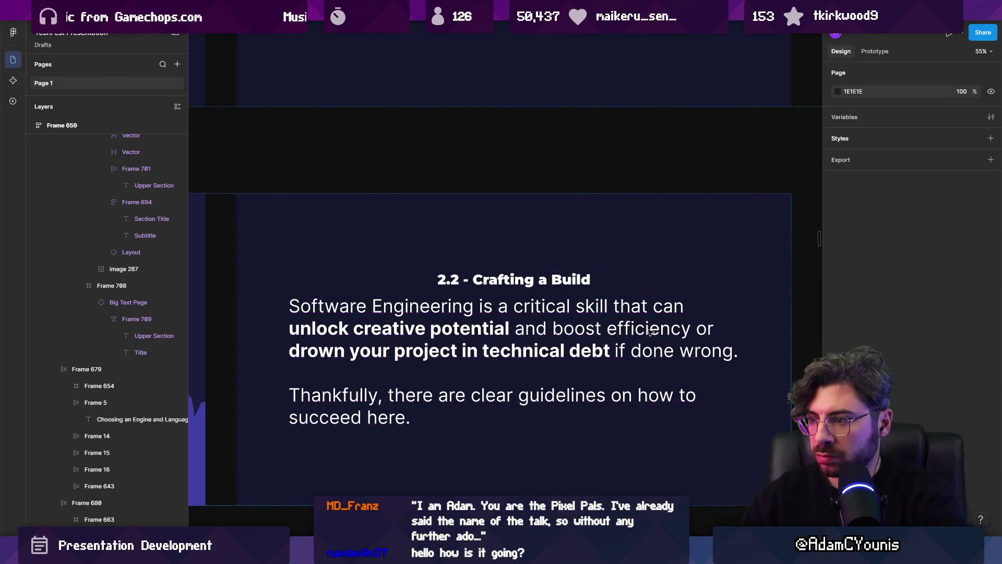
pyautogui.scroll(-5, 615, 344)
# Retitle the 2.1 Challenge question slide 'Which engine should I choose?'.
pyautogui.click(624, 332)
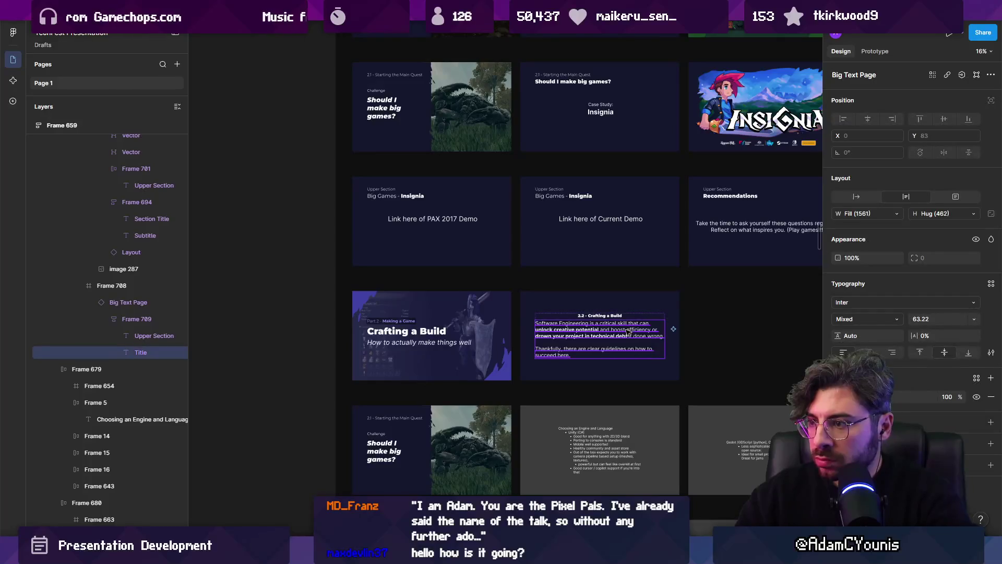
pyautogui.press('Escape')
pyautogui.scroll(-2, 585, 329)
pyautogui.press('Escape')
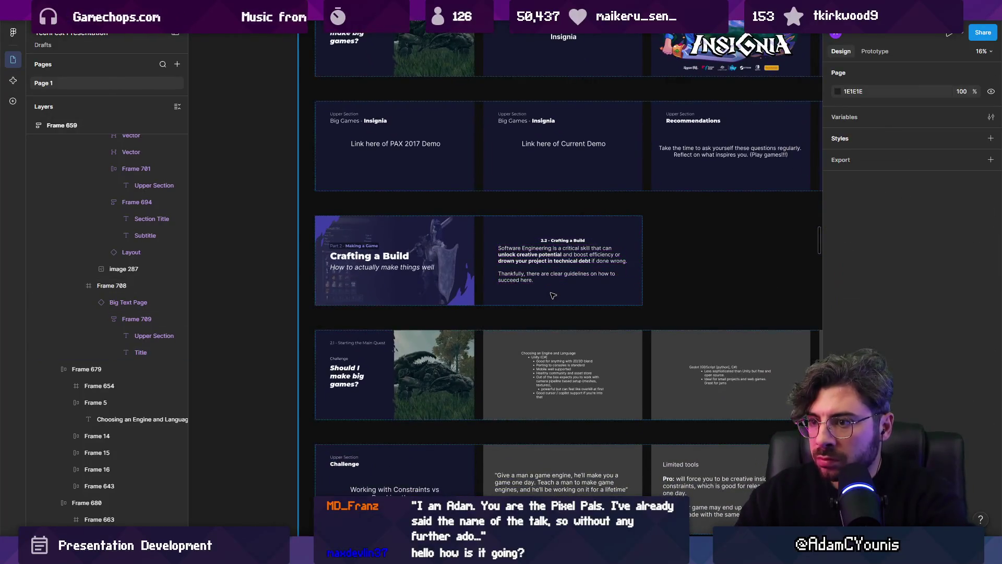
pyautogui.scroll(-2, 545, 302)
pyautogui.scroll(3, 522, 313)
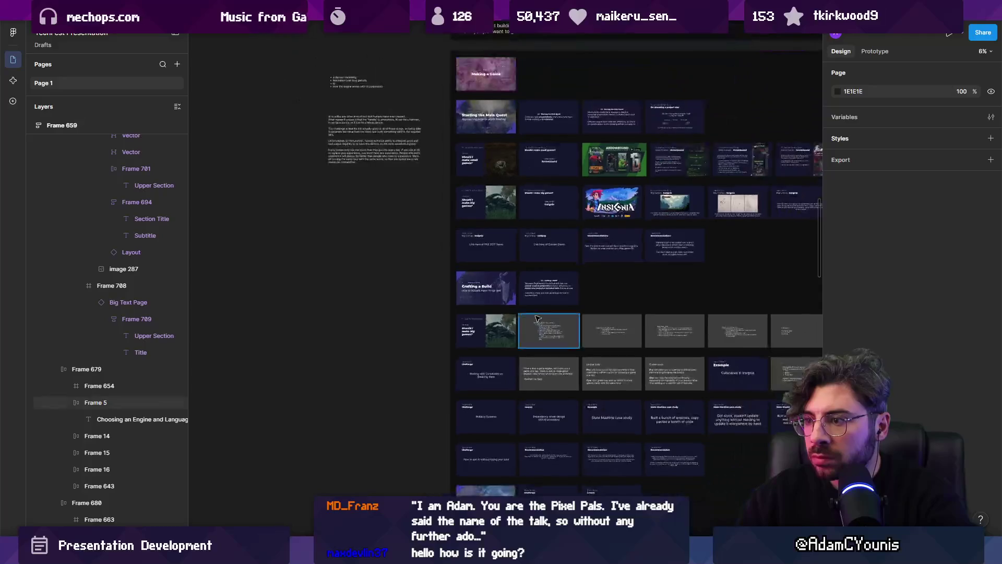
pyautogui.scroll(2, 397, 308)
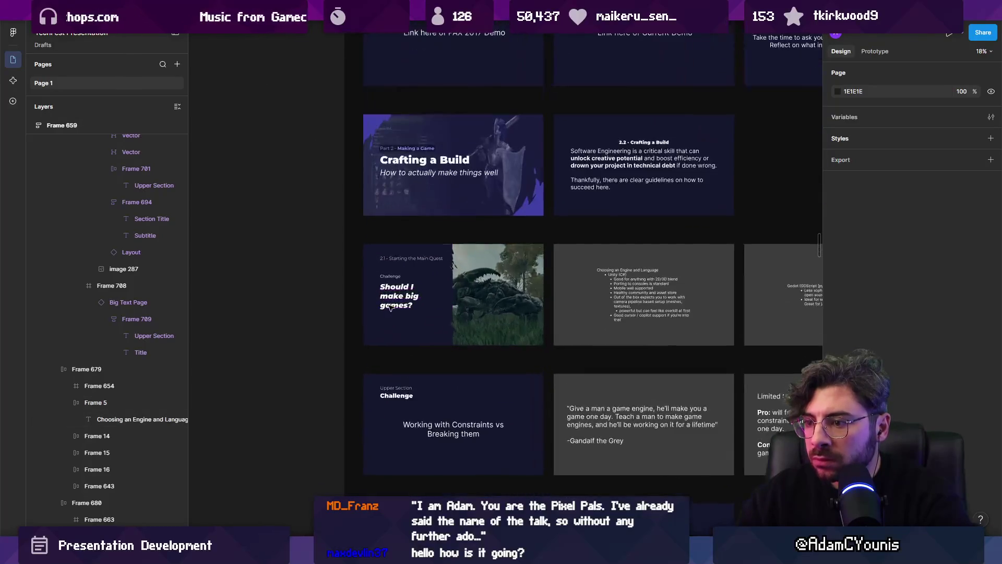
pyautogui.scroll(2, 446, 299)
pyautogui.scroll(-3, 445, 299)
pyautogui.scroll(5, 522, 292)
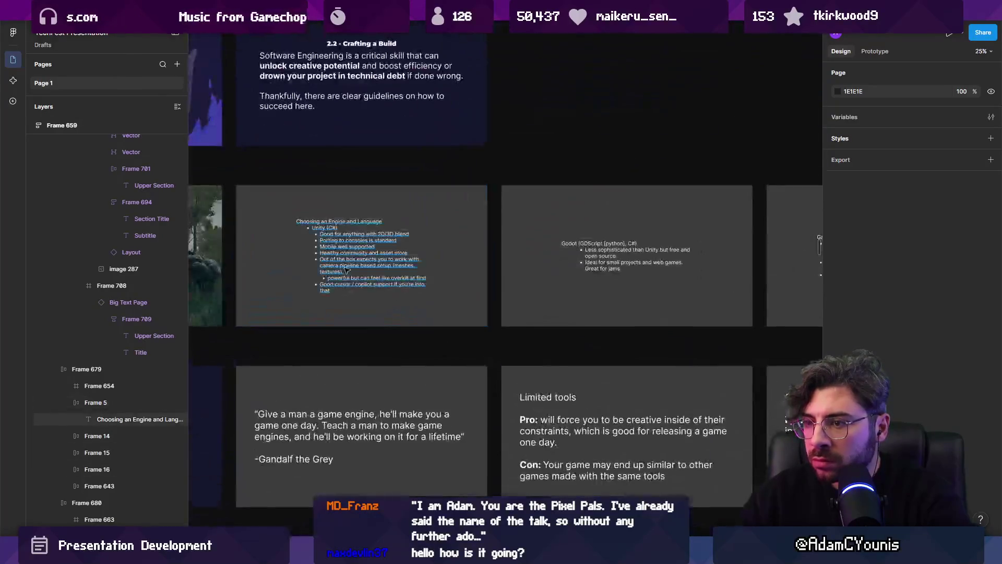
pyautogui.scroll(-2, 623, 282)
pyautogui.scroll(3, 521, 282)
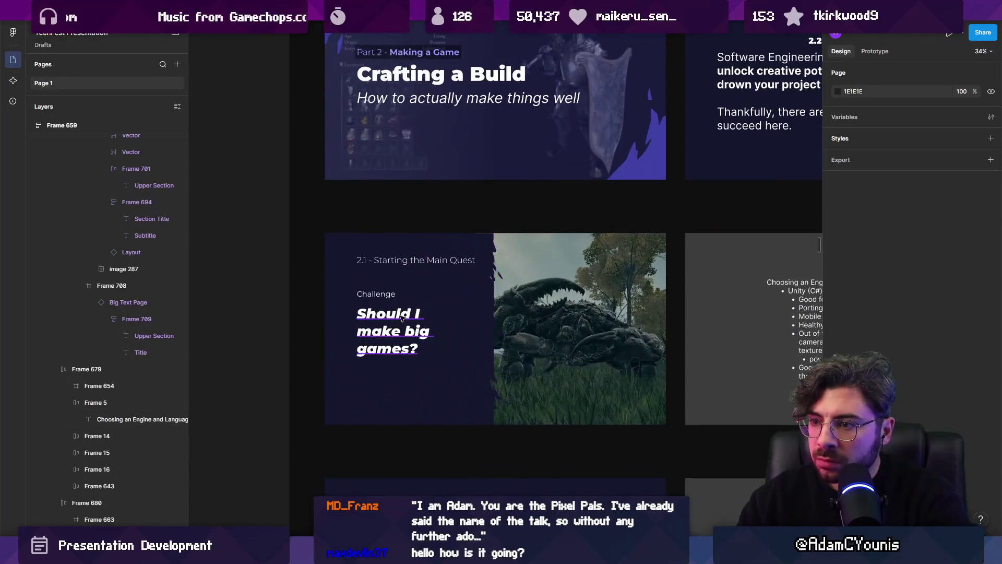
pyautogui.doubleClick(407, 313)
pyautogui.write('Which engine should I ch')
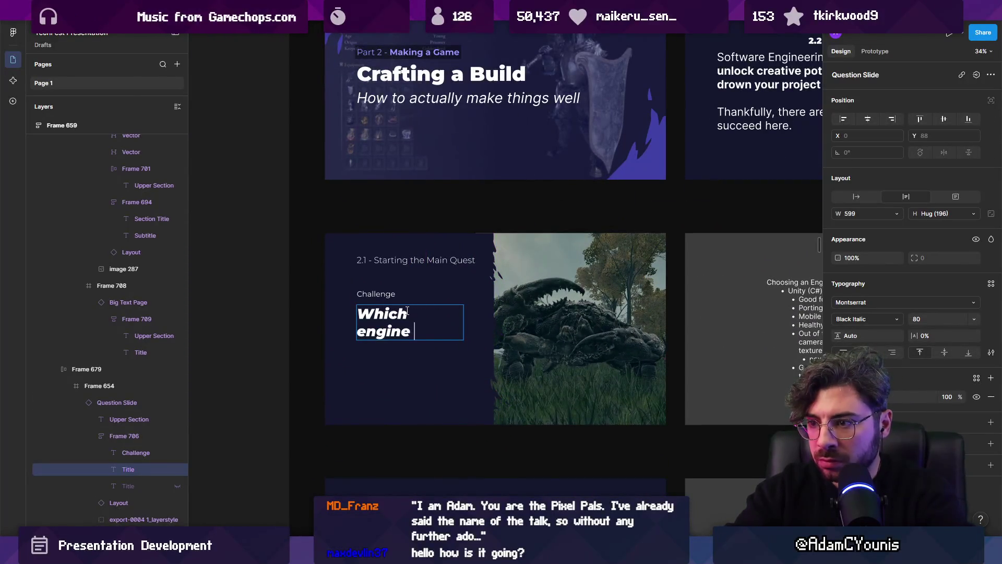
pyautogui.write('oosxe?')
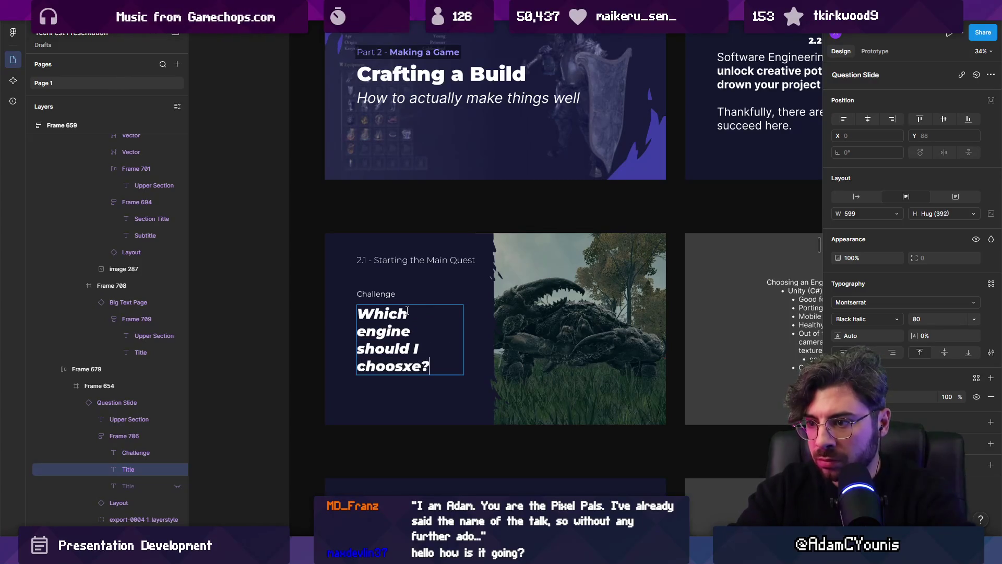
pyautogui.press('Escape')
# Select the game screenshot beside the title and switch to the browser.
pyautogui.click(548, 342)
pyautogui.moveTo(502, 555)
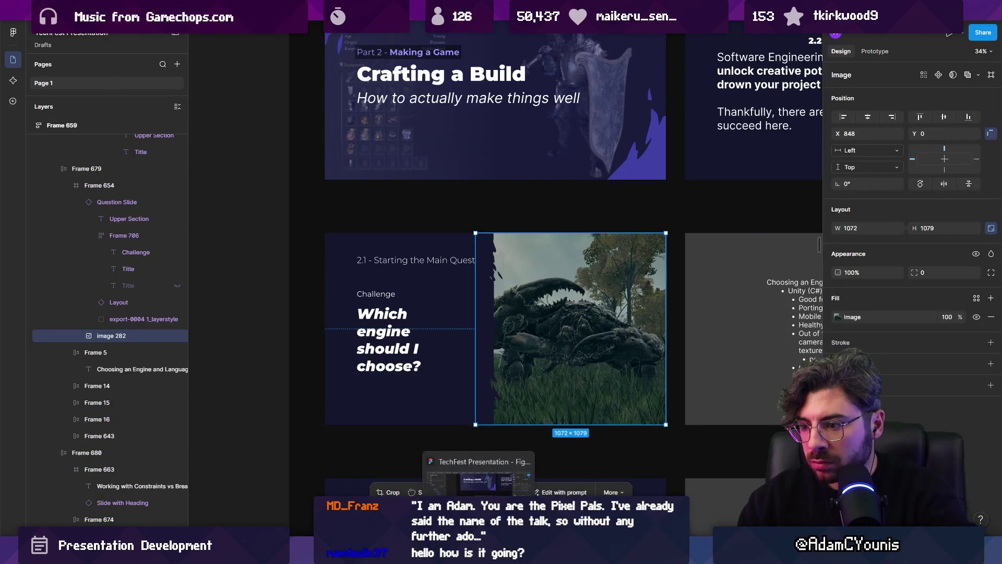
pyautogui.click(459, 475)
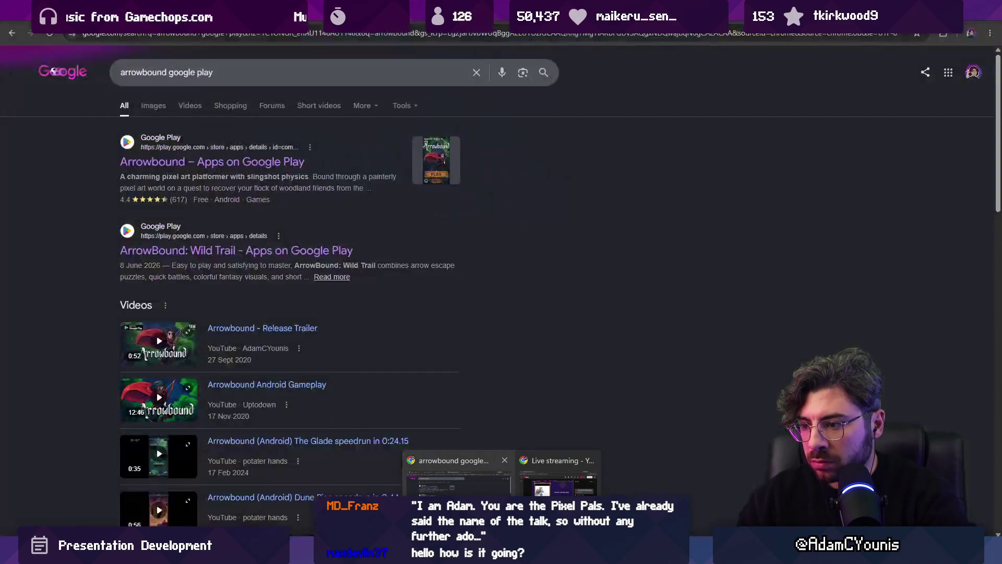
# Search Google Images for 'elden ring engine' in the Elden Ring tab.
pyautogui.hotkey('ctrl', 'Tab')
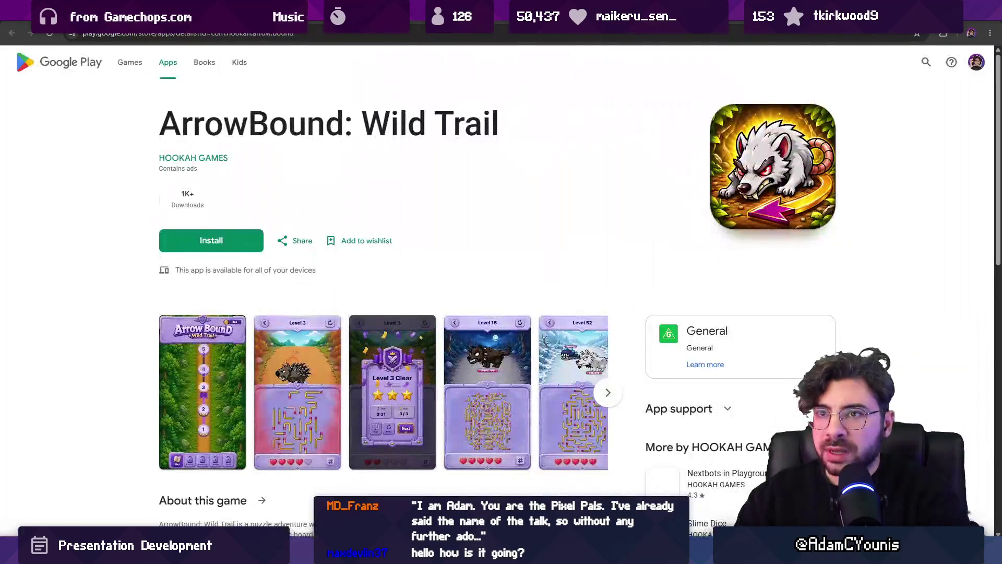
pyautogui.hotkey('ctrl', 'Tab')
pyautogui.tripleClick(302, 53)
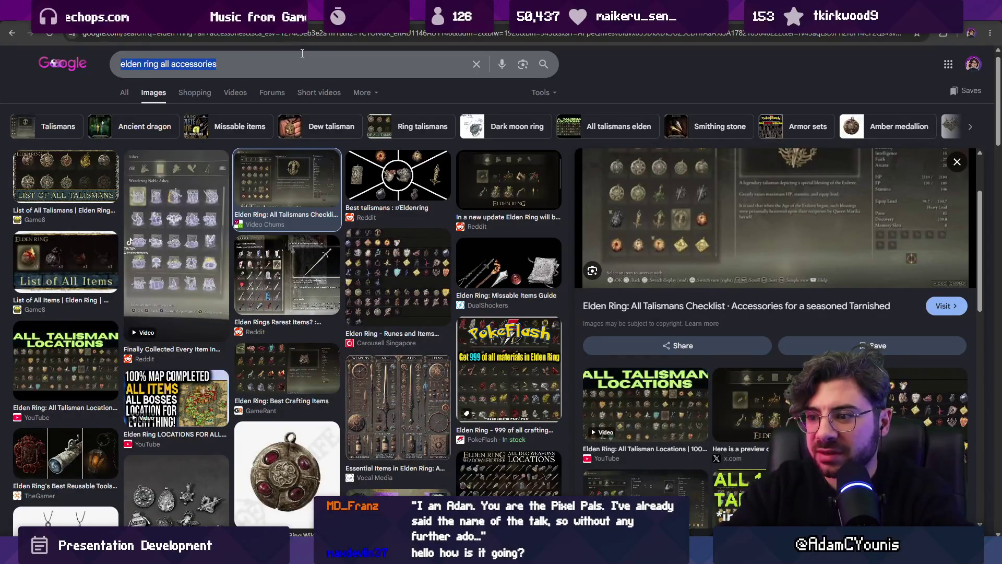
pyautogui.write('rann')
pyautogui.press('BackSpace')
pyautogui.press('BackSpace')
pyautogui.press('BackSpace')
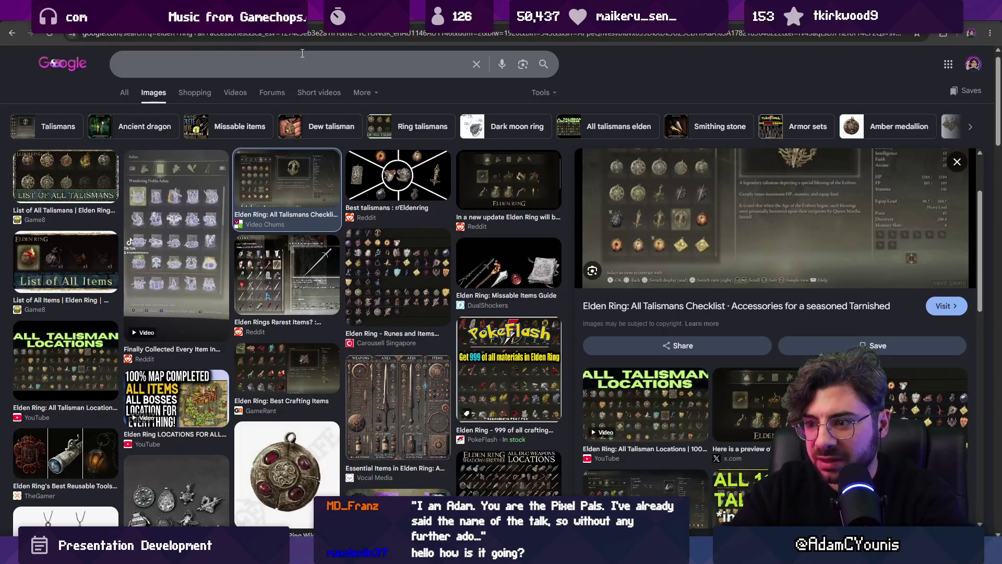
pyautogui.write('elden')
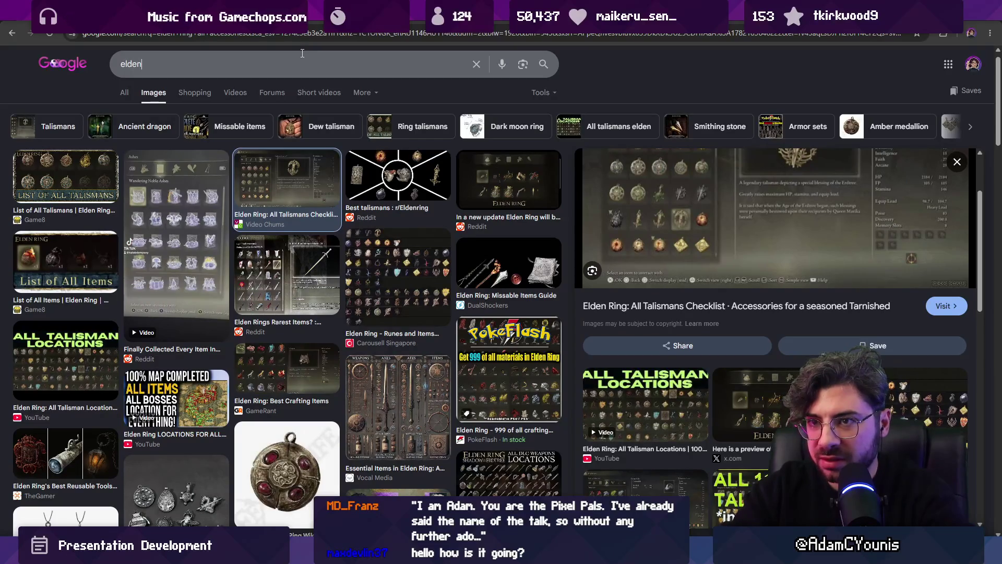
pyautogui.write(' ring engine')
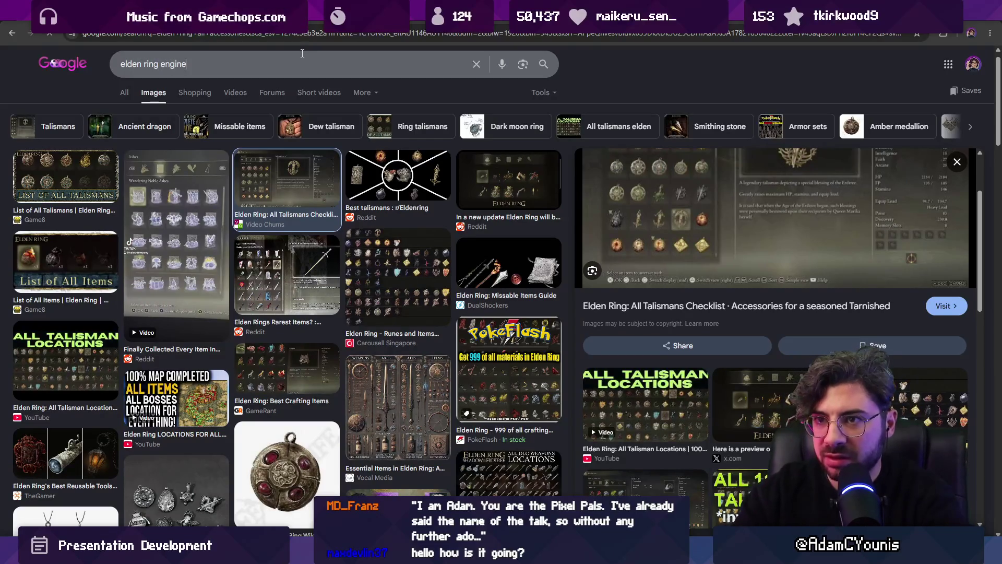
pyautogui.press('Return')
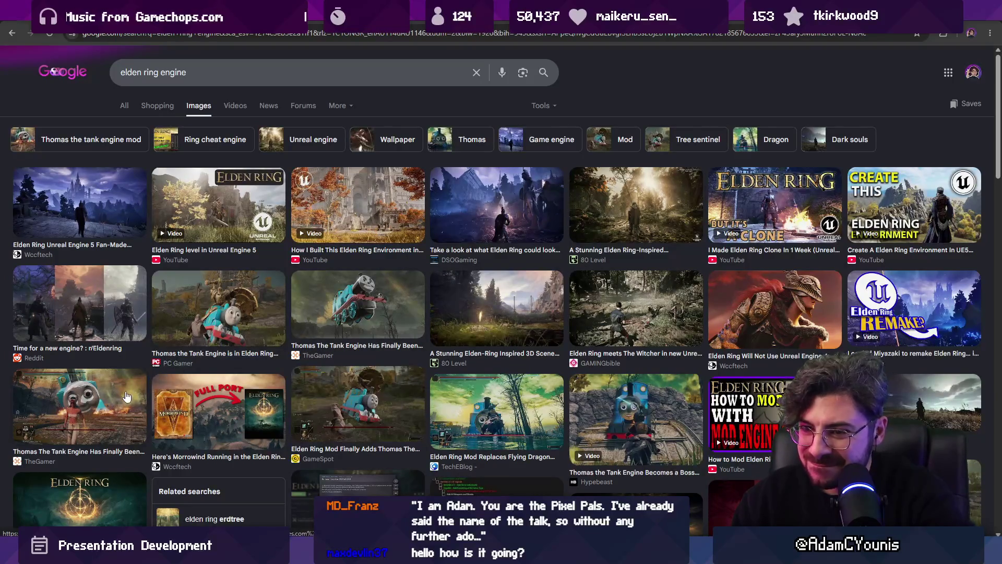
# Preview the Thomas the Tank Engine mod, Flying Dragon mod and Thomas boss fight images.
pyautogui.click(114, 404)
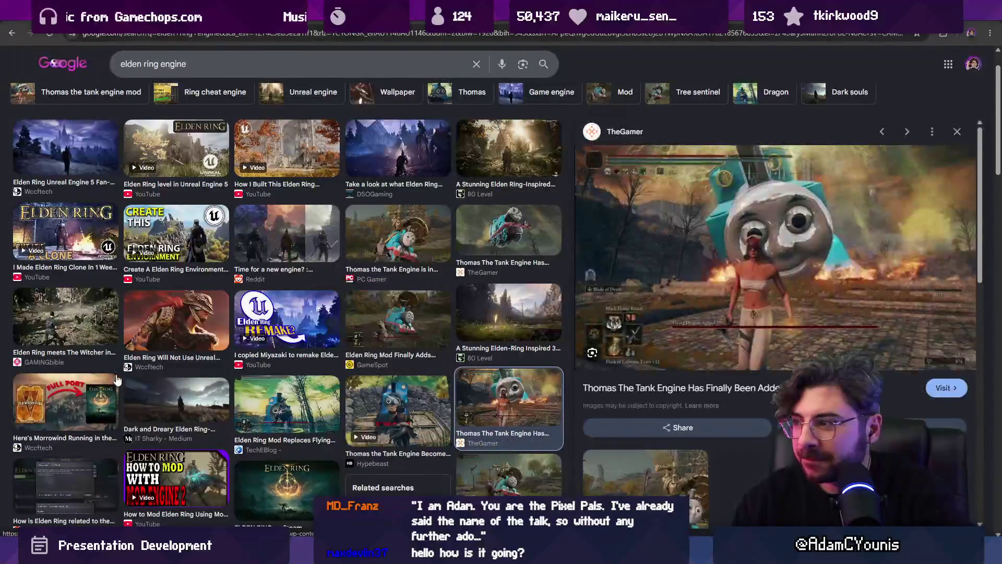
pyautogui.click(294, 397)
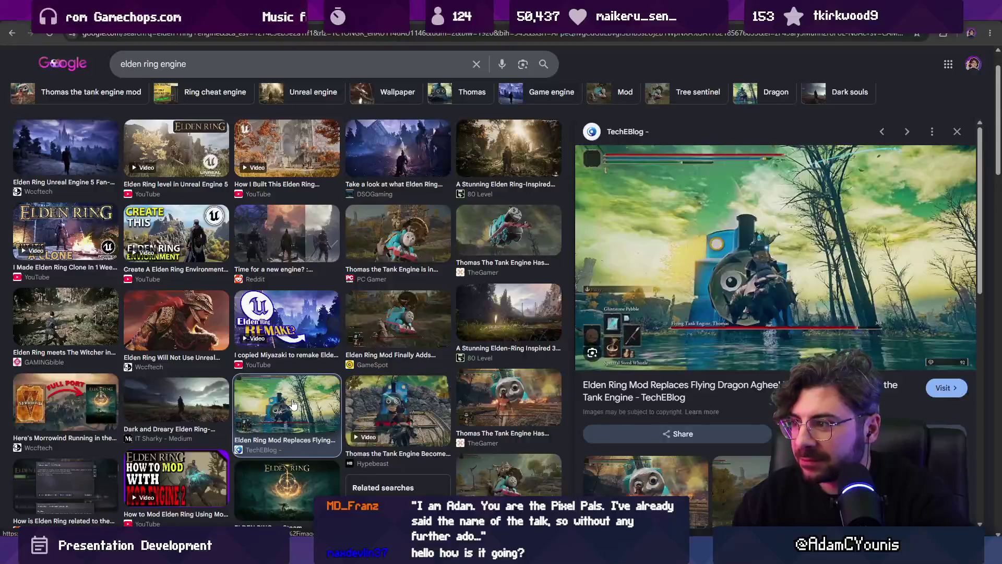
pyautogui.click(386, 407)
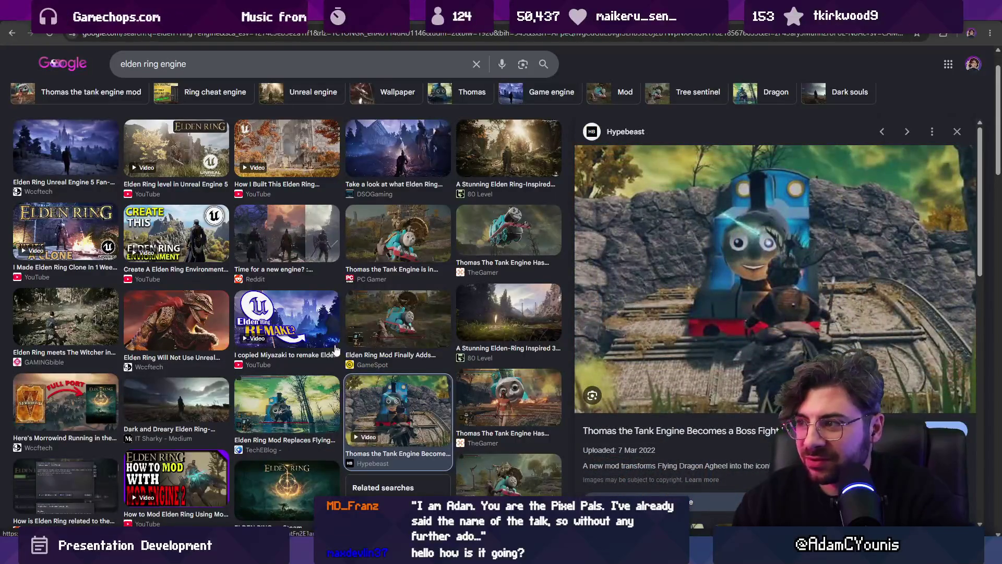
pyautogui.scroll(1, 325, 339)
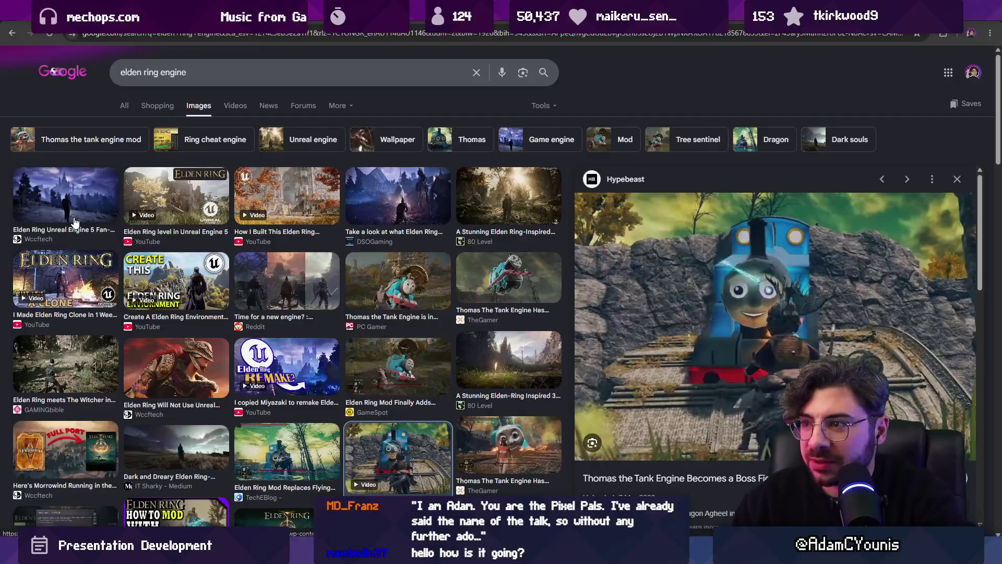
pyautogui.scroll(-5, 138, 282)
pyautogui.scroll(5, 139, 282)
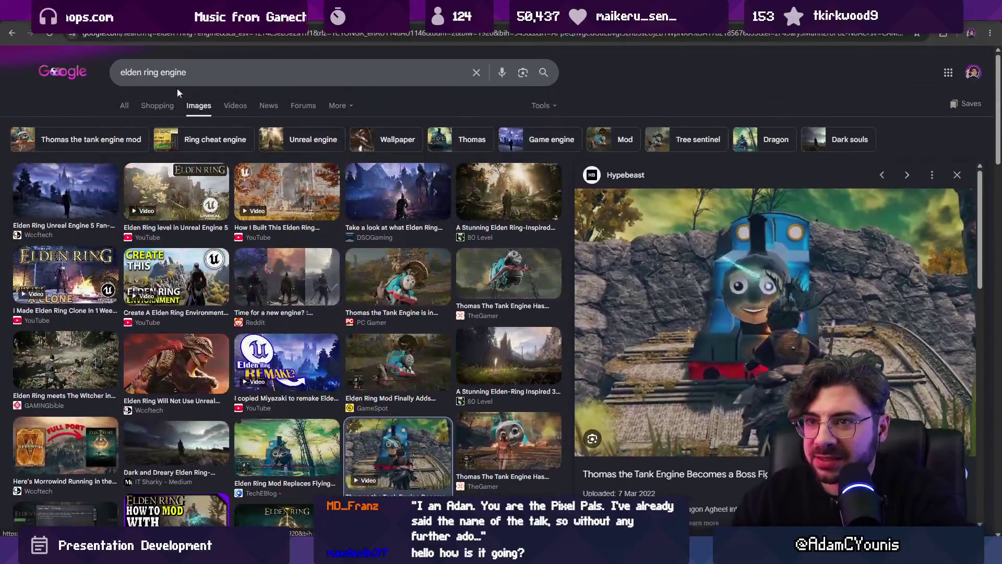
# Change the image search to 'elden ring weapon types'.
pyautogui.tripleClick(193, 75)
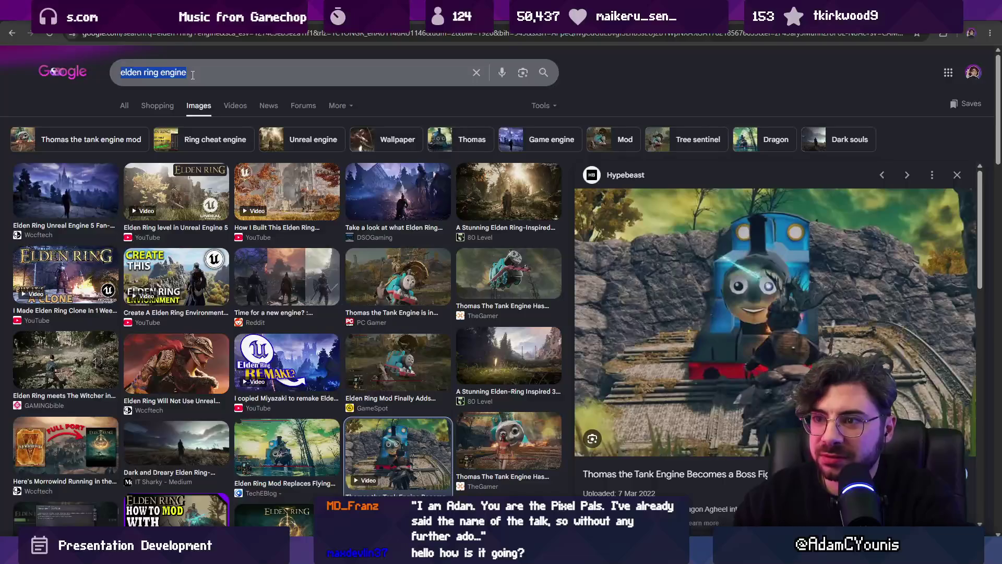
pyautogui.doubleClick(193, 75)
pyautogui.write('we')
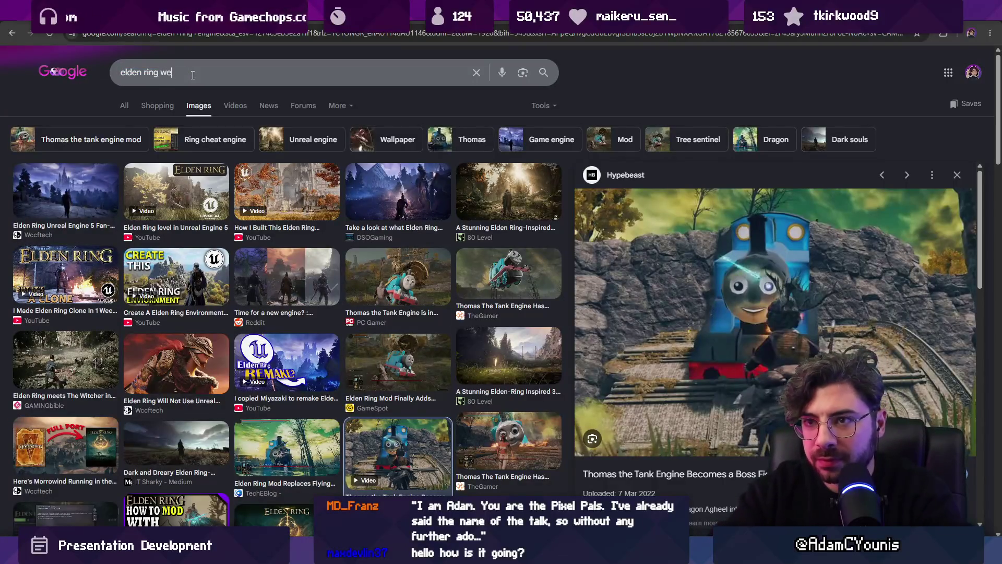
pyautogui.write('apon types')
pyautogui.press('Return')
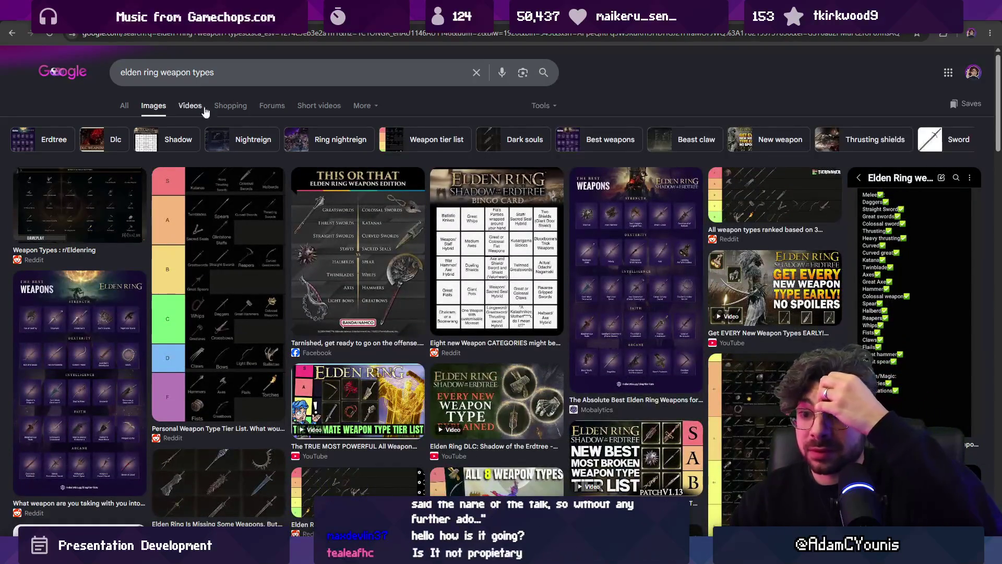
# Preview the Elden Ring missing weapons image, skim its ScreenRant article, and return.
pyautogui.scroll(-3, 274, 300)
pyautogui.click(274, 300)
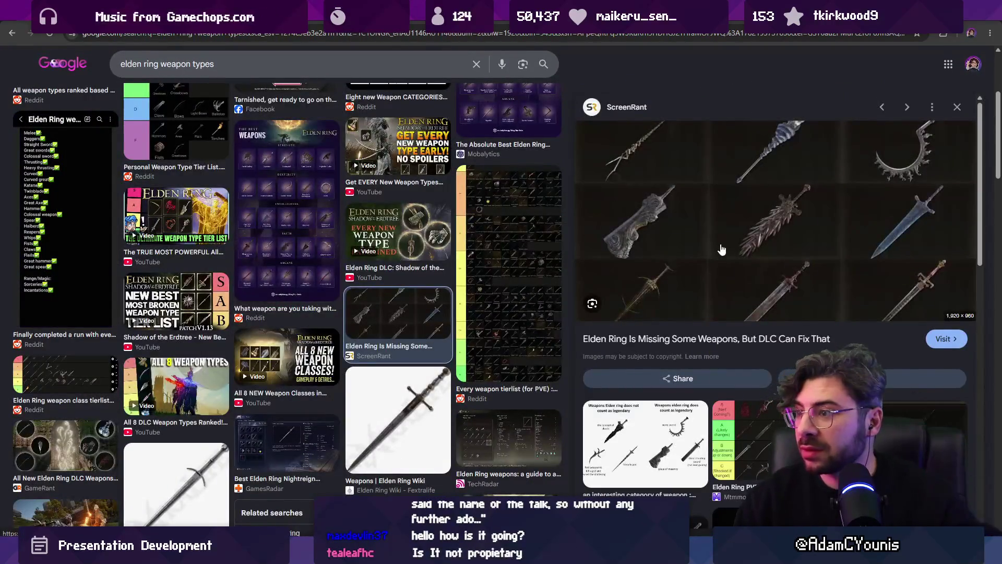
pyautogui.click(702, 250)
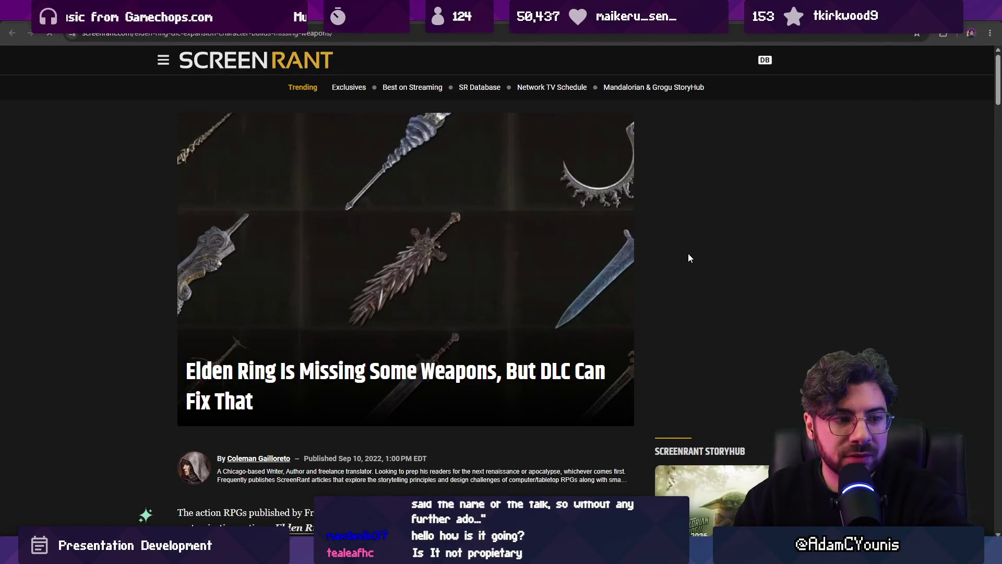
pyautogui.scroll(-15, 502, 249)
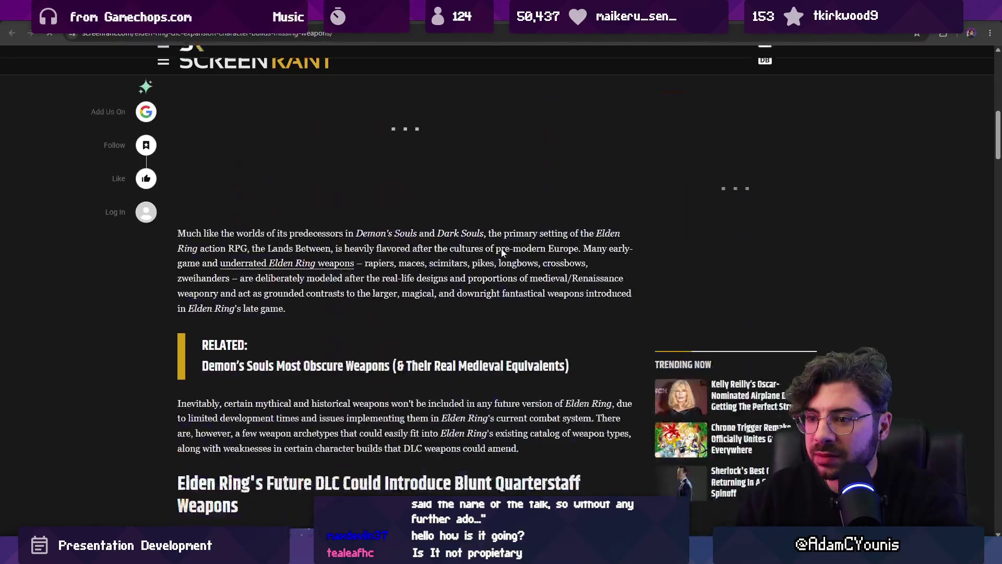
pyautogui.scroll(-15, 500, 247)
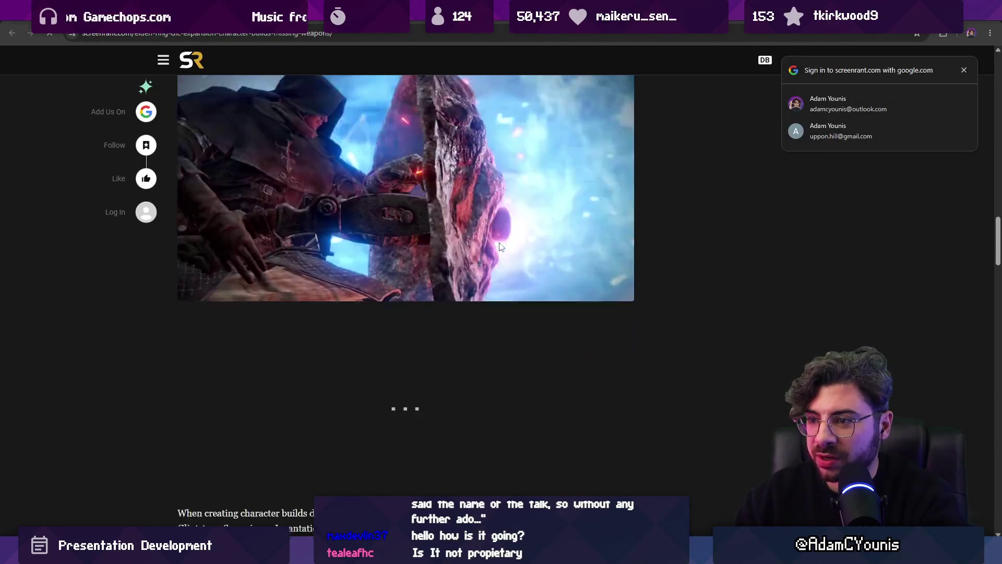
pyautogui.scroll(-6, 502, 244)
pyautogui.scroll(8, 509, 256)
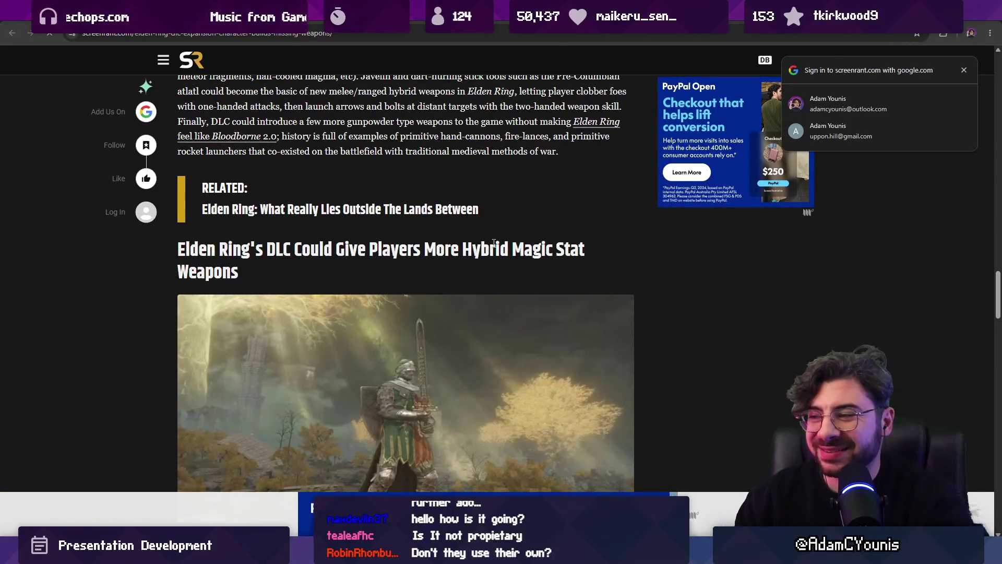
pyautogui.hotkey('alt', 'Left')
# Preview the Den of Geek image, then the IGN Shadow of the Erdtree weapon types image.
pyautogui.scroll(-3, 548, 297)
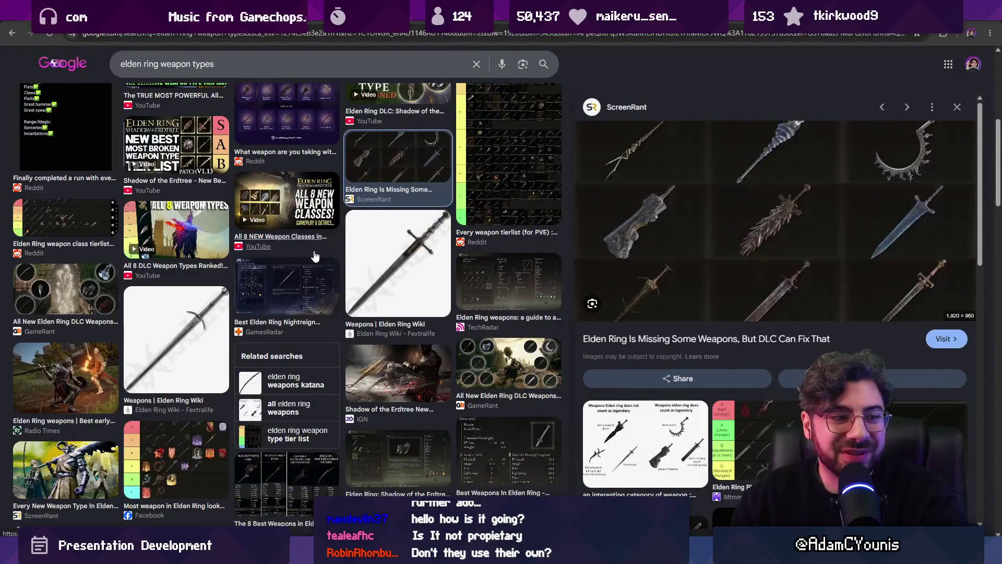
pyautogui.scroll(7, 313, 259)
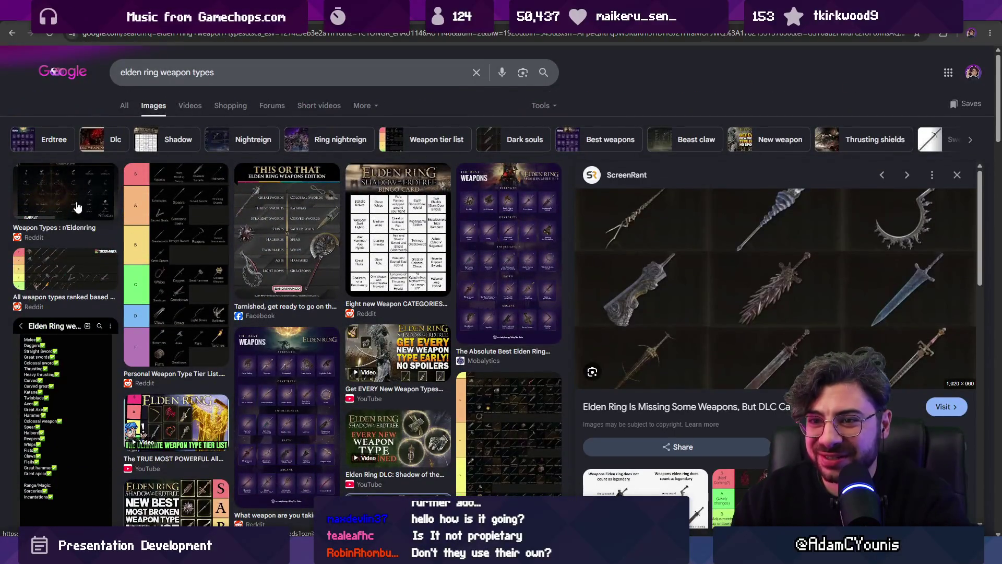
pyautogui.scroll(-8, 330, 287)
pyautogui.scroll(-6, 758, 294)
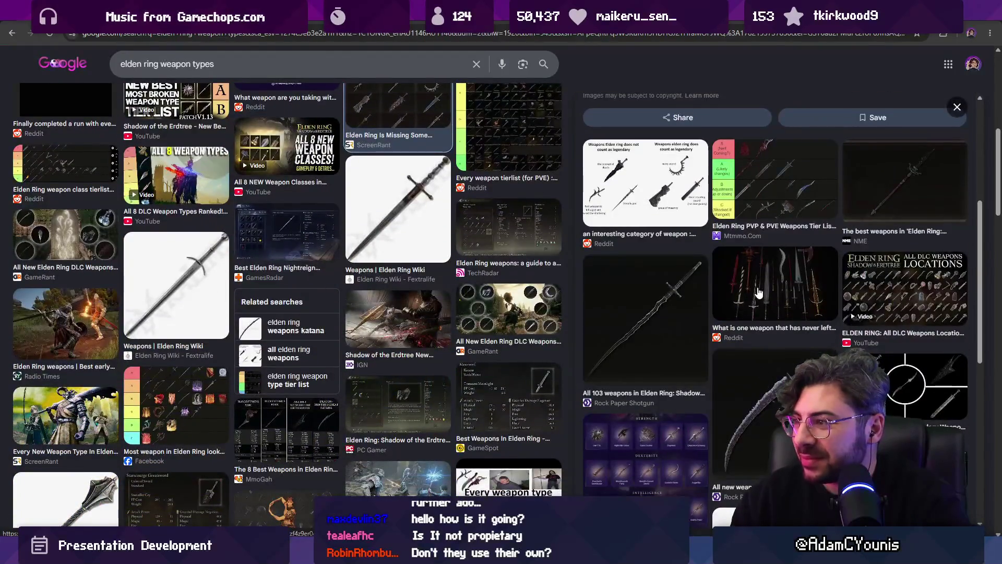
pyautogui.scroll(-4, 763, 281)
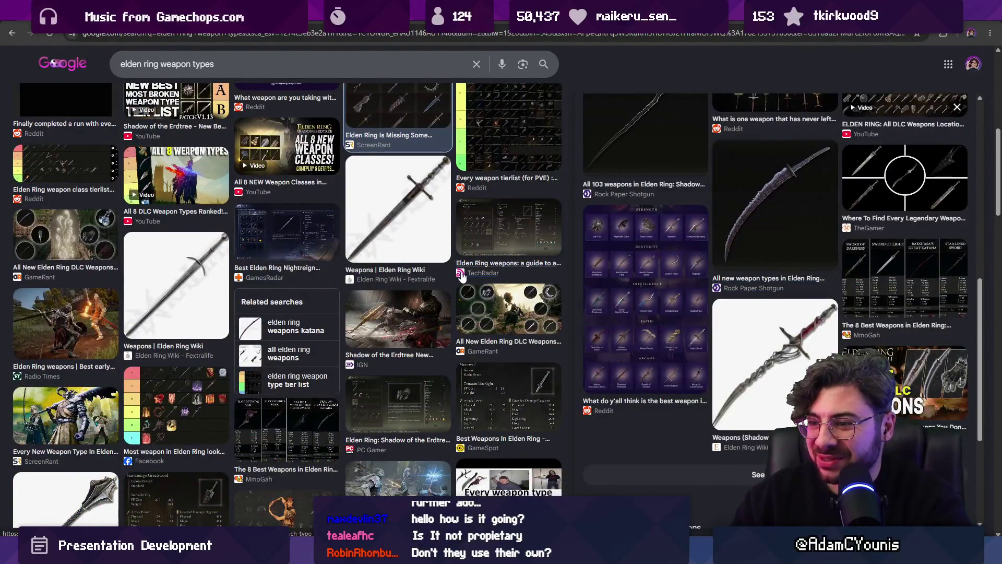
pyautogui.scroll(-15, 461, 273)
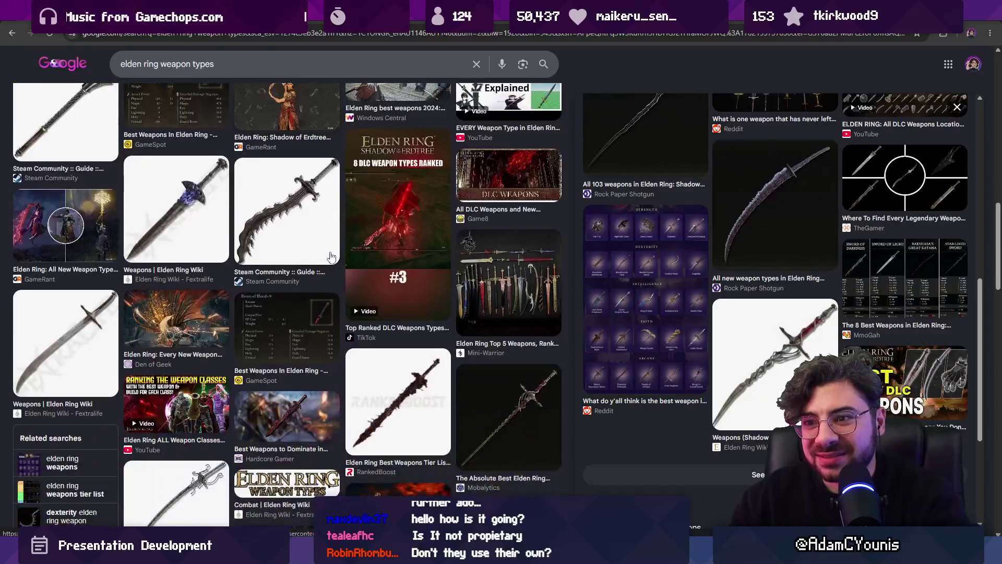
pyautogui.scroll(3, 291, 277)
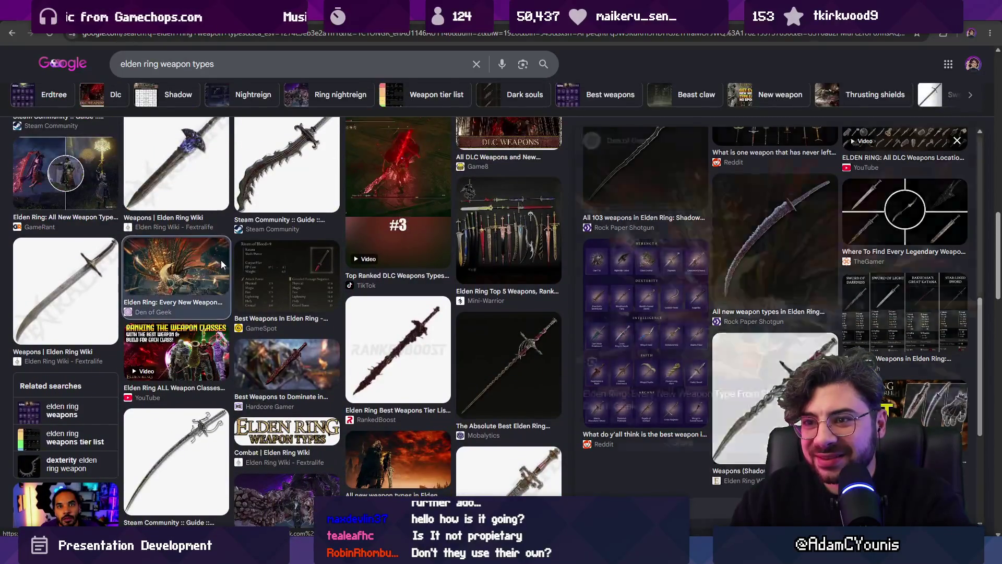
pyautogui.click(177, 274)
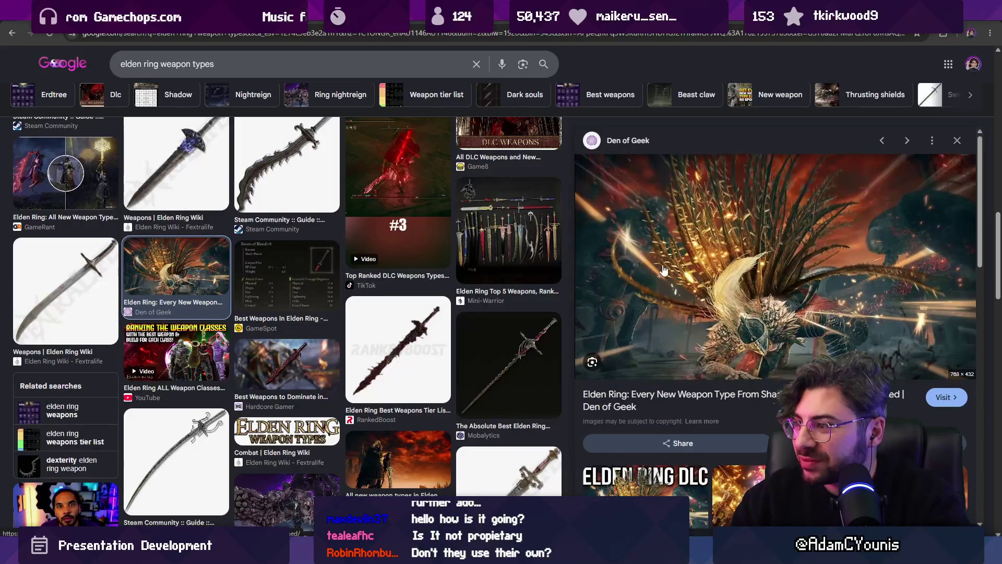
pyautogui.scroll(-5, 480, 266)
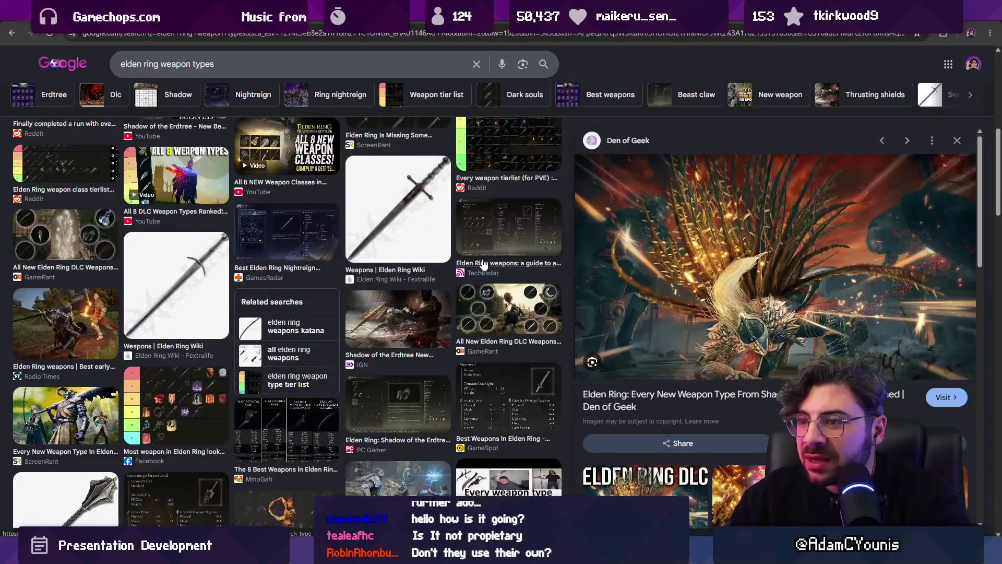
pyautogui.scroll(1, 418, 293)
pyautogui.click(375, 324)
pyautogui.scroll(2, 349, 310)
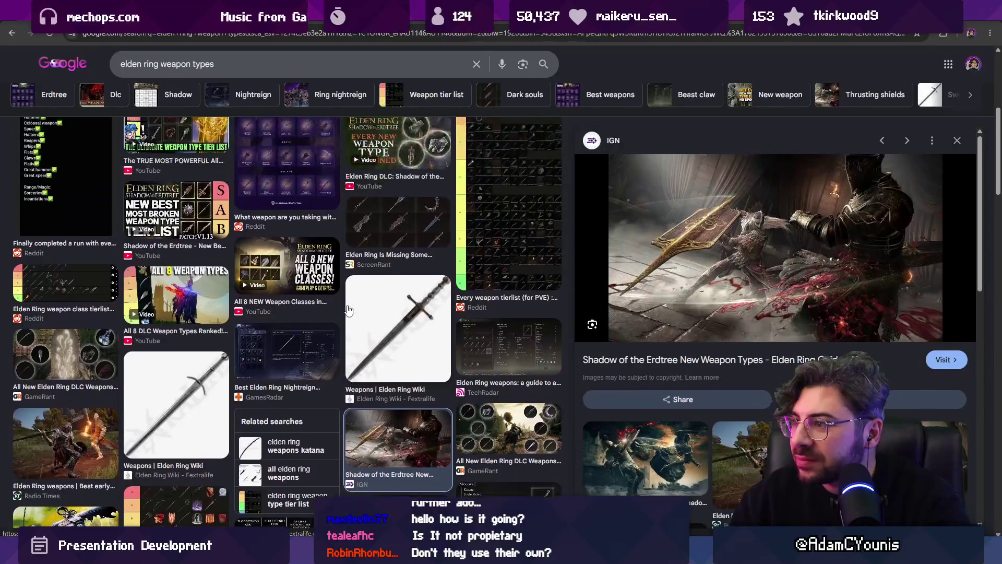
pyautogui.scroll(3, 349, 310)
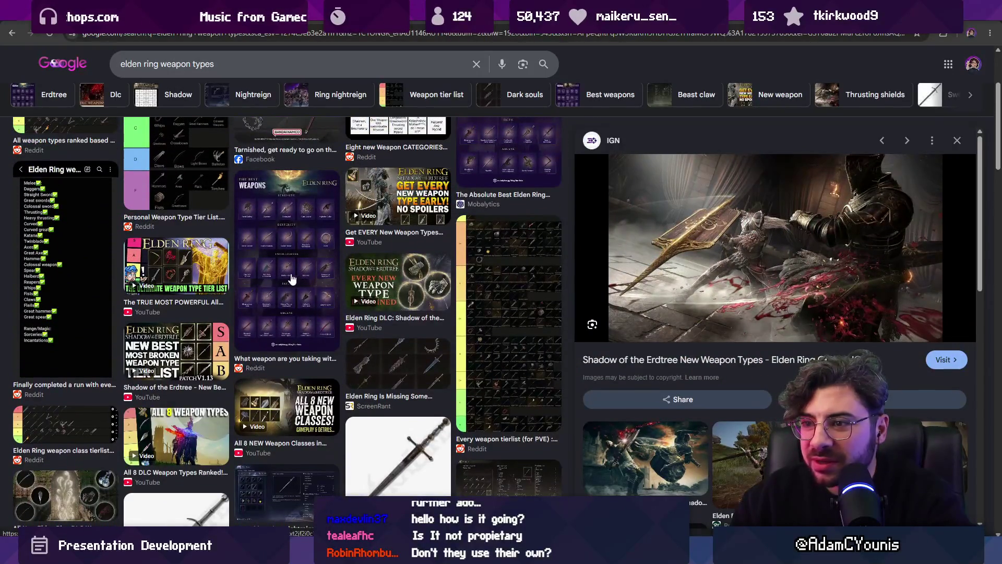
pyautogui.scroll(3, 291, 279)
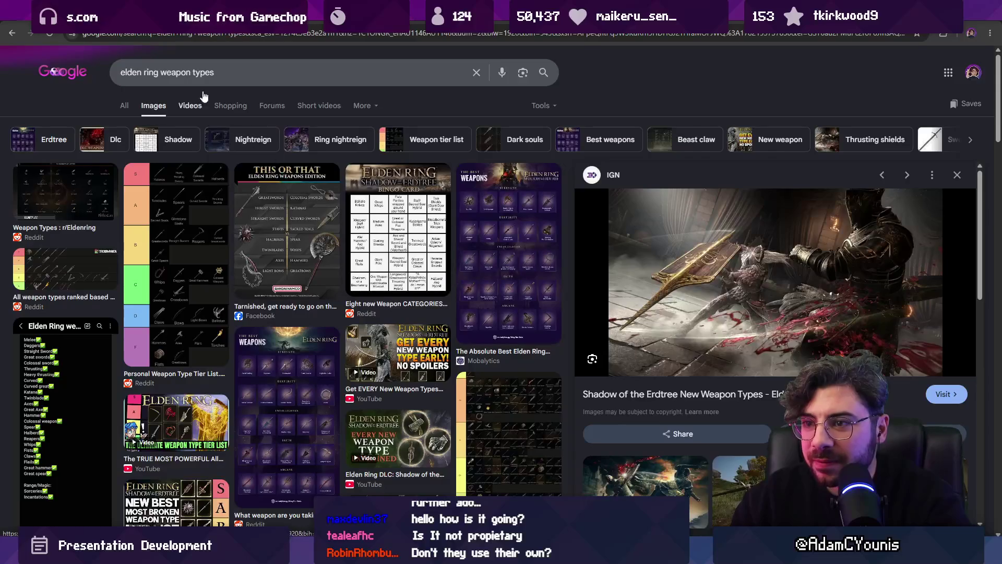
# Preview the Reddit, Hardcore Gamer and Mobalytics weapon images, opening the Mobalytics article.
pyautogui.click(100, 199)
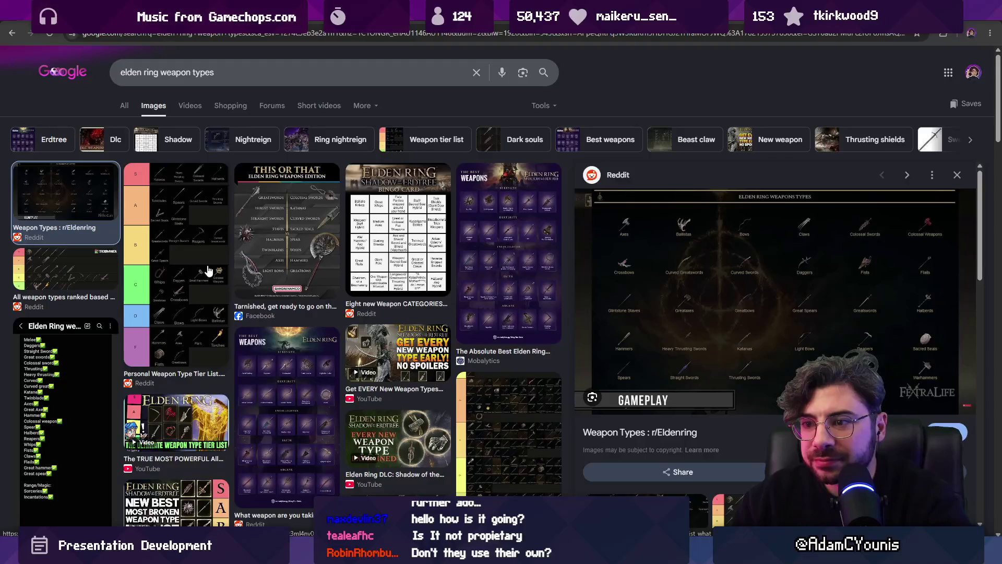
pyautogui.scroll(-6, 274, 273)
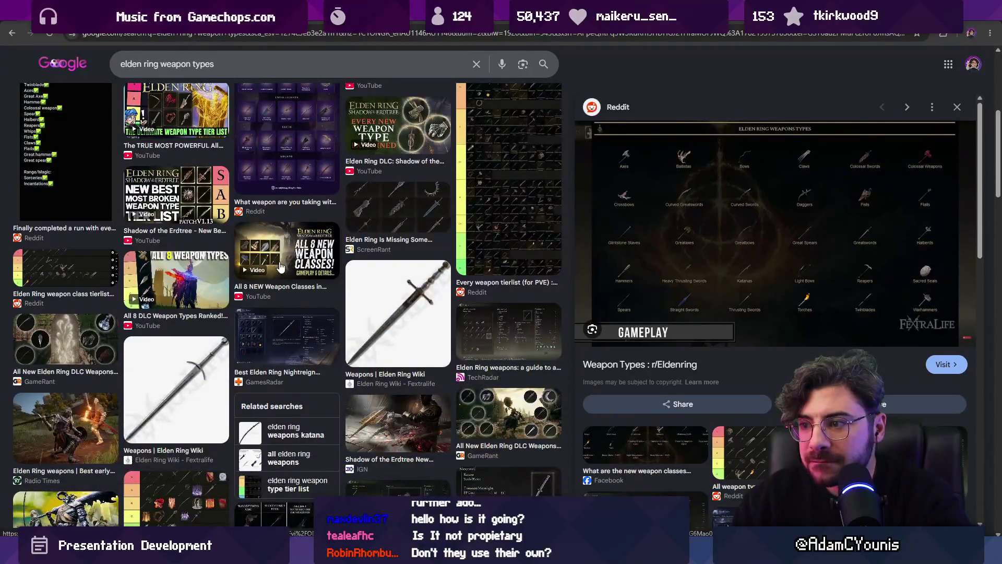
pyautogui.scroll(-2, 294, 267)
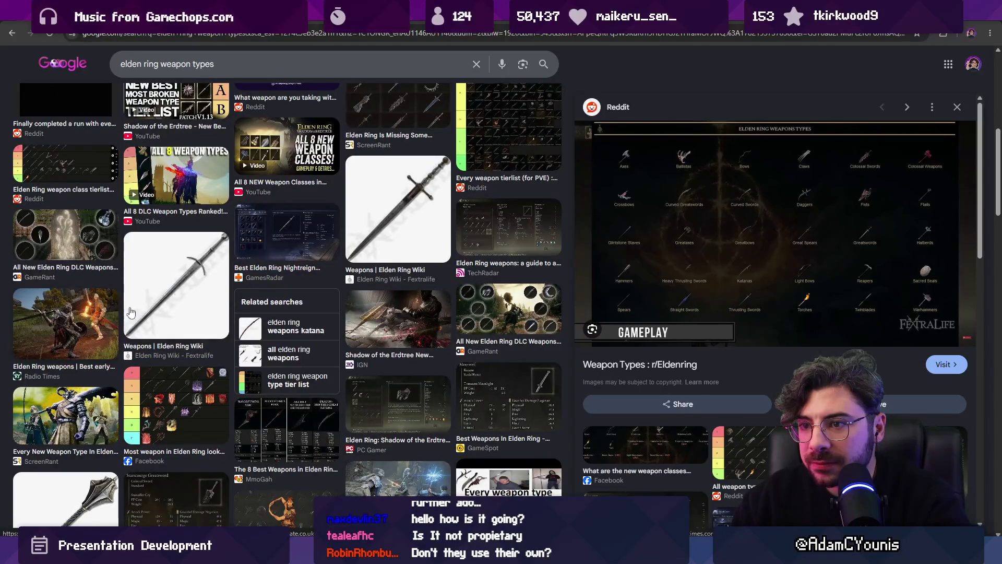
pyautogui.scroll(-10, 274, 234)
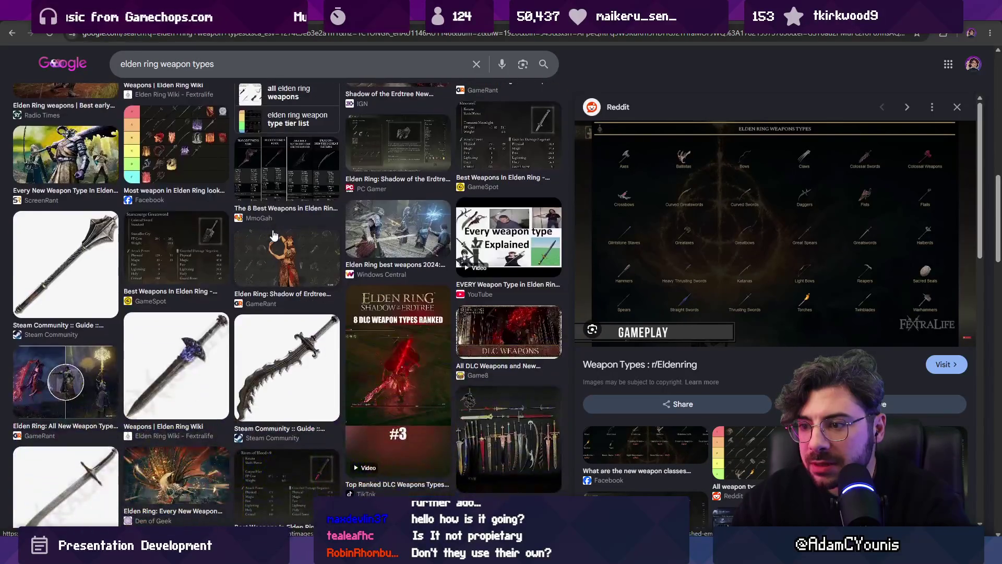
pyautogui.scroll(-4, 273, 236)
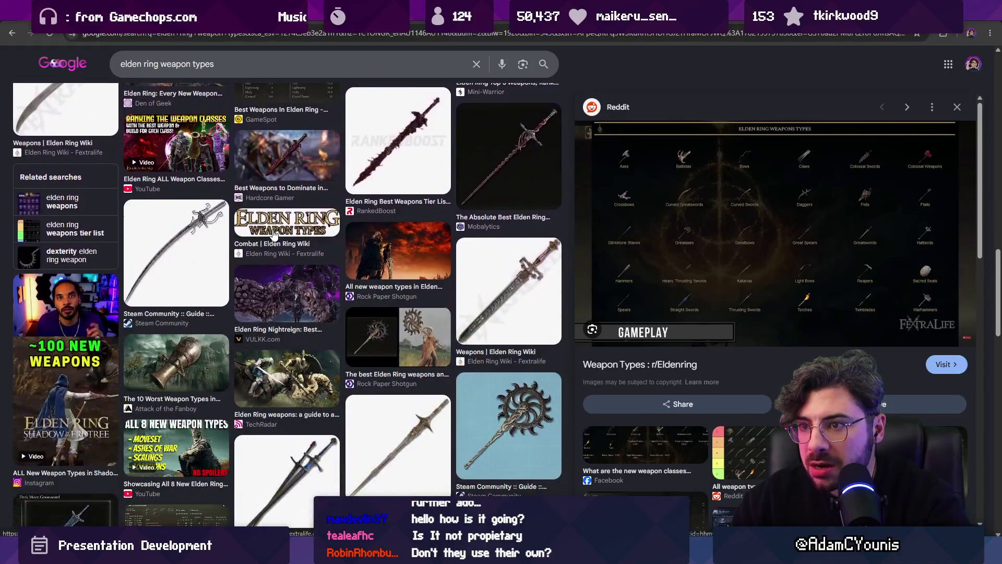
pyautogui.click(290, 165)
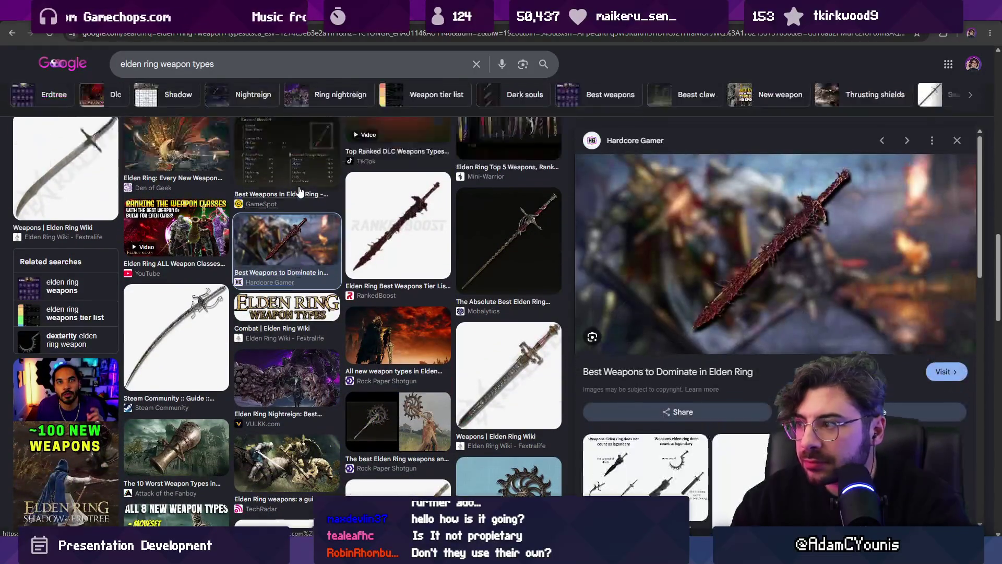
pyautogui.scroll(-10, 298, 198)
pyautogui.scroll(2, 304, 207)
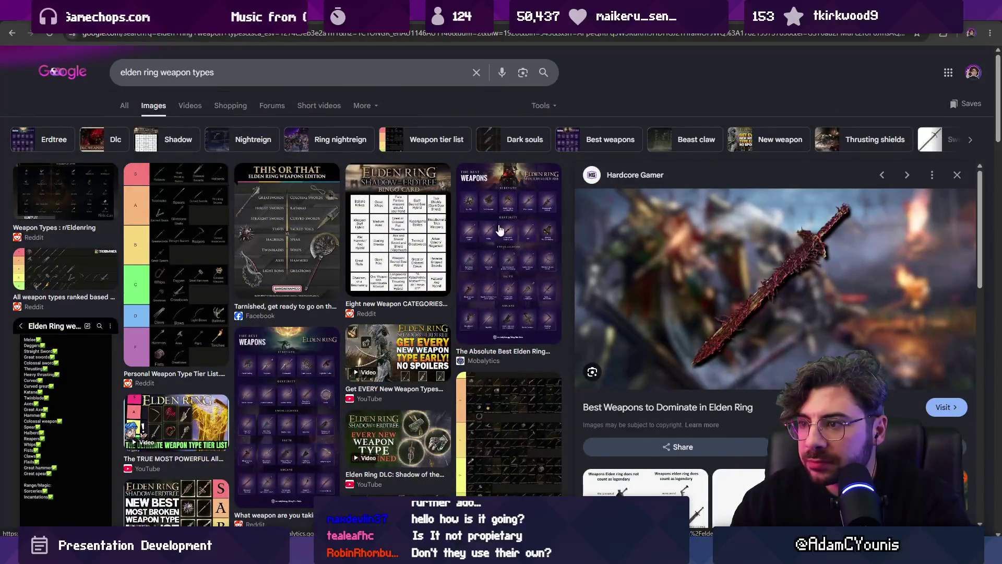
pyautogui.click(501, 230)
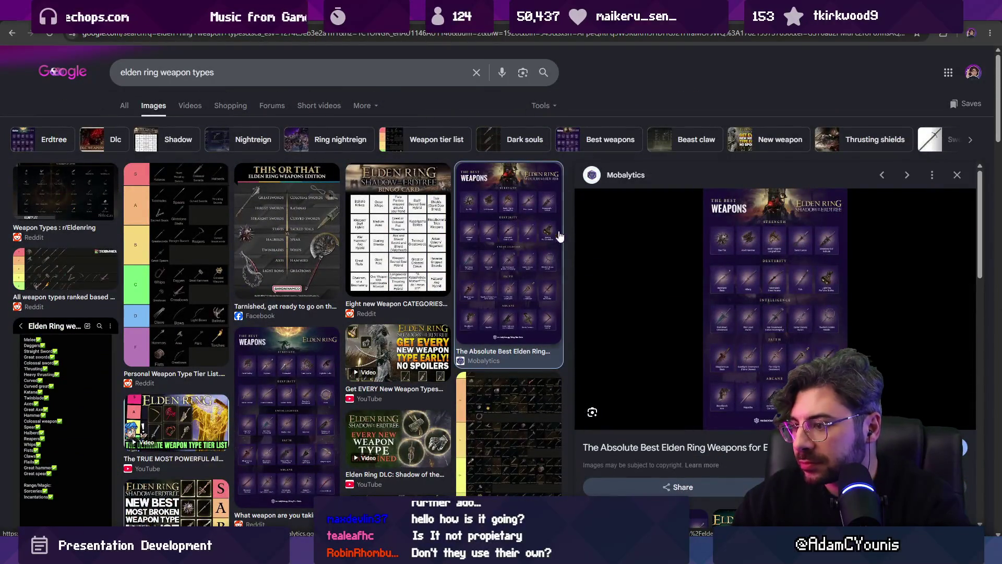
pyautogui.click(785, 360)
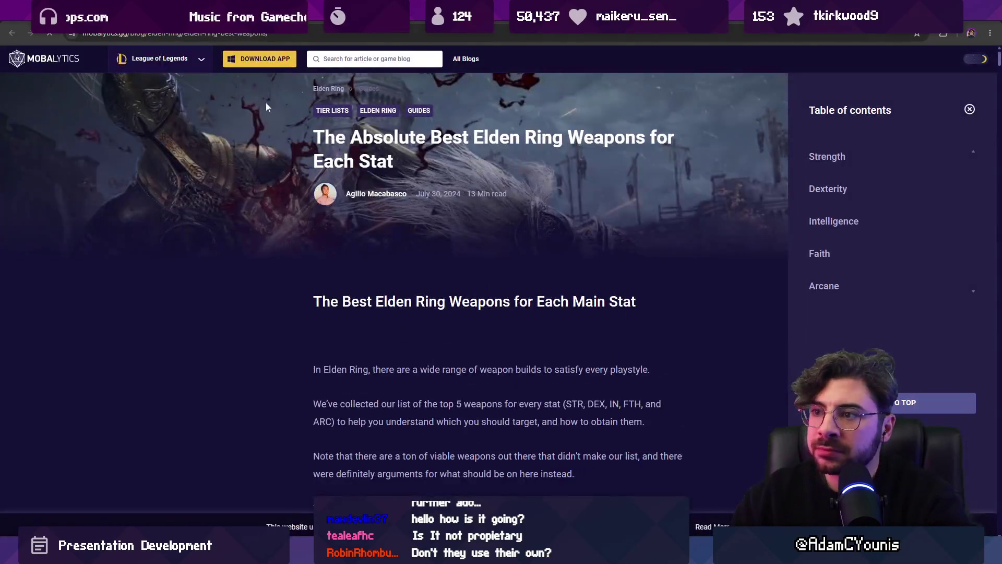
# Copy the full-size Mobalytics best weapons infographic and paste it into the Figma slide.
pyautogui.scroll(-10, 342, 209)
pyautogui.scroll(-3, 381, 230)
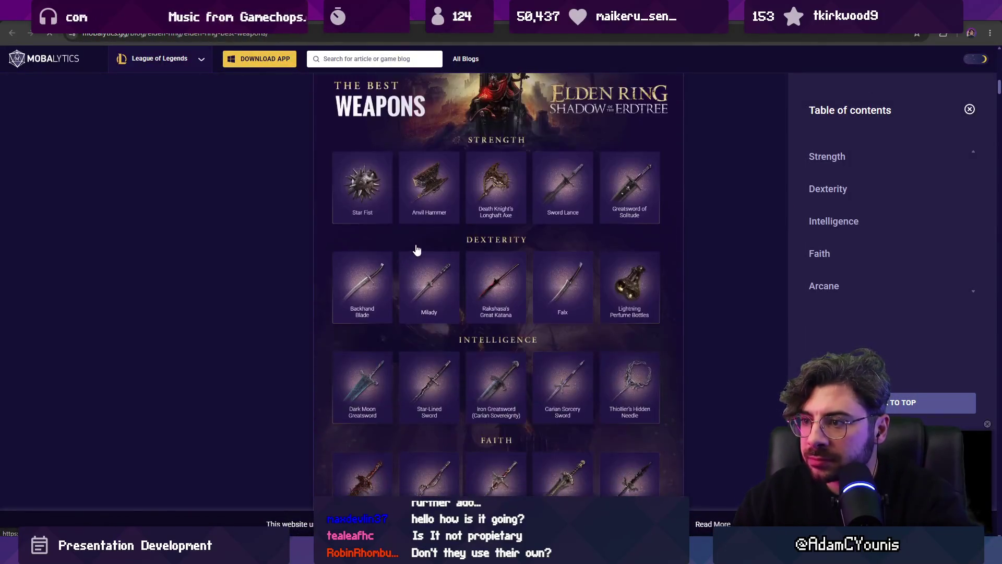
pyautogui.rightClick(427, 249)
pyautogui.click(367, 350)
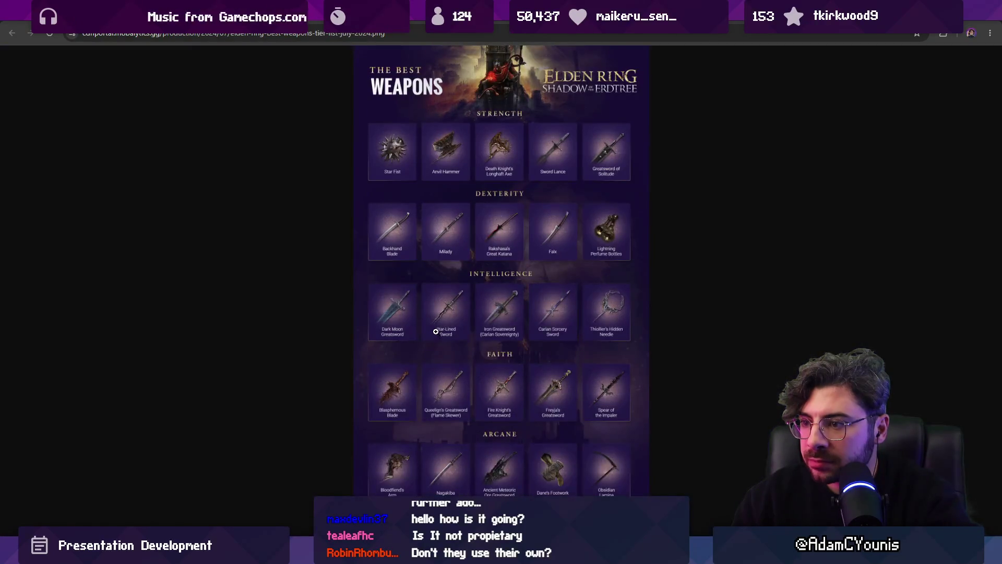
pyautogui.click(436, 332)
pyautogui.rightClick(468, 316)
pyautogui.click(496, 358)
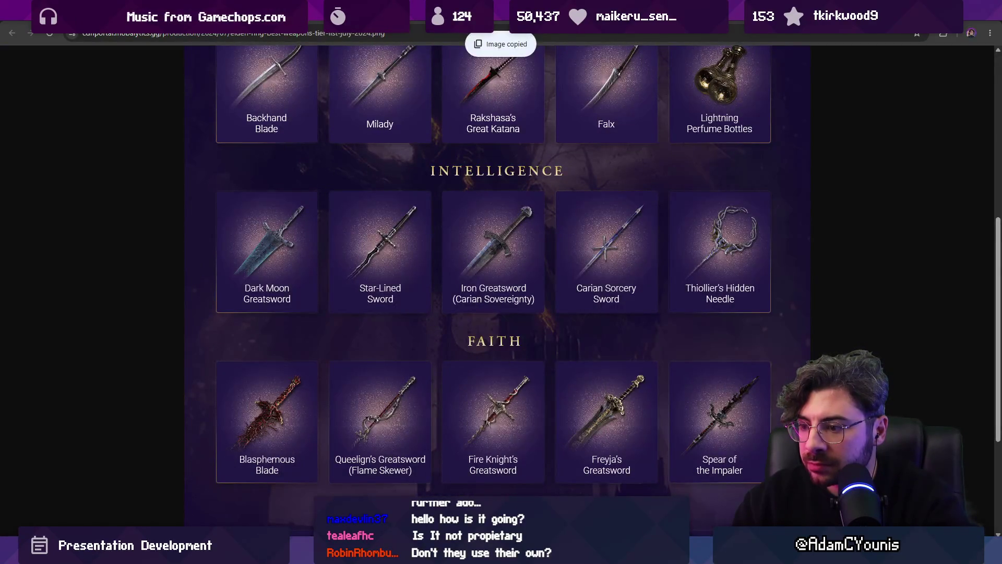
pyautogui.hotkey('alt', 'Tab')
pyautogui.hotkey('ctrl', 'v')
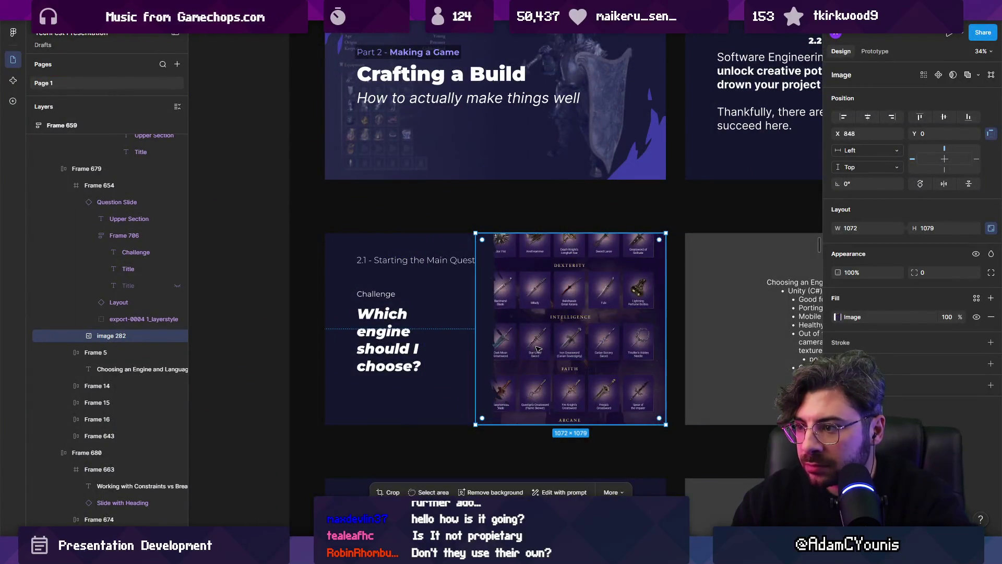
# Crop the weapons infographic in Crop fill mode so it starts at the Strength heading.
pyautogui.scroll(5, 538, 349)
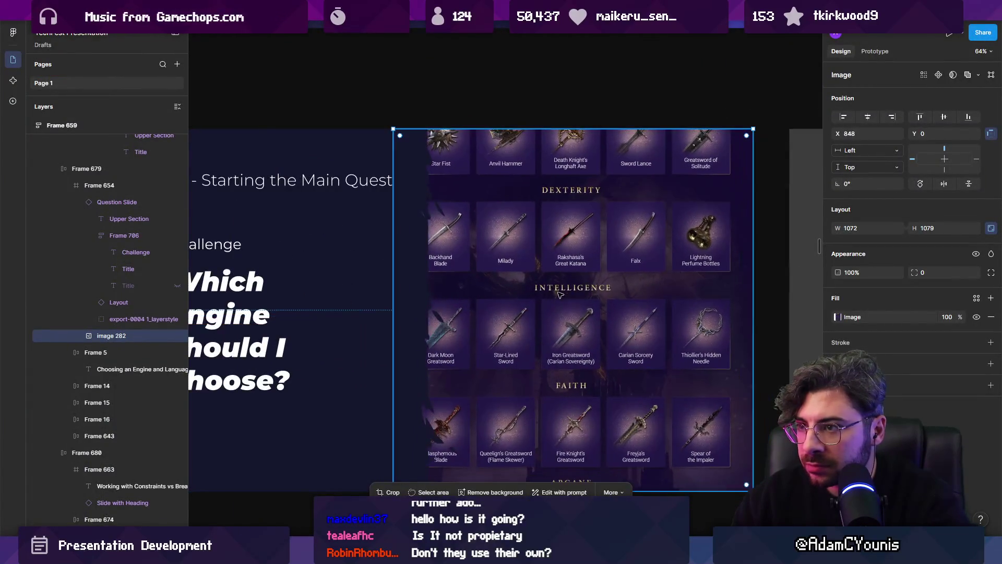
pyautogui.doubleClick(560, 295)
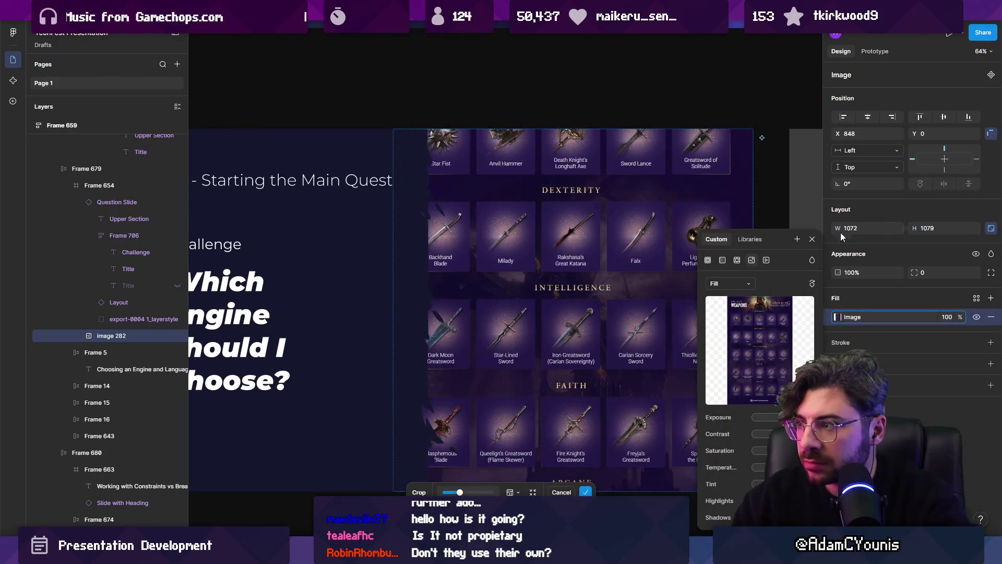
pyautogui.click(751, 283)
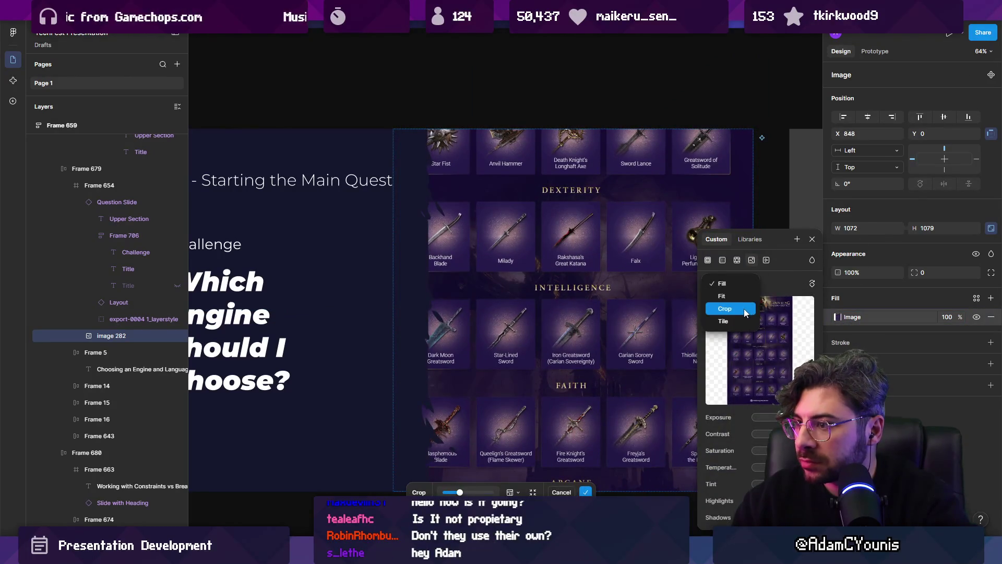
pyautogui.click(727, 310)
pyautogui.moveTo(604, 244); pyautogui.dragTo(603, 289)
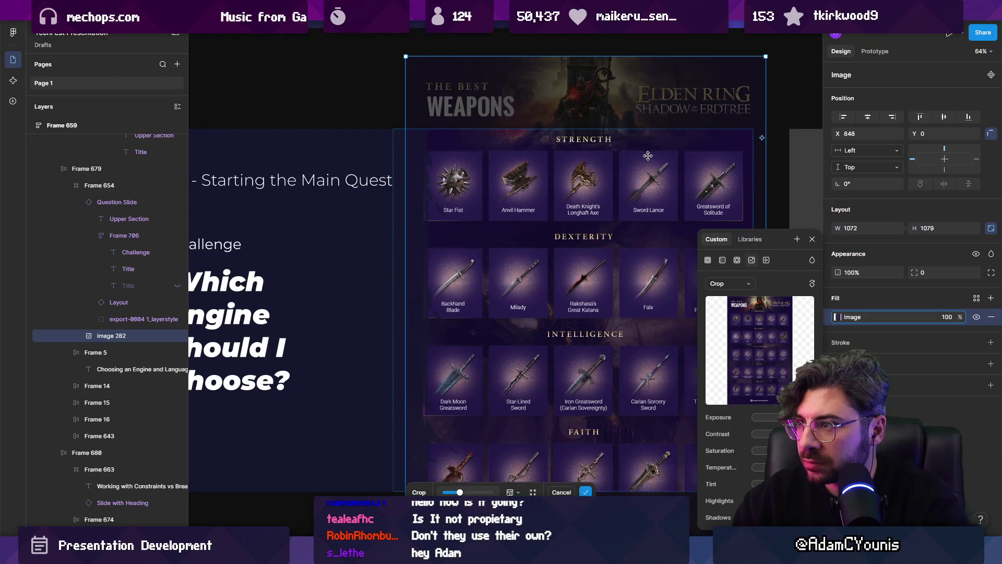
pyautogui.press('Return')
# Re-enter the infographic's crop to check it, leaving it unchanged.
pyautogui.scroll(-5, 555, 251)
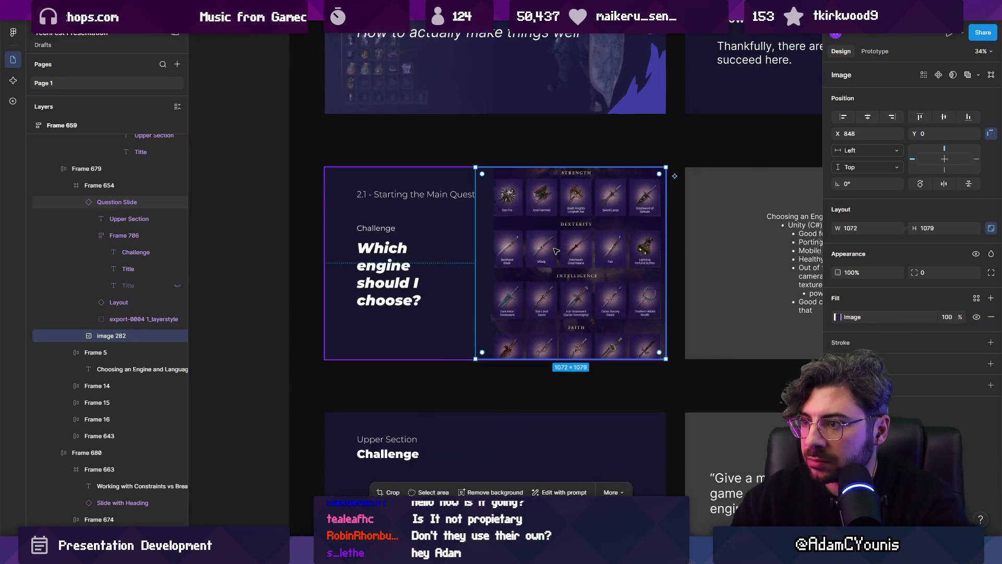
pyautogui.scroll(-5, 555, 251)
pyautogui.scroll(5, 545, 299)
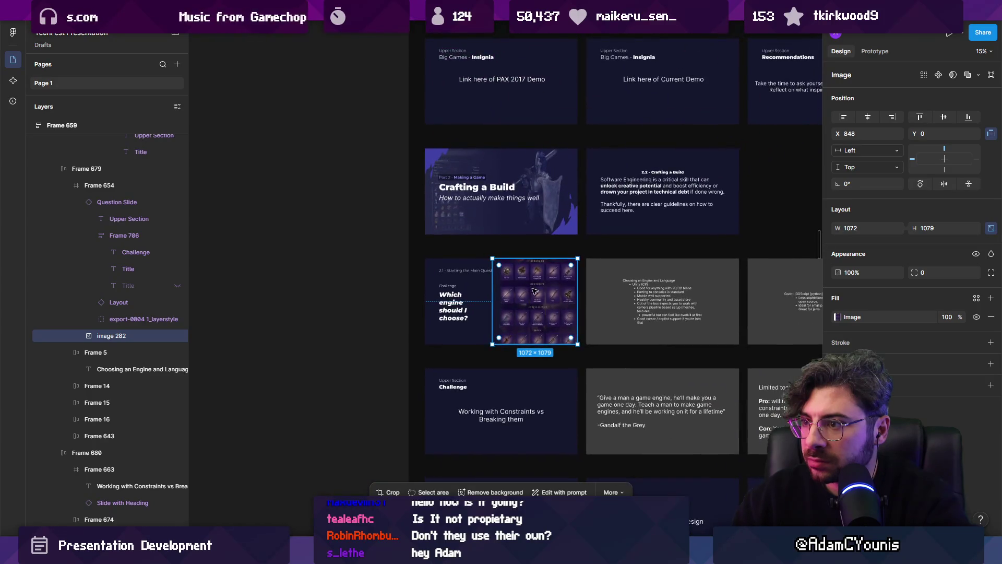
pyautogui.doubleClick(545, 299)
pyautogui.press('Return')
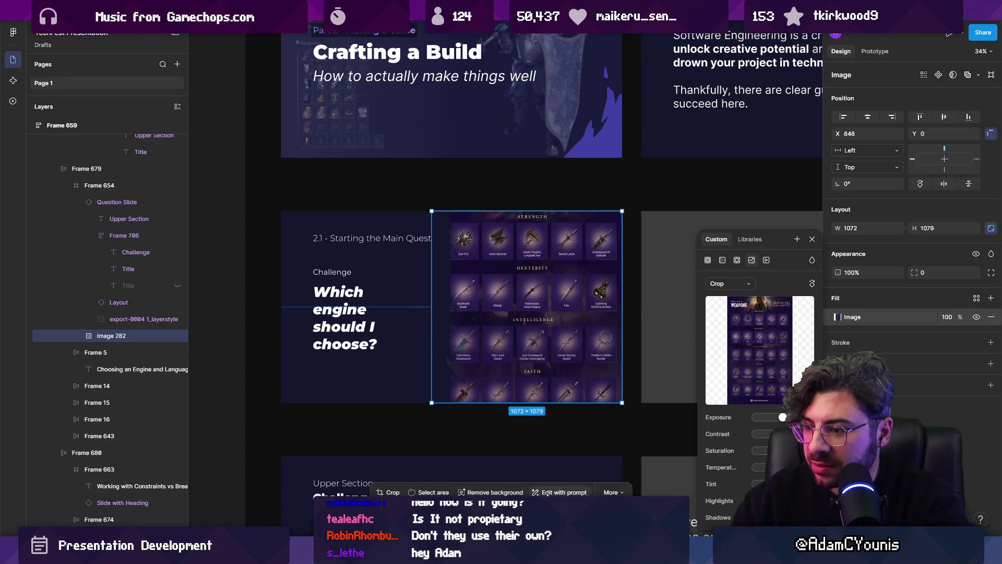
# Search quick actions for 'skew' and apply a -2° vertical skew to the image.
pyautogui.hotkey('ctrl', 'k')
pyautogui.write('skew')
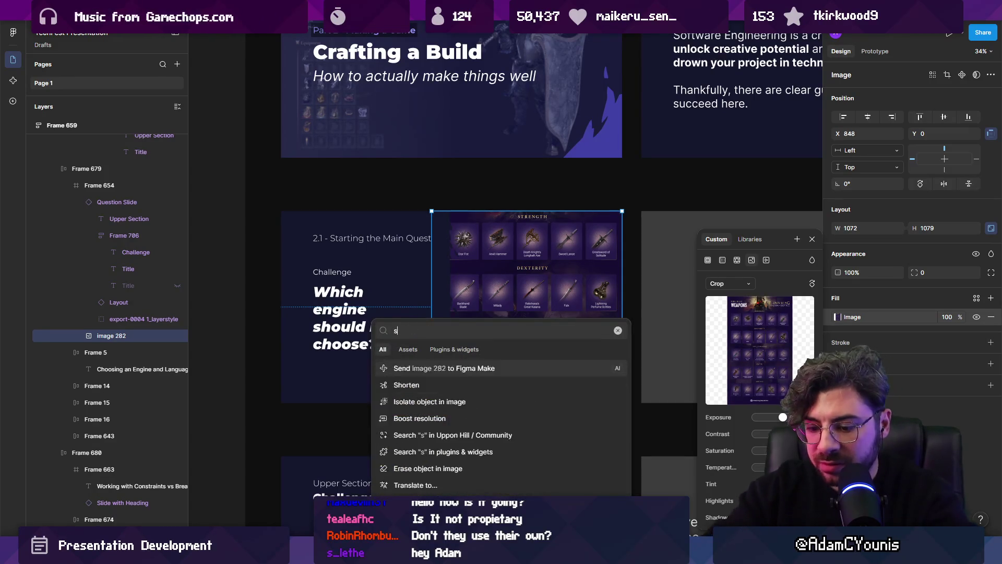
pyautogui.press('Escape')
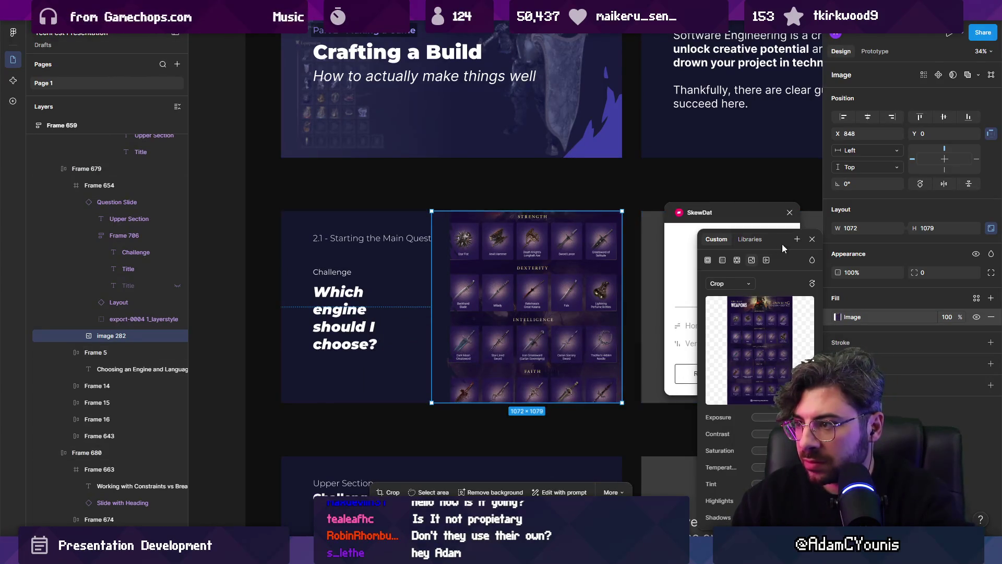
pyautogui.click(813, 239)
pyautogui.click(787, 266)
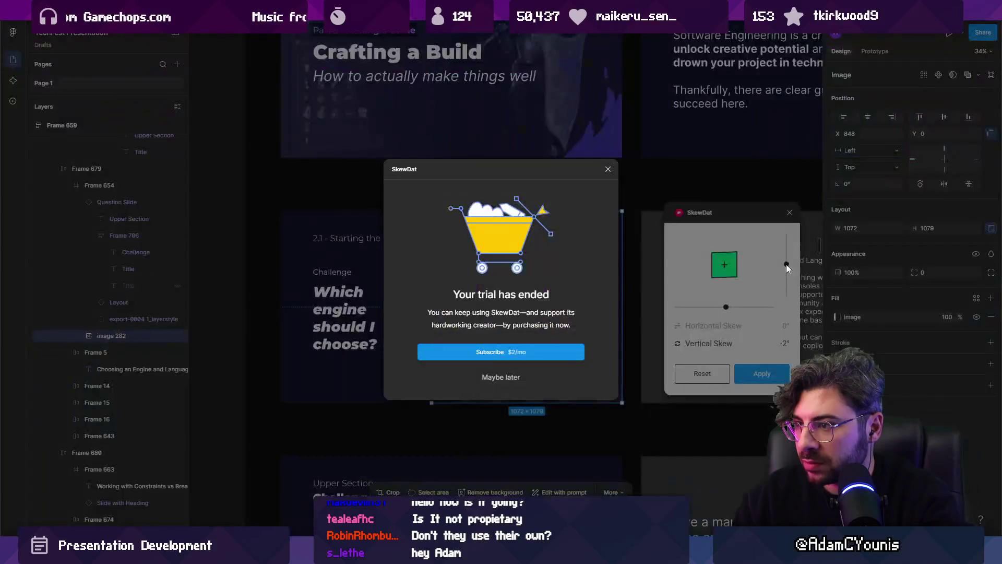
pyautogui.click(608, 169)
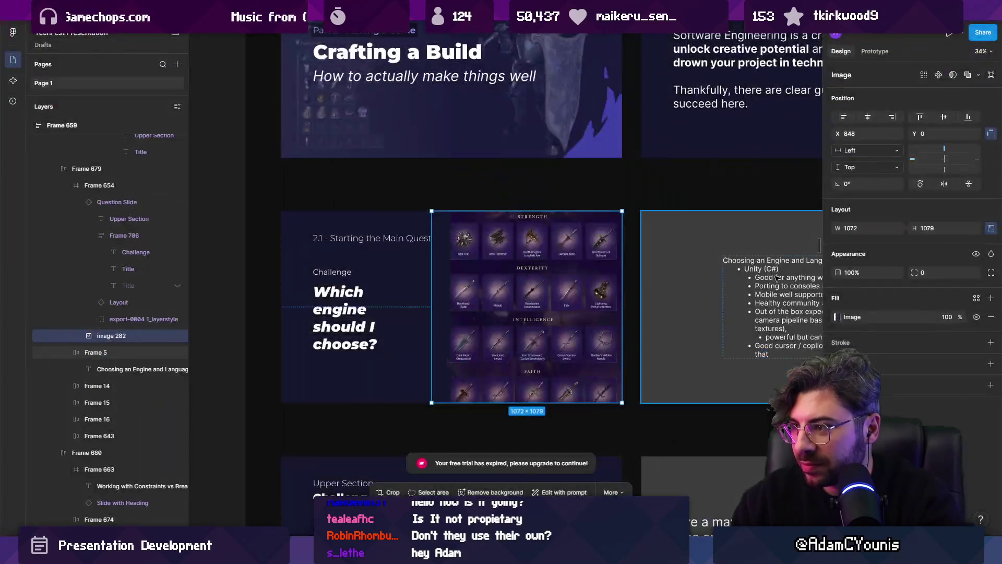
# Search Plugins & widgets for 'sk' and open the Skew corner pin plugin's details.
pyautogui.click(613, 492)
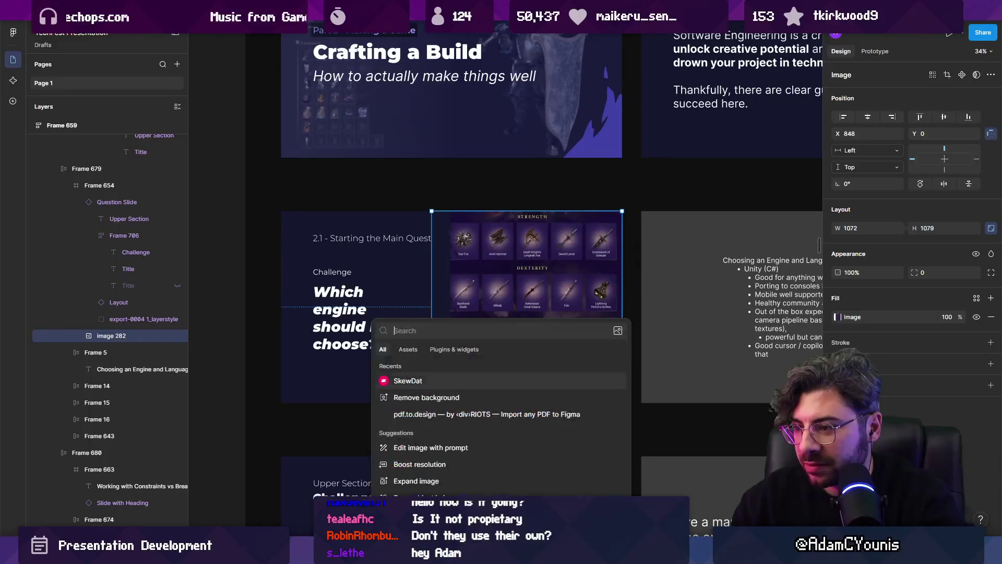
pyautogui.click(449, 349)
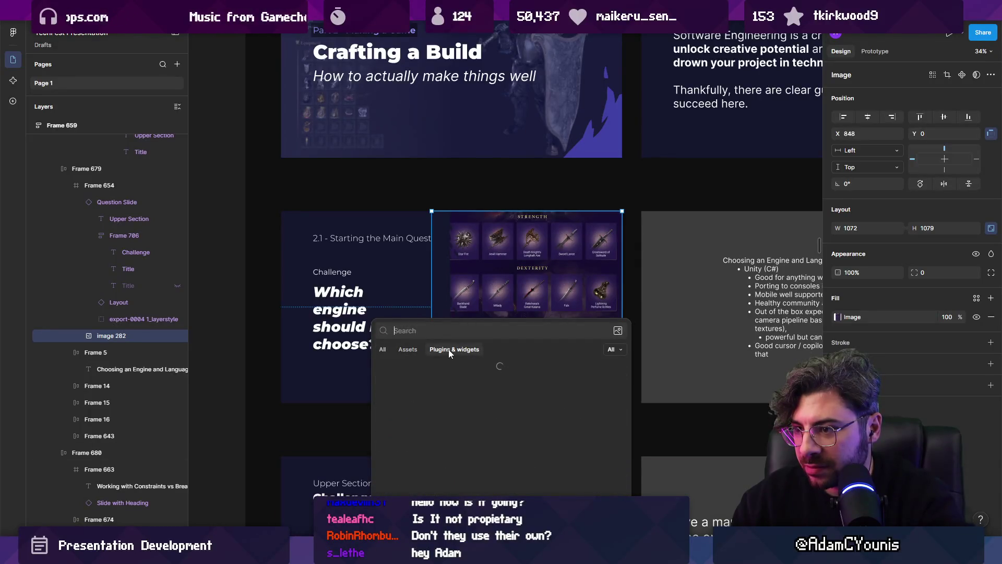
pyautogui.write('skew')
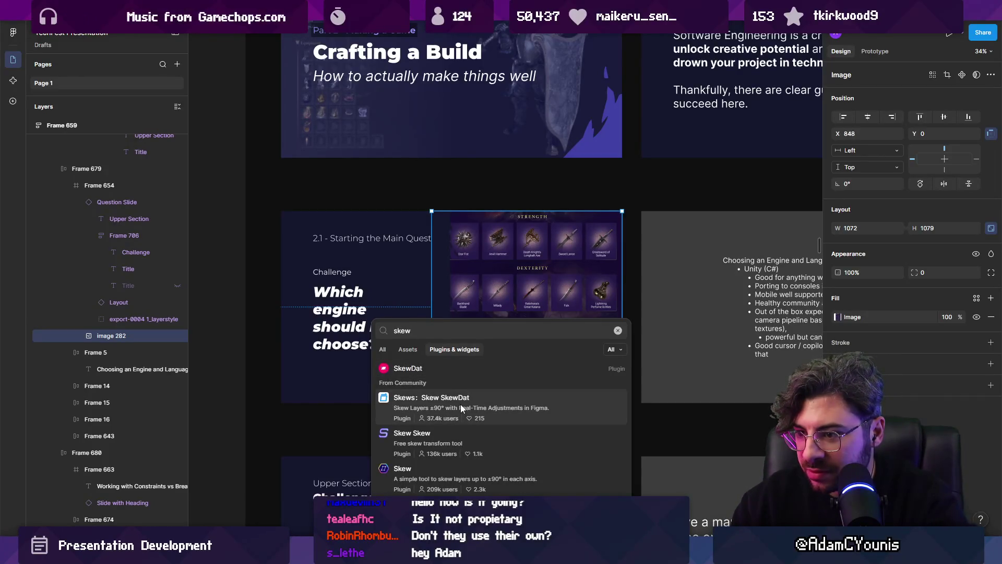
pyautogui.scroll(-3, 460, 404)
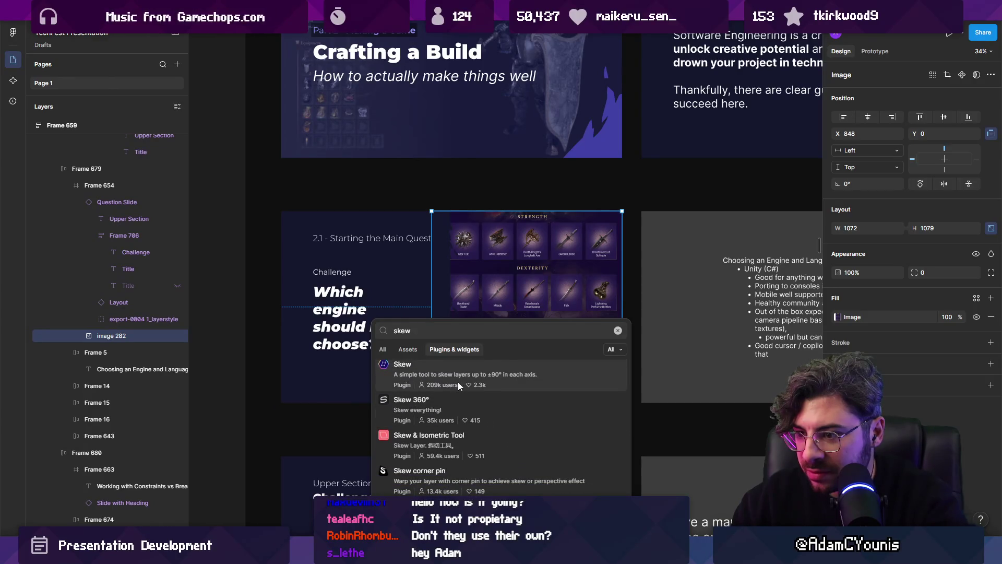
pyautogui.scroll(-3, 458, 381)
pyautogui.click(442, 375)
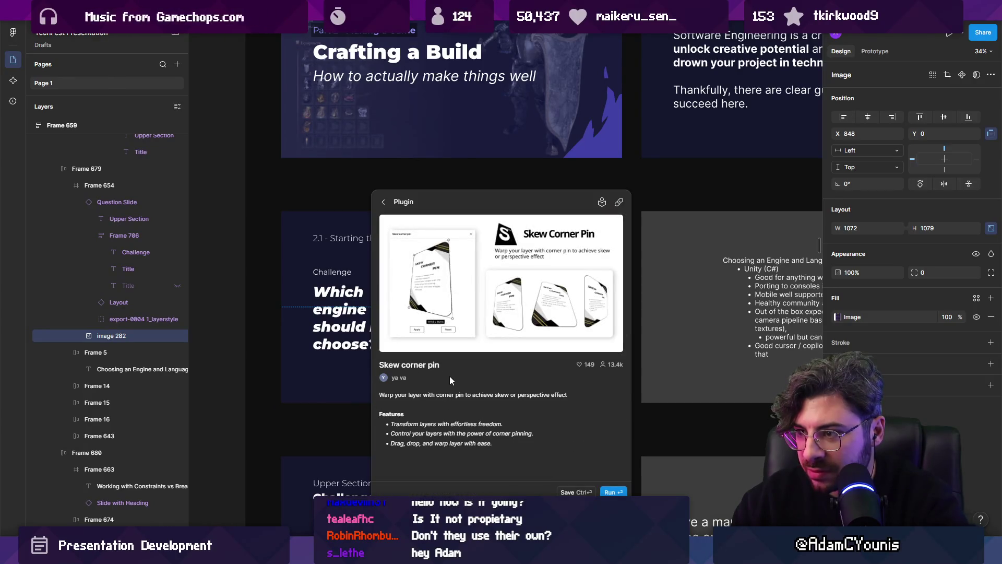
# Run Skew corner pin, move its window off the image, and drag two corner pins.
pyautogui.click(608, 492)
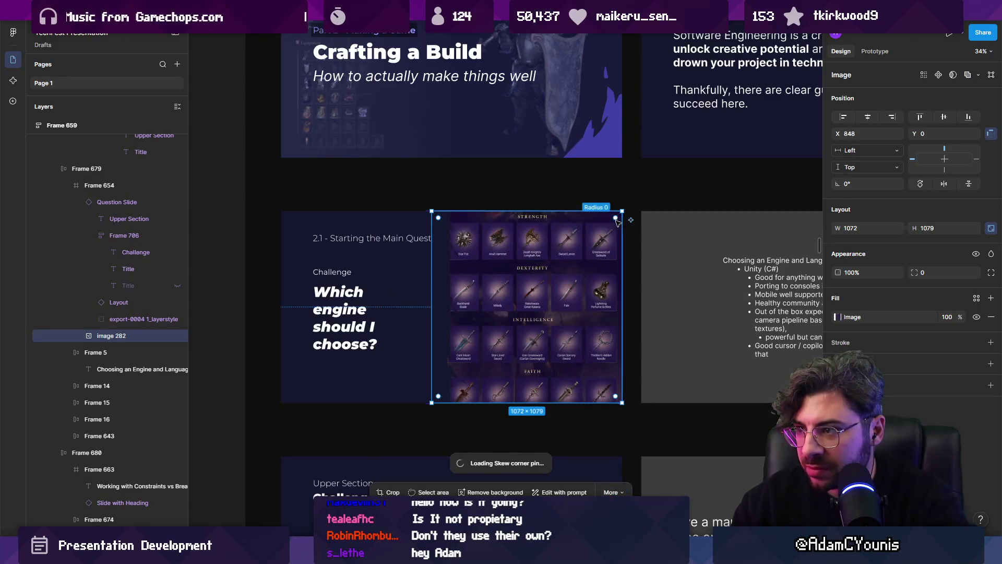
pyautogui.moveTo(533, 239); pyautogui.dragTo(758, 234)
pyautogui.moveTo(842, 255); pyautogui.dragTo(829, 170)
pyautogui.moveTo(835, 435); pyautogui.dragTo(834, 457)
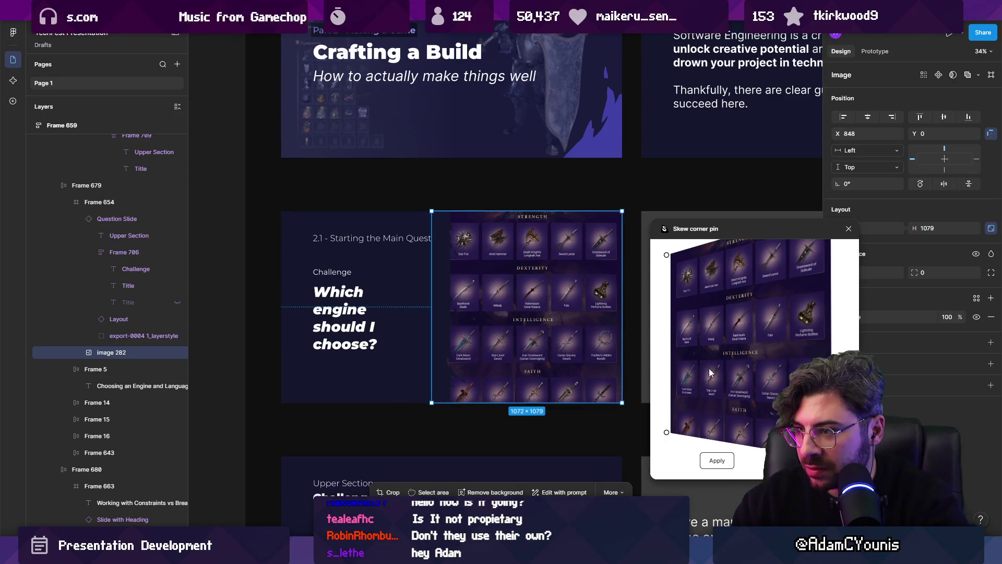
# Reselect image 282 and pull the bottom-right pin down and top-right pin up for perspective.
pyautogui.click(576, 317)
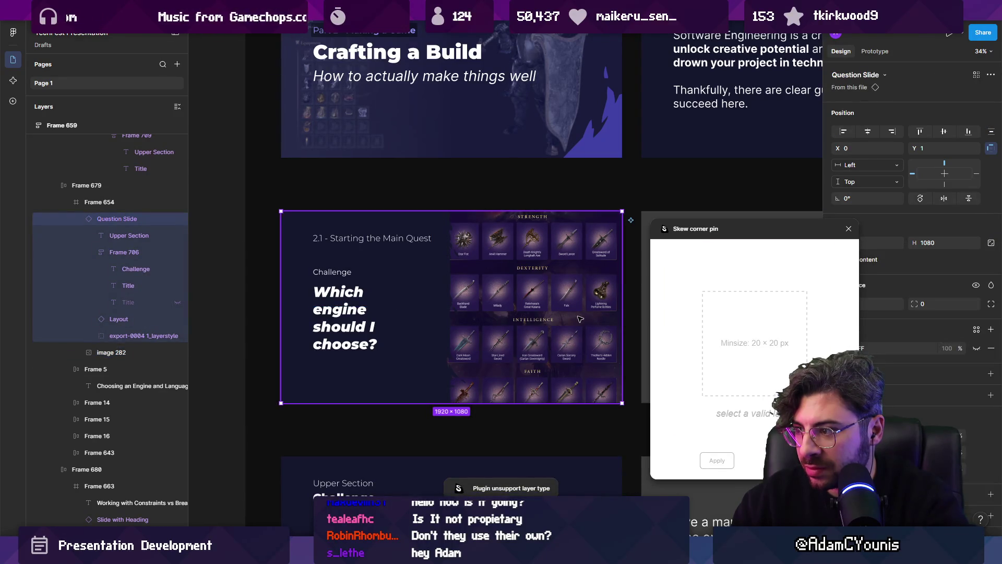
pyautogui.click(593, 333)
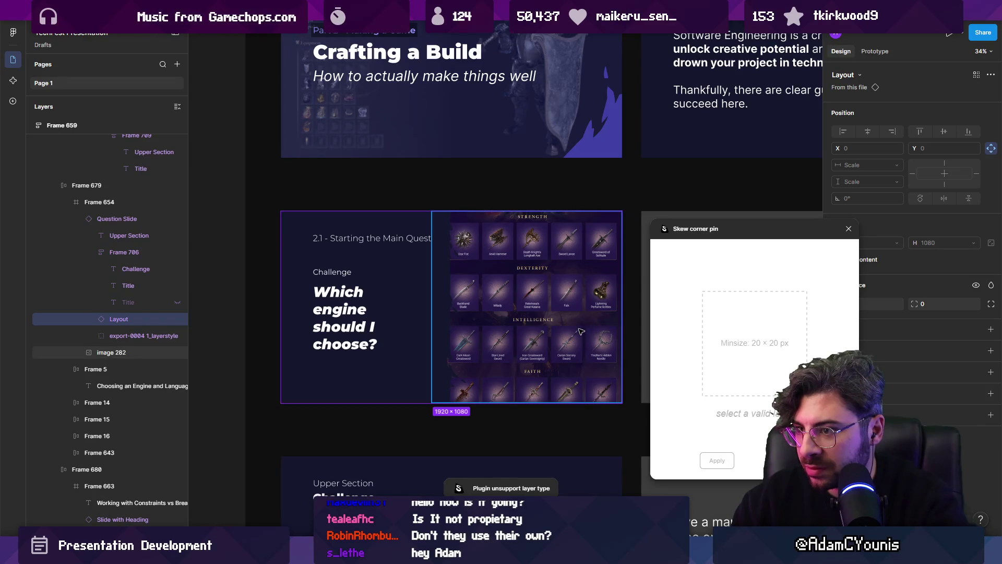
pyautogui.click(594, 333)
pyautogui.moveTo(843, 433); pyautogui.dragTo(861, 485)
pyautogui.moveTo(844, 255)
pyautogui.mouseDown()
pyautogui.moveTo(841, 218)
pyautogui.moveTo(845, 229)
pyautogui.mouseUp()
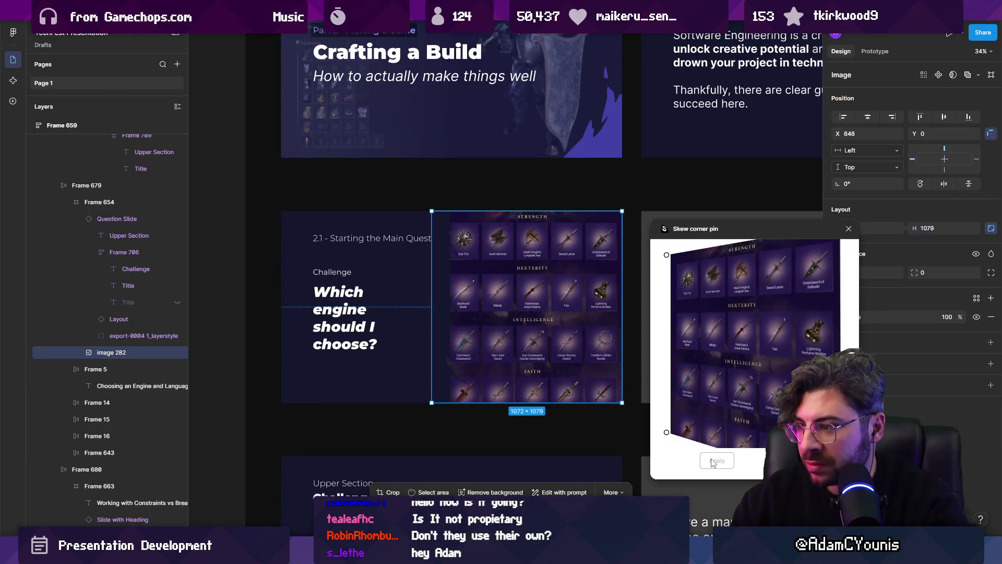
pyautogui.moveTo(734, 229)
pyautogui.mouseDown()
pyautogui.moveTo(745, 167)
pyautogui.moveTo(733, 292)
pyautogui.moveTo(638, 284)
pyautogui.mouseUp()
pyautogui.scroll(-5, 639, 284)
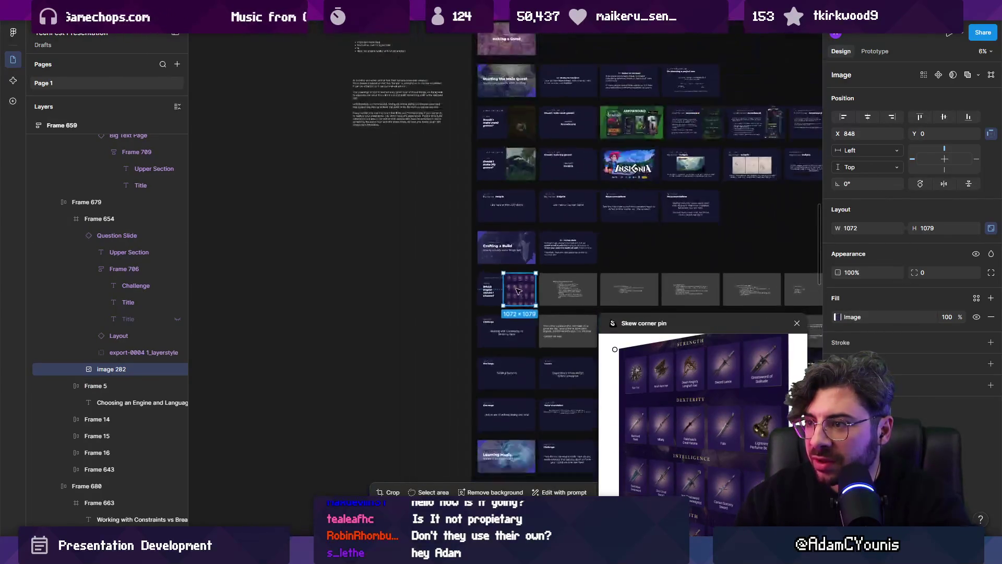
# Close the Skew corner pin plugin after applying the skew and delete the selected extra copy.
pyautogui.moveTo(518, 289); pyautogui.dragTo(418, 300)
pyautogui.scroll(3, 423, 300)
pyautogui.scroll(3, 446, 294)
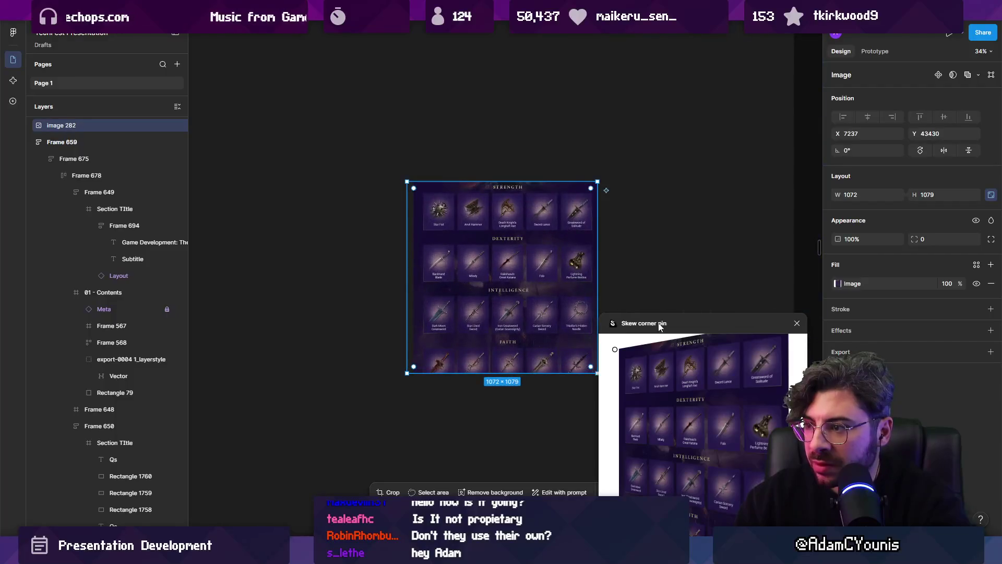
pyautogui.moveTo(661, 323); pyautogui.dragTo(687, 192)
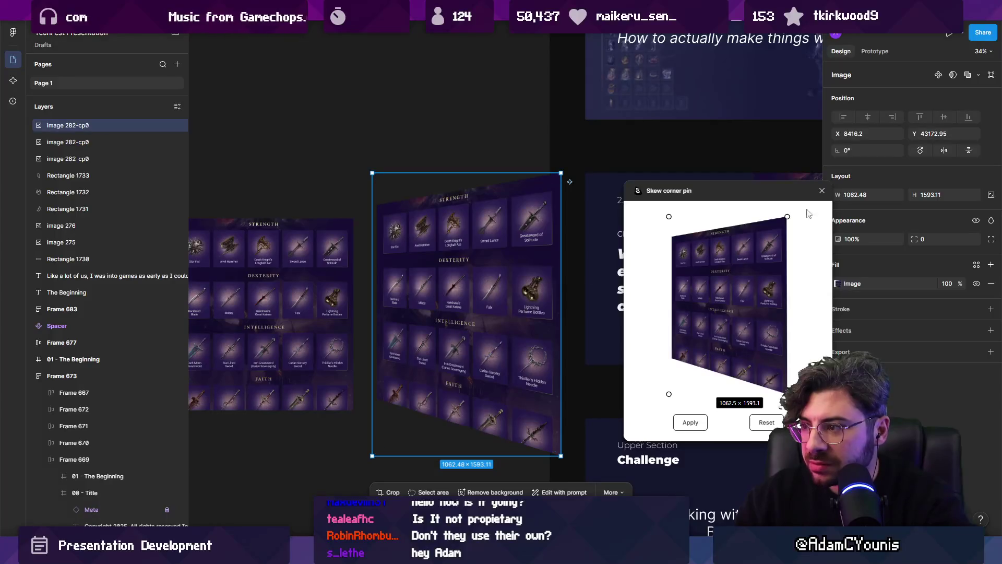
pyautogui.click(821, 191)
pyautogui.scroll(-3, 460, 267)
pyautogui.press('Delete')
# Find the two small stray copies on the board and delete them.
pyautogui.click(370, 289)
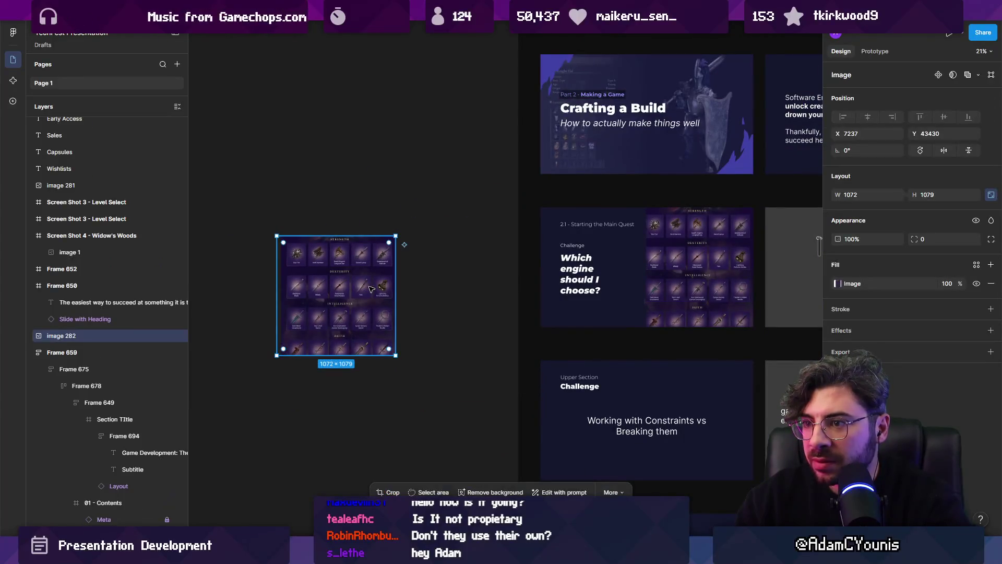
pyautogui.press('Escape')
pyautogui.scroll(-10, 562, 250)
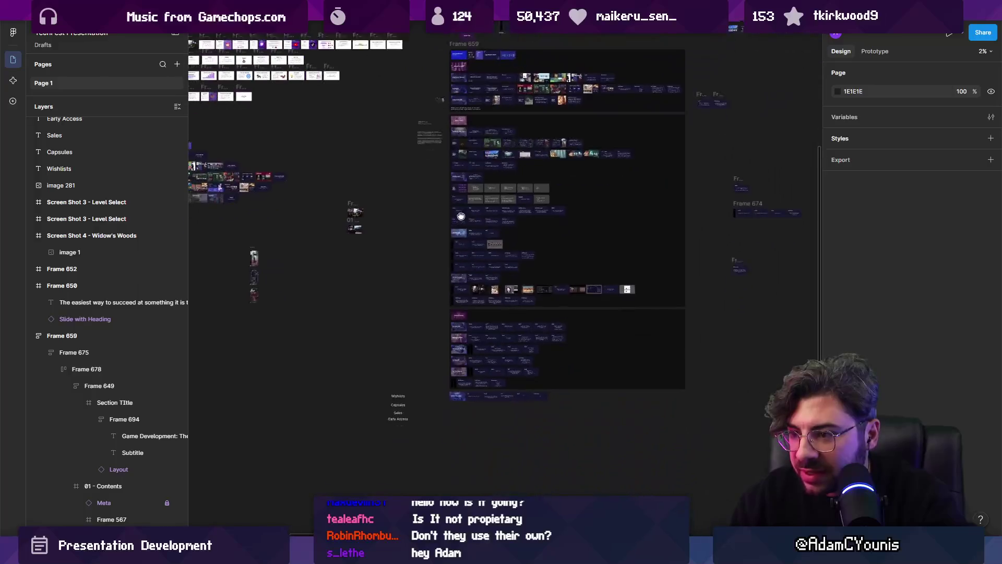
pyautogui.scroll(5, 562, 251)
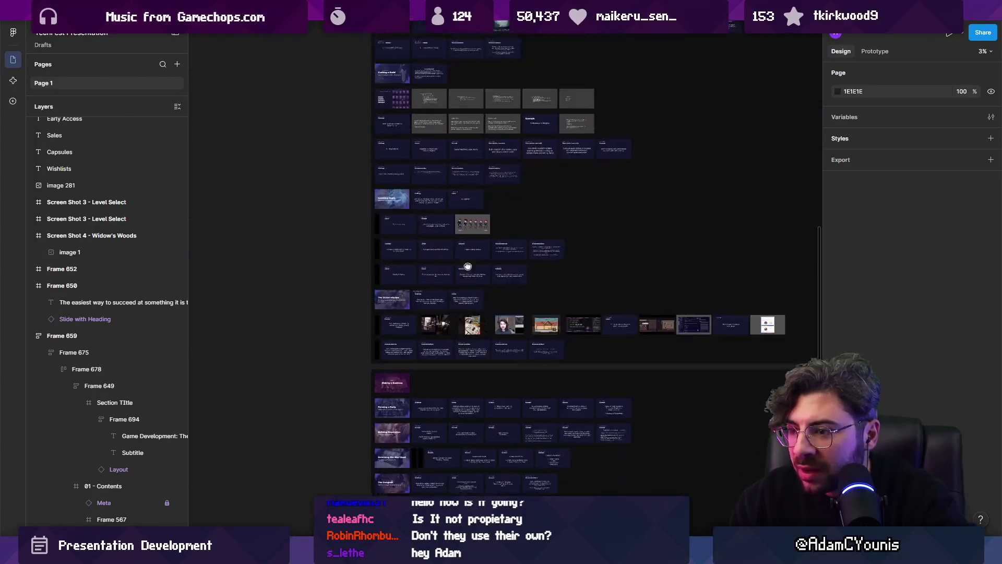
pyautogui.scroll(-2, 468, 241)
pyautogui.moveTo(468, 241)
pyautogui.mouseDown()
pyautogui.moveTo(508, 347)
pyautogui.moveTo(748, 319)
pyautogui.moveTo(803, 506)
pyautogui.moveTo(721, 521)
pyautogui.mouseUp()
pyautogui.click(608, 157)
pyautogui.moveTo(609, 156); pyautogui.dragTo(643, 159)
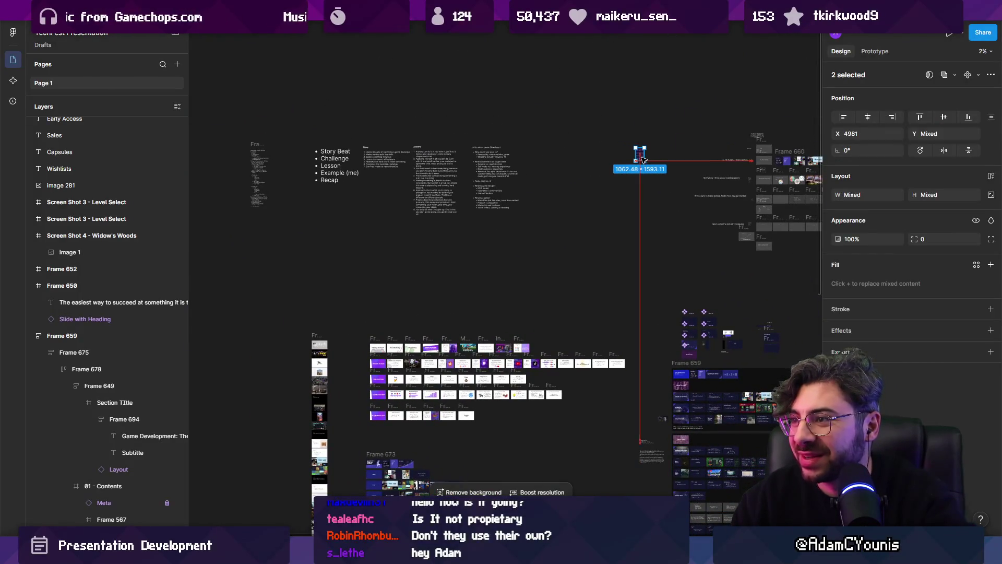
pyautogui.press('Delete')
# Select the skewed copy 282-cp0, restore it after an accidental delete, and shift it left-down.
pyautogui.scroll(10, 397, 376)
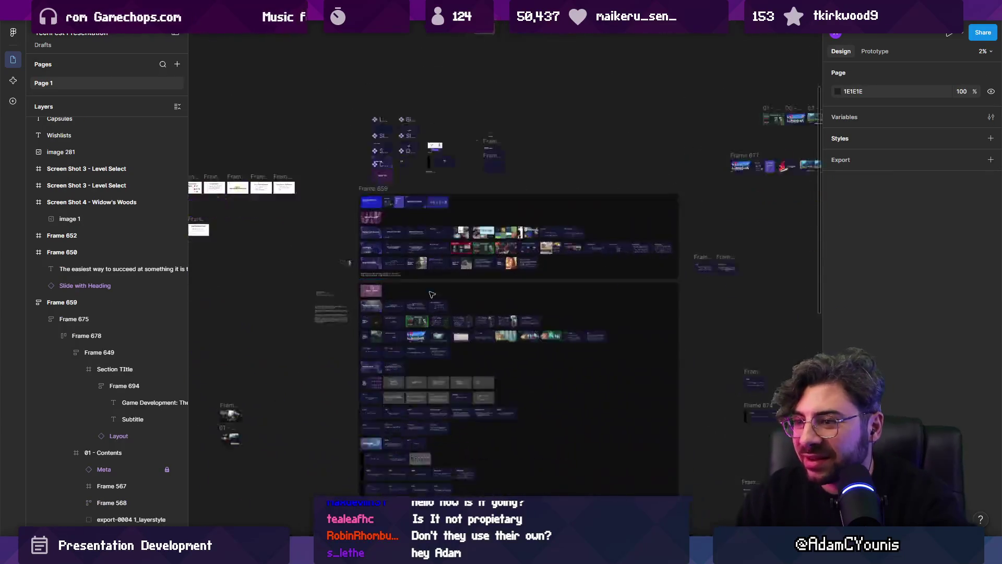
pyautogui.scroll(3, 379, 315)
pyautogui.click(380, 315)
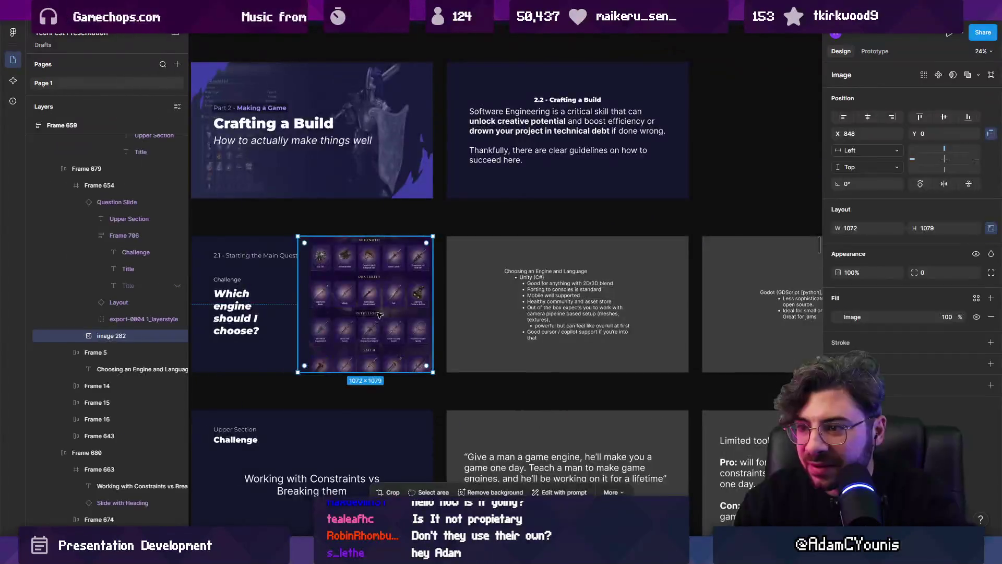
pyautogui.hscroll(-5, 529, 305)
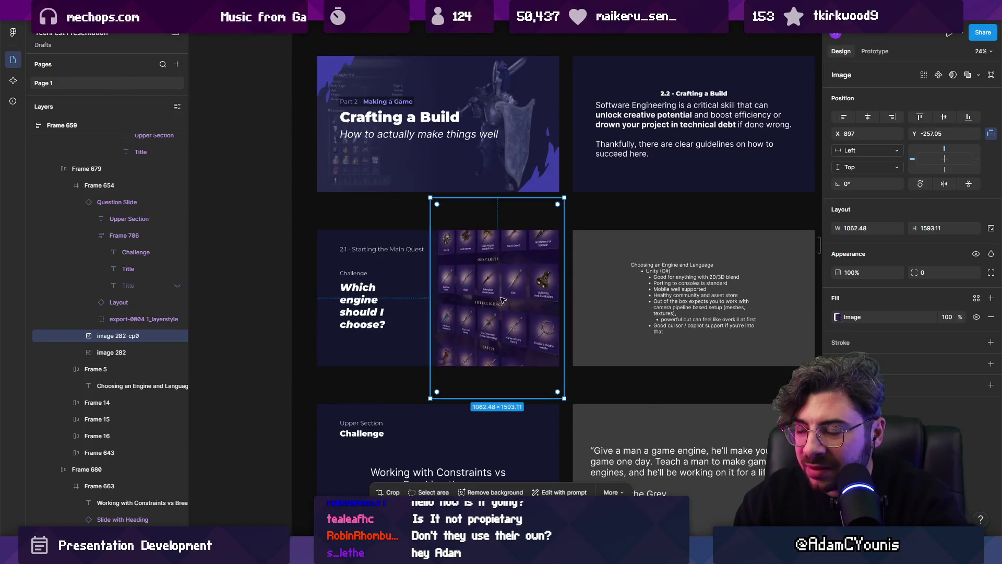
pyautogui.scroll(5, 527, 306)
pyautogui.scroll(-4, 501, 305)
pyautogui.press('Delete')
pyautogui.scroll(1, 489, 304)
pyautogui.click(489, 304)
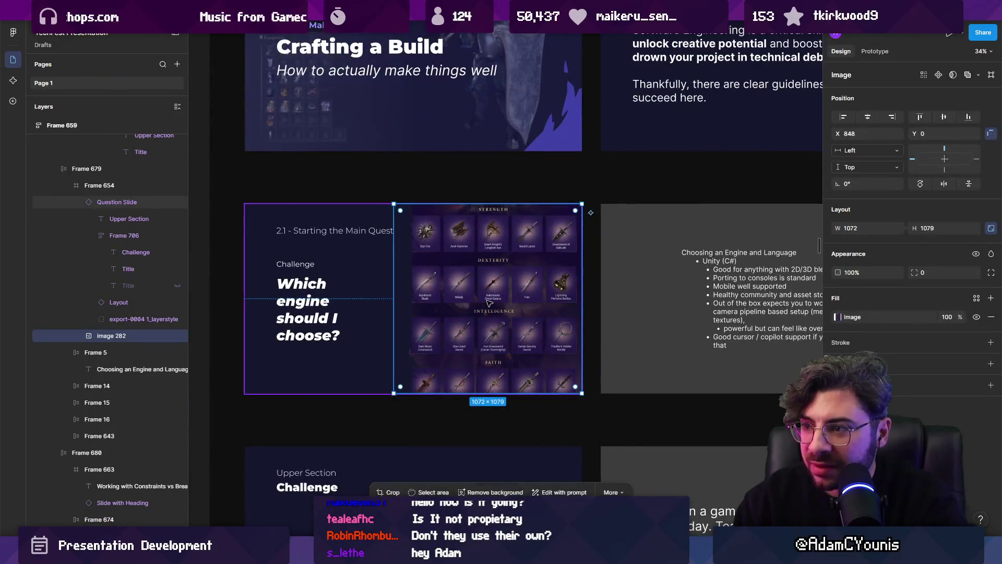
pyautogui.hotkey('ctrl', 'z')
pyautogui.moveTo(491, 278)
pyautogui.mouseDown()
pyautogui.moveTo(491, 293)
pyautogui.moveTo(428, 293)
pyautogui.moveTo(484, 286)
pyautogui.mouseUp()
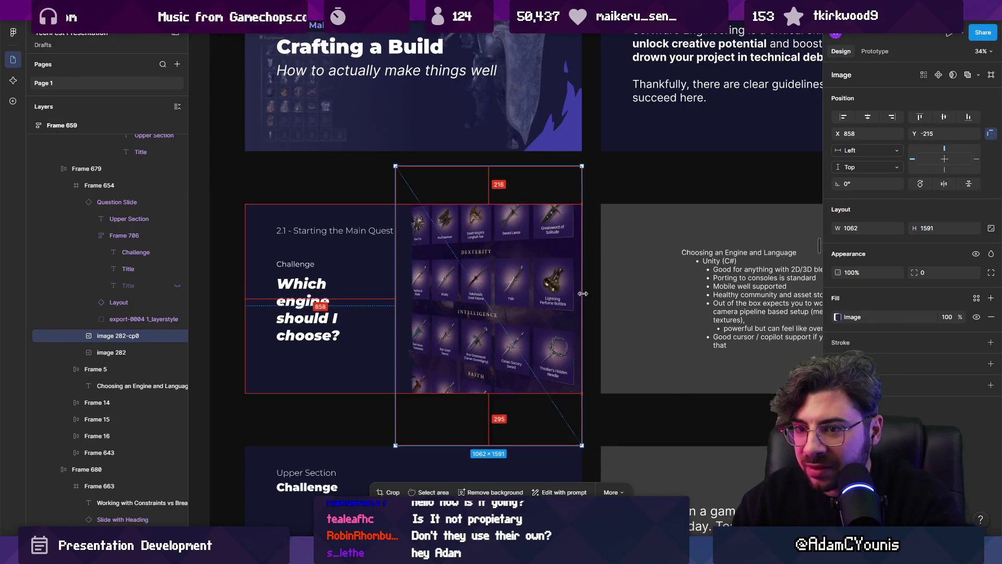
# Delete the original flat image 282 and nudge the skewed copy right on the slide.
pyautogui.click(155, 352)
pyautogui.press('Delete')
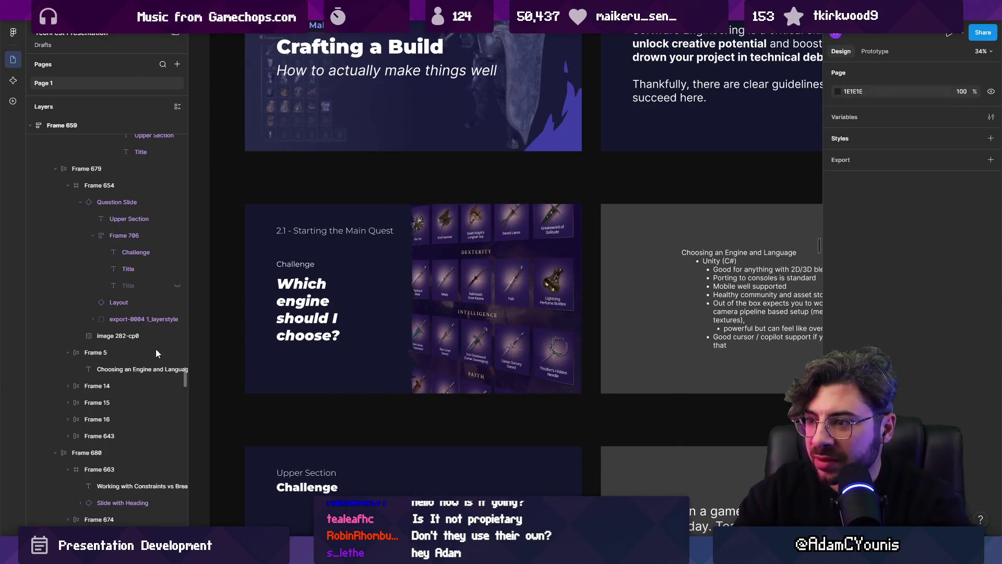
pyautogui.moveTo(510, 291); pyautogui.dragTo(519, 290)
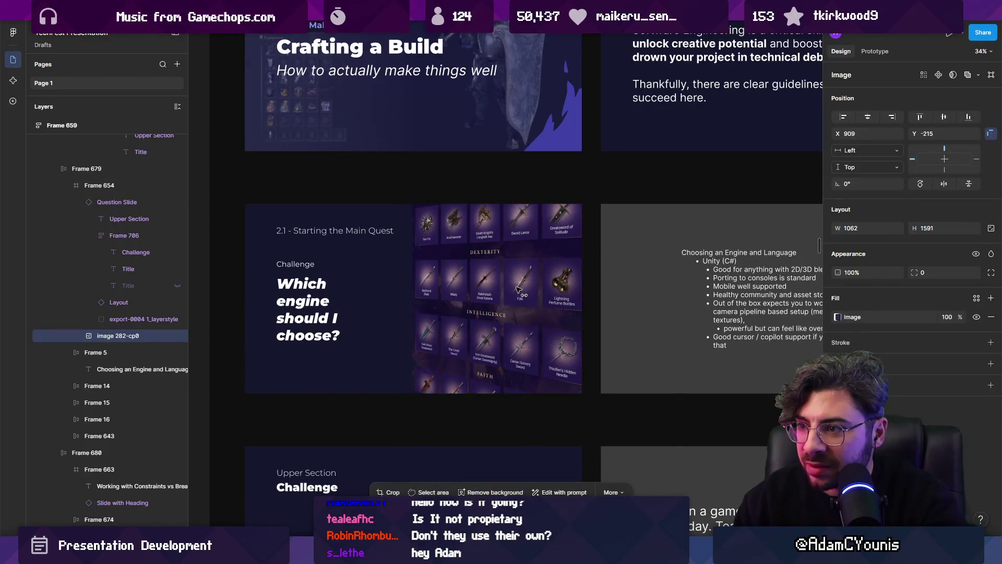
pyautogui.scroll(5, 481, 293)
pyautogui.scroll(-4, 481, 293)
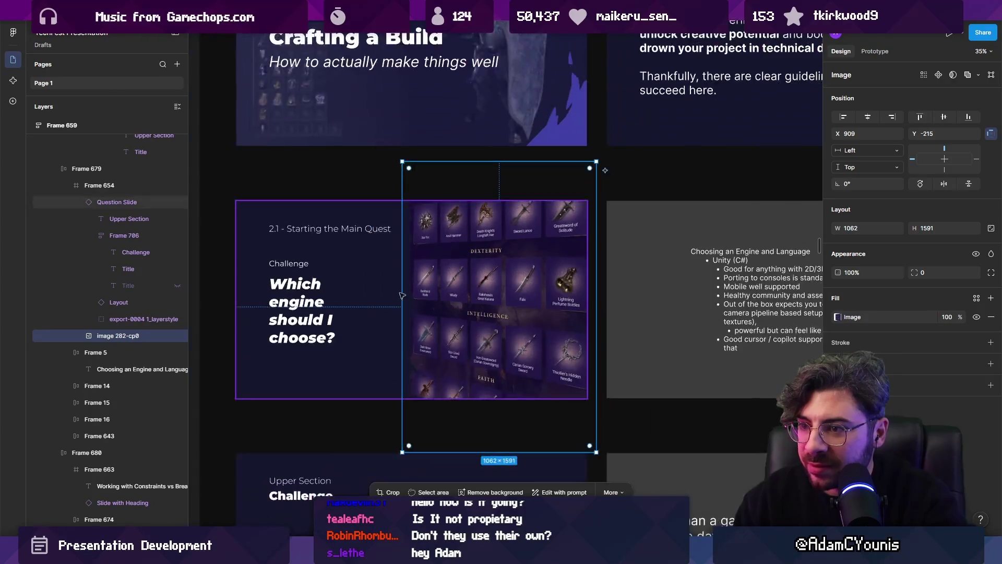
pyautogui.doubleClick(308, 306)
pyautogui.scroll(-3, 314, 313)
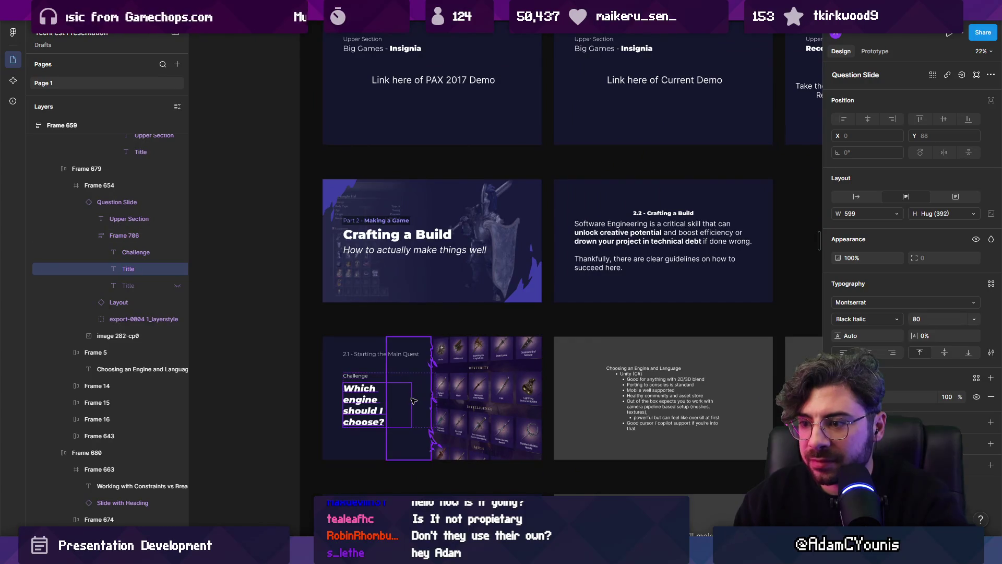
# Try Fill, Fixed and Hug width options on the title, undoing each change.
pyautogui.scroll(5, 364, 408)
pyautogui.scroll(-3, 364, 408)
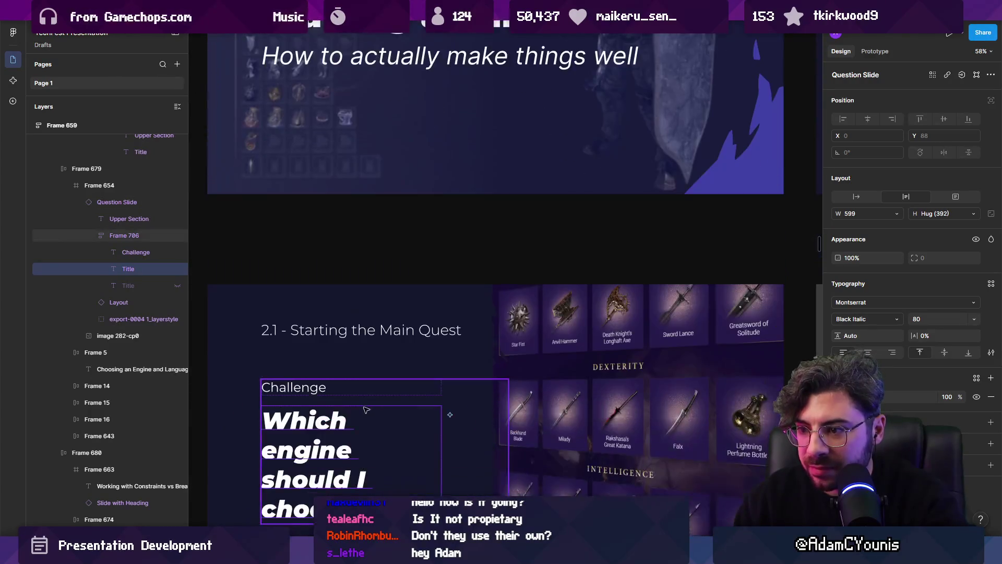
pyautogui.click(844, 214)
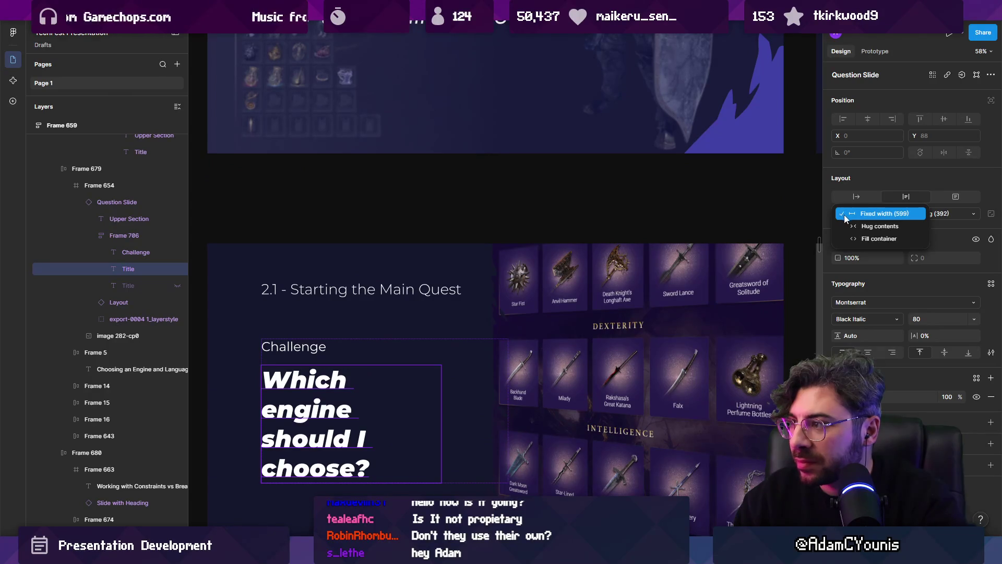
pyautogui.click(856, 239)
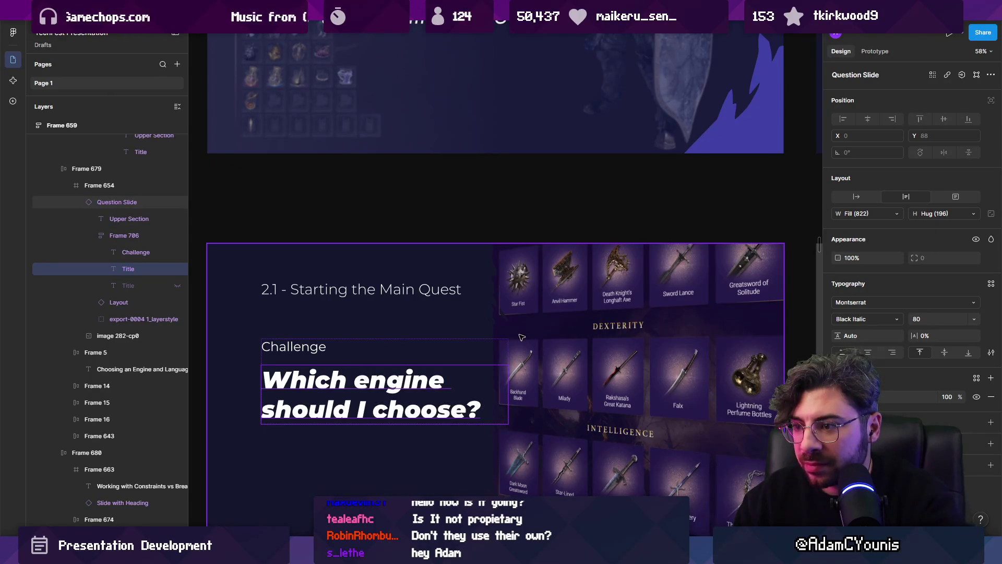
pyautogui.hotkey('ctrl', 'z')
pyautogui.click(856, 214)
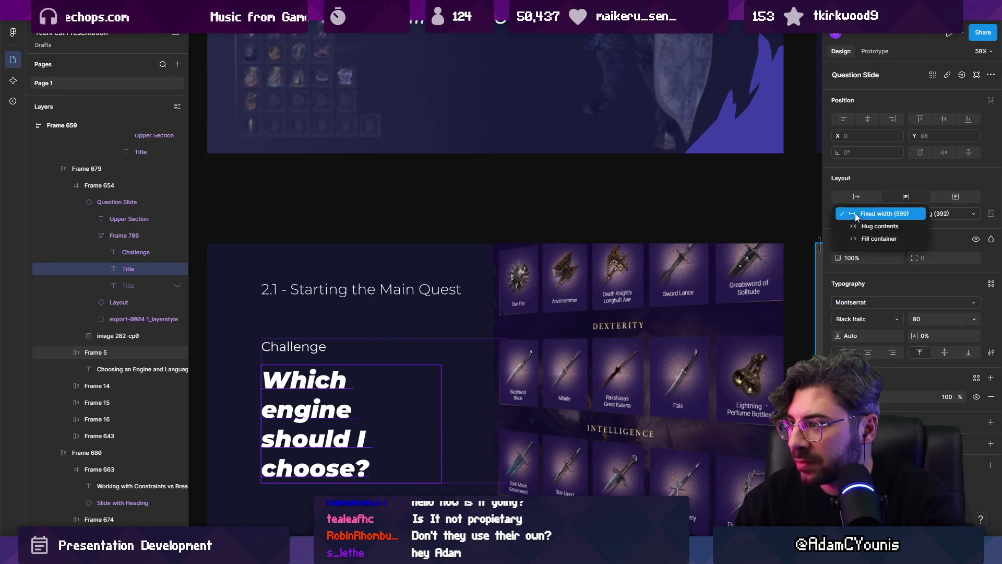
pyautogui.click(857, 214)
pyautogui.click(844, 214)
pyautogui.click(856, 214)
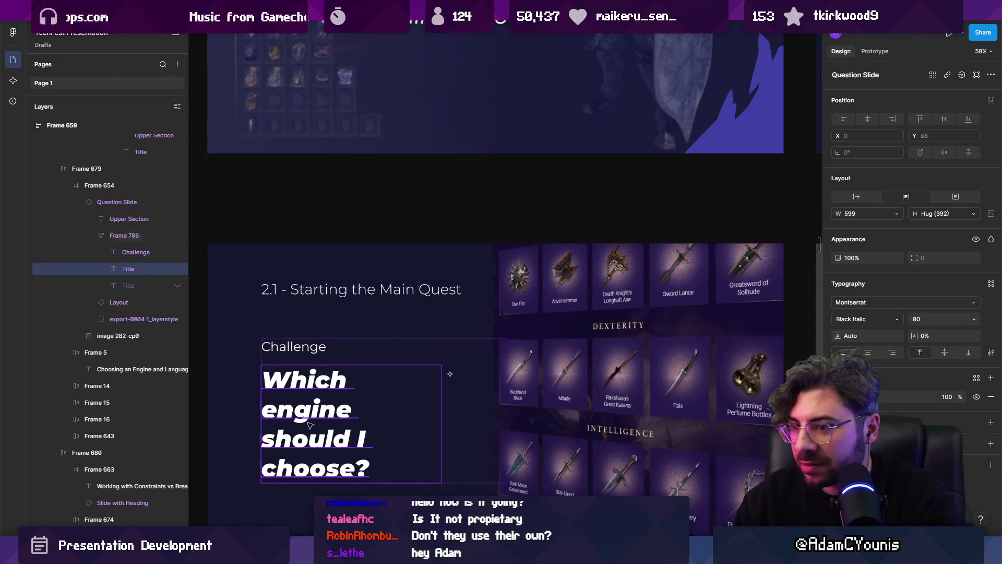
pyautogui.press('Return')
pyautogui.press('Escape')
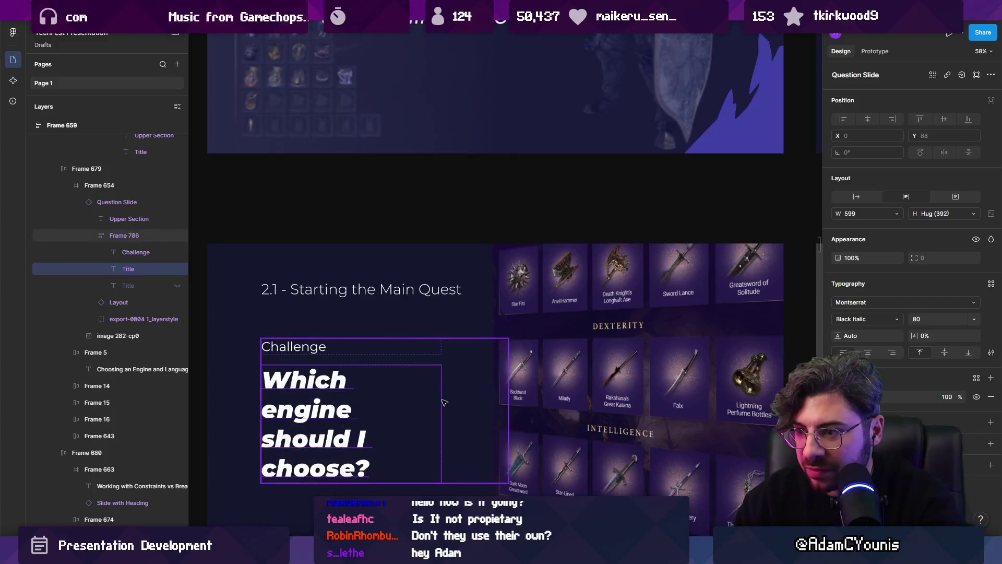
pyautogui.click(857, 214)
pyautogui.click(859, 224)
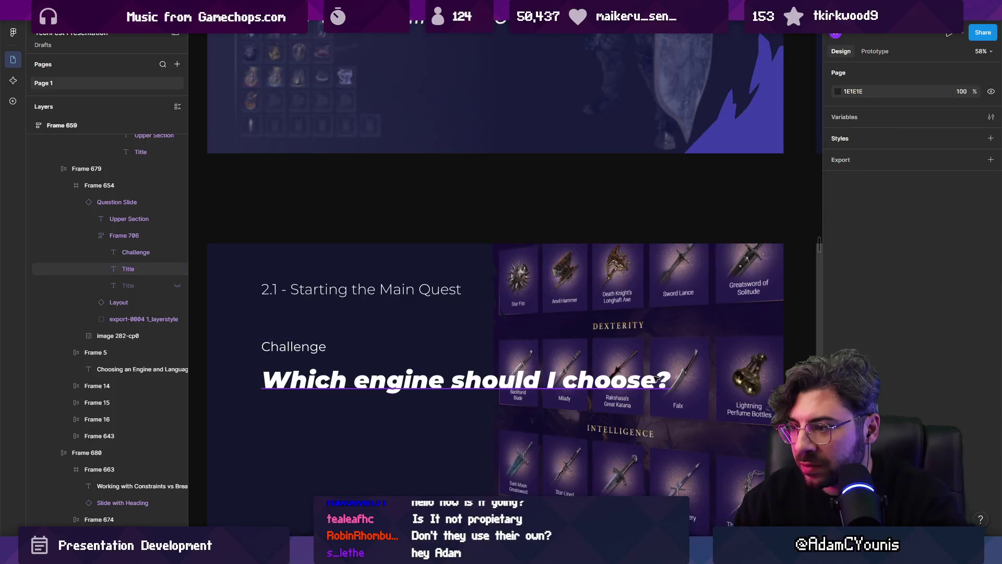
pyautogui.hotkey('ctrl', 'z')
# Set the title width to Fill container so it wraps to two lines, leaving its container unchanged.
pyautogui.click(857, 213)
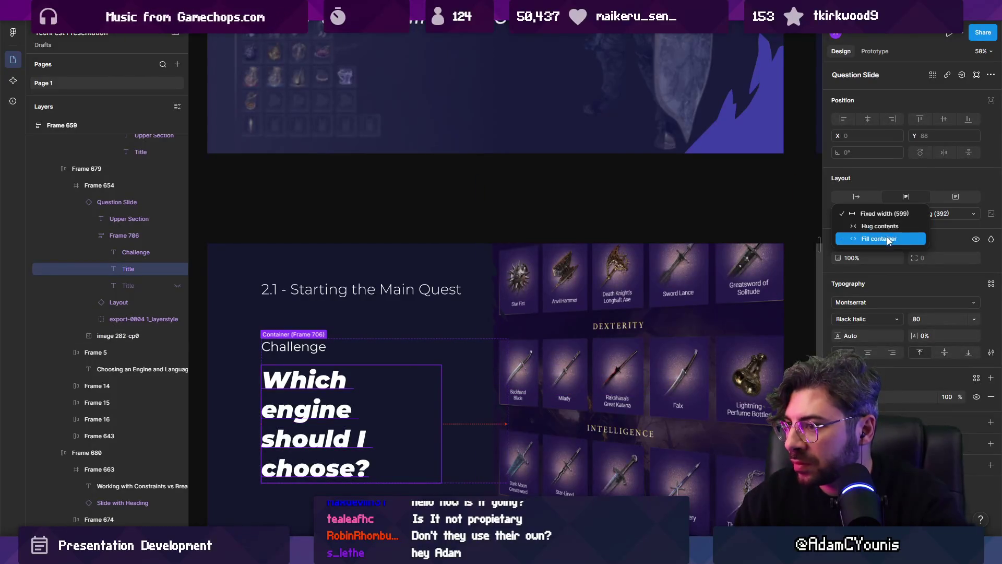
pyautogui.click(858, 236)
pyautogui.click(463, 358)
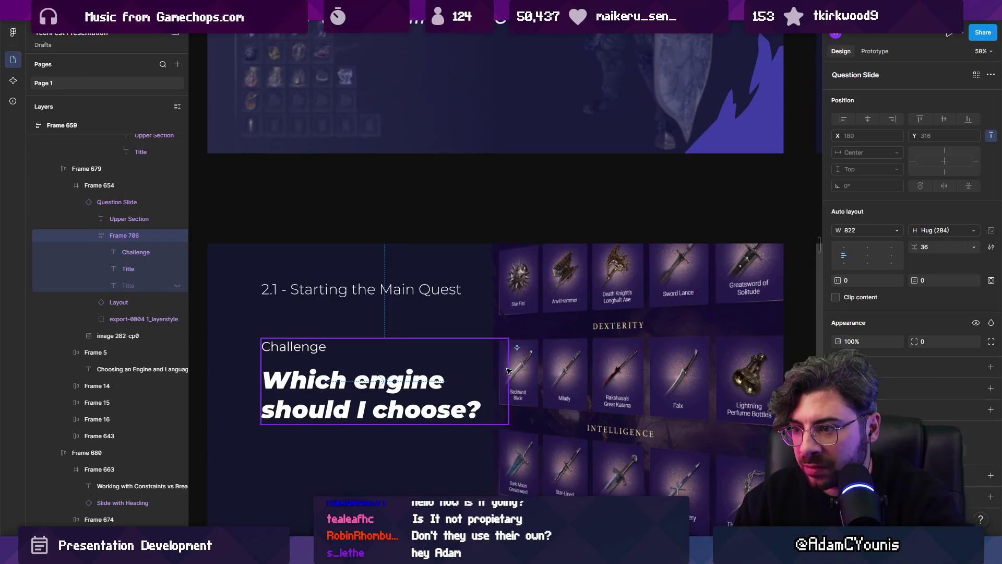
pyautogui.click(848, 230)
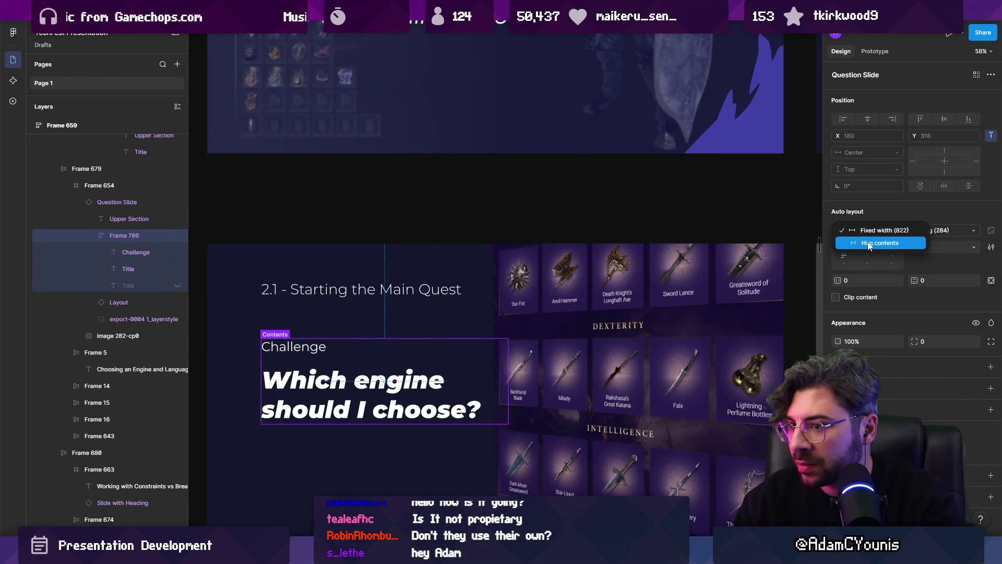
pyautogui.click(869, 243)
pyautogui.press('Return')
pyautogui.press('Return')
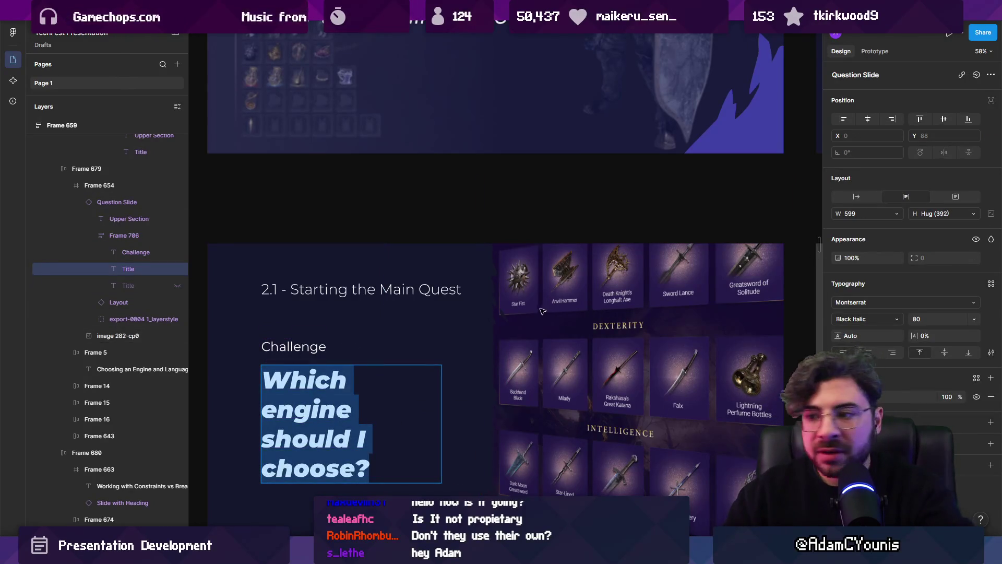
pyautogui.press('Escape')
pyautogui.scroll(-3, 416, 358)
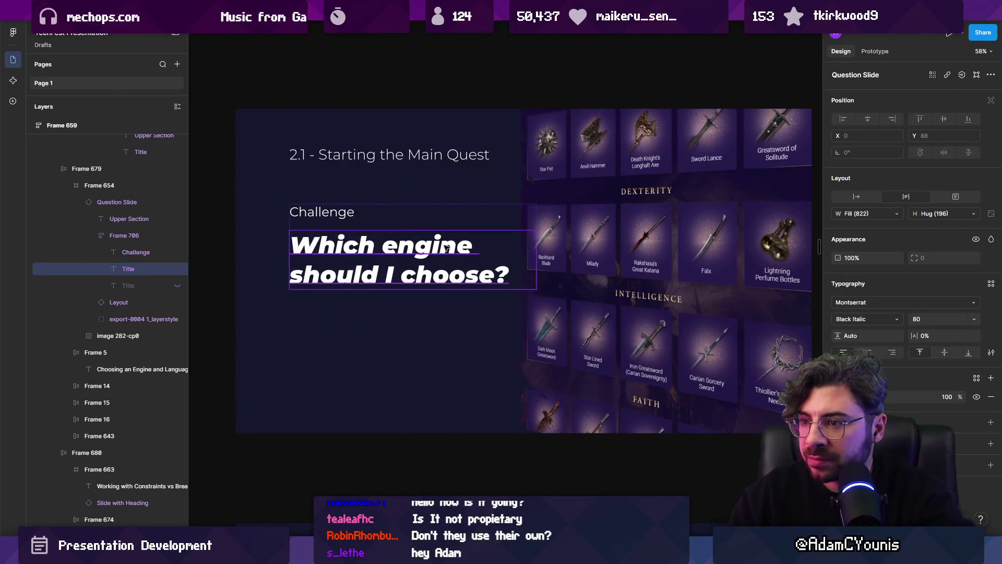
# Start editing the title after 'engine', then center the question slide and select the title text.
pyautogui.press('Return')
pyautogui.click(495, 250)
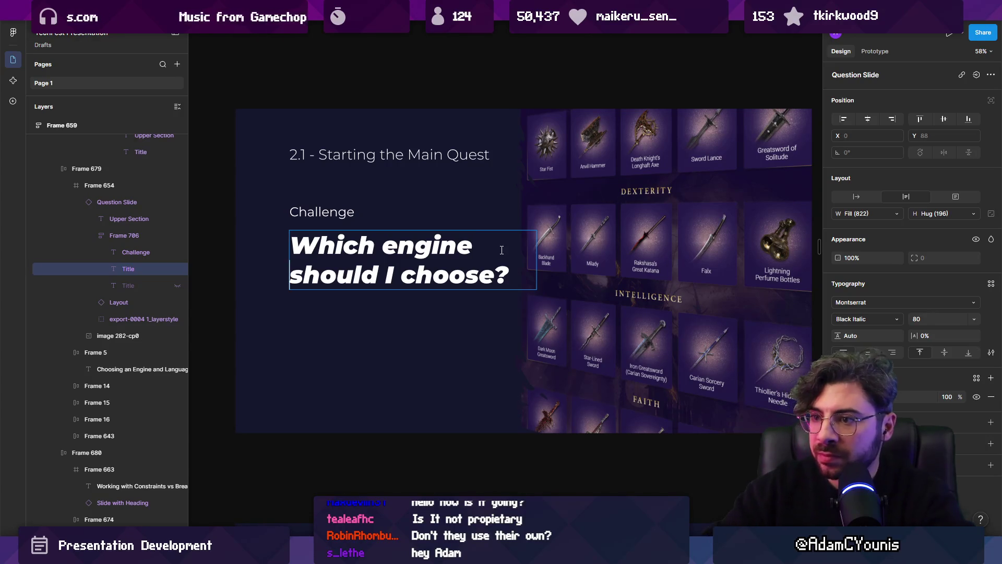
pyautogui.press('Escape')
pyautogui.write('76')
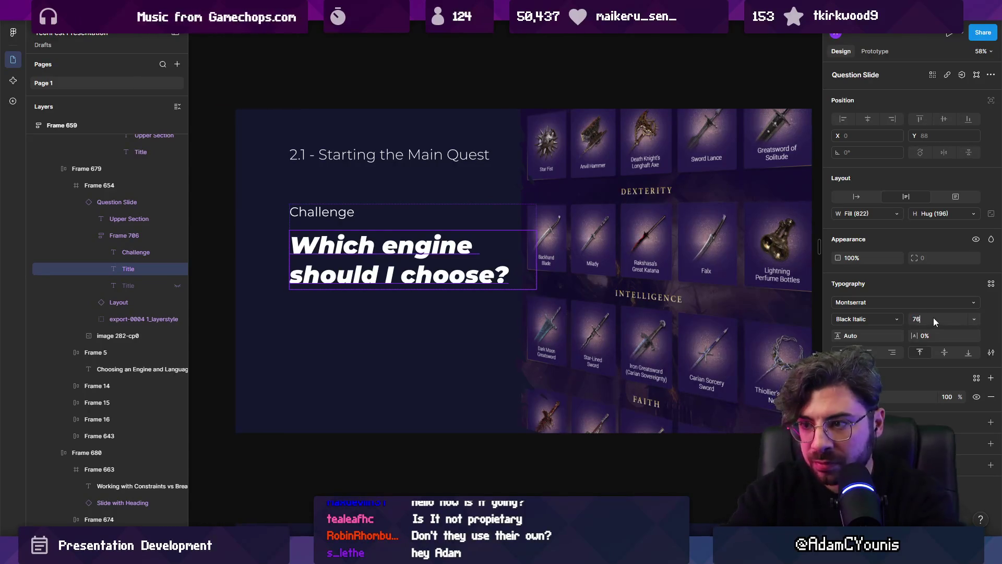
pyautogui.press('Escape')
pyautogui.press('Escape')
pyautogui.scroll(-4, 436, 267)
pyautogui.scroll(-4, 436, 267)
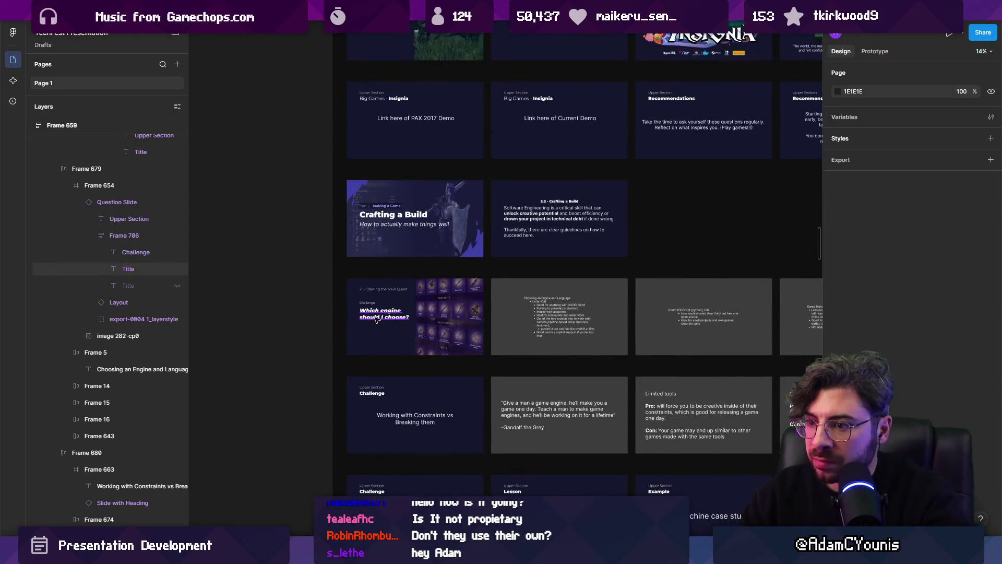
pyautogui.scroll(4, 376, 320)
pyautogui.doubleClick(371, 309)
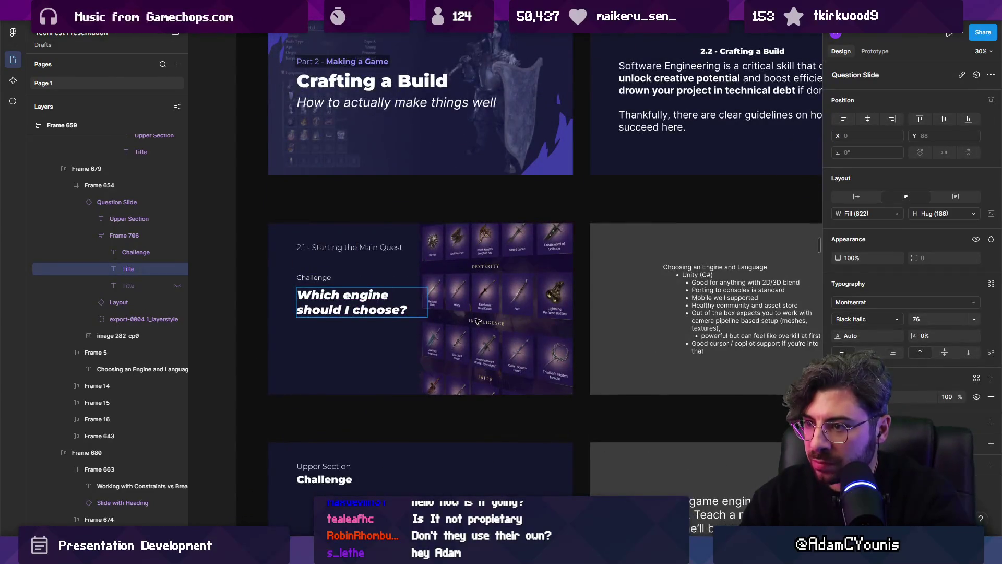
pyautogui.moveTo(476, 321); pyautogui.dragTo(421, 430)
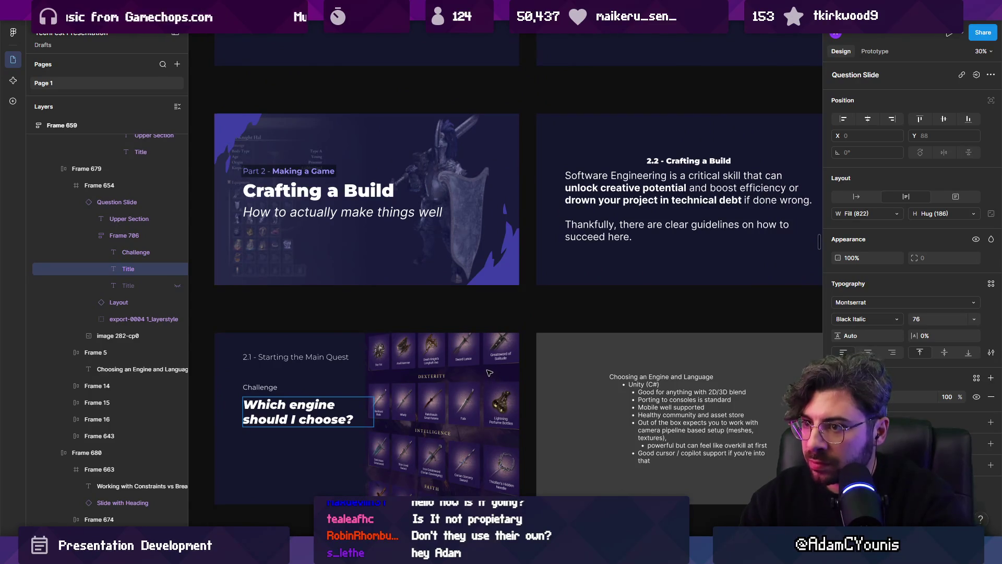
pyautogui.scroll(-2, 489, 372)
pyautogui.scroll(3, 480, 371)
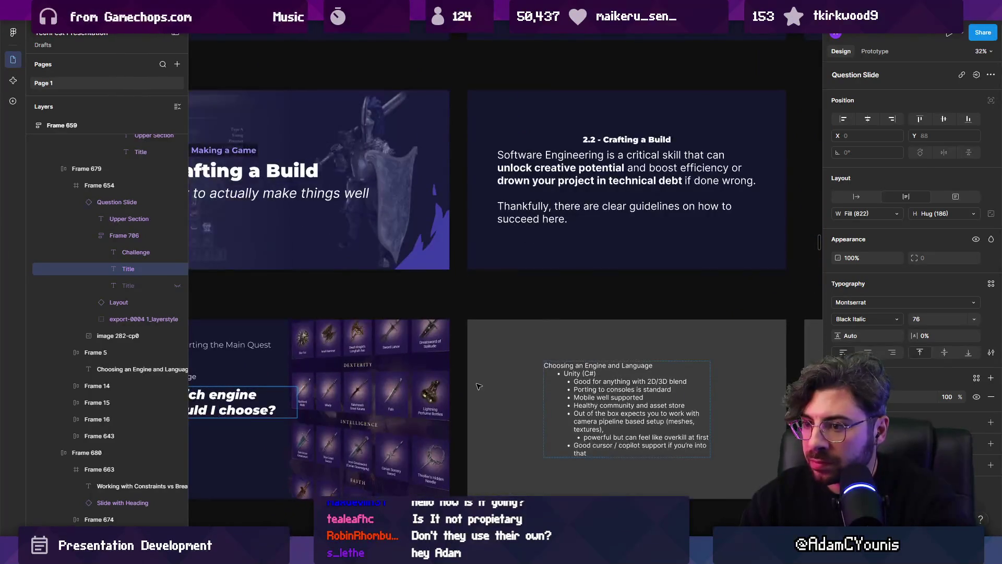
pyautogui.moveTo(462, 385); pyautogui.dragTo(627, 307)
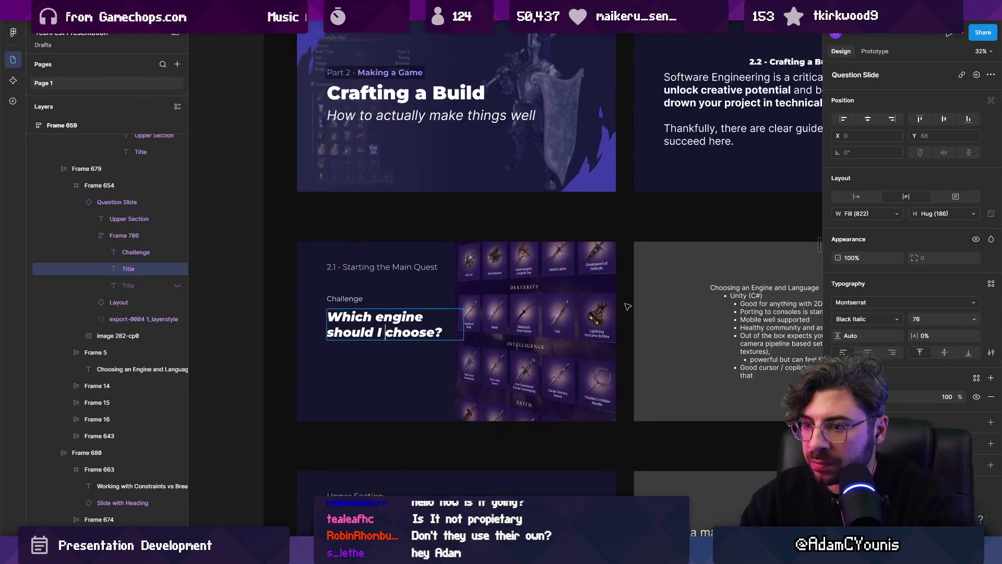
pyautogui.doubleClick(379, 323)
# Replace 'should I choose?' in the title by typing the new ending ('ight go and my project?').
pyautogui.scroll(5, 379, 323)
pyautogui.doubleClick(300, 332)
pyautogui.moveTo(271, 332); pyautogui.dragTo(775, 416)
pyautogui.write('i')
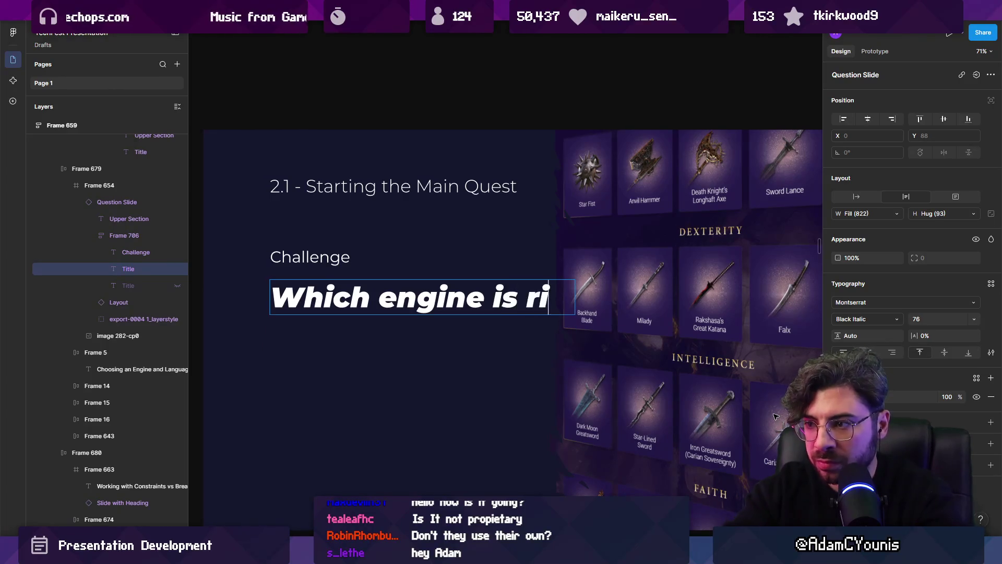
pyautogui.write('ght go')
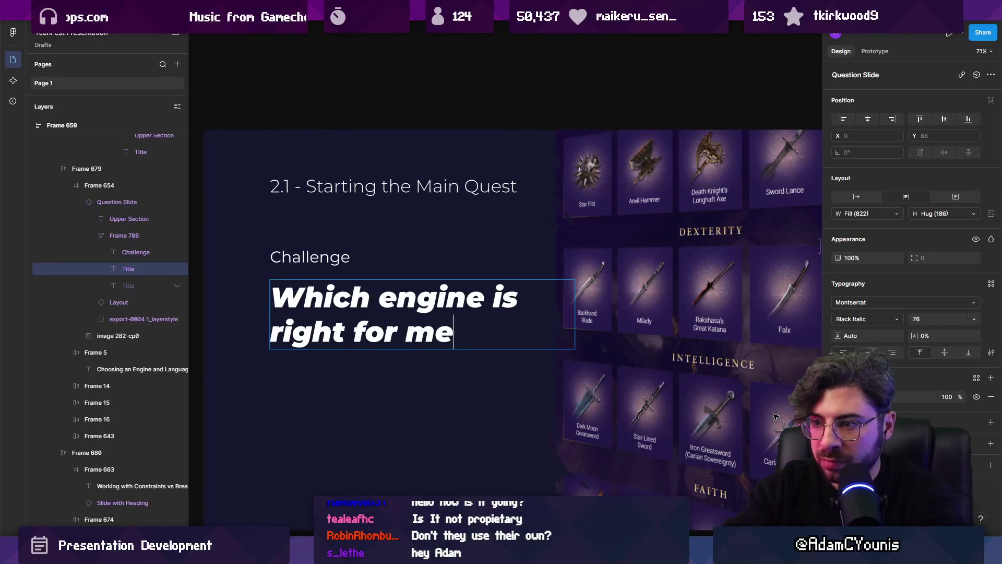
pyautogui.write(' and my project?')
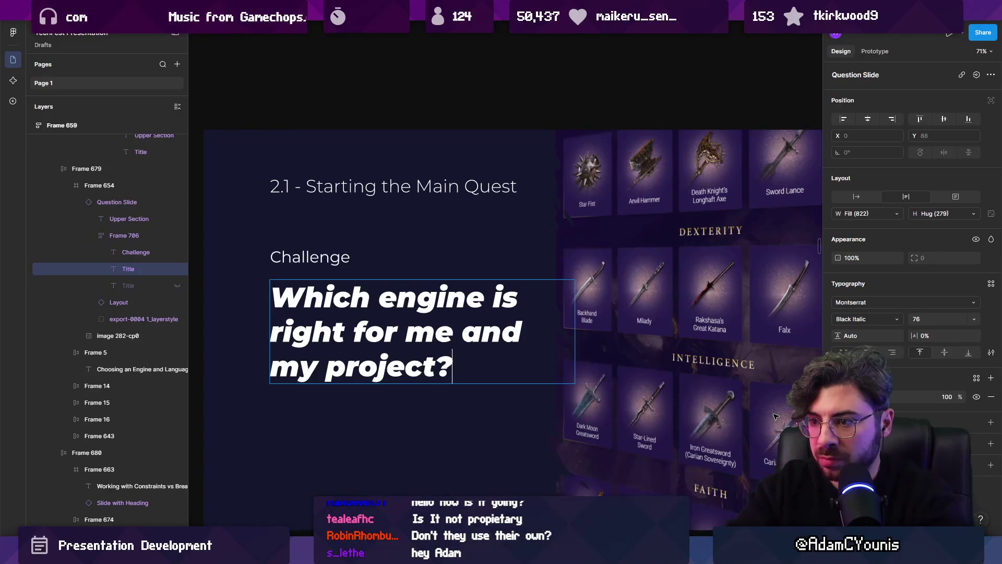
pyautogui.press('Escape')
# Reopen the title to select 'and my', then exit editing and select the weapons image.
pyautogui.scroll(-5, 374, 335)
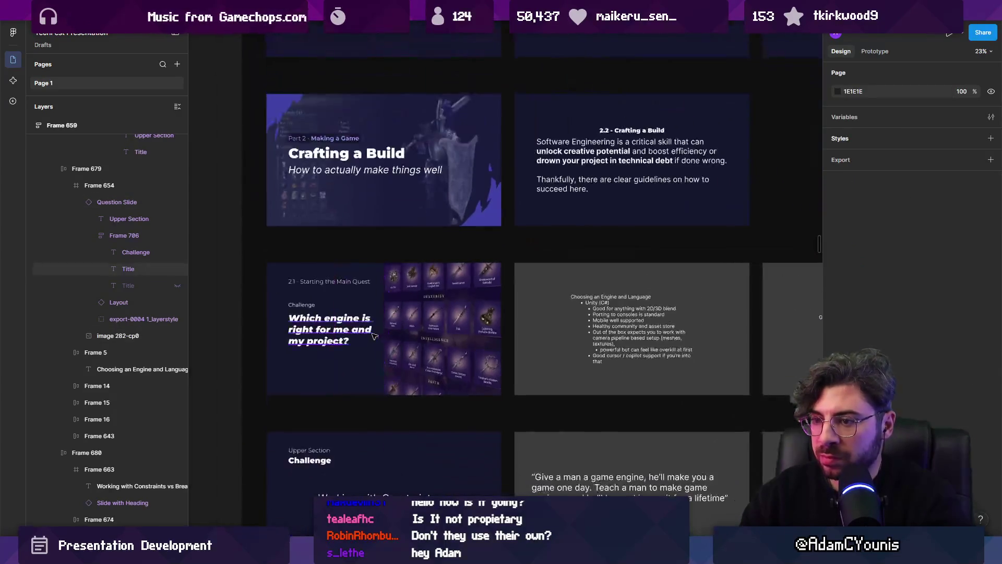
pyautogui.scroll(4, 374, 336)
pyautogui.doubleClick(362, 326)
pyautogui.doubleClick(363, 325)
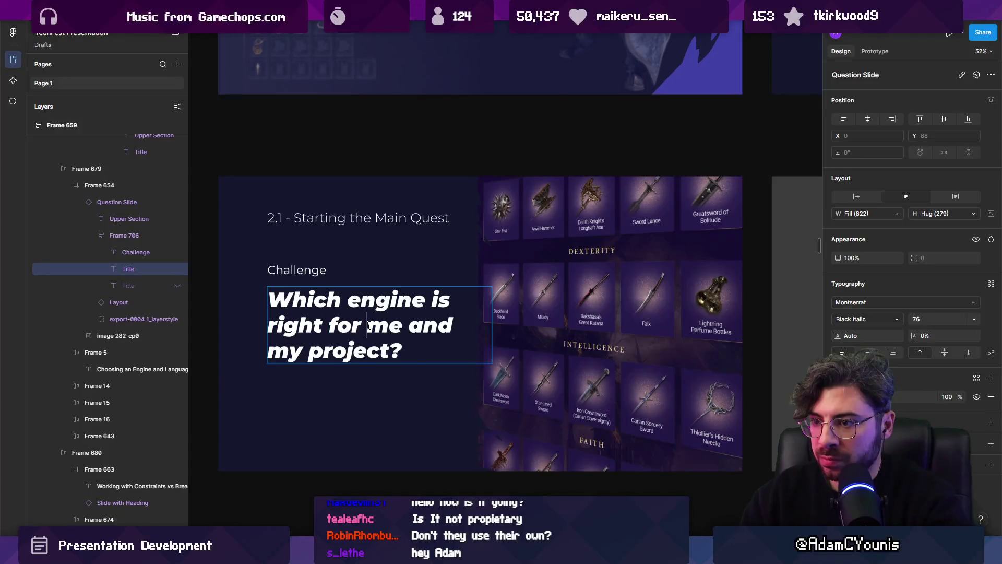
pyautogui.moveTo(406, 326); pyautogui.dragTo(297, 348)
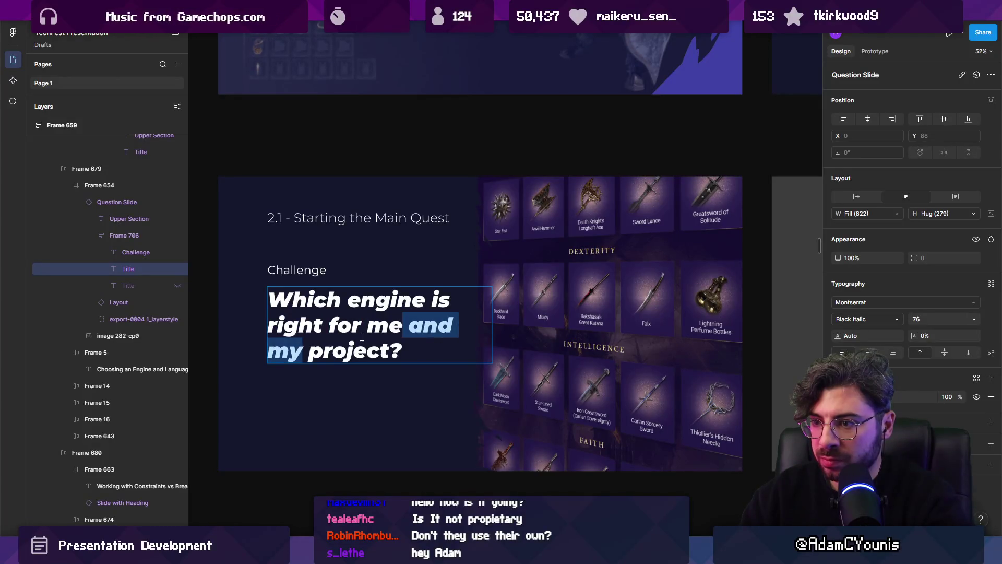
pyautogui.press('Escape')
pyautogui.scroll(-4, 359, 338)
pyautogui.scroll(4, 496, 333)
pyautogui.click(496, 333)
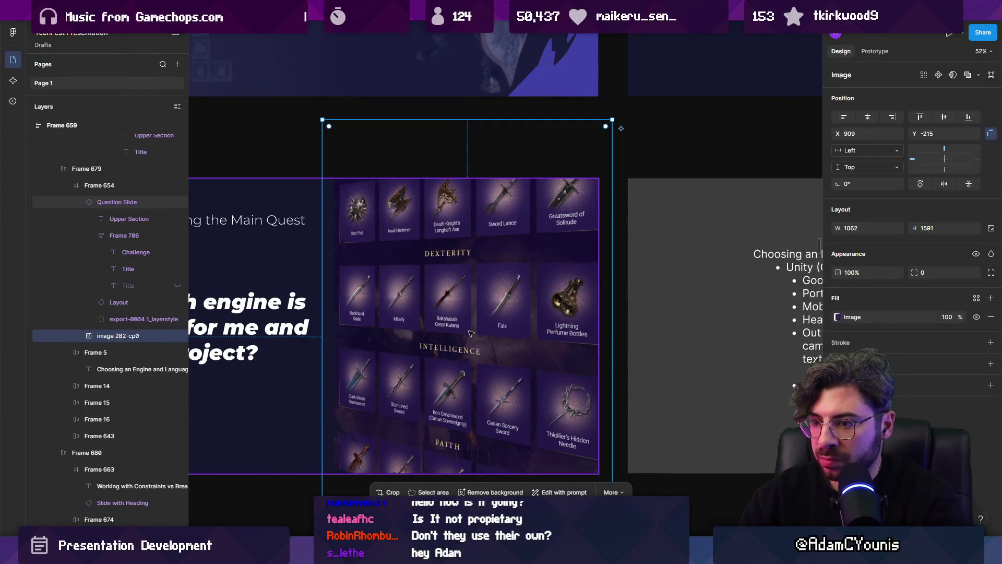
# Nudge the weapons image down inside the question slide and deselect it.
pyautogui.moveTo(469, 332)
pyautogui.mouseDown()
pyautogui.moveTo(464, 377)
pyautogui.moveTo(474, 339)
pyautogui.mouseUp()
pyautogui.press('Escape')
pyautogui.press('n')
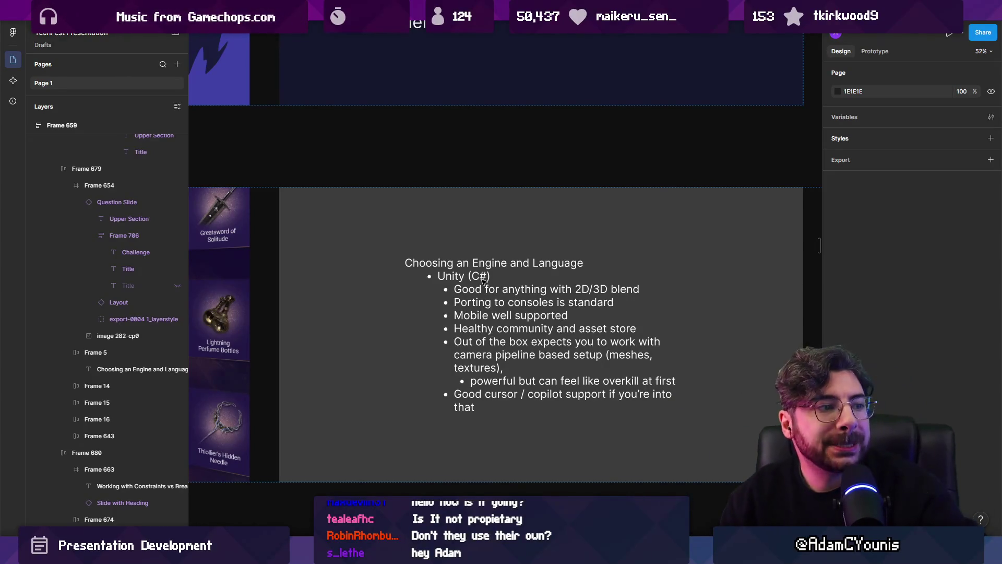
# Drag the State Machine case study frame to sit right after the 'Which engine' slide in row three.
pyautogui.scroll(-5, 482, 275)
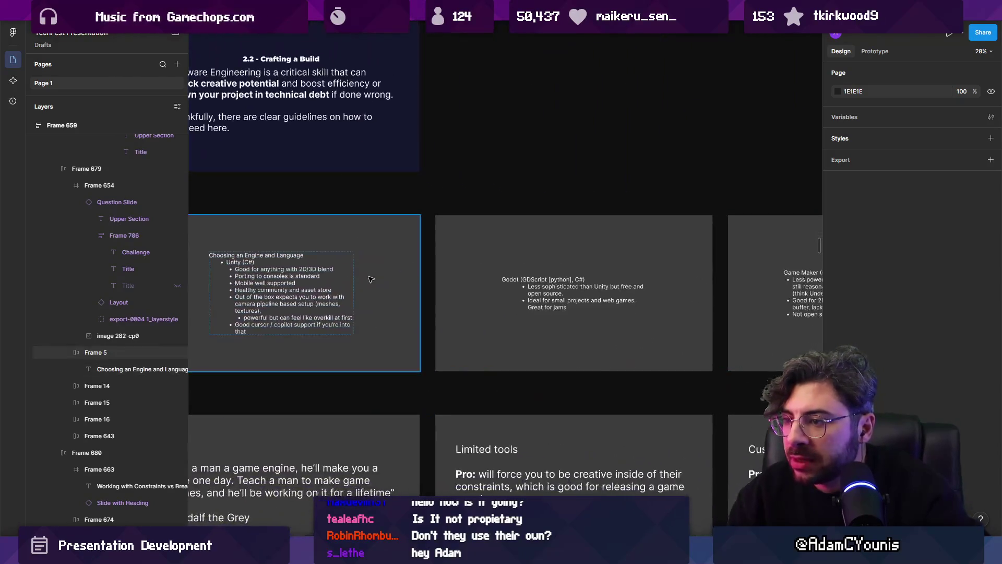
pyautogui.scroll(-2, 385, 257)
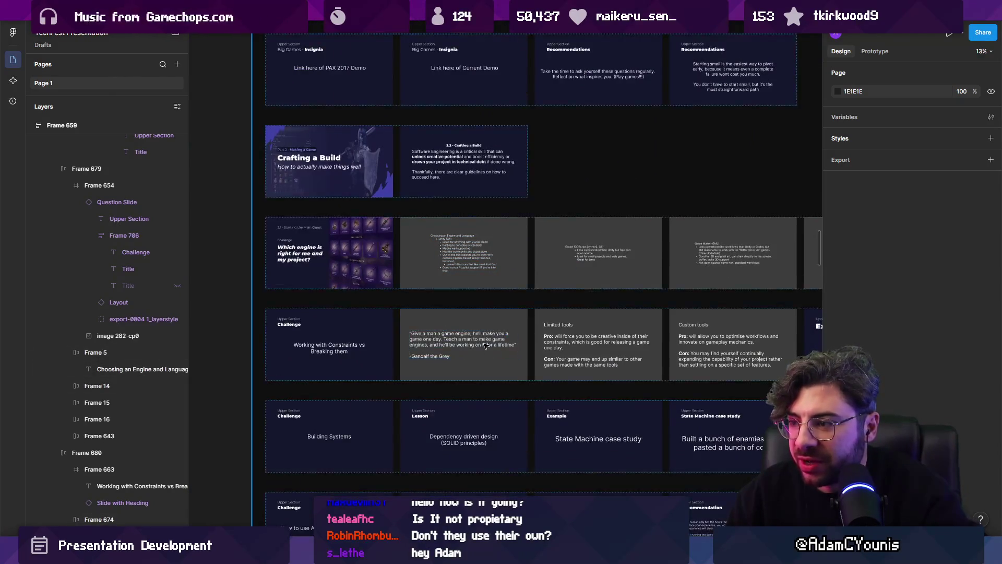
pyautogui.click(249, 272)
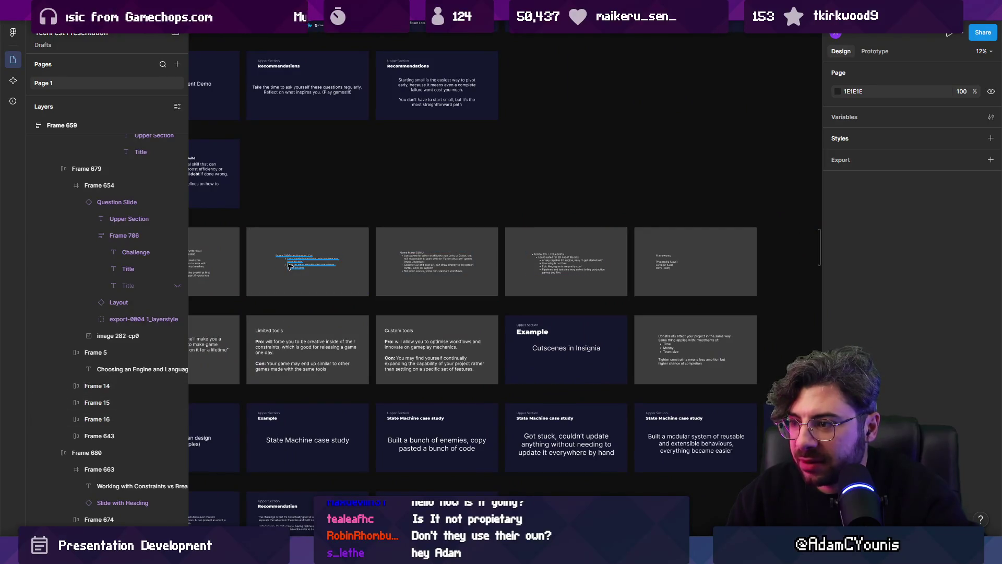
pyautogui.hscroll(-2, 339, 246)
pyautogui.click(491, 432)
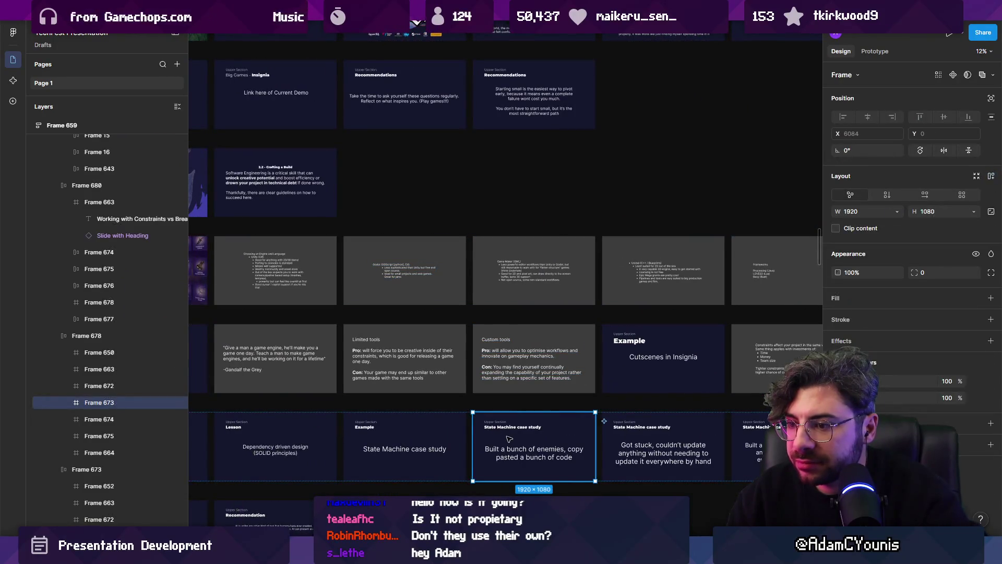
pyautogui.hscroll(-2, 623, 443)
pyautogui.moveTo(609, 405); pyautogui.dragTo(362, 243)
pyautogui.scroll(2, 409, 357)
pyautogui.hscroll(-1, 408, 356)
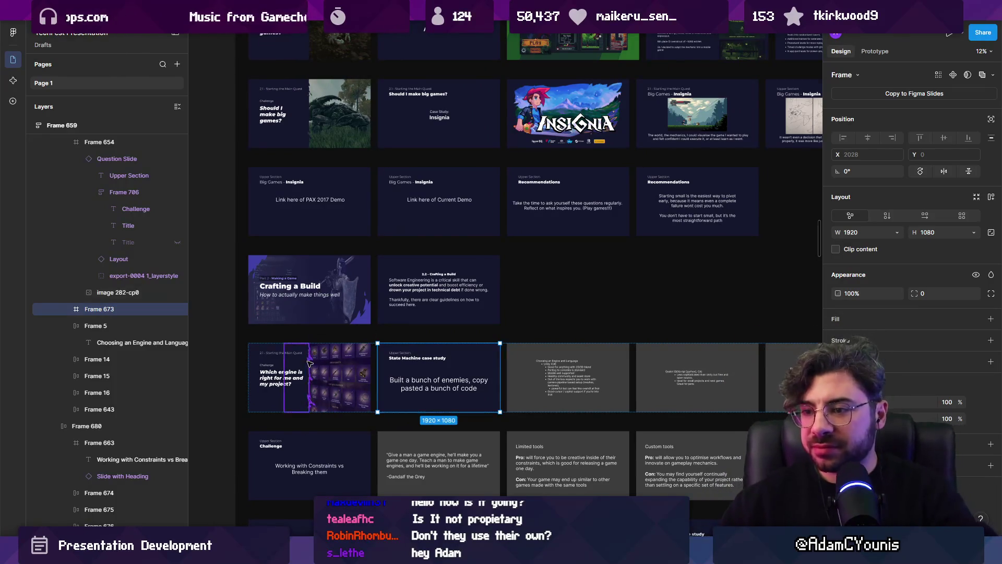
pyautogui.keyDown('ctrl'); pyautogui.scroll(5, 292, 374); pyautogui.keyUp('ctrl')
pyautogui.moveTo(369, 387); pyautogui.dragTo(360, 404)
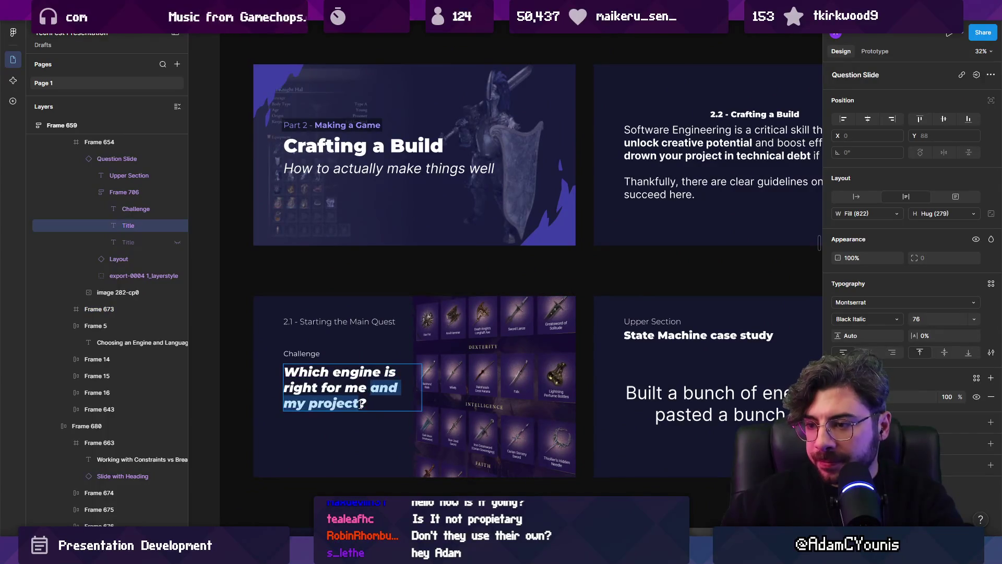
# Trim the title, then copy the section label and paste it onto the next slide.
pyautogui.press('BackSpace')
pyautogui.press('Escape')
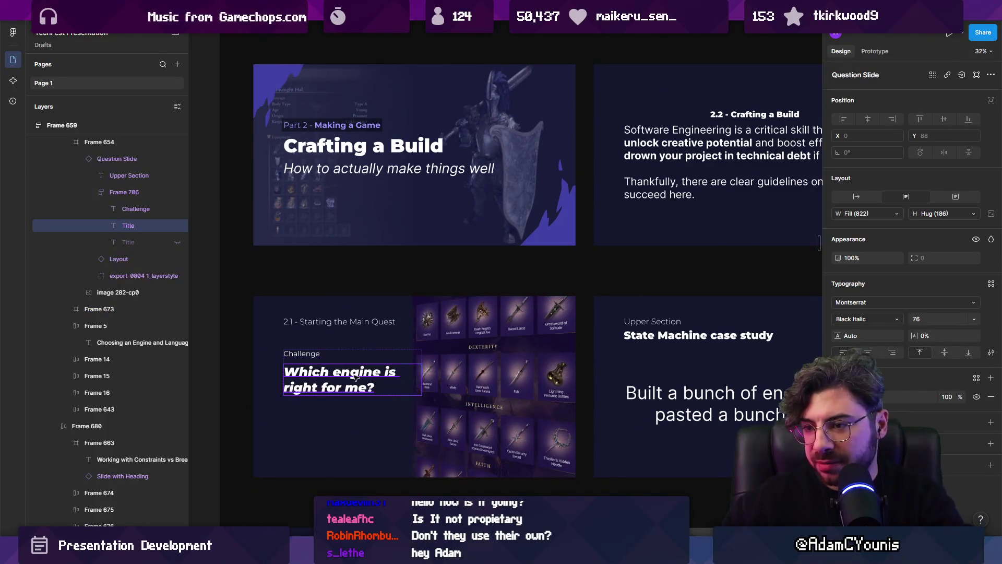
pyautogui.press('Return')
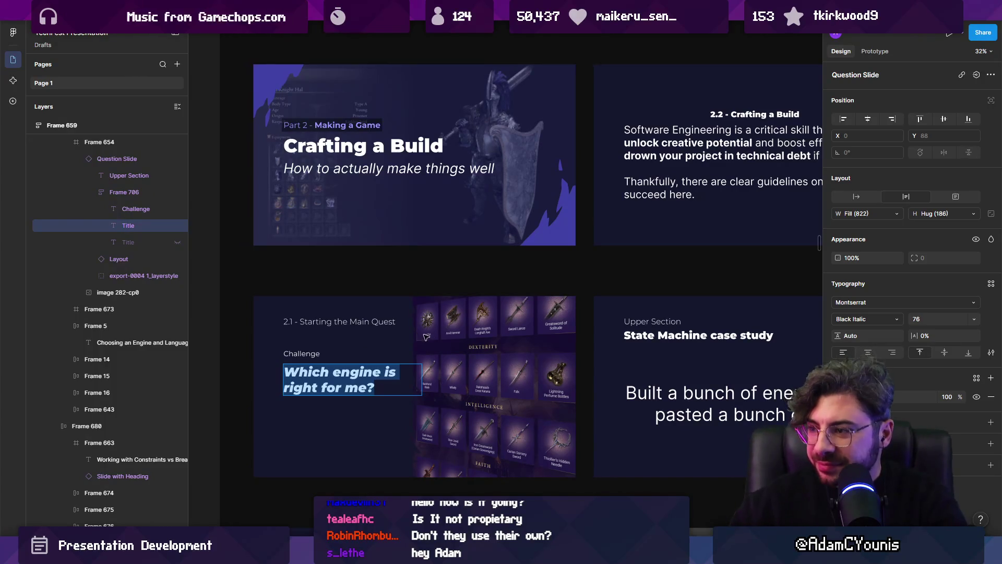
pyautogui.doubleClick(358, 322)
pyautogui.press('Escape')
pyautogui.click(653, 322)
pyautogui.write('2.1 - Starting the Main Quest')
# Replace the next slide's heading with 'Which engine is right for me?' and delete the enemies body text.
pyautogui.click(345, 377)
pyautogui.press('Return')
pyautogui.click(673, 335)
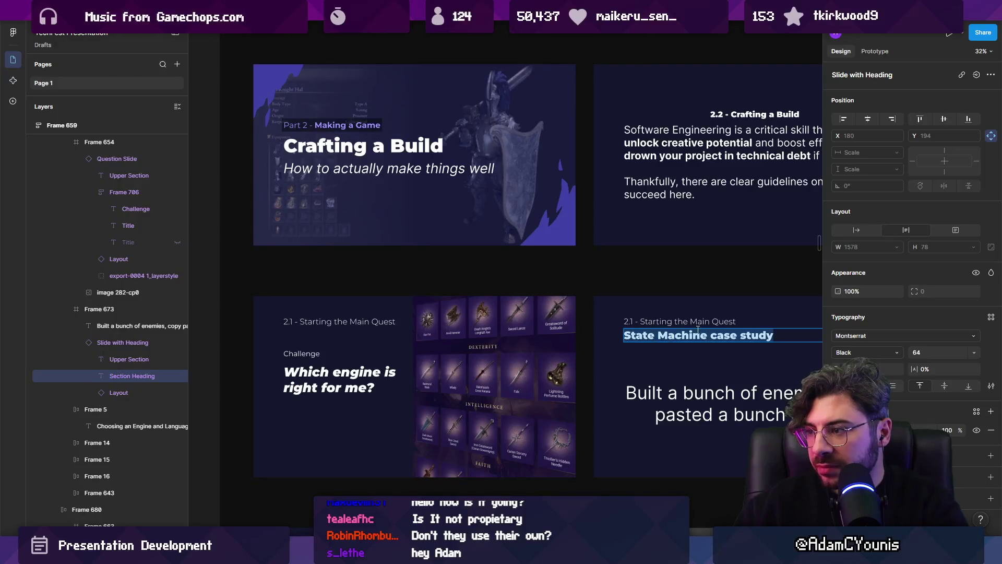
pyautogui.scroll(5, 574, 313)
pyautogui.scroll(-3, 527, 421)
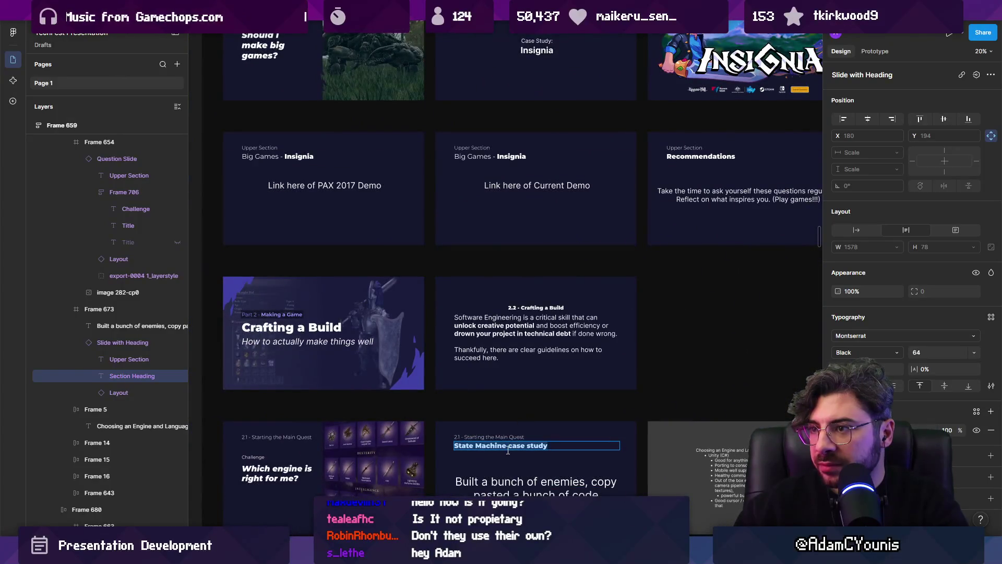
pyautogui.scroll(1, 508, 449)
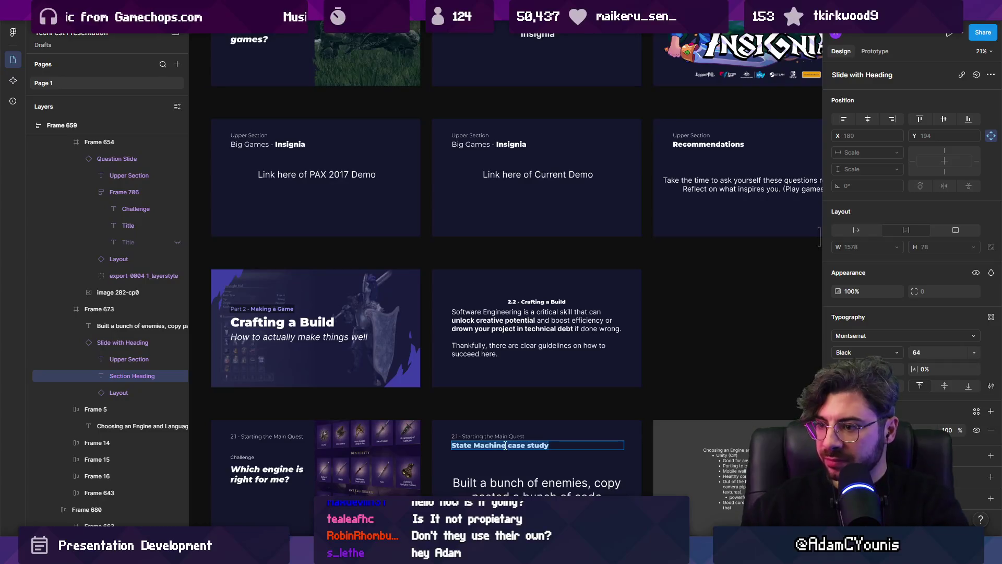
pyautogui.write('Which engine is right for me?')
pyautogui.scroll(-3, 496, 417)
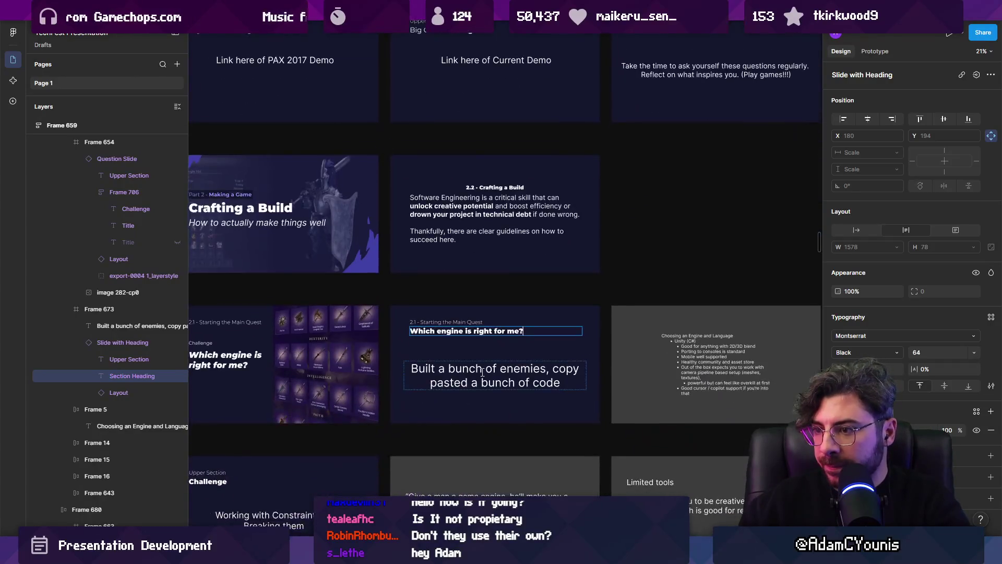
pyautogui.scroll(1, 485, 372)
pyautogui.click(486, 372)
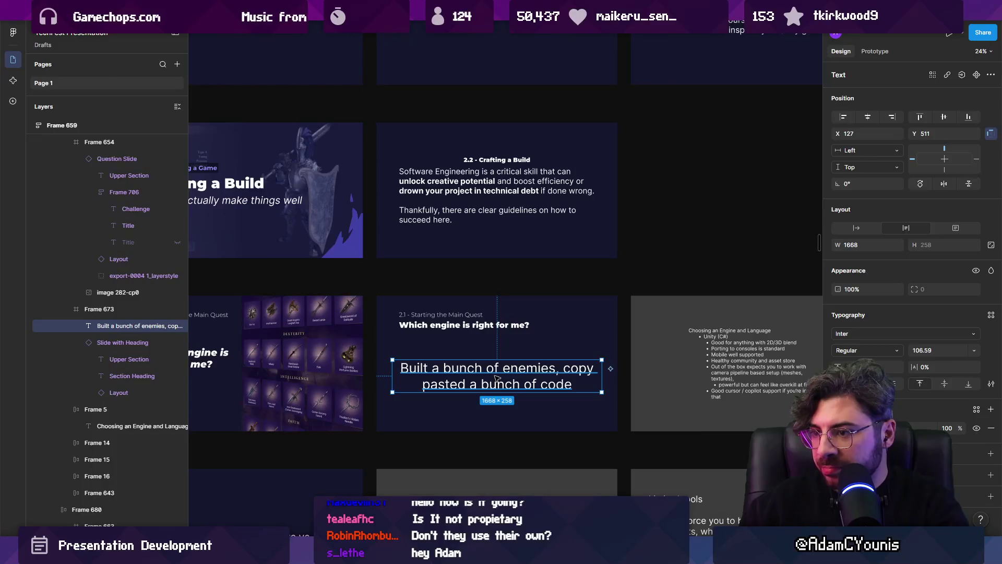
pyautogui.press('Delete')
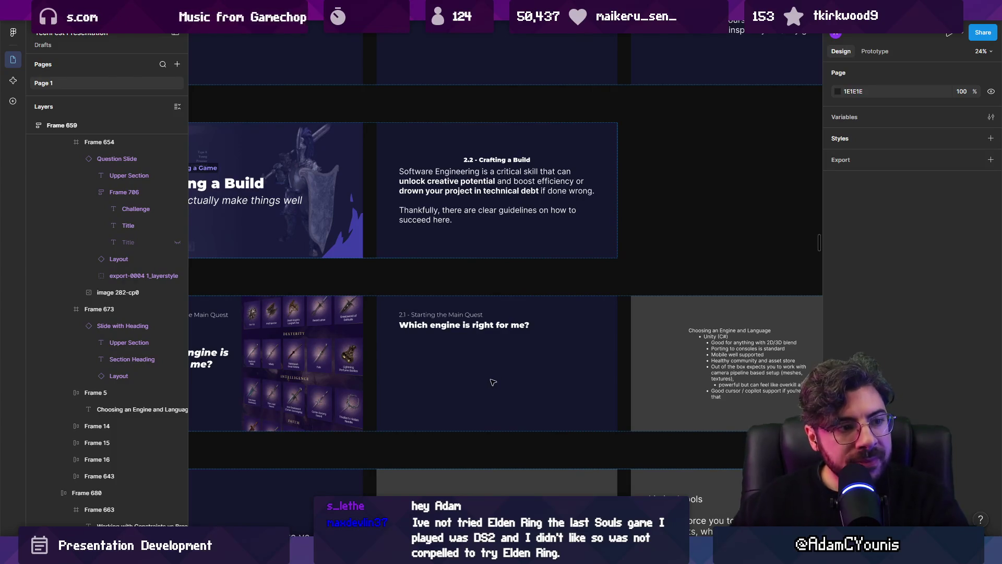
# Alt-drag a copy of the engine list into the question slide, then undo it.
pyautogui.hscroll(3, 600, 365)
pyautogui.scroll(-1, 600, 366)
pyautogui.click(681, 338)
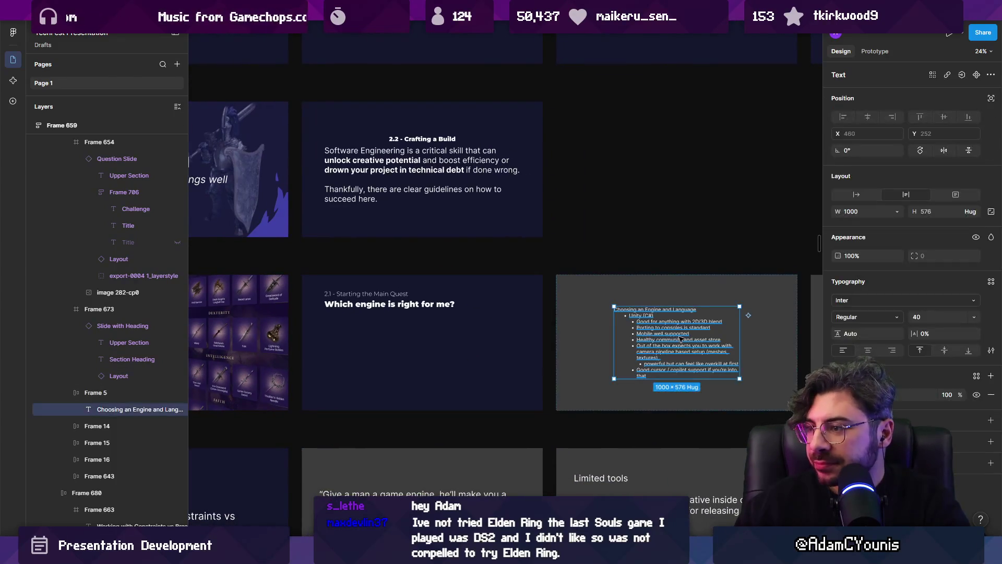
pyautogui.moveTo(681, 338); pyautogui.dragTo(425, 351)
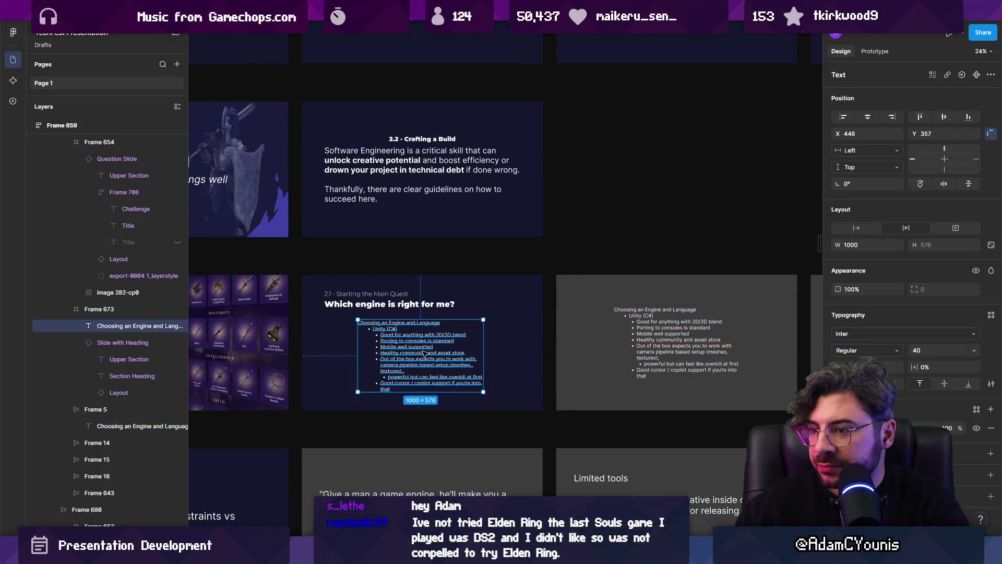
pyautogui.hotkey('ctrl', 'z')
# Select the 'Choosing an Engine and Language' line, then open a new file launcher.
pyautogui.doubleClick(651, 329)
pyautogui.moveTo(698, 312); pyautogui.dragTo(511, 286)
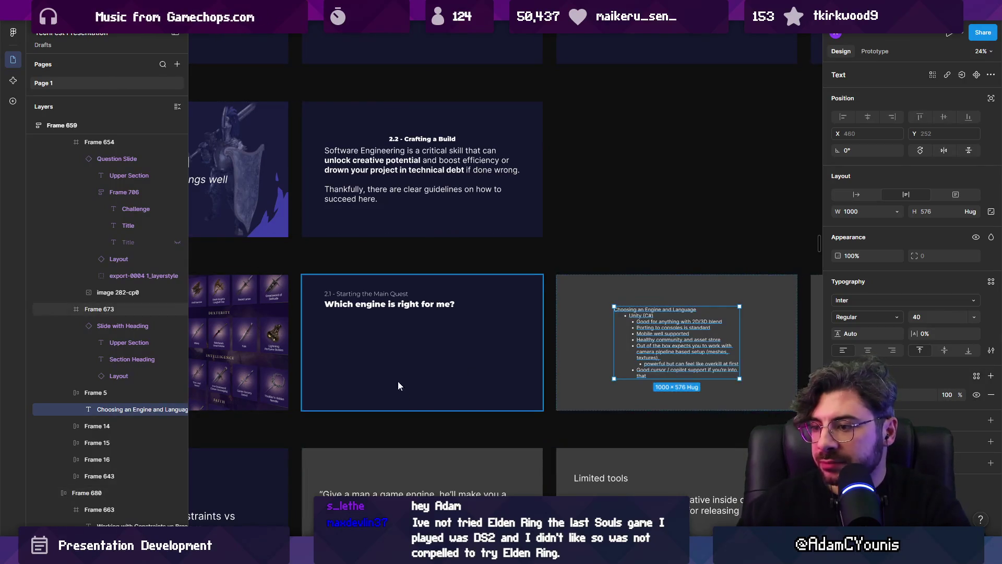
pyautogui.click(402, 366)
pyautogui.scroll(-3, 417, 386)
pyautogui.scroll(-2, 433, 379)
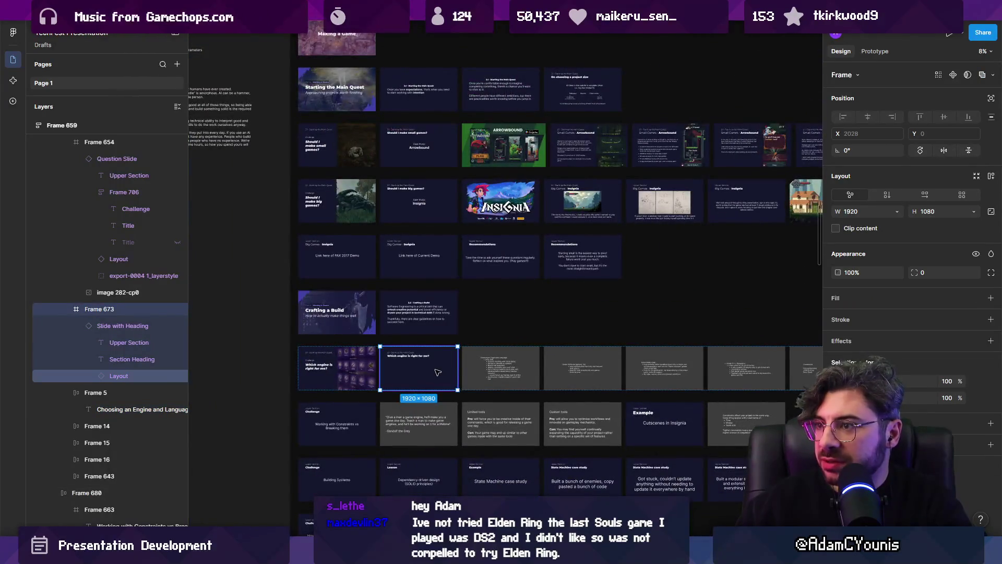
pyautogui.scroll(-2, 437, 372)
pyautogui.hotkey('ctrl', 't')
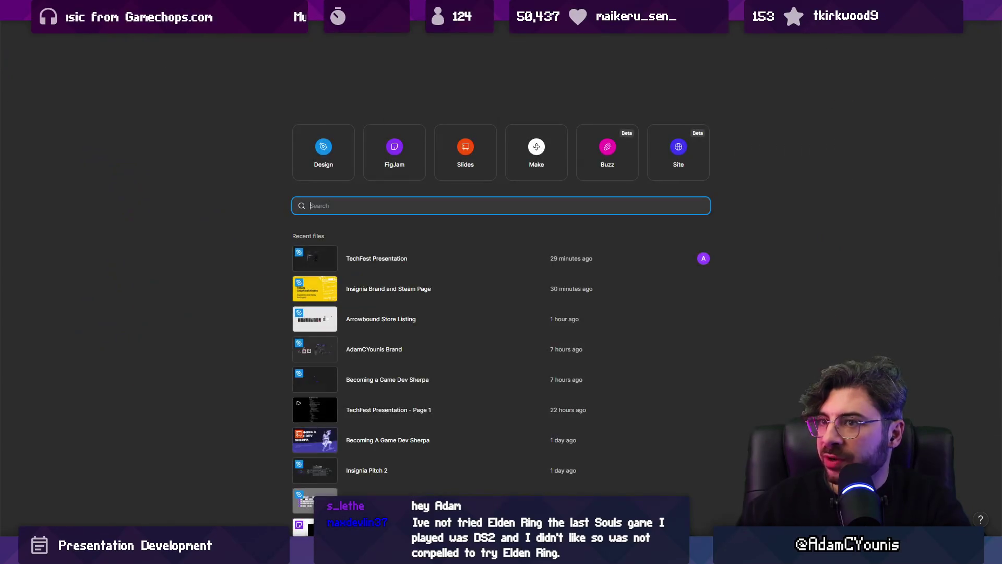
# Search the launcher for the engine file and open IndieTales Videos.
pyautogui.write('eb')
pyautogui.press('BackSpace')
pyautogui.press('BackSpace')
pyautogui.press('BackSpace')
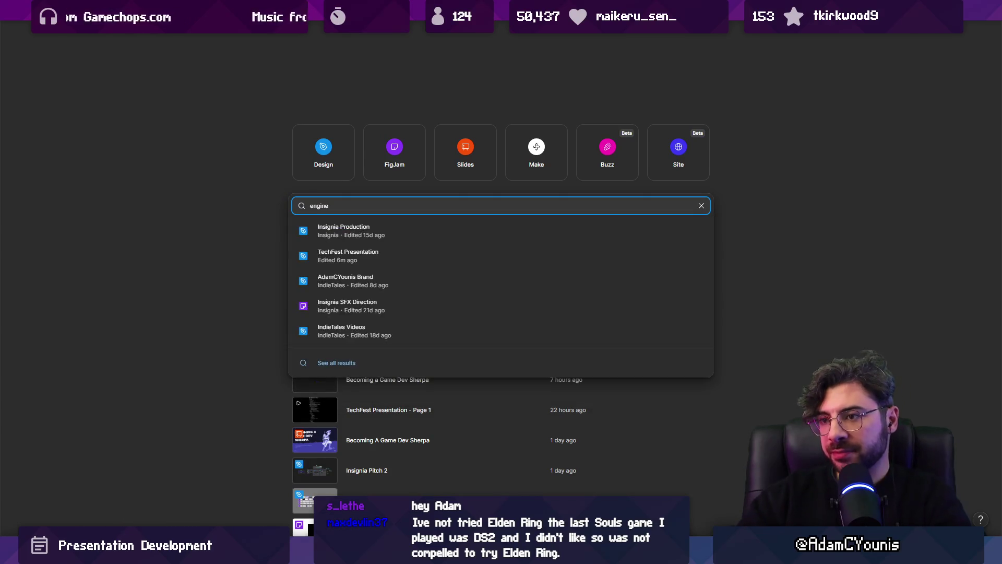
pyautogui.press('Down')
pyautogui.press('Down')
pyautogui.press('Down')
pyautogui.press('Return')
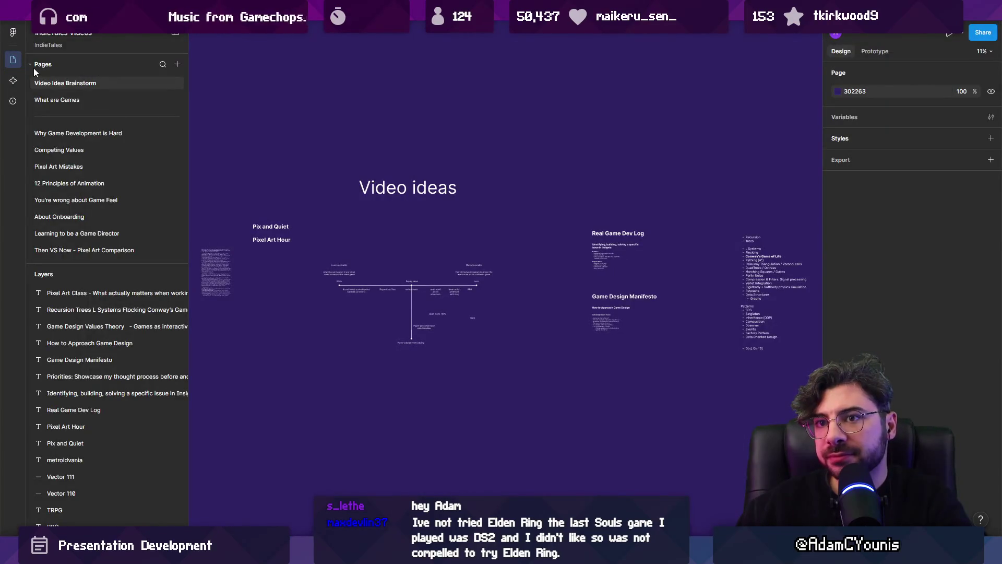
# Enlarge the Pages panel and scroll through the full list of video-topic pages.
pyautogui.scroll(-2, 79, 157)
pyautogui.moveTo(90, 263); pyautogui.dragTo(100, 400)
pyautogui.scroll(-5, 110, 295)
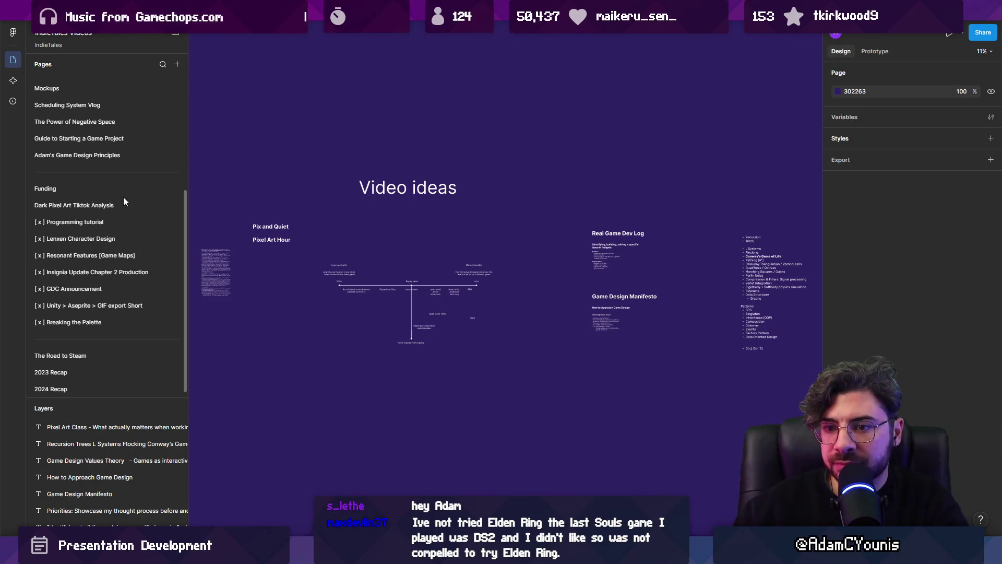
pyautogui.scroll(6, 105, 220)
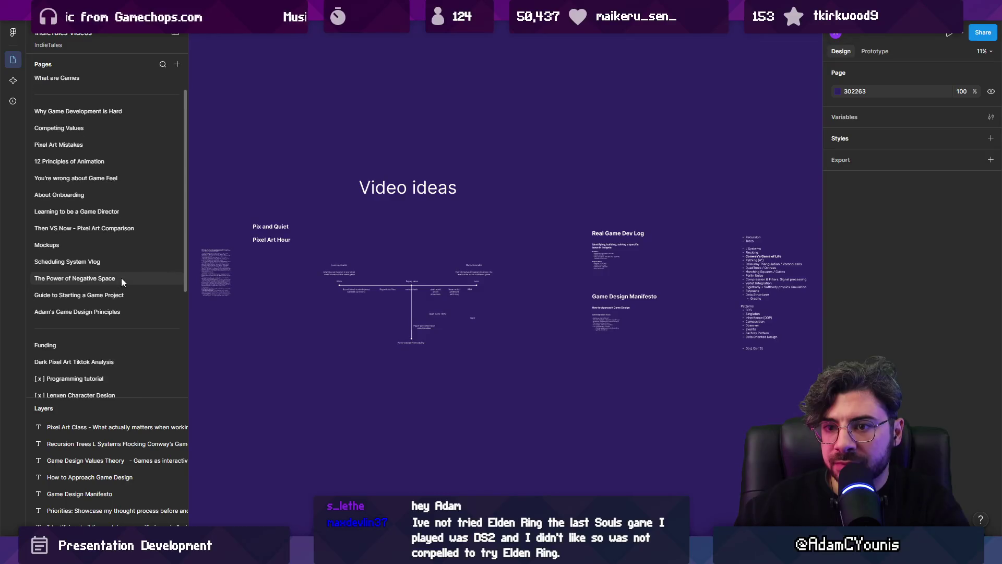
pyautogui.scroll(1, 121, 278)
# Search all pages for 'unreal', jump to the first match, then switch to the Insignia Brand file.
pyautogui.click(163, 64)
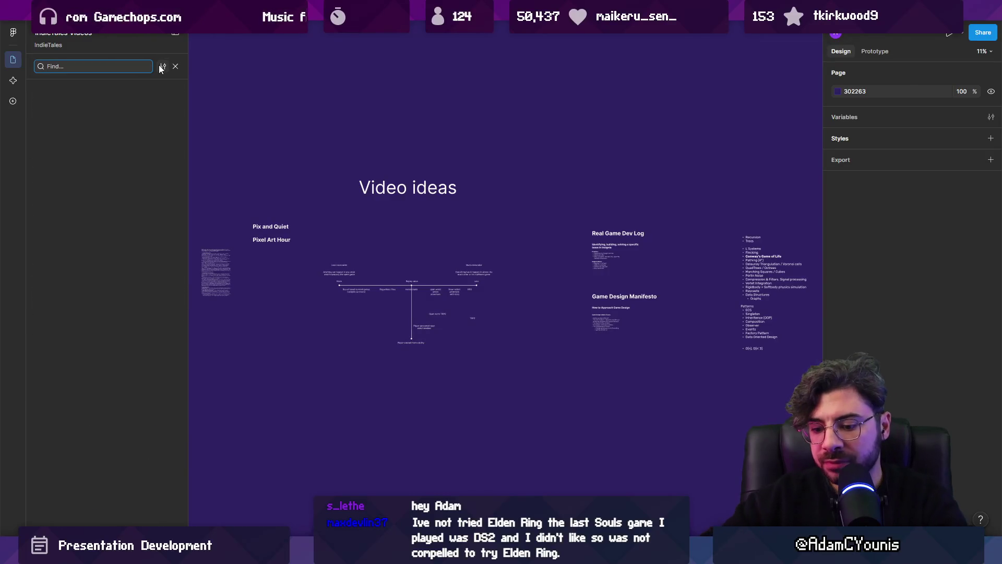
pyautogui.write('unreal')
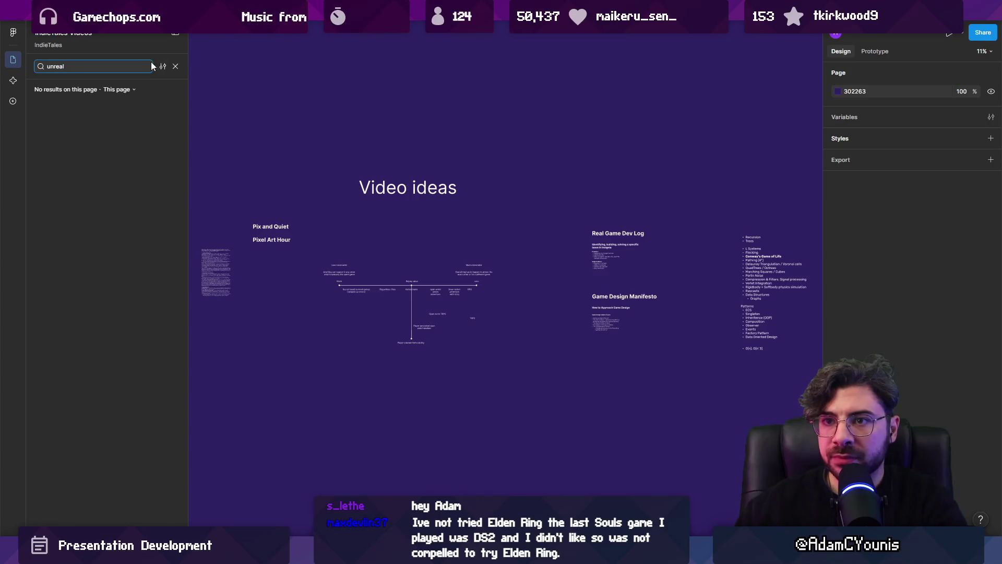
pyautogui.click(116, 89)
pyautogui.click(121, 111)
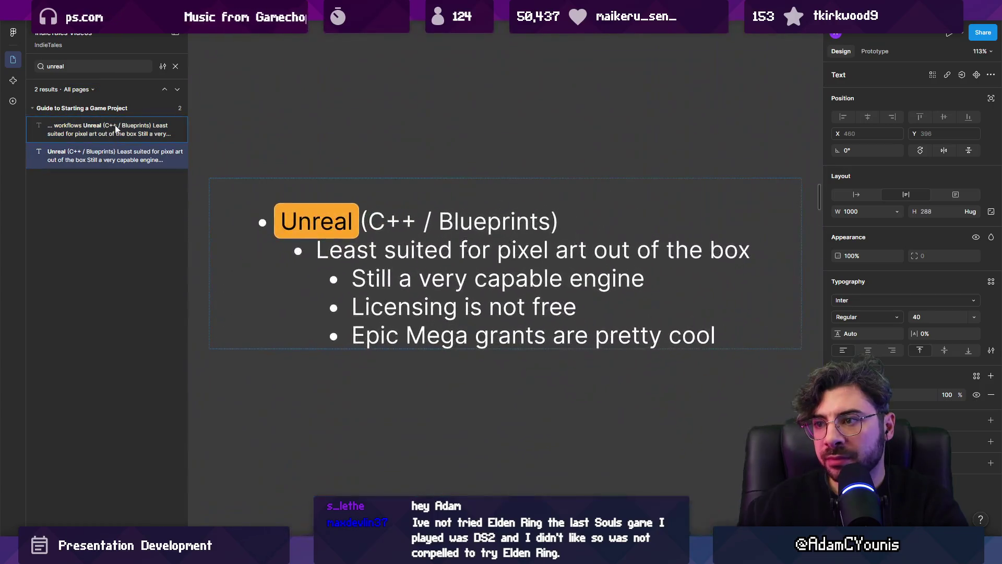
pyautogui.click(117, 122)
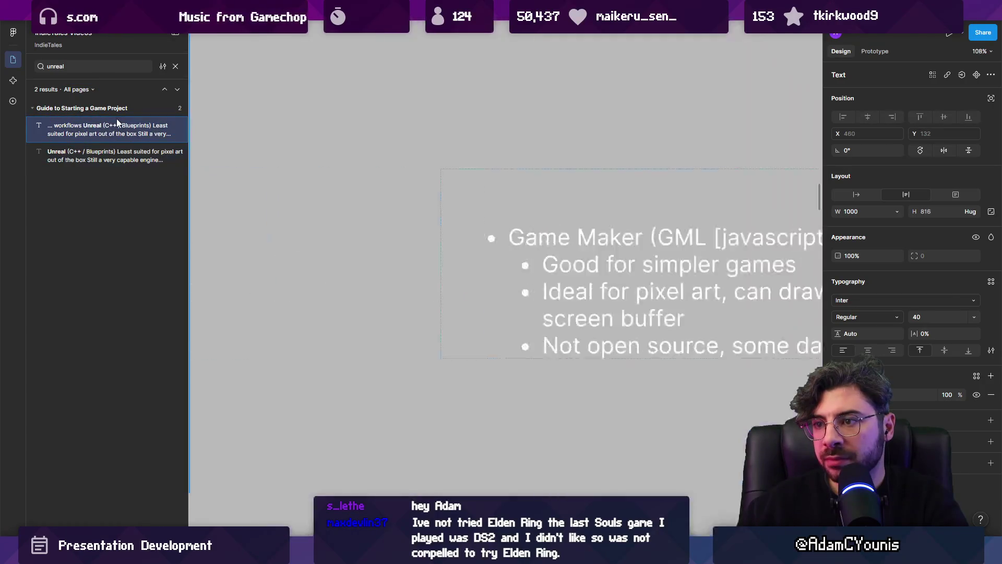
pyautogui.press('Escape')
pyautogui.hotkey('shift', '1')
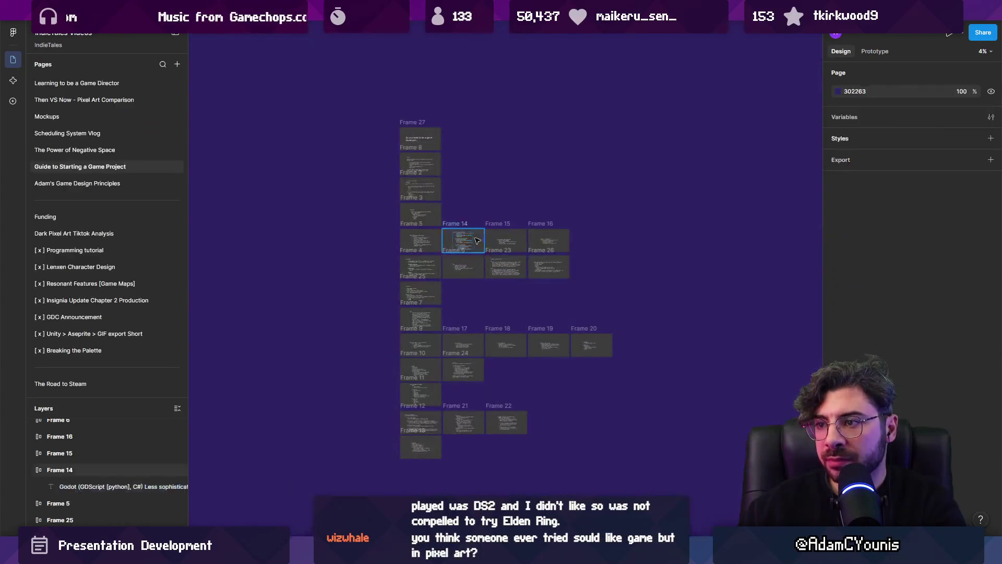
pyautogui.click(757, 10)
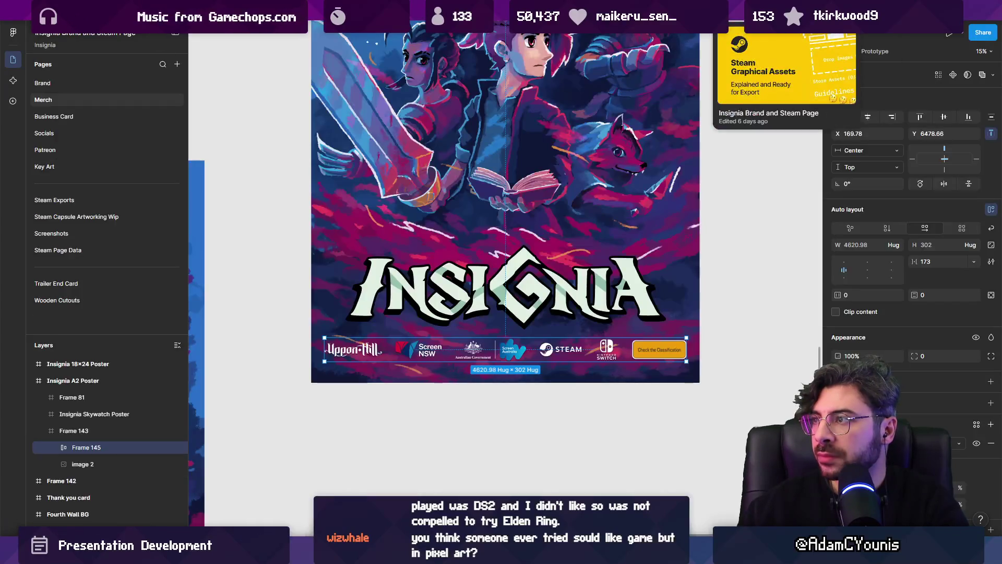
# Search all files for 'unreal' in a new tab and open the Untitled result.
pyautogui.hotkey('ctrl', 't')
pyautogui.write('unreal')
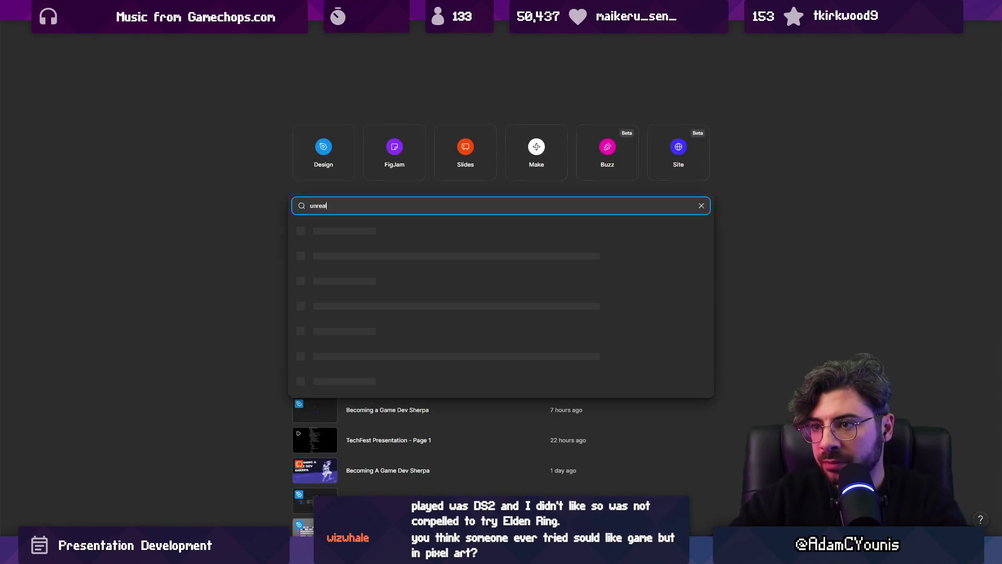
pyautogui.press('Return')
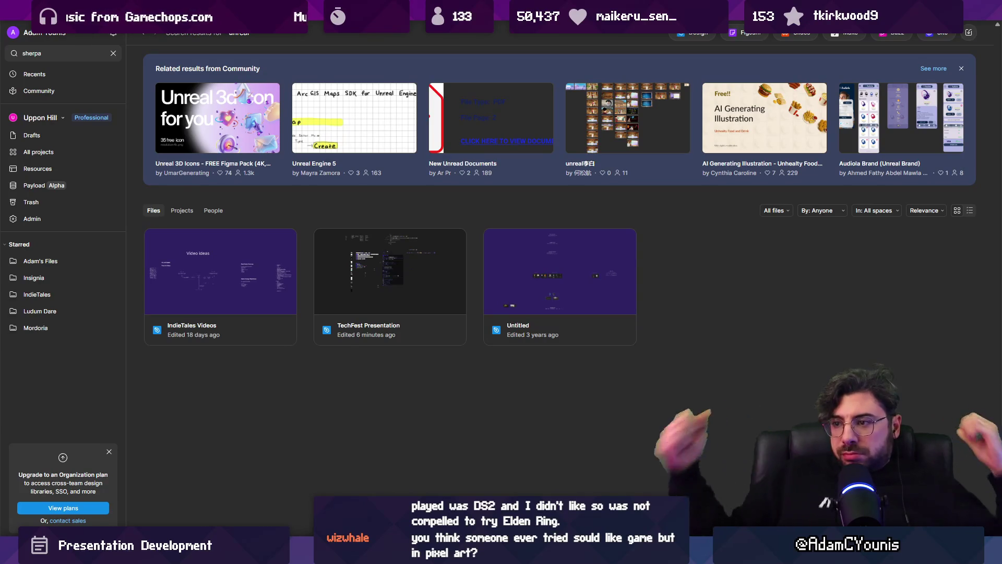
pyautogui.click(612, 258)
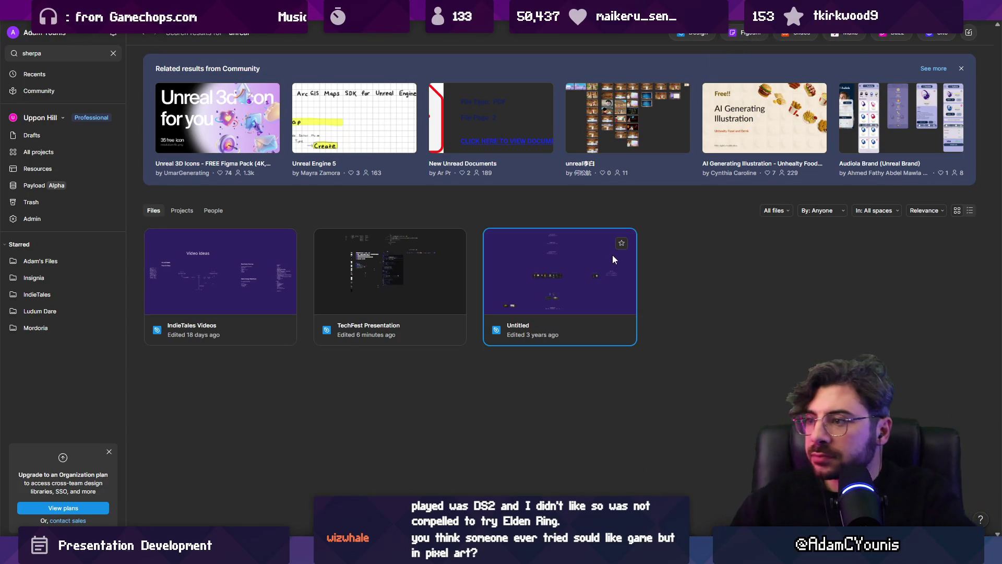
pyautogui.doubleClick(566, 251)
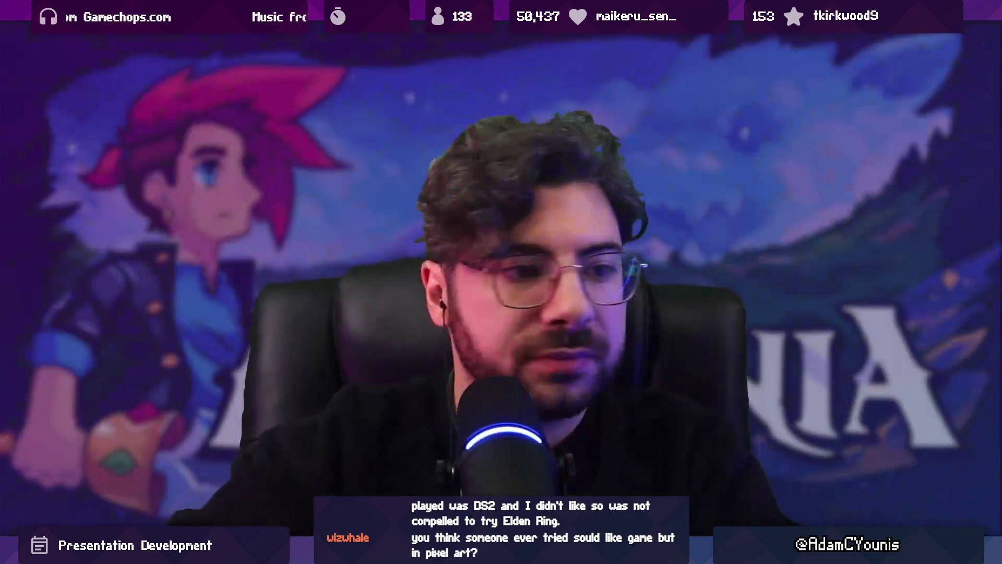
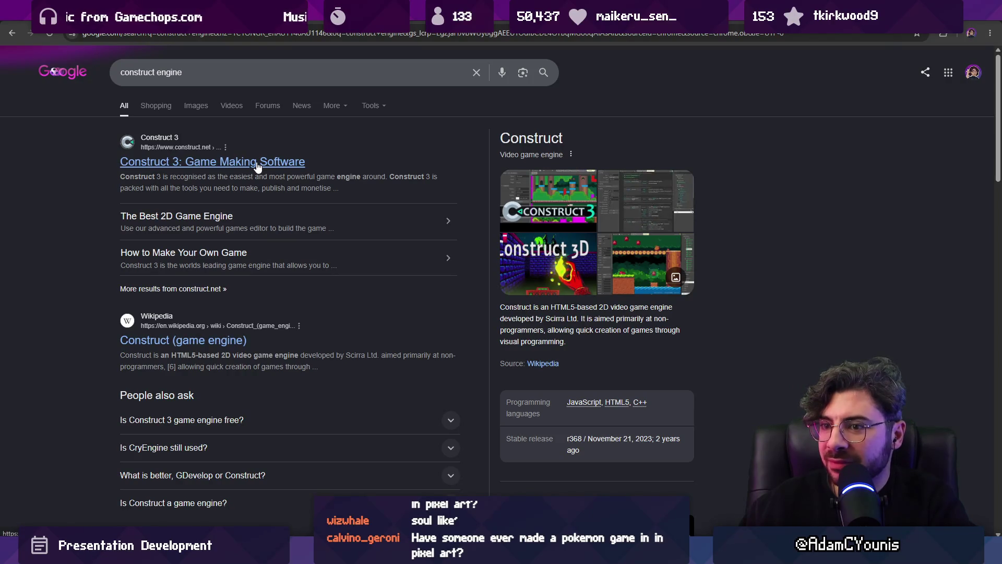
# Copy the first Construct logo from Google image results and return to the Figma slide.
pyautogui.click(193, 106)
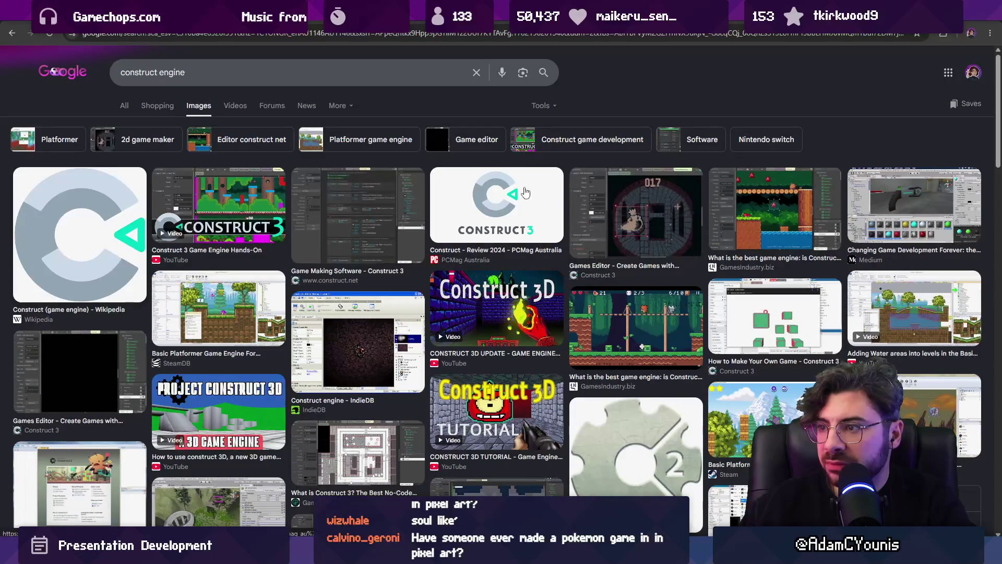
pyautogui.click(126, 238)
pyautogui.rightClick(790, 303)
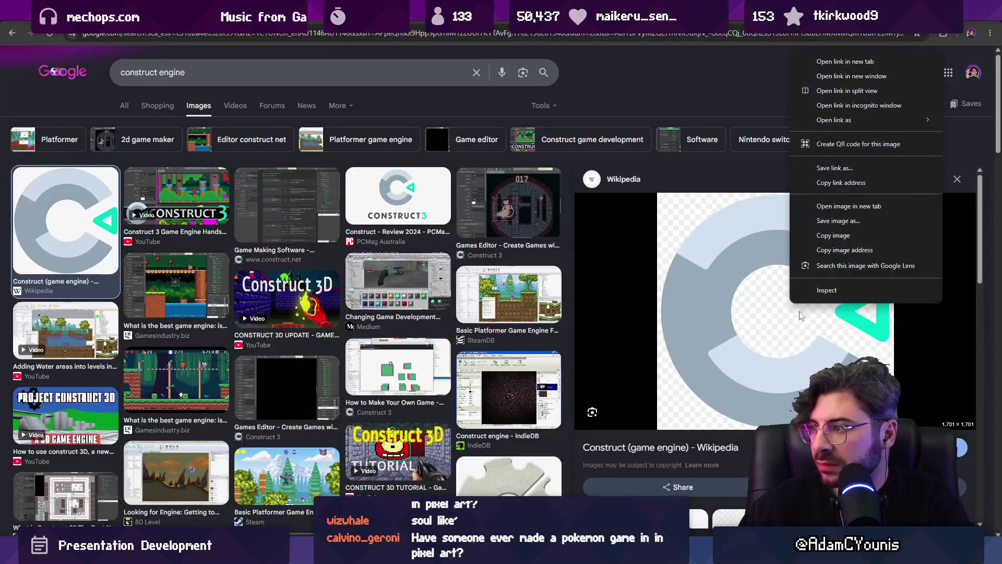
pyautogui.click(827, 235)
pyautogui.hotkey('alt', 'Tab')
pyautogui.click(449, 429)
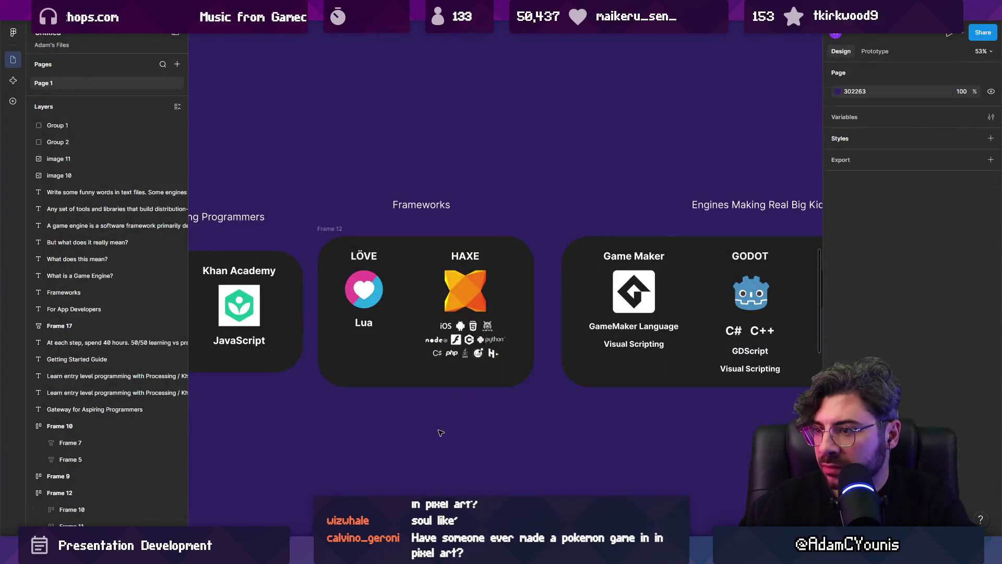
# Paste the Construct logo, scale it to about 243 px, and duplicate the HAXE label beside it.
pyautogui.hotkey('ctrl', 'v')
pyautogui.moveTo(739, 45)
pyautogui.mouseDown()
pyautogui.moveTo(534, 247)
pyautogui.moveTo(469, 285)
pyautogui.moveTo(520, 286)
pyautogui.mouseUp()
pyautogui.scroll(5, 490, 272)
pyautogui.click(454, 250)
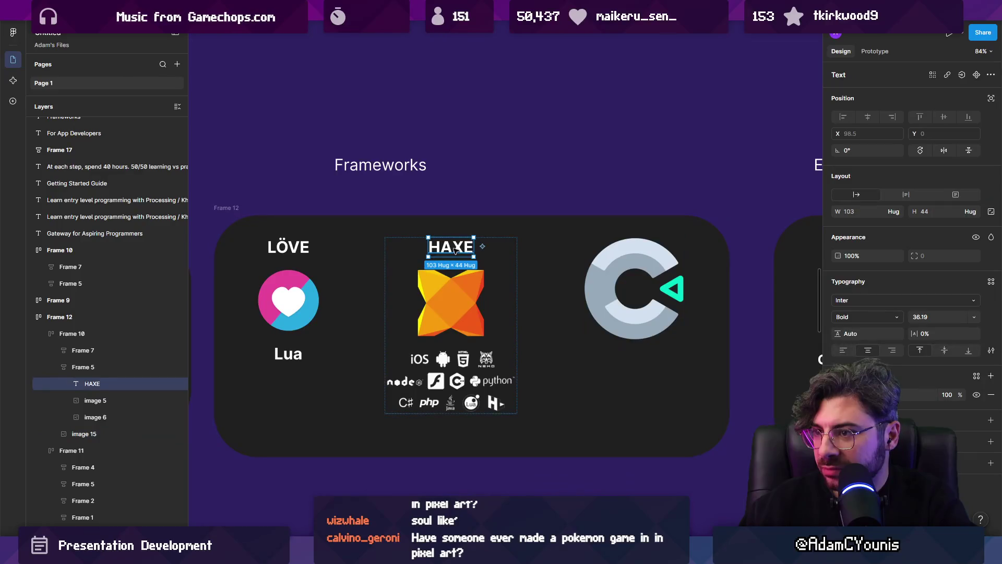
pyautogui.moveTo(457, 250)
pyautogui.mouseDown()
pyautogui.moveTo(639, 229)
pyautogui.moveTo(773, 247)
pyautogui.mouseUp()
pyautogui.keyDown('shift'); pyautogui.click(634, 287); pyautogui.keyUp('shift')
# Wrap logo and label in a vertical auto-layout frame: label on top, gap 17, centred, hug width.
pyautogui.hotkey('shift', 'a')
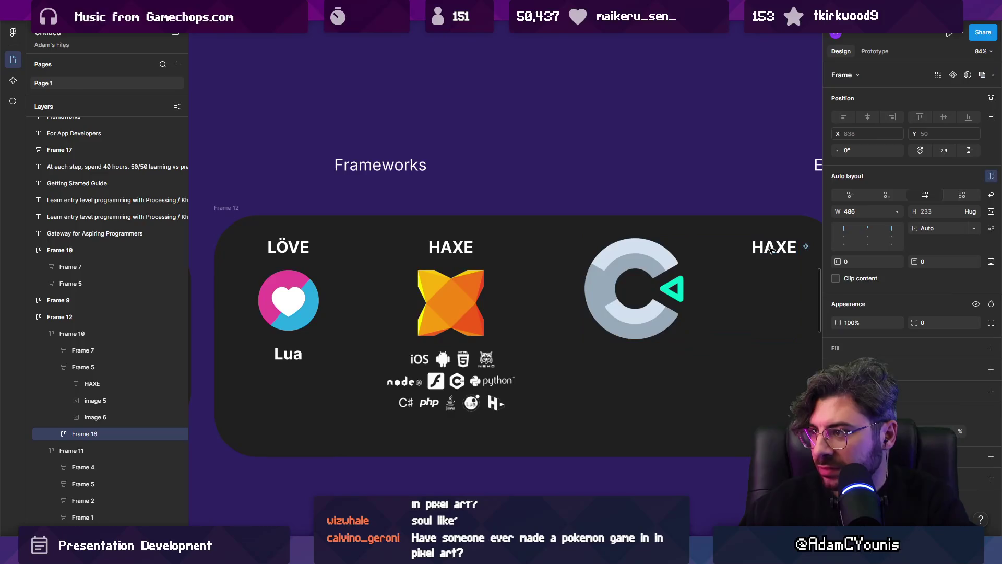
pyautogui.doubleClick(772, 249)
pyautogui.click(713, 281)
pyautogui.press('Escape')
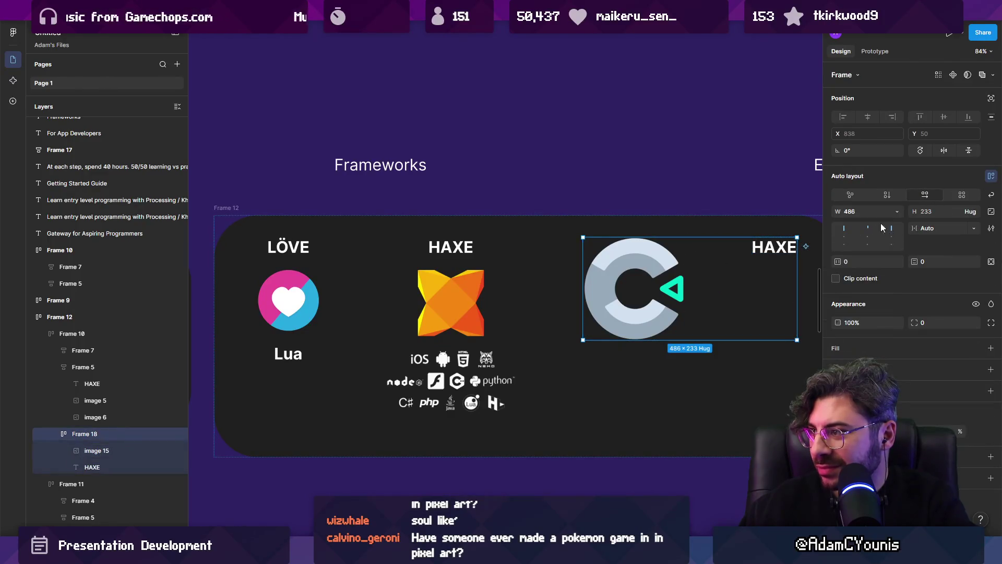
pyautogui.click(887, 194)
pyautogui.click(616, 413)
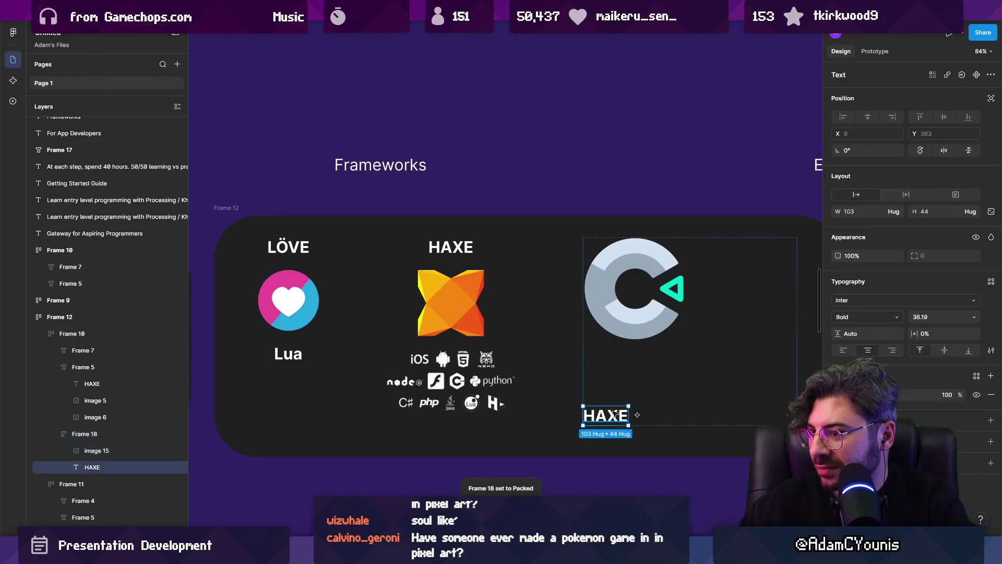
pyautogui.press('Up')
pyautogui.press('Escape')
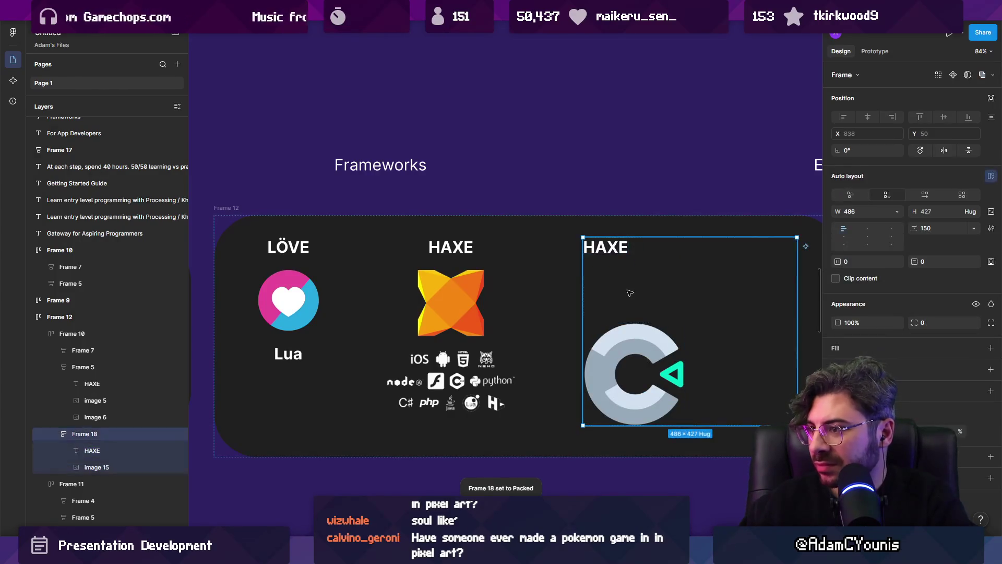
pyautogui.moveTo(691, 287); pyautogui.dragTo(691, 258)
pyautogui.click(867, 238)
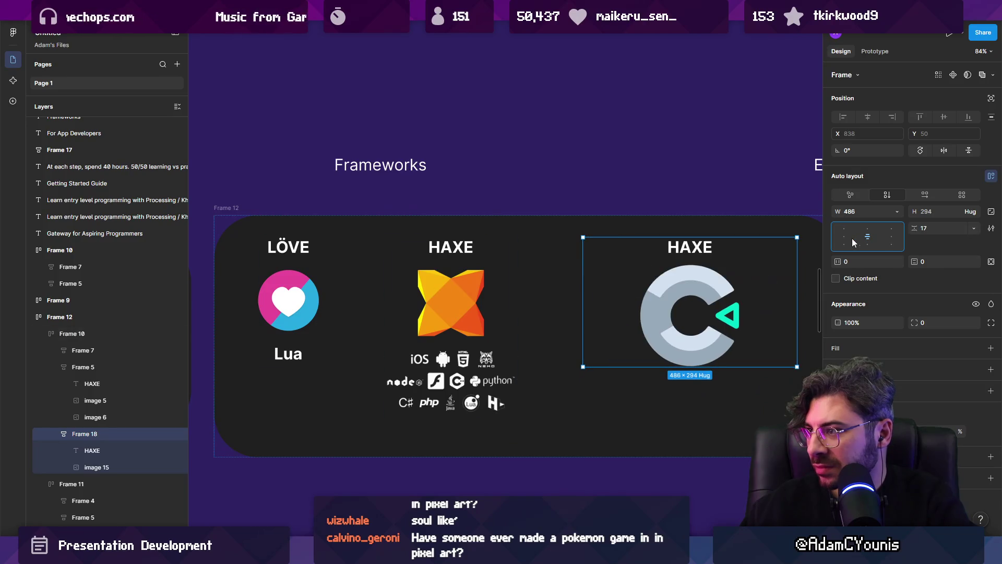
pyautogui.doubleClick(797, 265)
# Retype the label to read 'Construct'.
pyautogui.scroll(-5, 600, 327)
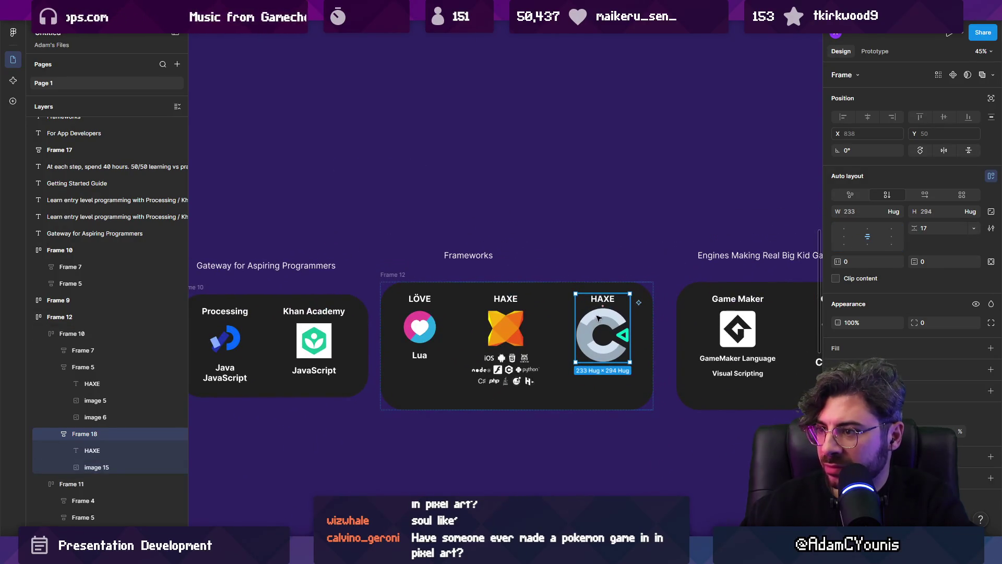
pyautogui.doubleClick(603, 299)
pyautogui.write('Construct')
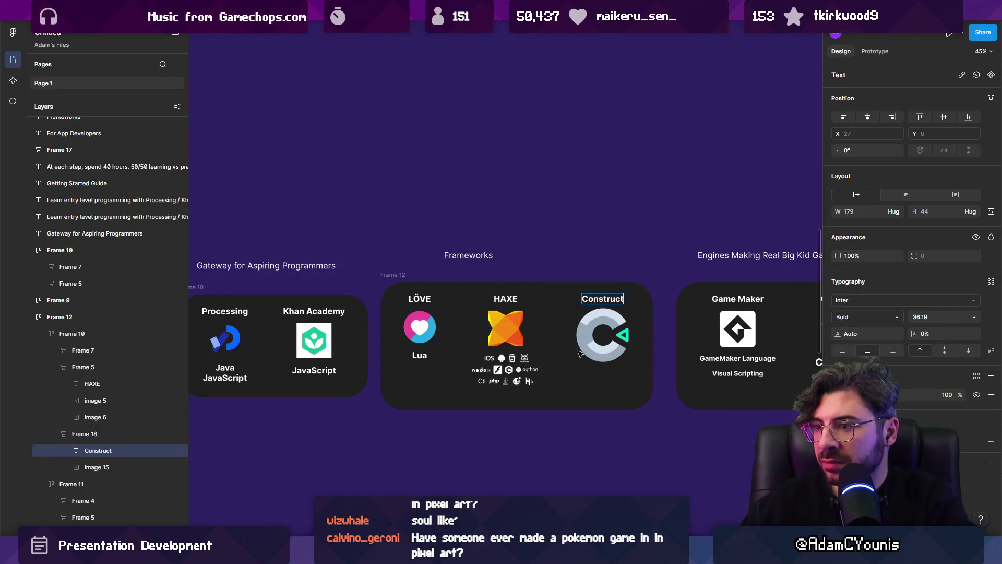
pyautogui.scroll(5, 606, 349)
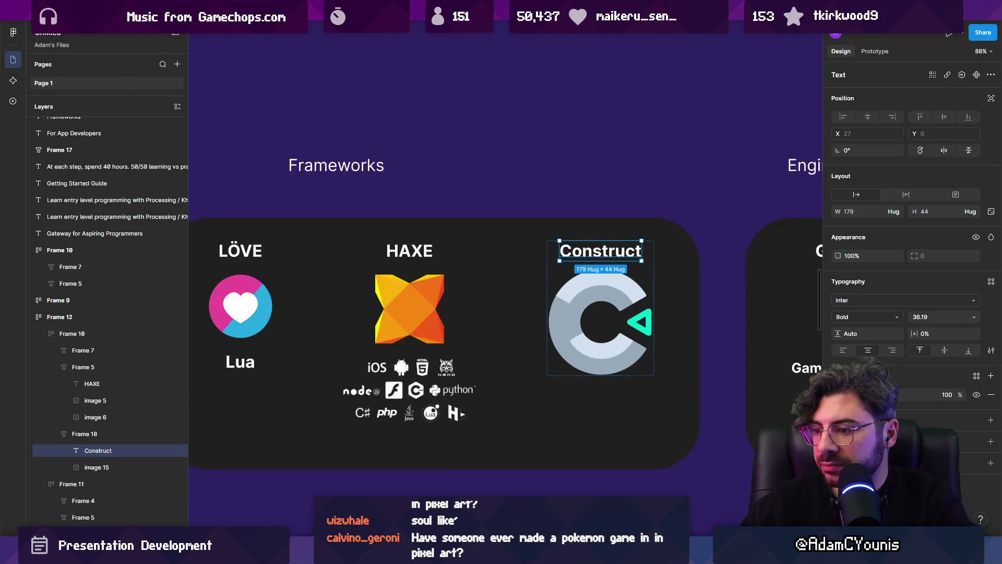
pyautogui.moveTo(470, 553)
pyautogui.click(470, 483)
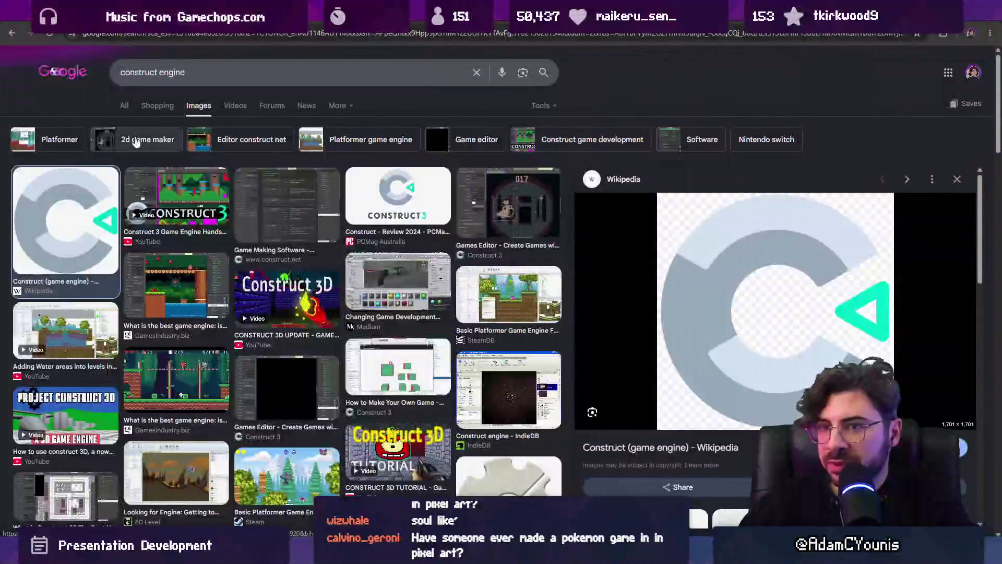
# Open the Construct 3 Free Trial and launch the browser editor, skipping the tour.
pyautogui.click(135, 104)
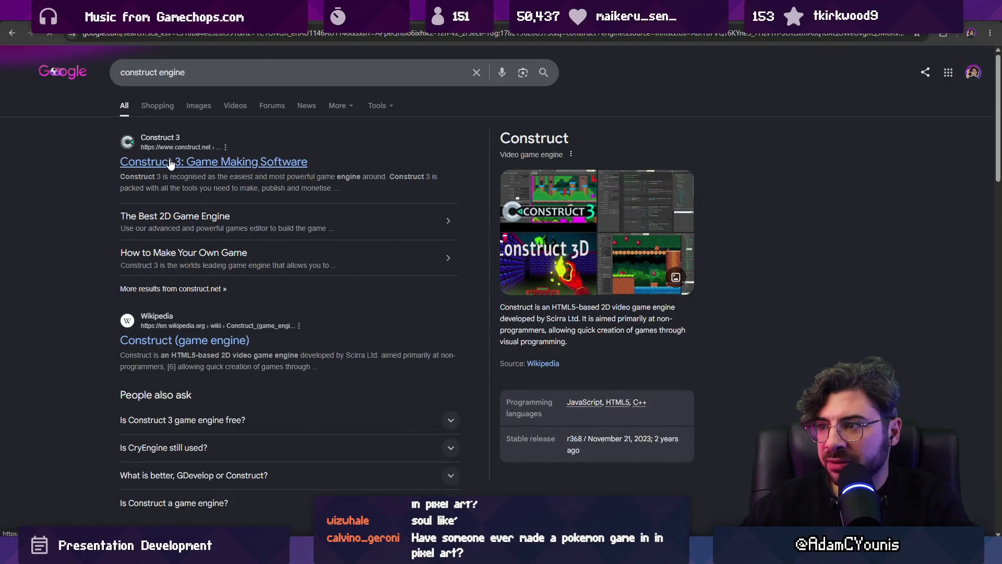
pyautogui.click(170, 164)
pyautogui.click(137, 355)
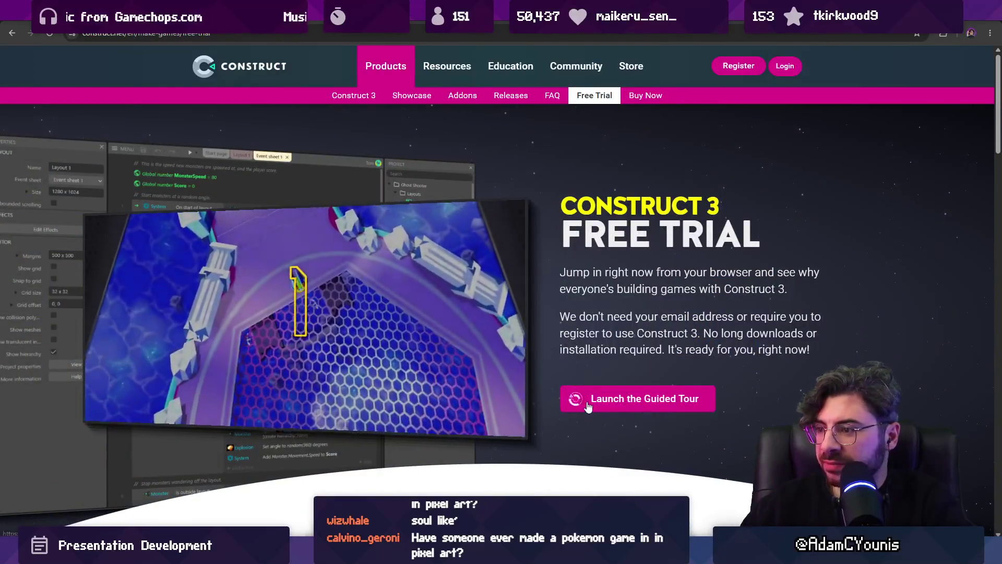
pyautogui.click(588, 405)
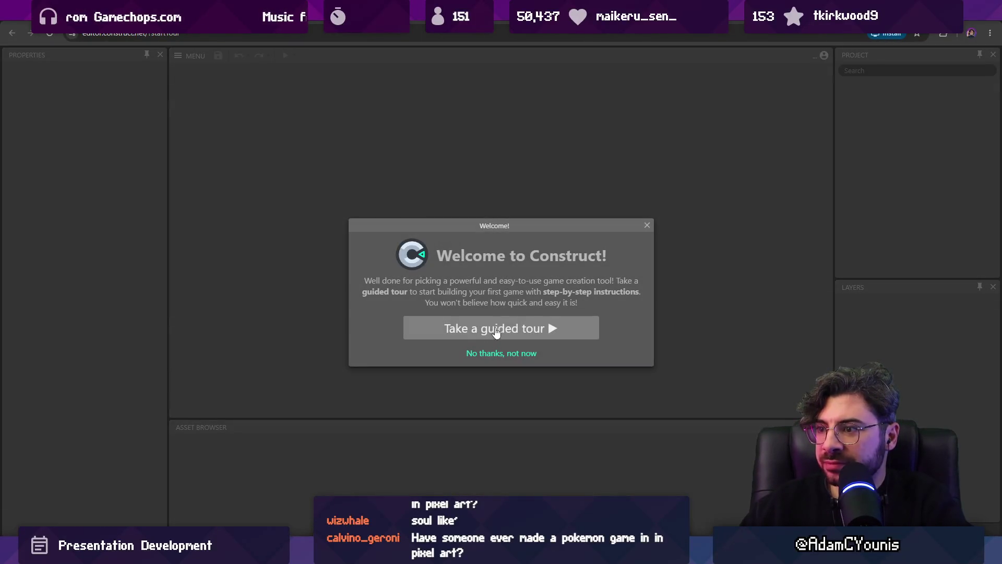
pyautogui.click(529, 355)
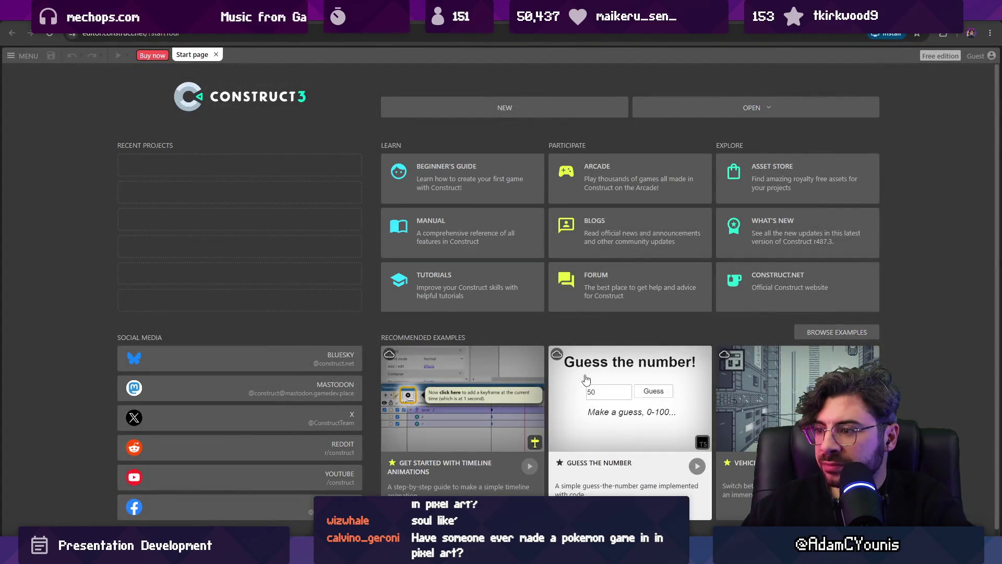
# Preview the Guess the Number example, then open the project for editing.
pyautogui.click(586, 379)
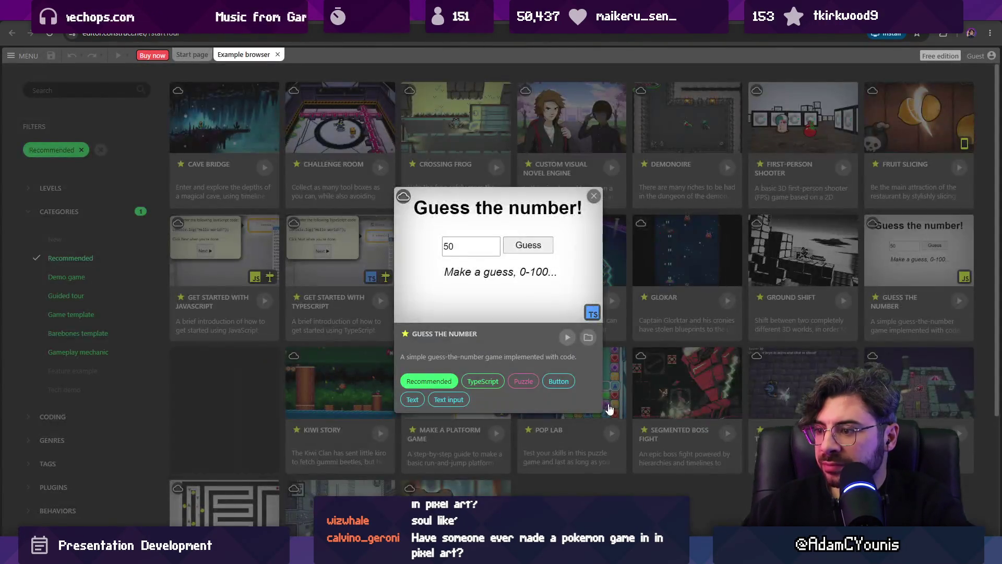
pyautogui.click(567, 337)
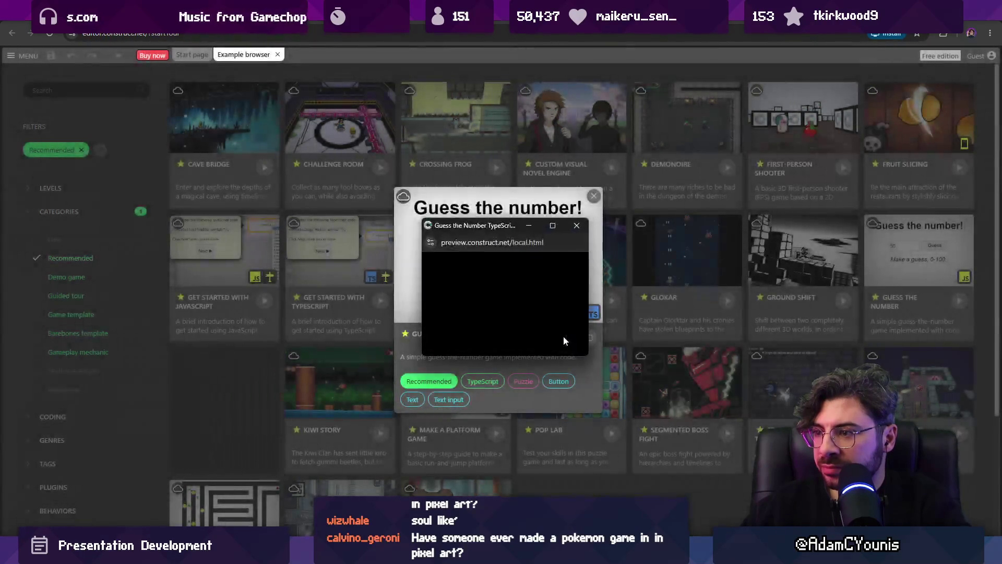
pyautogui.moveTo(521, 226); pyautogui.dragTo(509, 198)
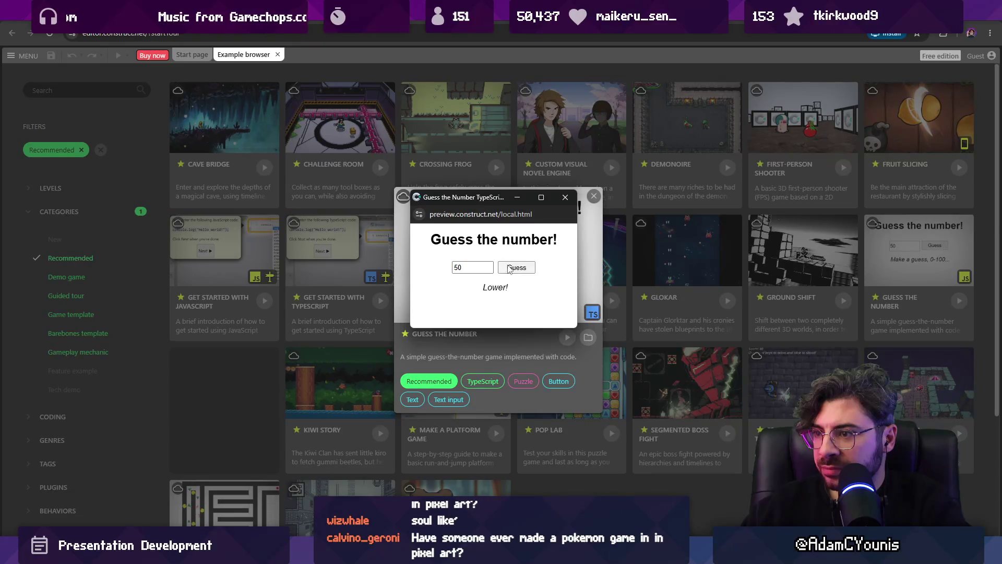
pyautogui.click(565, 197)
pyautogui.click(588, 337)
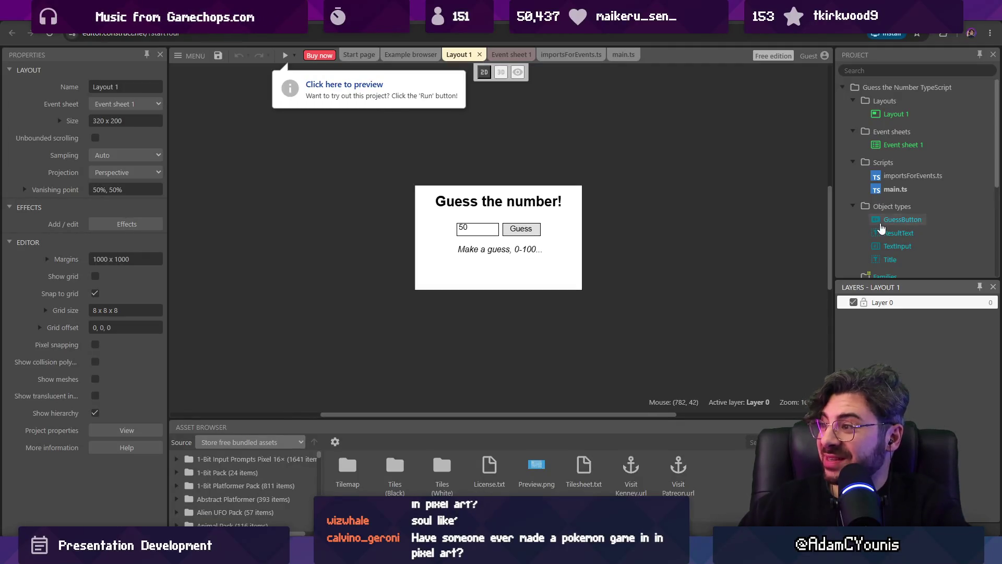
# View the main.ts script code, then leave the editor for the Free Trial page.
pyautogui.click(882, 222)
pyautogui.click(894, 190)
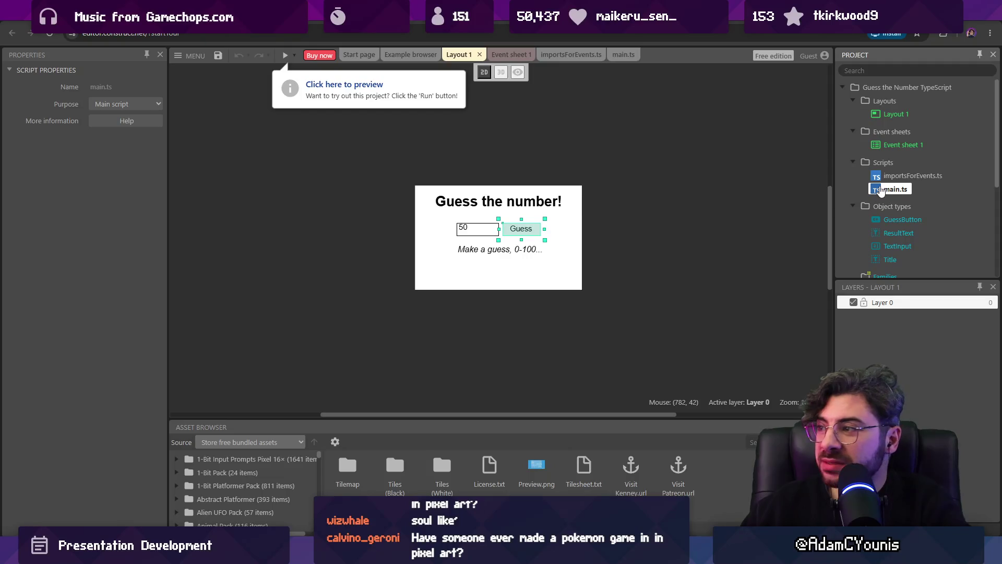
pyautogui.doubleClick(881, 191)
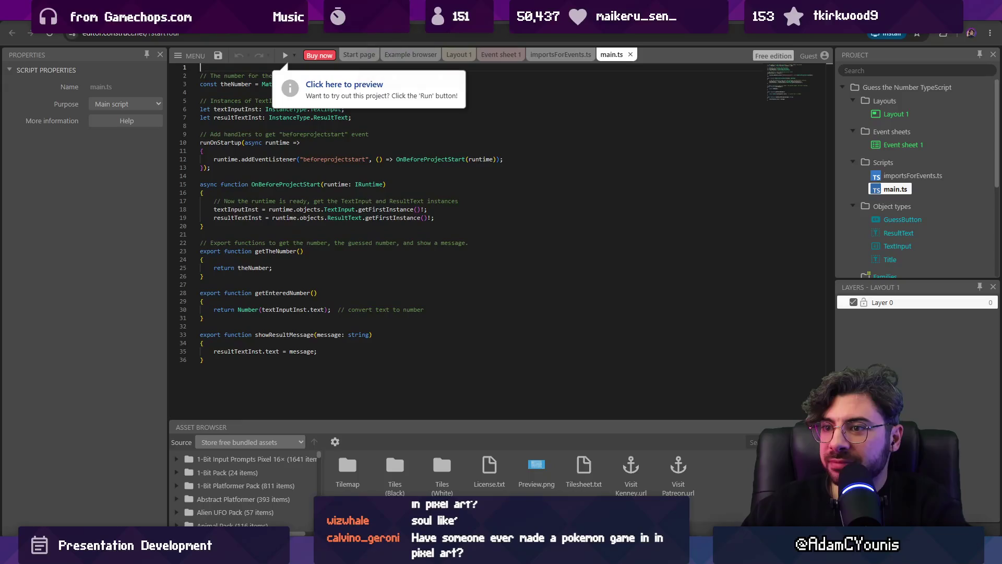
pyautogui.hotkey('alt', 'Left')
pyautogui.click(547, 99)
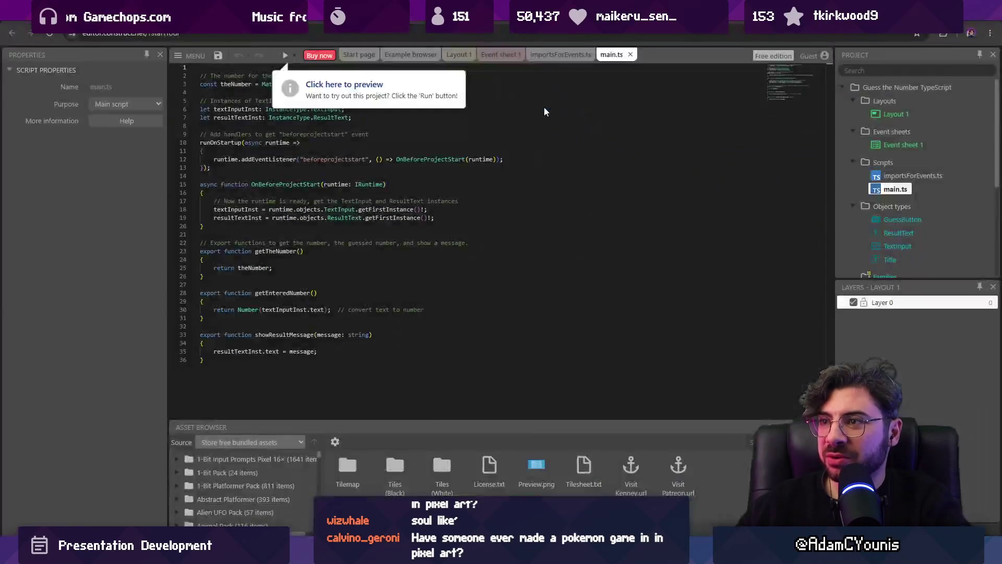
pyautogui.scroll(-15, 410, 224)
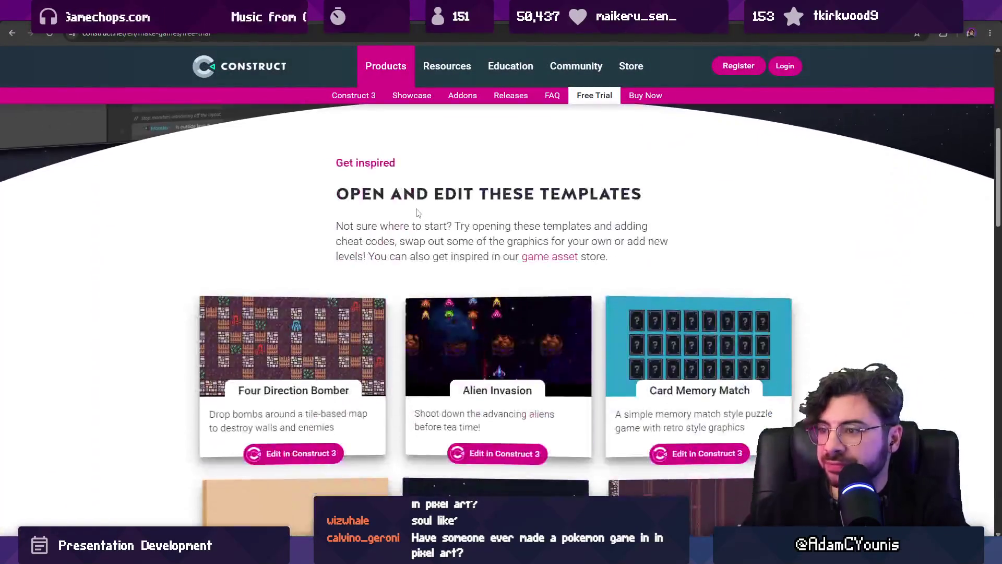
# Open the Construct Showcase page and search it for 'iconoclas'.
pyautogui.scroll(-5, 424, 225)
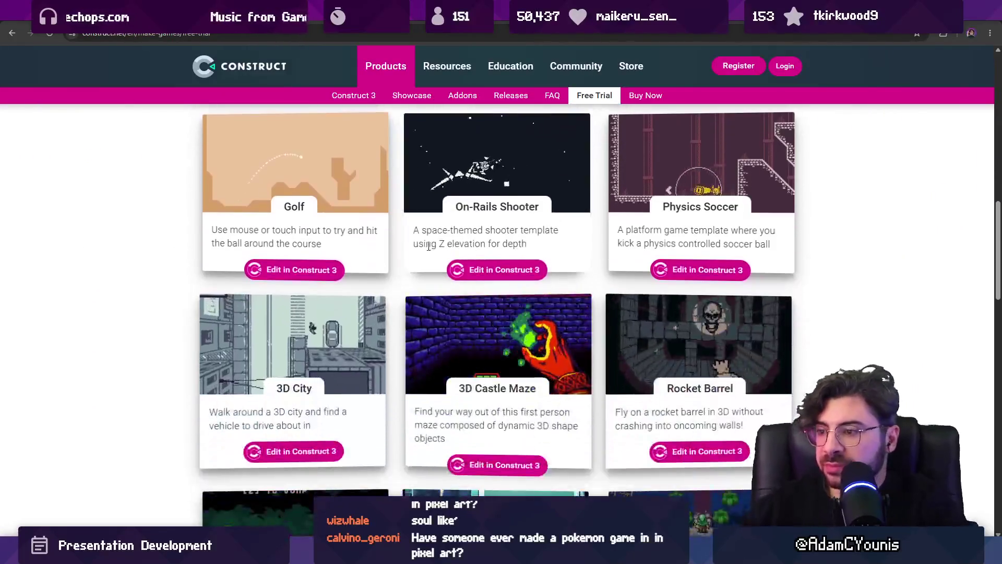
pyautogui.scroll(-3, 428, 246)
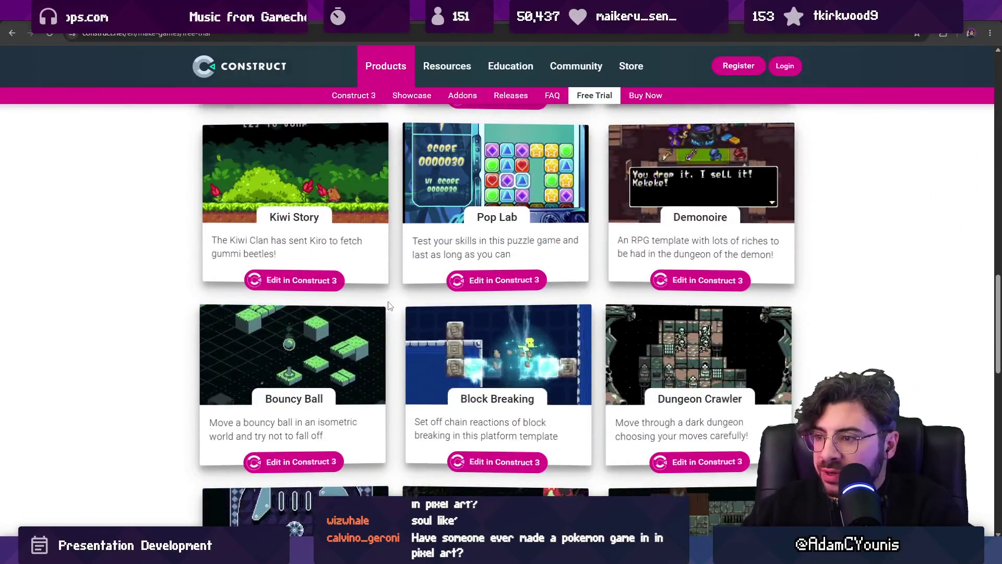
pyautogui.scroll(-4, 236, 285)
pyautogui.scroll(-3, 158, 301)
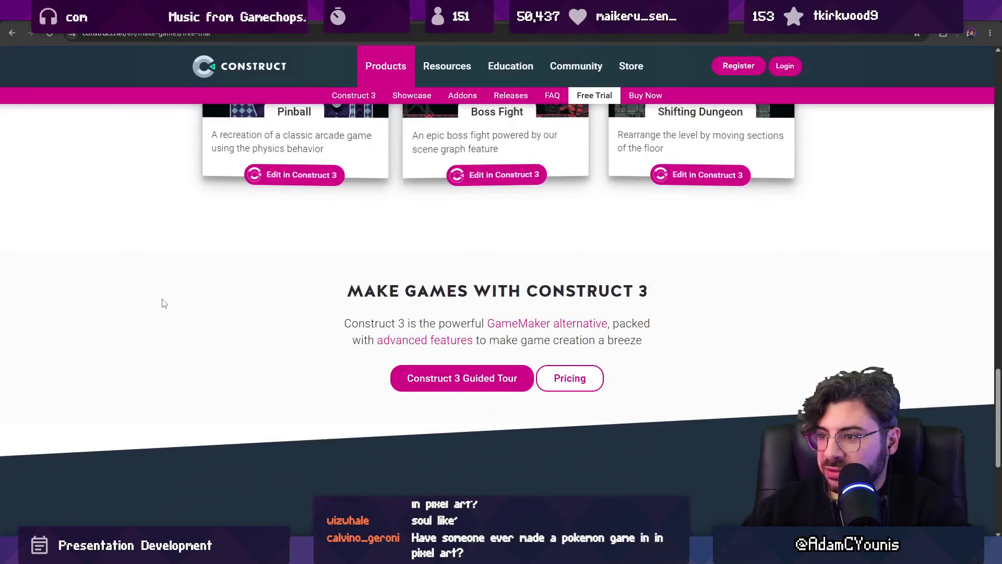
pyautogui.scroll(15, 185, 138)
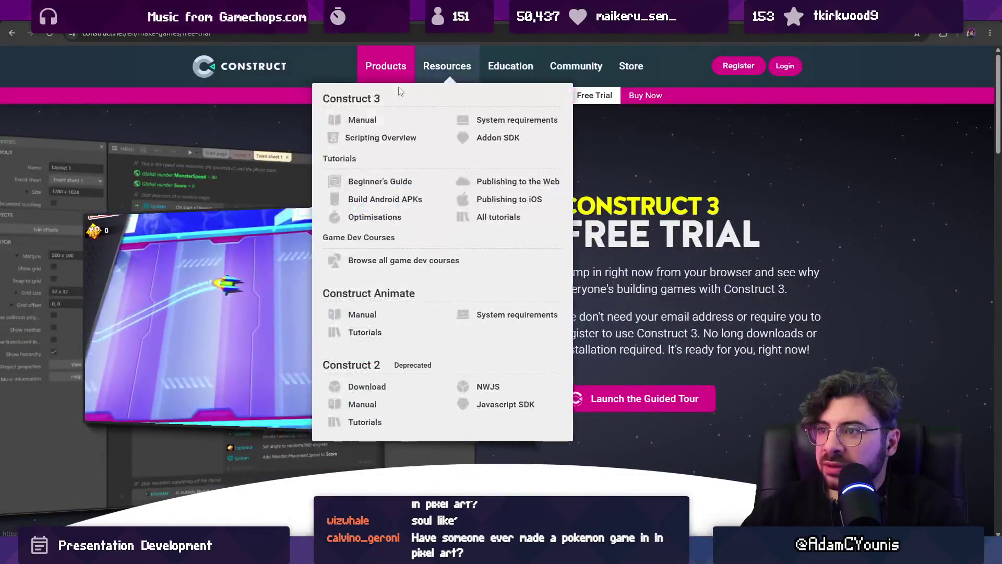
pyautogui.click(424, 98)
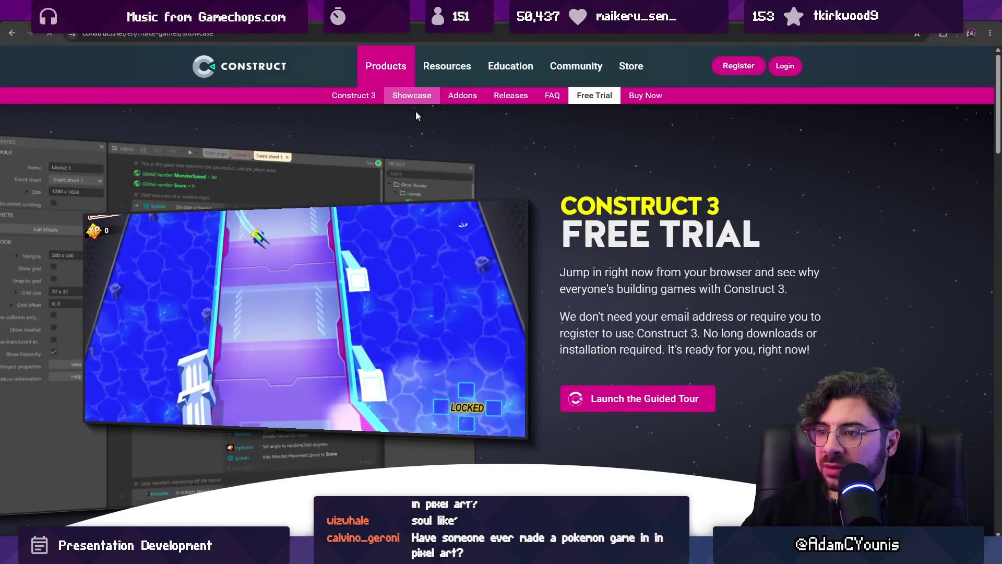
pyautogui.hotkey('ctrl', 'f')
pyautogui.write('iconoclas')
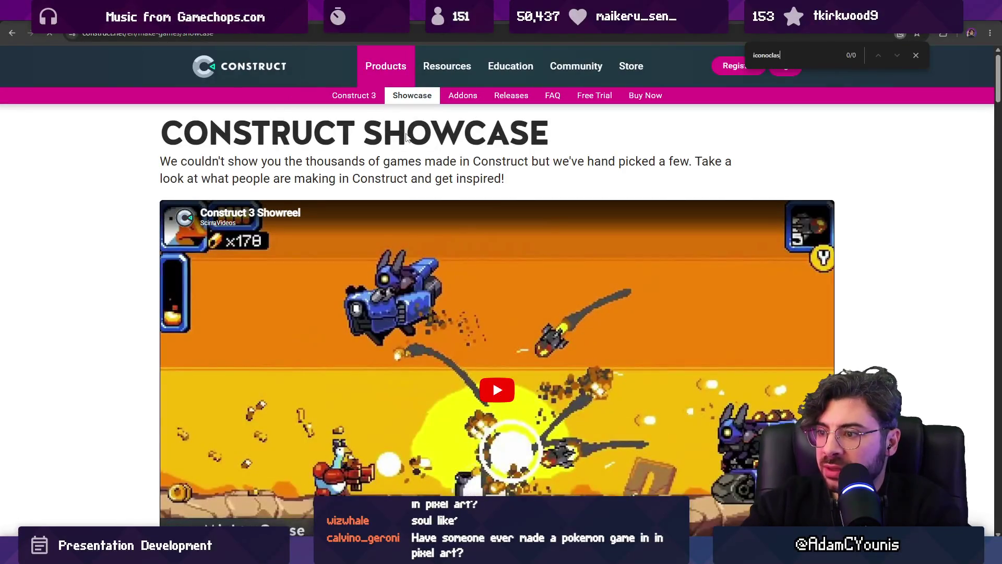
pyautogui.press('Escape')
# Scroll through the Showcase games, then switch to another browser tab.
pyautogui.scroll(-14, 435, 187)
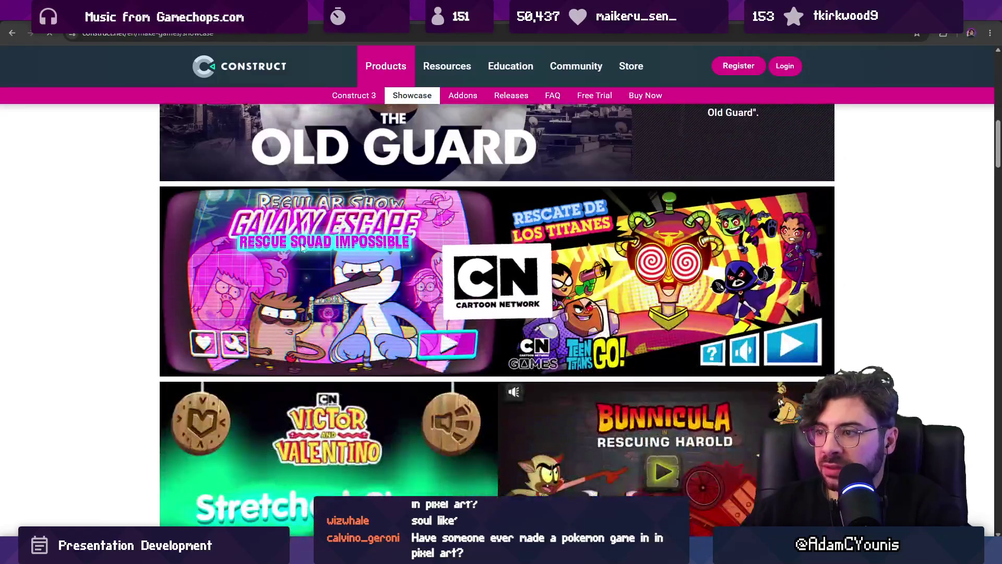
pyautogui.scroll(8, 248, 254)
pyautogui.scroll(-20, 118, 278)
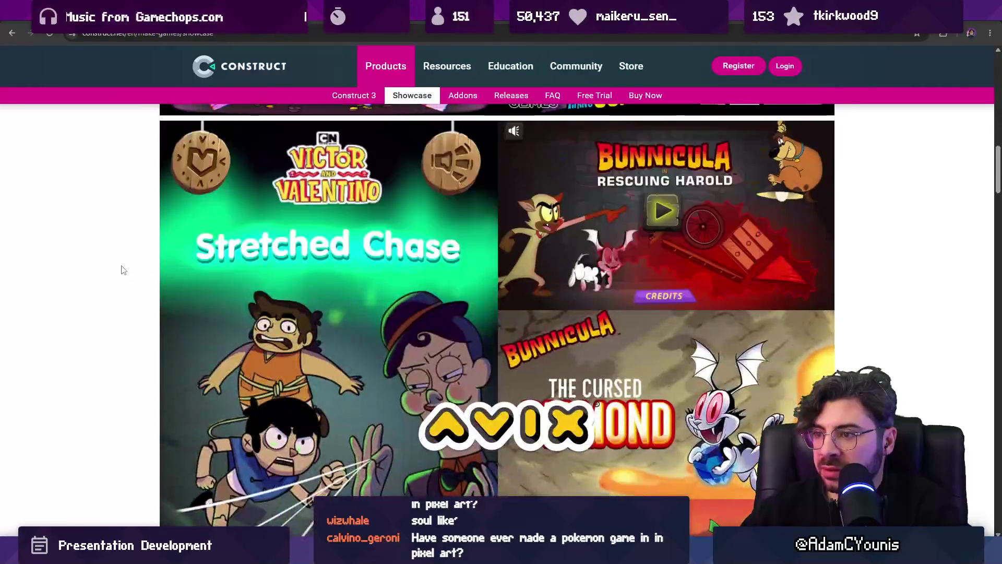
pyautogui.scroll(-20, 119, 267)
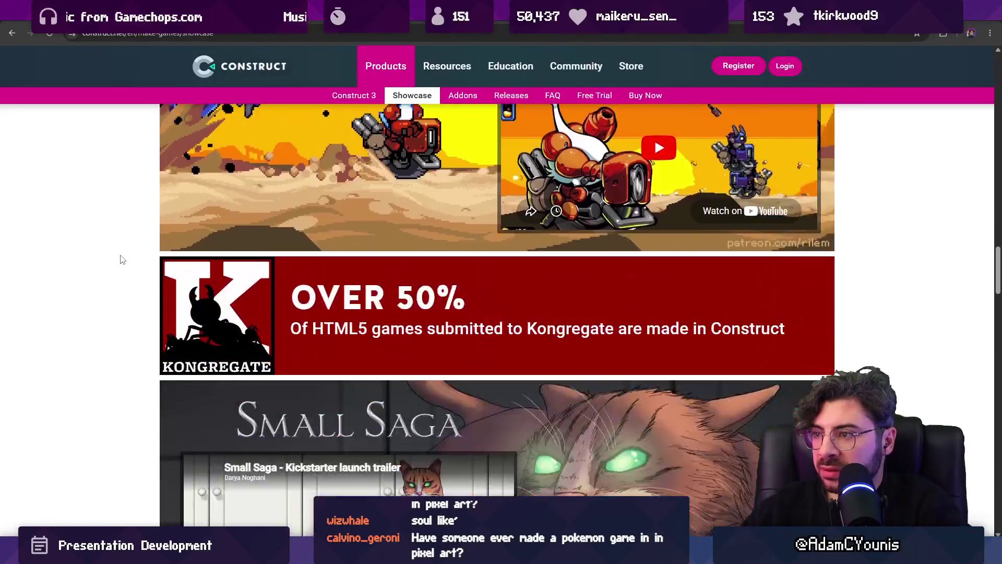
pyautogui.scroll(-20, 123, 256)
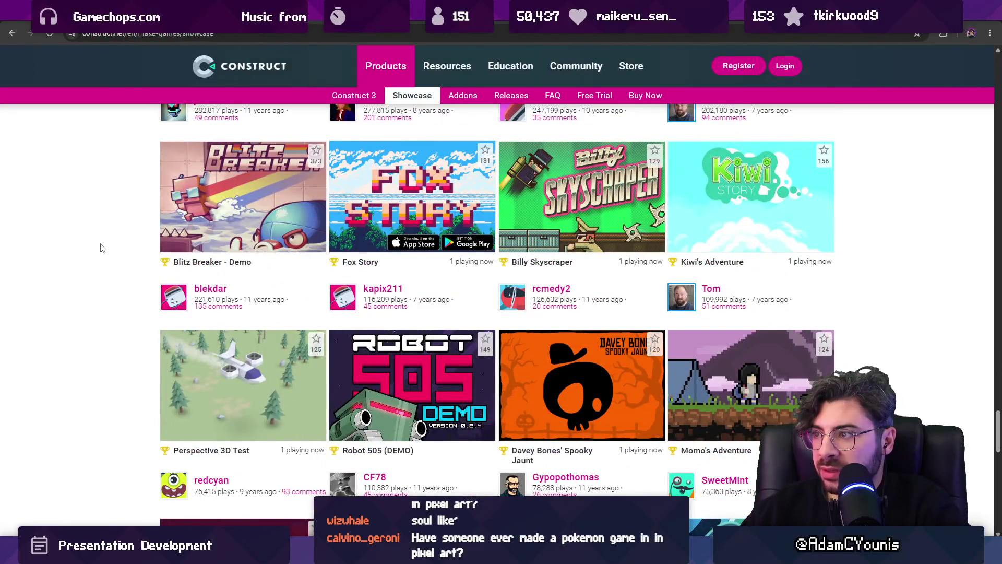
pyautogui.scroll(-15, 104, 243)
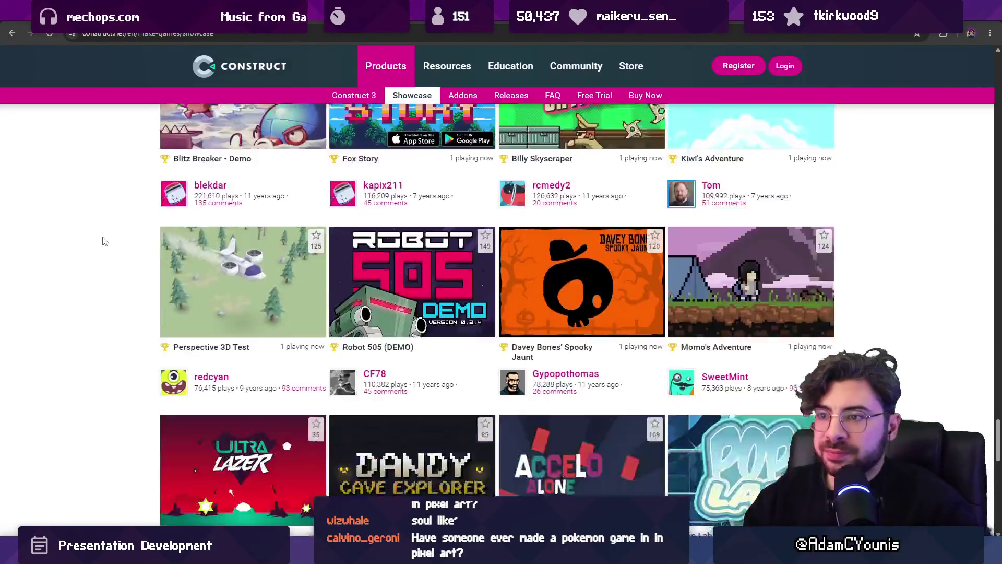
pyautogui.scroll(3, 135, 161)
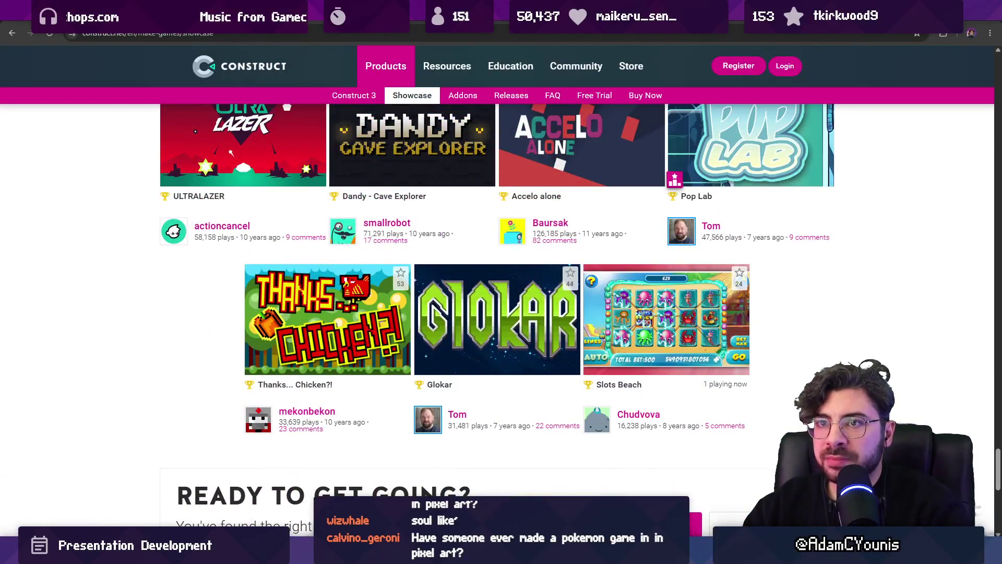
pyautogui.hotkey('ctrl', 'Tab')
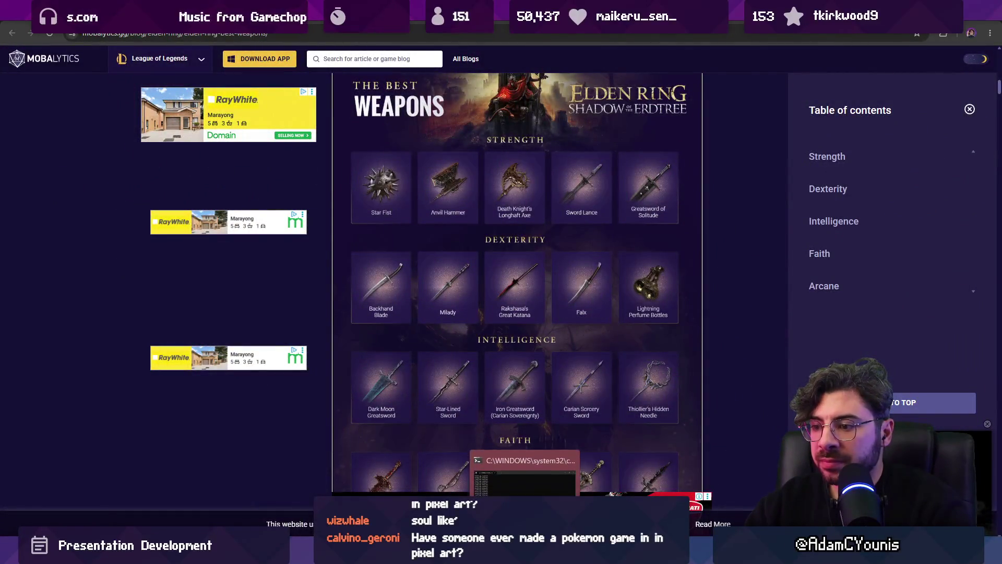
pyautogui.hotkey('alt', 'Tab')
# Undo the accidental logo enlargement and add a 'typescript' label copy below the Construct logo.
pyautogui.click(605, 334)
pyautogui.hotkey('ctrl', 'z')
pyautogui.moveTo(587, 258); pyautogui.dragTo(595, 395)
pyautogui.doubleClick(595, 392)
pyautogui.write('ty')
pyautogui.press('Escape')
# Shrink the Construct logo to 183×183, then stretch the Gateway card taller.
pyautogui.scroll(-5, 595, 391)
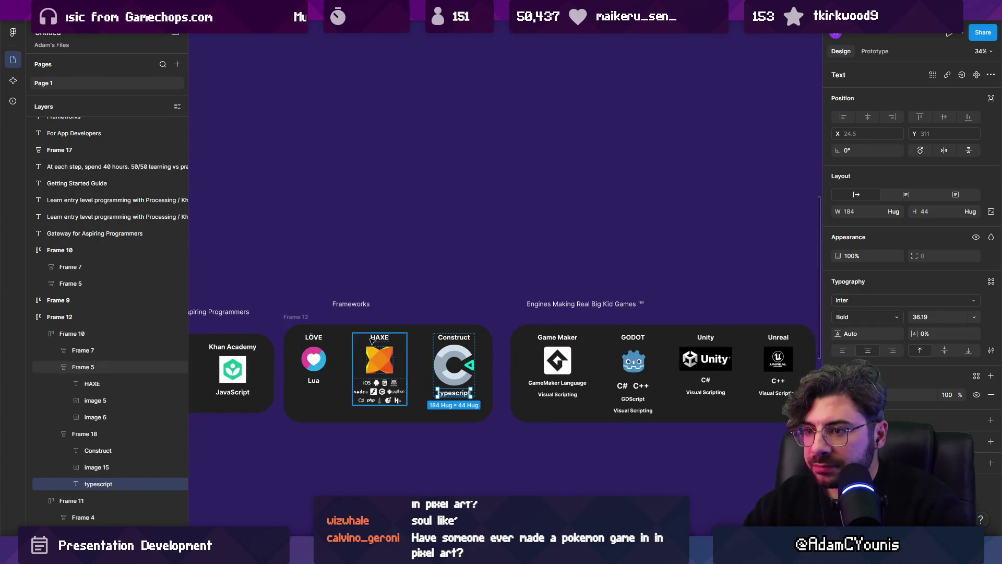
pyautogui.click(459, 347)
pyautogui.click(454, 337)
pyautogui.click(454, 391)
pyautogui.click(454, 366)
pyautogui.scroll(3, 454, 365)
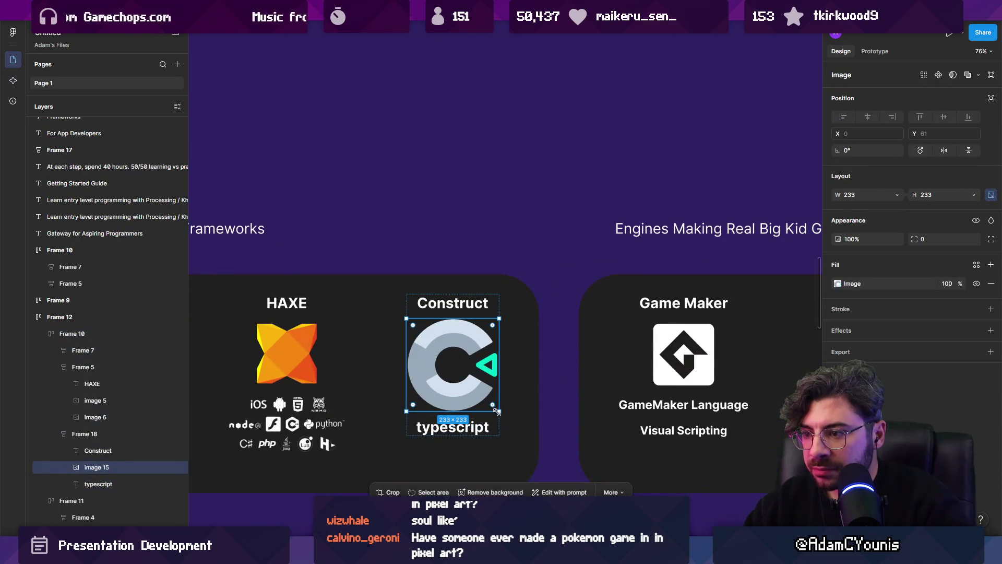
pyautogui.moveTo(497, 412); pyautogui.dragTo(479, 392)
pyautogui.scroll(-5, 535, 397)
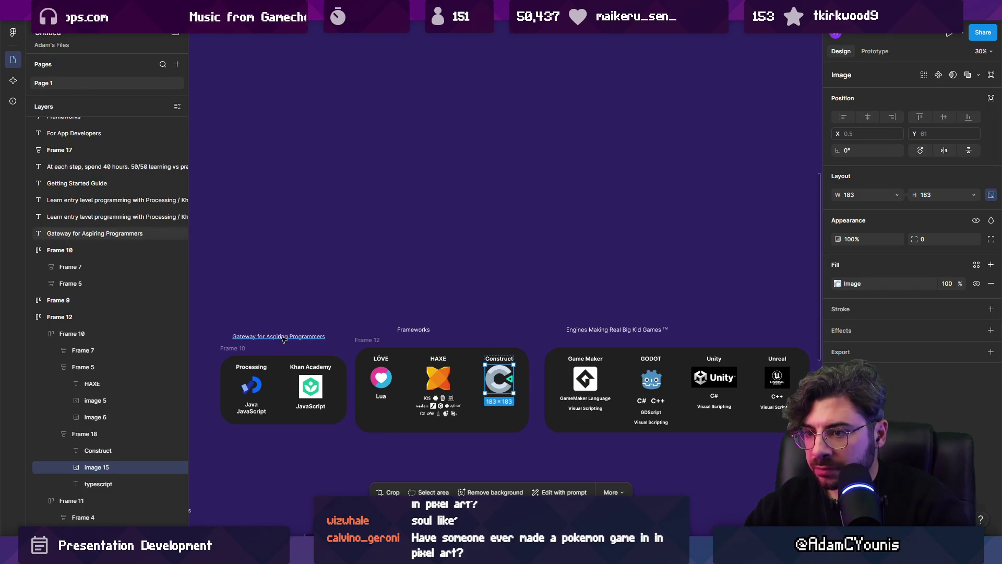
pyautogui.click(284, 356)
pyautogui.moveTo(285, 355); pyautogui.dragTo(284, 346)
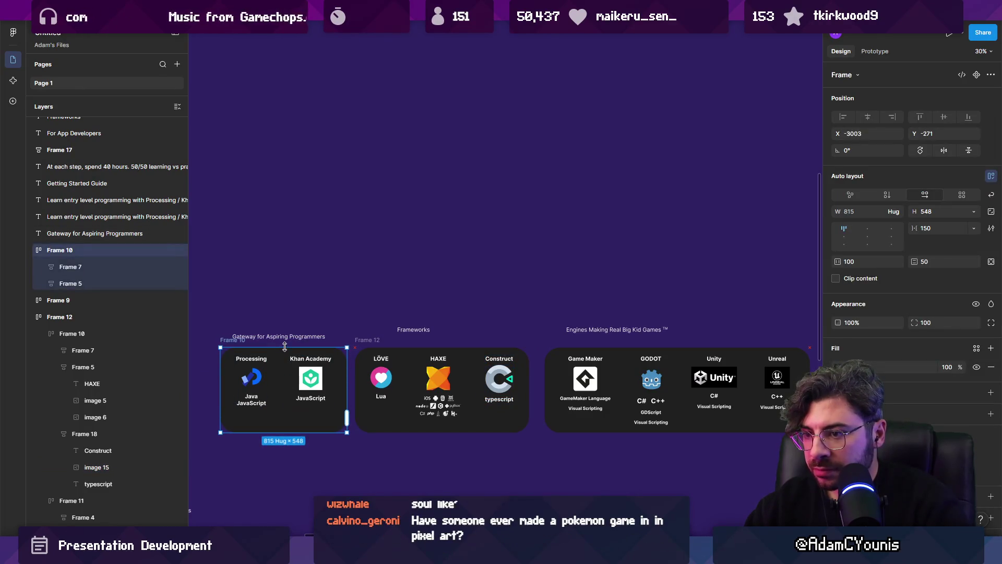
# Revert the Gateway card height and paste the engines card into the TechFest Presentation file.
pyautogui.hotkey('ctrl', 'z')
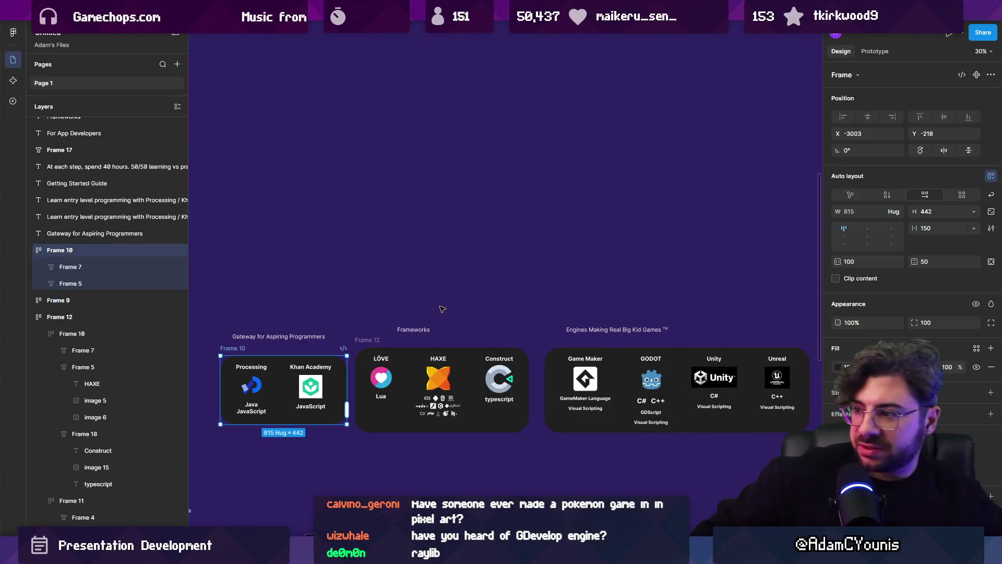
pyautogui.click(616, 386)
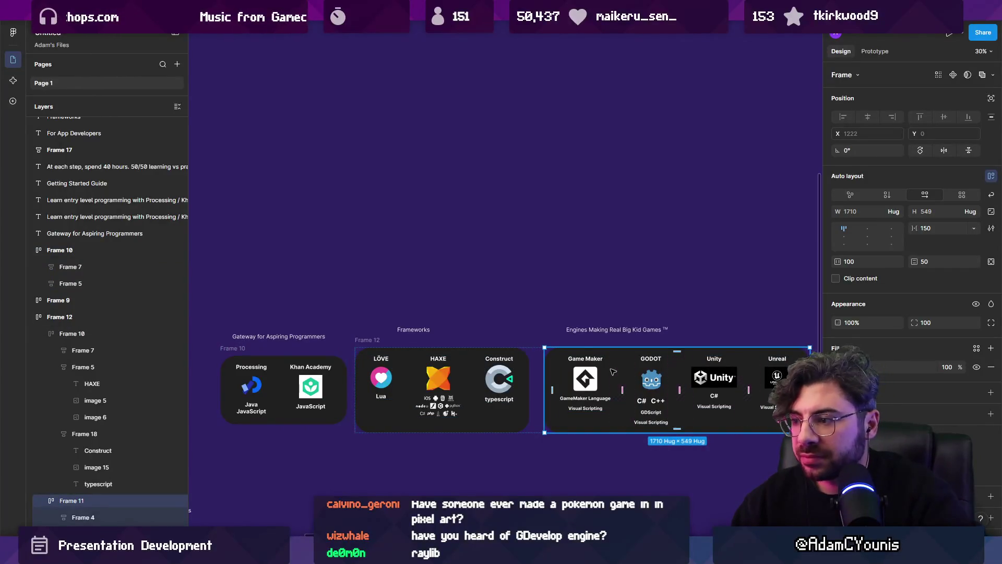
pyautogui.moveTo(613, 371); pyautogui.dragTo(483, 357)
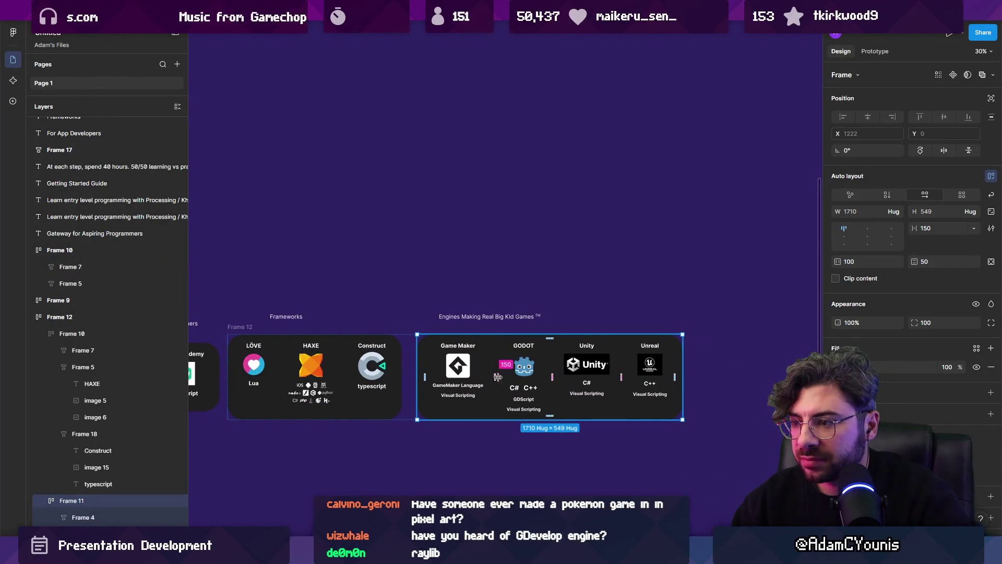
pyautogui.scroll(5, 507, 380)
pyautogui.scroll(-5, 511, 384)
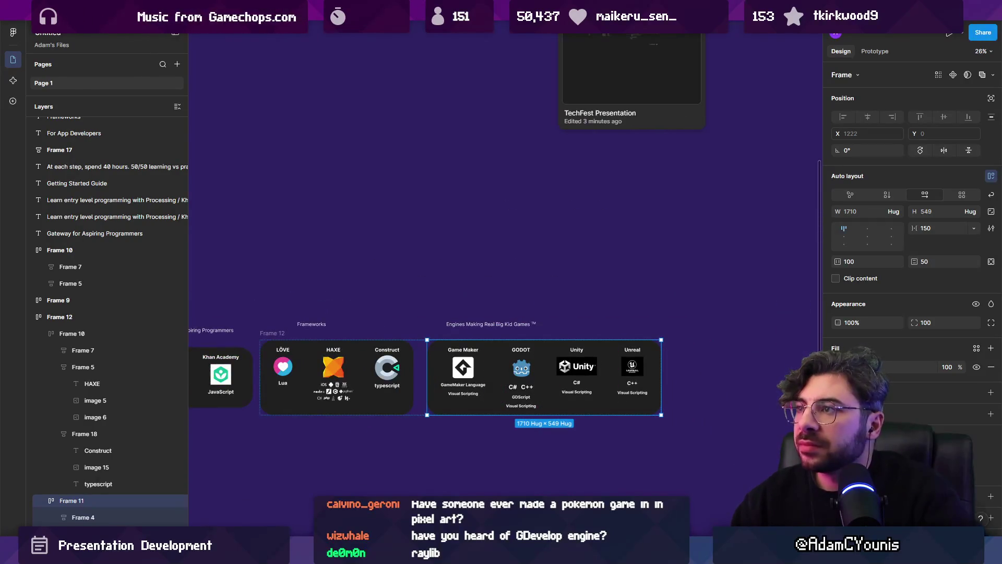
pyautogui.click(632, 10)
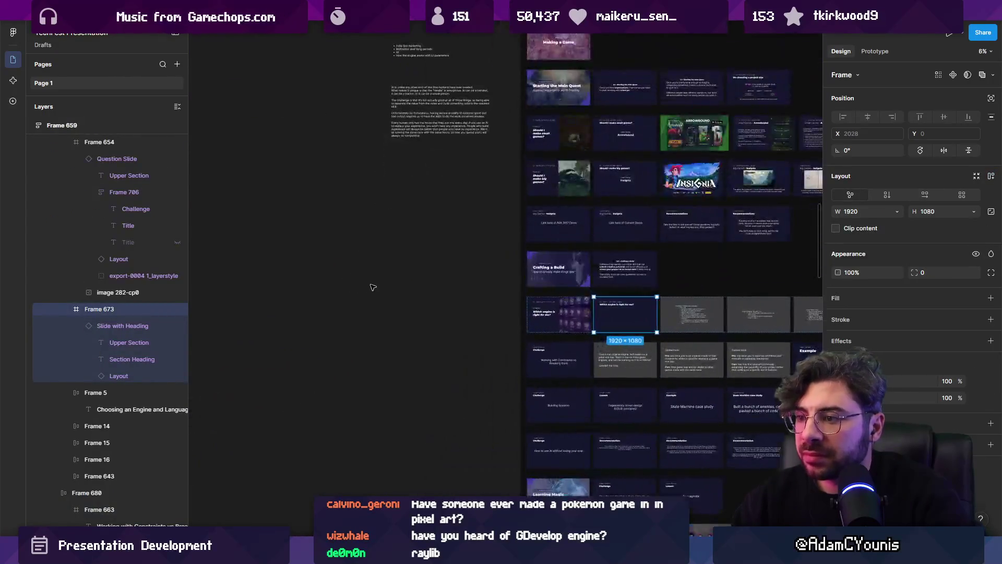
pyautogui.hotkey('ctrl', 'v')
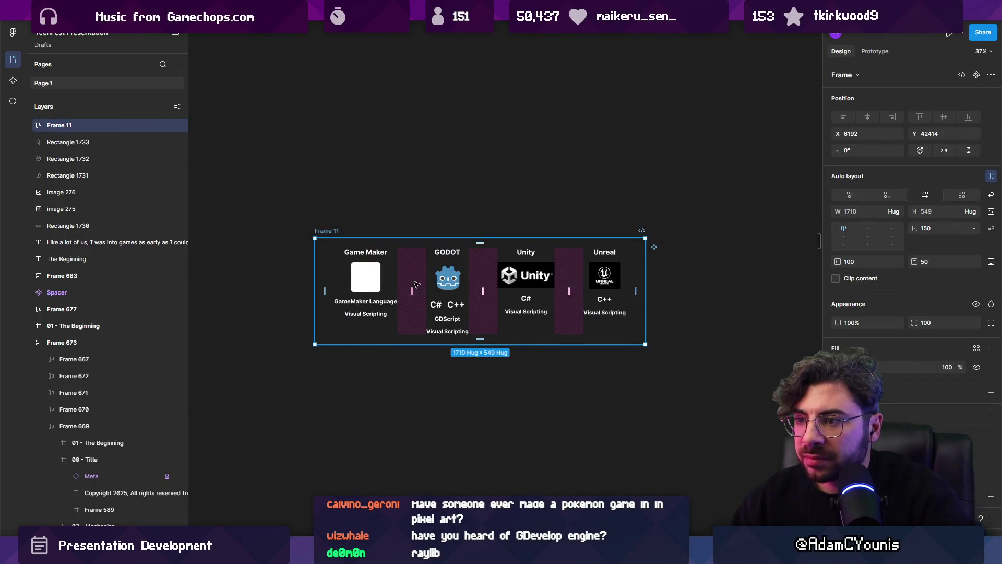
# Ungroup the engines card into its four engine columns.
pyautogui.scroll(2, 410, 286)
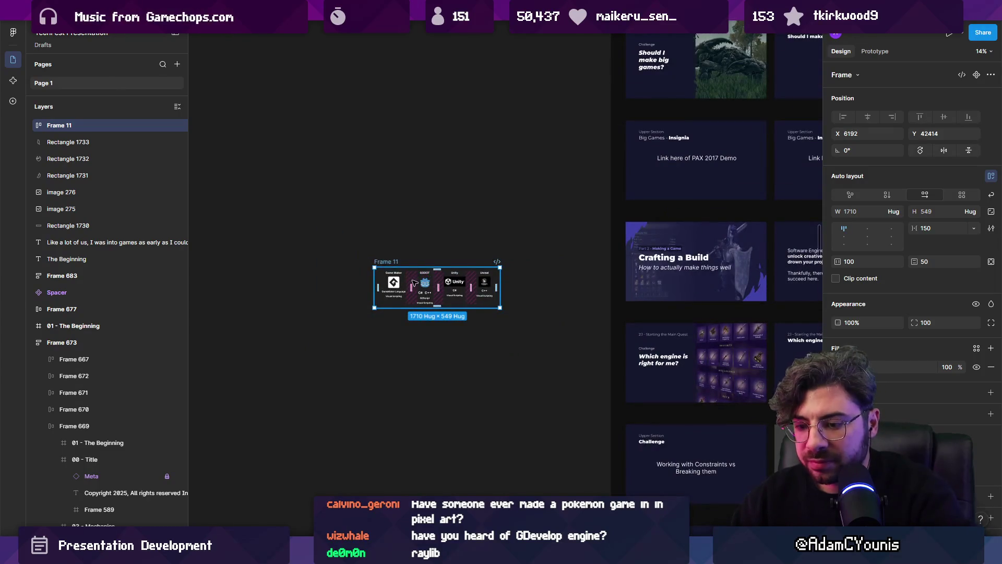
pyautogui.hotkey('ctrl', 'shift', 'g')
pyautogui.scroll(-3, 414, 282)
pyautogui.hscroll(5, 305, 251)
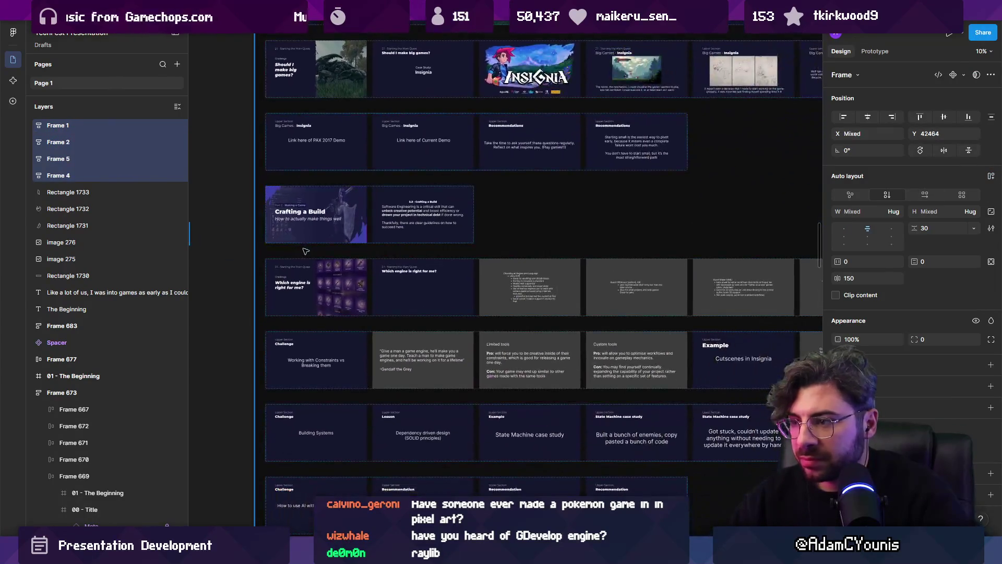
# Paste the Game Maker, GODOT, Unity and Unreal columns below the slide's title.
pyautogui.click(411, 269)
pyautogui.hotkey('shift', '2')
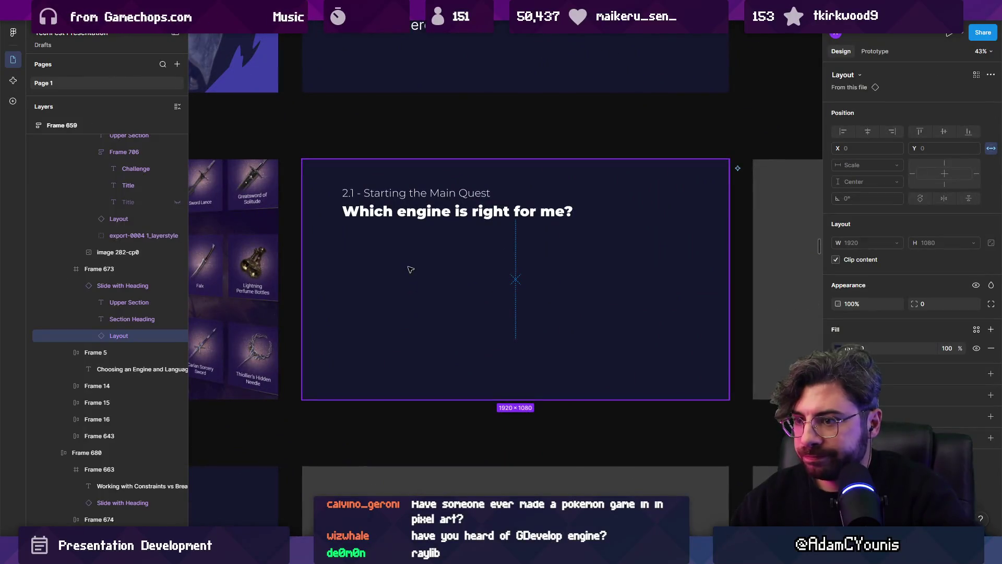
pyautogui.hotkey('ctrl', 'v')
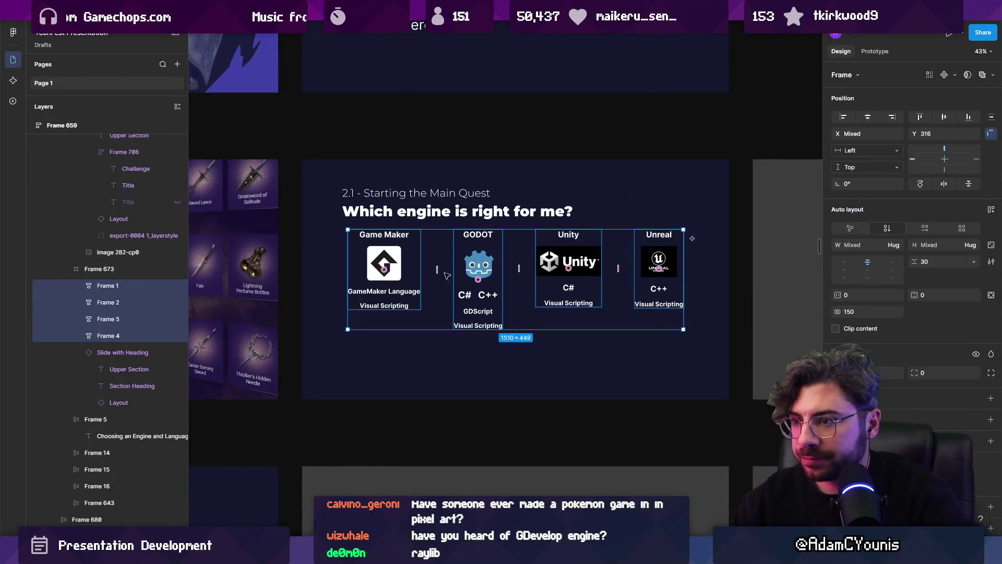
pyautogui.moveTo(479, 260); pyautogui.dragTo(479, 288)
pyautogui.scroll(2, 477, 288)
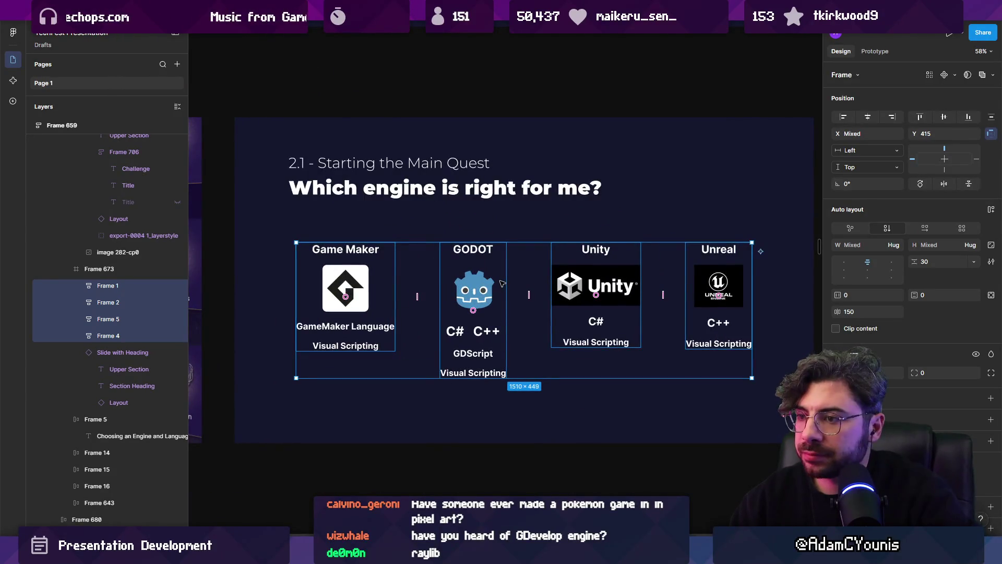
pyautogui.scroll(2, 476, 276)
pyautogui.doubleClick(357, 320)
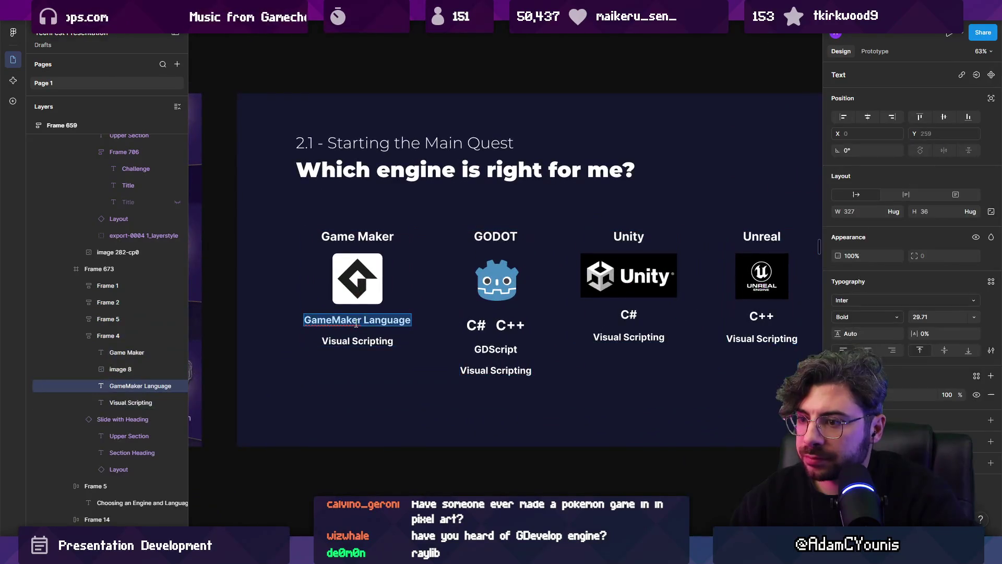
# Finish the GML label edit and delete the four Visual Scripting labels.
pyautogui.write('G')
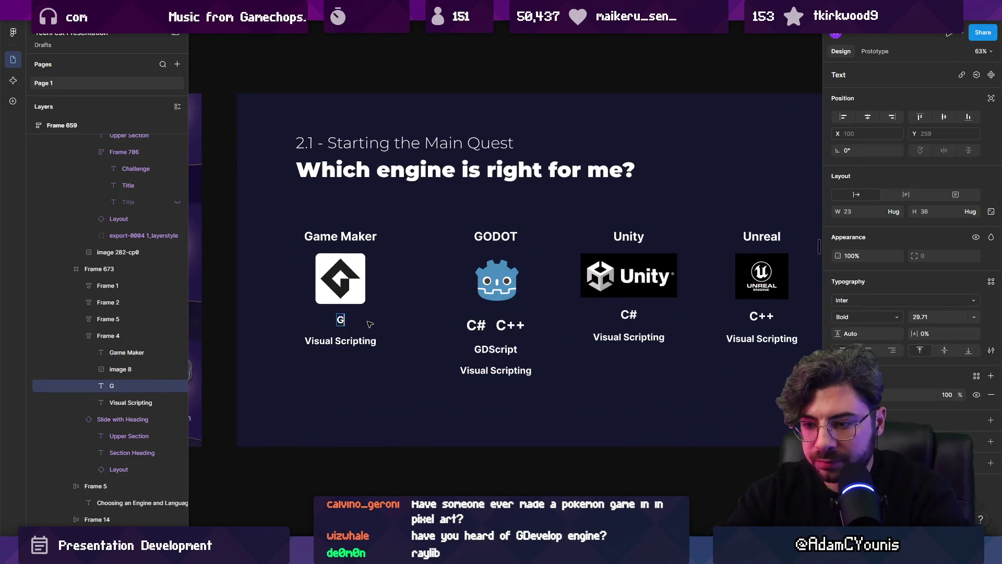
pyautogui.press('Escape')
pyautogui.press('Escape')
pyautogui.press('Escape')
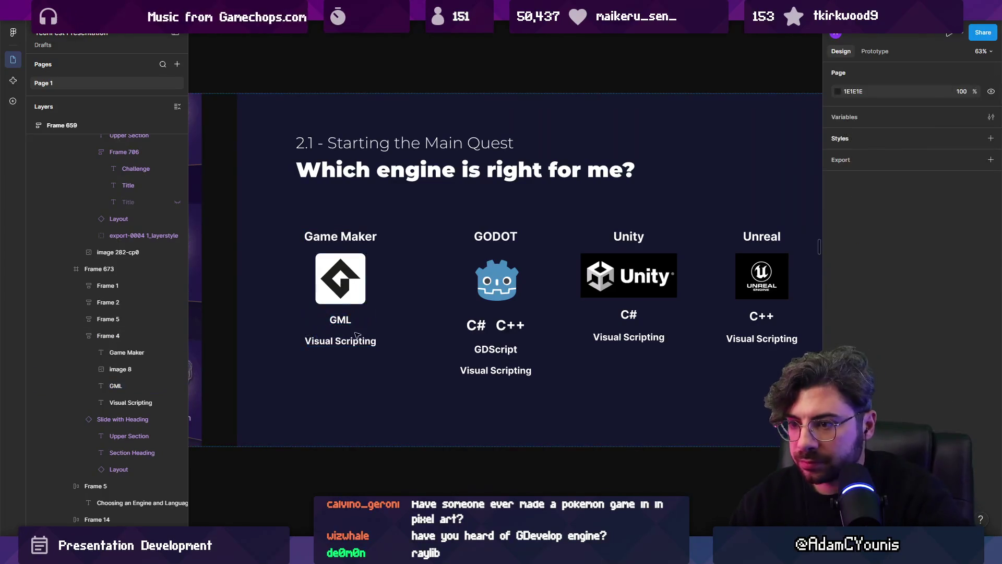
pyautogui.hscroll(2, 484, 329)
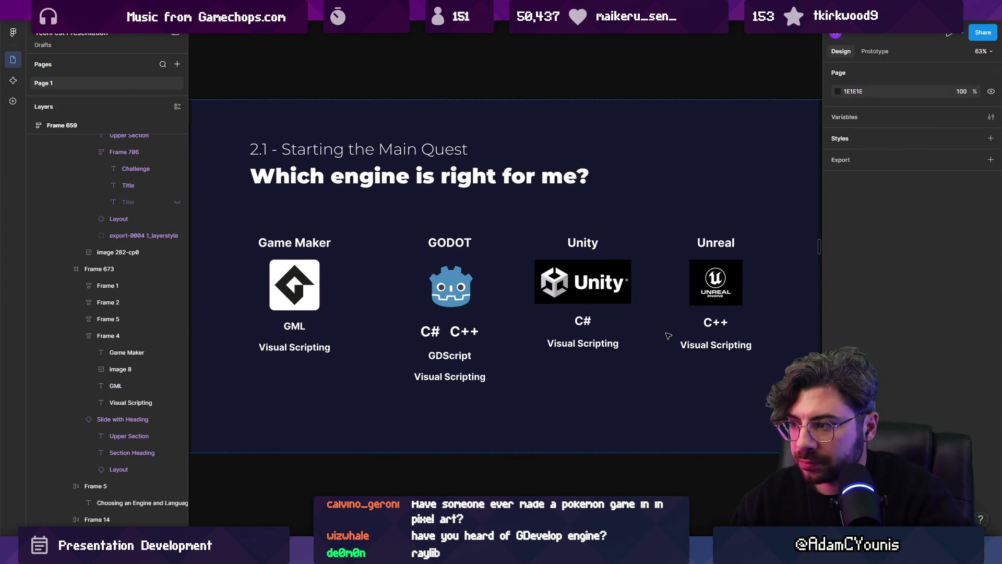
pyautogui.scroll(-2, 668, 335)
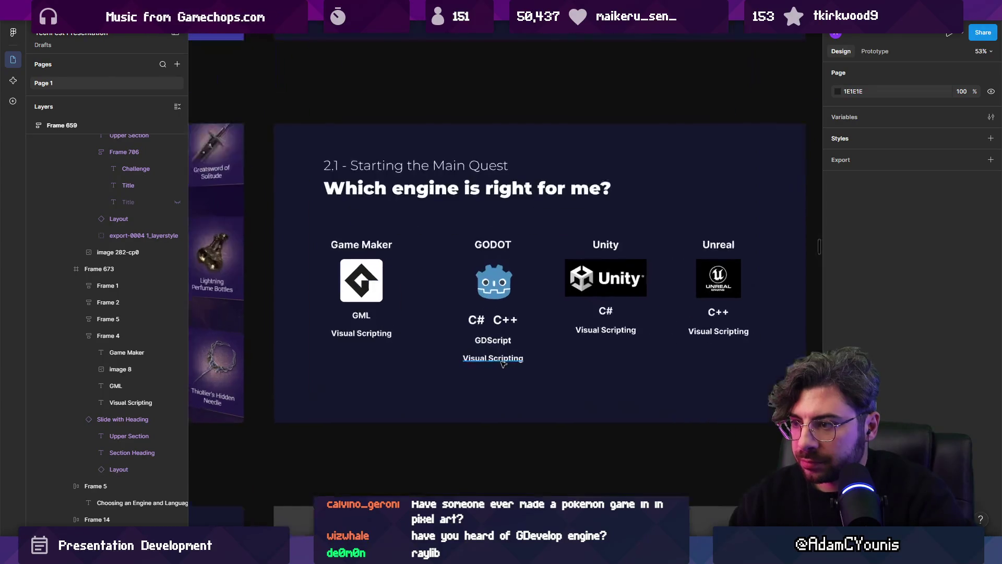
pyautogui.click(497, 360)
pyautogui.keyDown('shift'); pyautogui.click(365, 334); pyautogui.keyUp('shift')
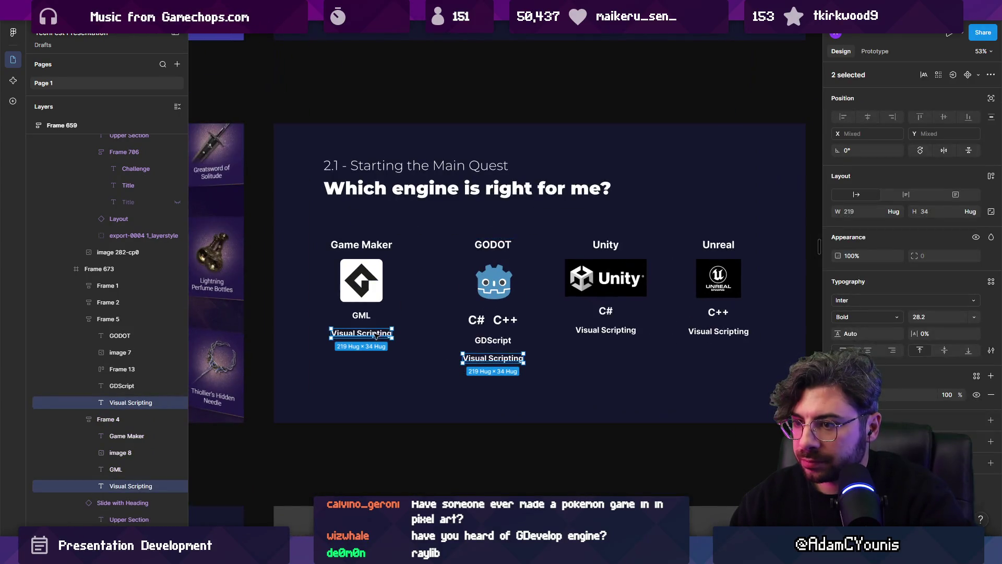
pyautogui.keyDown('shift'); pyautogui.click(624, 331); pyautogui.keyUp('shift')
pyautogui.keyDown('shift'); pyautogui.click(694, 331); pyautogui.keyUp('shift')
pyautogui.press('Delete')
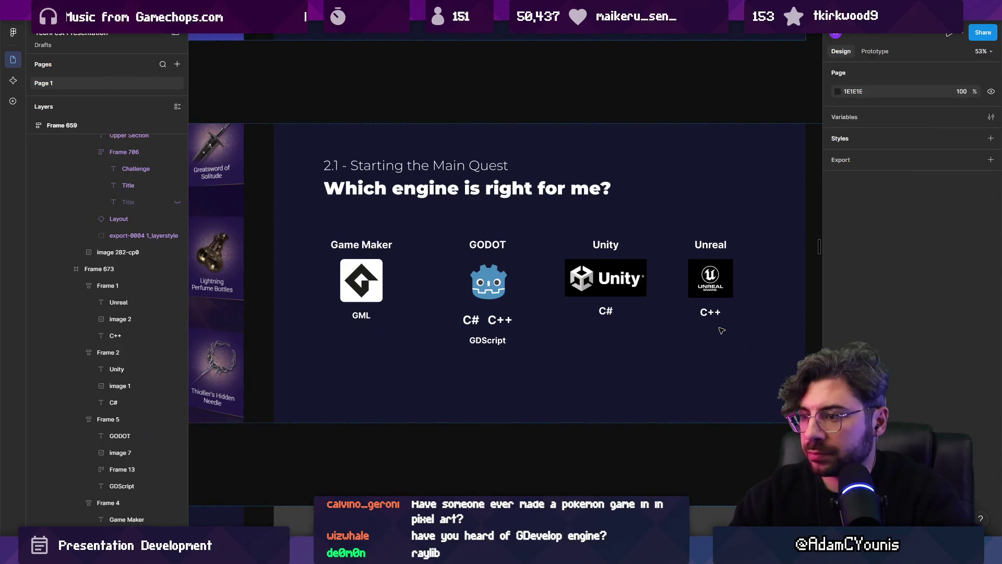
# Drill through the slide's layers to select the Unity logo image.
pyautogui.click(588, 288)
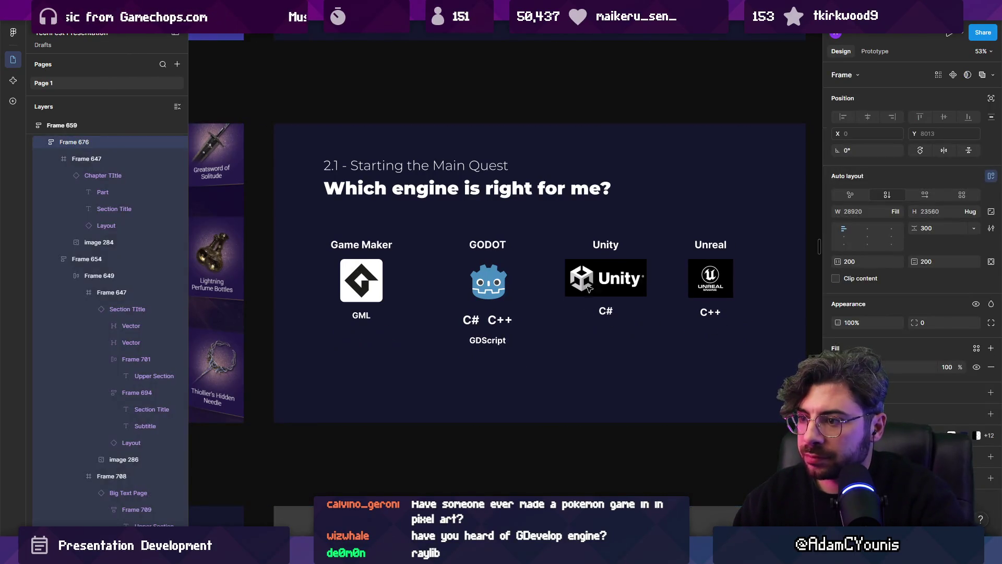
pyautogui.click(497, 293)
pyautogui.click(497, 293)
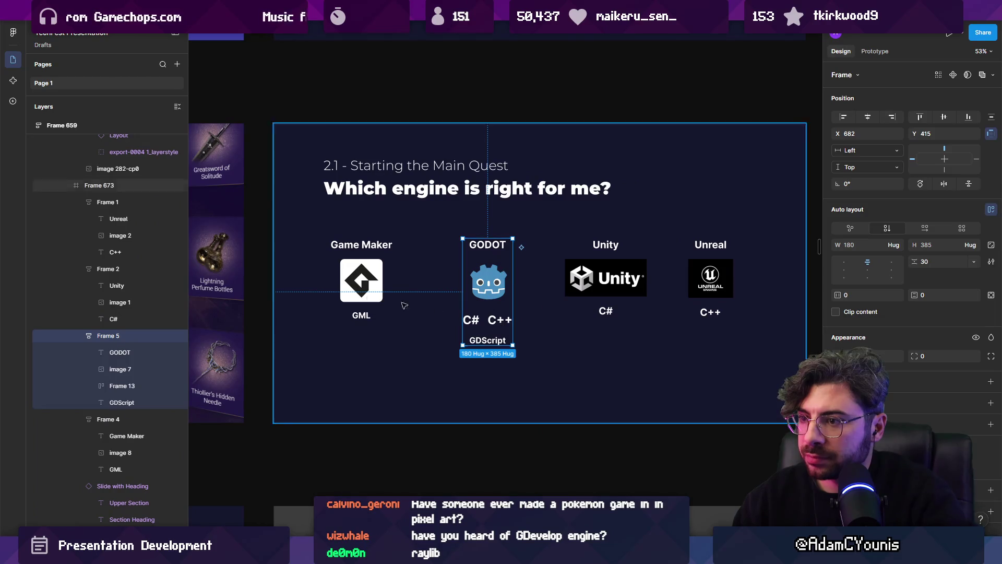
pyautogui.click(392, 295)
pyautogui.click(391, 294)
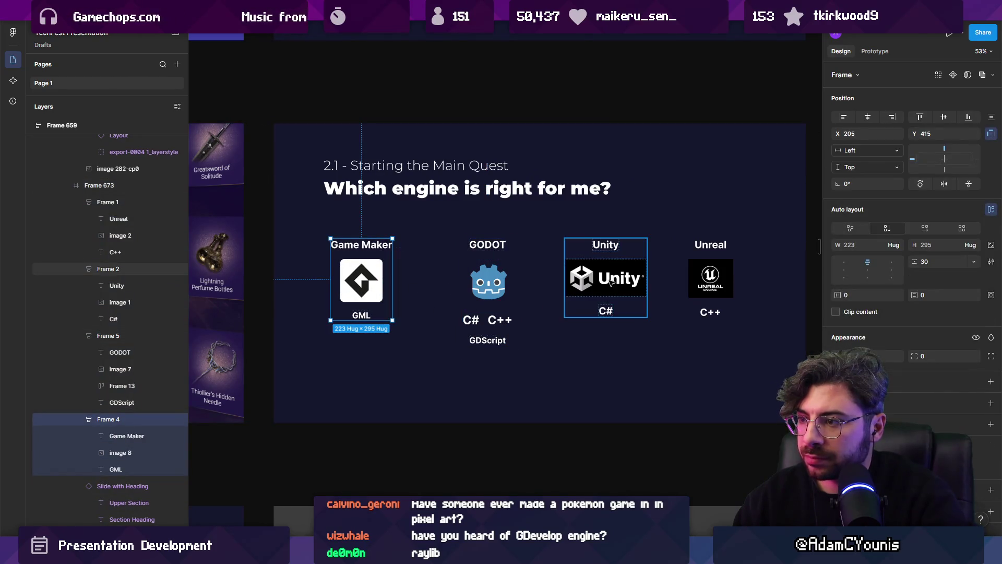
pyautogui.click(626, 282)
pyautogui.click(714, 281)
pyautogui.click(488, 281)
pyautogui.click(522, 366)
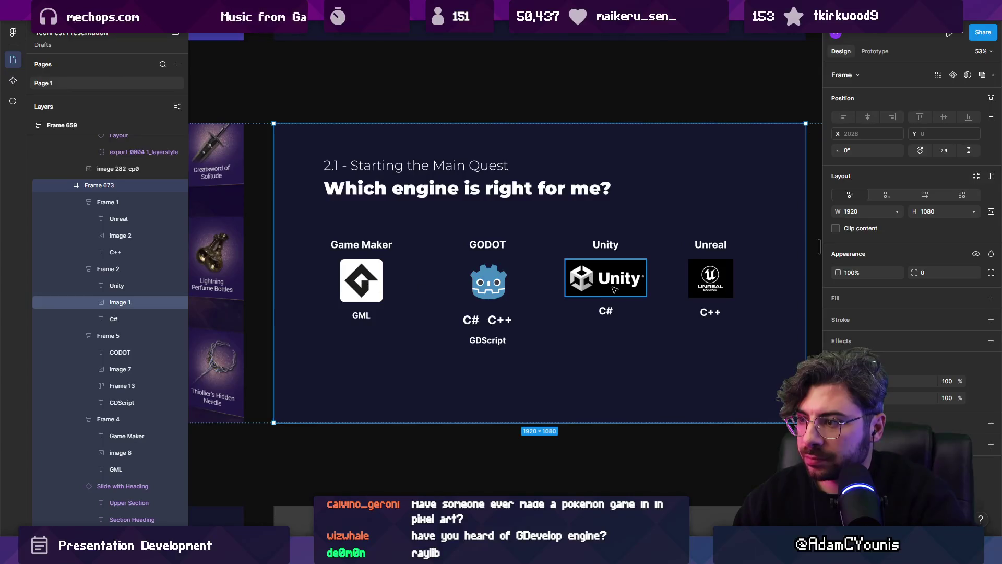
pyautogui.doubleClick(622, 289)
pyautogui.scroll(5, 622, 290)
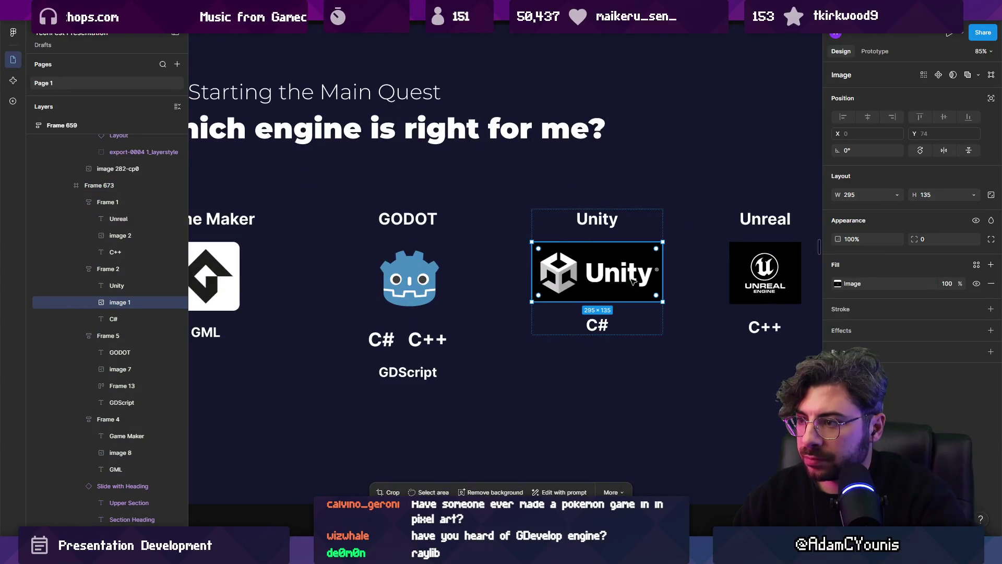
# Search Google images for 'unity logo' in Chrome.
pyautogui.moveTo(501, 553)
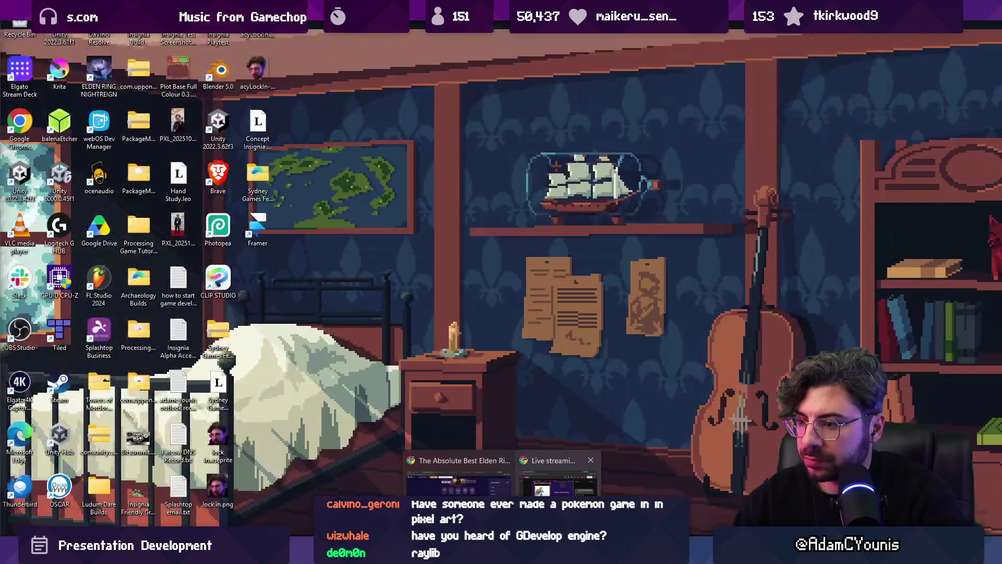
pyautogui.click(459, 475)
pyautogui.click(315, 35)
pyautogui.write('un')
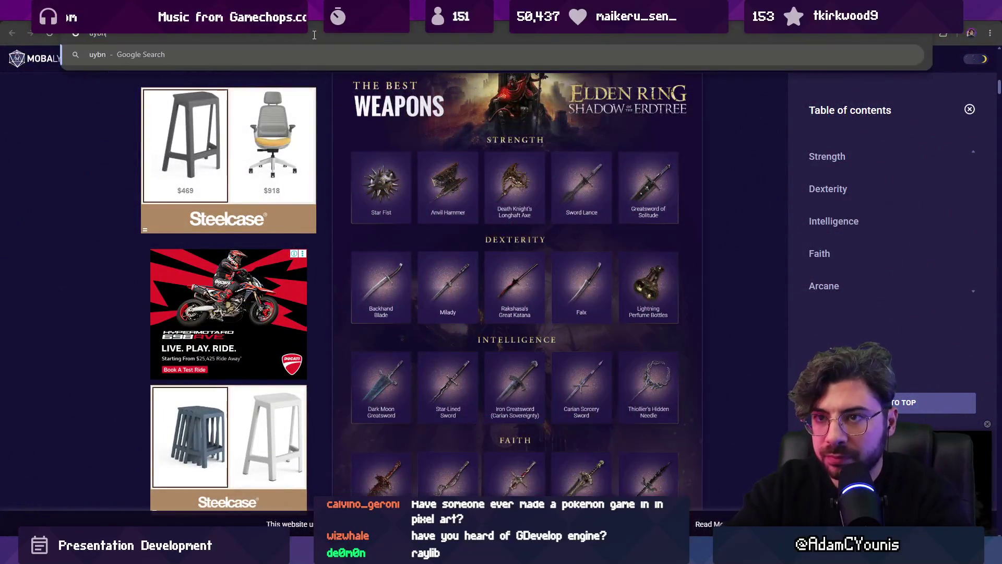
pyautogui.write('ity logo')
pyautogui.press('Return')
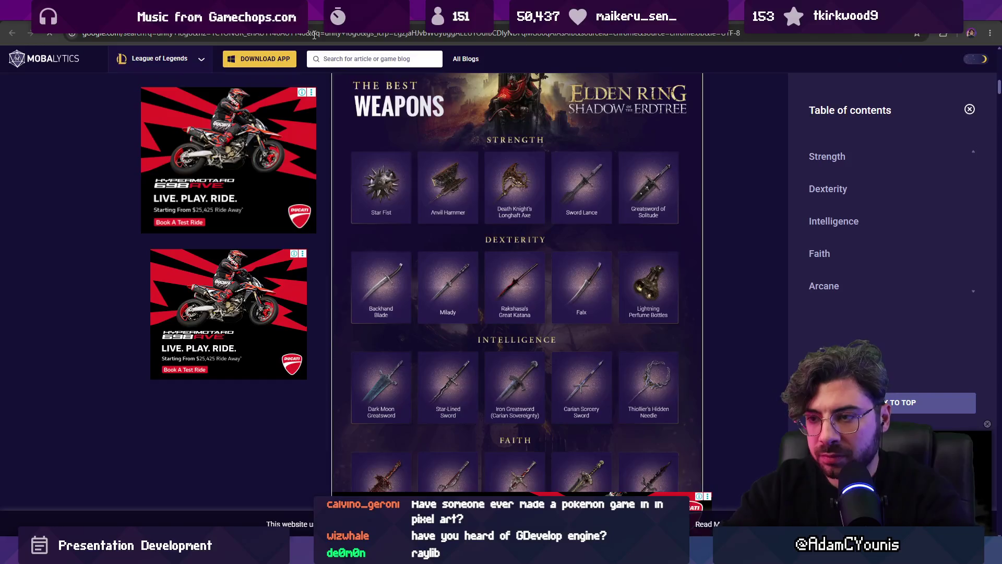
pyautogui.click(154, 105)
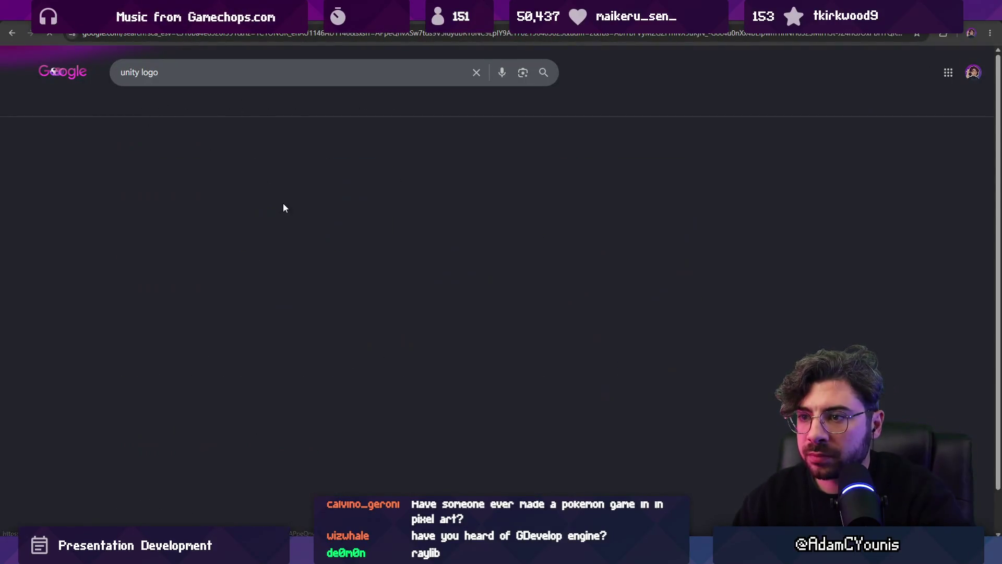
# Copy the StickPNG Unity cube logo and paste it over the slide's Unity image.
pyautogui.click(234, 209)
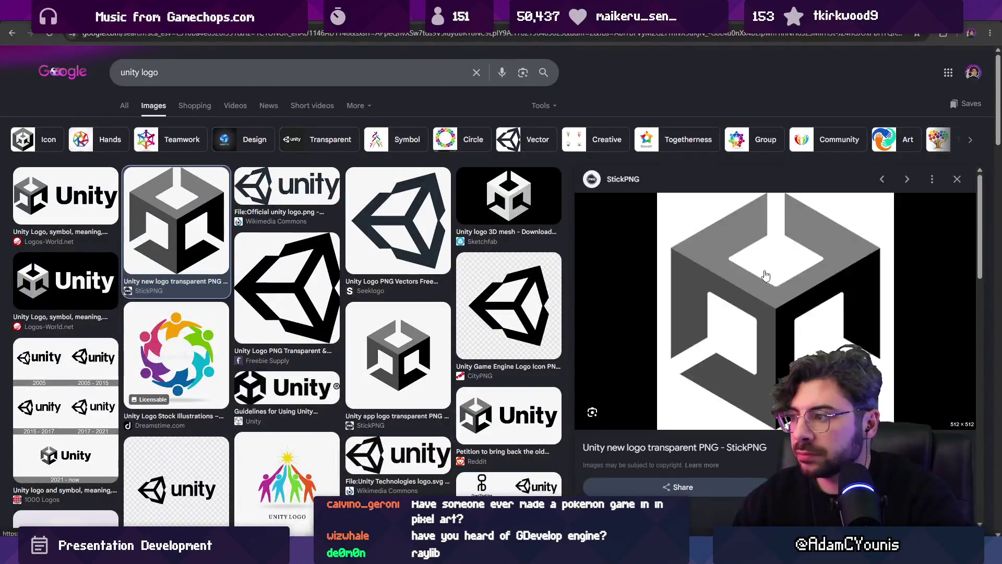
pyautogui.rightClick(765, 272)
pyautogui.rightClick(693, 346)
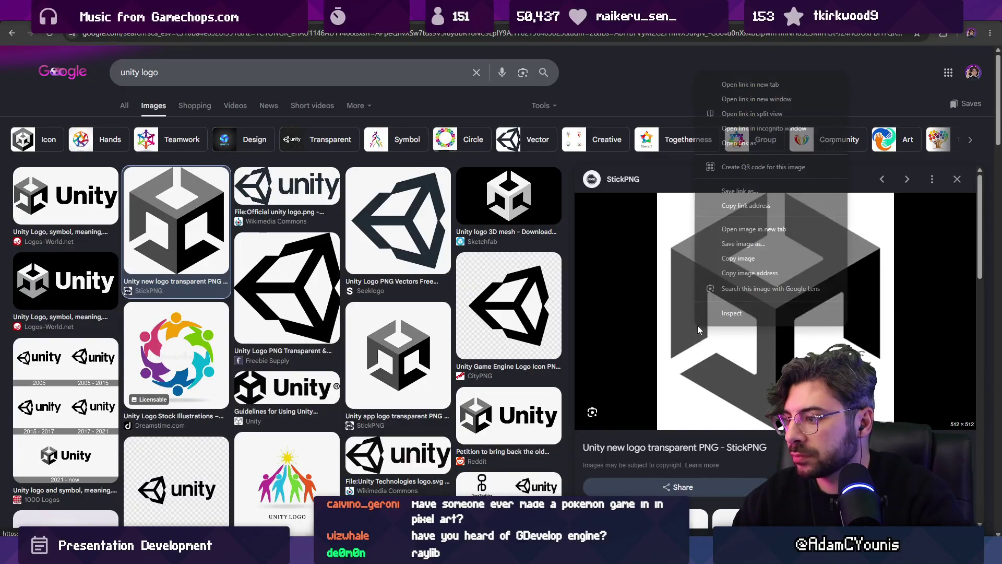
pyautogui.click(720, 266)
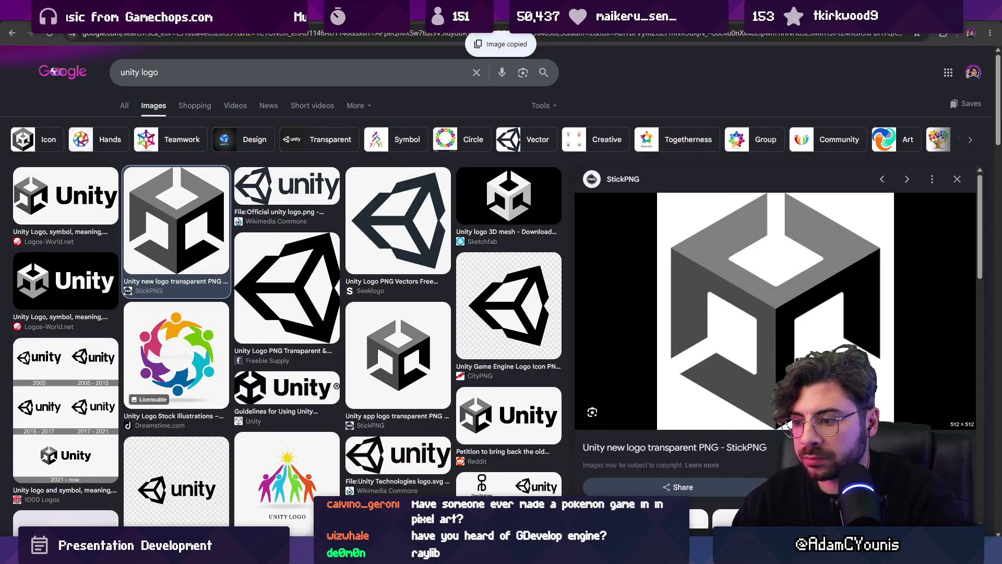
pyautogui.hotkey('alt', 'Tab')
pyautogui.hotkey('ctrl', 'v')
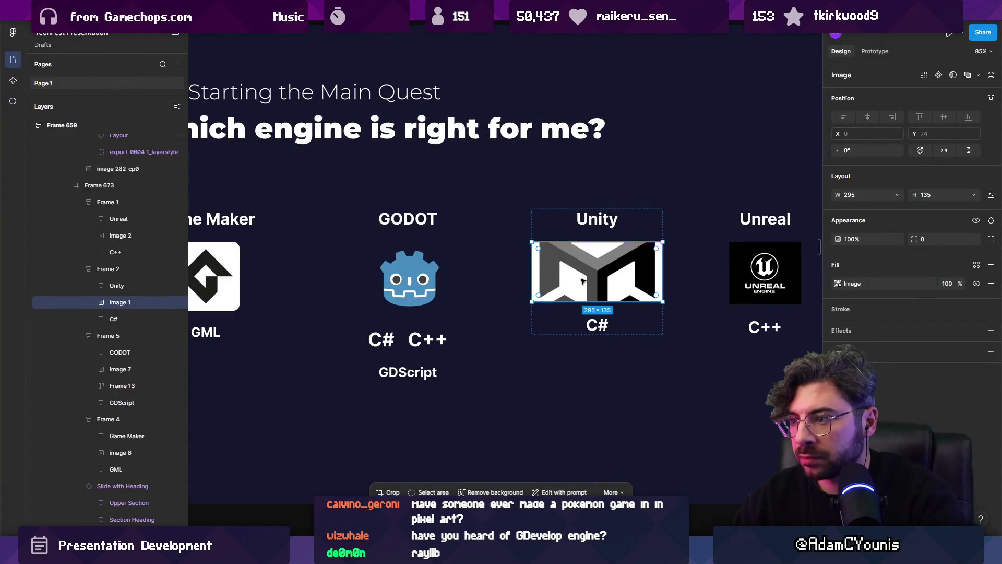
# Replace the wide Unity logo image with the cube logo, enlarged to show the full cube.
pyautogui.keyDown('ctrl'); pyautogui.scroll(2, 583, 281); pyautogui.keyUp('ctrl')
pyautogui.click(515, 493)
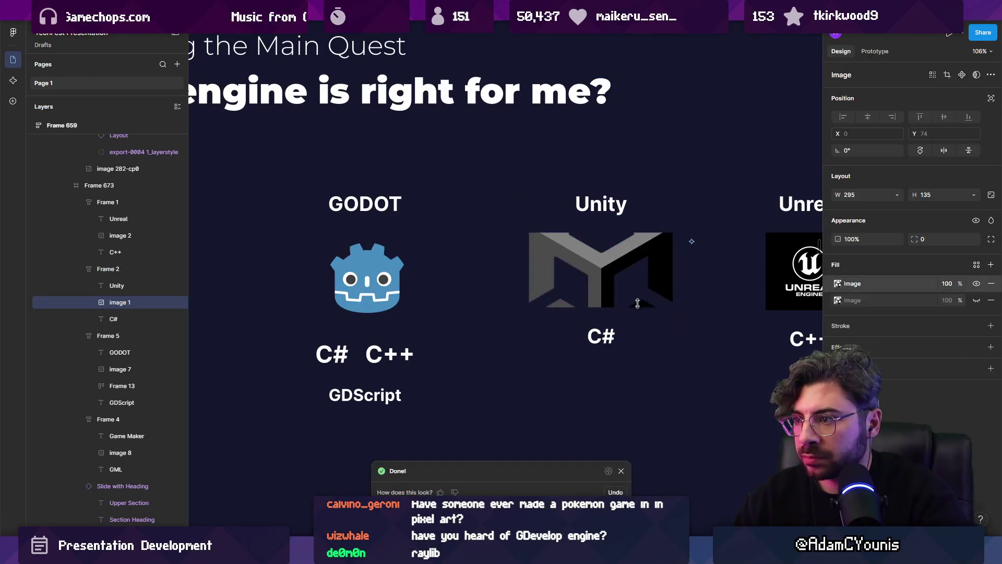
pyautogui.moveTo(680, 308)
pyautogui.mouseDown()
pyautogui.moveTo(676, 412)
pyautogui.moveTo(674, 369)
pyautogui.moveTo(673, 389)
pyautogui.moveTo(618, 335)
pyautogui.mouseUp()
pyautogui.hotkey('shift', '1')
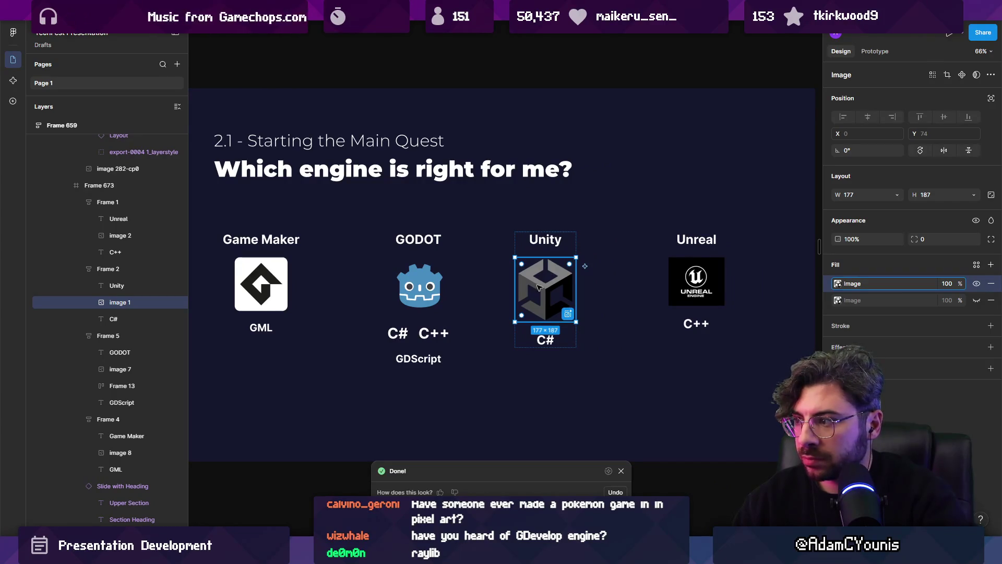
pyautogui.hotkey('ctrl', 'z')
pyautogui.hotkey('ctrl', 'z')
pyautogui.hotkey('ctrl', 'z')
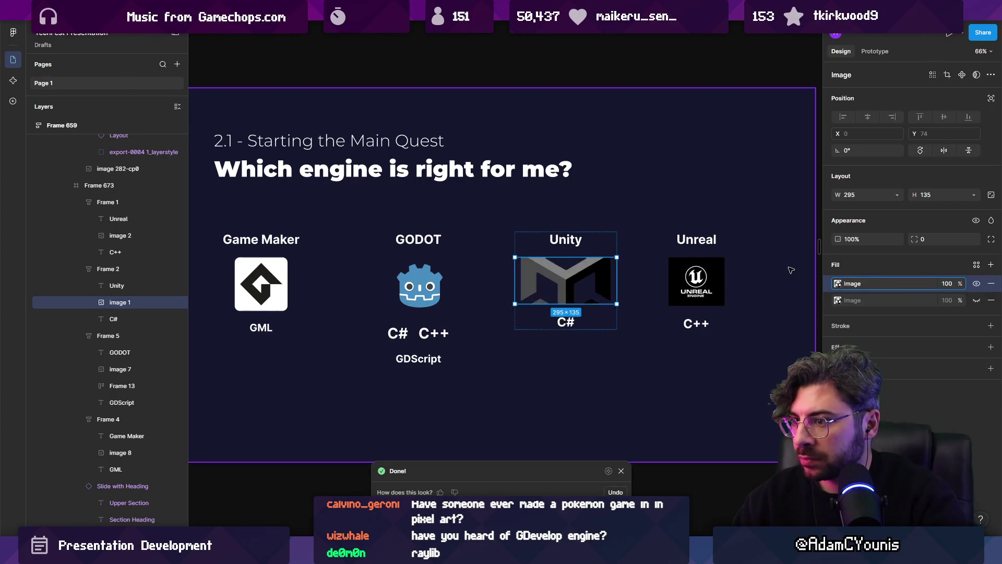
pyautogui.hotkey('ctrl', 'z')
pyautogui.moveTo(616, 311); pyautogui.dragTo(609, 340)
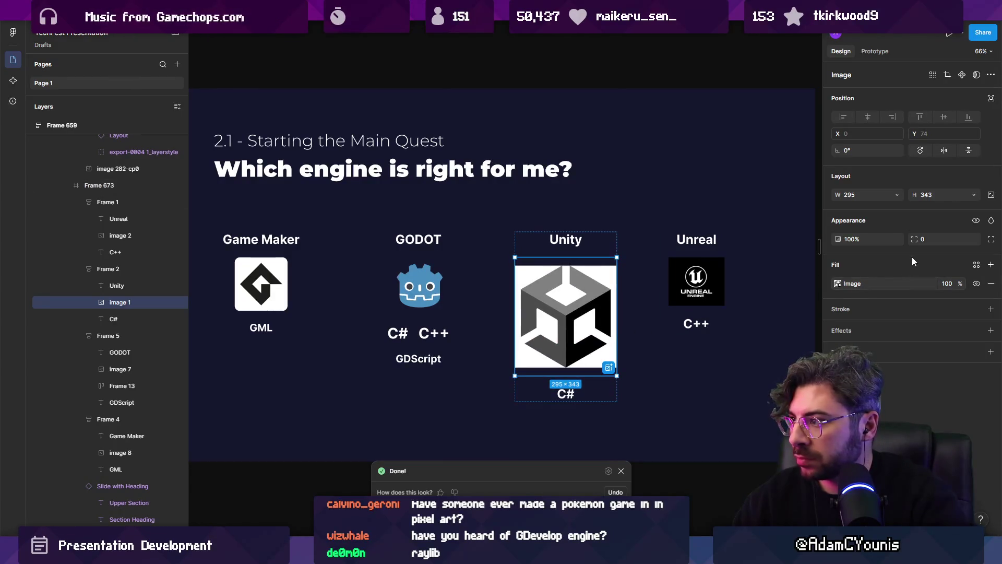
# Slightly round the Unity image's corners and add a full-opacity white fill behind the cube.
pyautogui.moveTo(917, 240); pyautogui.dragTo(921, 240)
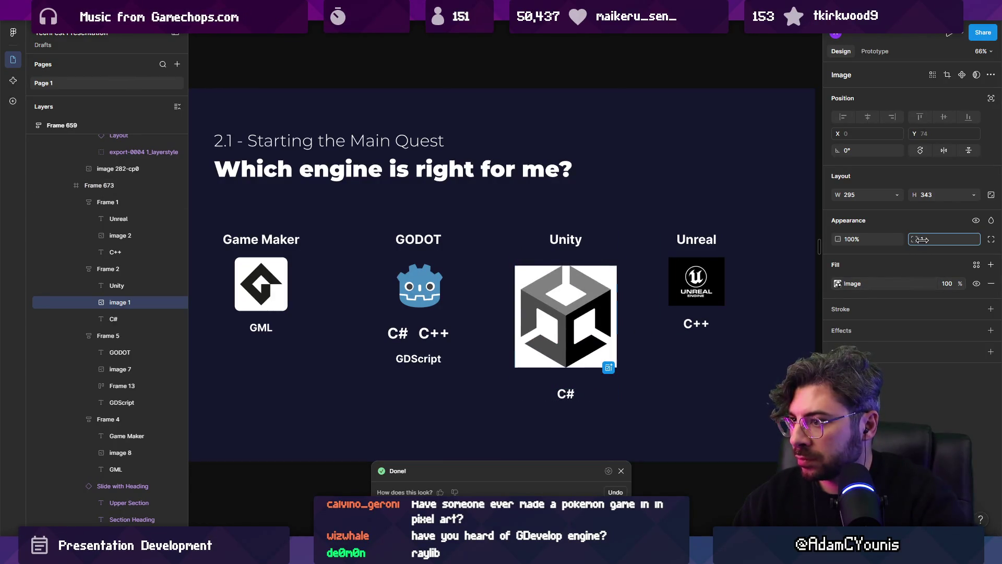
pyautogui.click(989, 268)
pyautogui.click(838, 283)
pyautogui.moveTo(758, 333); pyautogui.dragTo(705, 300)
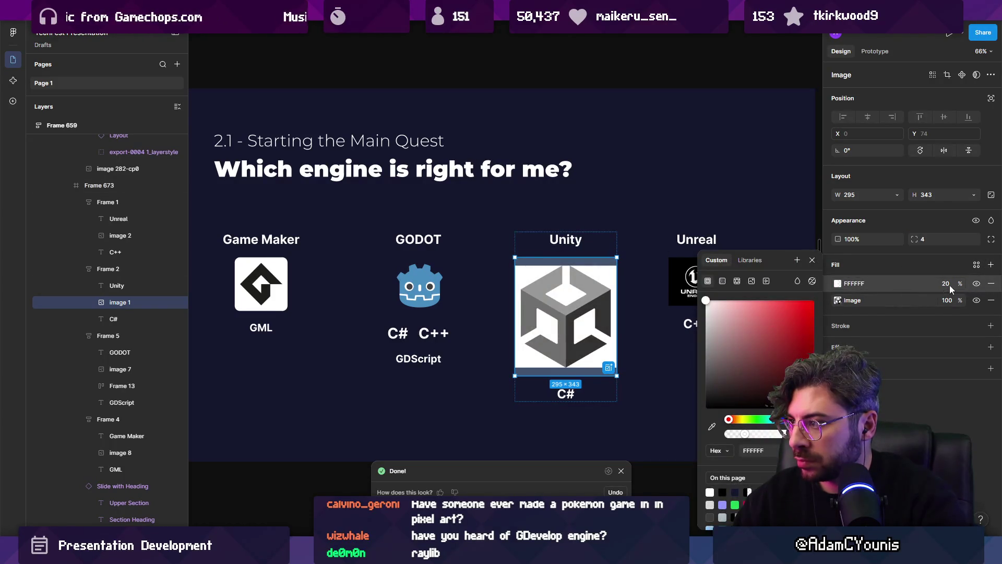
pyautogui.moveTo(951, 289); pyautogui.dragTo(66, 279)
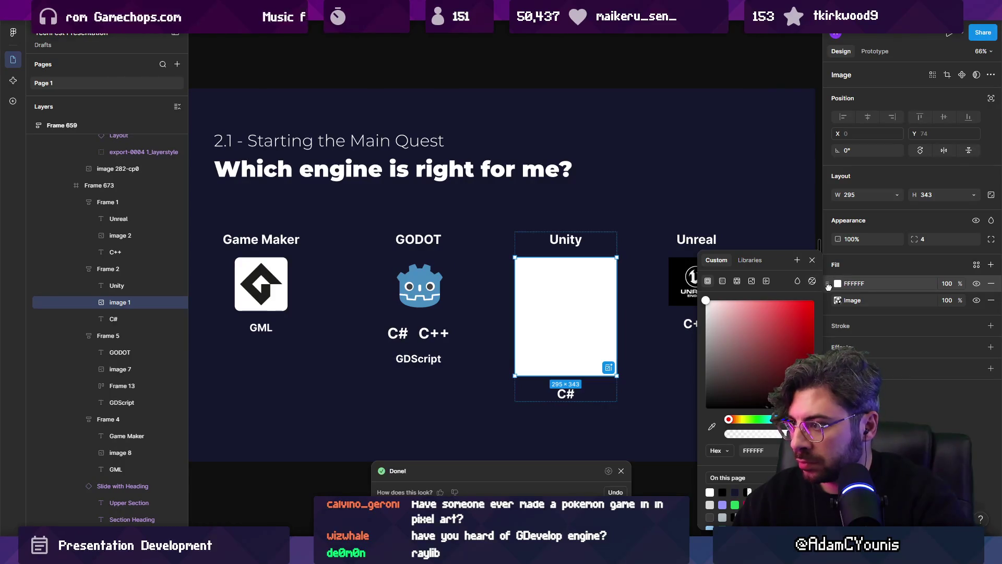
pyautogui.moveTo(830, 305); pyautogui.dragTo(829, 308)
# Scale the Unity tile to about 141×152 to match Game Maker and round its corners.
pyautogui.moveTo(619, 301); pyautogui.dragTo(626, 301)
pyautogui.press('k')
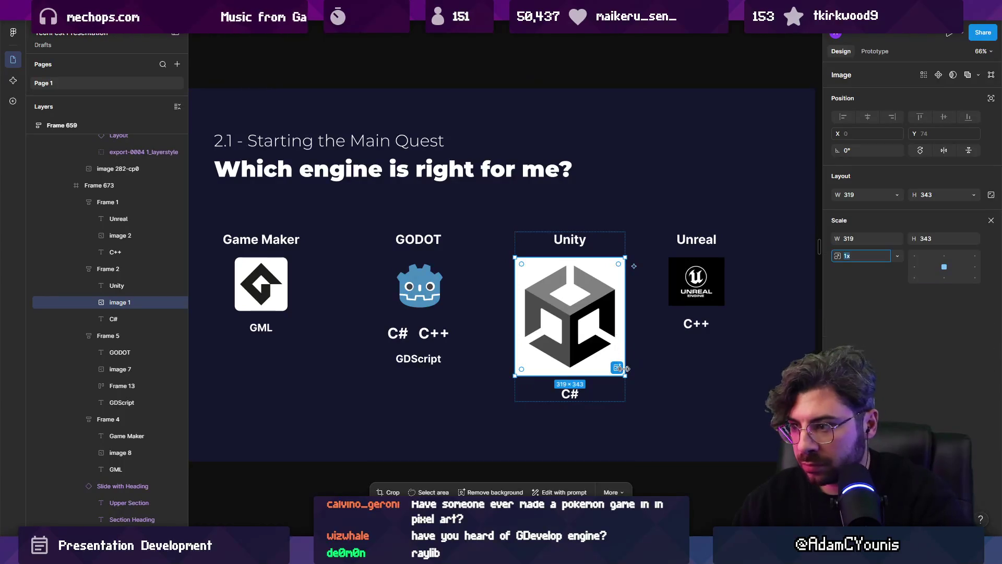
pyautogui.moveTo(620, 375); pyautogui.dragTo(593, 329)
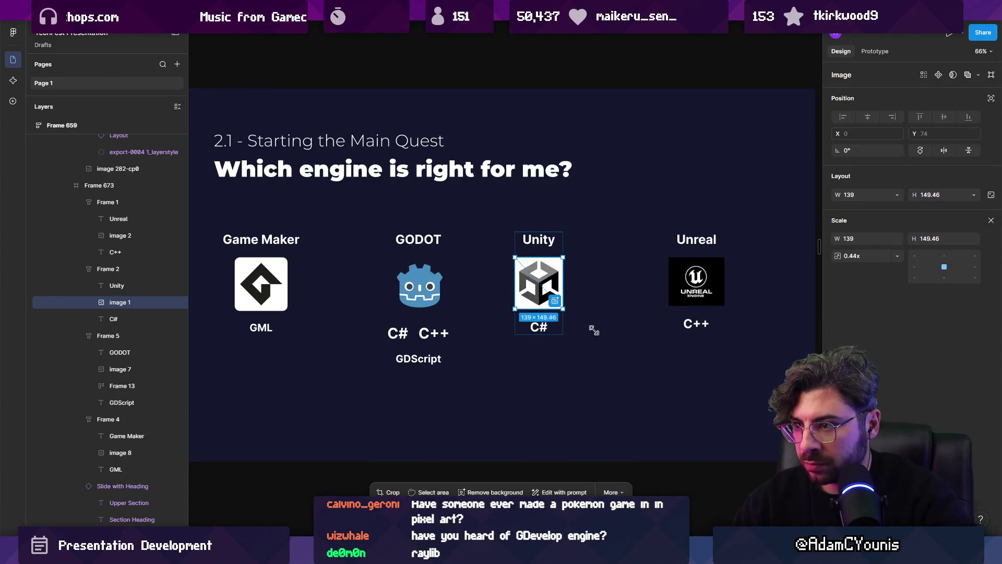
pyautogui.press('v')
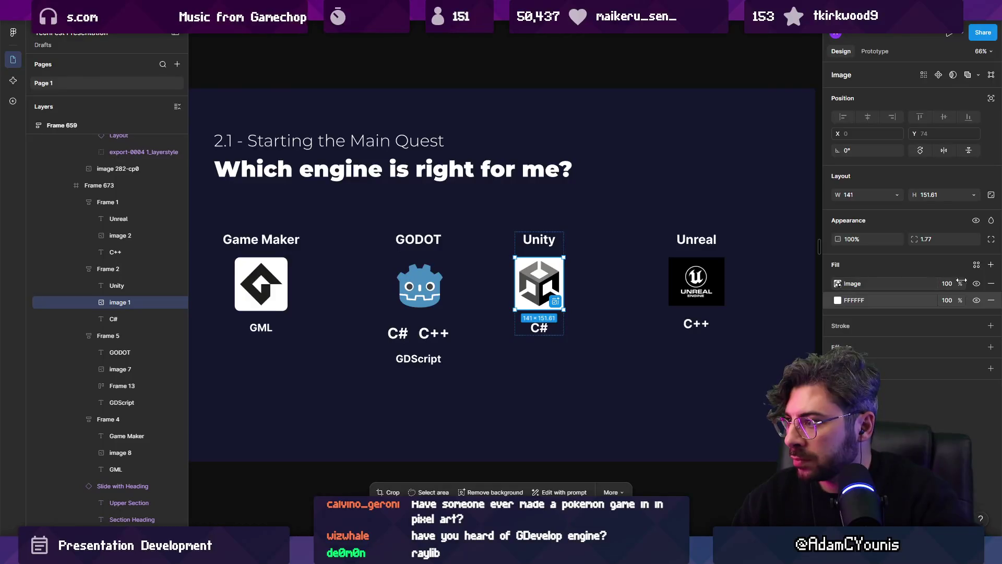
pyautogui.moveTo(912, 239); pyautogui.dragTo(215, 234)
# Resize the Unreal logo, apply a first crop, and give it 17-pixel rounded corners.
pyautogui.click(683, 283)
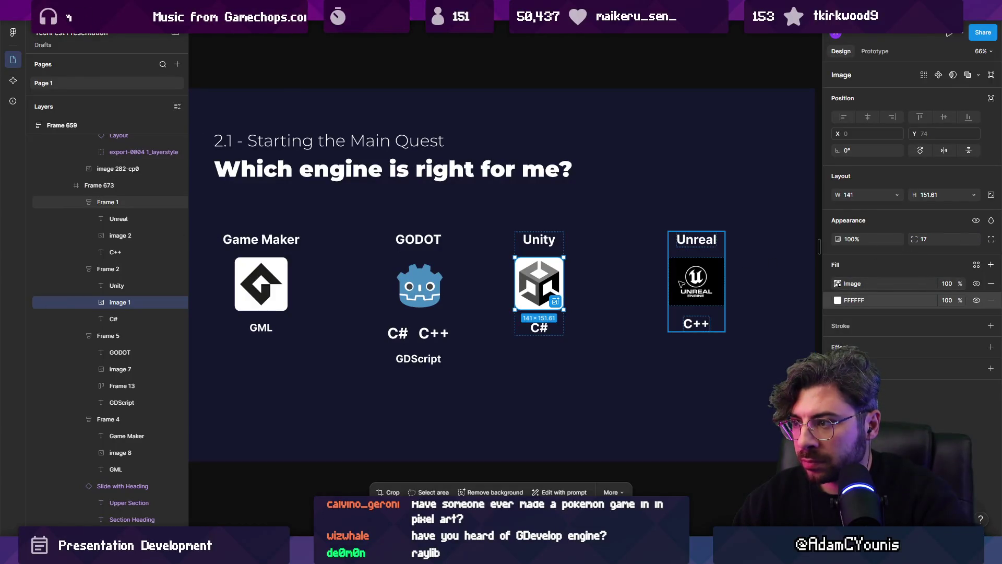
pyautogui.doubleClick(721, 299)
pyautogui.press('Escape')
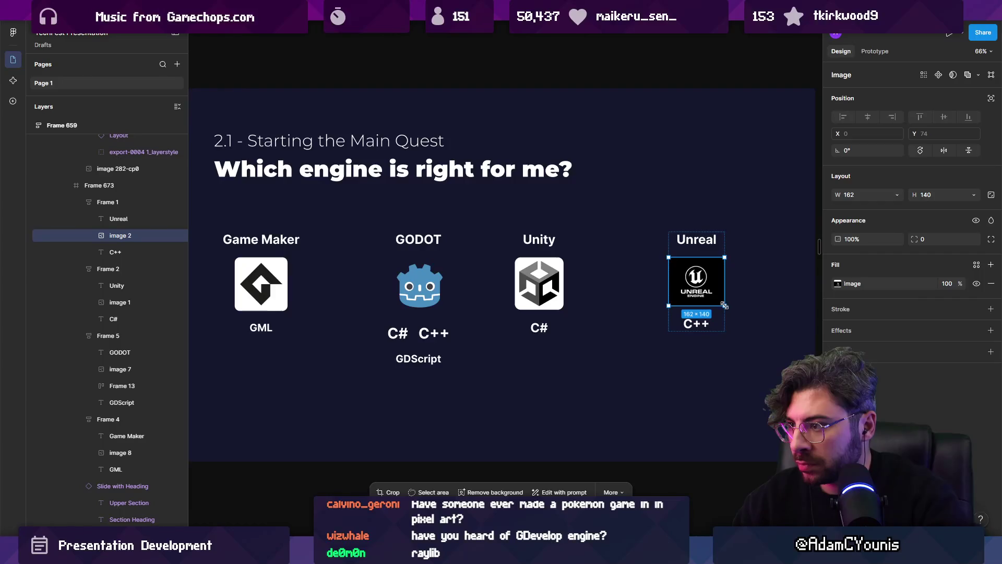
pyautogui.moveTo(725, 305); pyautogui.dragTo(746, 321)
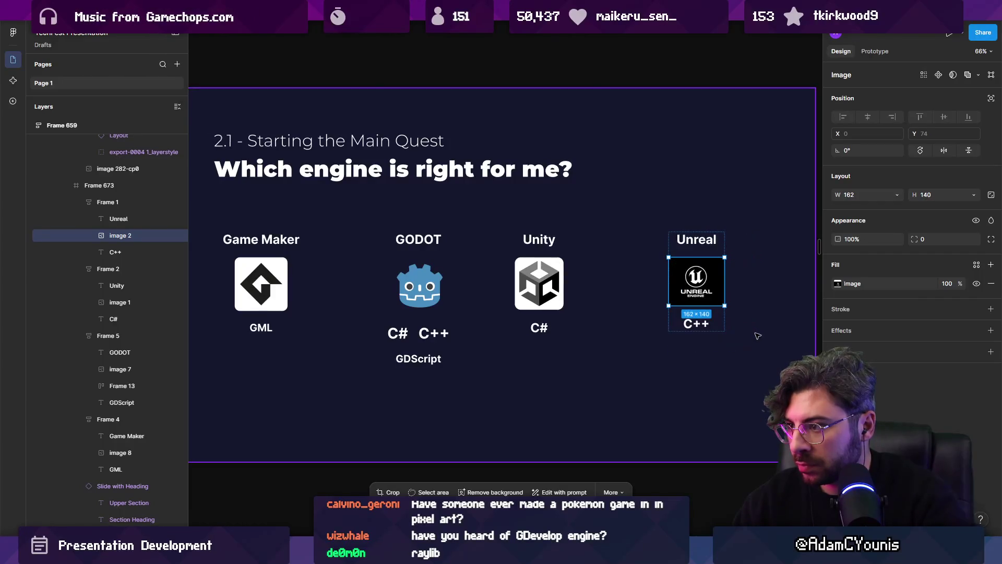
pyautogui.moveTo(761, 334)
pyautogui.mouseDown()
pyautogui.moveTo(718, 303)
pyautogui.moveTo(732, 285)
pyautogui.moveTo(717, 283)
pyautogui.mouseUp()
pyautogui.doubleClick(729, 306)
pyautogui.press('Return')
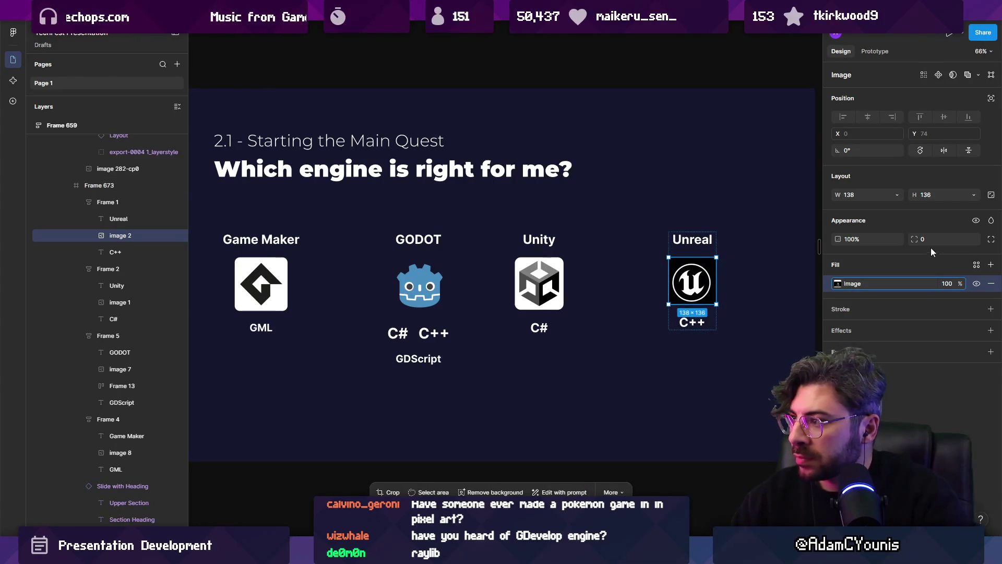
pyautogui.moveTo(914, 239); pyautogui.dragTo(977, 231)
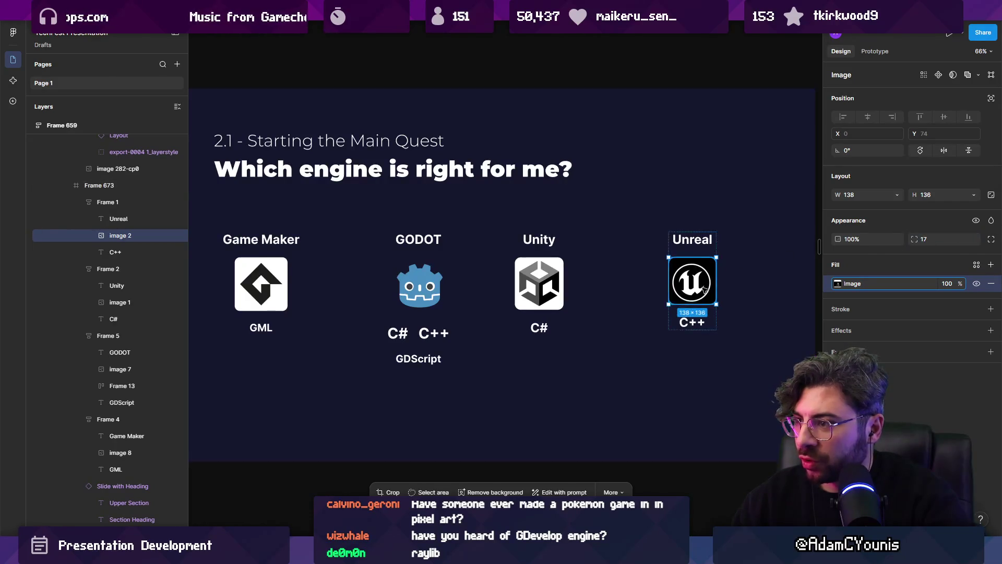
# Recrop the Unreal image to just its round emblem, leaving out the UNREAL ENGINE wordmark.
pyautogui.scroll(5, 701, 287)
pyautogui.doubleClick(683, 267)
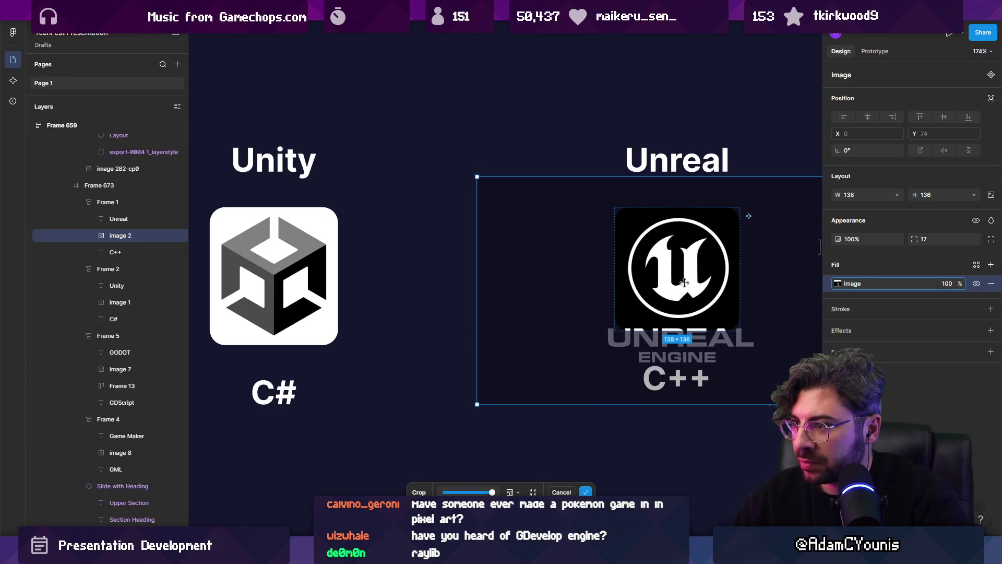
pyautogui.hscroll(3, 685, 283)
pyautogui.moveTo(763, 384); pyautogui.dragTo(781, 393)
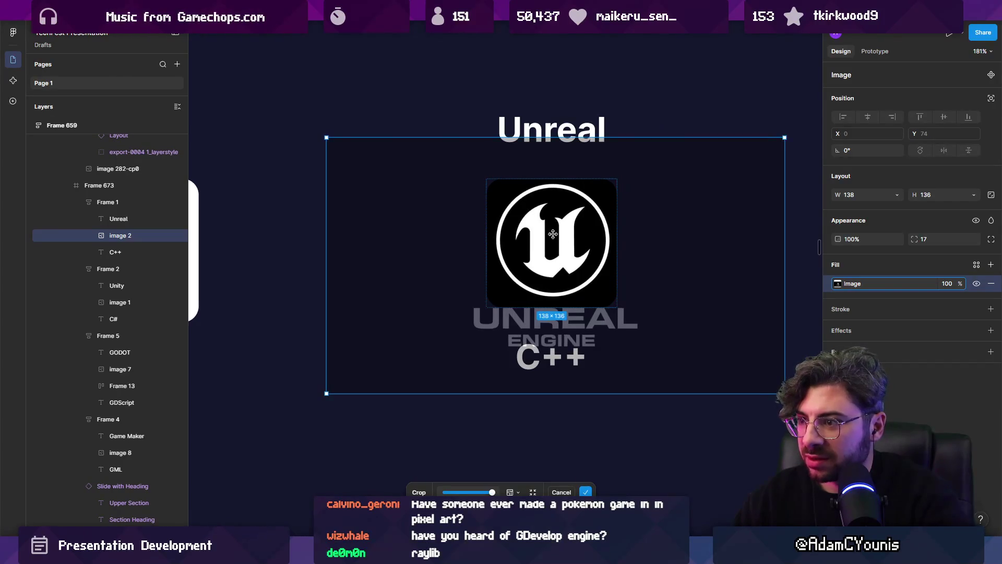
pyautogui.moveTo(553, 233); pyautogui.dragTo(552, 236)
pyautogui.press('Return')
pyautogui.press('Escape')
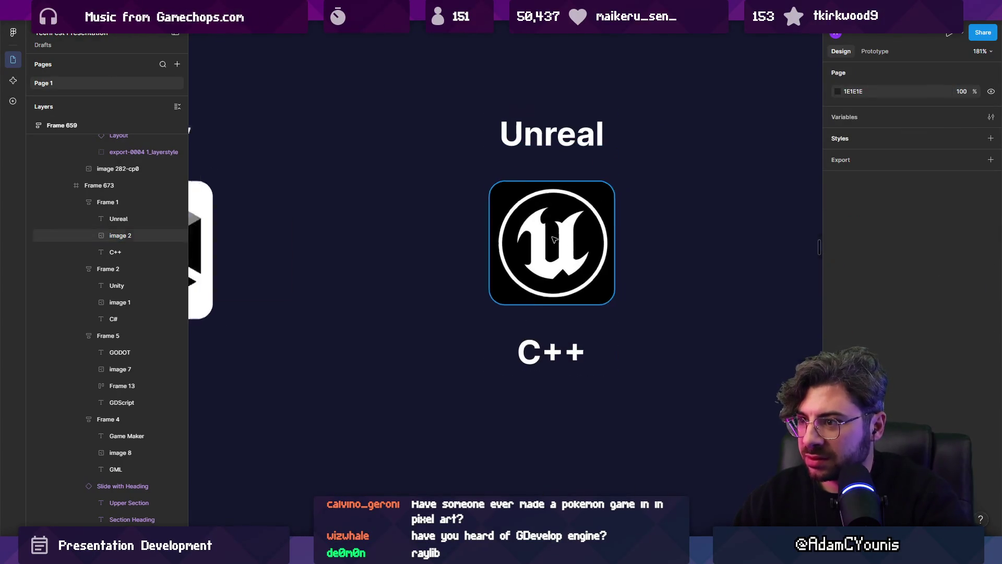
pyautogui.scroll(-5, 656, 298)
pyautogui.click(671, 284)
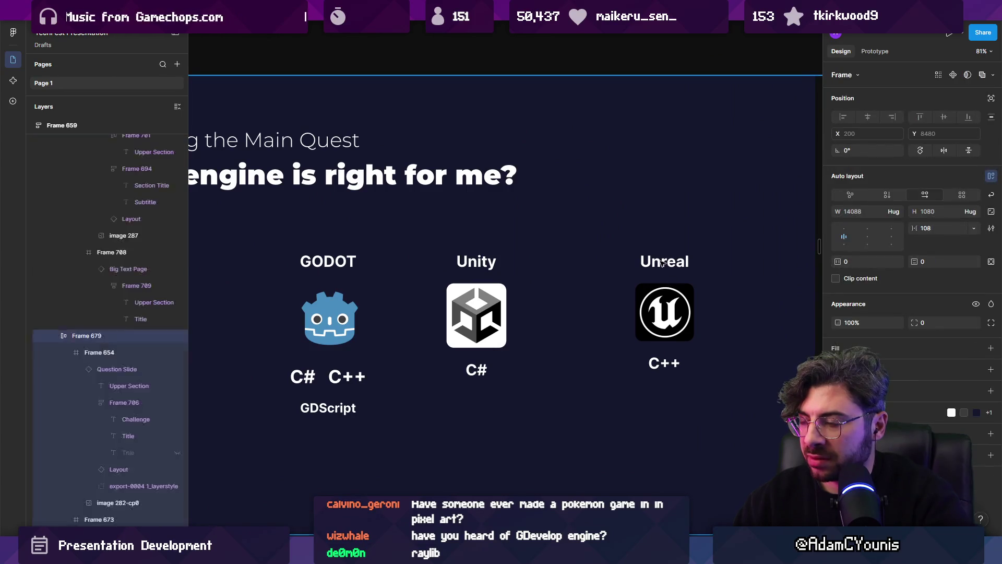
# Add a 100% opaque black fill beneath the Unreal emblem image.
pyautogui.scroll(-3, 671, 292)
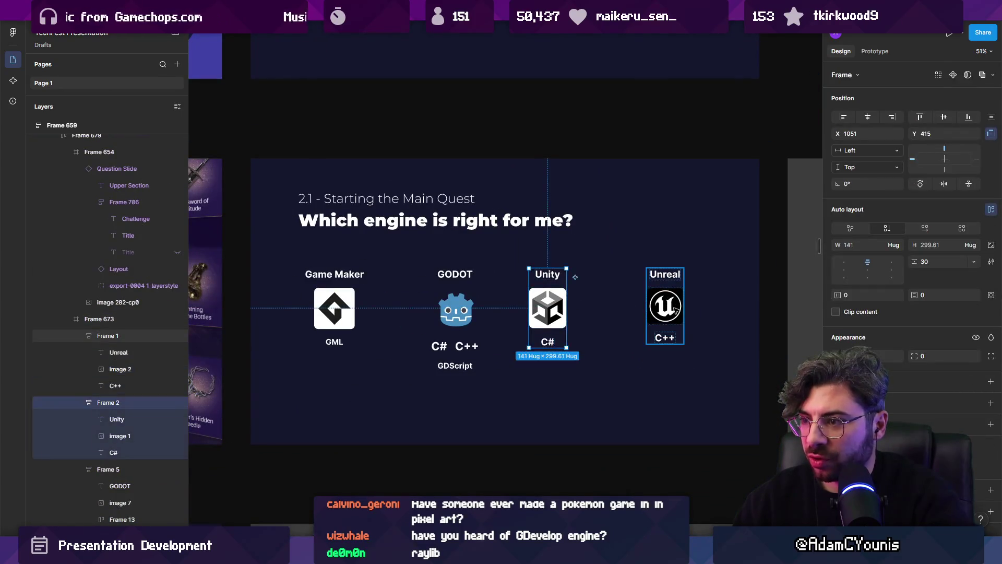
pyautogui.click(533, 311)
pyautogui.click(662, 313)
pyautogui.scroll(5, 658, 312)
pyautogui.click(654, 311)
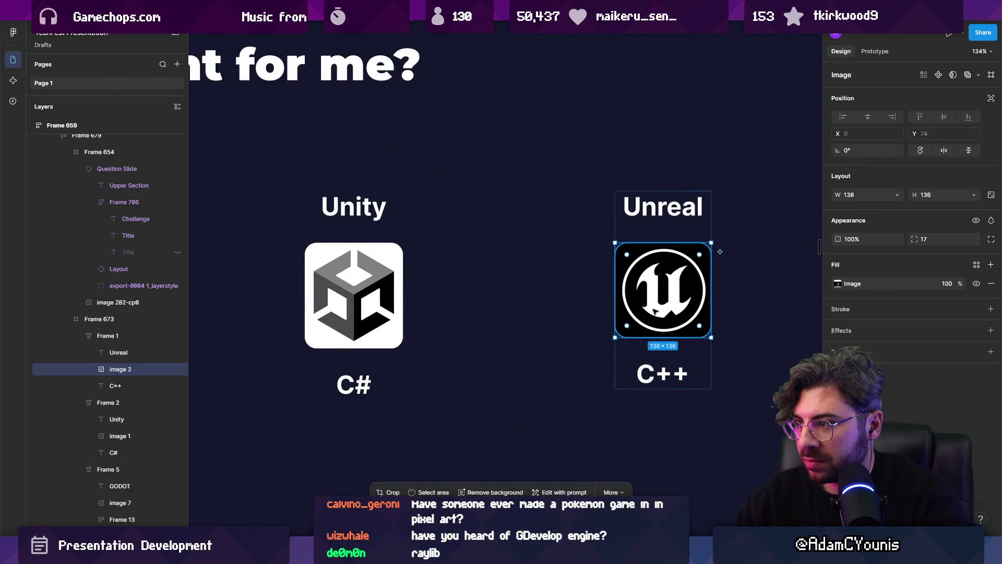
pyautogui.click(988, 265)
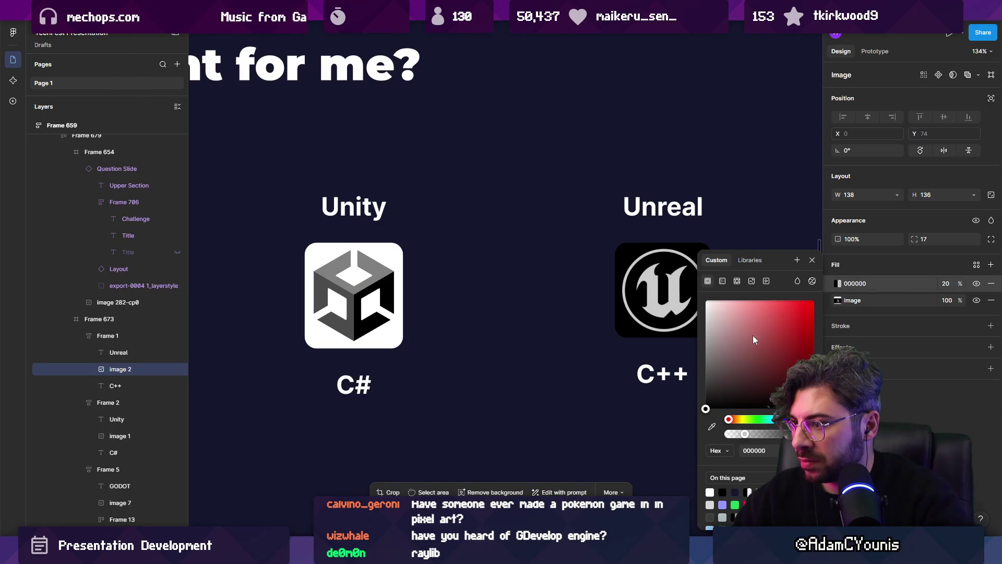
pyautogui.moveTo(744, 433); pyautogui.dragTo(949, 424)
pyautogui.moveTo(841, 284); pyautogui.dragTo(842, 301)
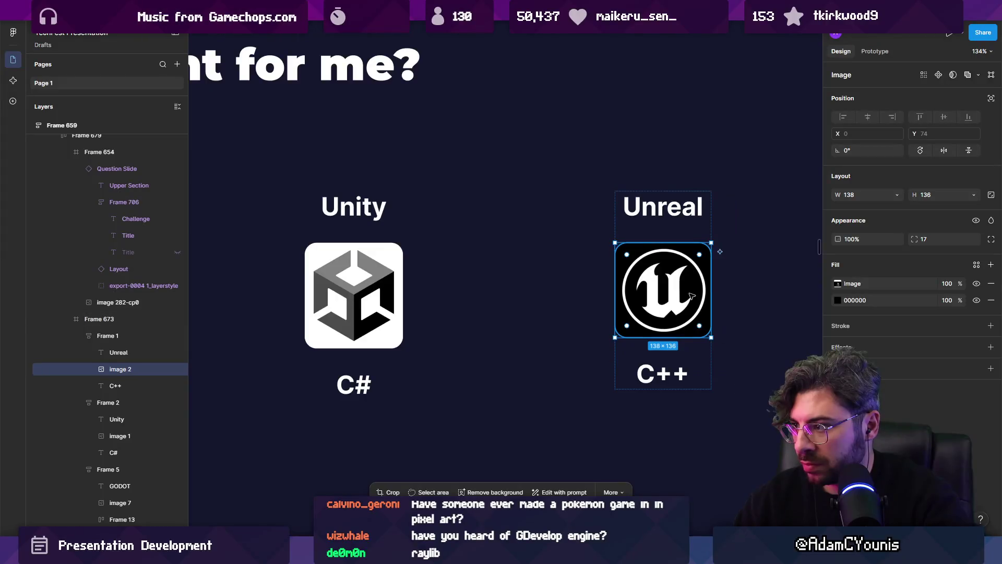
pyautogui.doubleClick(686, 291)
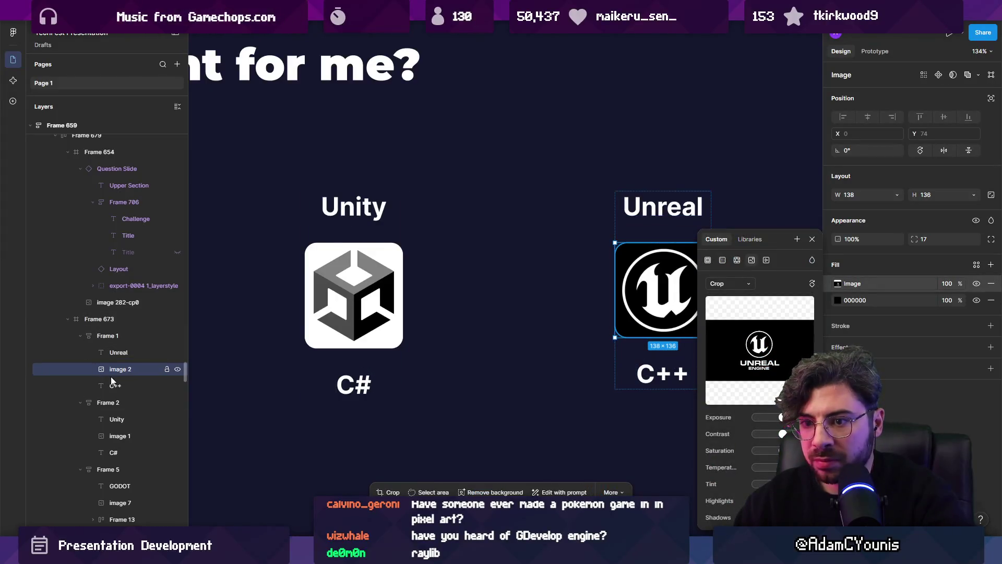
pyautogui.click(121, 336)
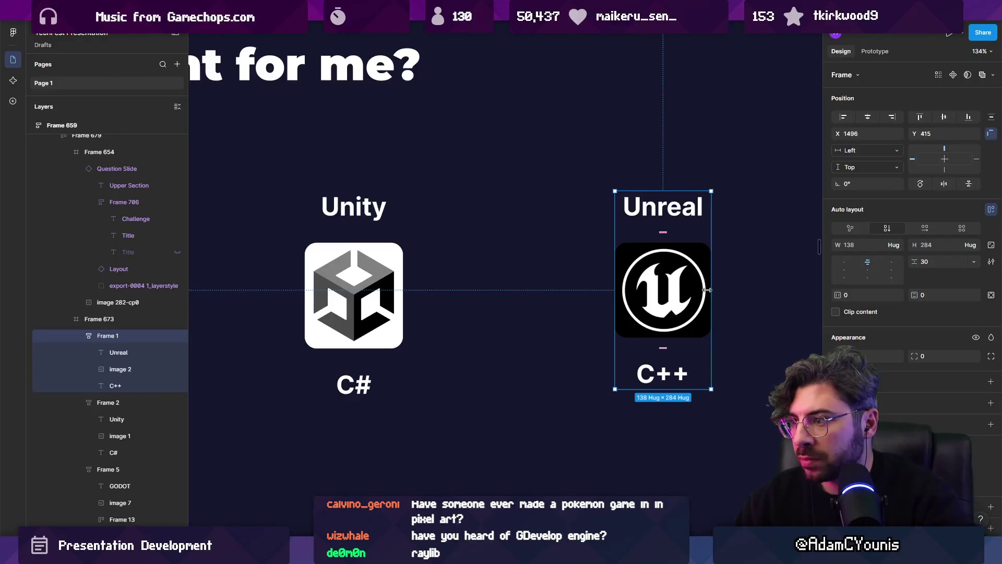
pyautogui.scroll(-5, 673, 277)
pyautogui.scroll(2, 527, 303)
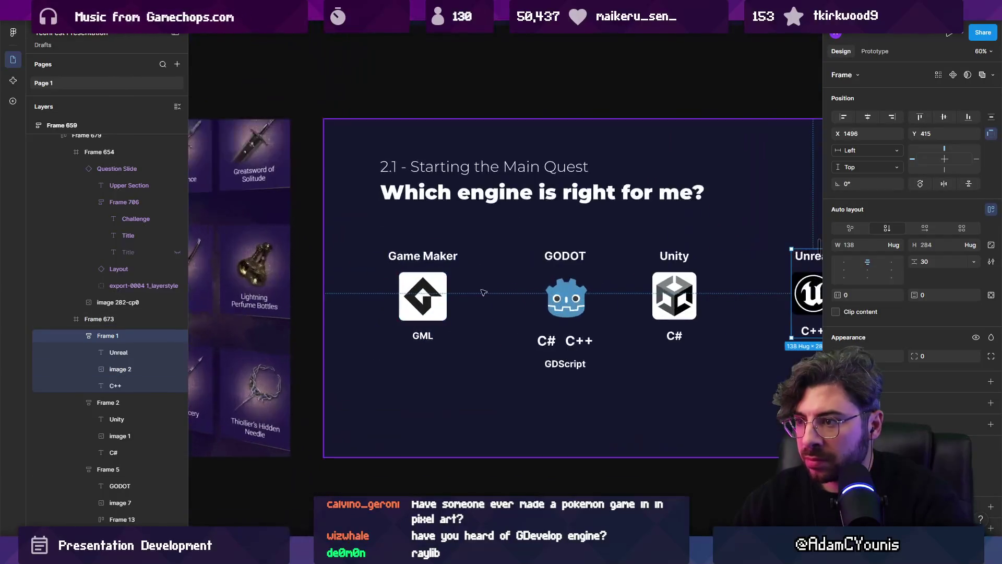
pyautogui.scroll(2, 527, 303)
# Select the four engine columns and wrap them in an auto-layout row.
pyautogui.click(509, 292)
pyautogui.click(356, 278)
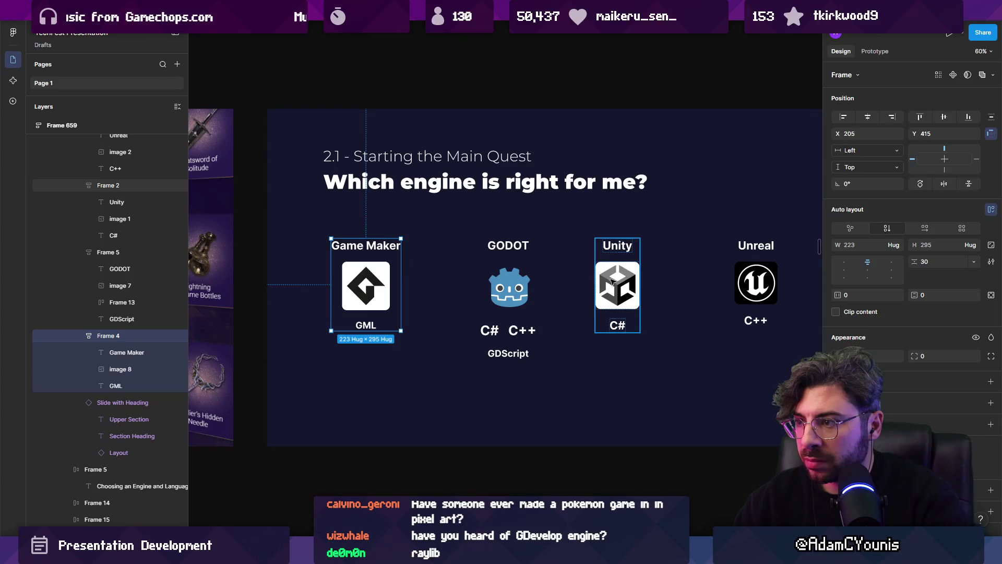
pyautogui.keyDown('shift'); pyautogui.click(617, 285); pyautogui.keyUp('shift')
pyautogui.keyDown('shift'); pyautogui.click(509, 287); pyautogui.keyUp('shift')
pyautogui.keyDown('shift'); pyautogui.click(756, 283); pyautogui.keyUp('shift')
pyautogui.hotkey('shift', 'a')
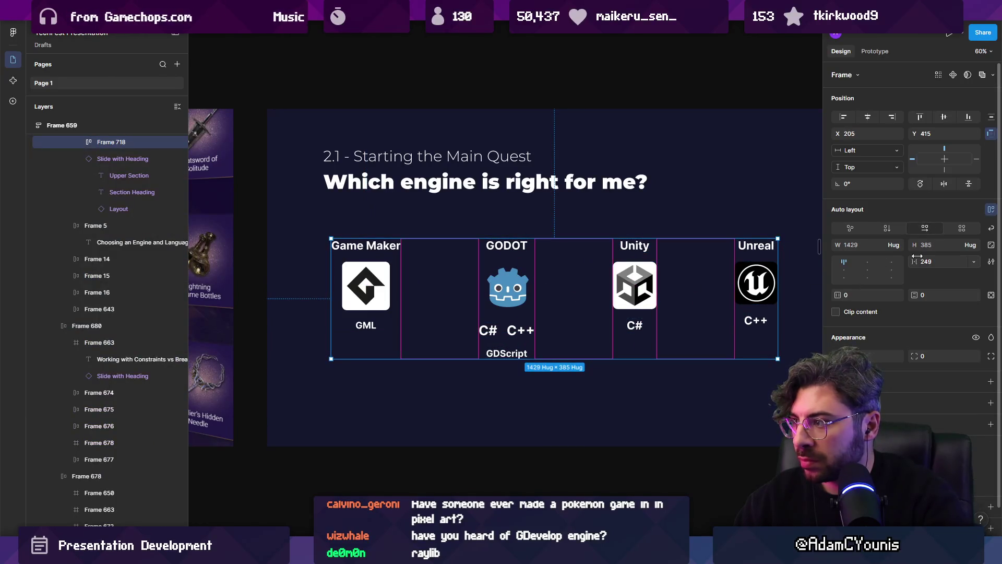
# Reduce the row's gap to 29 and centre it horizontally on the slide.
pyautogui.click(928, 261)
pyautogui.hotkey('shift', 'Down')
pyautogui.hotkey('shift', 'Down')
pyautogui.hotkey('shift', 'Down')
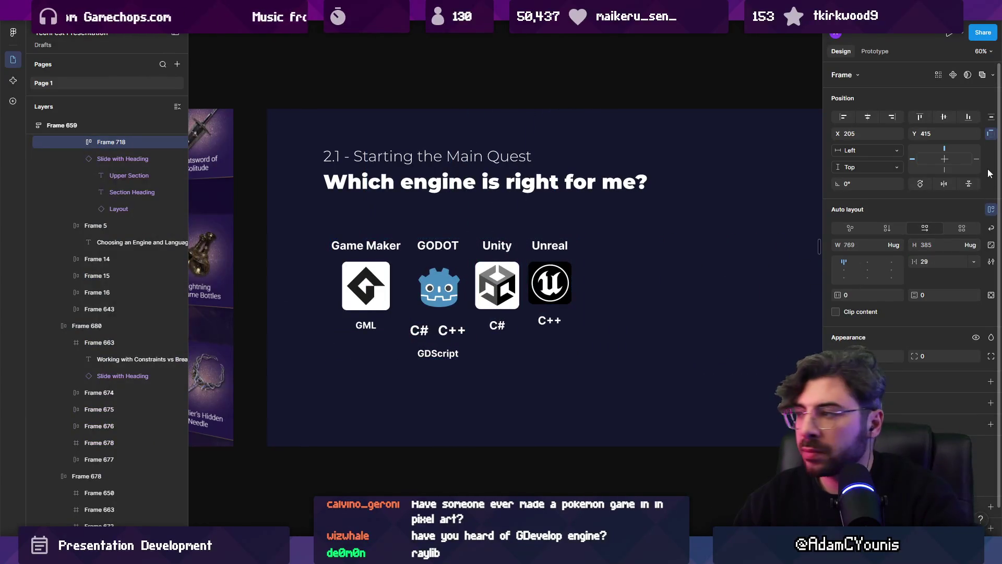
pyautogui.click(872, 117)
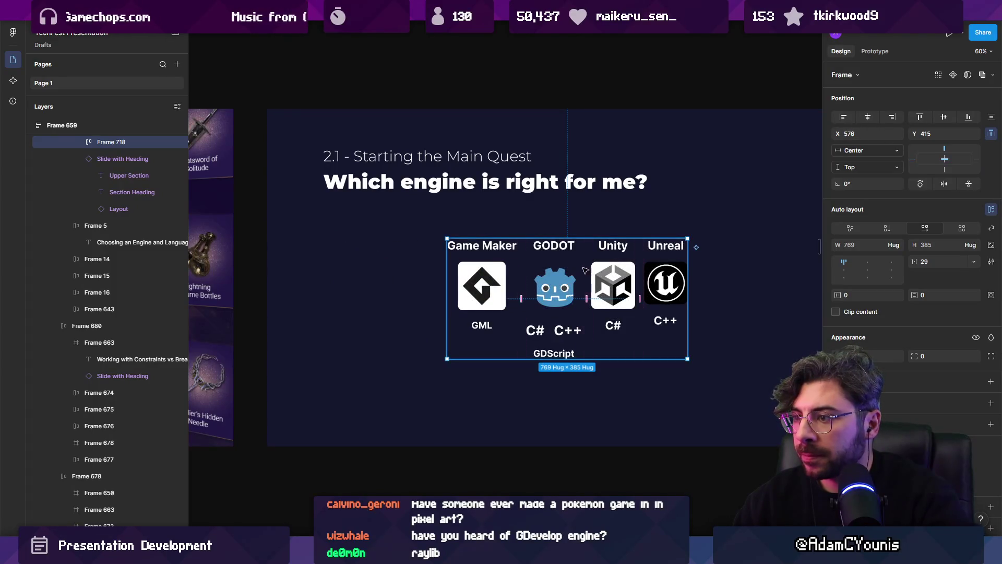
pyautogui.keyDown('ctrl'); pyautogui.scroll(2, 569, 261); pyautogui.keyUp('ctrl')
pyautogui.click(470, 243)
pyautogui.click(473, 240)
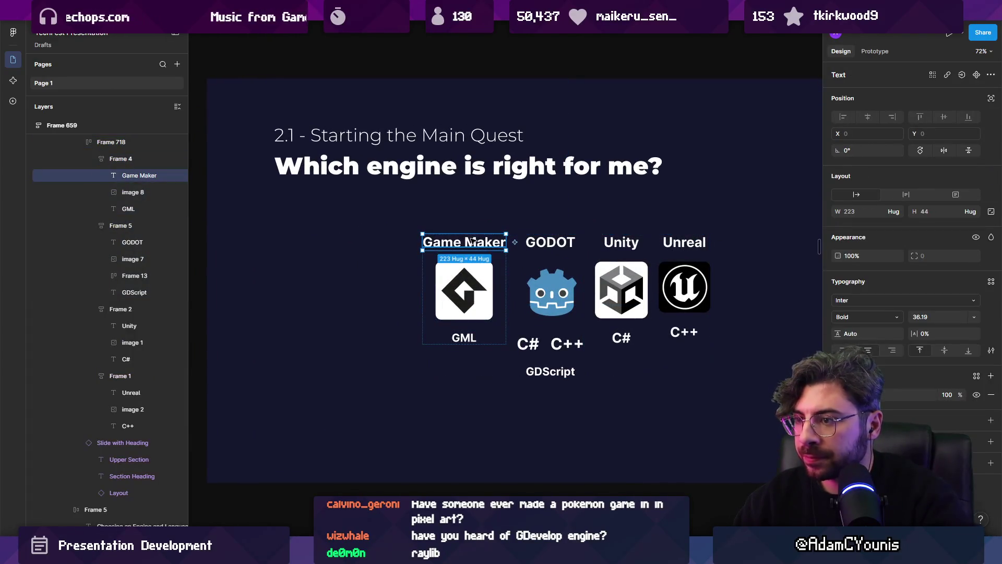
# Move the Game Maker, GODOT, Unity and Unreal name labels below their logos.
pyautogui.moveTo(472, 240); pyautogui.dragTo(464, 312)
pyautogui.click(550, 242)
pyautogui.click(550, 243)
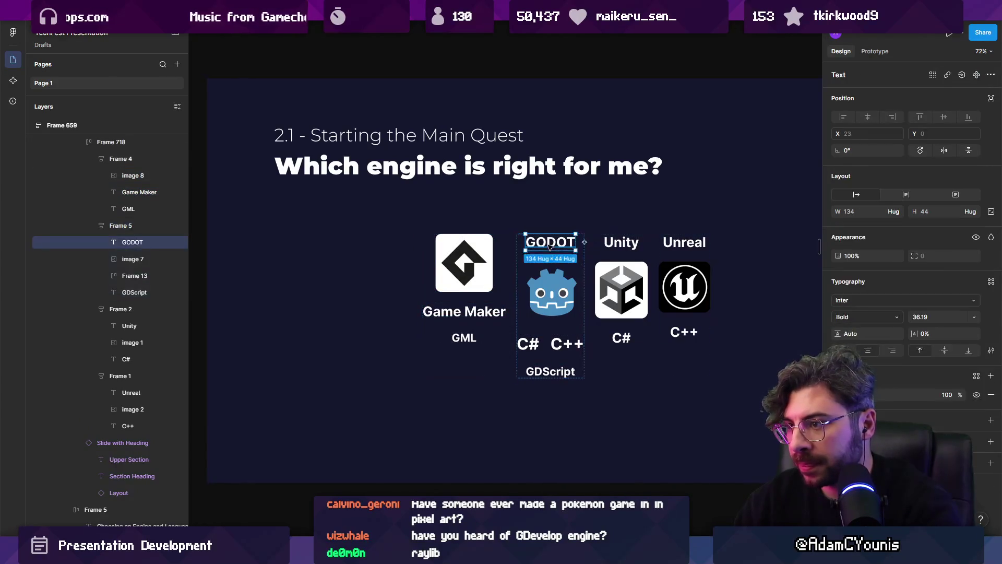
pyautogui.moveTo(550, 242); pyautogui.dragTo(550, 313)
pyautogui.moveTo(613, 247); pyautogui.dragTo(613, 315)
pyautogui.moveTo(681, 243); pyautogui.dragTo(681, 306)
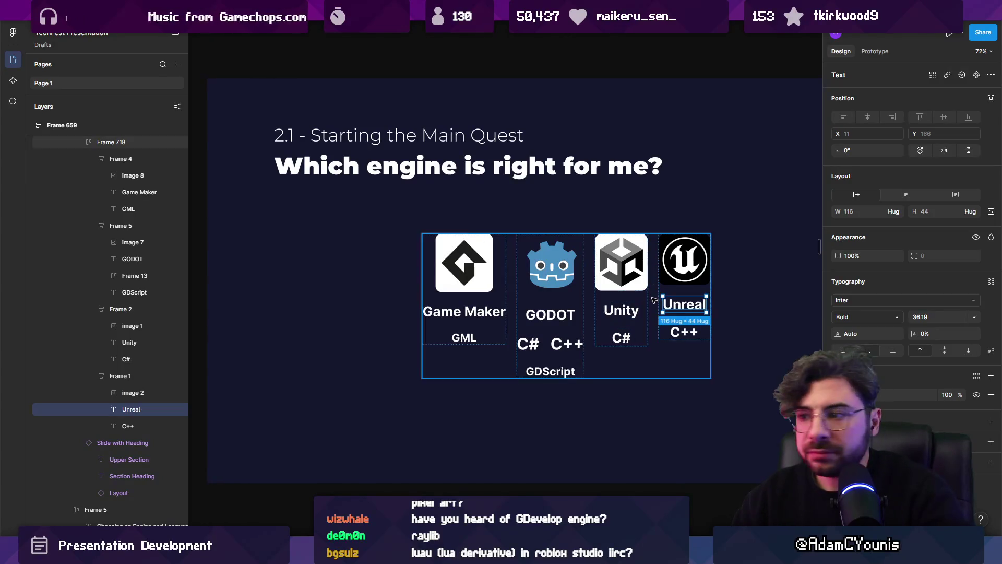
pyautogui.click(682, 305)
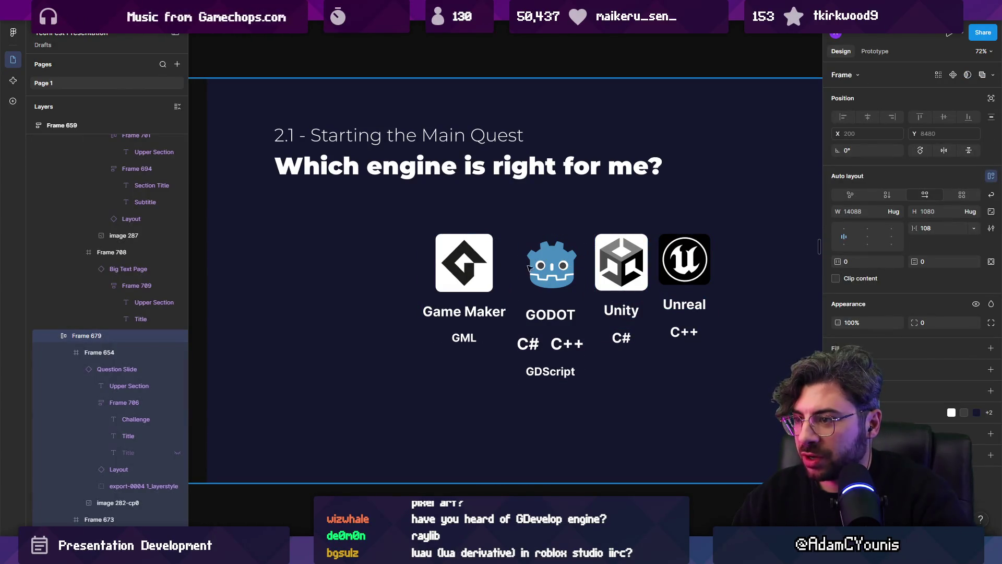
pyautogui.click(480, 262)
pyautogui.click(598, 262)
pyautogui.doubleClick(466, 257)
pyautogui.write('150')
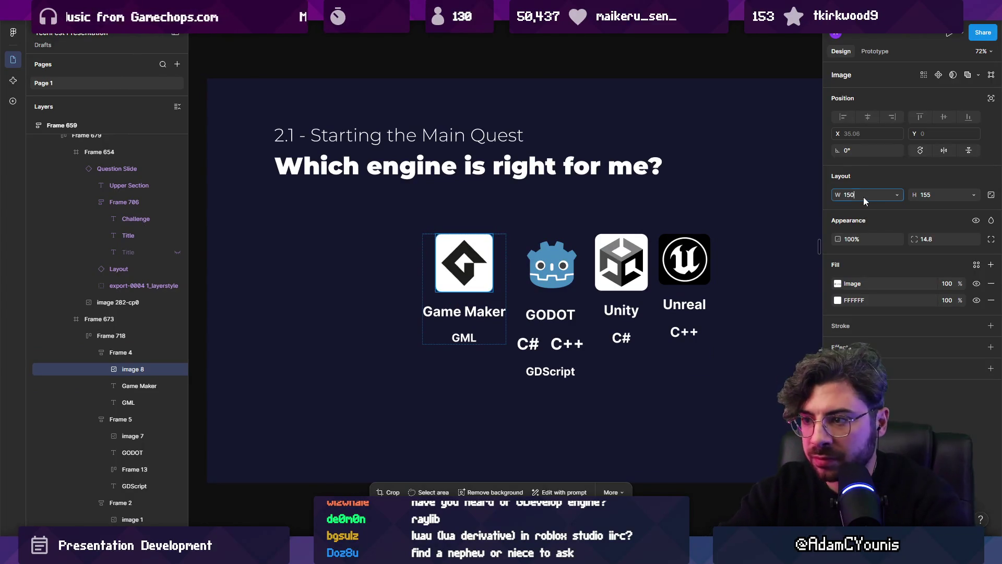
# Set both the Game Maker and Godot logos to 150×150.
pyautogui.press('Return')
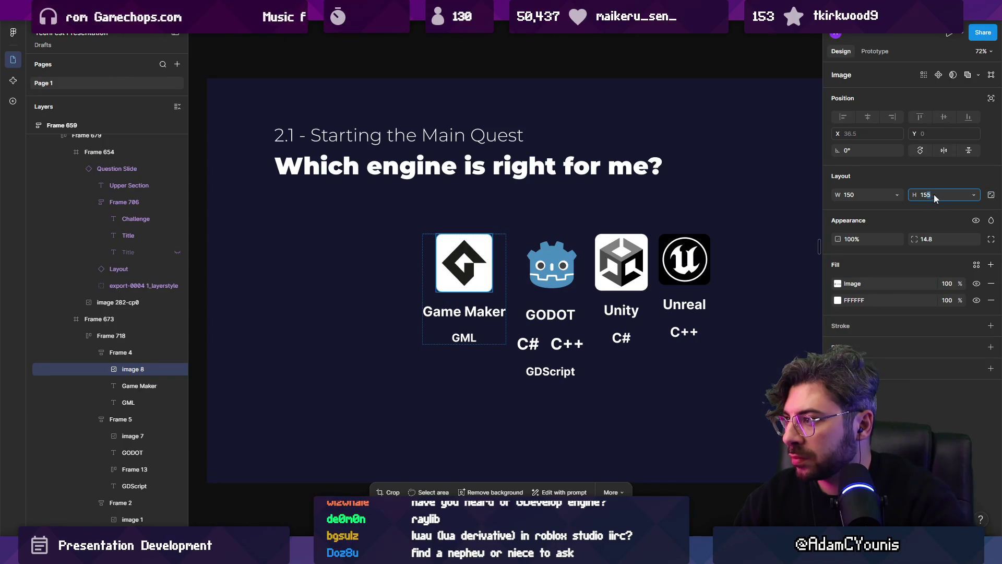
pyautogui.write('150')
pyautogui.press('BackSpace')
pyautogui.write('5')
pyautogui.press('Return')
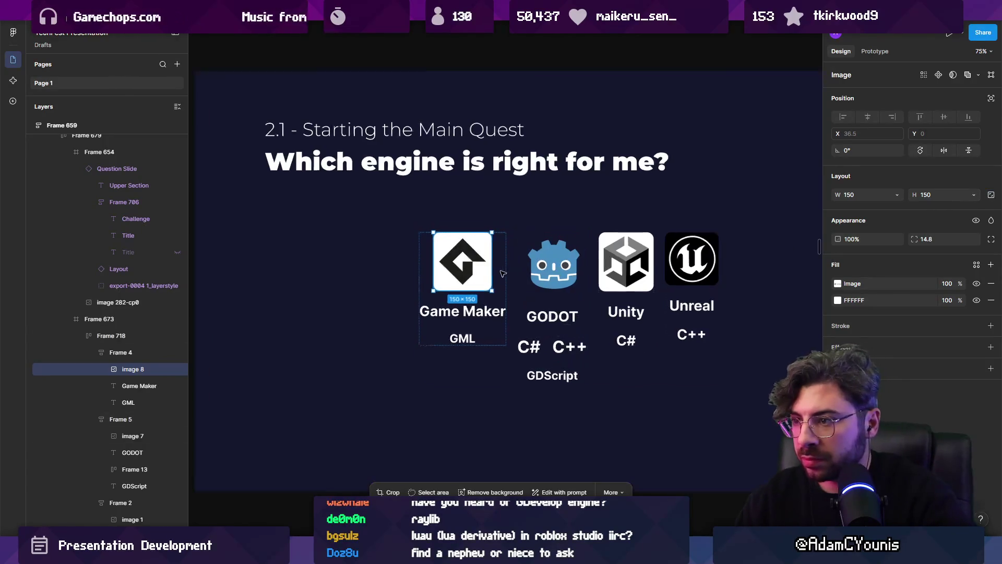
pyautogui.scroll(3, 509, 269)
pyautogui.click(569, 267)
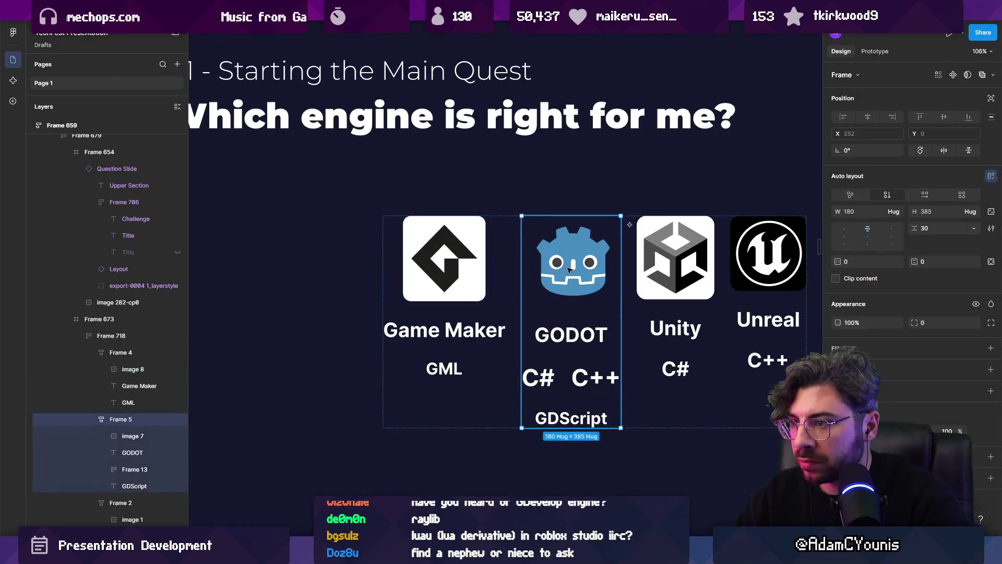
pyautogui.write('150')
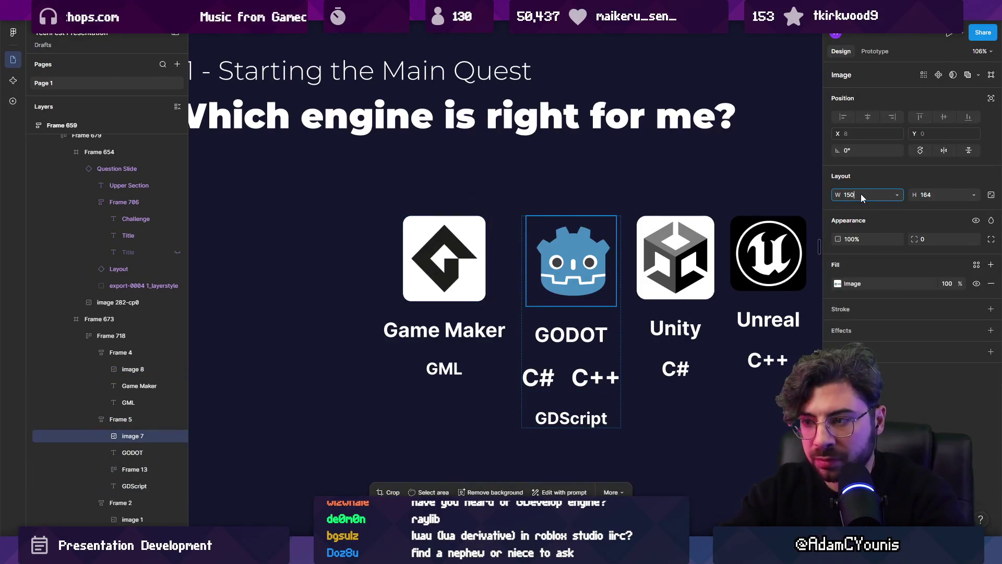
pyautogui.press('Tab')
pyautogui.write('150')
pyautogui.press('Return')
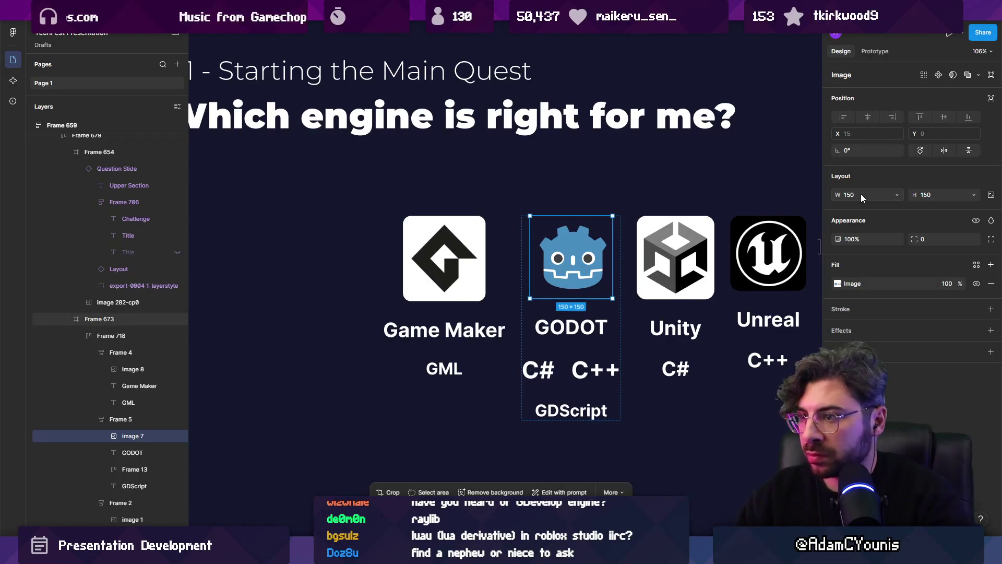
# Recrop the Godot image to centre its robot icon, then enlarge it to 178×178.
pyautogui.doubleClick(557, 264)
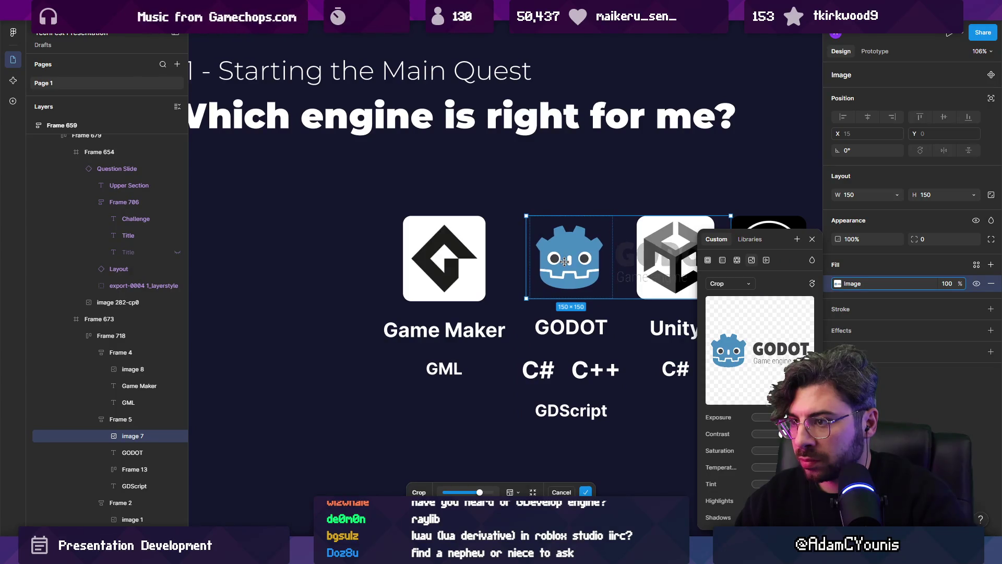
pyautogui.press('Return')
pyautogui.doubleClick(566, 264)
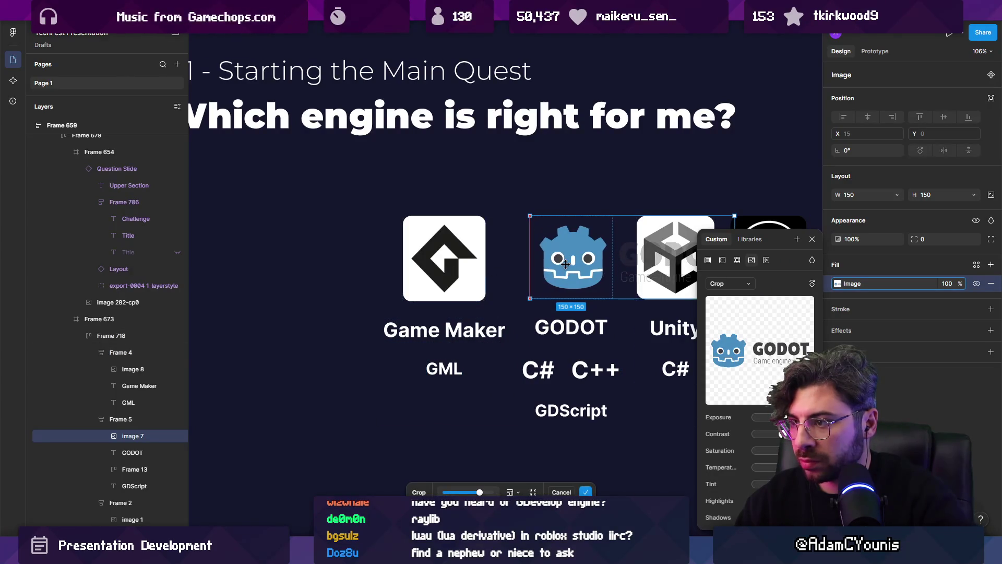
pyautogui.moveTo(564, 267); pyautogui.dragTo(561, 268)
pyautogui.press('Return')
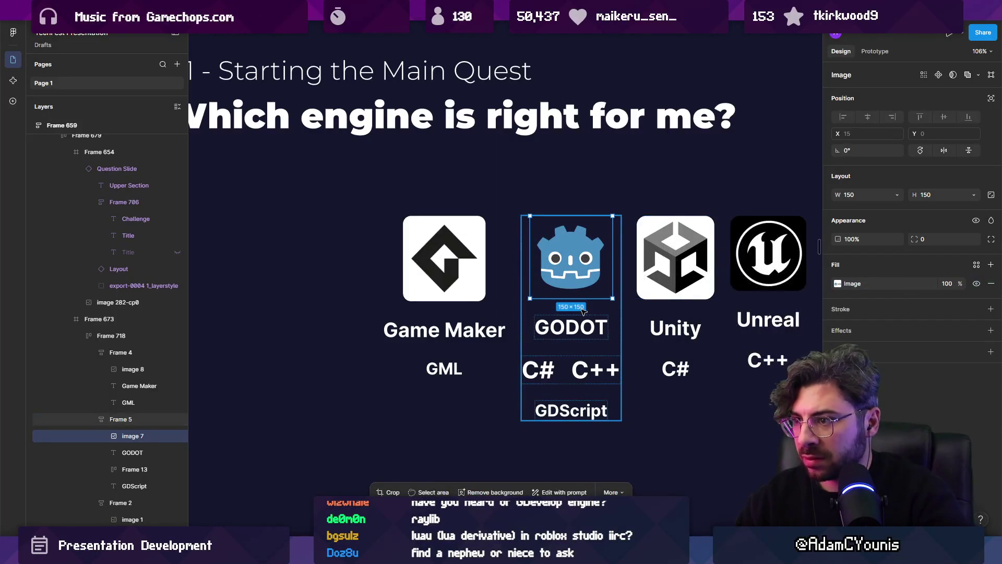
pyautogui.hscroll(2, 542, 284)
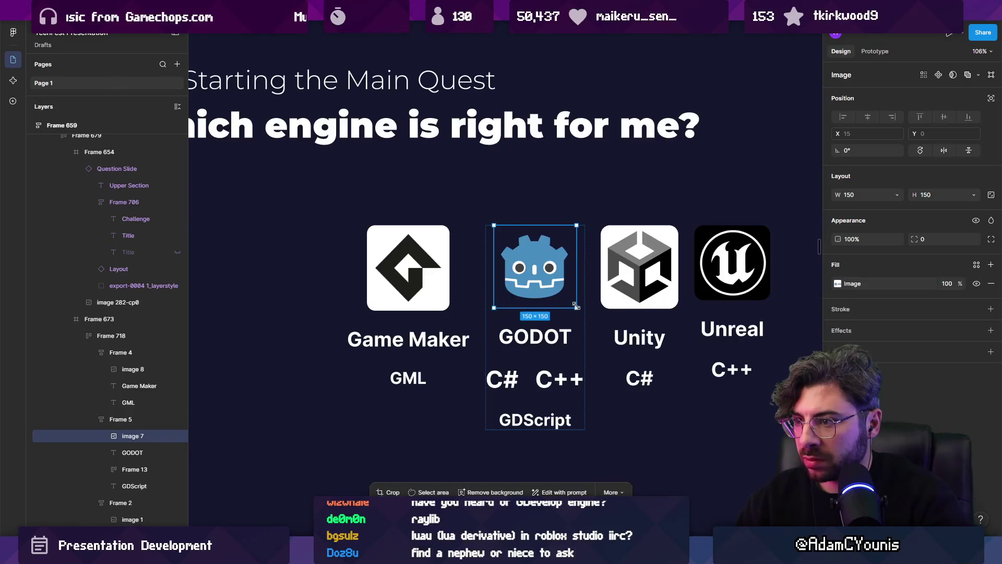
pyautogui.moveTo(576, 306); pyautogui.dragTo(572, 301)
pyautogui.moveTo(498, 298); pyautogui.dragTo(479, 310)
pyautogui.click(473, 311)
pyautogui.scroll(-5, 479, 313)
# Select the four engine frames and ungroup them.
pyautogui.keyDown('shift'); pyautogui.click(526, 293); pyautogui.keyUp('shift')
pyautogui.hotkey('ctrl', 'a')
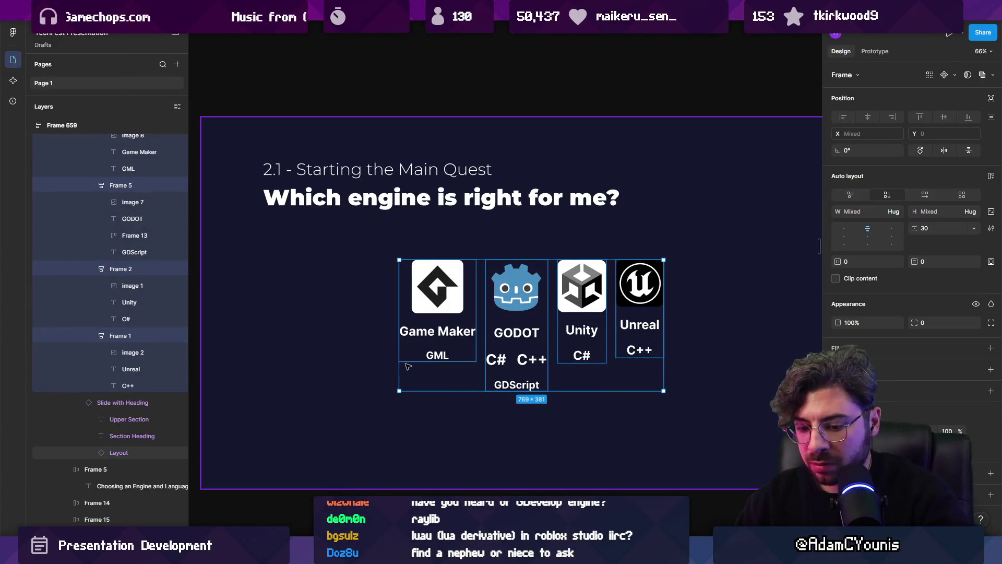
pyautogui.hotkey('ctrl', 'shift', 'g')
pyautogui.hotkey('ctrl', 'z')
pyautogui.click(467, 350)
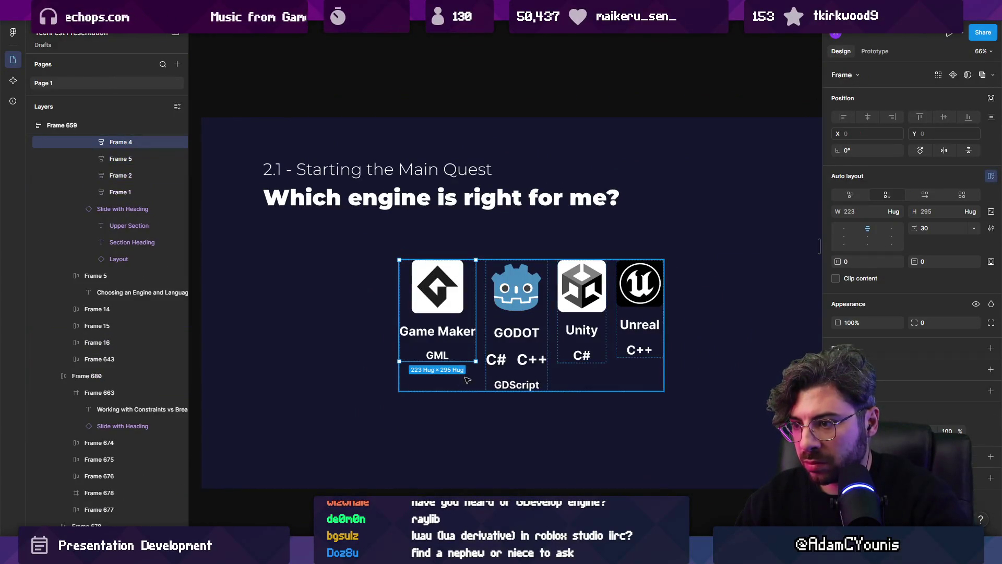
pyautogui.hotkey('ctrl', 'a')
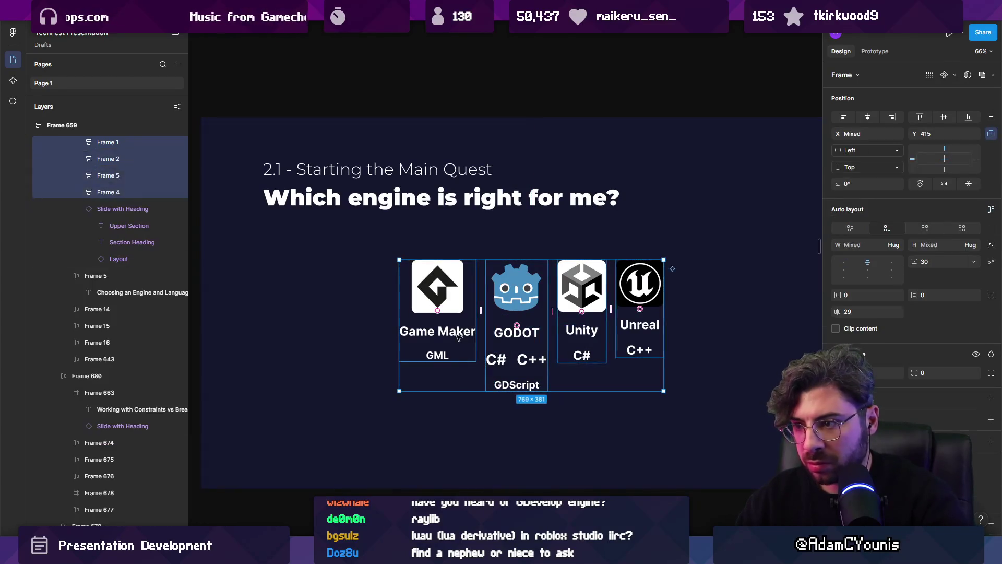
pyautogui.hotkey('ctrl', 'shift', 'g')
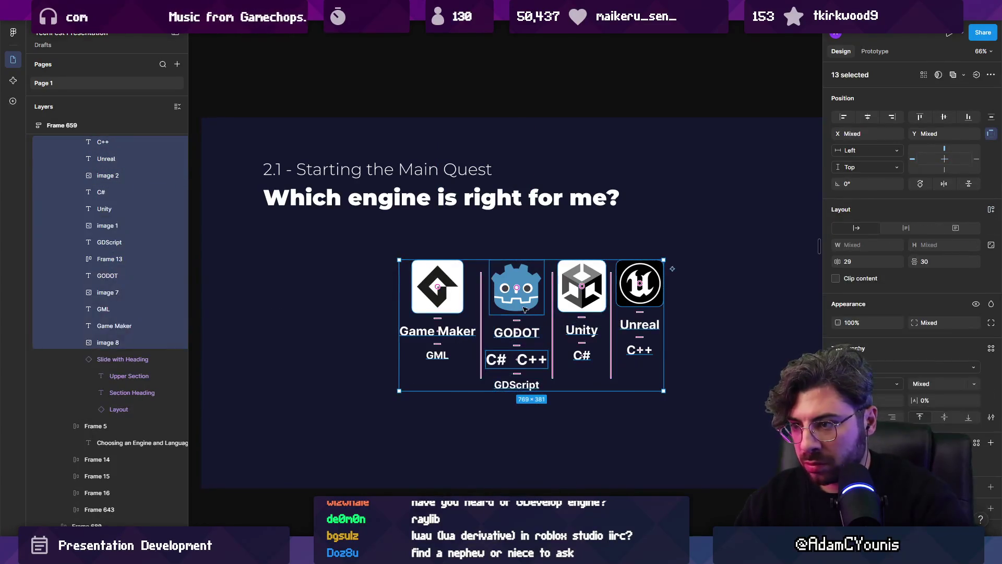
# Enlarge the Unreal logo to 157×155.
pyautogui.click(437, 286)
pyautogui.keyDown('shift'); pyautogui.click(516, 287); pyautogui.keyUp('shift')
pyautogui.keyDown('shift'); pyautogui.click(587, 295); pyautogui.keyUp('shift')
pyautogui.keyDown('shift'); pyautogui.click(622, 296); pyautogui.keyUp('shift')
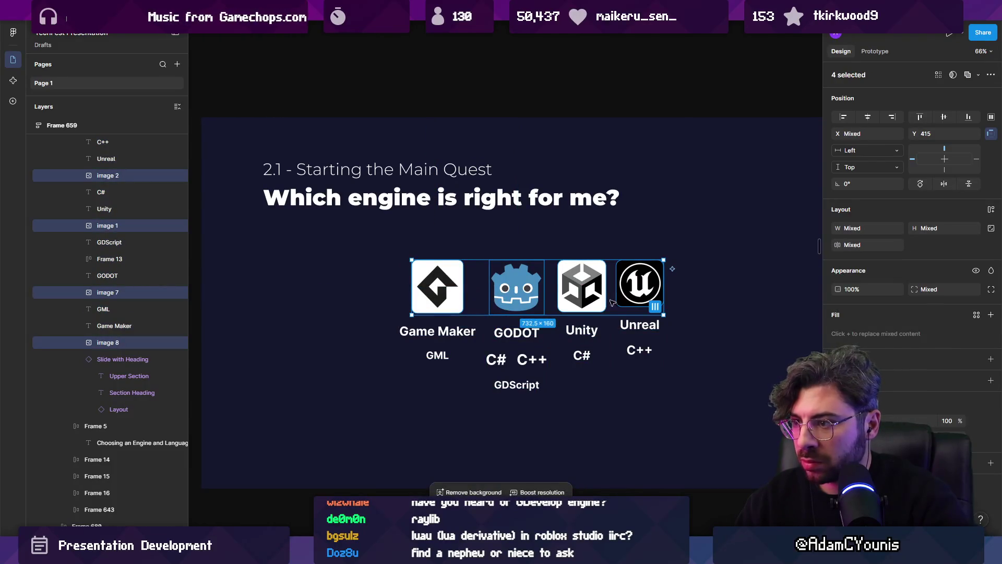
pyautogui.click(640, 298)
pyautogui.moveTo(664, 314)
pyautogui.mouseDown()
pyautogui.moveTo(608, 315)
pyautogui.moveTo(612, 292)
pyautogui.mouseUp()
pyautogui.click(591, 309)
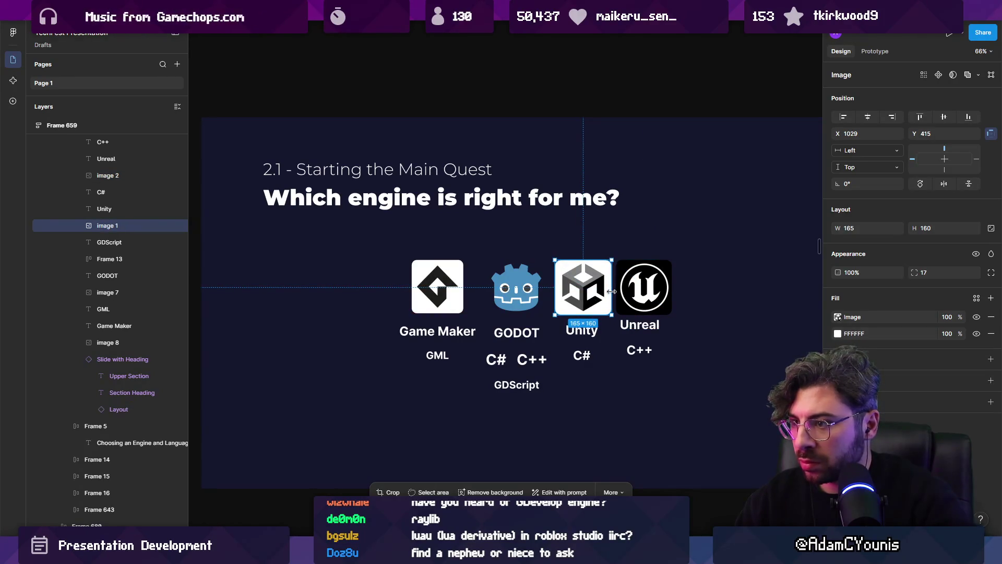
pyautogui.scroll(5, 552, 295)
# Resize the Godot logo to 155×155 and Unity to 160×155, and add a fill to Godot.
pyautogui.click(494, 286)
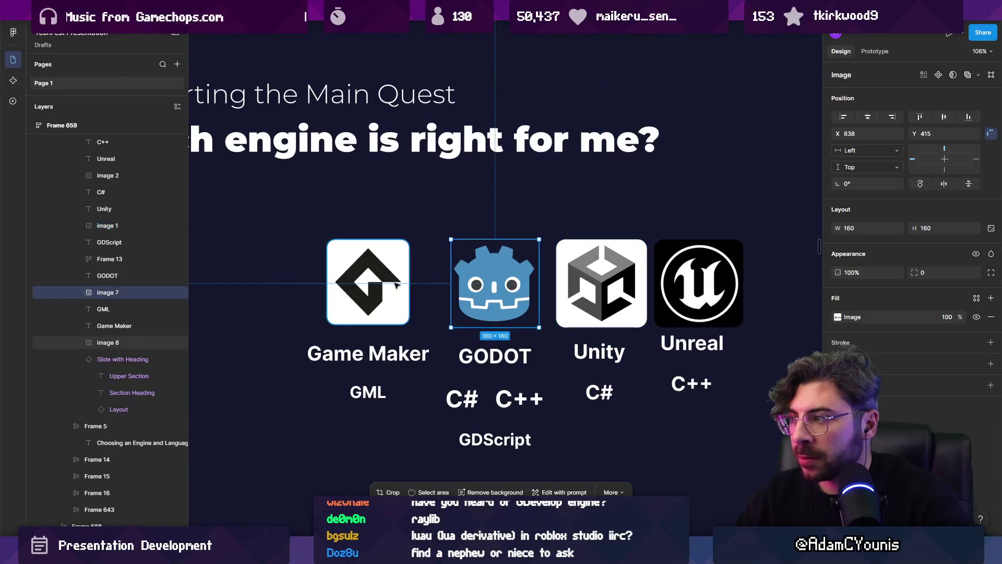
pyautogui.click(393, 284)
pyautogui.click(505, 287)
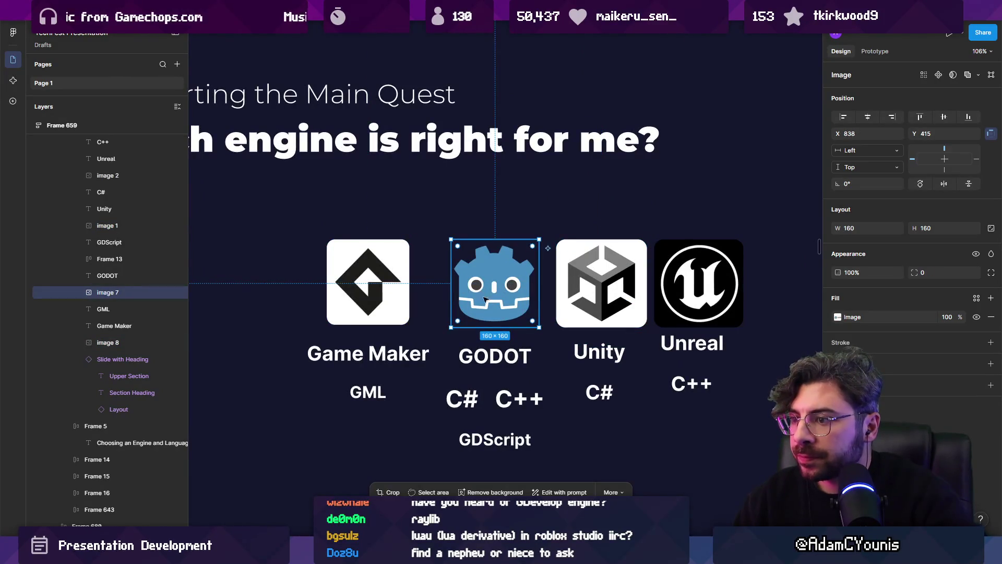
pyautogui.moveTo(538, 325); pyautogui.dragTo(534, 326)
pyautogui.click(638, 319)
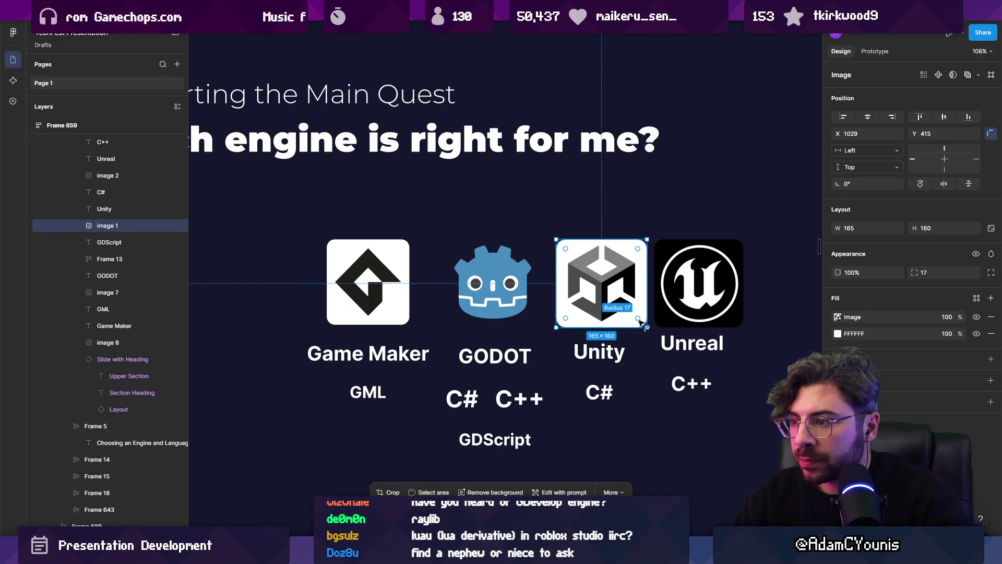
pyautogui.moveTo(647, 327); pyautogui.dragTo(645, 325)
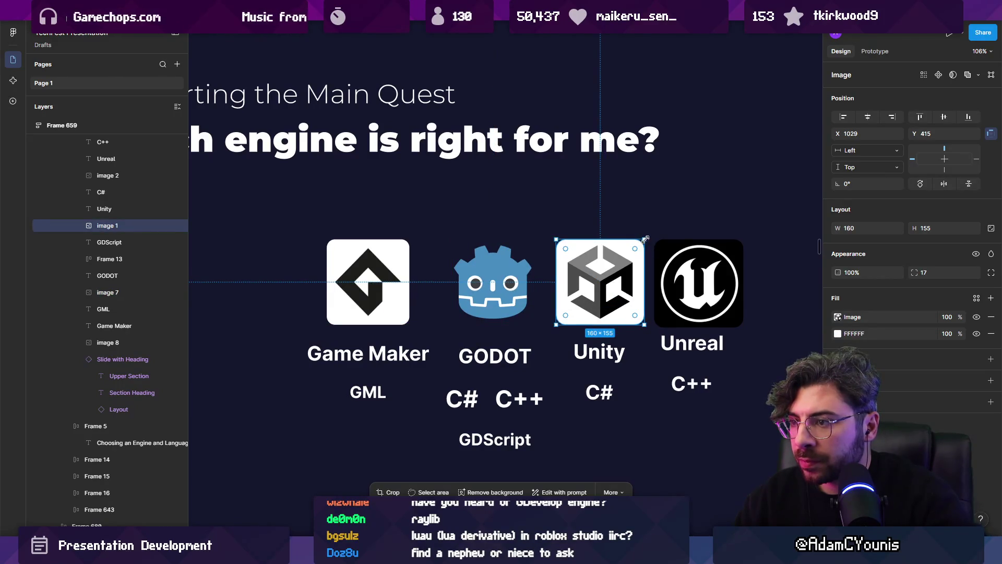
pyautogui.moveTo(645, 239); pyautogui.dragTo(644, 240)
pyautogui.click(493, 293)
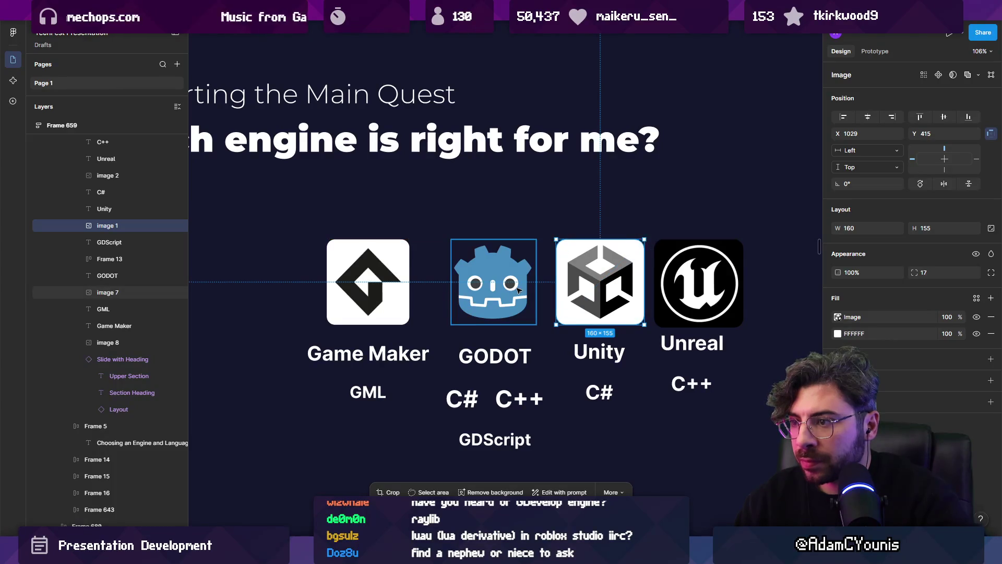
pyautogui.click(990, 298)
pyautogui.click(838, 317)
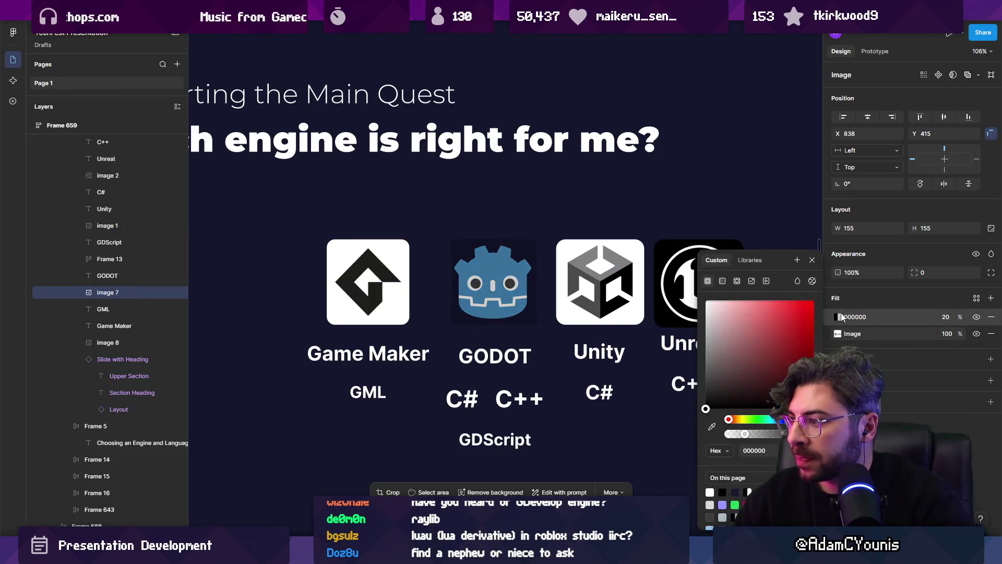
# Make Godot's black fill 100% opaque behind the image and raise its corner radius to 27.
pyautogui.click(946, 317)
pyautogui.write('100')
pyautogui.press('Return')
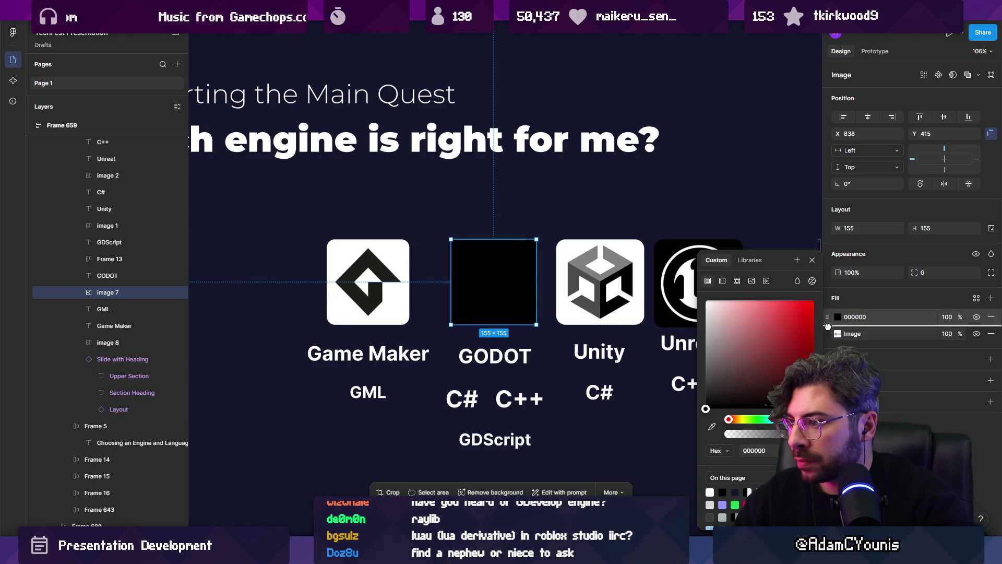
pyautogui.moveTo(837, 319); pyautogui.dragTo(838, 336)
pyautogui.moveTo(52, 267); pyautogui.dragTo(196, 262)
# Select the Game Maker, Godot, Unity and Unreal logos together.
pyautogui.click(368, 282)
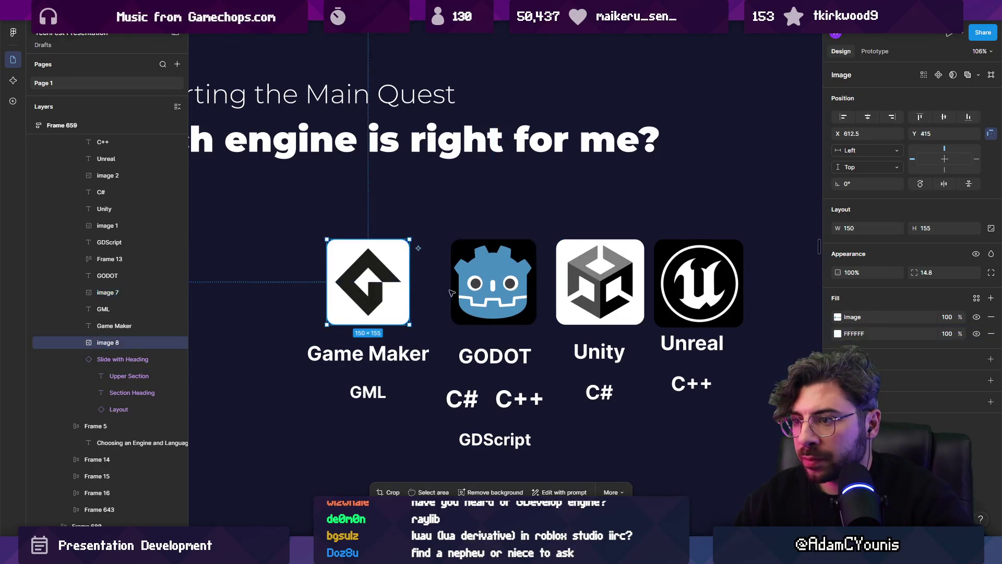
pyautogui.keyDown('shift'); pyautogui.click(493, 282); pyautogui.keyUp('shift')
pyautogui.keyDown('shift'); pyautogui.click(600, 282); pyautogui.keyUp('shift')
pyautogui.keyDown('shift'); pyautogui.click(667, 293); pyautogui.keyUp('shift')
pyautogui.scroll(-5, 348, 214)
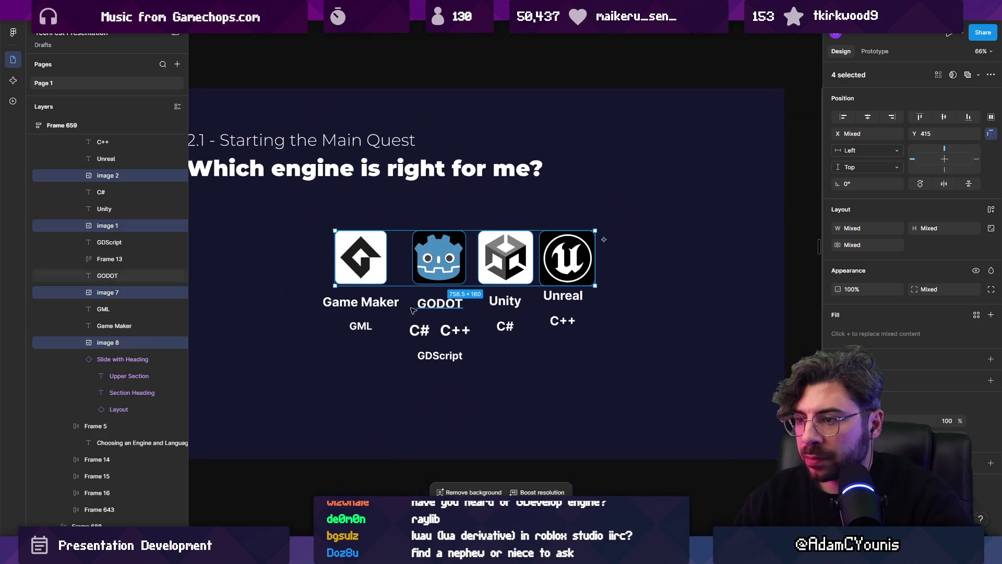
# Start selecting the Game Maker, GML and GDScript labels, then zoom to fit the engine slide.
pyautogui.click(381, 304)
pyautogui.keyDown('shift'); pyautogui.click(360, 328); pyautogui.keyUp('shift')
pyautogui.scroll(-5, 360, 329)
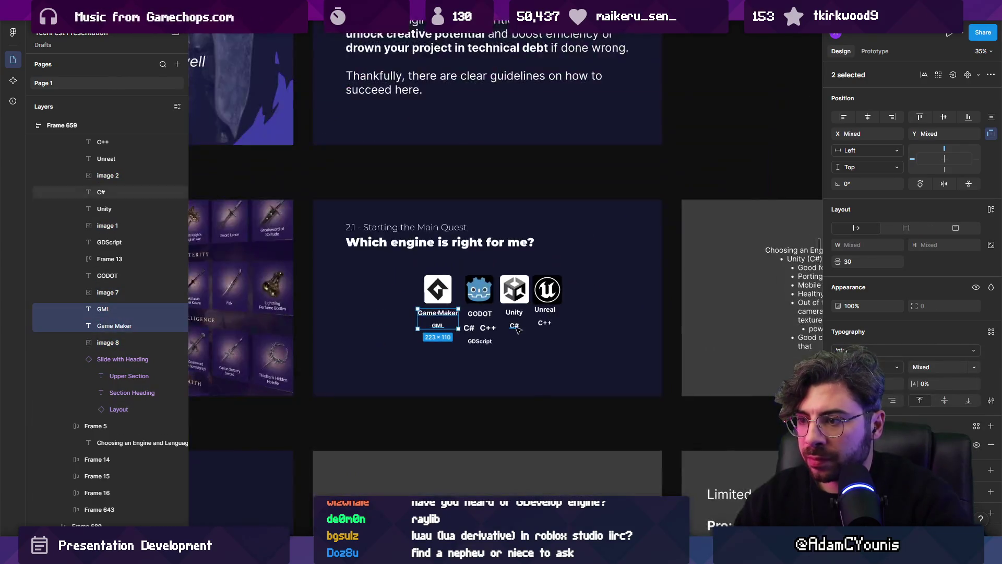
pyautogui.scroll(4, 464, 324)
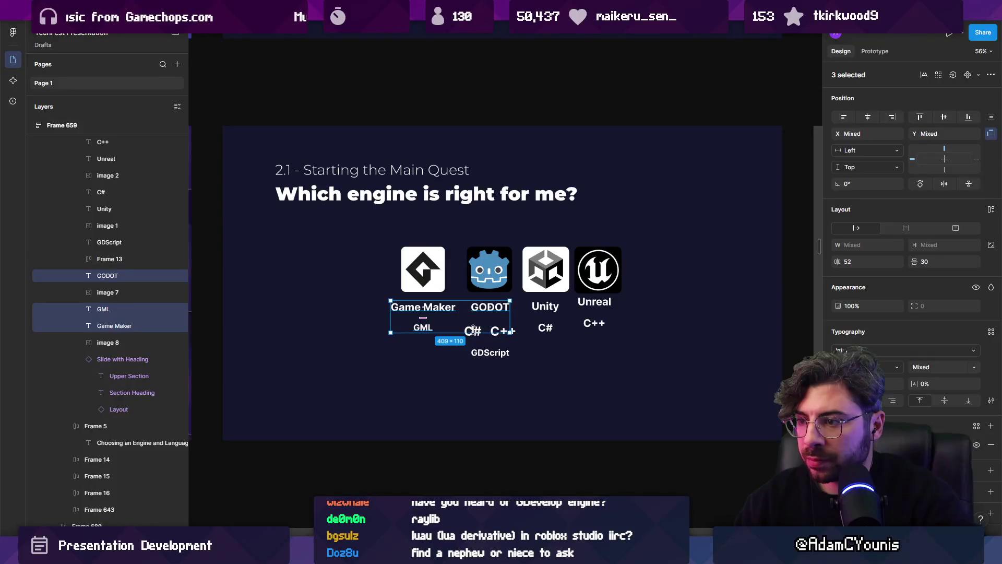
pyautogui.click(486, 353)
pyautogui.click(452, 277)
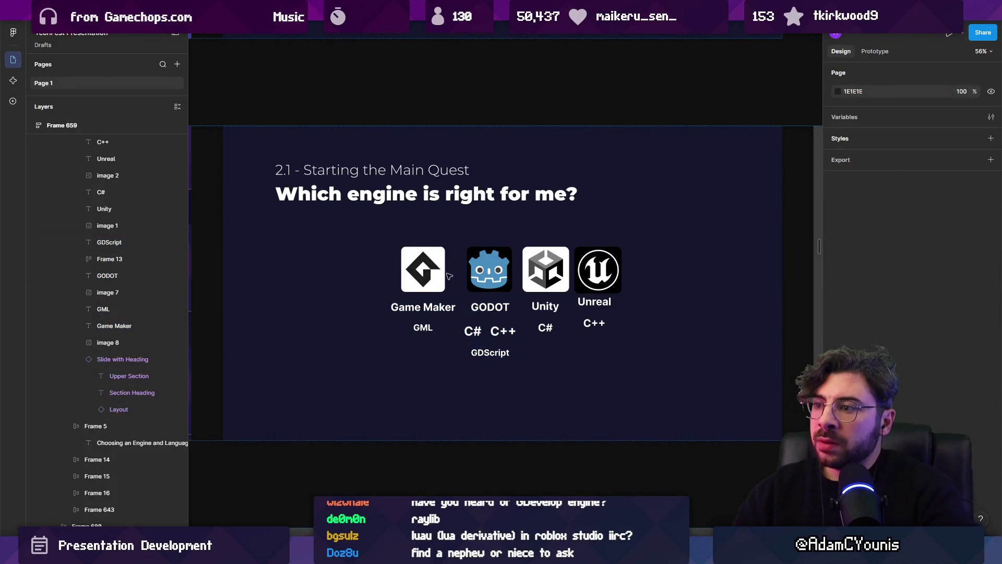
pyautogui.scroll(-3, 438, 289)
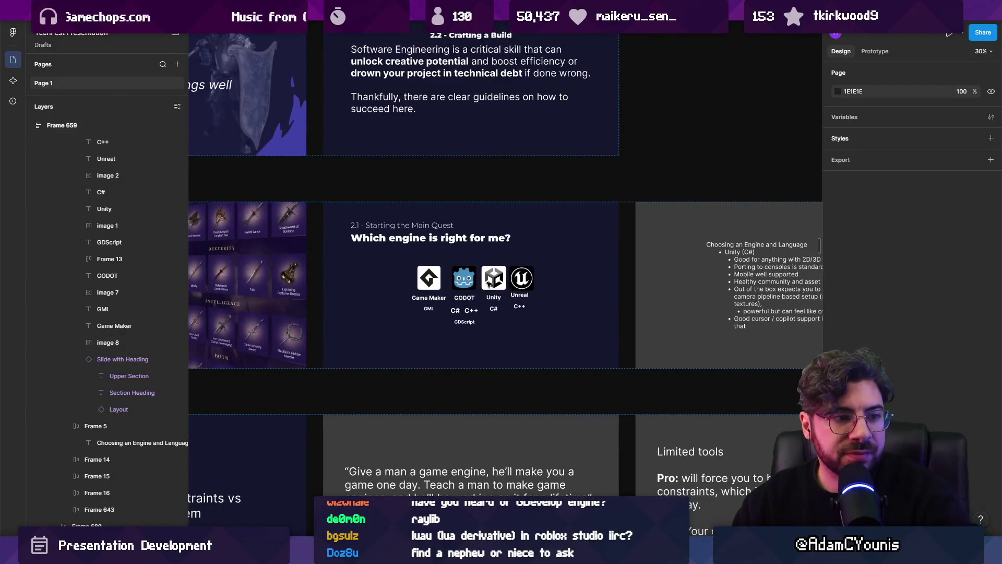
pyautogui.click(487, 282)
pyautogui.hotkey('shift', '2')
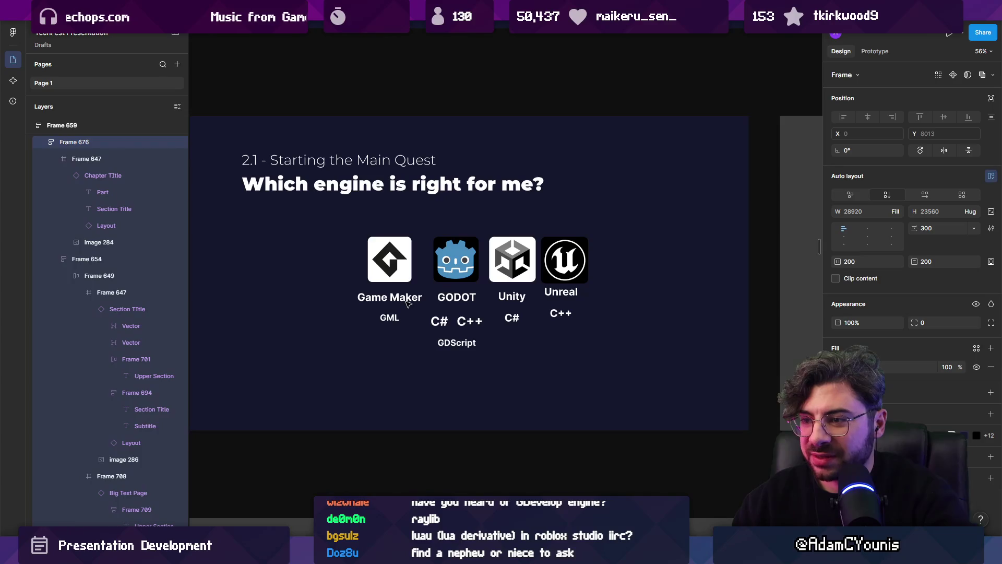
# Select all nine engine name and language labels and drag them about 118 px down.
pyautogui.click(394, 299)
pyautogui.click(397, 301)
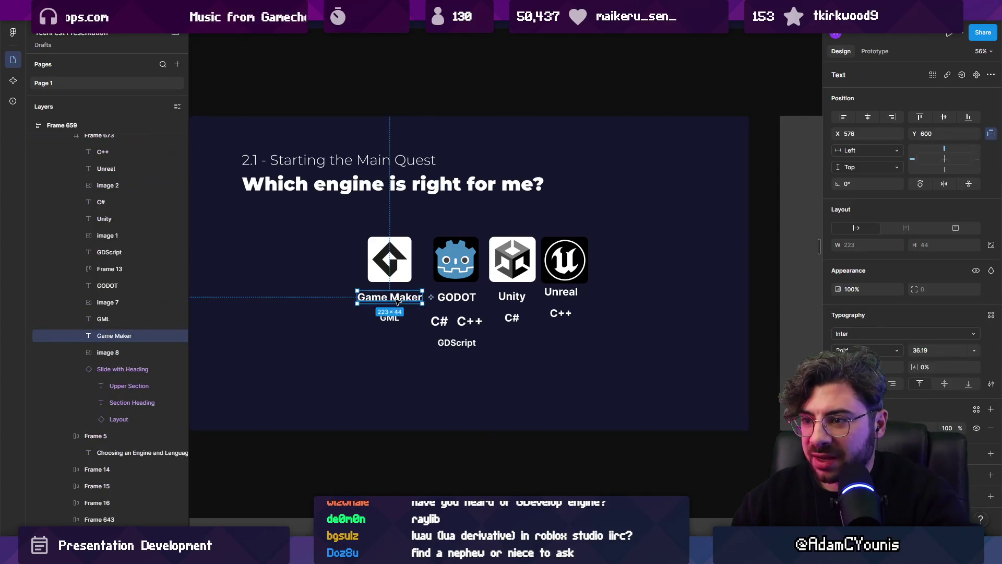
pyautogui.keyDown('shift'); pyautogui.click(389, 317); pyautogui.keyUp('shift')
pyautogui.keyDown('shift'); pyautogui.click(457, 321); pyautogui.keyUp('shift')
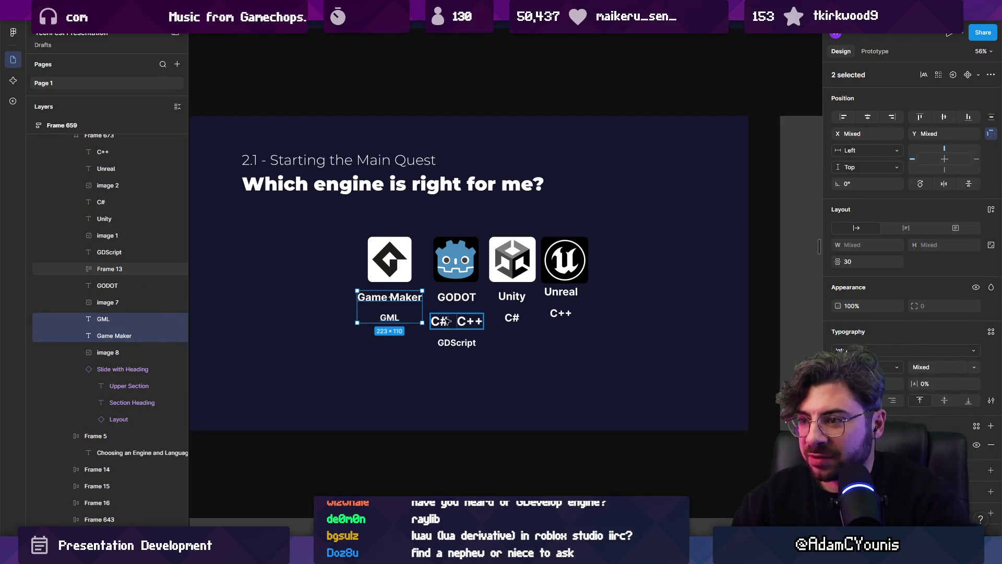
pyautogui.keyDown('shift'); pyautogui.click(457, 297); pyautogui.keyUp('shift')
pyautogui.keyDown('shift'); pyautogui.click(456, 342); pyautogui.keyUp('shift')
pyautogui.keyDown('shift'); pyautogui.click(512, 317); pyautogui.keyUp('shift')
pyautogui.keyDown('shift'); pyautogui.click(511, 296); pyautogui.keyUp('shift')
pyautogui.keyDown('shift'); pyautogui.click(560, 291); pyautogui.keyUp('shift')
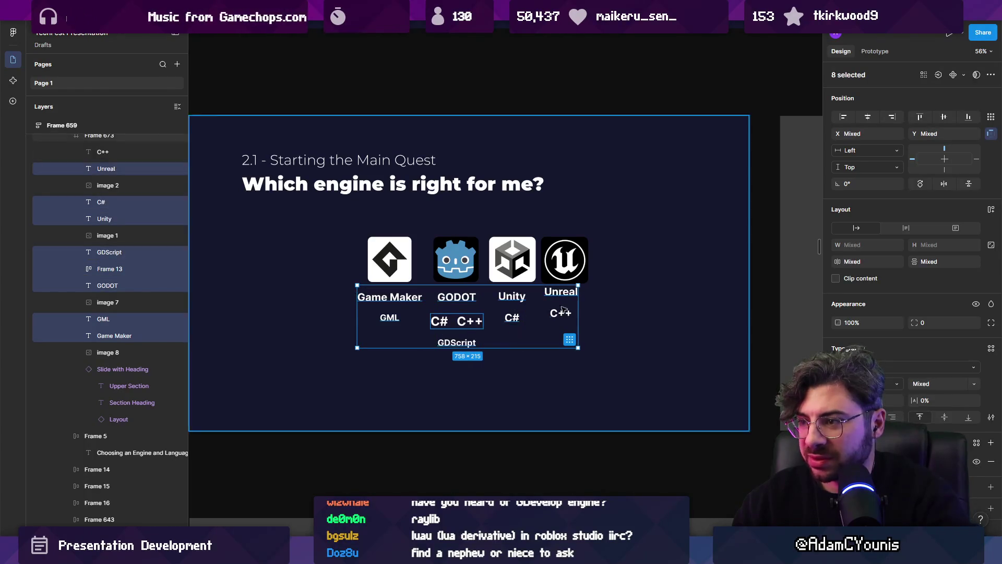
pyautogui.keyDown('shift'); pyautogui.click(561, 312); pyautogui.keyUp('shift')
pyautogui.moveTo(503, 302); pyautogui.dragTo(502, 363)
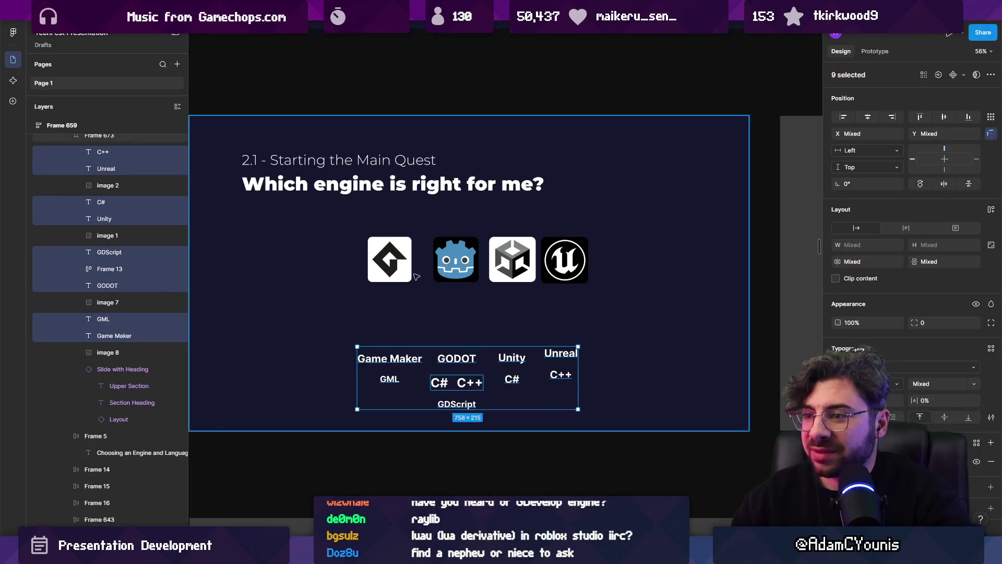
# Duplicate the 'Which engine is right for me?' slide frame with Ctrl+D.
pyautogui.click(396, 259)
pyautogui.scroll(-5, 404, 272)
pyautogui.press('Escape')
pyautogui.hotkey('ctrl', 'd')
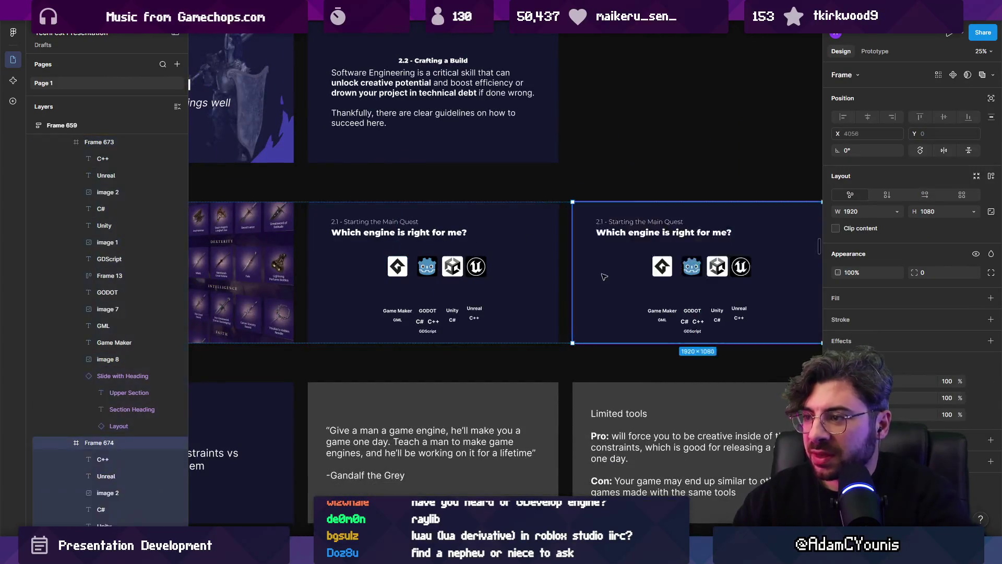
pyautogui.scroll(3, 418, 358)
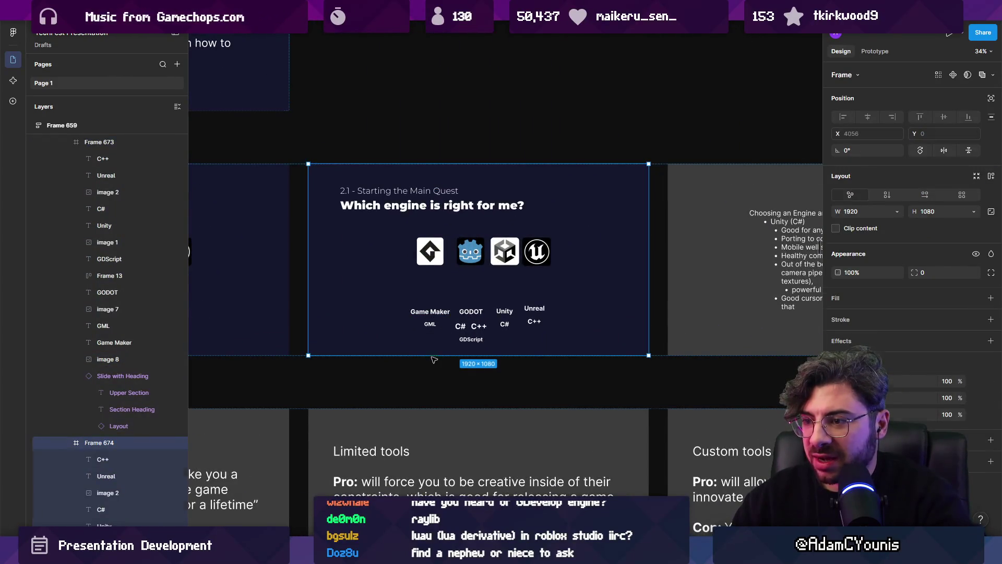
pyautogui.hotkey('ctrl', 'a')
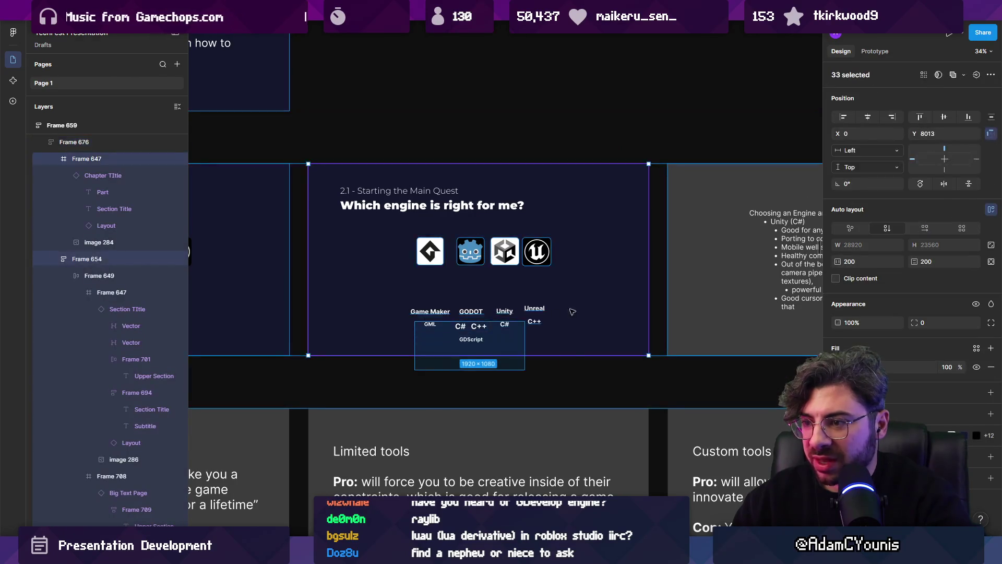
# Delete all nine engine name and language labels from the duplicate slide.
pyautogui.scroll(4, 531, 316)
pyautogui.click(544, 306)
pyautogui.keyDown('shift'); pyautogui.click(544, 330); pyautogui.keyUp('shift')
pyautogui.keyDown('shift'); pyautogui.click(488, 311); pyautogui.keyUp('shift')
pyautogui.keyDown('shift'); pyautogui.click(488, 335); pyautogui.keyUp('shift')
pyautogui.keyDown('shift'); pyautogui.click(424, 311); pyautogui.keyUp('shift')
pyautogui.keyDown('shift'); pyautogui.click(417, 340); pyautogui.keyUp('shift')
pyautogui.keyDown('shift'); pyautogui.click(424, 364); pyautogui.keyUp('shift')
pyautogui.keyDown('shift'); pyautogui.click(347, 335); pyautogui.keyUp('shift')
pyautogui.keyDown('shift'); pyautogui.click(347, 311); pyautogui.keyUp('shift')
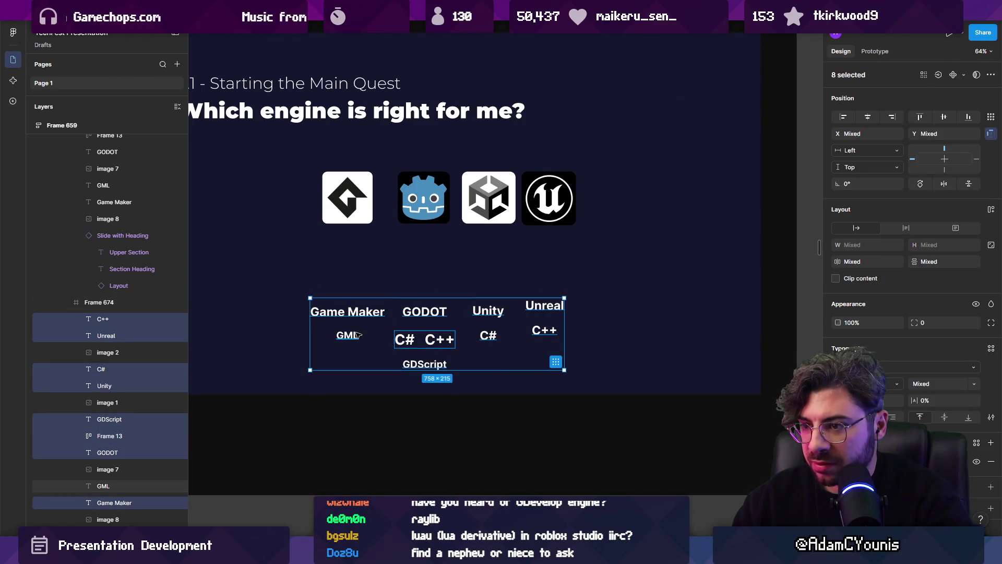
pyautogui.press('Delete')
# Wrap the Game Maker, Godot, Unity and Unreal logos in an auto-layout frame.
pyautogui.scroll(-5, 375, 326)
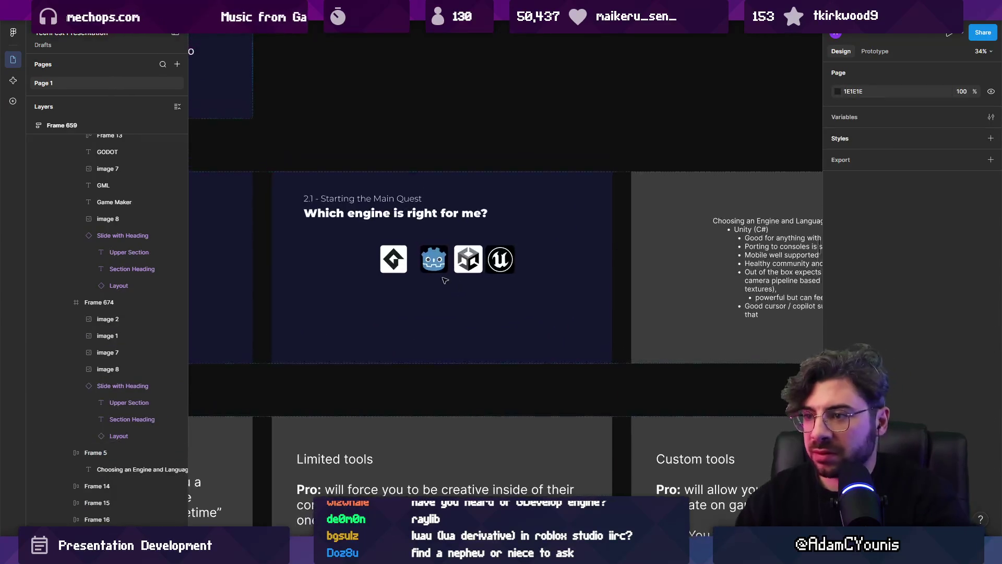
pyautogui.scroll(3, 386, 256)
pyautogui.click(386, 259)
pyautogui.click(386, 259)
pyautogui.keyDown('shift'); pyautogui.click(451, 254); pyautogui.keyUp('shift')
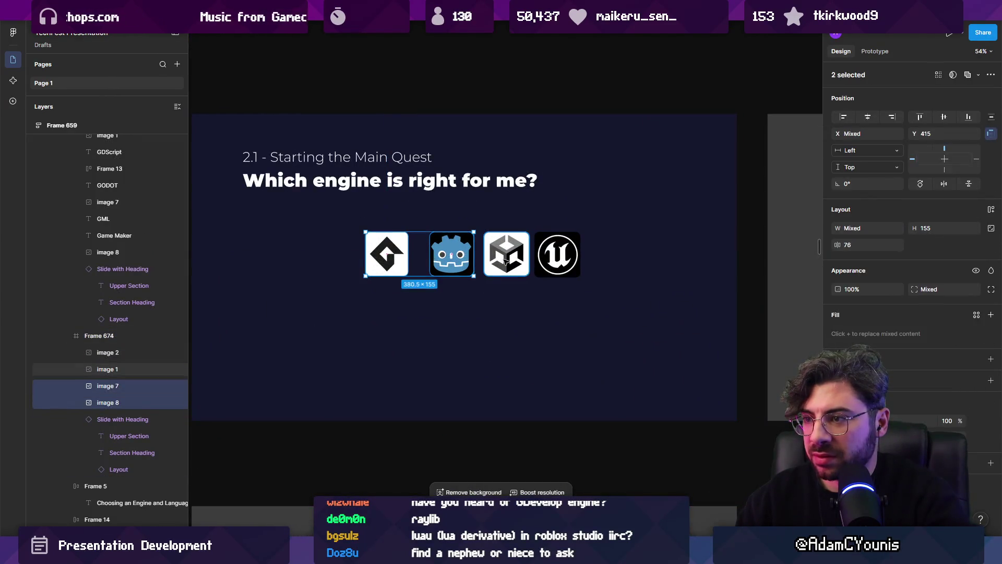
pyautogui.keyDown('shift'); pyautogui.click(506, 254); pyautogui.keyUp('shift')
pyautogui.keyDown('shift'); pyautogui.click(558, 254); pyautogui.keyUp('shift')
pyautogui.hotkey('shift', 'a')
# Switch the logo frame to a grid layout arranged as 2×2.
pyautogui.click(963, 230)
pyautogui.moveTo(578, 258); pyautogui.dragTo(545, 259)
pyautogui.hotkey('ctrl', 'z')
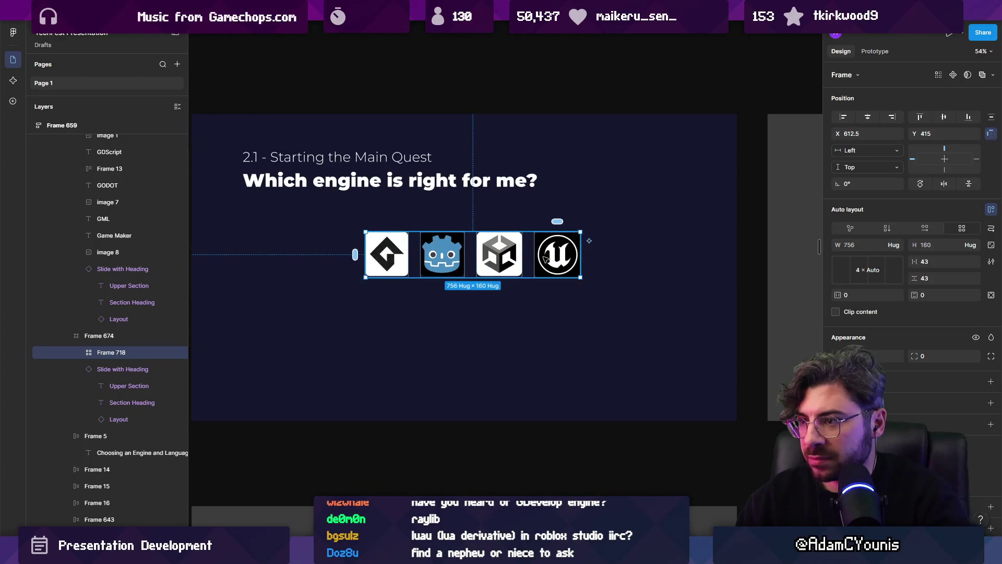
pyautogui.click(862, 270)
pyautogui.click(844, 267)
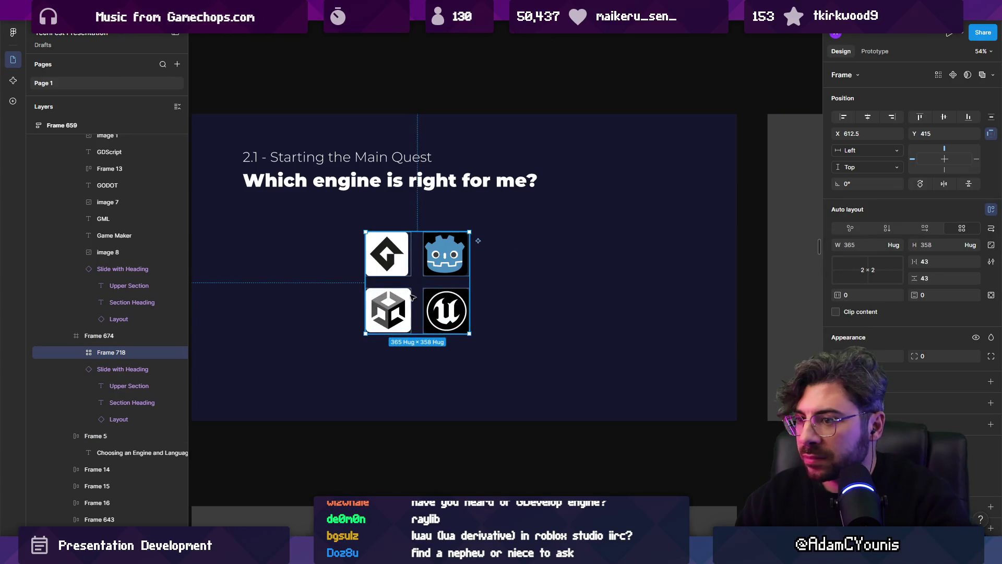
# Scale the engine logo grid up about 1.79 times with the Scale tool.
pyautogui.click(487, 322)
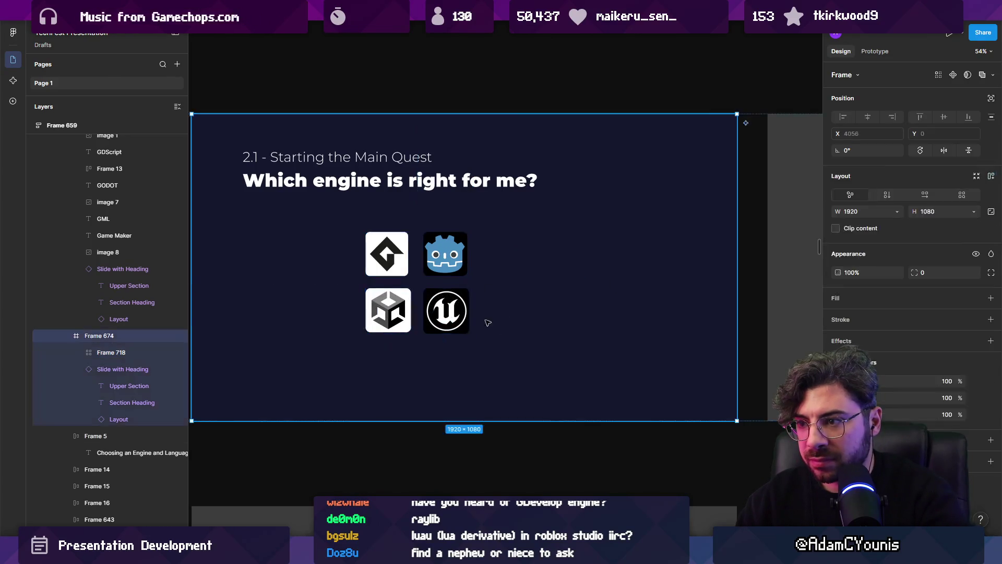
pyautogui.click(429, 315)
pyautogui.press('k')
pyautogui.moveTo(470, 321)
pyautogui.mouseDown()
pyautogui.moveTo(512, 350)
pyautogui.moveTo(497, 347)
pyautogui.moveTo(459, 285)
pyautogui.mouseUp()
# Wrap the GameMaker logo in its own frame and crop the image to 248 wide.
pyautogui.doubleClick(439, 271)
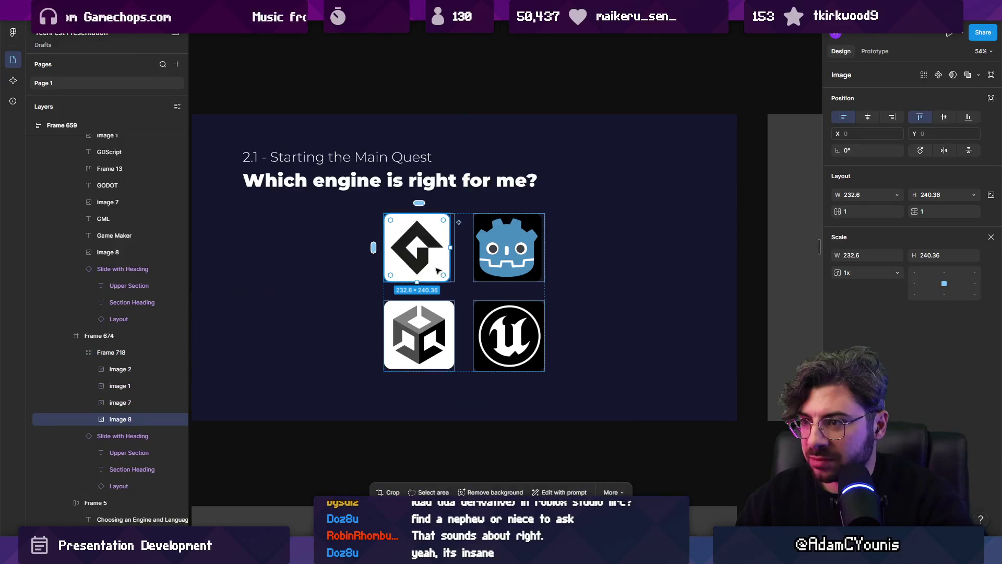
pyautogui.scroll(3, 439, 270)
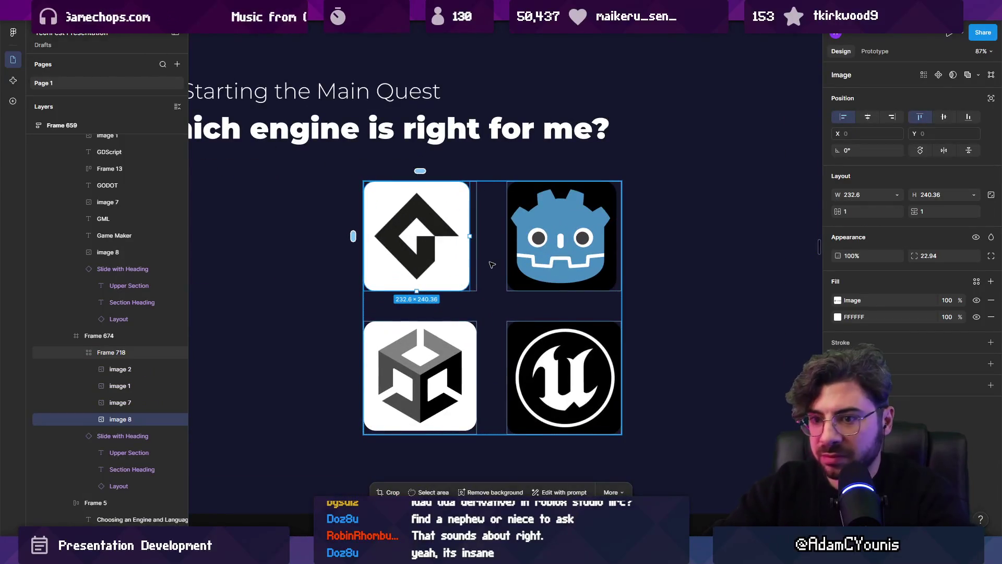
pyautogui.press('Escape')
pyautogui.click(419, 254)
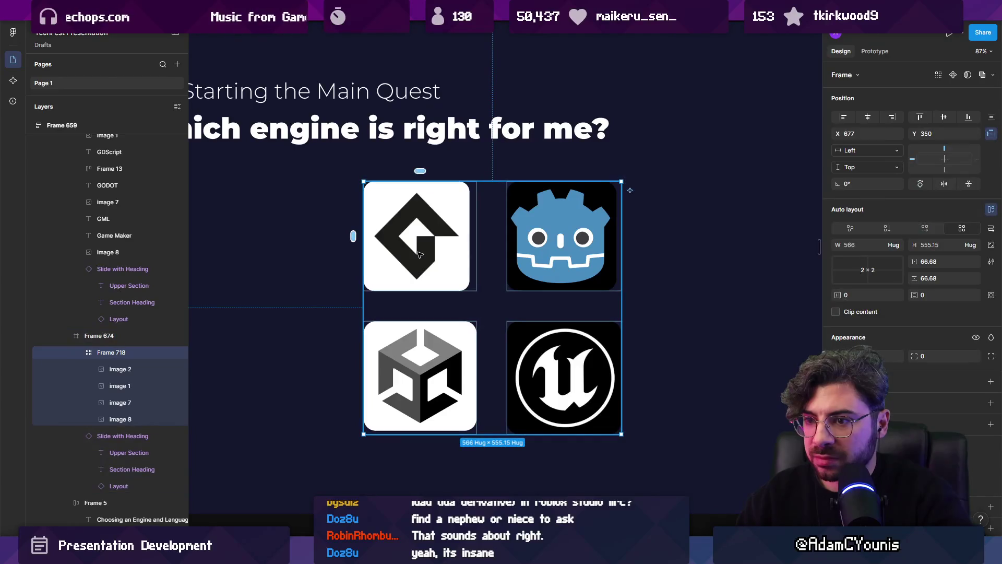
pyautogui.click(419, 254)
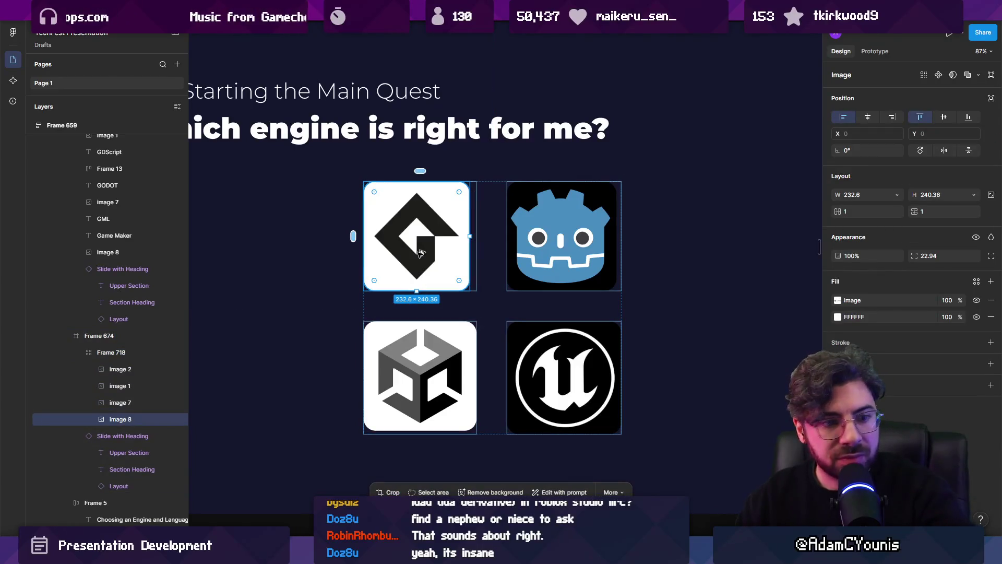
pyautogui.hotkey('ctrl', 'alt', 'g')
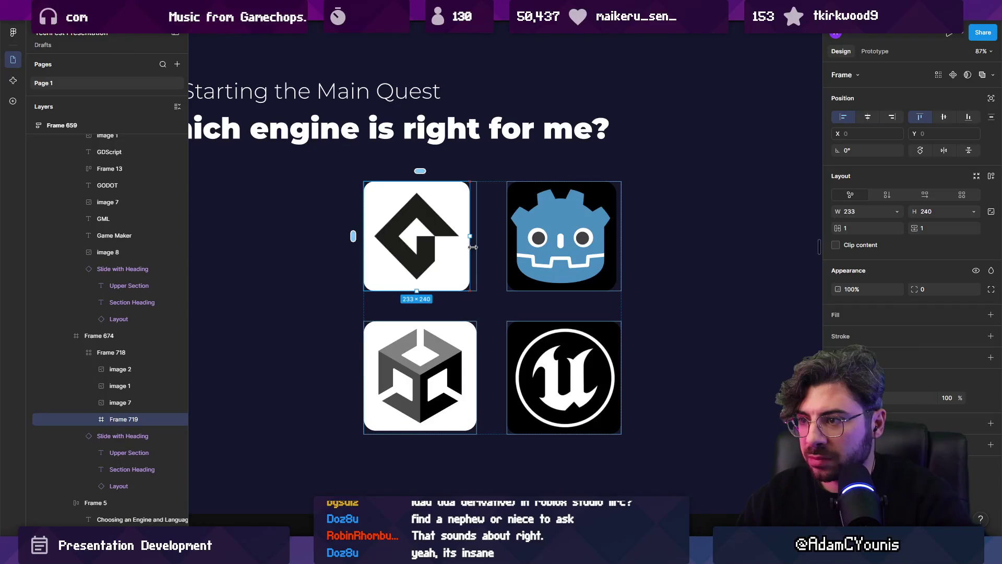
pyautogui.click(427, 257)
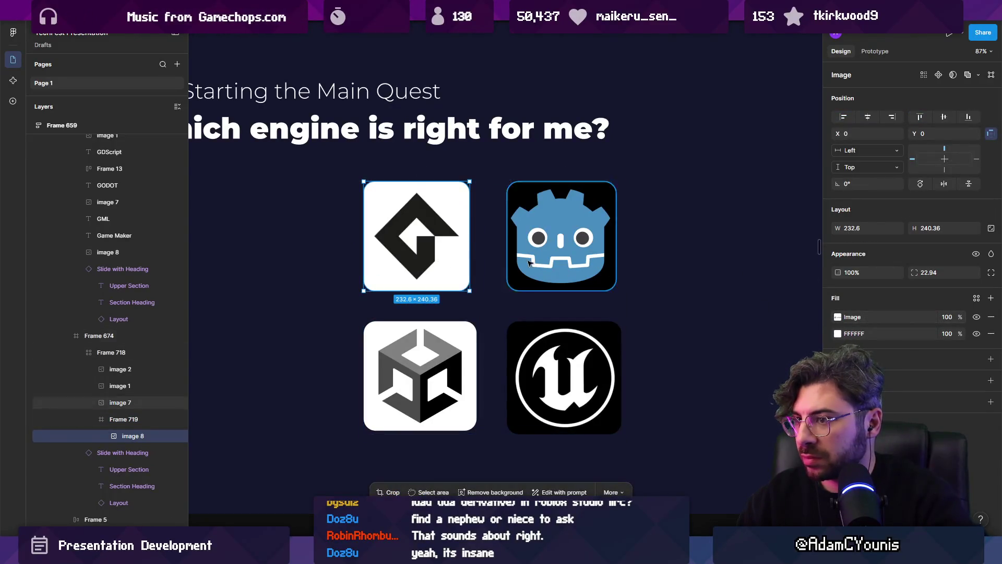
pyautogui.moveTo(470, 245); pyautogui.dragTo(477, 243)
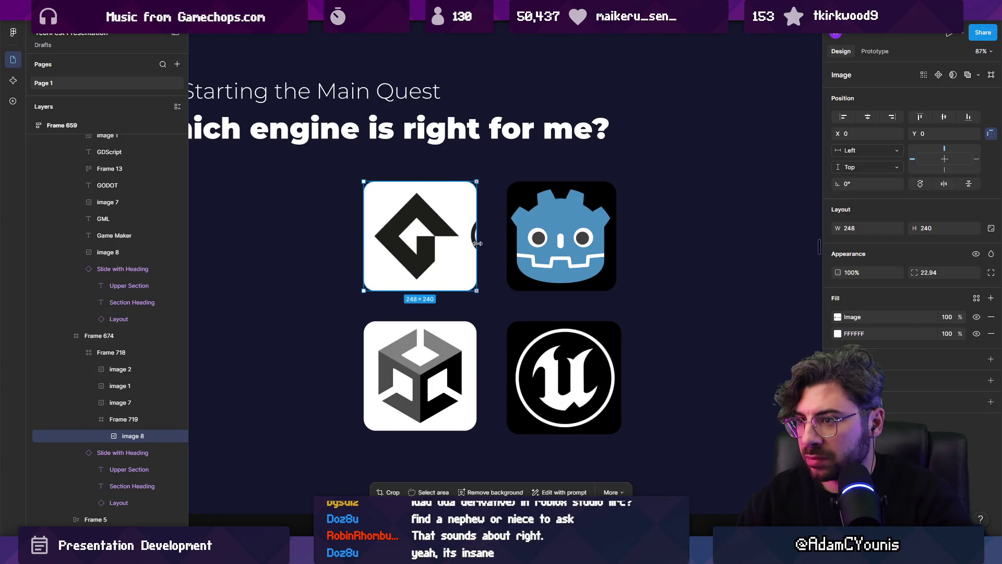
pyautogui.moveTo(419, 241); pyautogui.dragTo(416, 246)
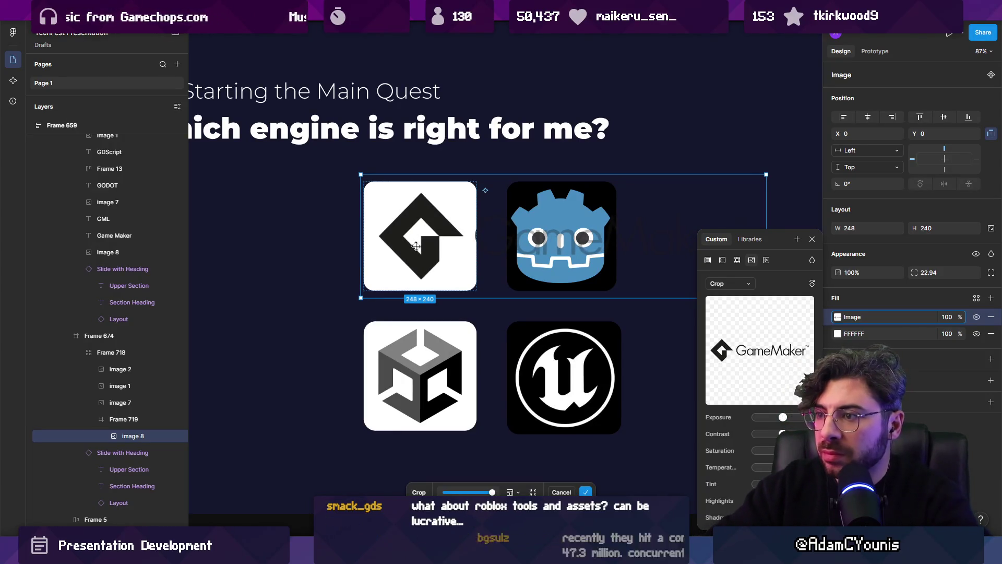
pyautogui.press('Return')
pyautogui.doubleClick(463, 228)
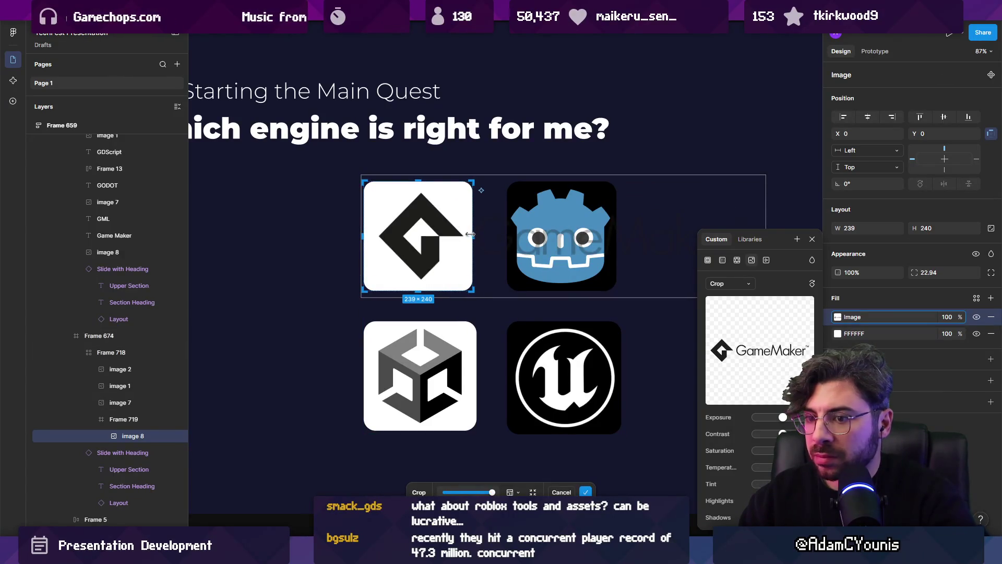
# Give the GameMaker logo tile a white fill and rounded corners.
pyautogui.click(125, 423)
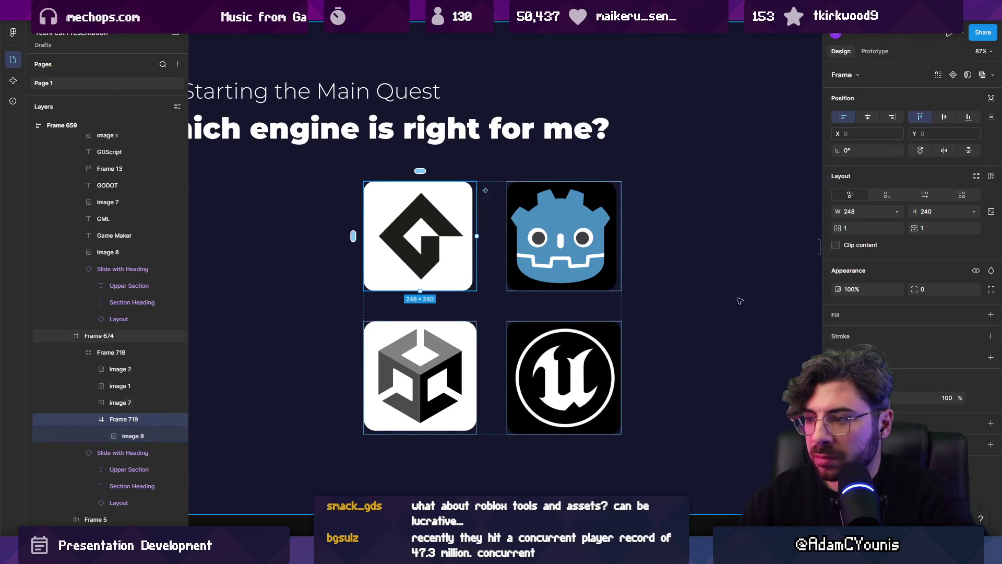
pyautogui.click(990, 315)
pyautogui.click(838, 334)
pyautogui.moveTo(914, 289); pyautogui.dragTo(241, 270)
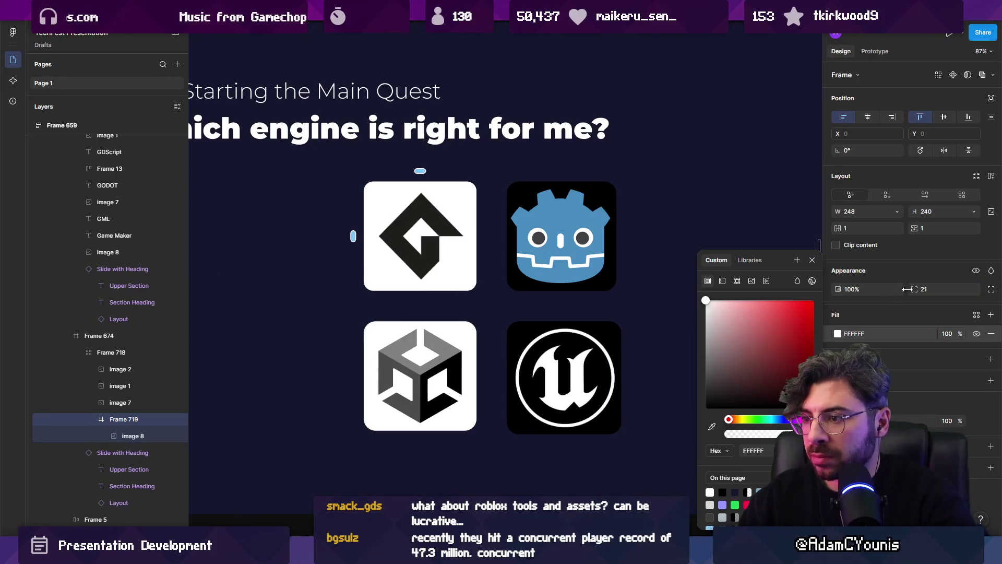
# Set a corner radius of 2 on all four engine logos.
pyautogui.click(420, 375)
pyautogui.keyDown('shift'); pyautogui.click(454, 275); pyautogui.keyUp('shift')
pyautogui.keyDown('shift'); pyautogui.click(572, 377); pyautogui.keyUp('shift')
pyautogui.keyDown('shift'); pyautogui.click(573, 376); pyautogui.keyUp('shift')
pyautogui.click(928, 255)
pyautogui.write('2')
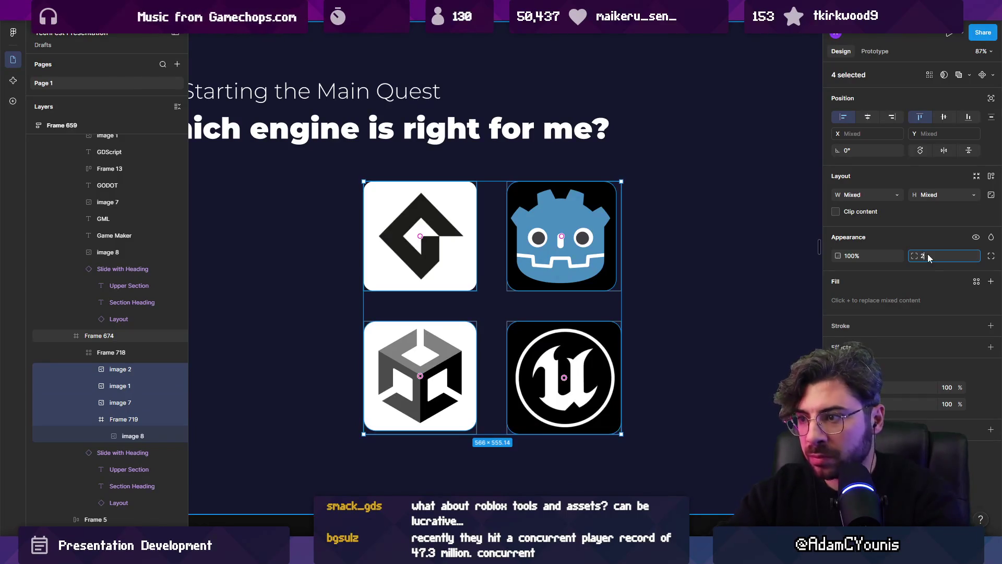
pyautogui.press('Return')
# Reorder the tiles: Unity and Unreal on top, Godot and GameMaker below.
pyautogui.press('Escape')
pyautogui.scroll(-5, 497, 308)
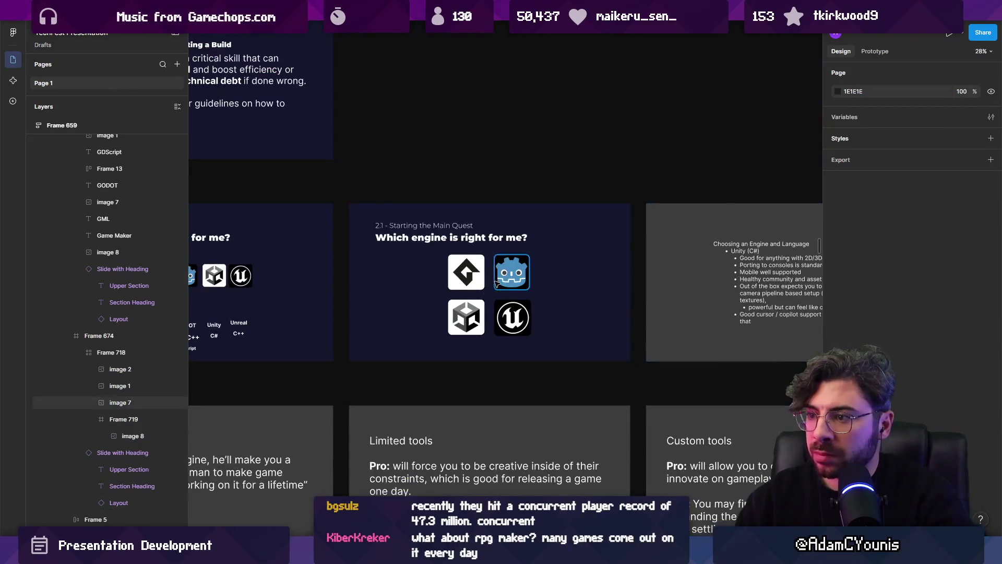
pyautogui.scroll(5, 495, 282)
pyautogui.click(458, 287)
pyautogui.click(457, 287)
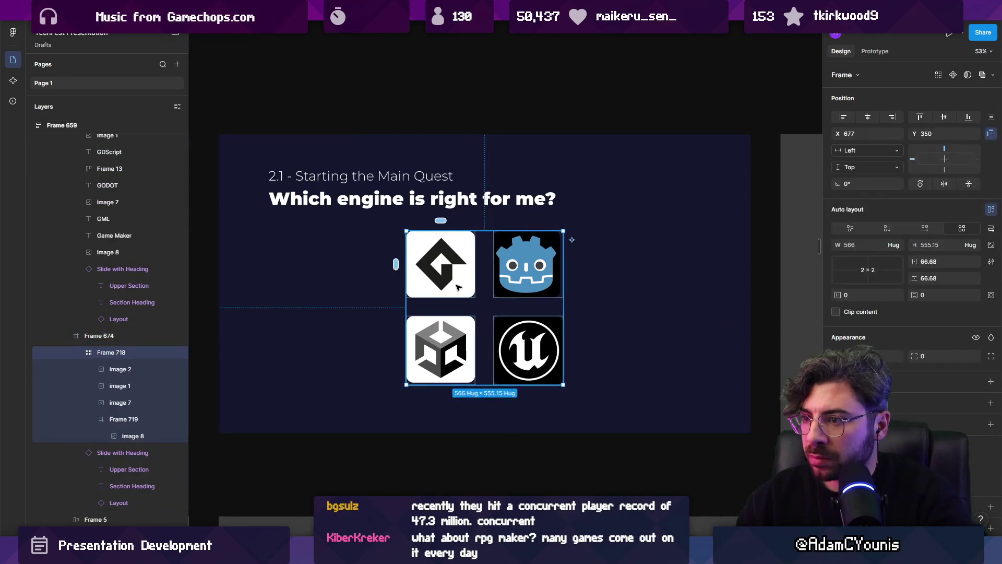
pyautogui.click(458, 287)
pyautogui.moveTo(457, 287)
pyautogui.mouseDown()
pyautogui.moveTo(475, 360)
pyautogui.moveTo(527, 350)
pyautogui.moveTo(495, 308)
pyautogui.mouseUp()
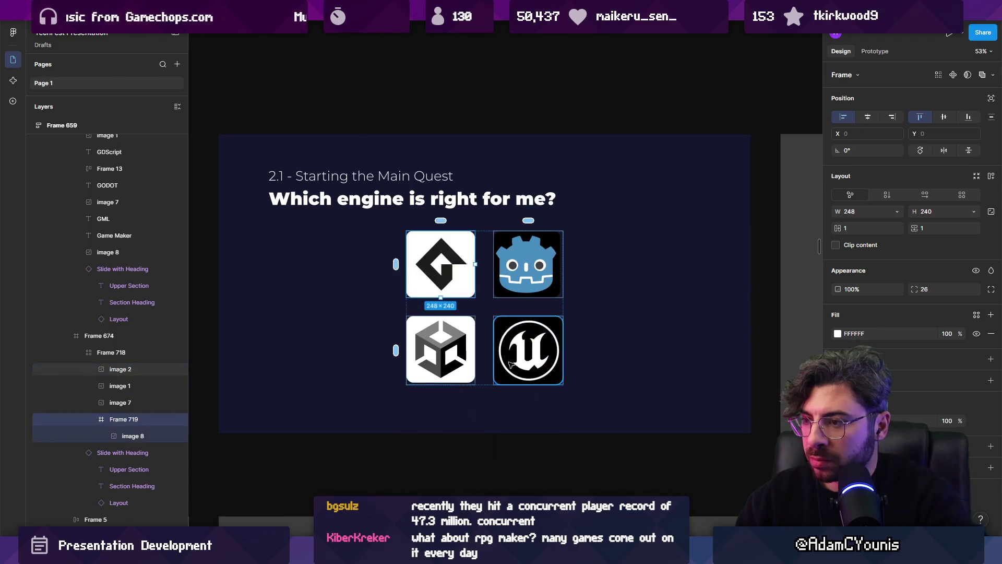
pyautogui.click(467, 337)
pyautogui.press('Up')
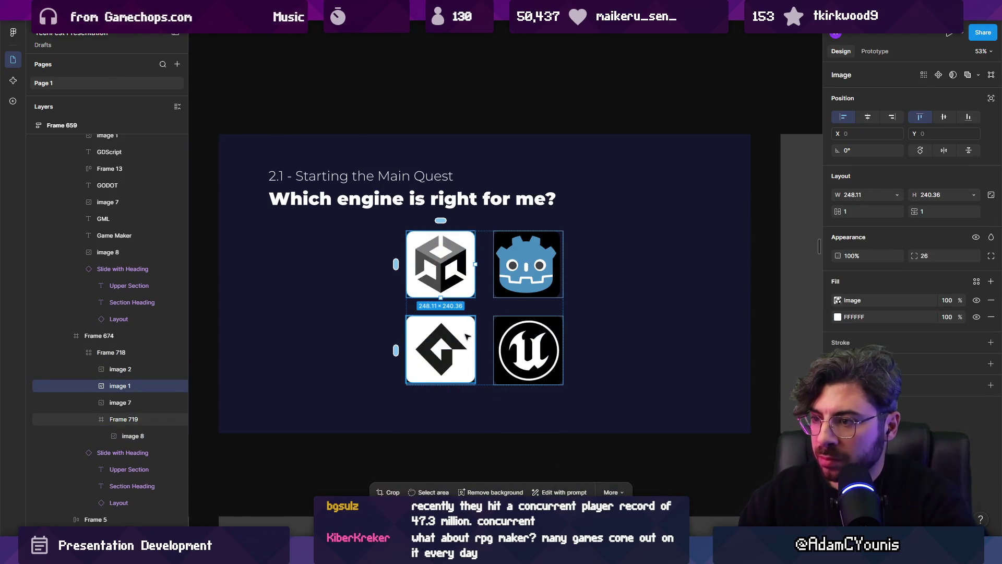
pyautogui.click(497, 340)
pyautogui.press('Up')
pyautogui.click(505, 350)
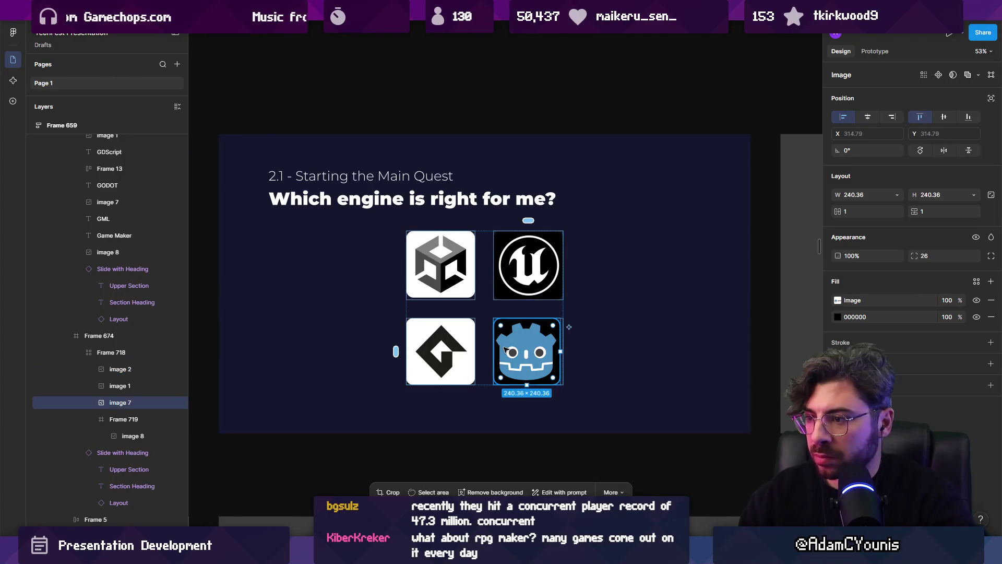
pyautogui.press('Left')
# Adjust the crop of the Godot logo image.
pyautogui.scroll(5, 470, 339)
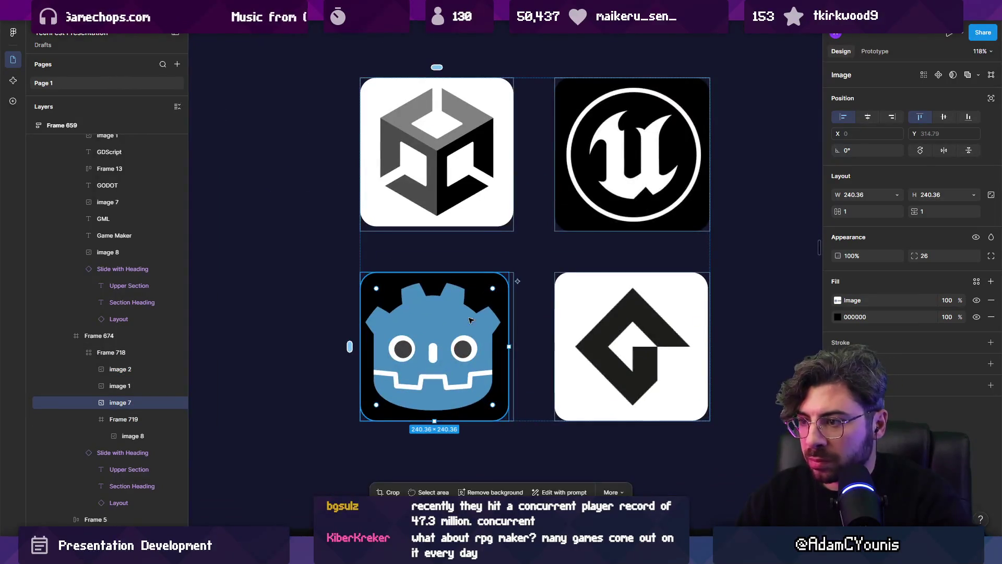
pyautogui.doubleClick(480, 294)
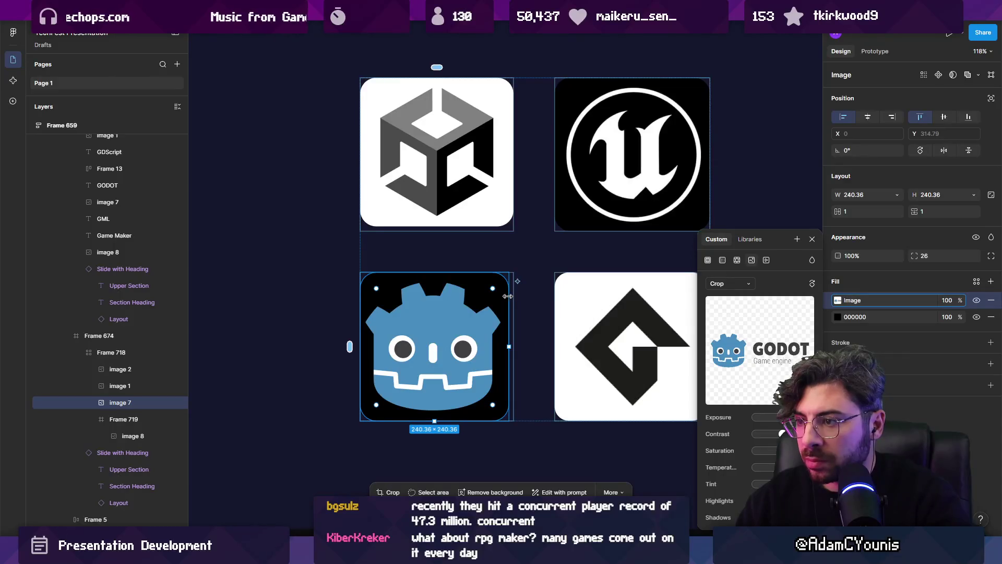
pyautogui.doubleClick(441, 318)
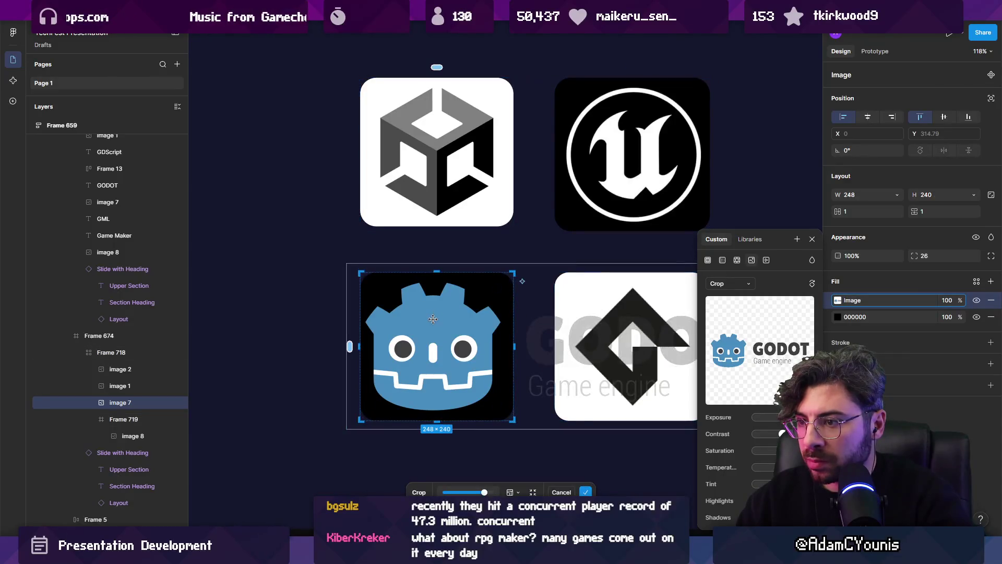
pyautogui.press('Return')
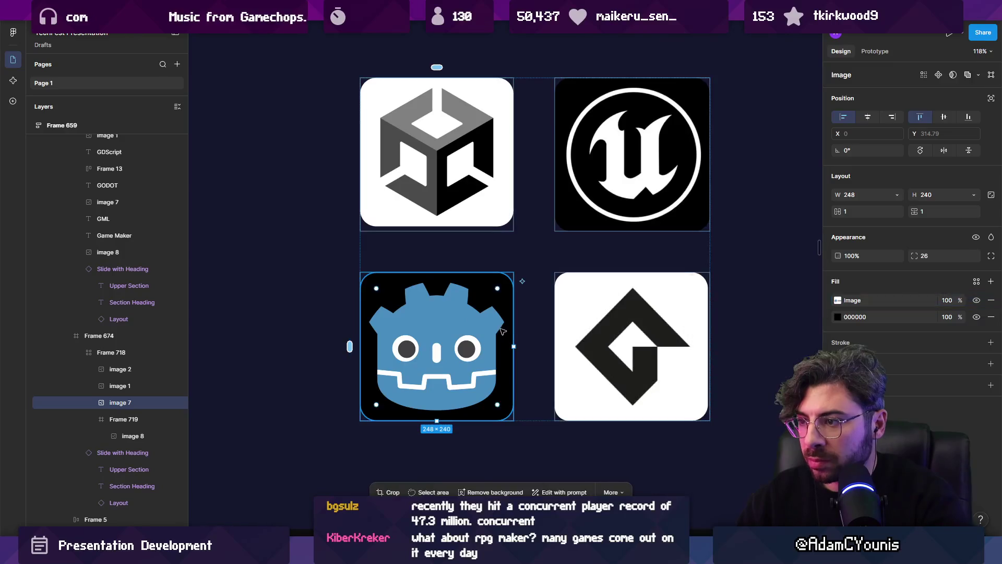
pyautogui.scroll(-8, 519, 321)
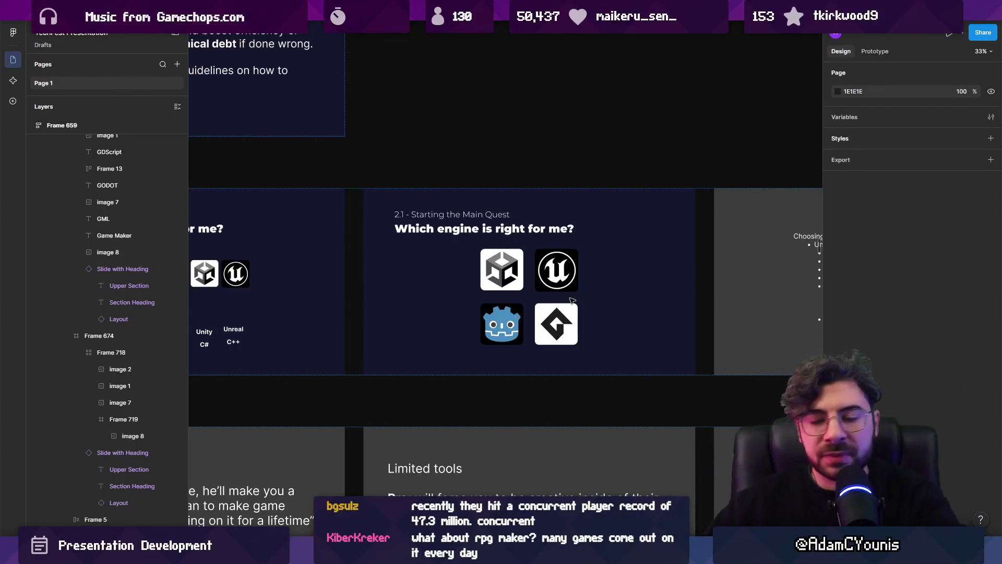
# Move the engine logo grid left to X 209, then go to the framework logos file.
pyautogui.hscroll(-5, 516, 298)
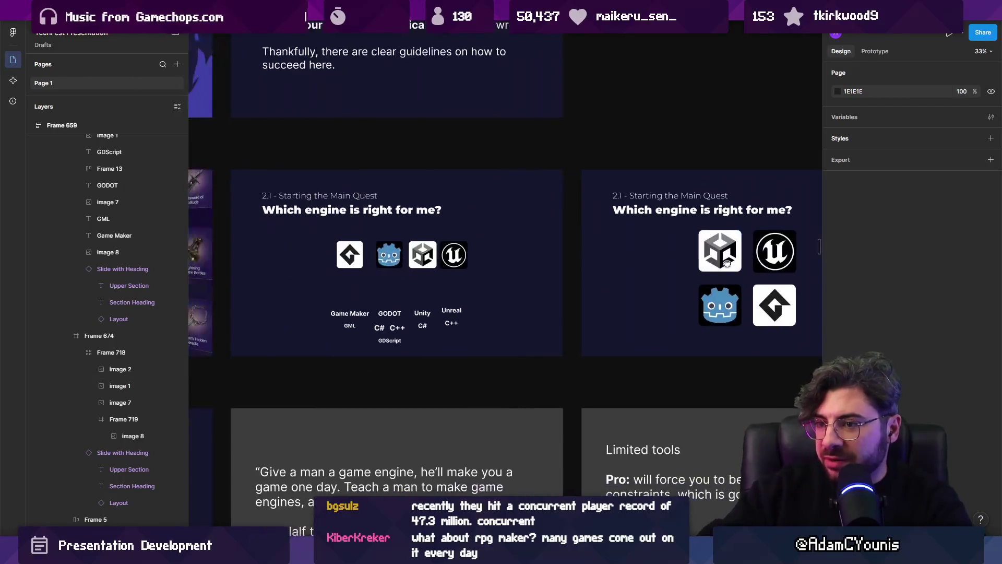
pyautogui.scroll(-8, 653, 308)
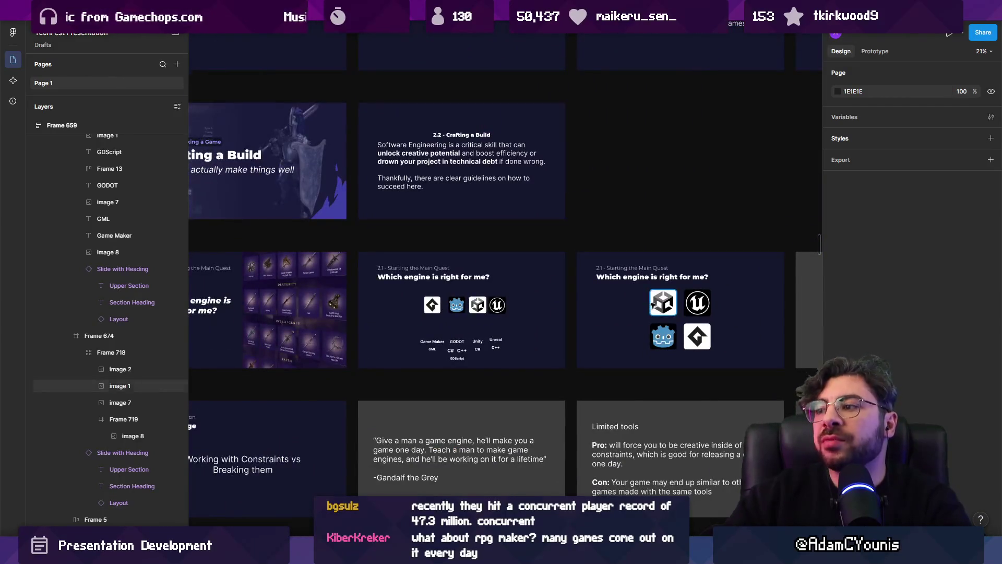
pyautogui.scroll(6, 663, 307)
pyautogui.scroll(5, 669, 307)
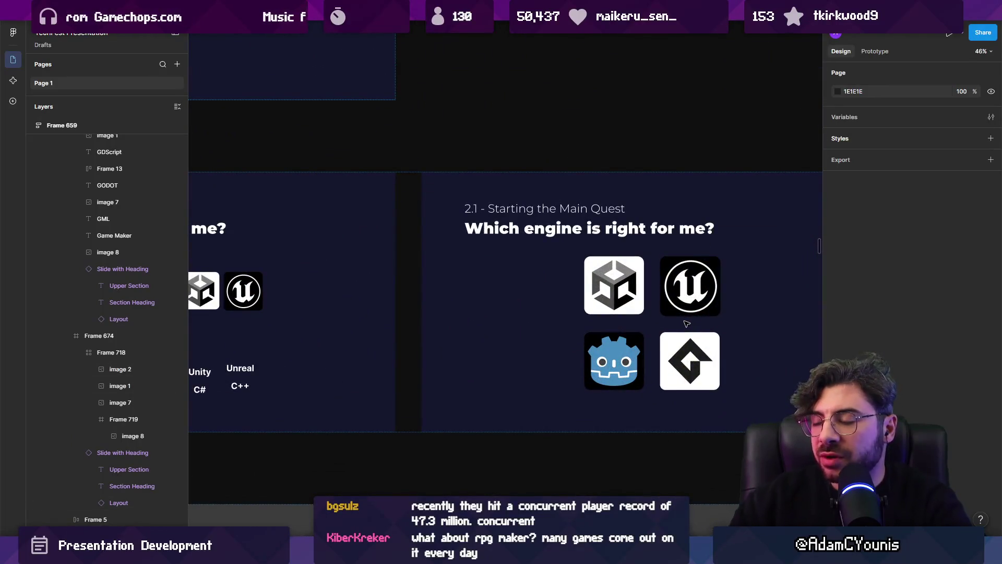
pyautogui.click(674, 295)
pyautogui.click(673, 295)
pyautogui.click(673, 294)
pyautogui.moveTo(673, 295); pyautogui.dragTo(569, 296)
pyautogui.scroll(-6, 646, 358)
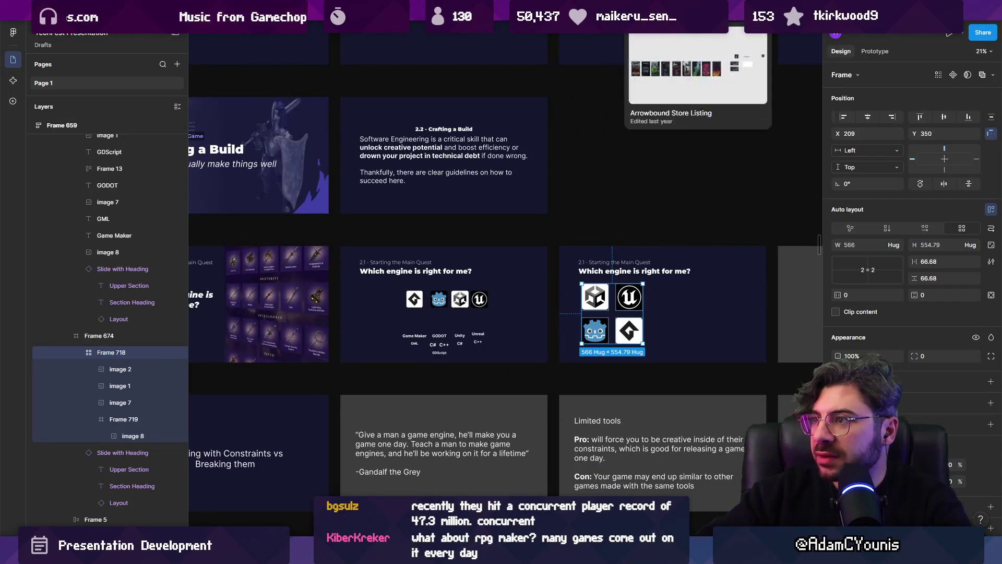
pyautogui.click(730, 10)
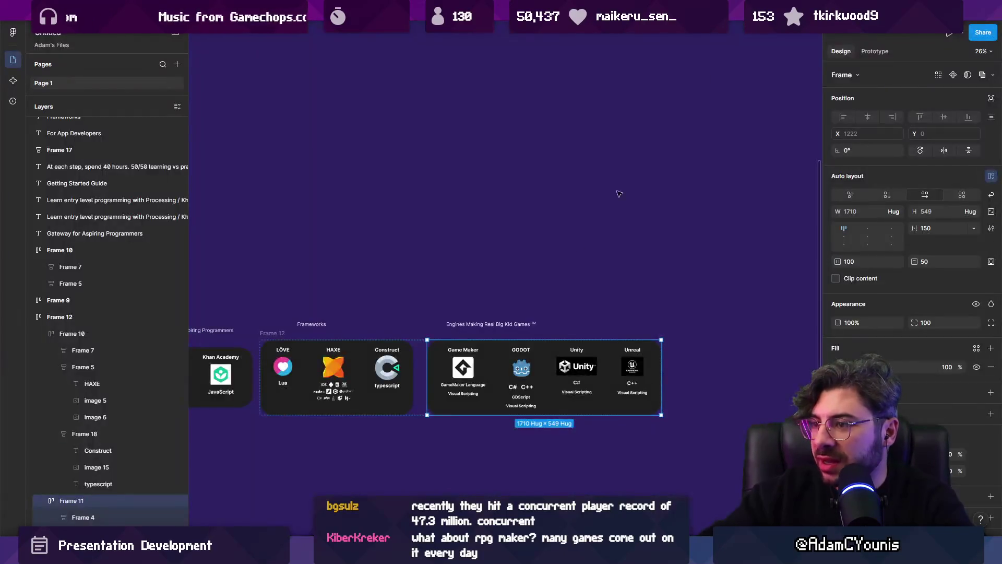
# Select the LÖVE, HAXE and Construct logos and paste them into the TechFest Presentation file.
pyautogui.scroll(3, 465, 325)
pyautogui.doubleClick(418, 313)
pyautogui.keyDown('shift'); pyautogui.click(516, 315); pyautogui.keyUp('shift')
pyautogui.keyDown('shift'); pyautogui.click(600, 313); pyautogui.keyUp('shift')
pyautogui.scroll(-3, 603, 313)
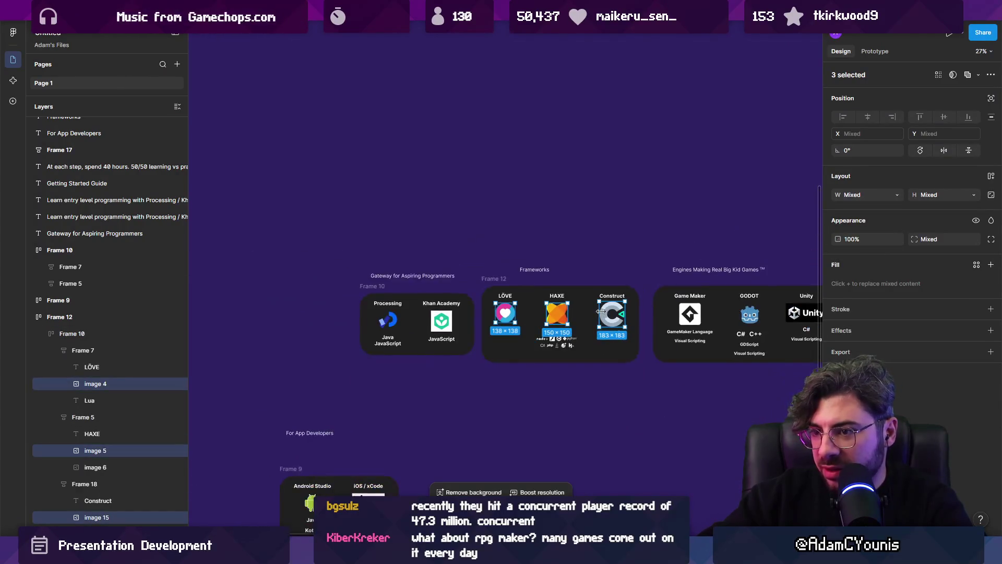
pyautogui.scroll(-5, 443, 324)
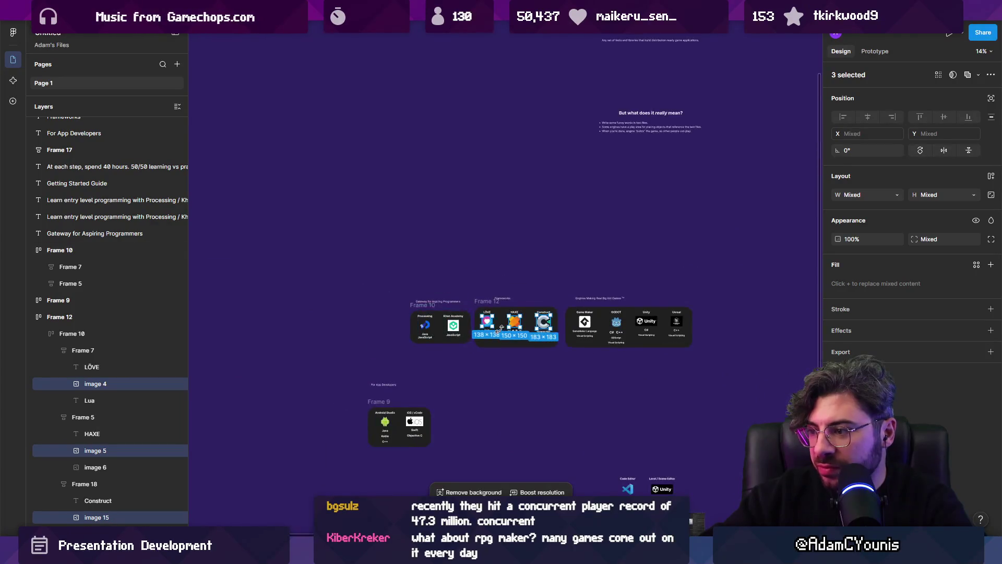
pyautogui.moveTo(730, 10)
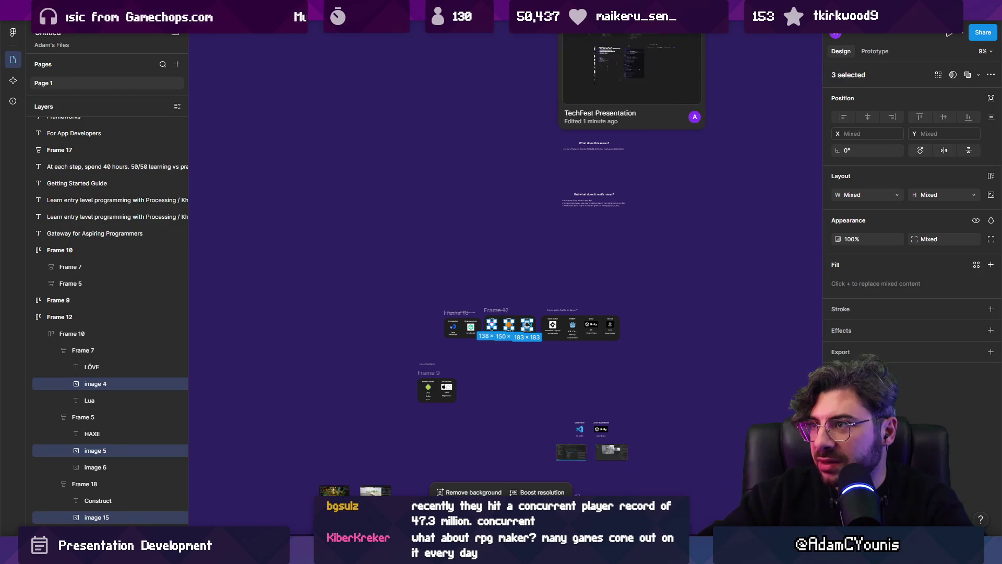
pyautogui.click(666, 10)
pyautogui.hotkey('shift', '2')
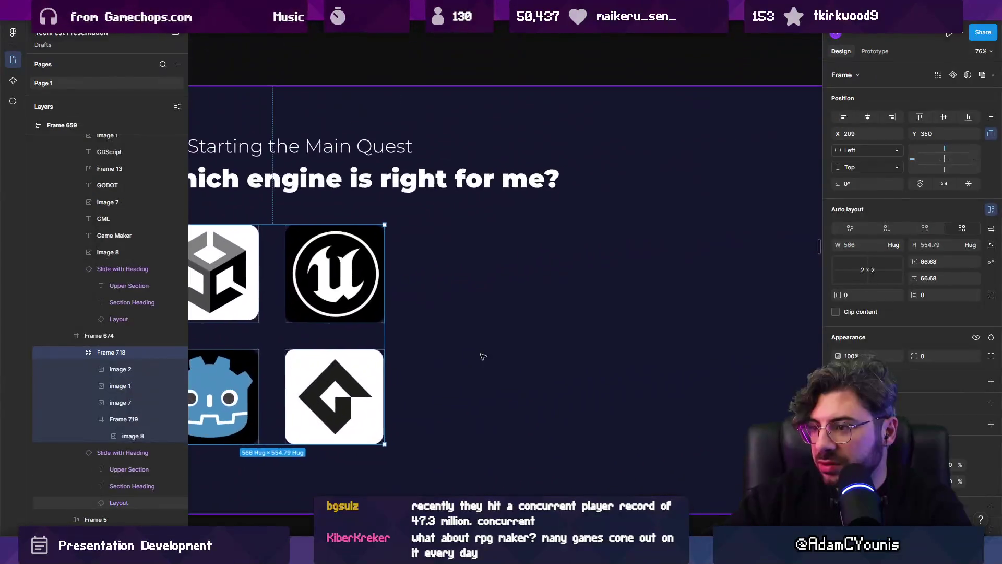
# Try pasting the three framework logos and undo the misplaced pastes.
pyautogui.hotkey('ctrl', 'v')
pyautogui.hotkey('ctrl', 'z')
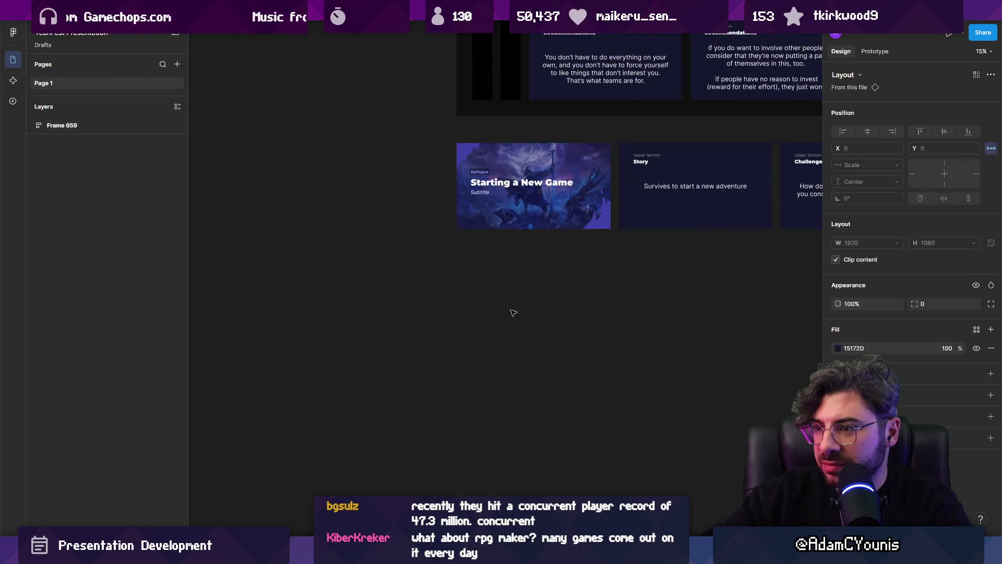
pyautogui.hotkey('shift', '2')
pyautogui.scroll(-5, 510, 313)
pyautogui.scroll(5, 467, 146)
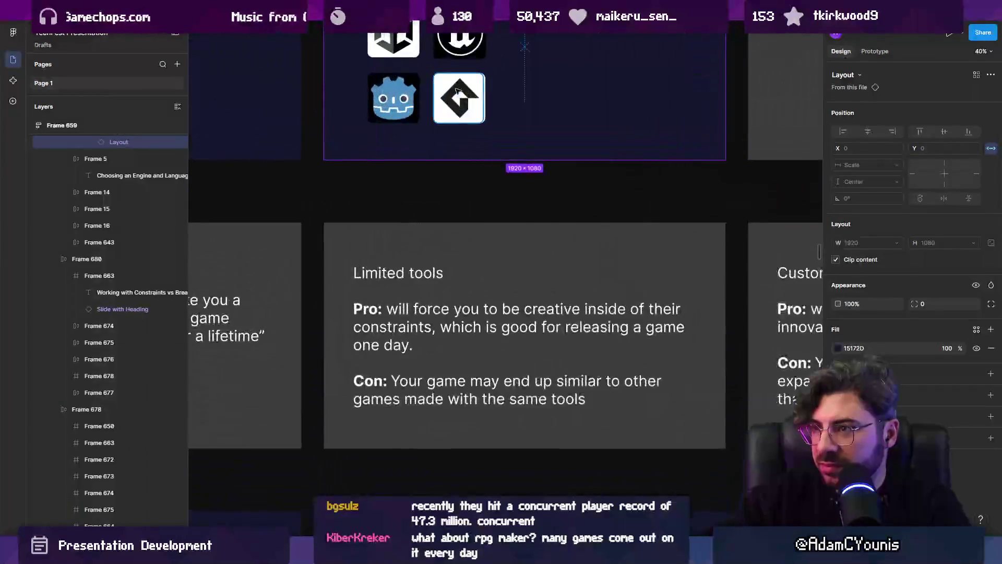
pyautogui.scroll(-3, 407, 172)
pyautogui.click(398, 193)
pyautogui.press('Escape')
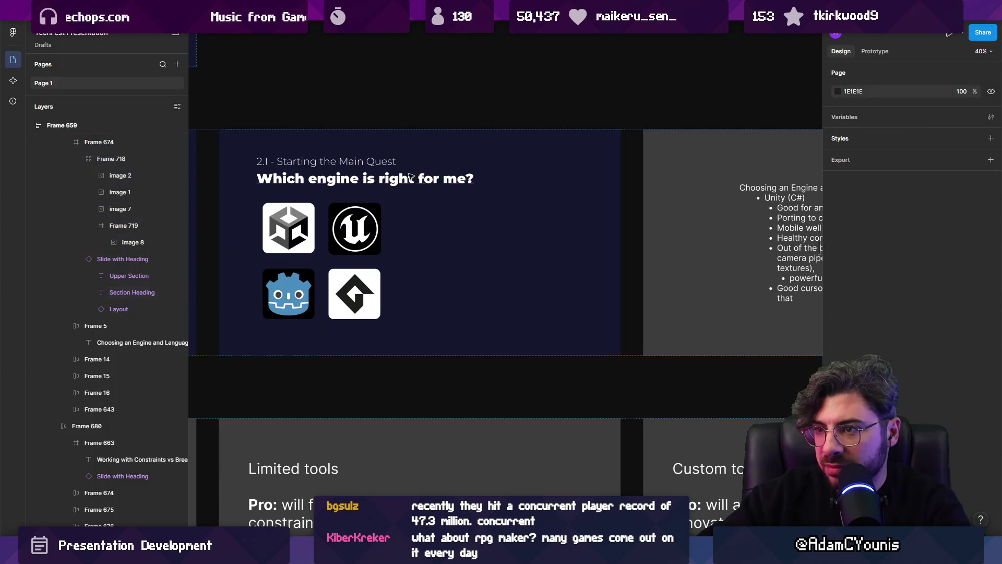
pyautogui.hotkey('ctrl', 'v')
pyautogui.hotkey('ctrl', 'z')
# Paste the three framework logos into the engine slide's frame.
pyautogui.scroll(-5, 451, 339)
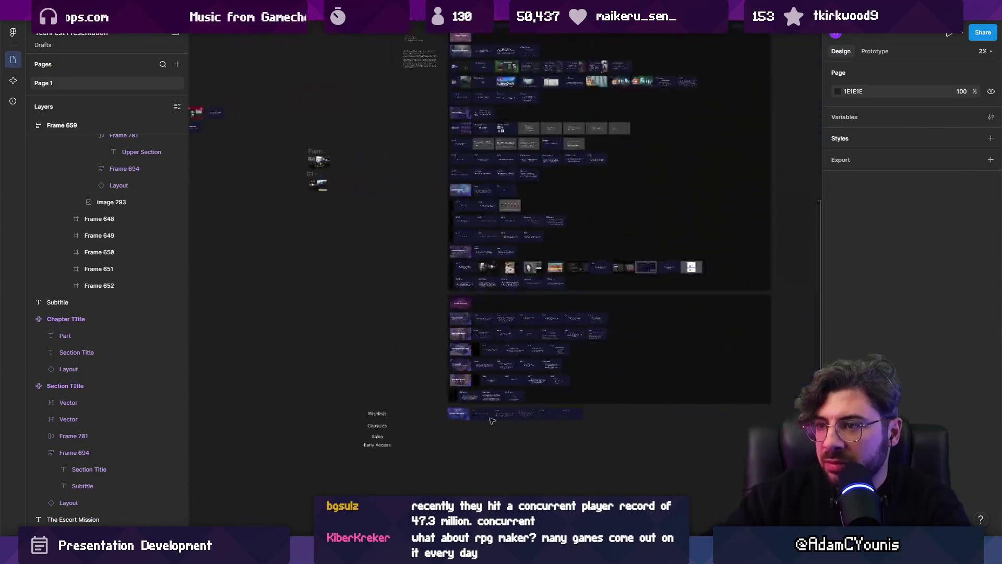
pyautogui.scroll(5, 457, 348)
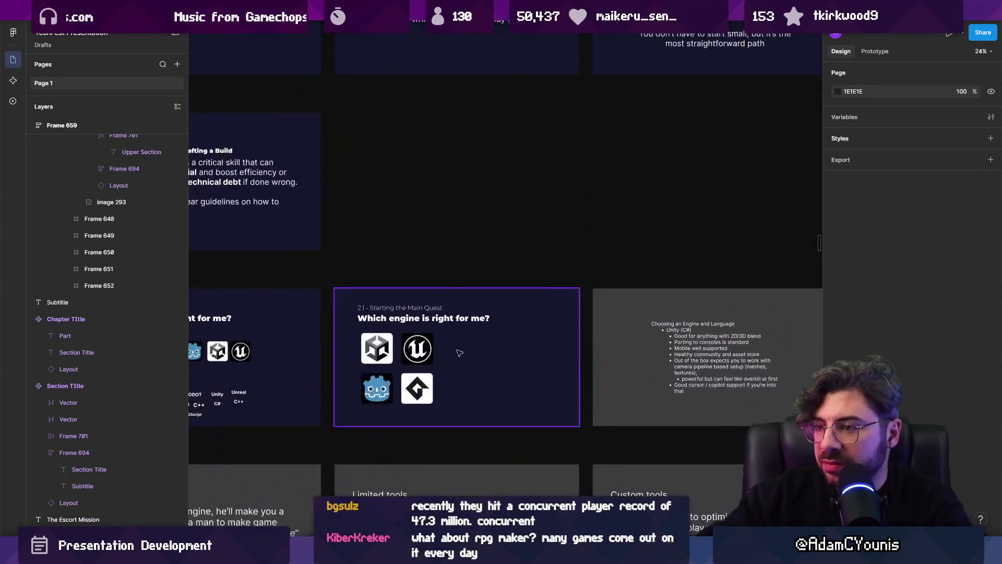
pyautogui.scroll(5, 459, 352)
pyautogui.doubleClick(376, 268)
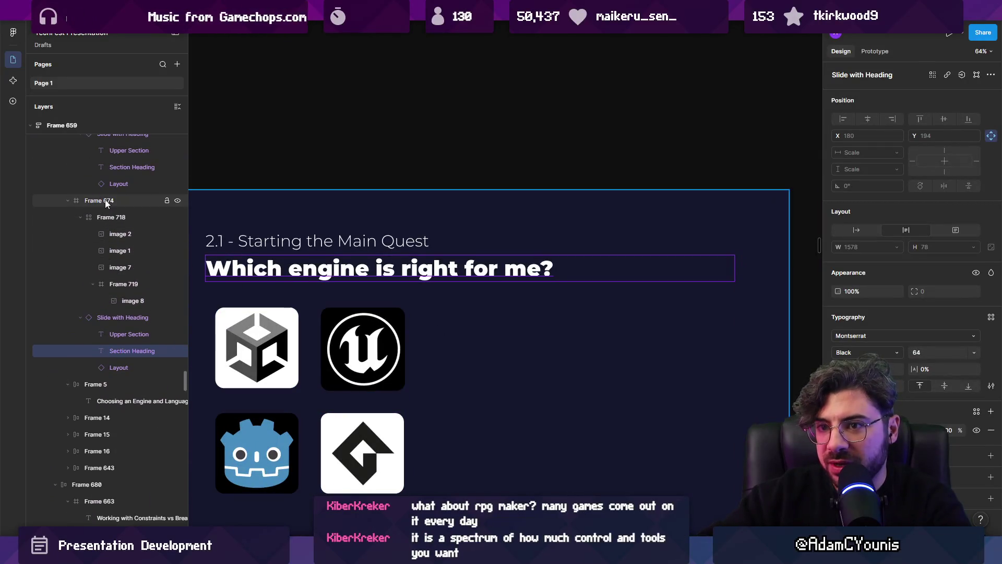
pyautogui.click(105, 199)
pyautogui.hotkey('ctrl', 'v')
# Wrap the three framework logos in an auto-layout stack with 31 spacing.
pyautogui.moveTo(356, 297)
pyautogui.mouseDown()
pyautogui.moveTo(588, 290)
pyautogui.moveTo(360, 282)
pyautogui.moveTo(366, 265)
pyautogui.moveTo(623, 275)
pyautogui.moveTo(619, 248)
pyautogui.mouseUp()
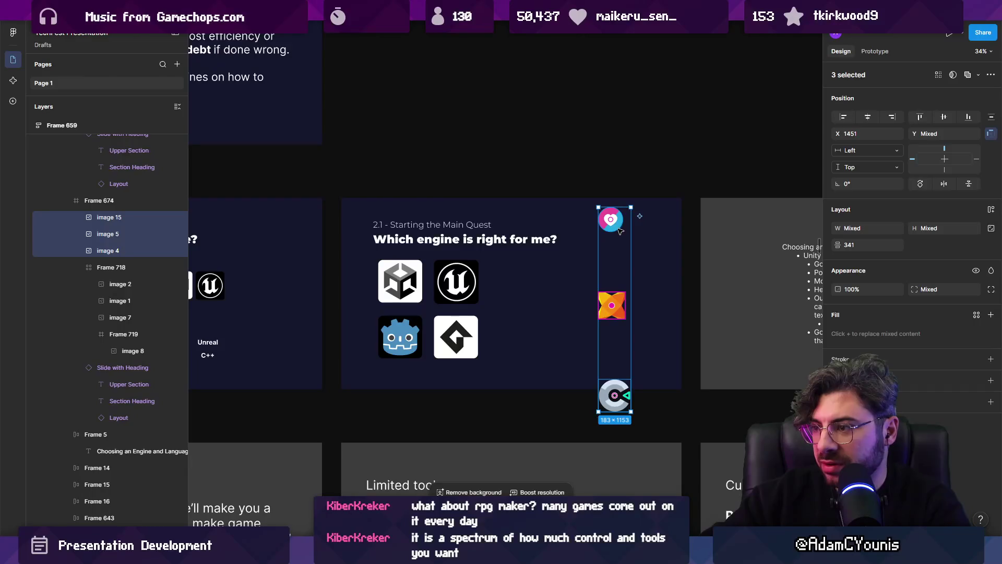
pyautogui.hotkey('shift', 'a')
pyautogui.moveTo(913, 261); pyautogui.dragTo(888, 261)
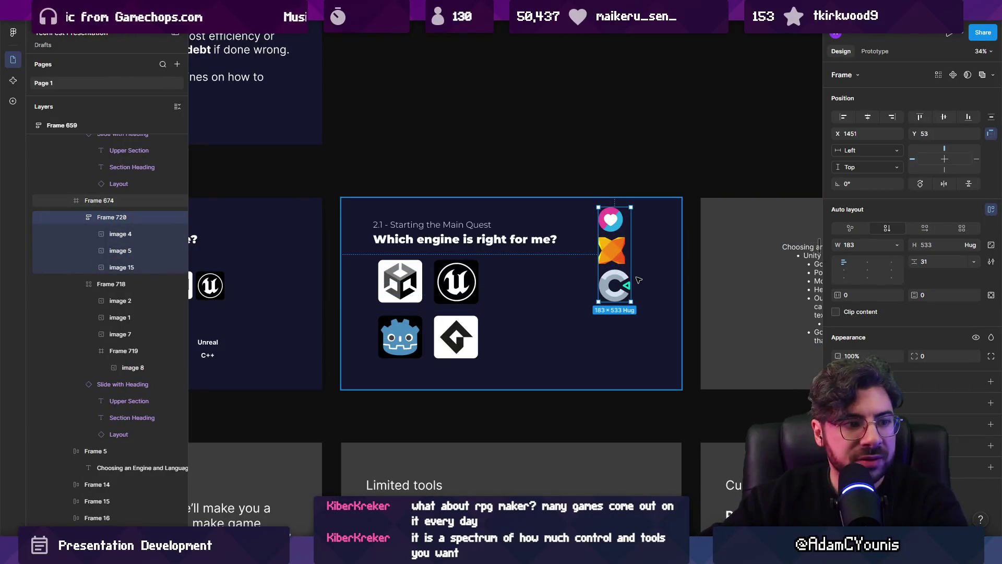
pyautogui.keyDown('ctrl'); pyautogui.scroll(2, 639, 280); pyautogui.keyUp('ctrl')
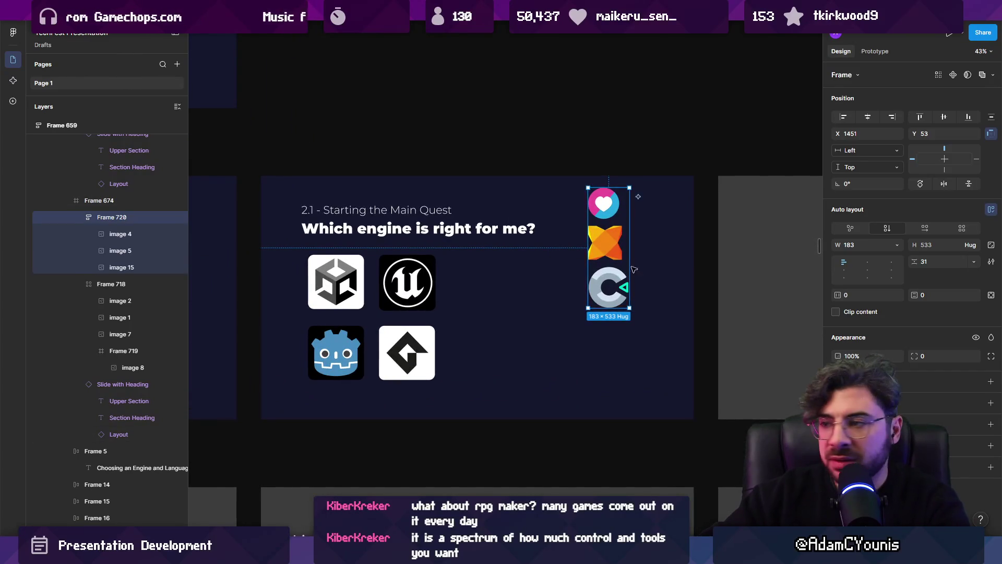
pyautogui.click(609, 244)
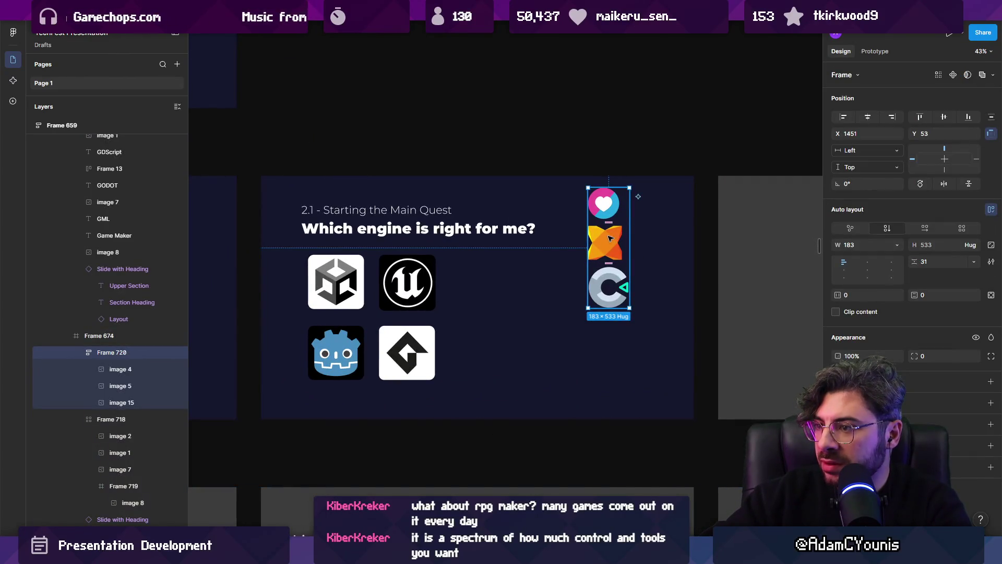
pyautogui.scroll(2, 560, 312)
# Drag the orange and C logos out to the right and remove the stack wrapper.
pyautogui.click(560, 312)
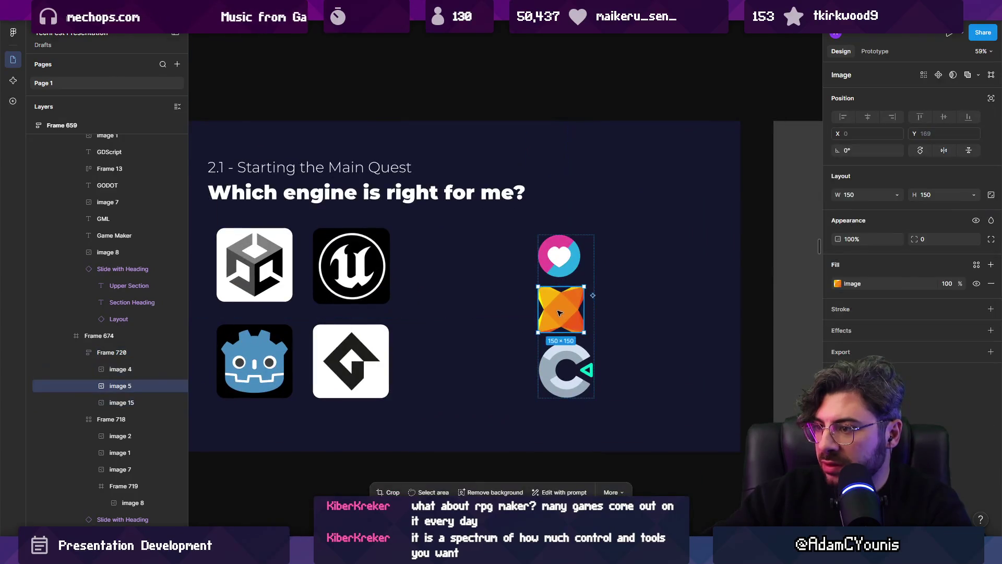
pyautogui.moveTo(560, 312); pyautogui.dragTo(629, 260)
pyautogui.click(552, 313)
pyautogui.moveTo(552, 313)
pyautogui.mouseDown()
pyautogui.moveTo(819, 314)
pyautogui.moveTo(691, 248)
pyautogui.mouseUp()
pyautogui.click(574, 253)
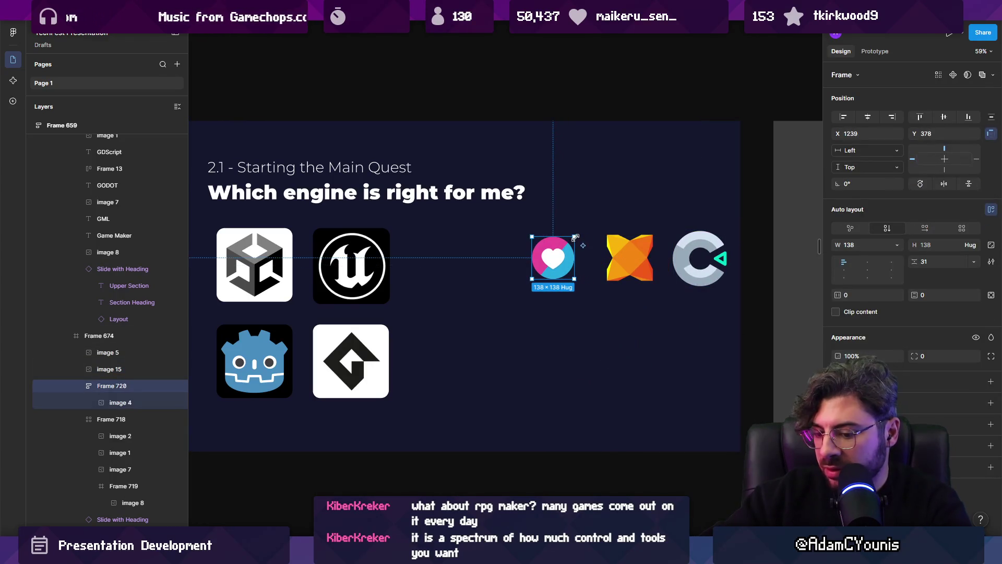
pyautogui.hotkey('ctrl', 'shift', 'g')
# Line up the heart, orange and C logos side by side, each sized 150×150.
pyautogui.moveTo(576, 237); pyautogui.dragTo(578, 236)
pyautogui.moveTo(575, 275); pyautogui.dragTo(614, 275)
pyautogui.moveTo(699, 259)
pyautogui.mouseDown()
pyautogui.moveTo(677, 255)
pyautogui.moveTo(699, 280)
pyautogui.mouseUp()
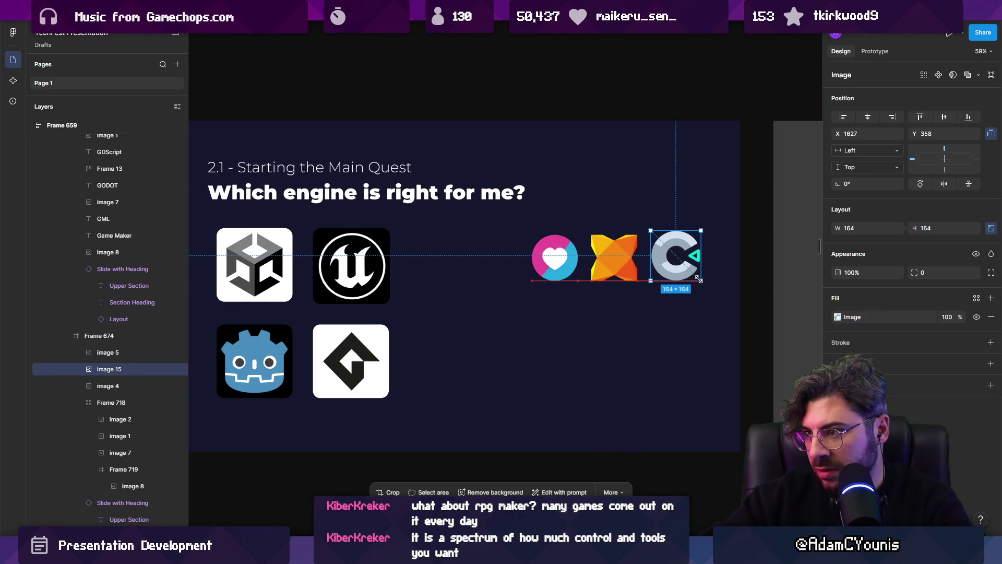
pyautogui.moveTo(698, 228); pyautogui.dragTo(695, 235)
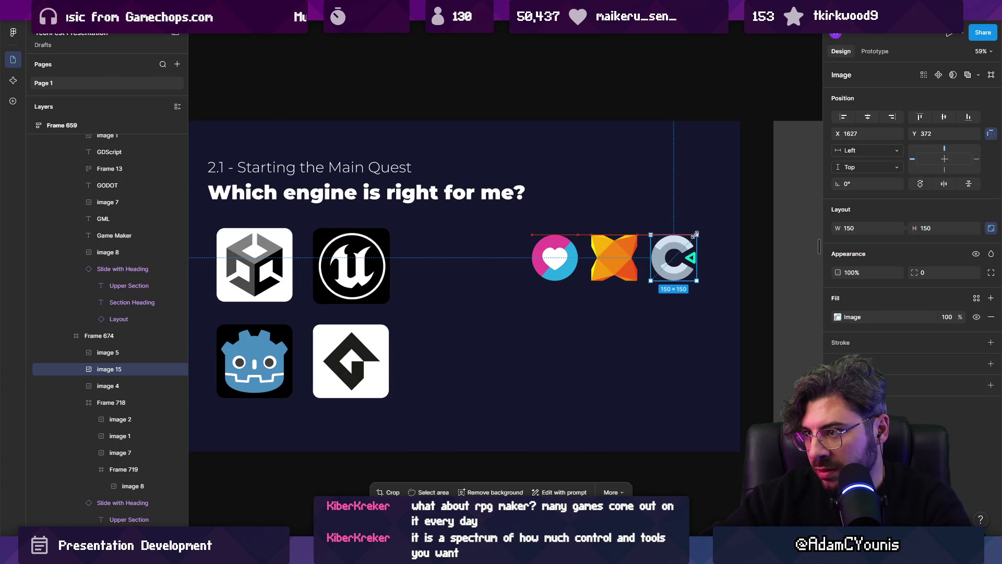
pyautogui.click(608, 263)
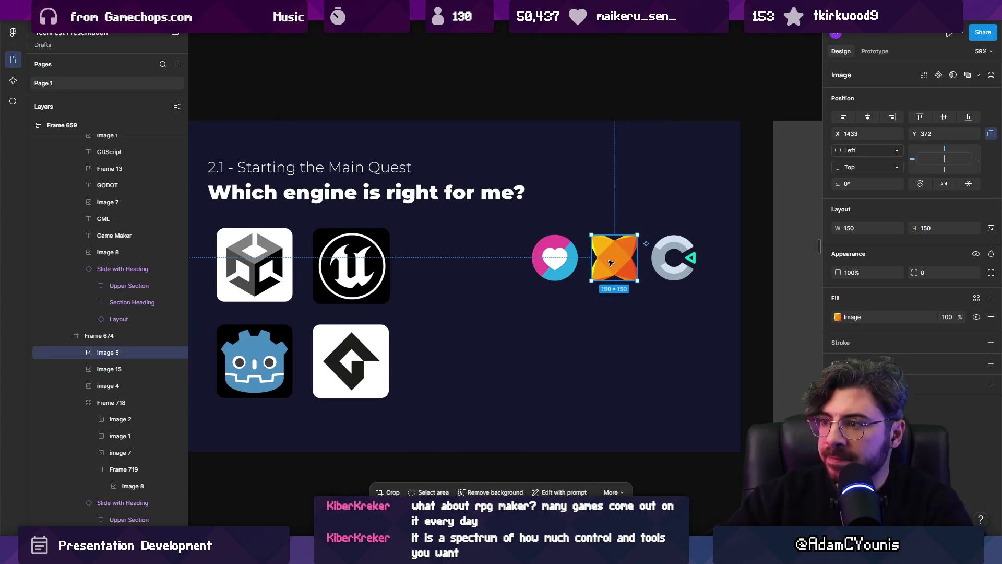
pyautogui.scroll(-5, 616, 276)
pyautogui.scroll(4, 616, 277)
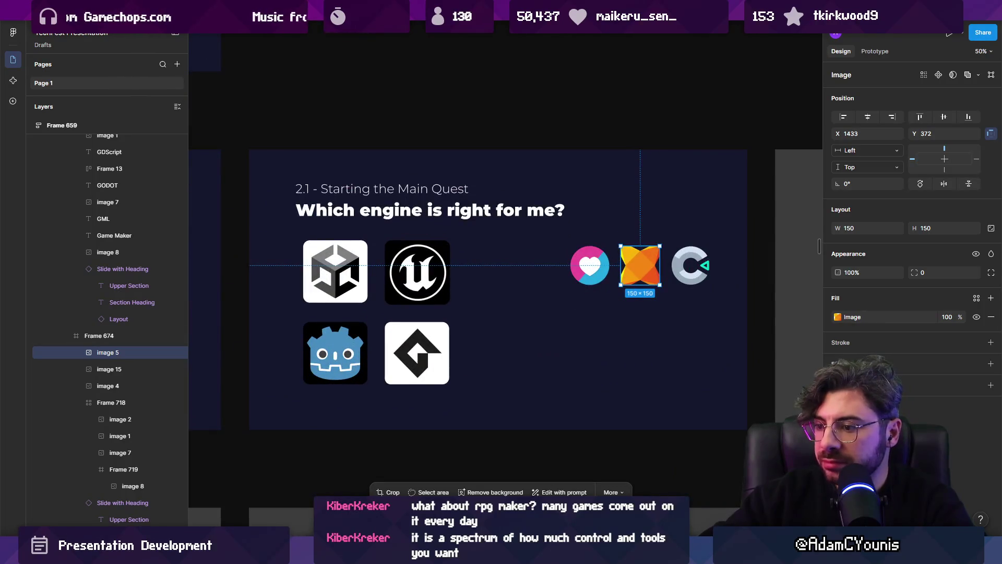
pyautogui.click(505, 240)
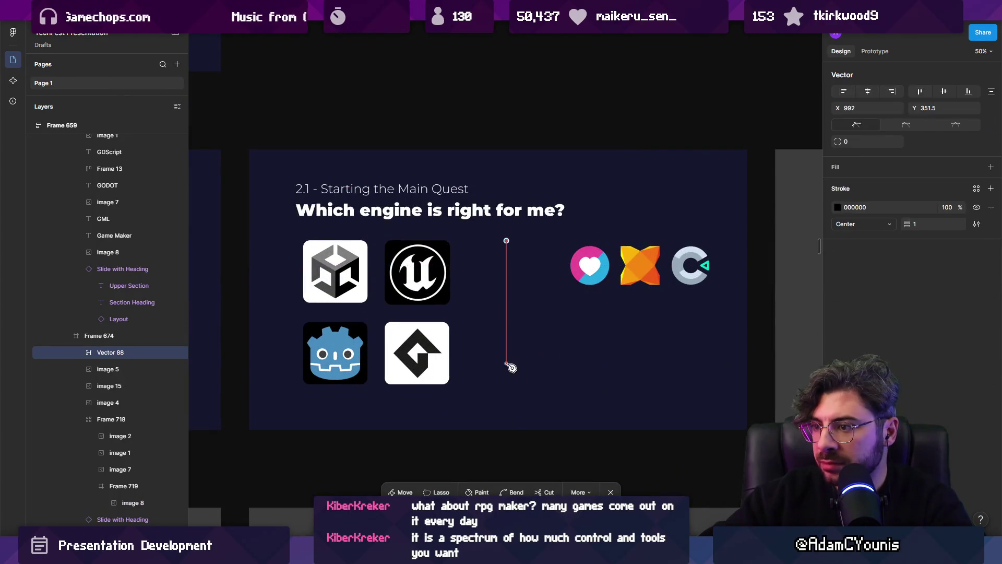
# Finish the vertical divider line and give it a white FFFFFF stroke of weight 7.
pyautogui.click(509, 384)
pyautogui.press('Escape')
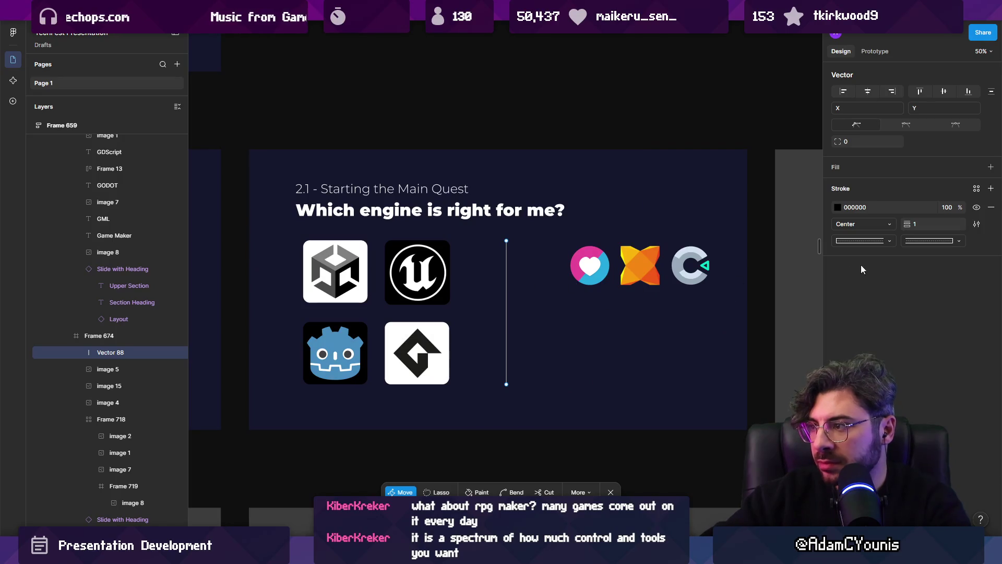
pyautogui.click(837, 208)
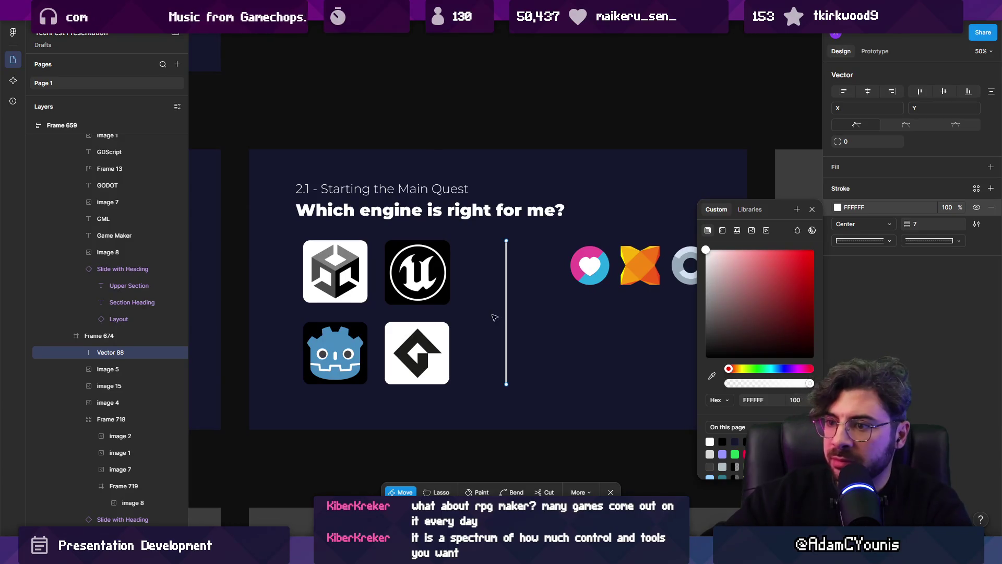
pyautogui.press('Escape')
pyautogui.scroll(-5, 577, 295)
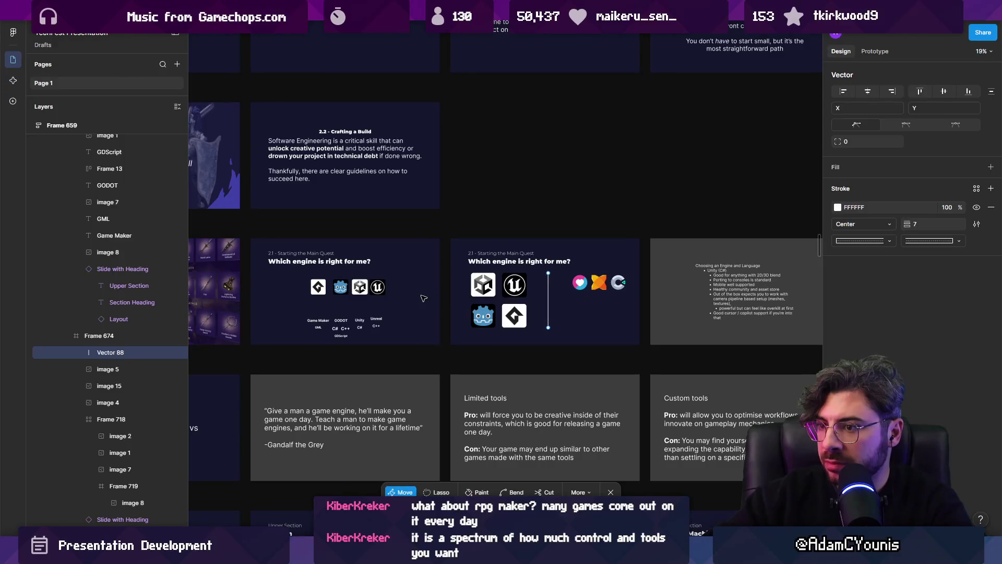
pyautogui.scroll(5, 584, 290)
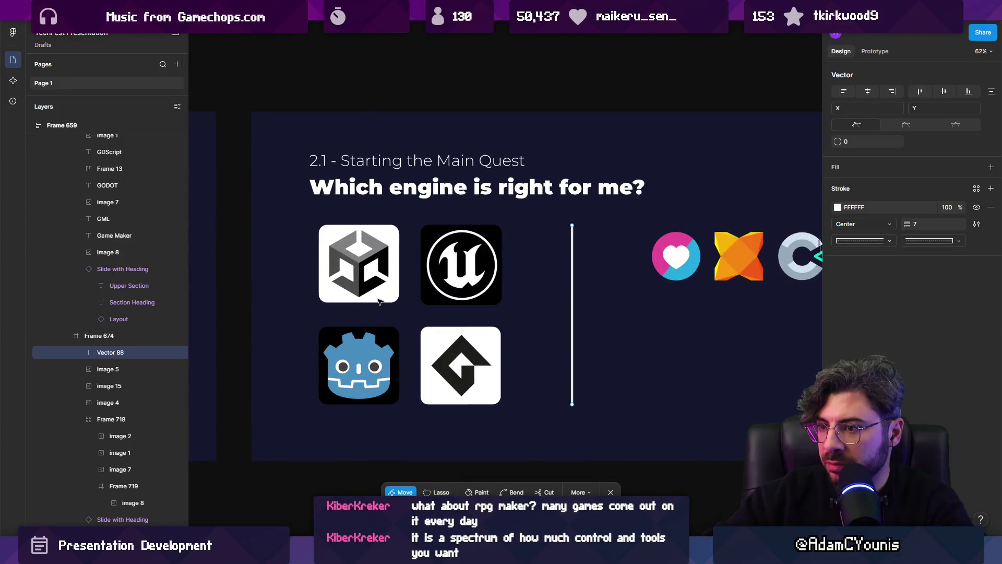
# Alt-drag a copy of the Game Maker label from the older slide under the Game Maker logo.
pyautogui.click(379, 301)
pyautogui.scroll(-3, 379, 301)
pyautogui.click(319, 349)
pyautogui.moveTo(319, 349); pyautogui.dragTo(718, 365)
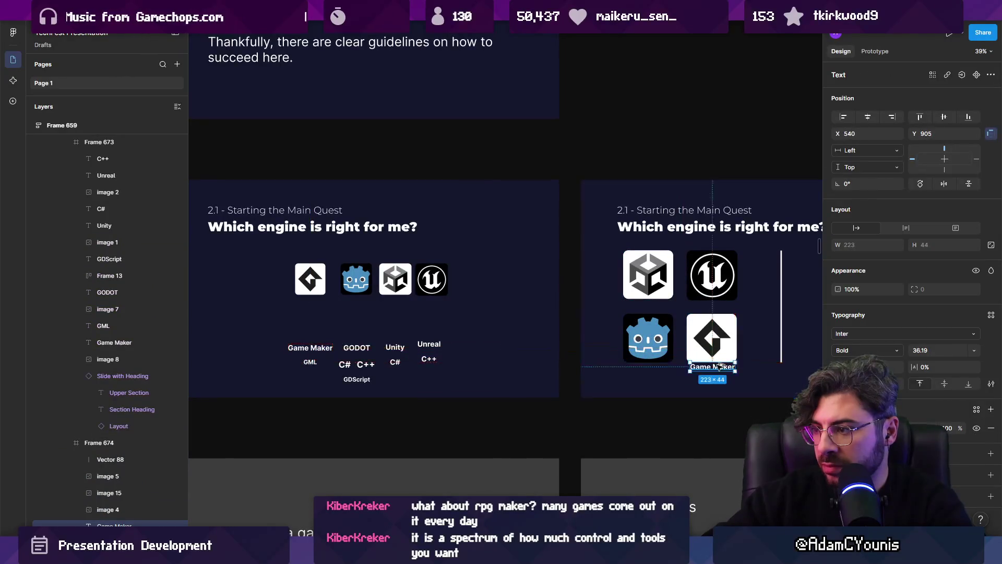
pyautogui.scroll(5, 719, 366)
# Set the Game Maker label's font to Montserrat Black.
pyautogui.click(850, 333)
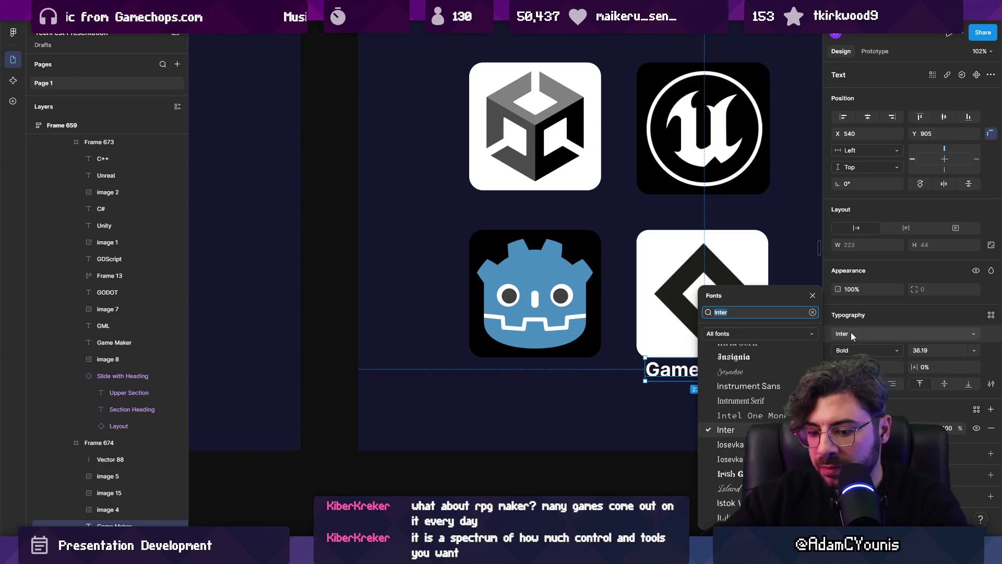
pyautogui.write('montser')
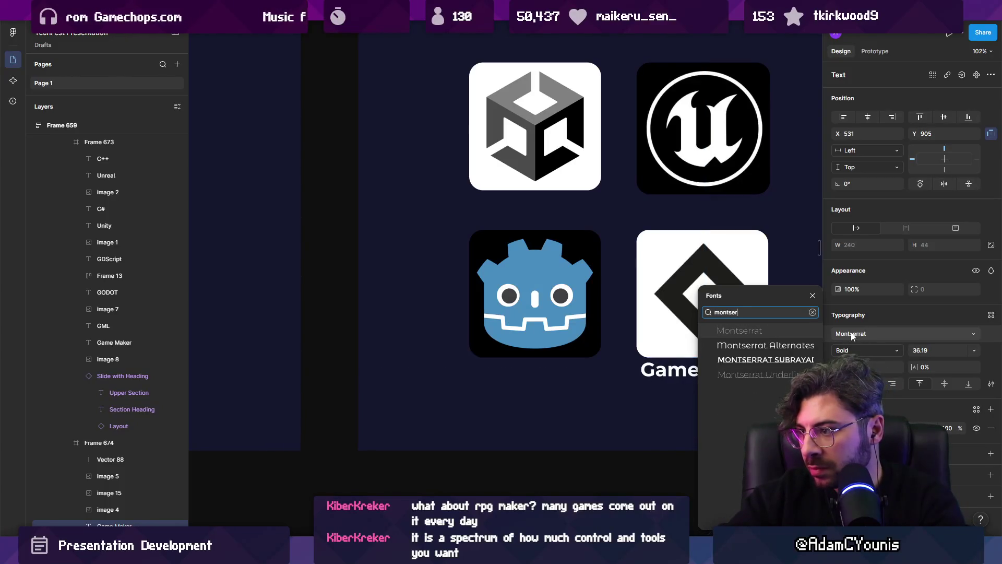
pyautogui.press('Return')
pyautogui.click(856, 350)
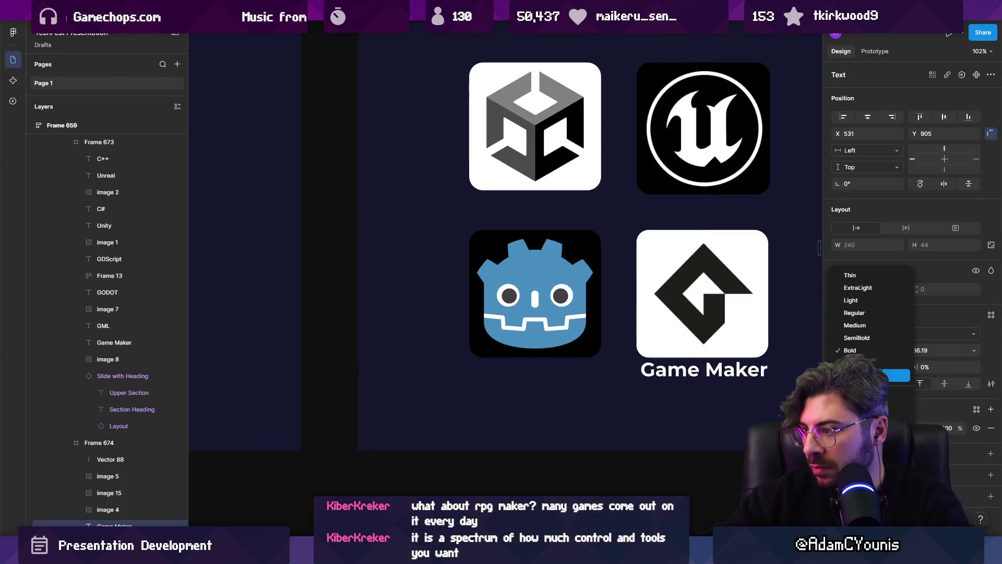
pyautogui.click(856, 382)
# Group the Game Maker logo and label with auto layout, restoring the tile after deleting it.
pyautogui.hscroll(3, 687, 369)
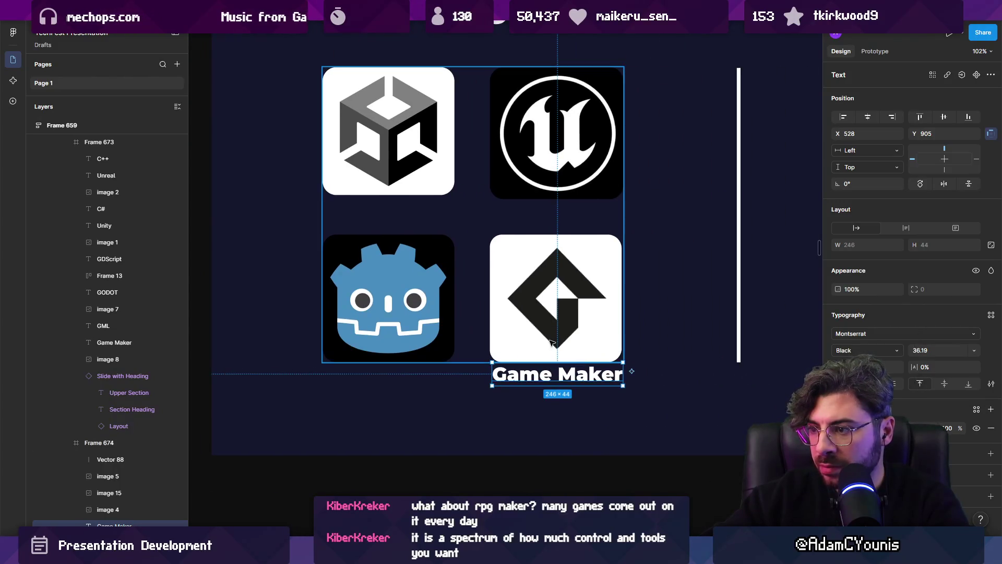
pyautogui.keyDown('shift'); pyautogui.click(548, 338); pyautogui.keyUp('shift')
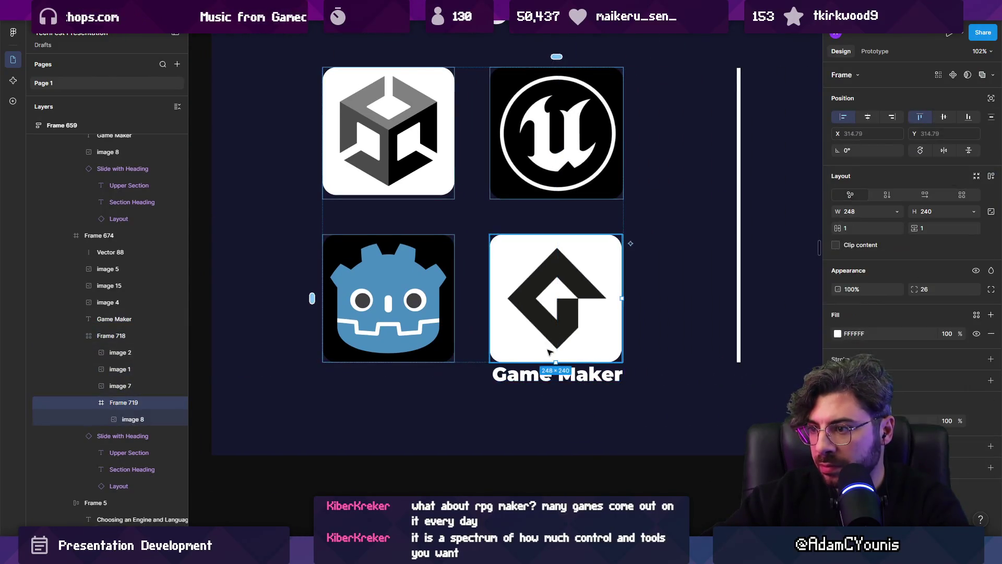
pyautogui.hotkey('shift', 'a')
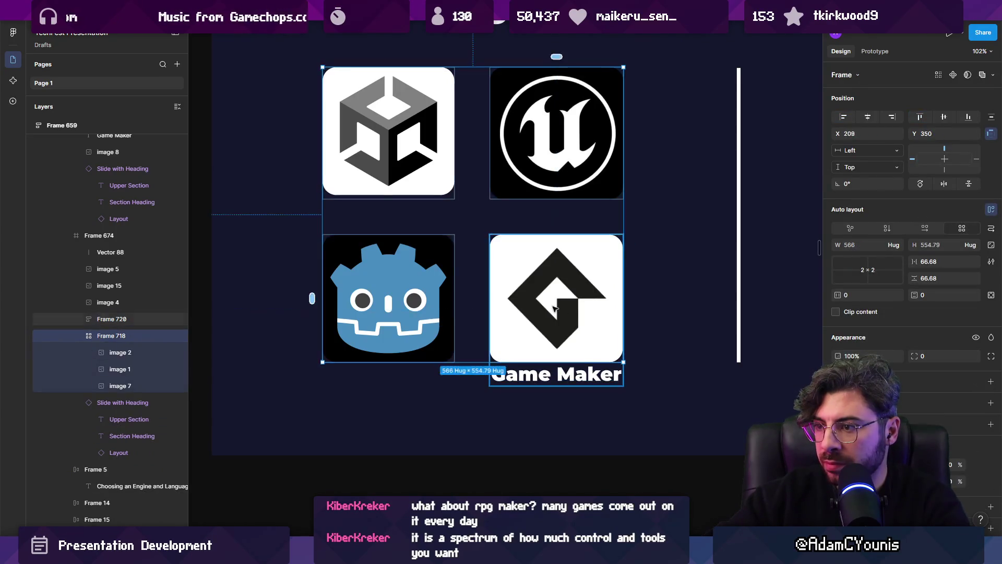
pyautogui.press('Delete')
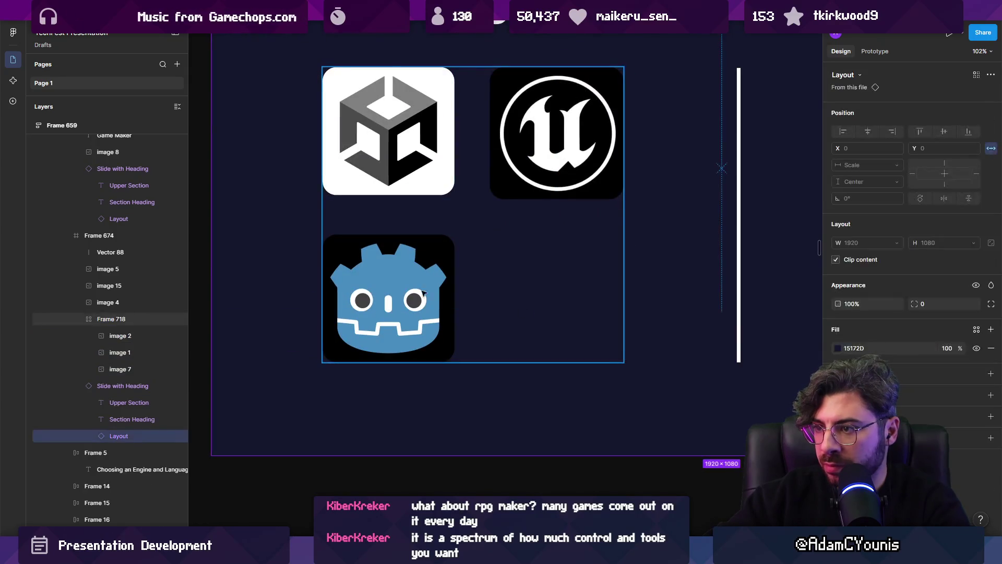
pyautogui.hotkey('ctrl', 'z')
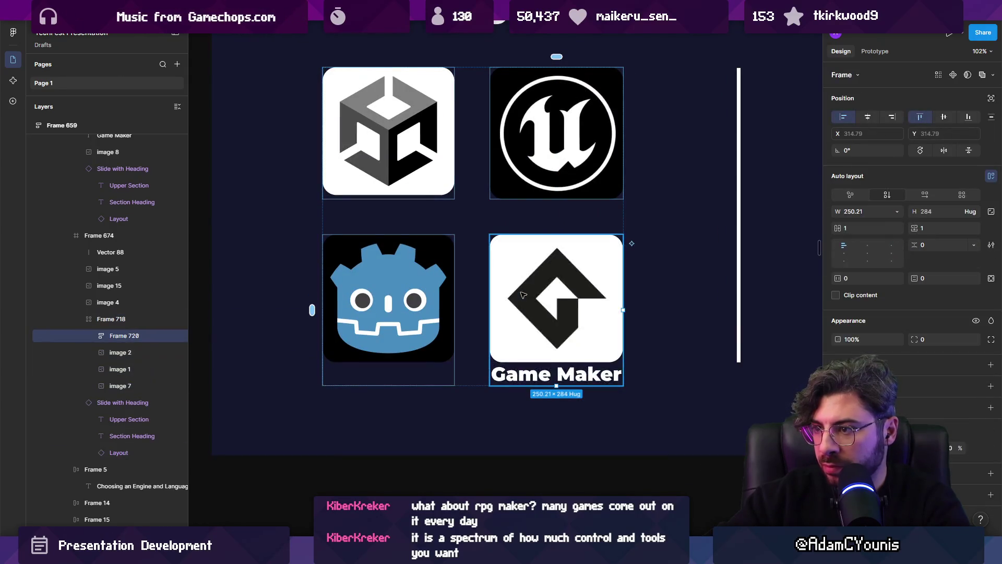
# Reposition the Godot tile and the Game Maker label within the logo grid.
pyautogui.click(524, 376)
pyautogui.click(405, 334)
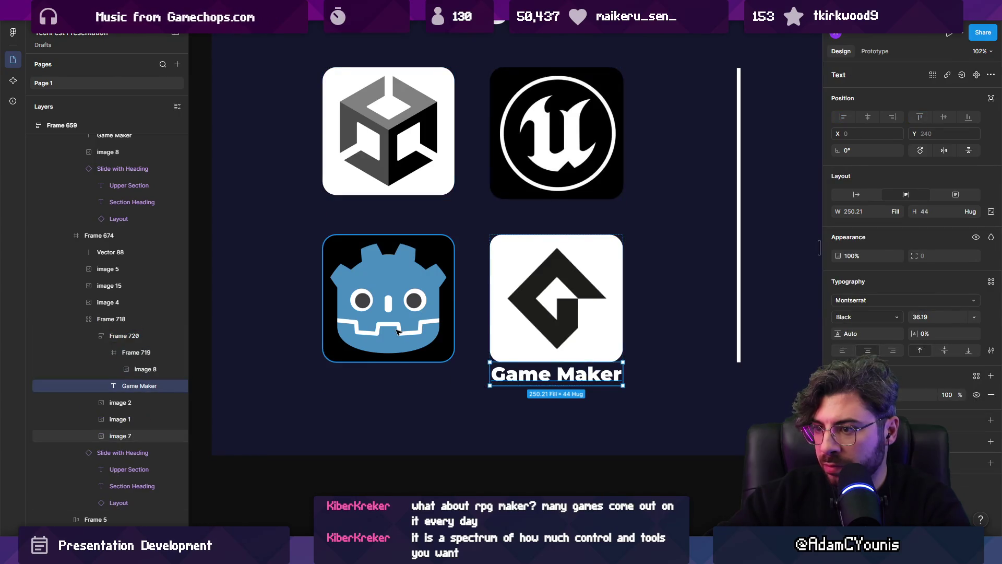
pyautogui.moveTo(416, 335); pyautogui.dragTo(463, 243)
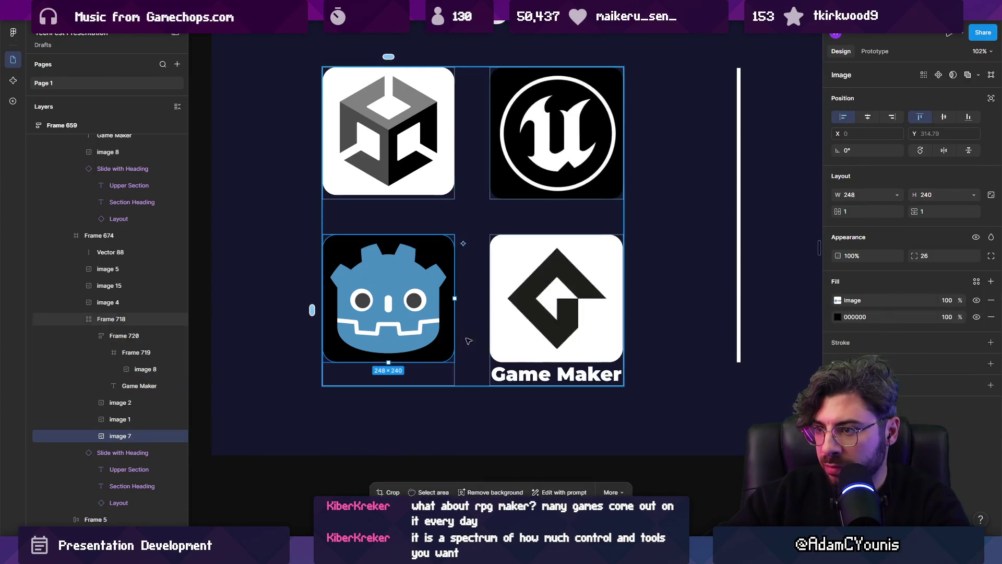
pyautogui.click(497, 375)
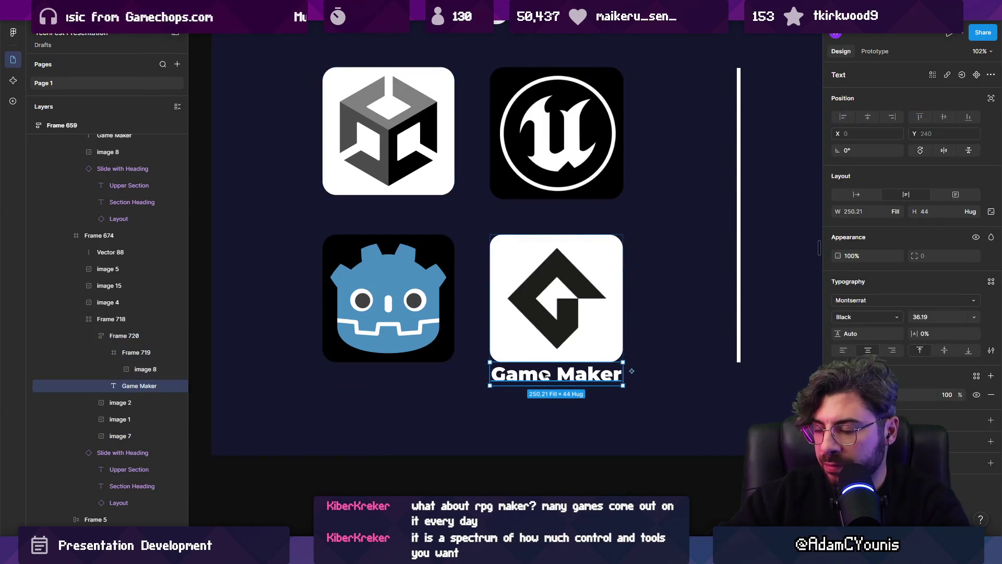
pyautogui.moveTo(485, 377)
pyautogui.mouseDown()
pyautogui.moveTo(359, 374)
pyautogui.moveTo(474, 369)
pyautogui.mouseUp()
pyautogui.click(477, 305)
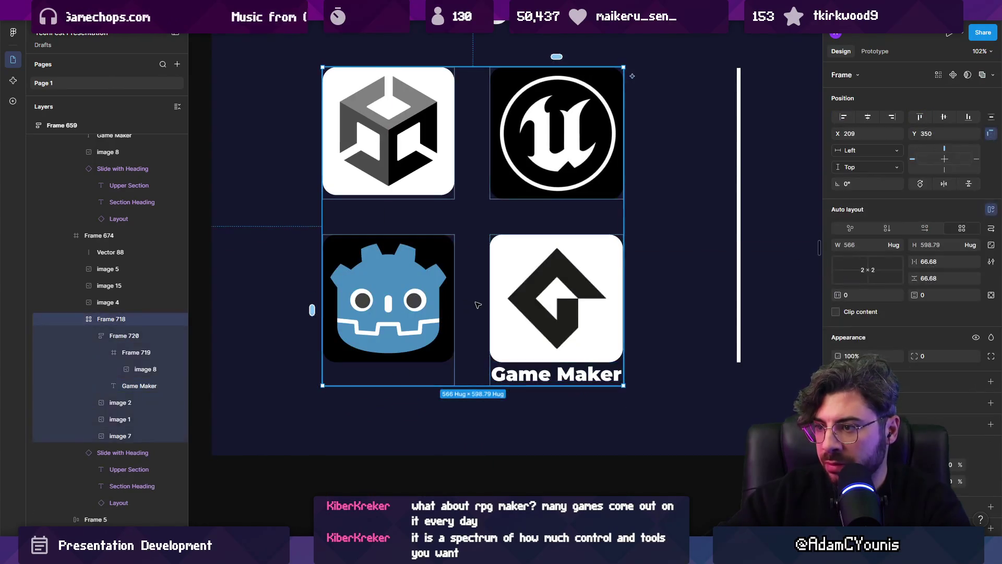
# Ungroup the grid and stack a 'Godot' label copy under the Godot logo.
pyautogui.hotkey('ctrl', 'shift', 'g')
pyautogui.click(525, 379)
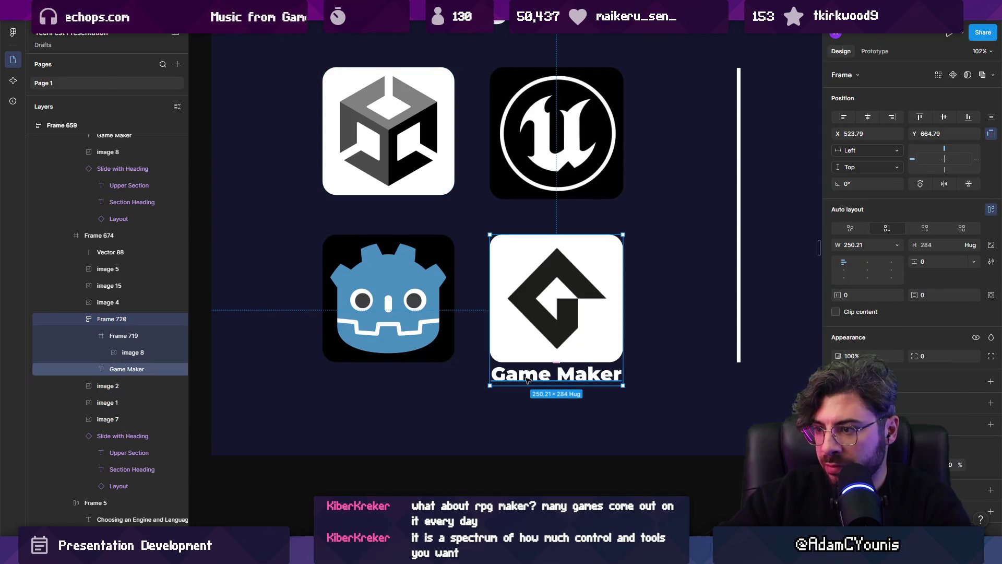
pyautogui.doubleClick(527, 379)
pyautogui.moveTo(527, 379); pyautogui.dragTo(377, 375)
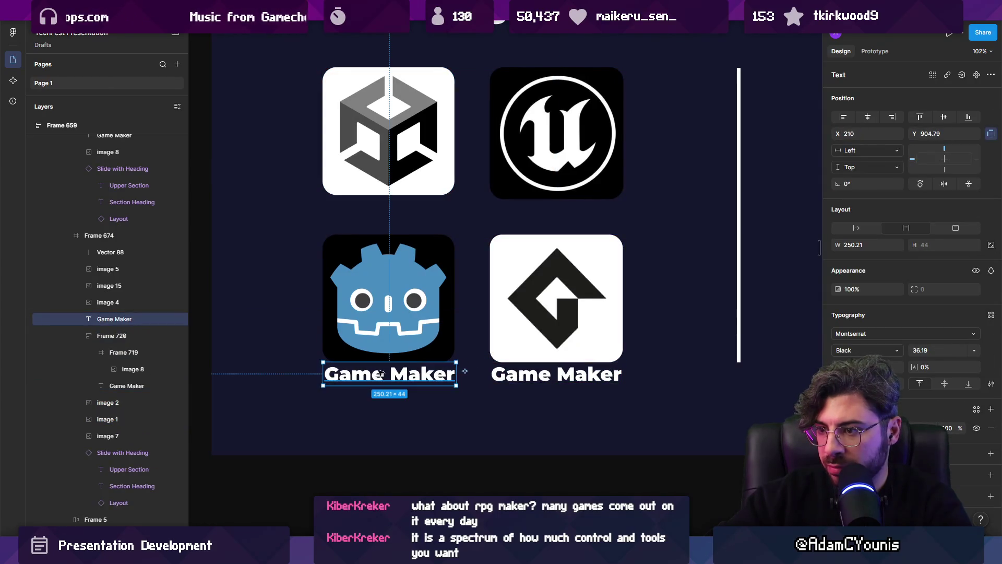
pyautogui.keyDown('shift'); pyautogui.click(391, 349); pyautogui.keyUp('shift')
pyautogui.hotkey('shift', 'a')
pyautogui.hotkey('ctrl', 'z')
pyautogui.hotkey('ctrl', 'z')
pyautogui.moveTo(435, 384); pyautogui.dragTo(436, 385)
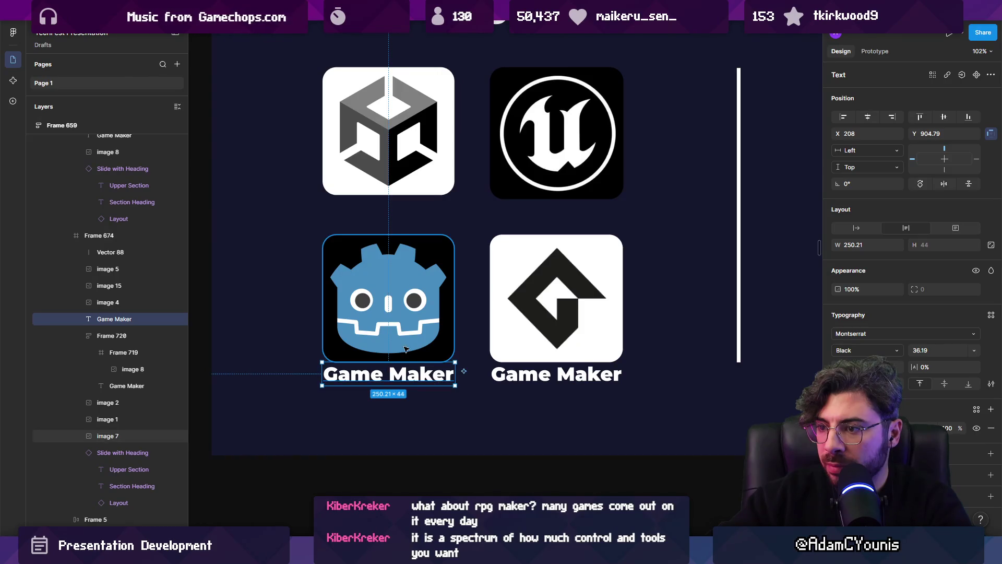
pyautogui.keyDown('shift'); pyautogui.click(408, 352); pyautogui.keyUp('shift')
pyautogui.hotkey('shift', 'a')
pyautogui.doubleClick(412, 375)
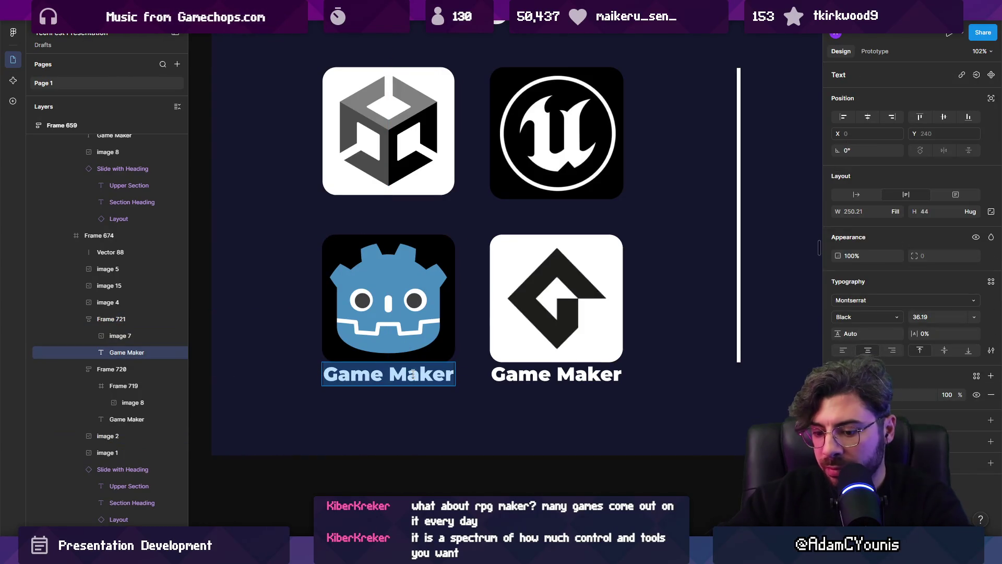
pyautogui.write('Godot')
pyautogui.press('Escape')
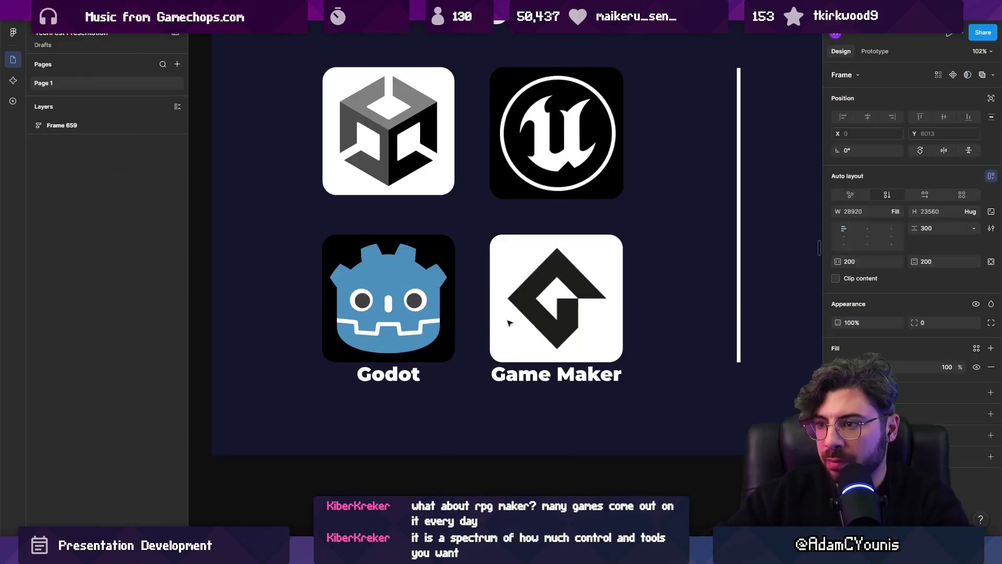
# Copy the label under the Unity logo and stack the pair with auto layout.
pyautogui.click(396, 313)
pyautogui.keyDown('shift'); pyautogui.click(524, 312); pyautogui.keyUp('shift')
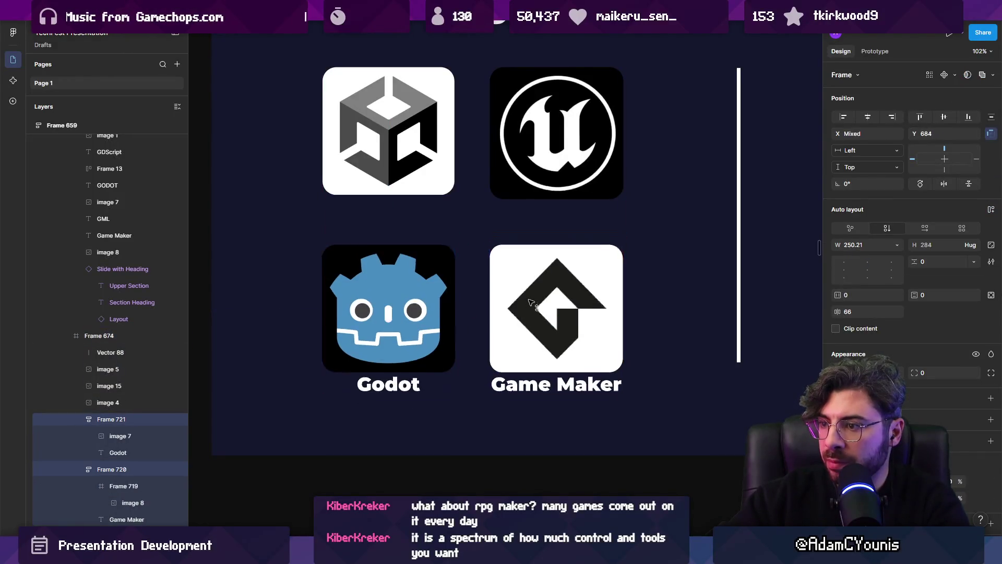
pyautogui.click(383, 395)
pyautogui.moveTo(384, 395); pyautogui.dragTo(396, 213)
pyautogui.keyDown('shift'); pyautogui.click(389, 186); pyautogui.keyUp('shift')
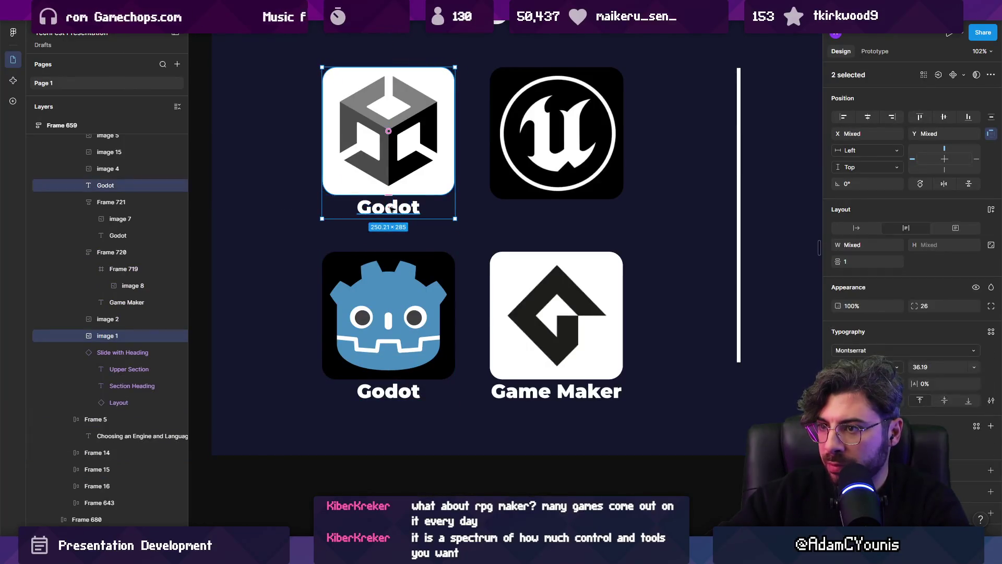
pyautogui.hotkey('shift', 'a')
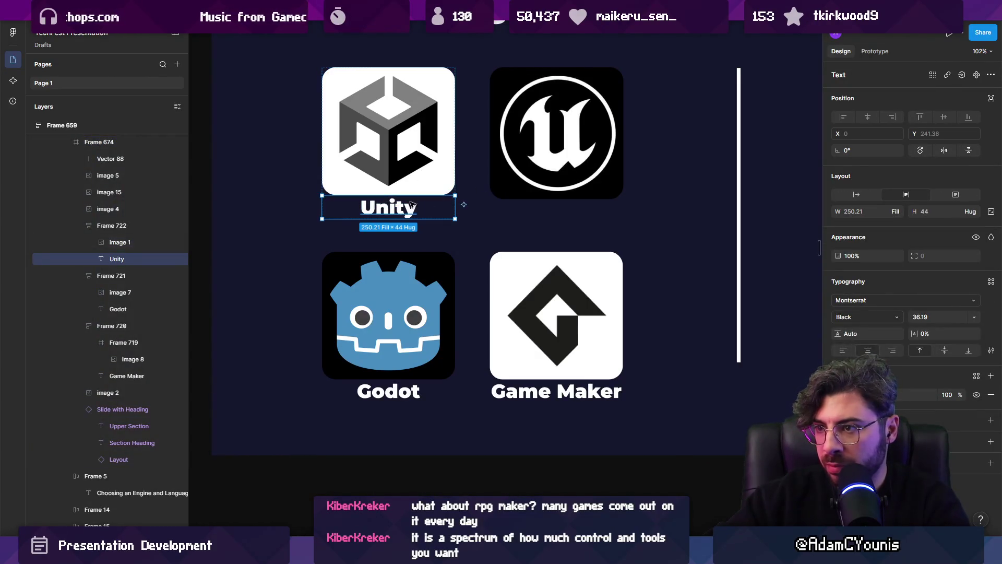
# Add an 'Unreal' label under the Unreal logo and stack the pair together.
pyautogui.moveTo(399, 208); pyautogui.dragTo(567, 213)
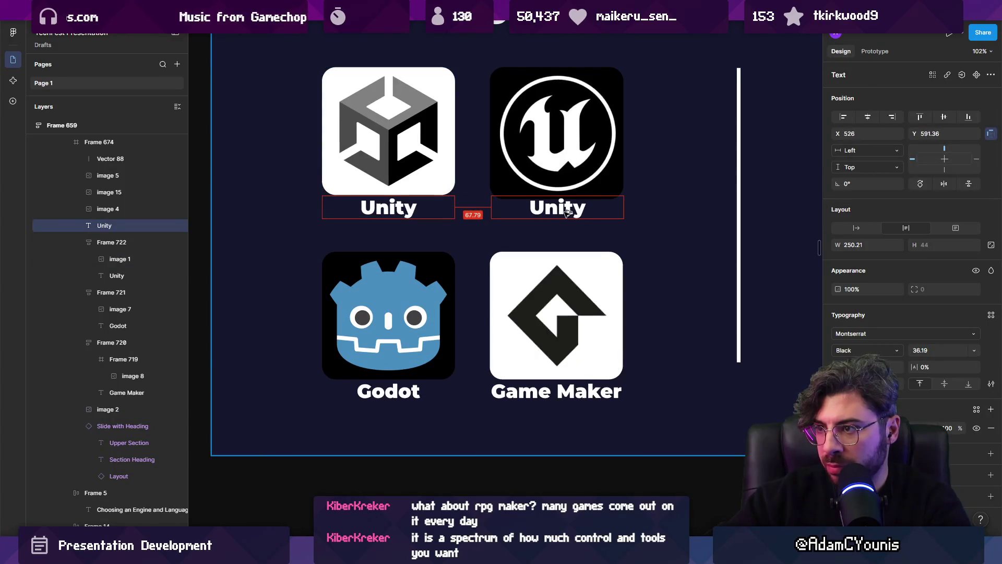
pyautogui.doubleClick(556, 216)
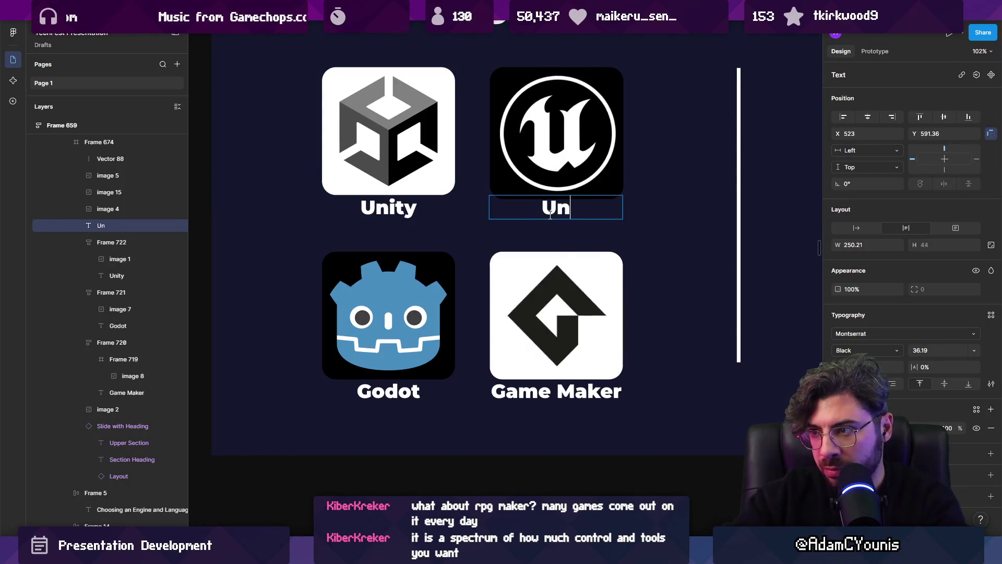
pyautogui.click(548, 194)
pyautogui.keyDown('shift'); pyautogui.click(545, 215); pyautogui.keyUp('shift')
pyautogui.hotkey('shift', 'a')
# Select all four logo tiles and set their auto-layout gap to 5.
pyautogui.click(112, 241)
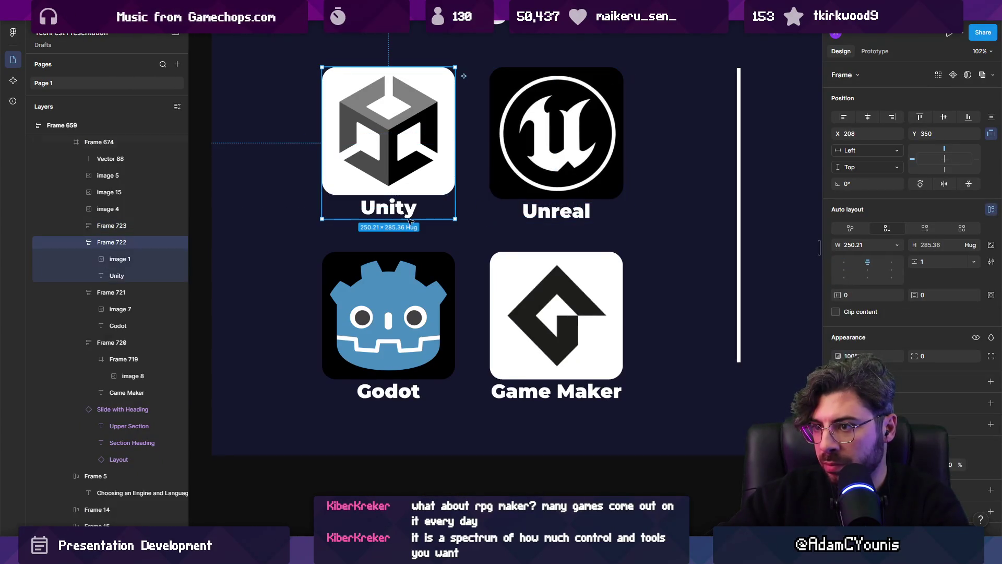
pyautogui.keyDown('shift'); pyautogui.click(111, 342); pyautogui.keyUp('shift')
pyautogui.keyDown('shift'); pyautogui.click(111, 225); pyautogui.keyUp('shift')
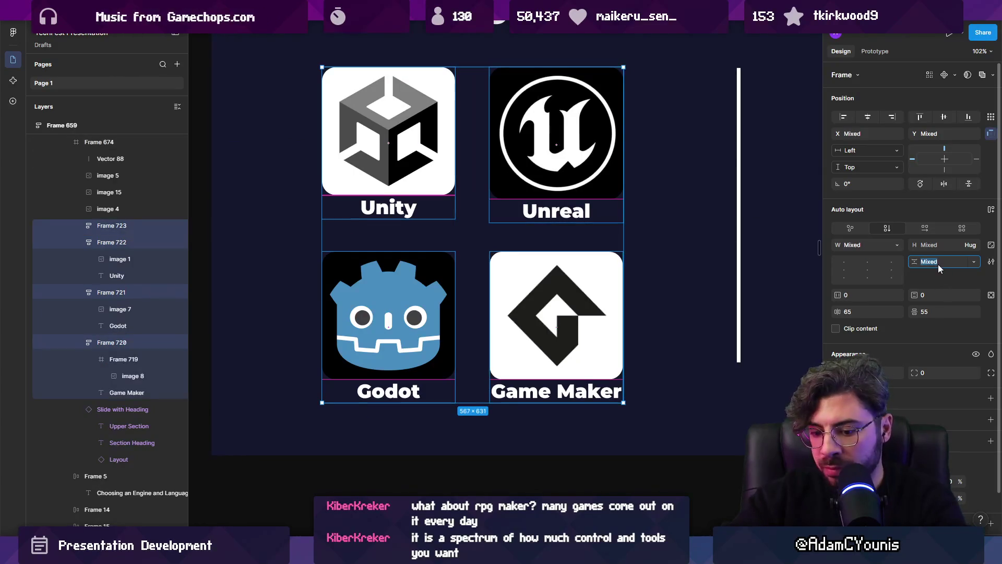
pyautogui.write('5')
pyautogui.press('Return')
pyautogui.scroll(-3, 452, 221)
pyautogui.scroll(5, 470, 225)
# Resize the Unreal logo image to 250×250.
pyautogui.click(523, 224)
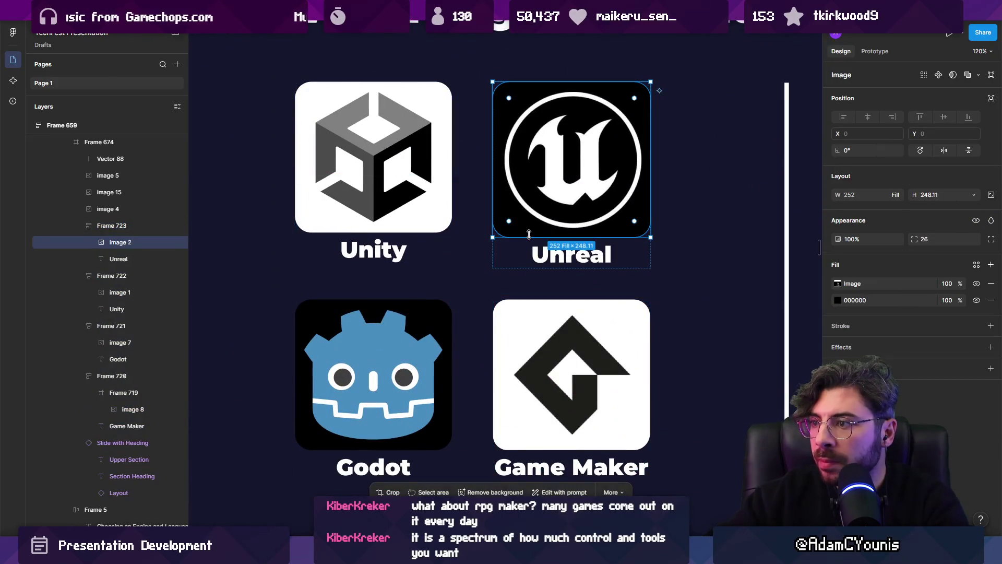
pyautogui.click(396, 219)
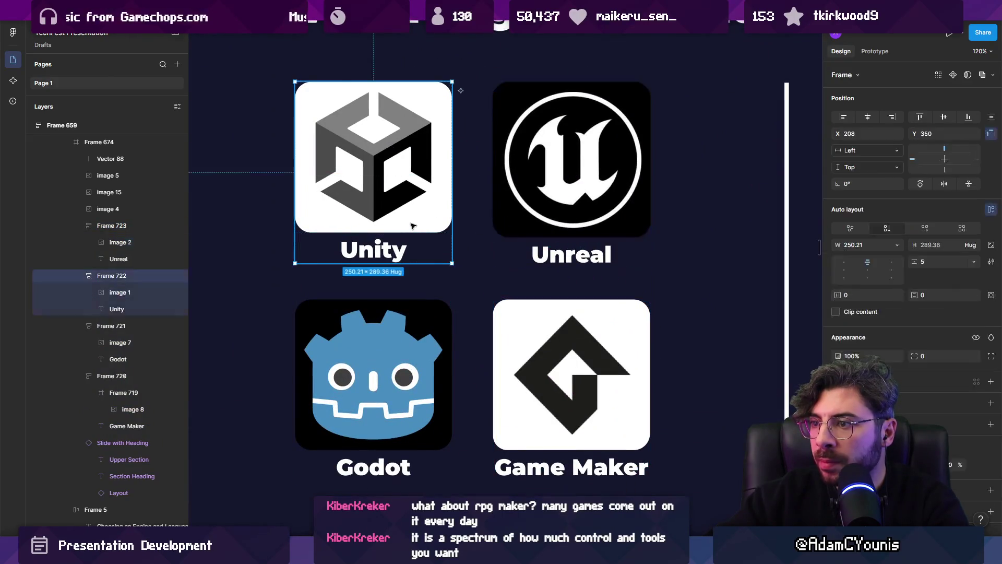
pyautogui.click(553, 228)
pyautogui.moveTo(551, 238); pyautogui.dragTo(549, 235)
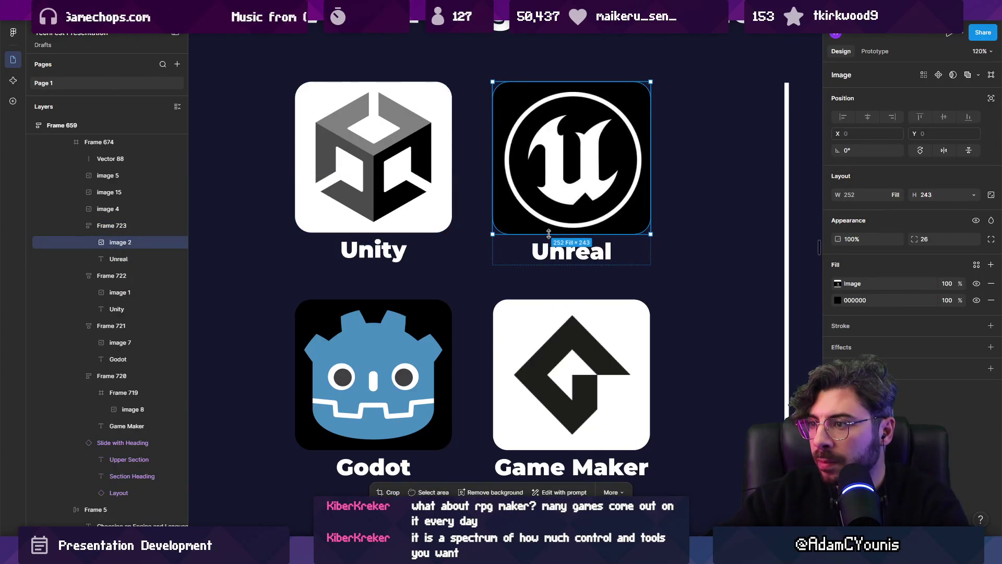
pyautogui.moveTo(655, 232); pyautogui.dragTo(655, 235)
pyautogui.click(865, 195)
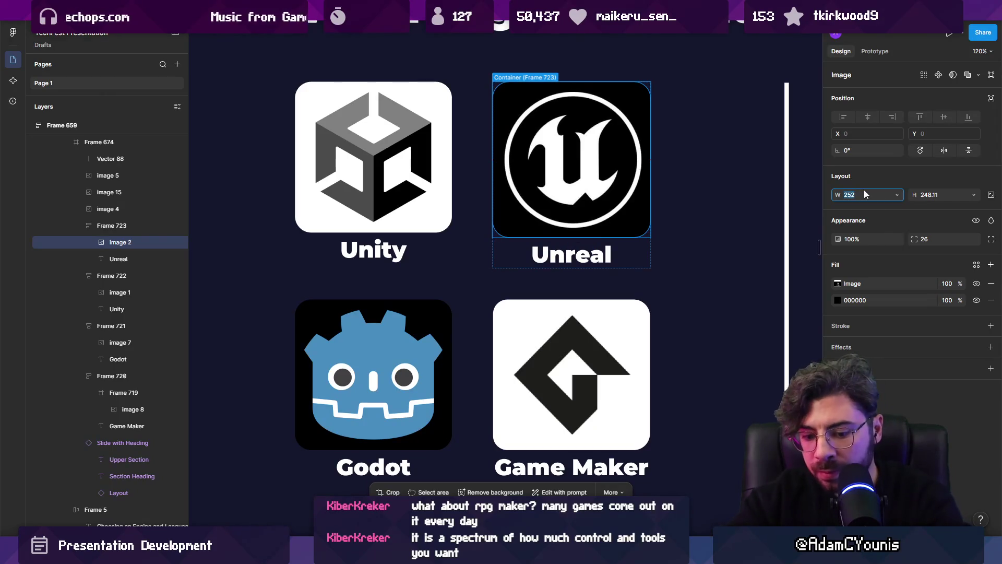
pyautogui.write('250')
pyautogui.press('Tab')
pyautogui.write('250')
pyautogui.press('Return')
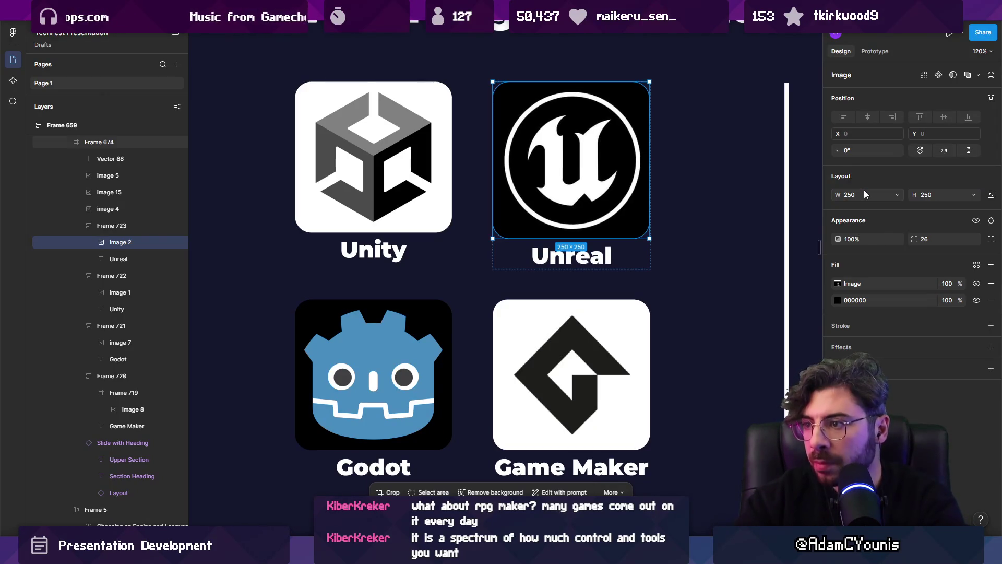
# Resize the Unity logo image to 250×250.
pyautogui.click(339, 170)
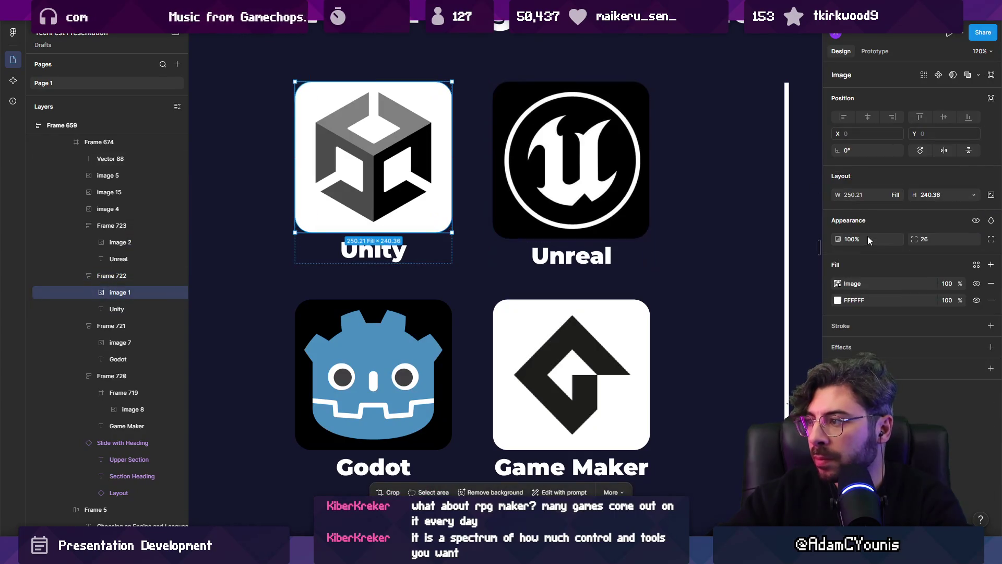
pyautogui.click(862, 196)
pyautogui.write('50')
pyautogui.press('Tab')
pyautogui.write('250')
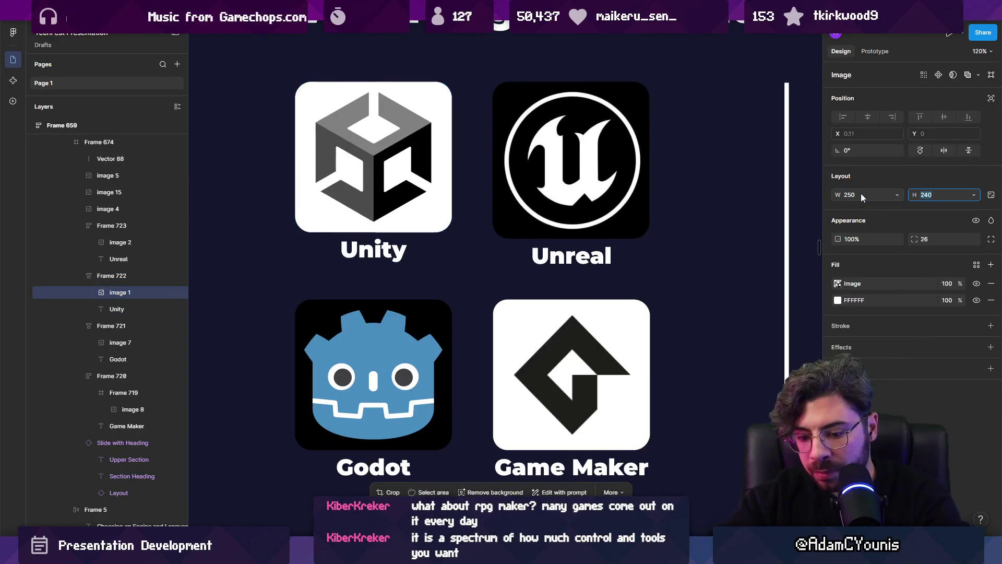
pyautogui.press('Return')
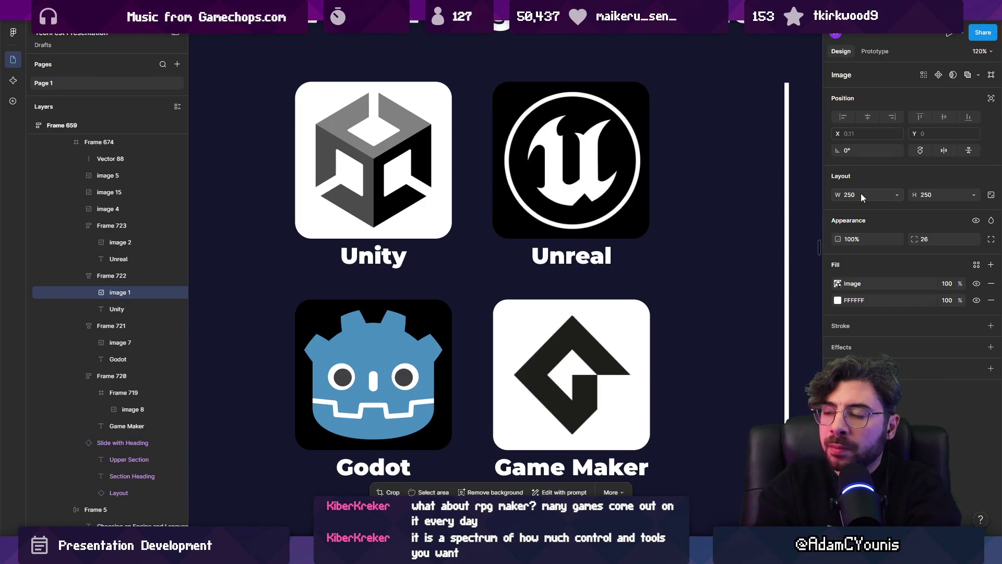
pyautogui.click(349, 384)
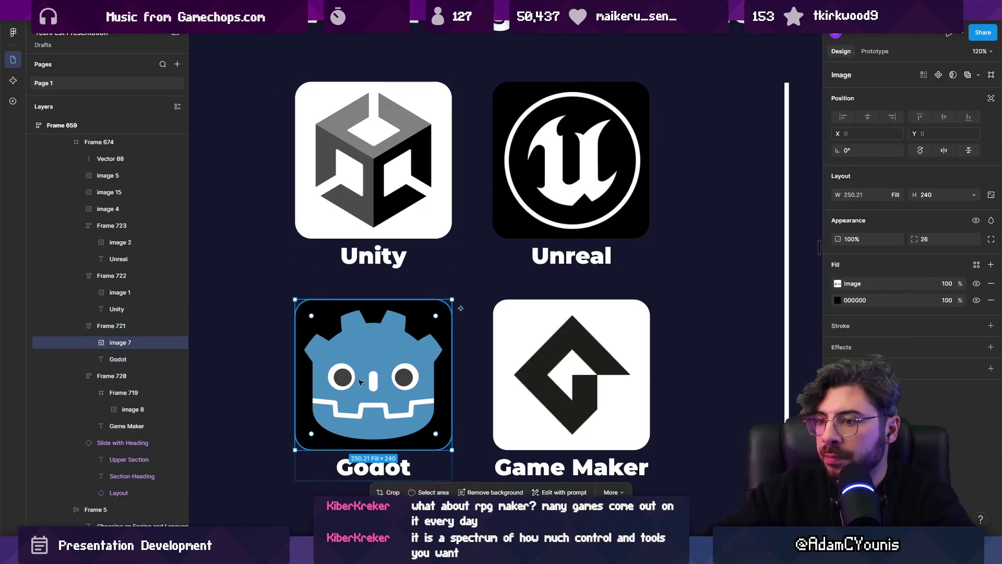
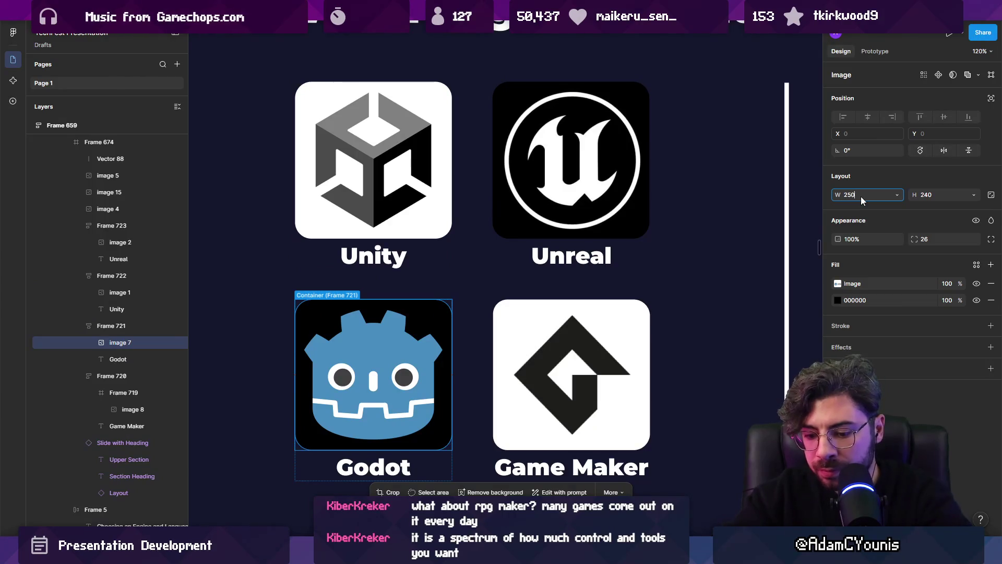
# Resize the Godot logo to 250×250.
pyautogui.write('50')
pyautogui.press('Tab')
pyautogui.write('250')
pyautogui.press('Return')
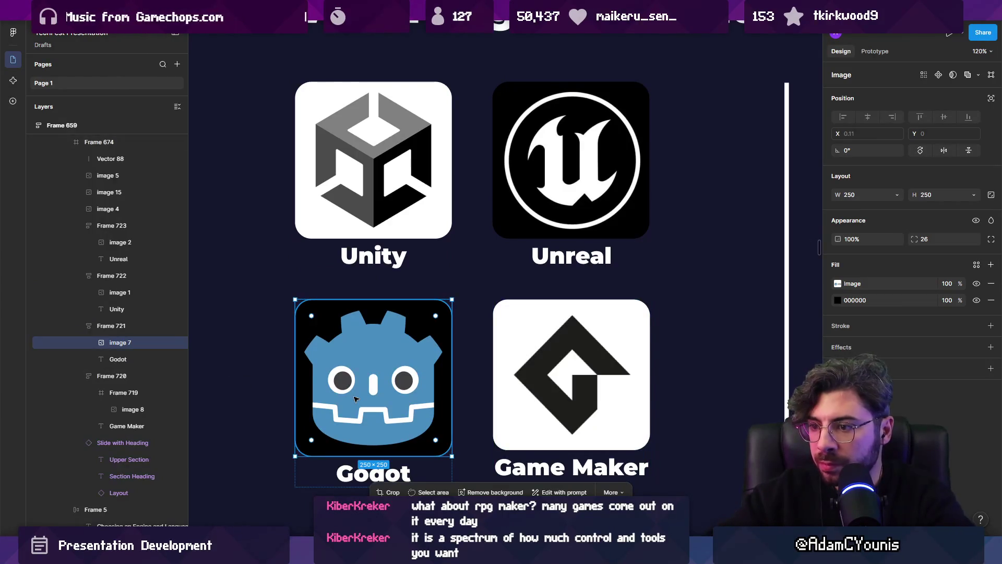
# Resize the Game Maker logo's enclosing tile to 250×250.
pyautogui.scroll(-3, 367, 399)
pyautogui.click(568, 313)
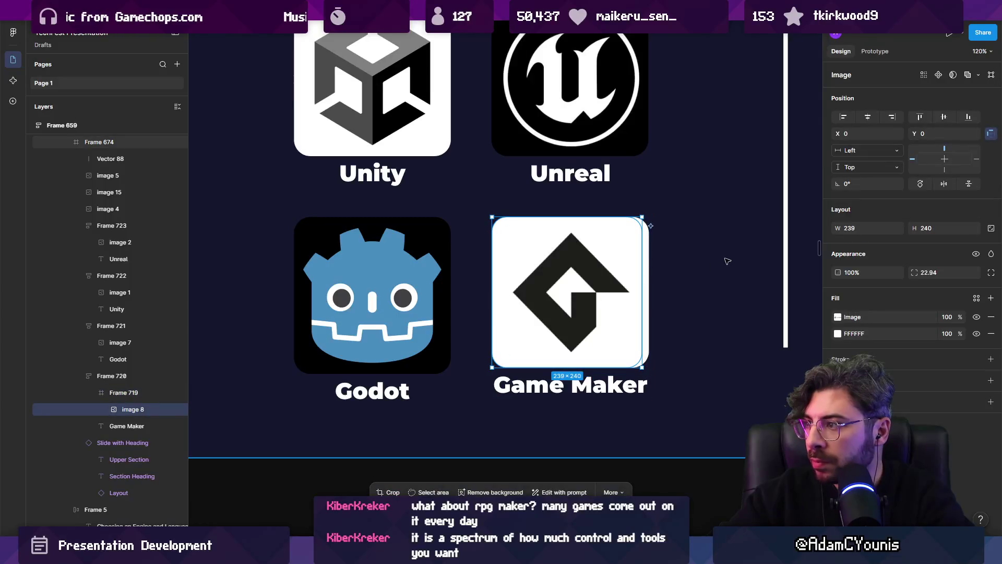
pyautogui.press('Escape')
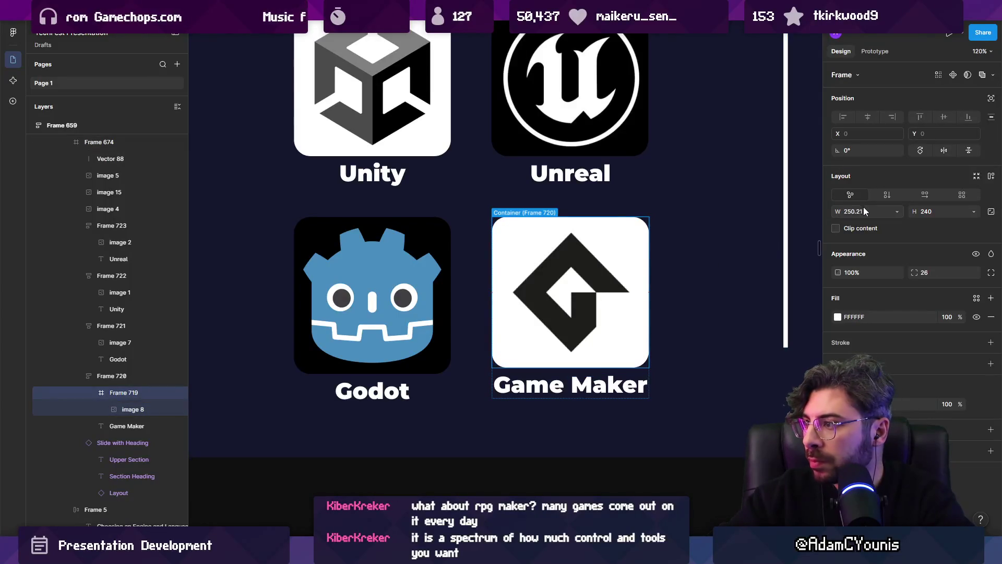
pyautogui.write('250')
pyautogui.press('Tab')
pyautogui.write('250')
pyautogui.press('Return')
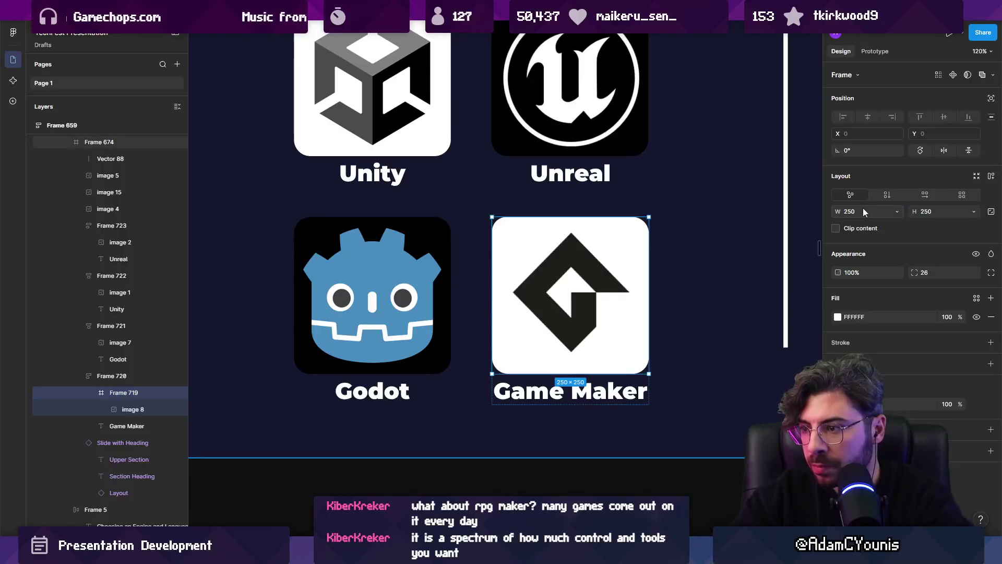
pyautogui.press('Escape')
# Select all four engine logo tiles together to compare them, then deselect.
pyautogui.scroll(-5, 549, 276)
pyautogui.scroll(4, 327, 275)
pyautogui.click(327, 274)
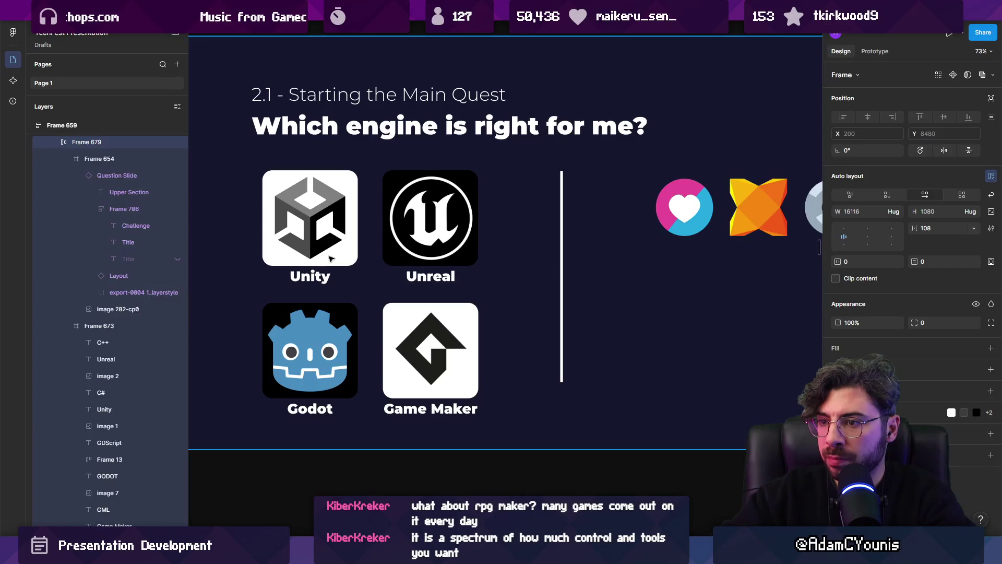
pyautogui.doubleClick(331, 258)
pyautogui.keyDown('shift'); pyautogui.click(431, 240); pyautogui.keyUp('shift')
pyautogui.keyDown('shift'); pyautogui.click(313, 360); pyautogui.keyUp('shift')
pyautogui.keyDown('shift'); pyautogui.click(443, 337); pyautogui.keyUp('shift')
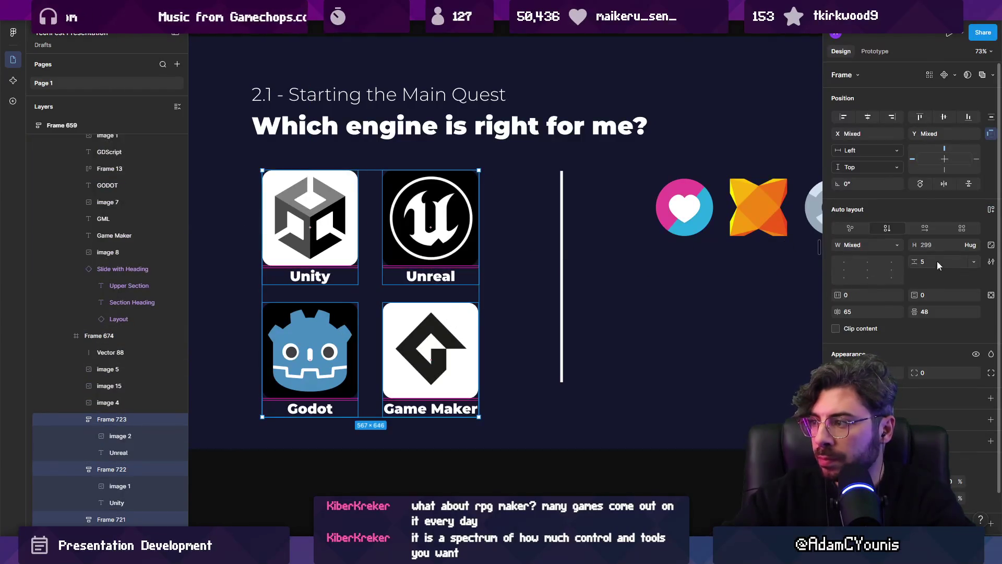
pyautogui.click(600, 314)
pyautogui.hscroll(2, 398, 260)
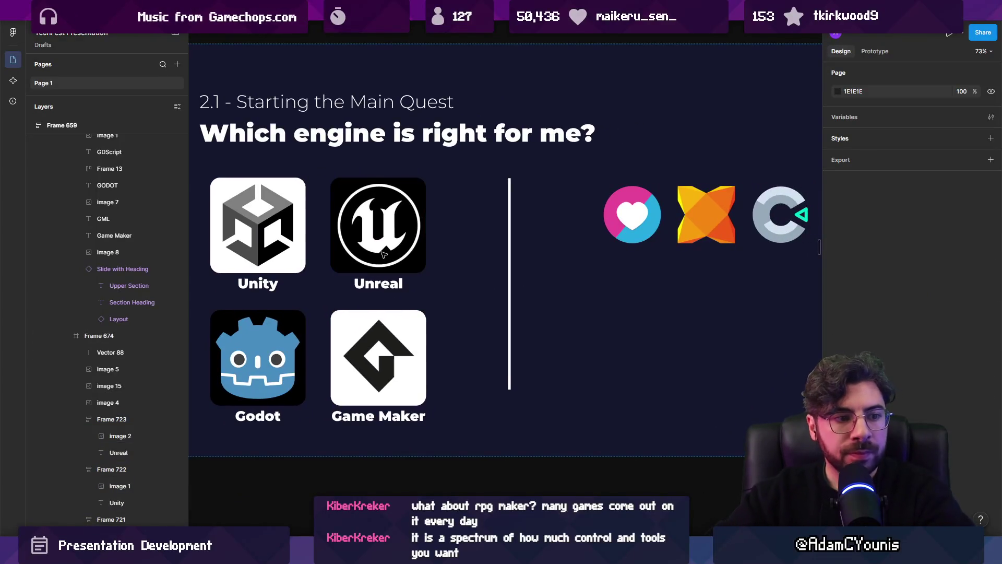
# Copy the Unreal label under the heart logo and retype it as LOVE2D.
pyautogui.doubleClick(384, 287)
pyautogui.moveTo(383, 287); pyautogui.dragTo(643, 269)
pyautogui.hscroll(2, 643, 268)
pyautogui.moveTo(587, 285); pyautogui.dragTo(570, 264)
pyautogui.doubleClick(619, 262)
pyautogui.scroll(5, 557, 293)
pyautogui.doubleClick(560, 309)
pyautogui.write('Lua')
pyautogui.press('BackSpace')
pyautogui.press('BackSpace')
pyautogui.write('a')
pyautogui.hotkey('ctrl', 'a')
pyautogui.write('KLOVE2d')
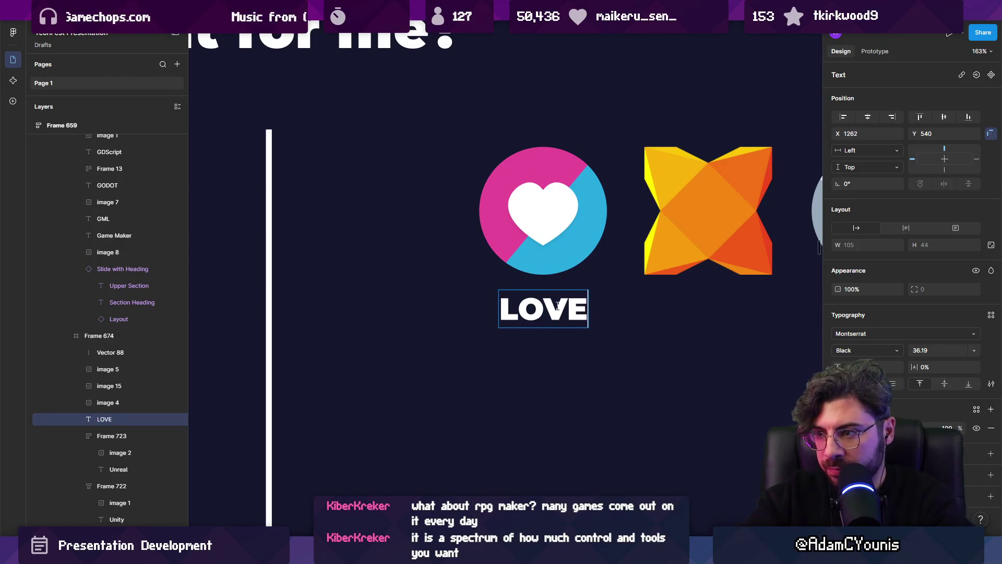
pyautogui.press('BackSpace')
pyautogui.write('D')
pyautogui.press('Escape')
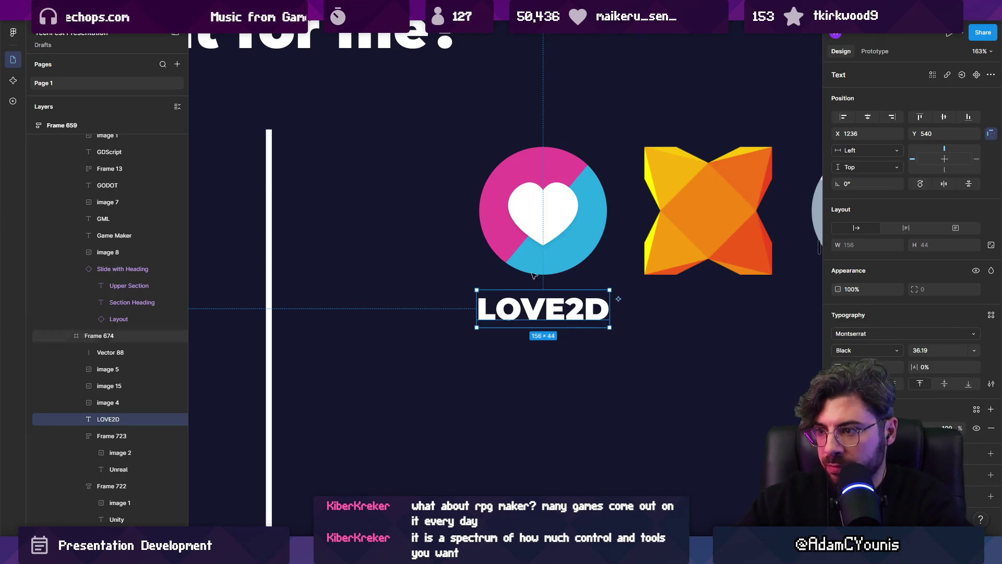
# Group the heart logo with the LOVE2D label, then ungroup them again.
pyautogui.keyDown('shift'); pyautogui.click(545, 229); pyautogui.keyUp('shift')
pyautogui.hotkey('shift', 'a')
pyautogui.click(433, 311)
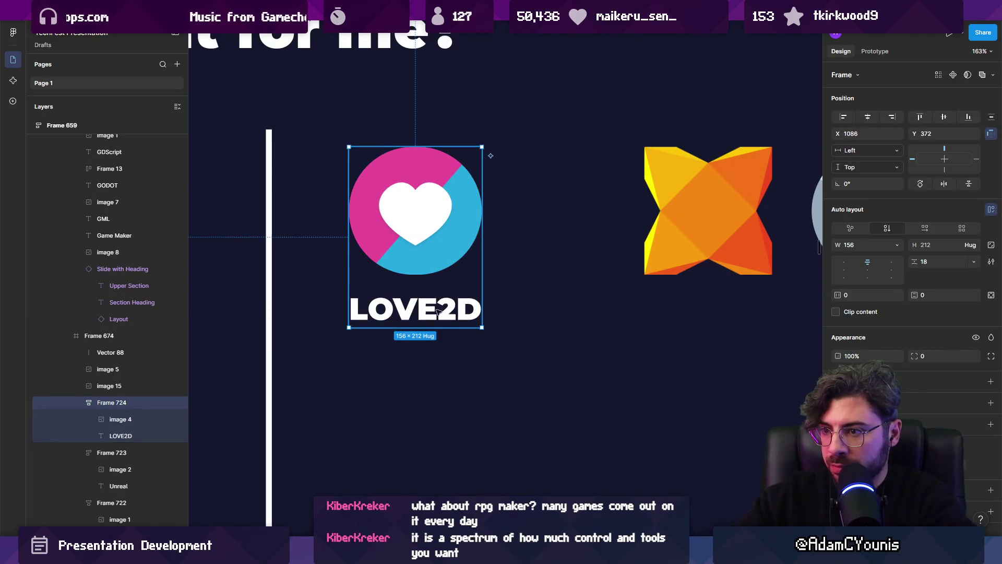
pyautogui.hscroll(3, 463, 303)
pyautogui.hotkey('ctrl', 'shift', 'g')
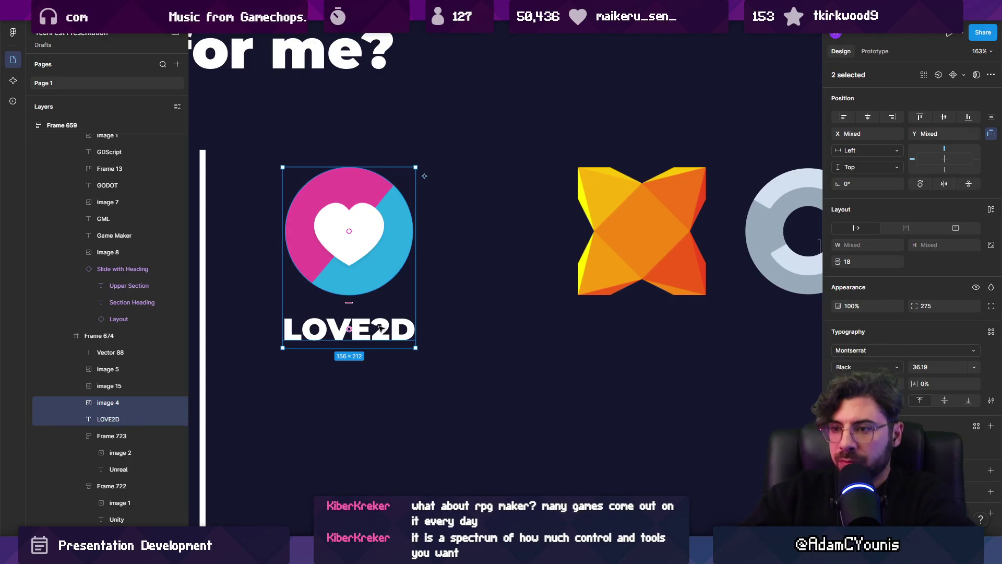
pyautogui.click(378, 327)
# Copy the label under the Haxe logo as HAXE and move both closer to LOVE2D.
pyautogui.moveTo(384, 329); pyautogui.dragTo(676, 329)
pyautogui.press('Return')
pyautogui.write('HAXE')
pyautogui.press('Escape')
pyautogui.keyDown('shift'); pyautogui.click(661, 268); pyautogui.keyUp('shift')
pyautogui.moveTo(662, 269); pyautogui.dragTo(569, 269)
pyautogui.hscroll(3, 570, 269)
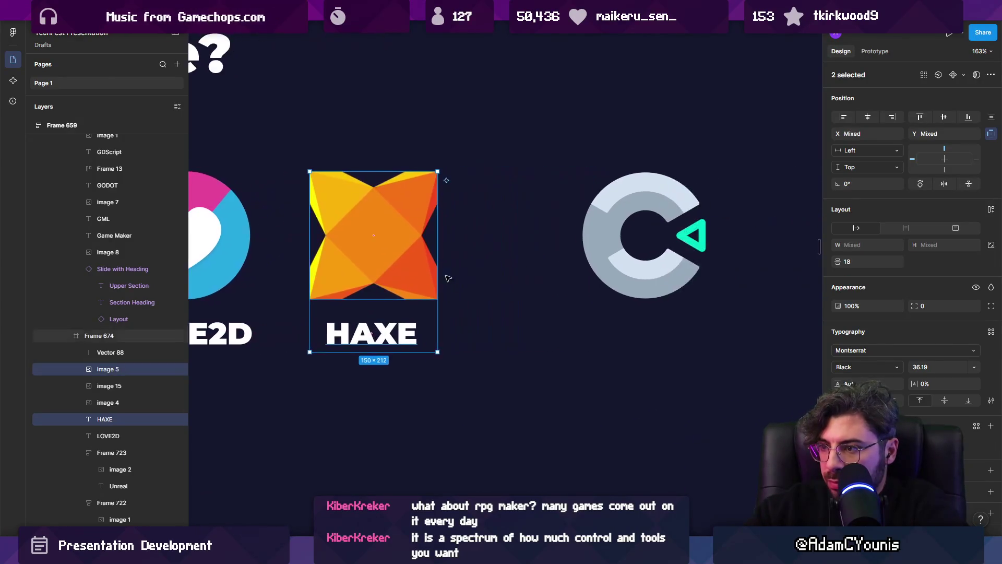
# Copy the label under the C logo as CONSTRUCT and move both closer to HAXE.
pyautogui.click(380, 334)
pyautogui.moveTo(380, 334); pyautogui.dragTo(652, 334)
pyautogui.keyDown('shift'); pyautogui.click(658, 276); pyautogui.keyUp('shift')
pyautogui.moveTo(659, 277); pyautogui.dragTo(575, 276)
pyautogui.doubleClick(573, 347)
pyautogui.write('C')
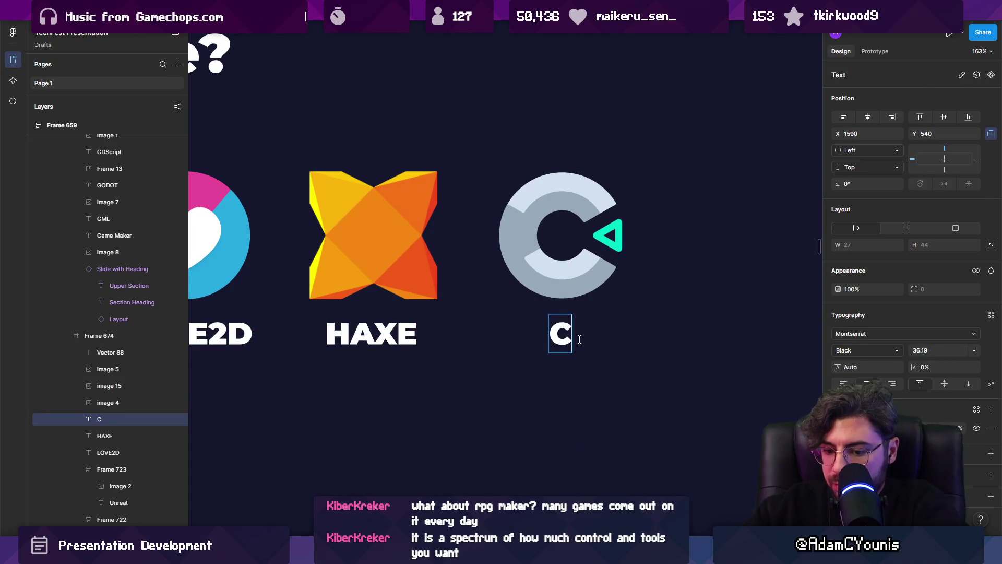
pyautogui.write('ONSTRUCT')
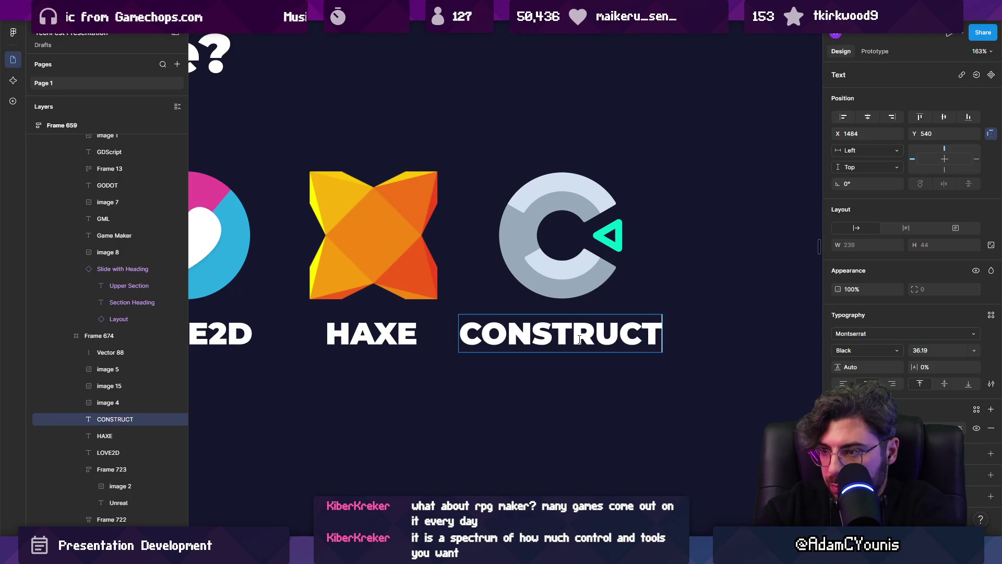
pyautogui.press('Escape')
pyautogui.scroll(-5, 574, 323)
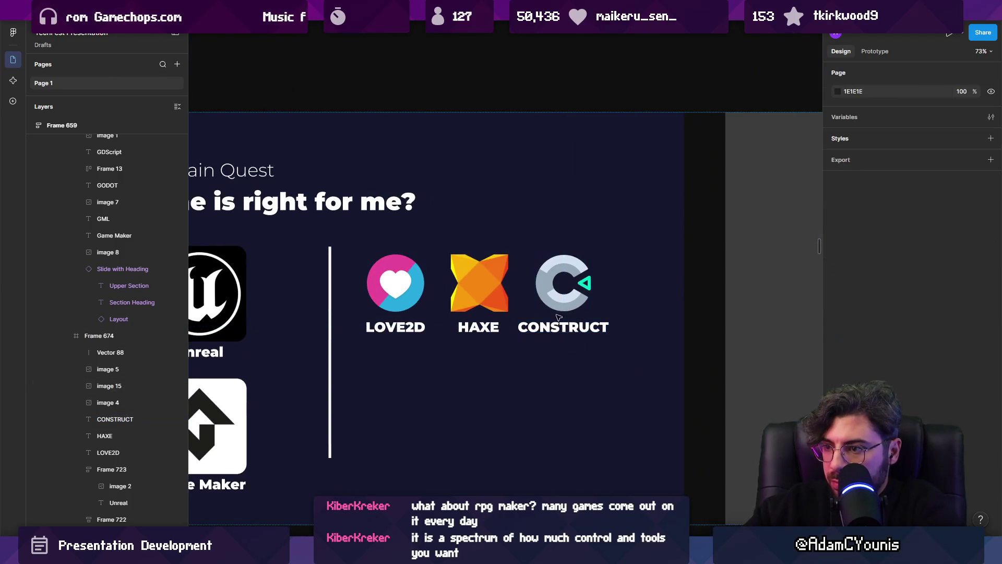
# Move the LOVE2D and HAXE logos and labels down to a second row.
pyautogui.click(396, 292)
pyautogui.click(395, 327)
pyautogui.click(513, 297)
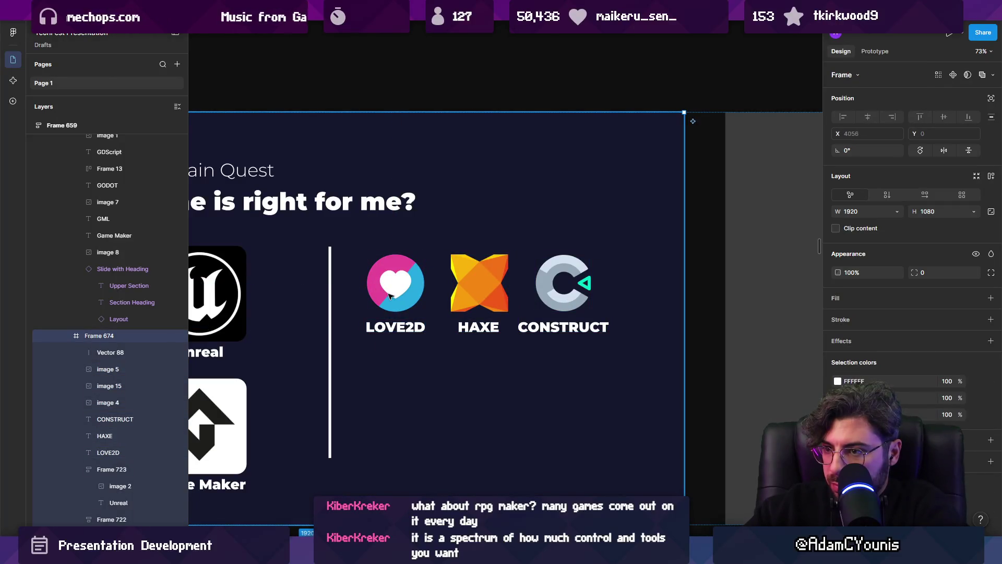
pyautogui.click(389, 296)
pyautogui.keyDown('shift'); pyautogui.click(395, 326); pyautogui.keyUp('shift')
pyautogui.keyDown('shift'); pyautogui.click(478, 327); pyautogui.keyUp('shift')
pyautogui.keyDown('shift'); pyautogui.click(473, 298); pyautogui.keyUp('shift')
pyautogui.moveTo(473, 298)
pyautogui.mouseDown()
pyautogui.moveTo(554, 420)
pyautogui.moveTo(532, 423)
pyautogui.mouseUp()
# Duplicate the Construct logo and label, retyping the copied label as RPG MAKER.
pyautogui.click(557, 316)
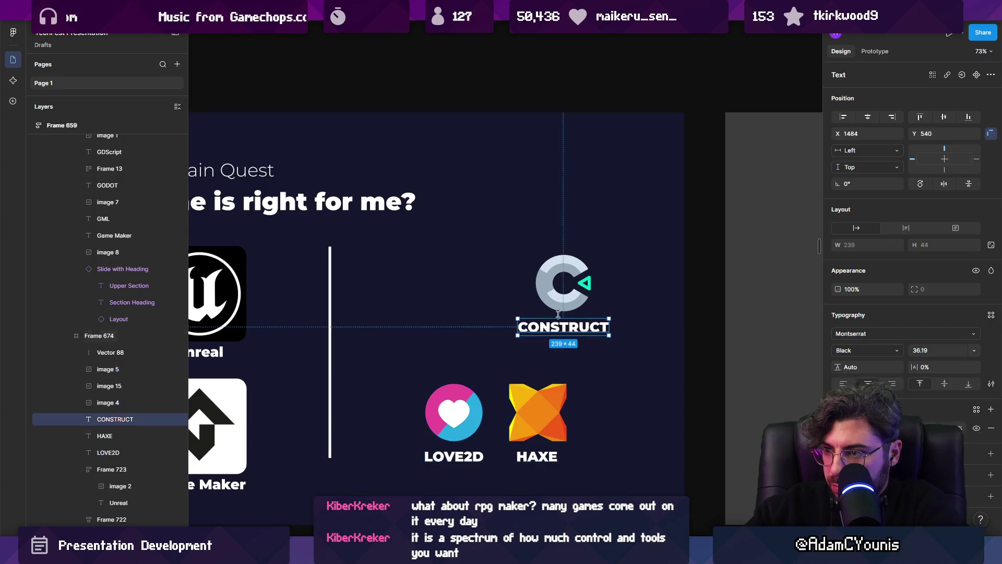
pyautogui.keyDown('shift'); pyautogui.click(562, 284); pyautogui.keyUp('shift')
pyautogui.moveTo(559, 329)
pyautogui.mouseDown()
pyautogui.moveTo(449, 332)
pyautogui.moveTo(573, 306)
pyautogui.mouseUp()
pyautogui.click(553, 329)
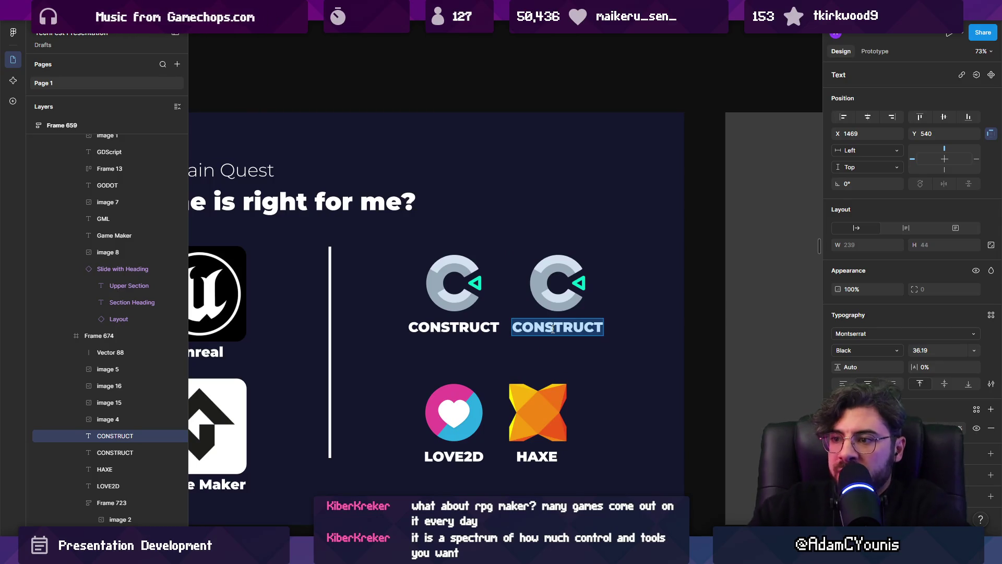
pyautogui.hotkey('shift', '1')
pyautogui.hscroll(5, 601, 277)
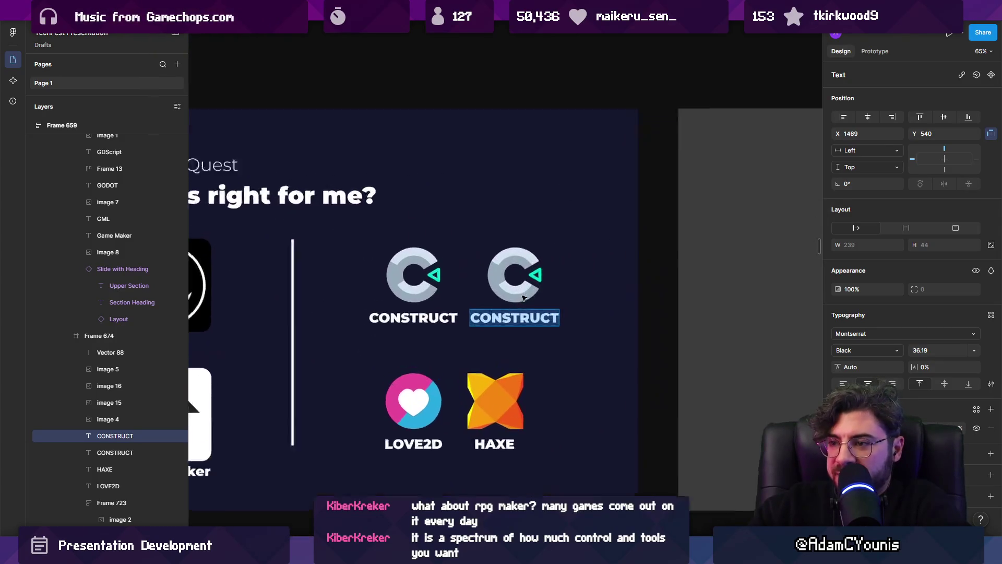
pyautogui.scroll(5, 521, 292)
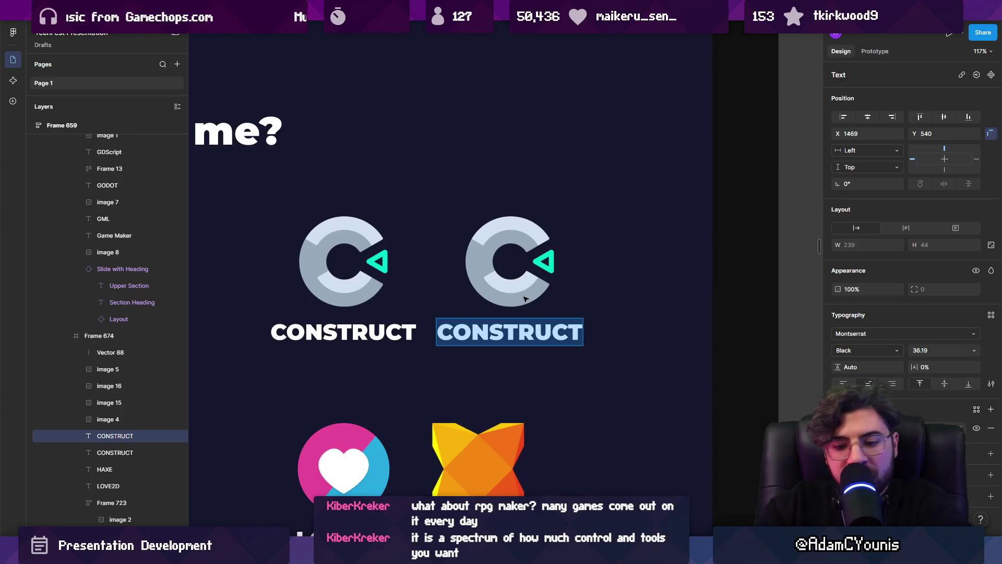
pyautogui.write('RP')
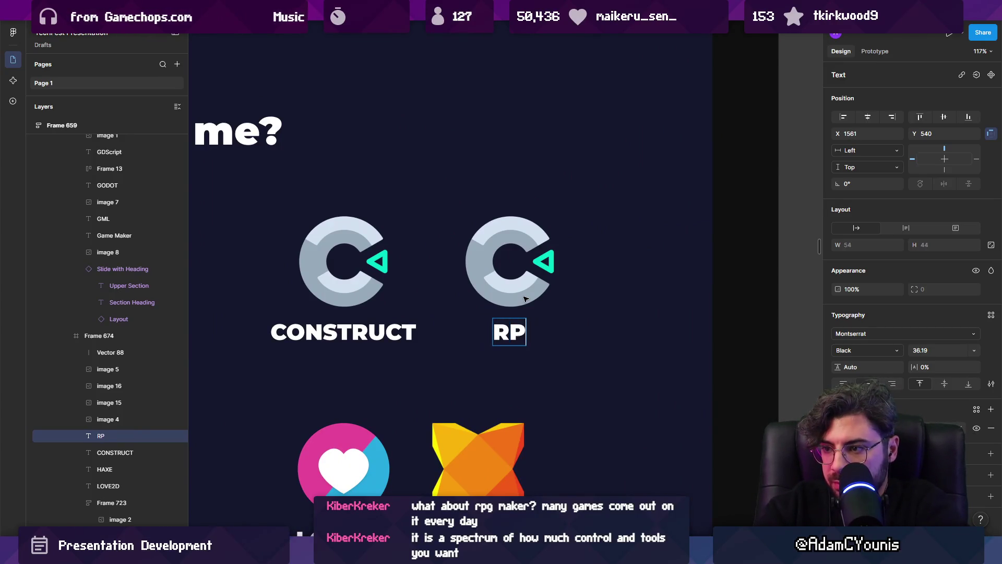
pyautogui.write('G MAKER')
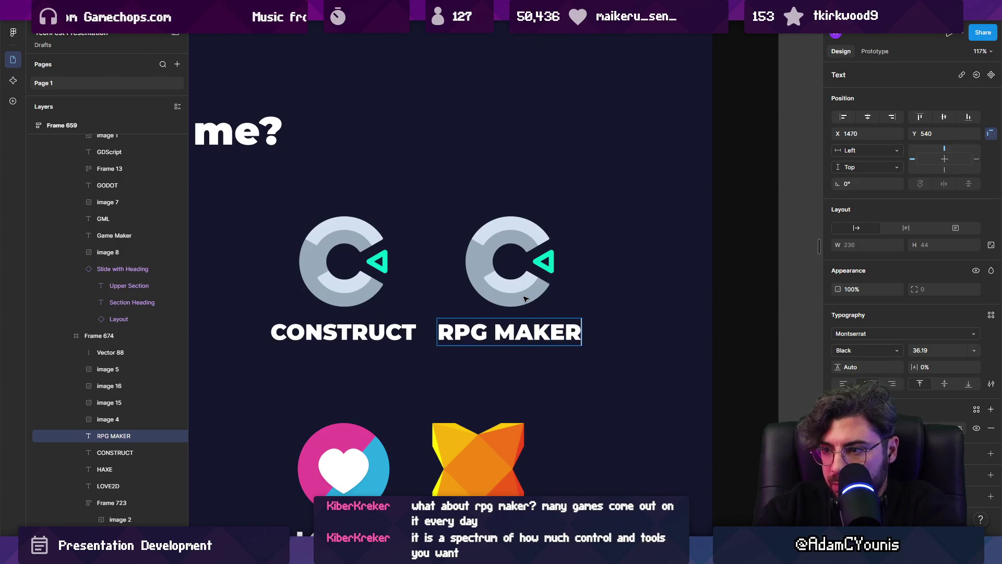
pyautogui.press('Escape')
# Position the RPG MAKER logo and label beside CONSTRUCT, then switch to Chrome.
pyautogui.keyDown('shift'); pyautogui.click(524, 291); pyautogui.keyUp('shift')
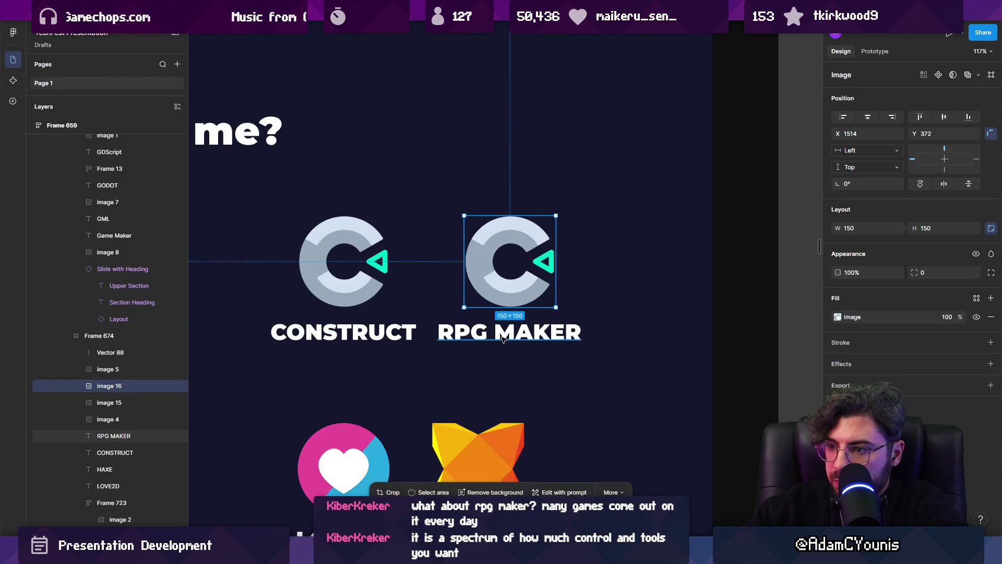
pyautogui.hscroll(-5, 522, 276)
pyautogui.scroll(-2, 522, 277)
pyautogui.keyDown('shift'); pyautogui.click(522, 268); pyautogui.keyUp('shift')
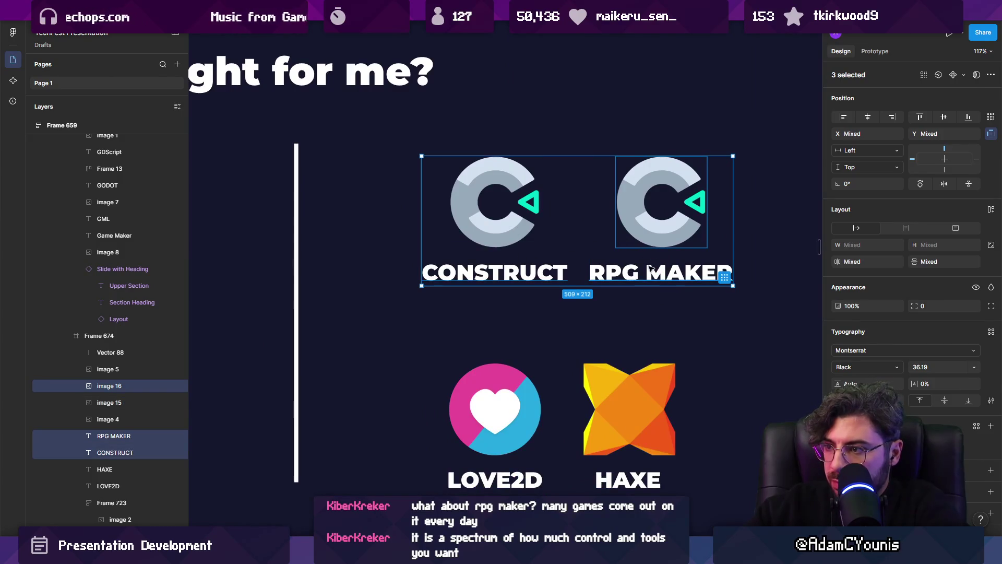
pyautogui.hotkey('ctrl', 'z')
pyautogui.hscroll(3, 627, 224)
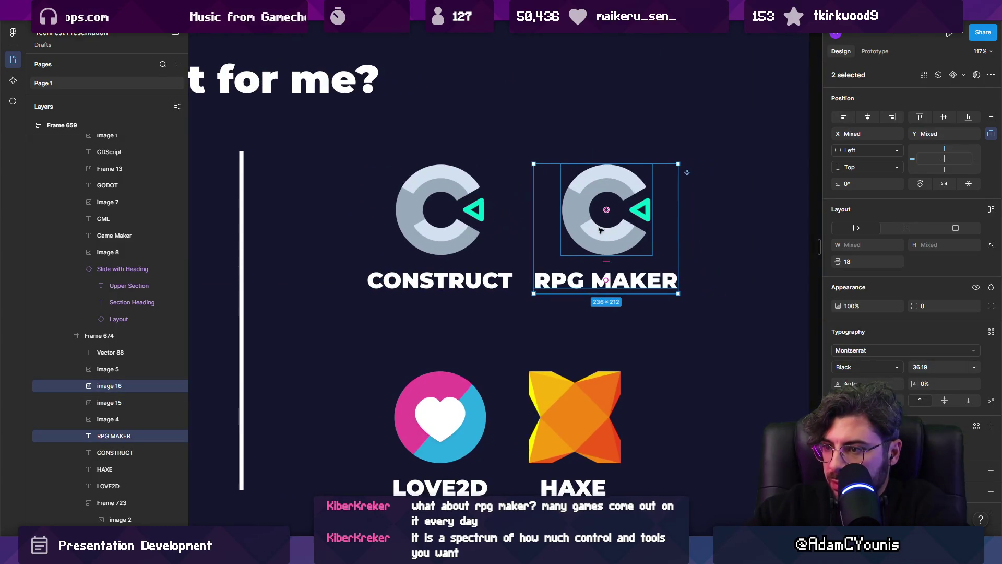
pyautogui.moveTo(598, 229)
pyautogui.mouseDown()
pyautogui.moveTo(654, 266)
pyautogui.moveTo(706, 440)
pyautogui.moveTo(701, 387)
pyautogui.moveTo(674, 347)
pyautogui.mouseUp()
pyautogui.scroll(-5, 706, 440)
pyautogui.scroll(3, 670, 339)
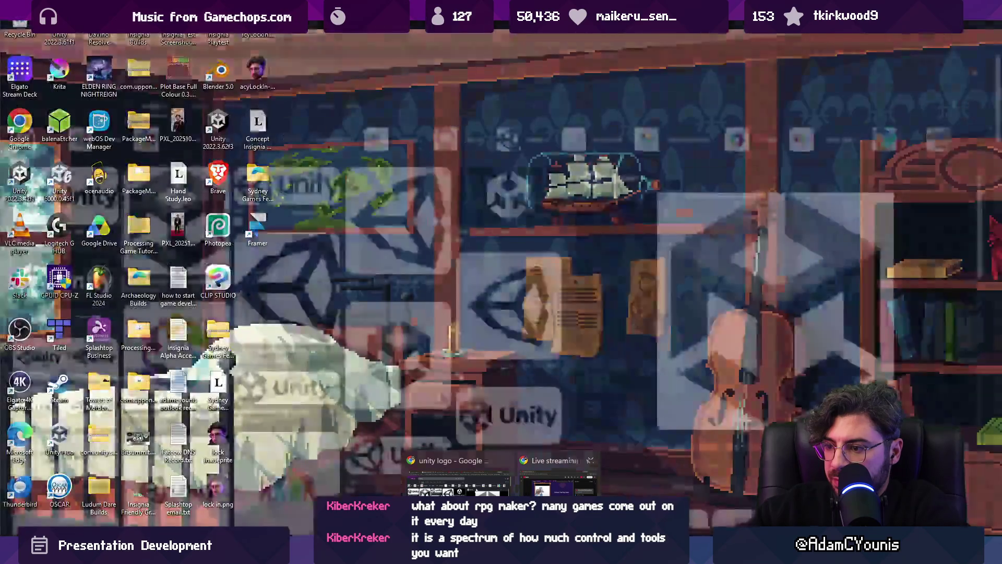
pyautogui.click(436, 470)
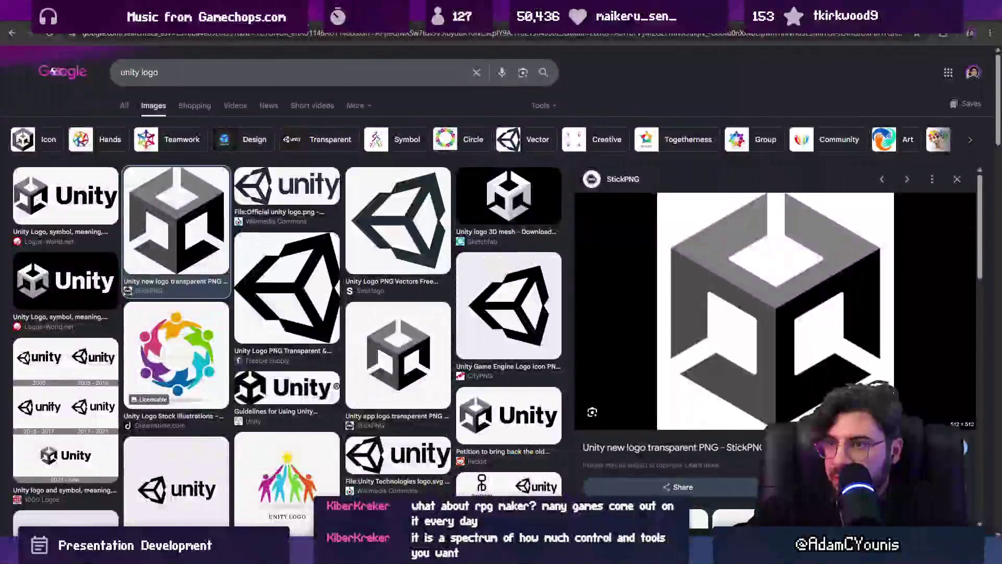
# Search Google Images for the rpg maker logo and preview the results.
pyautogui.write('rpg maker')
pyautogui.press('Return')
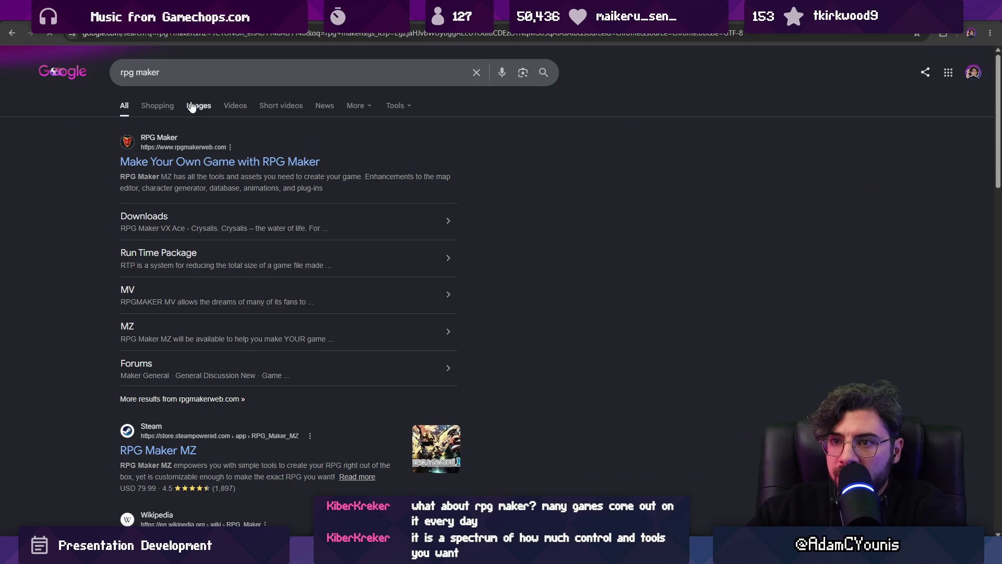
pyautogui.click(198, 104)
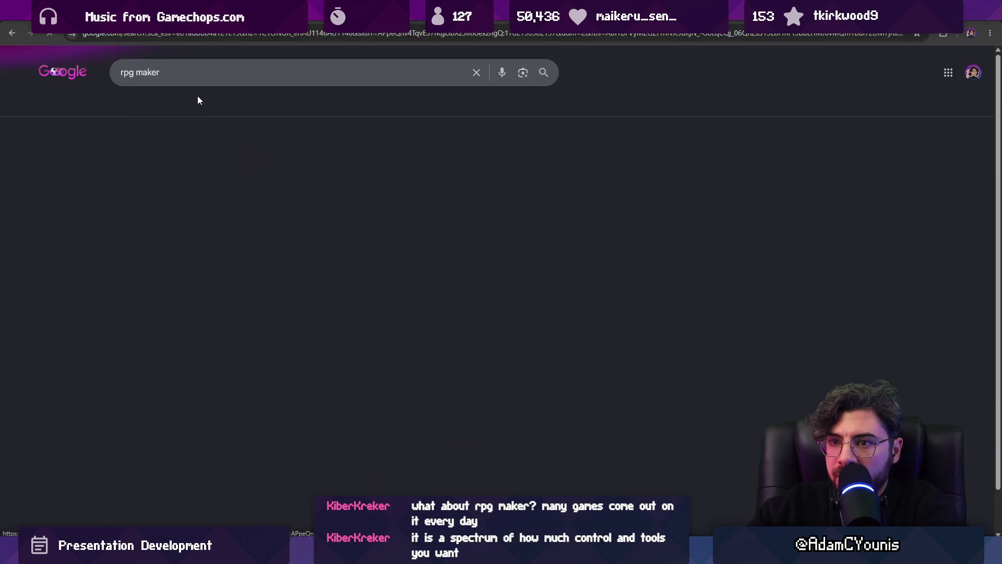
pyautogui.click(250, 76)
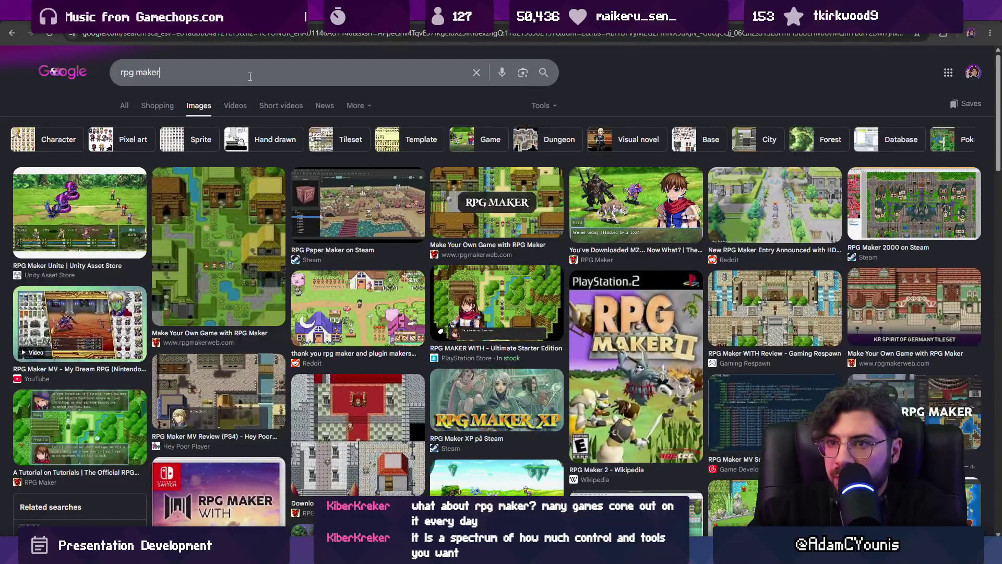
pyautogui.write('logo')
pyautogui.press('Return')
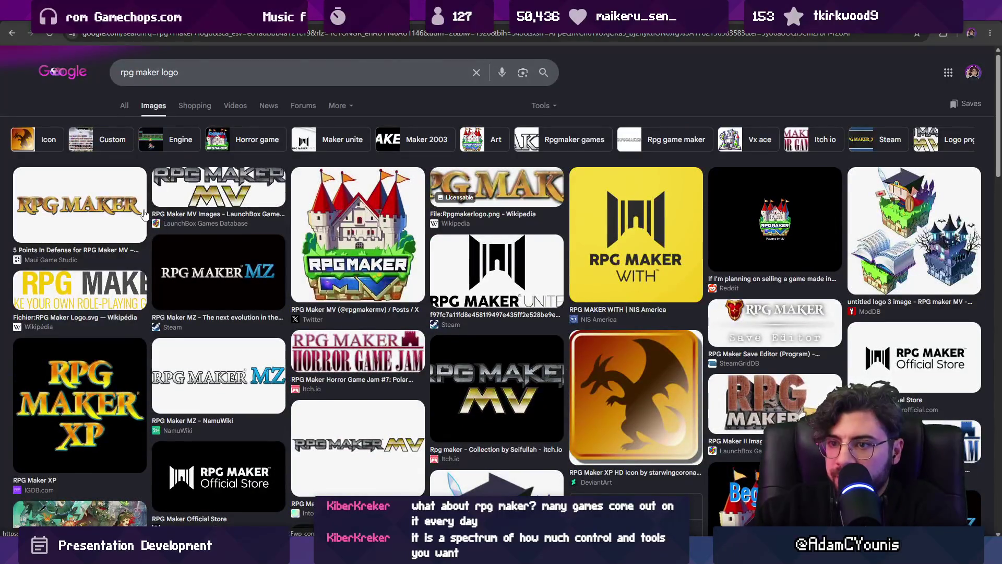
pyautogui.click(104, 197)
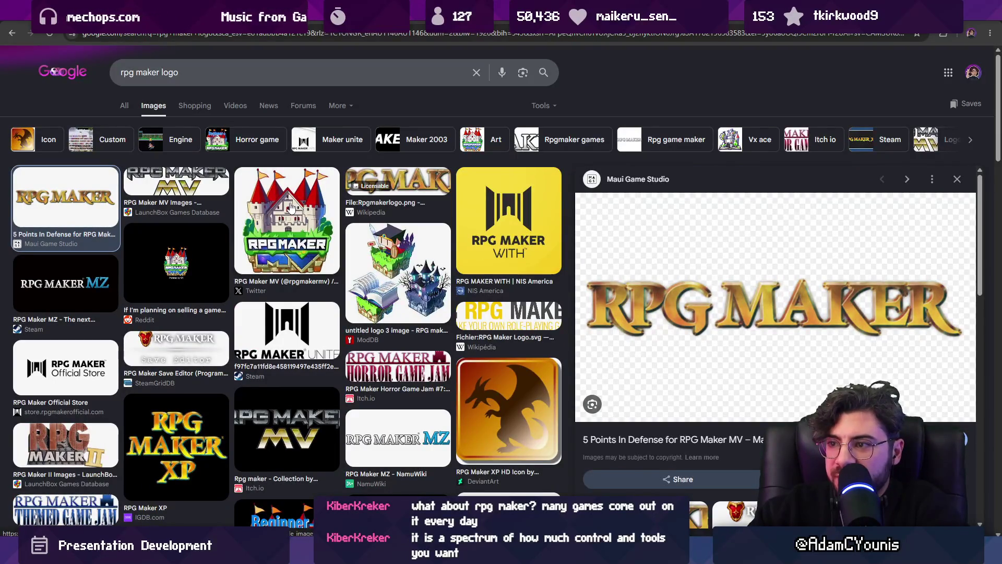
pyautogui.click(94, 364)
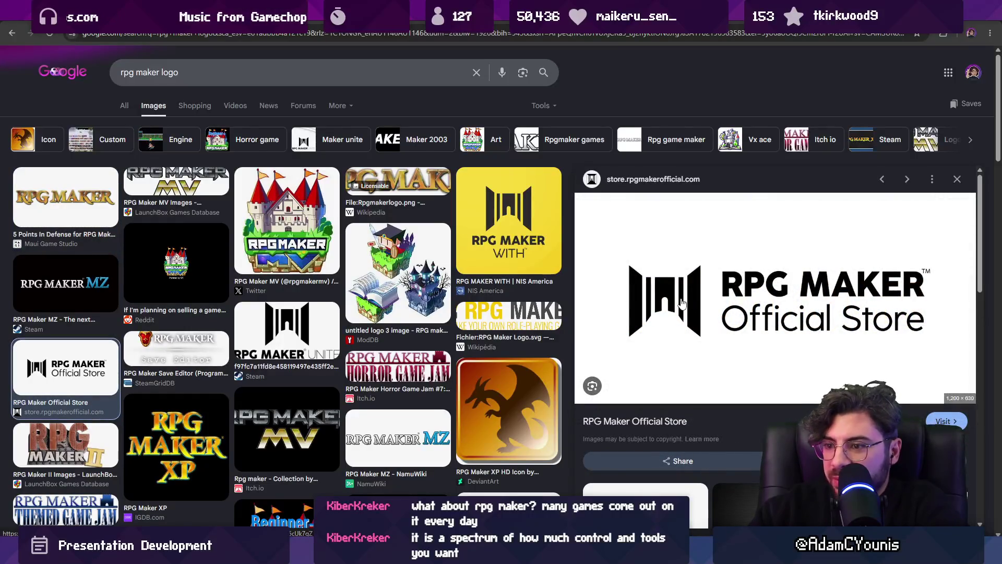
pyautogui.click(125, 110)
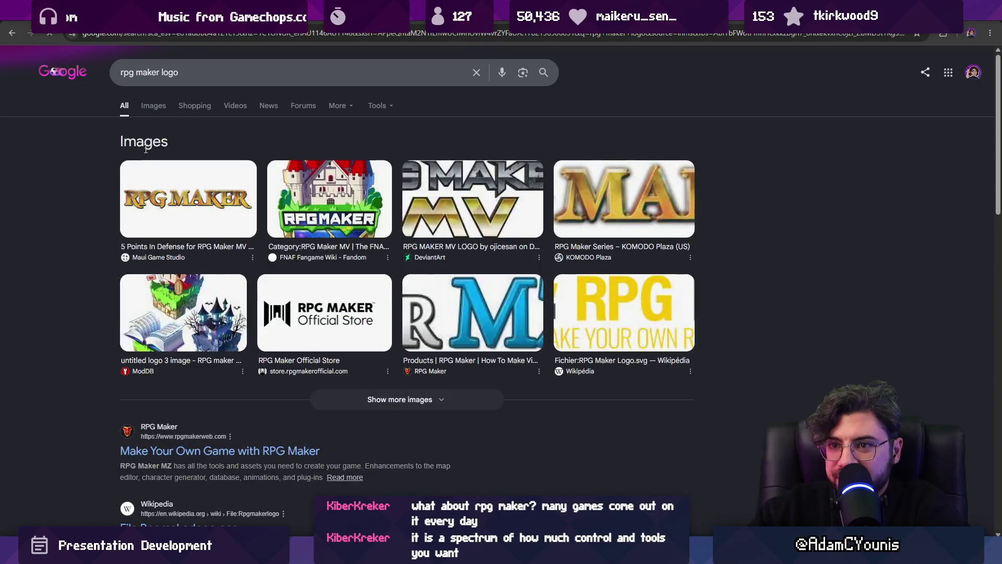
# Copy the logo from the official RPG Maker website and paste it into the Figma slide.
pyautogui.click(166, 450)
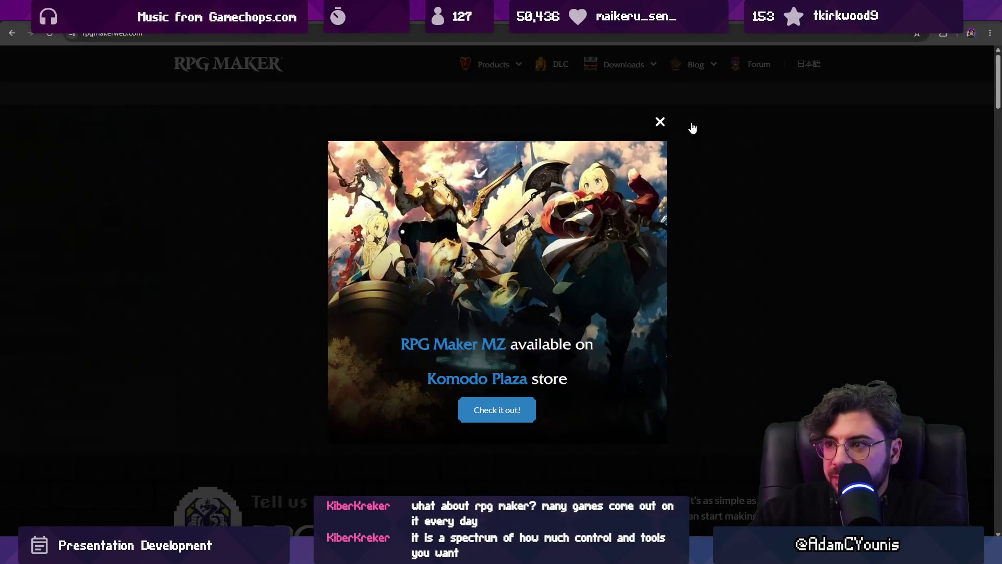
pyautogui.click(660, 122)
pyautogui.scroll(-5, 232, 188)
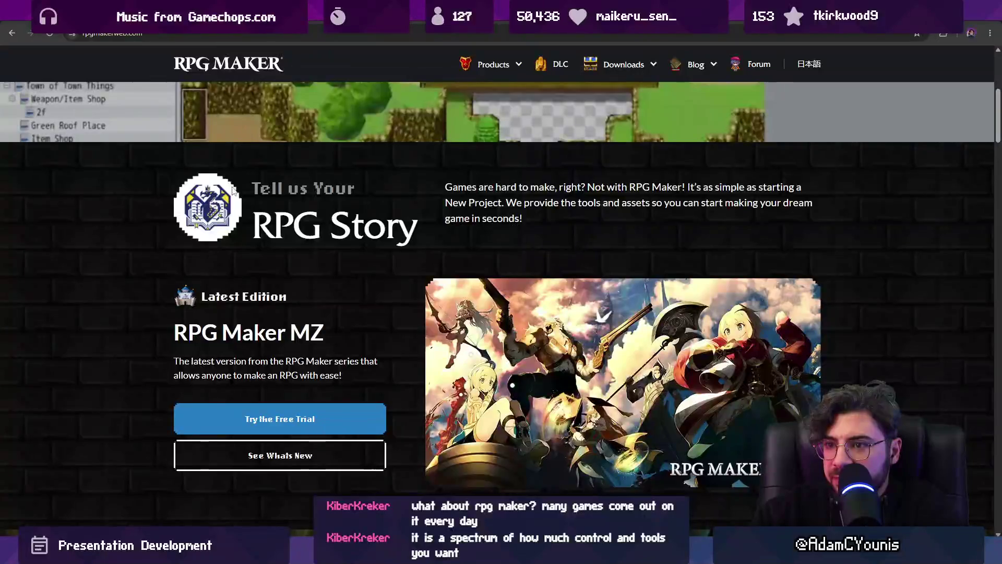
pyautogui.scroll(-5, 261, 201)
pyautogui.scroll(10, 315, 199)
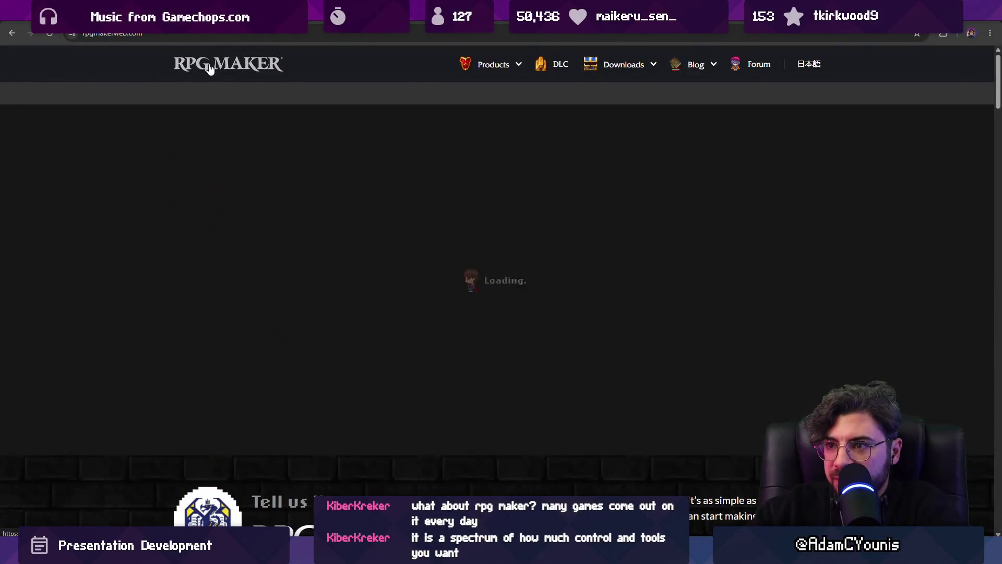
pyautogui.rightClick(211, 67)
pyautogui.click(271, 250)
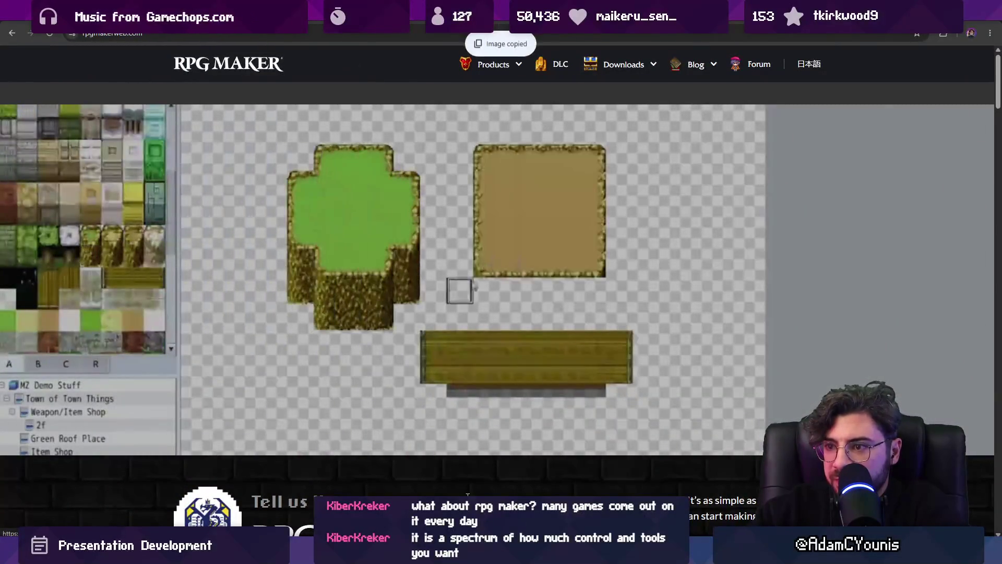
pyautogui.hotkey('alt', 'Tab')
pyautogui.hotkey('ctrl', 'v')
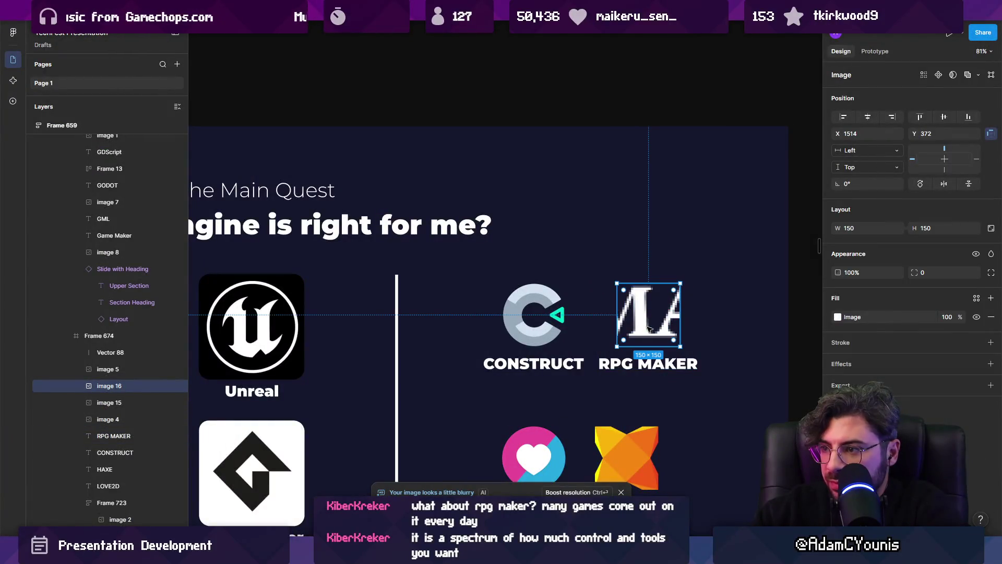
# Crop the pasted RPG Maker image down to its 'RPG' wordmark.
pyautogui.moveTo(655, 316); pyautogui.dragTo(525, 323)
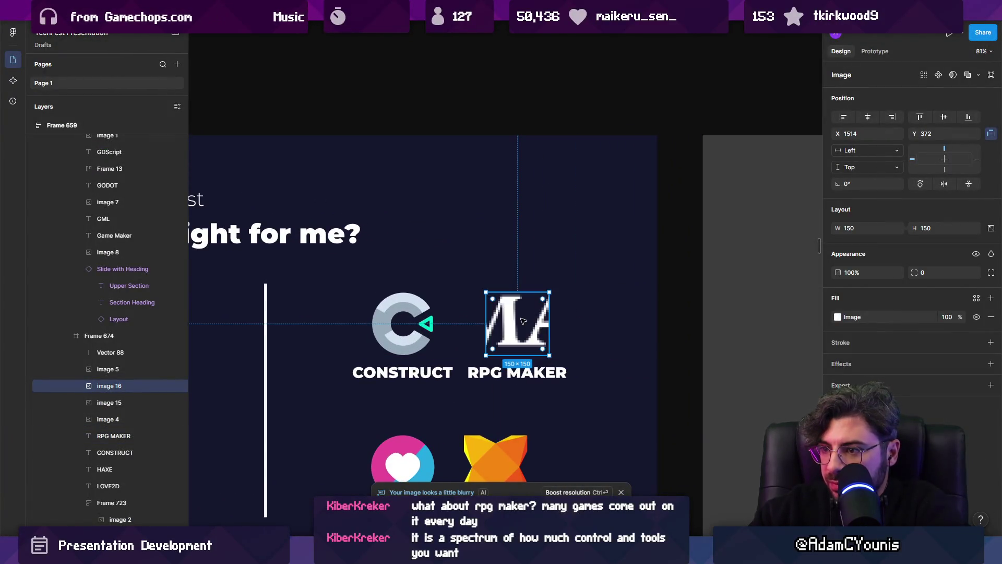
pyautogui.moveTo(534, 202); pyautogui.dragTo(553, 340)
pyautogui.scroll(-5, 552, 341)
pyautogui.scroll(5, 462, 339)
pyautogui.doubleClick(485, 335)
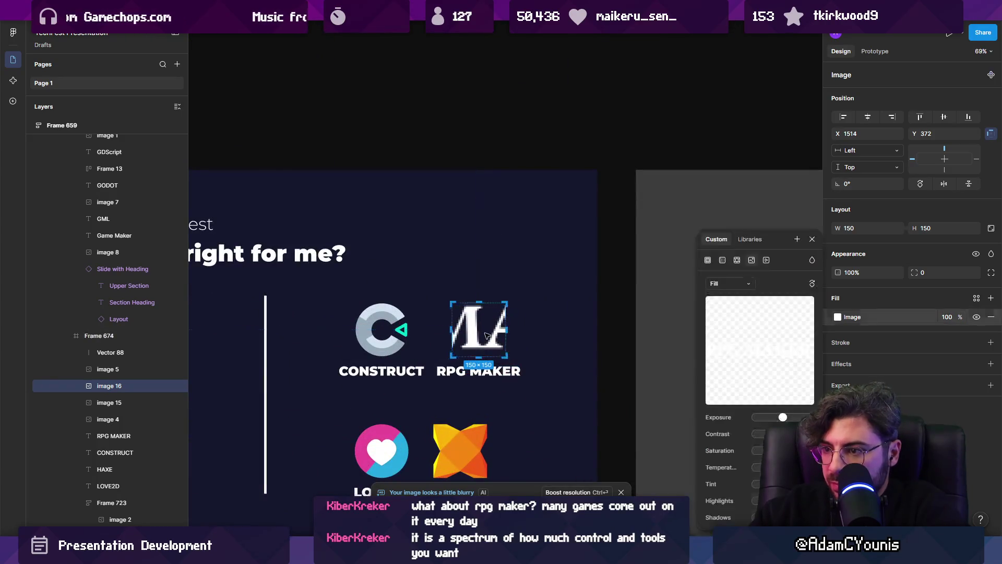
pyautogui.moveTo(557, 329); pyautogui.dragTo(641, 330)
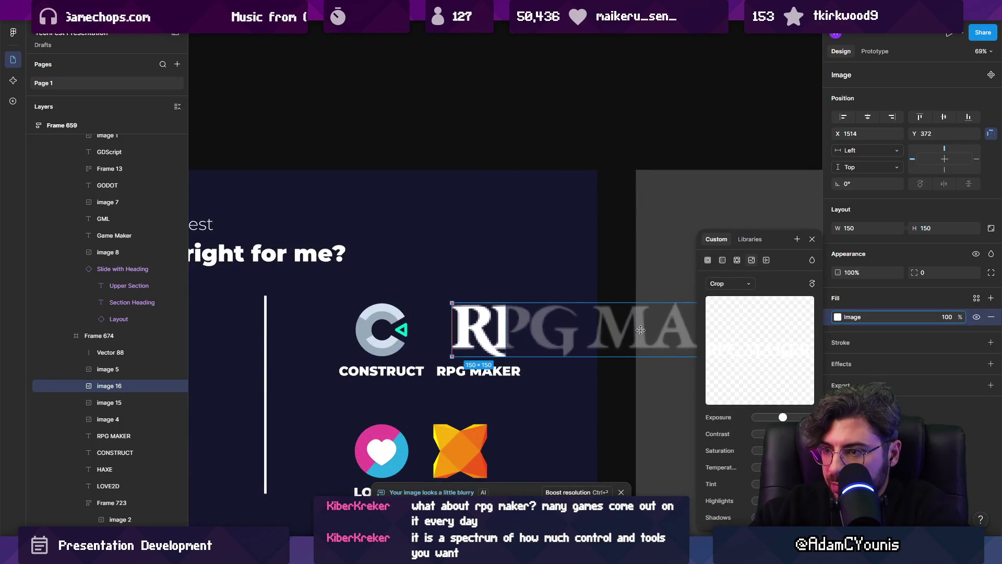
pyautogui.press('Escape')
pyautogui.hscroll(3, 407, 318)
pyautogui.scroll(-1, 407, 318)
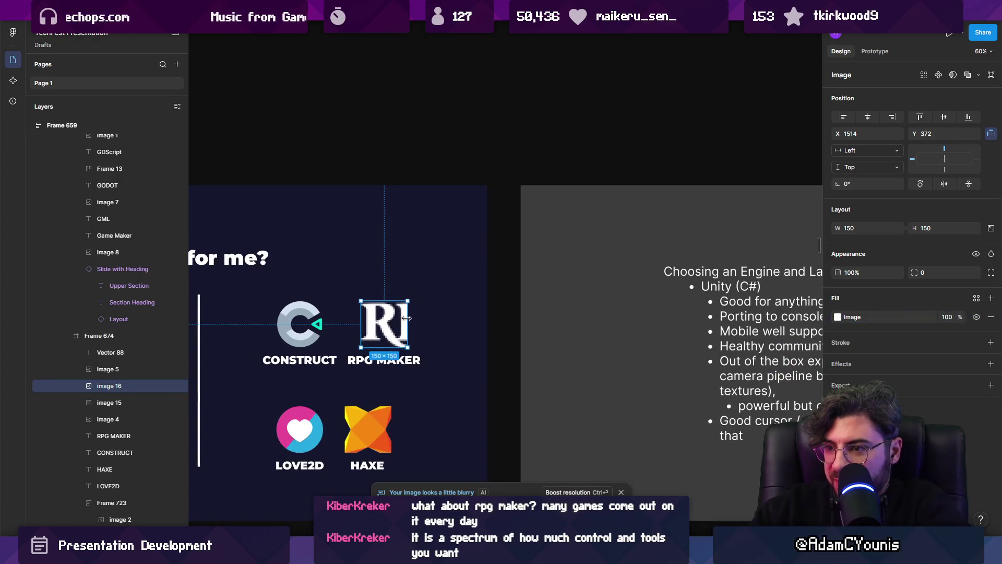
pyautogui.scroll(2, 403, 334)
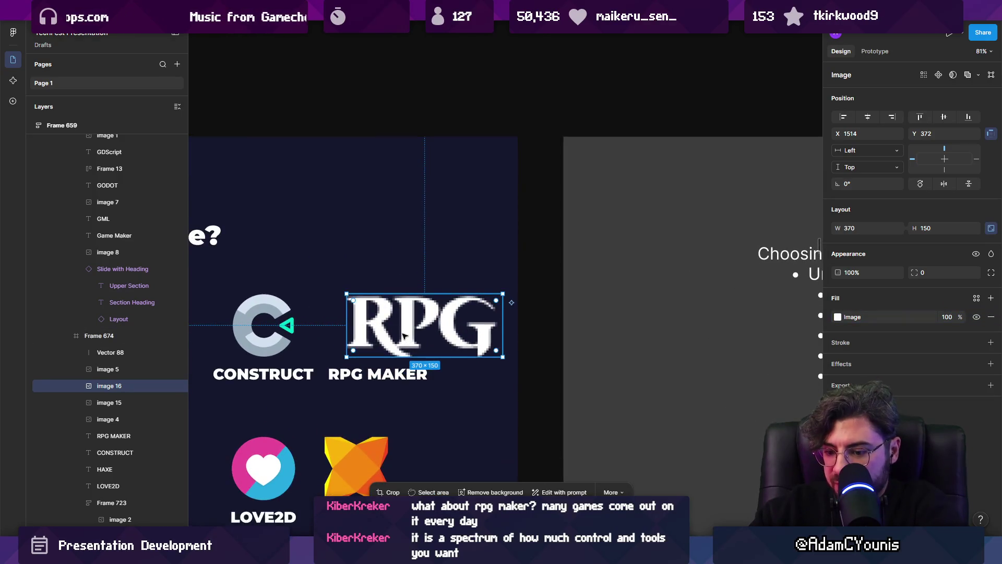
# Scale the RPG logo proportionally to 130×52.7, then return to the RPG Maker website.
pyautogui.press('k')
pyautogui.moveTo(504, 357); pyautogui.dragTo(400, 312)
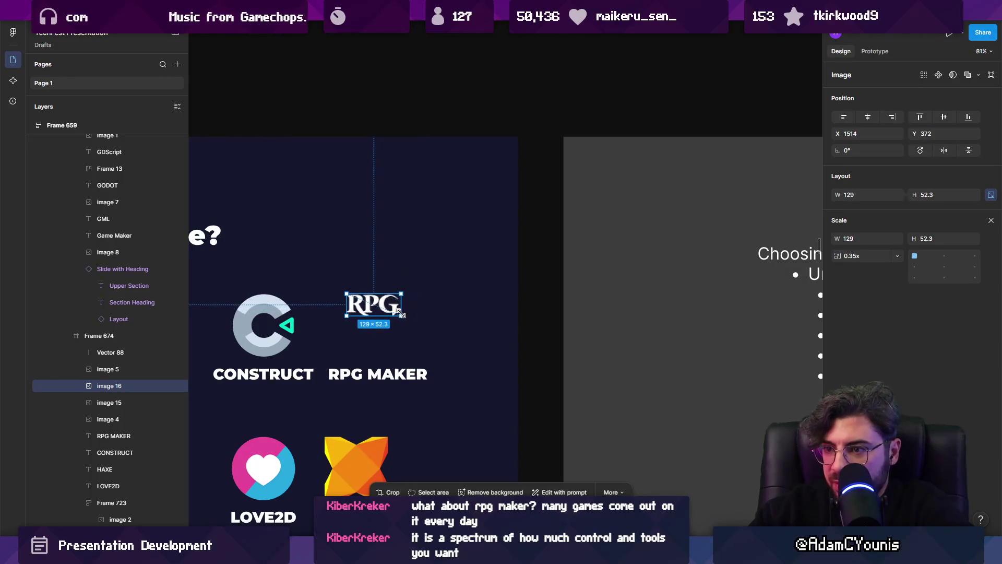
pyautogui.scroll(2, 384, 323)
pyautogui.scroll(-2, 397, 326)
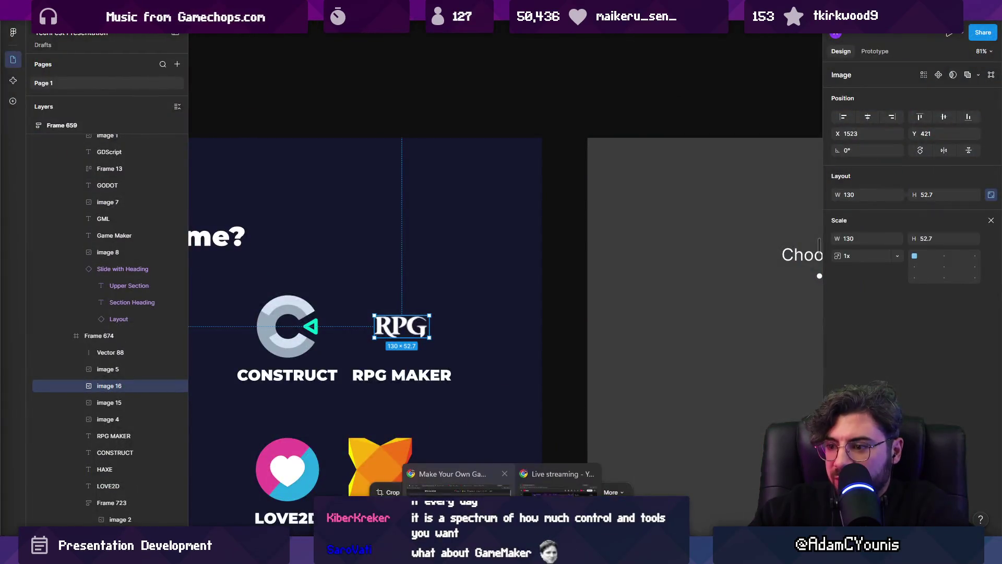
pyautogui.click(427, 490)
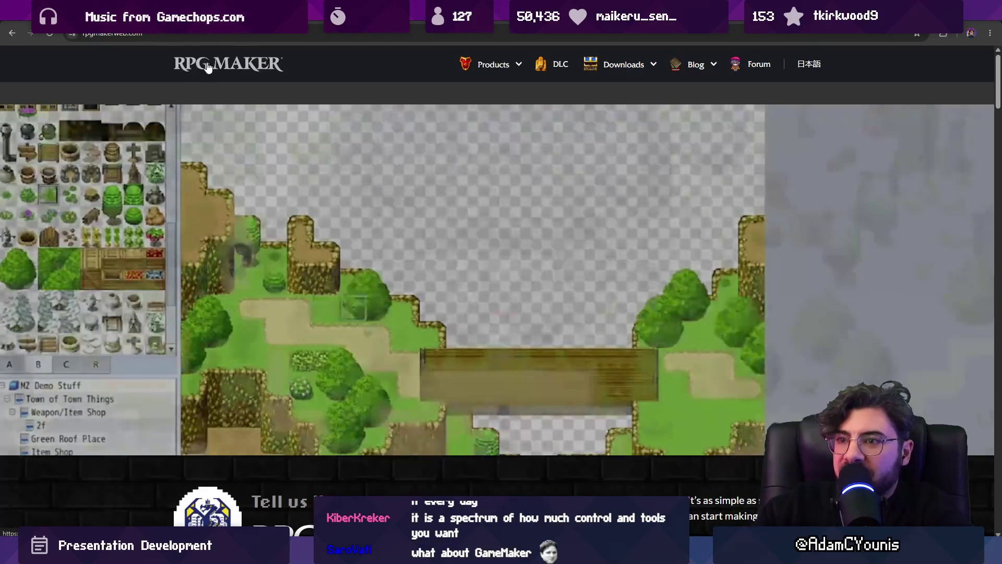
# Browse the 'rpg maker logo' image results and preview the RPG Maker Save Editor logo.
pyautogui.scroll(-6, 285, 242)
pyautogui.scroll(-15, 286, 242)
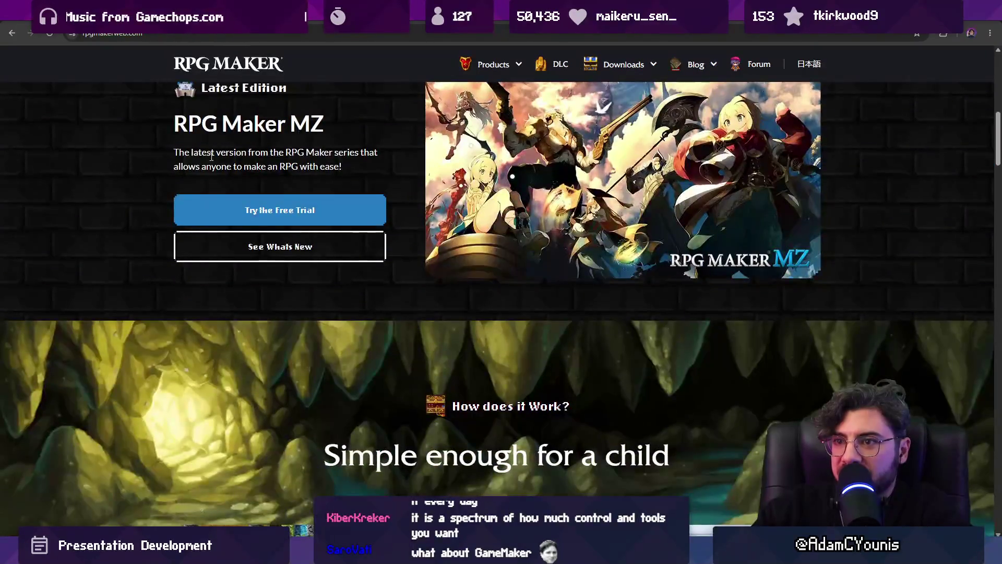
pyautogui.scroll(-10, 250, 199)
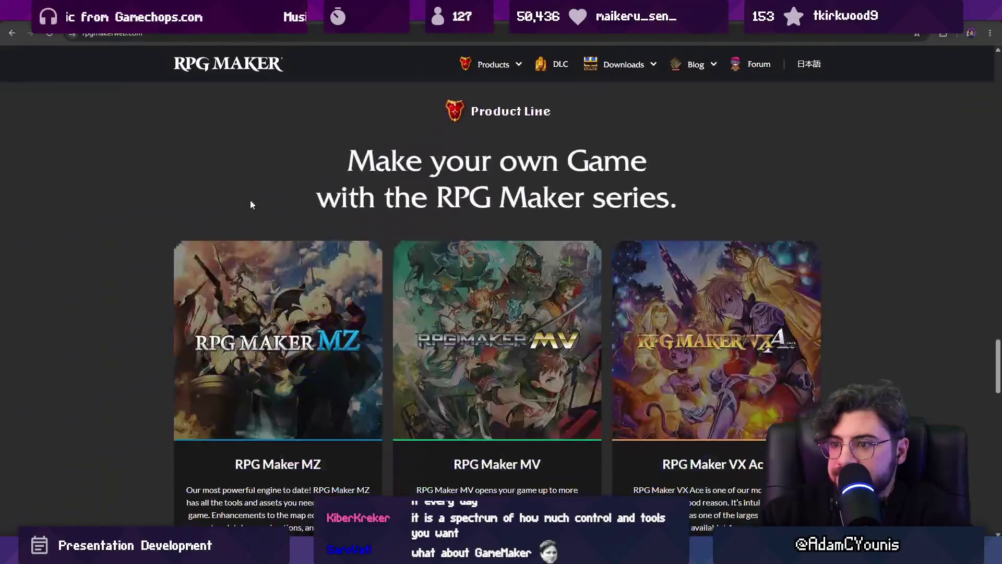
pyautogui.scroll(-10, 245, 202)
pyautogui.scroll(-10, 244, 206)
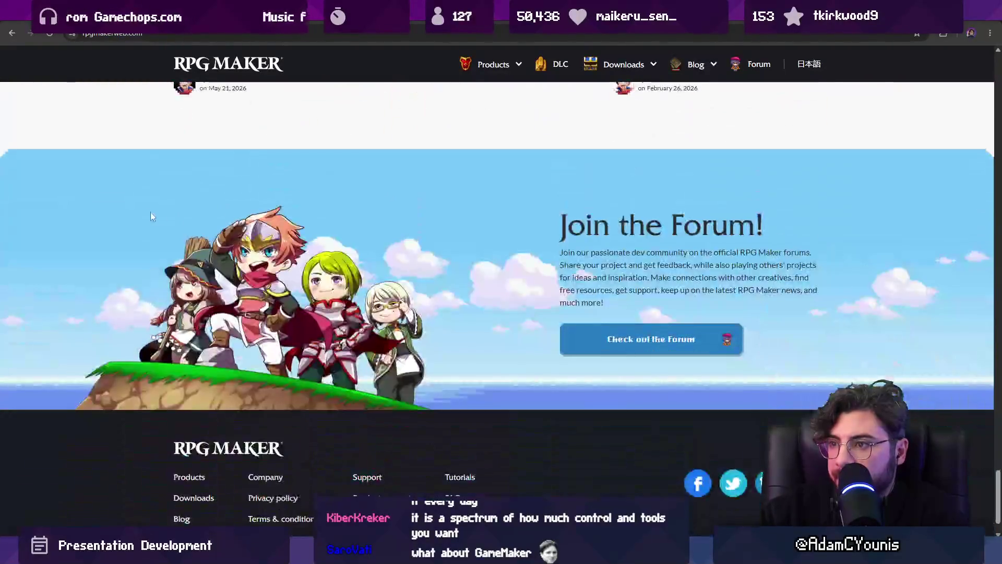
pyautogui.click(12, 35)
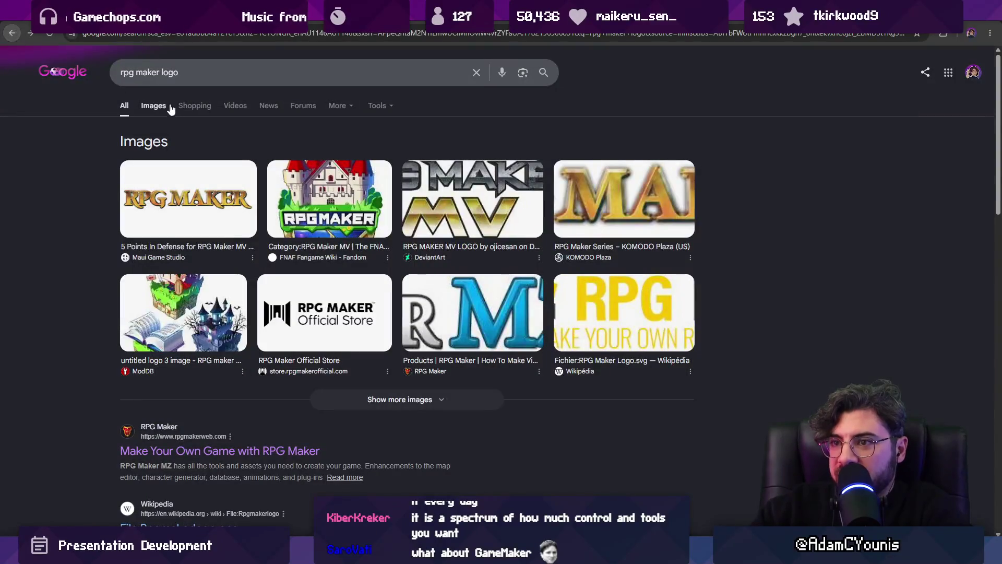
pyautogui.click(154, 105)
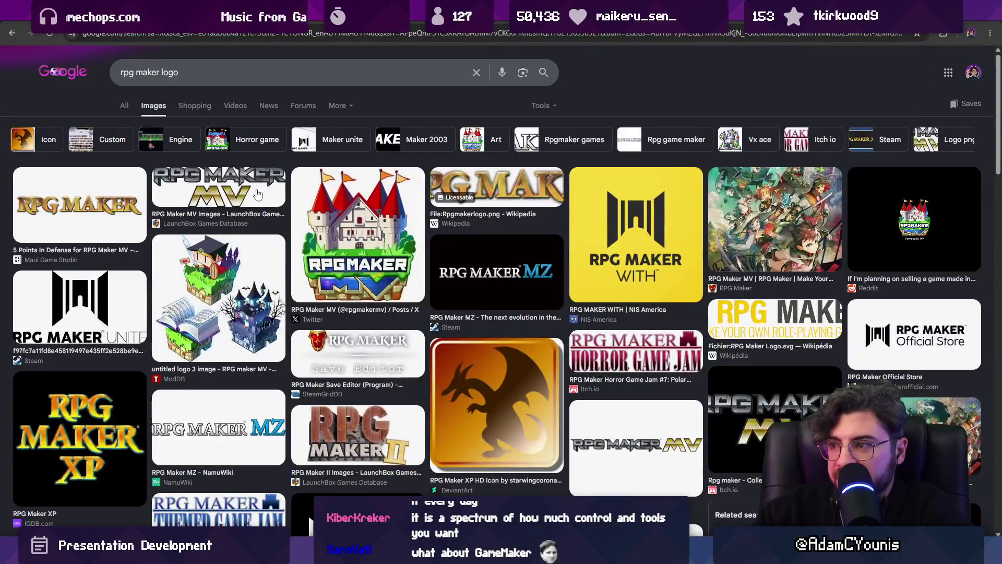
pyautogui.scroll(-5, 508, 255)
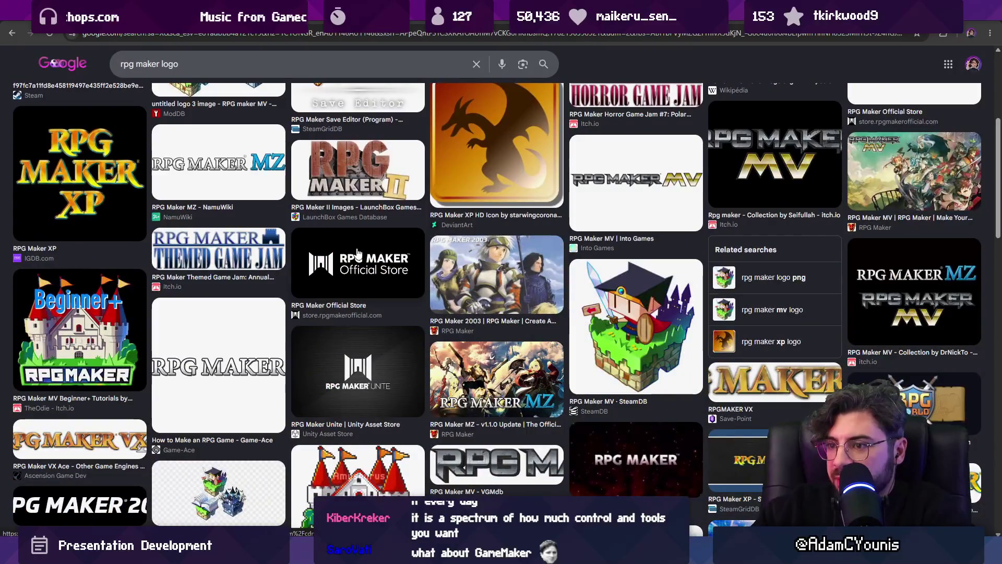
pyautogui.scroll(-4, 358, 252)
pyautogui.scroll(-11, 363, 248)
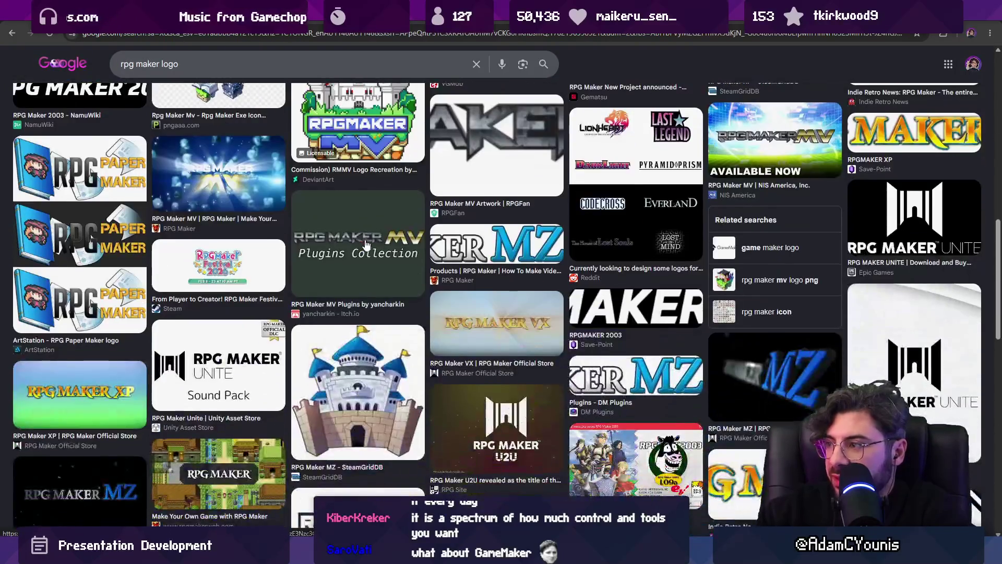
pyautogui.scroll(20, 448, 233)
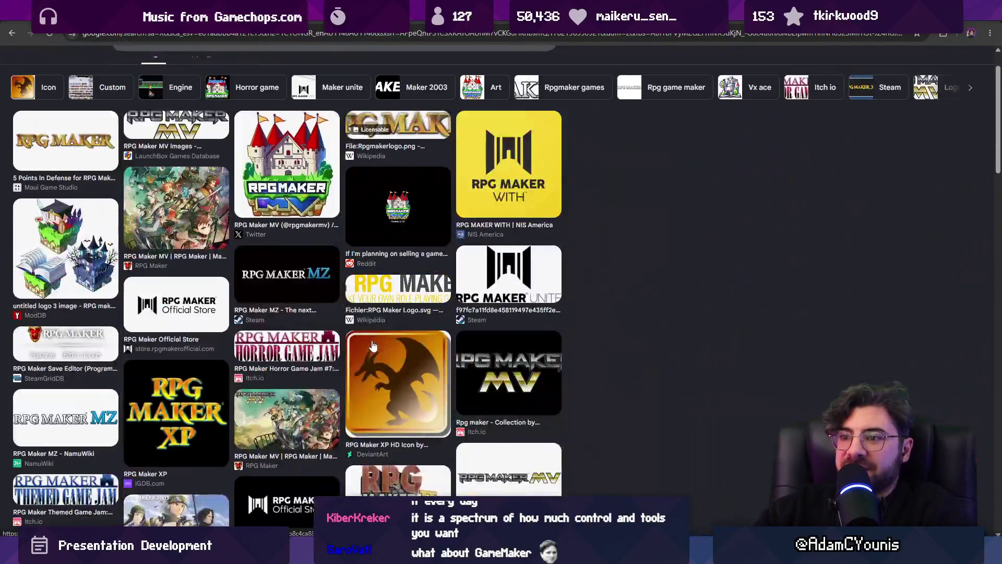
pyautogui.click(65, 344)
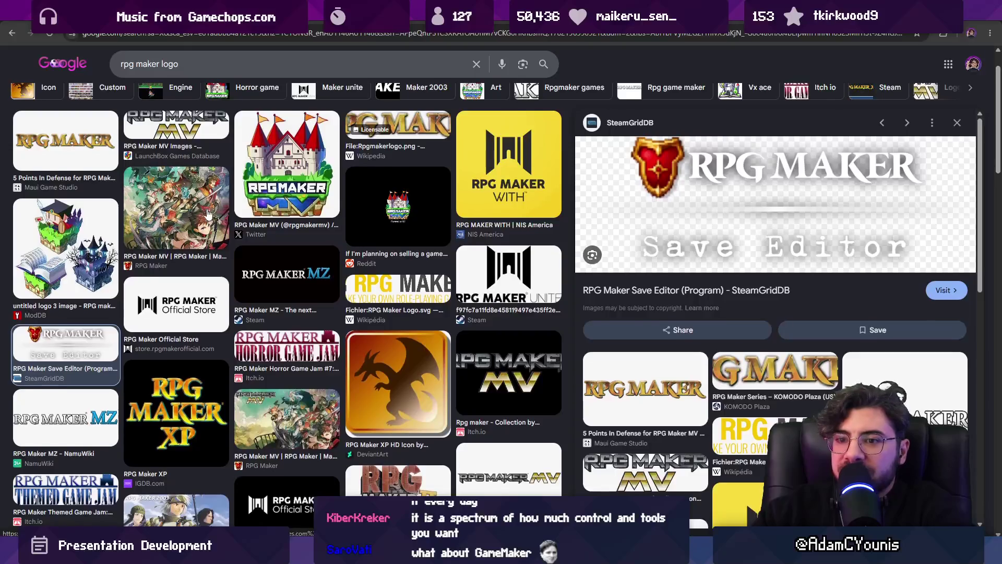
pyautogui.scroll(1, 207, 214)
# Search 'rpg maker presskit' and check the presskit() website for an official logo.
pyautogui.click(184, 73)
pyautogui.press('Return')
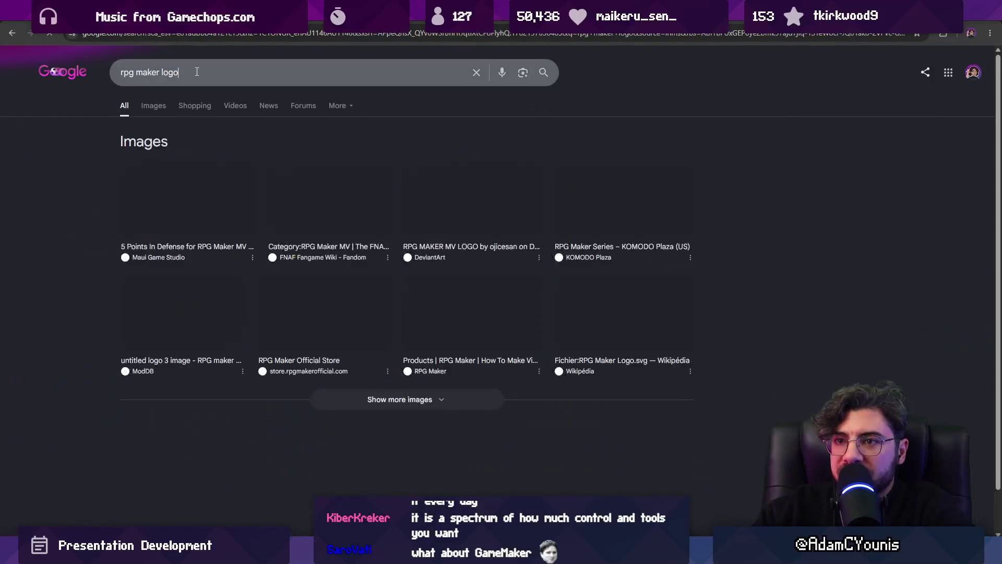
pyautogui.doubleClick(198, 72)
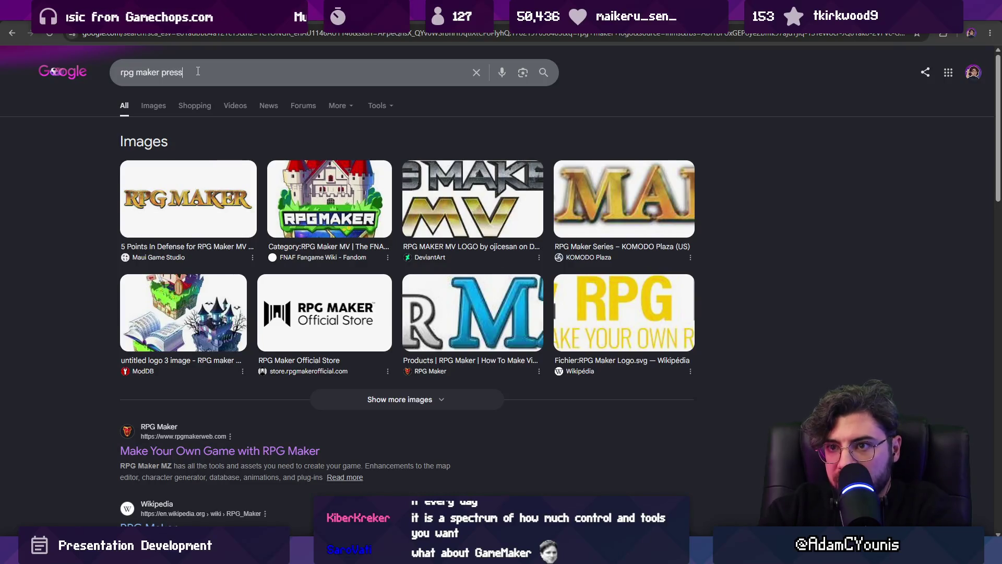
pyautogui.write('it')
pyautogui.press('Return')
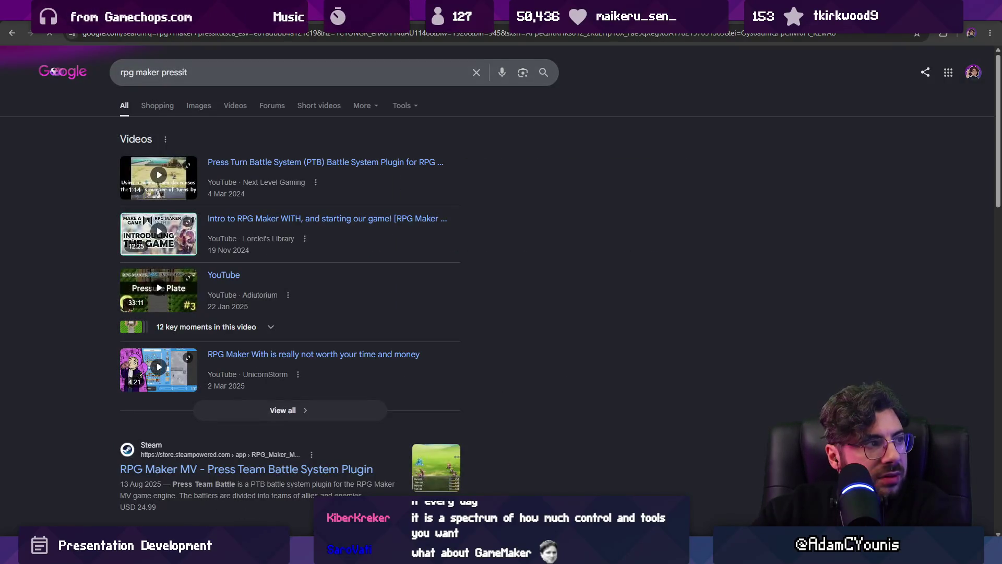
pyautogui.click(199, 106)
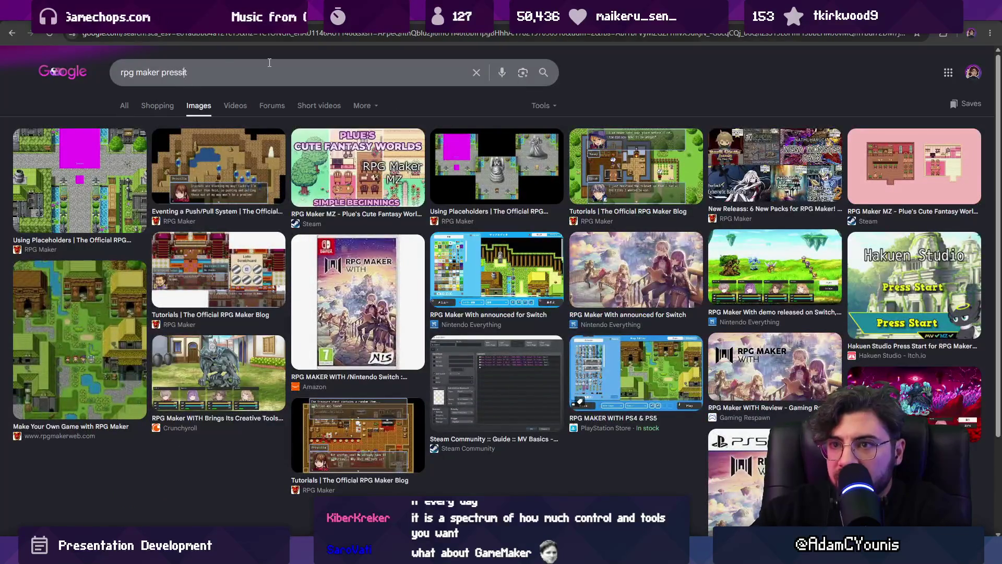
pyautogui.write('k')
pyautogui.press('Return')
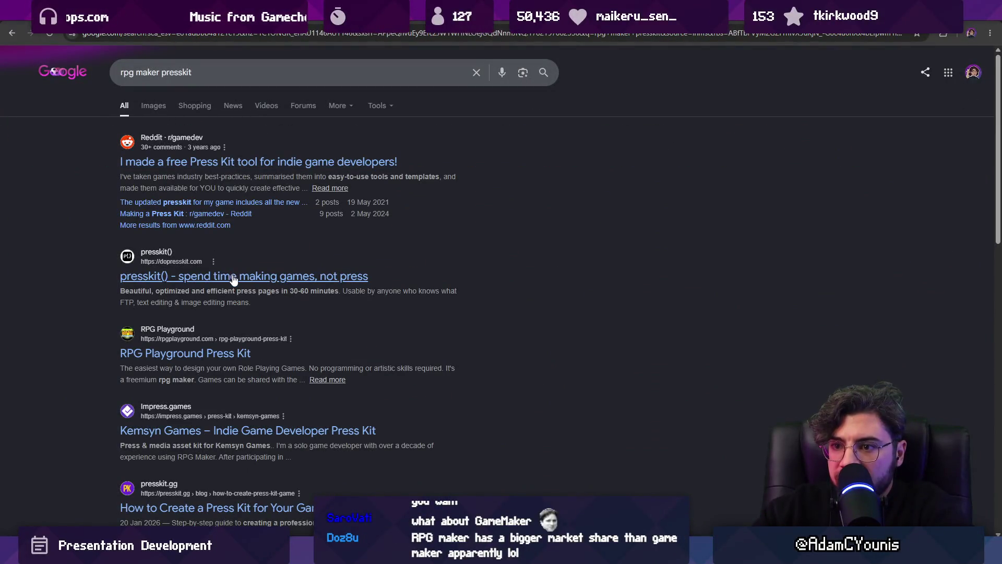
pyautogui.click(235, 276)
pyautogui.hotkey('alt', 'Left')
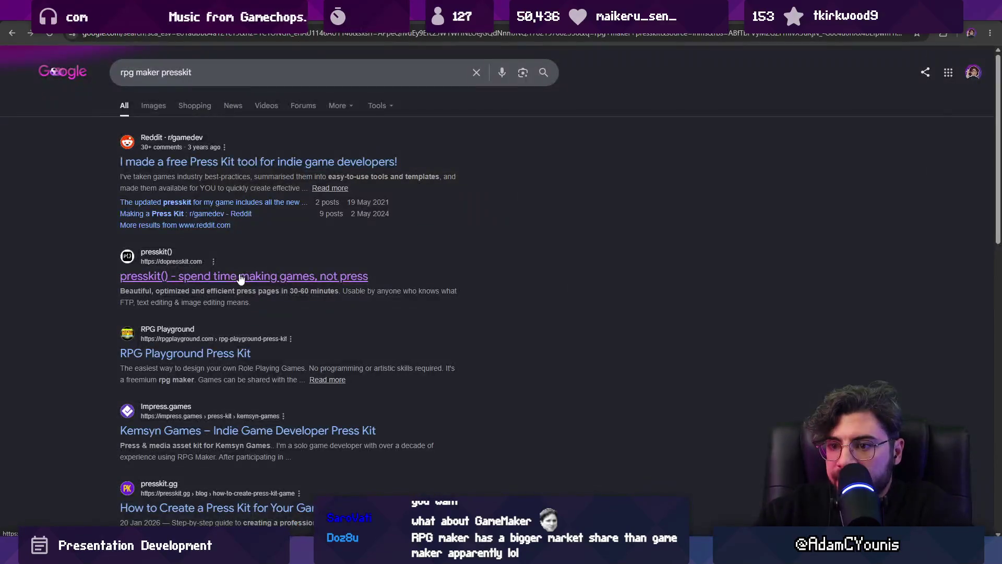
pyautogui.scroll(-4, 167, 261)
pyautogui.scroll(4, 168, 261)
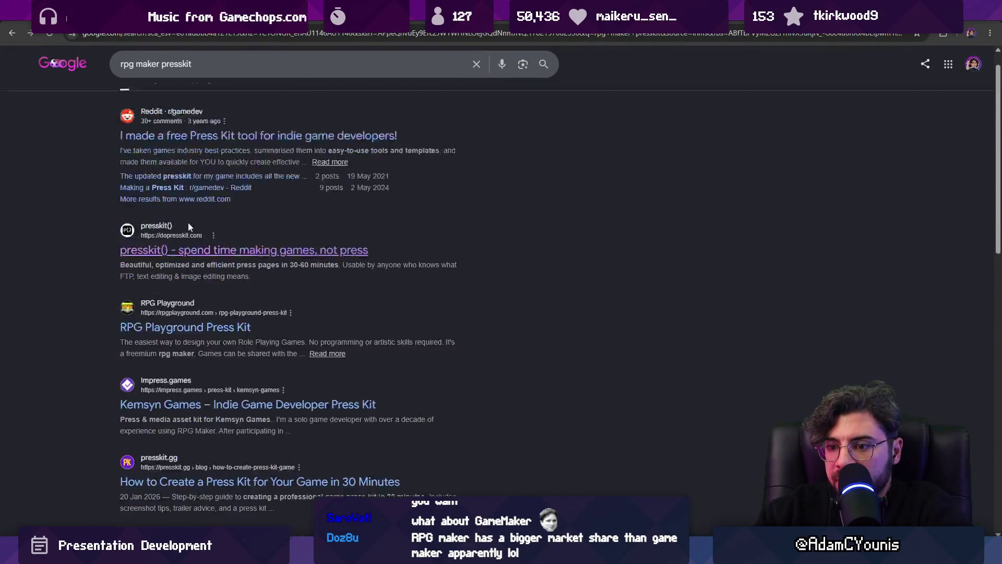
pyautogui.click(166, 107)
# Search 'rpg maker logo' images again and copy the RPG Maker Save Editor logo image.
pyautogui.click(251, 68)
pyautogui.hotkey('ctrl', 'BackSpace')
pyautogui.write('log')
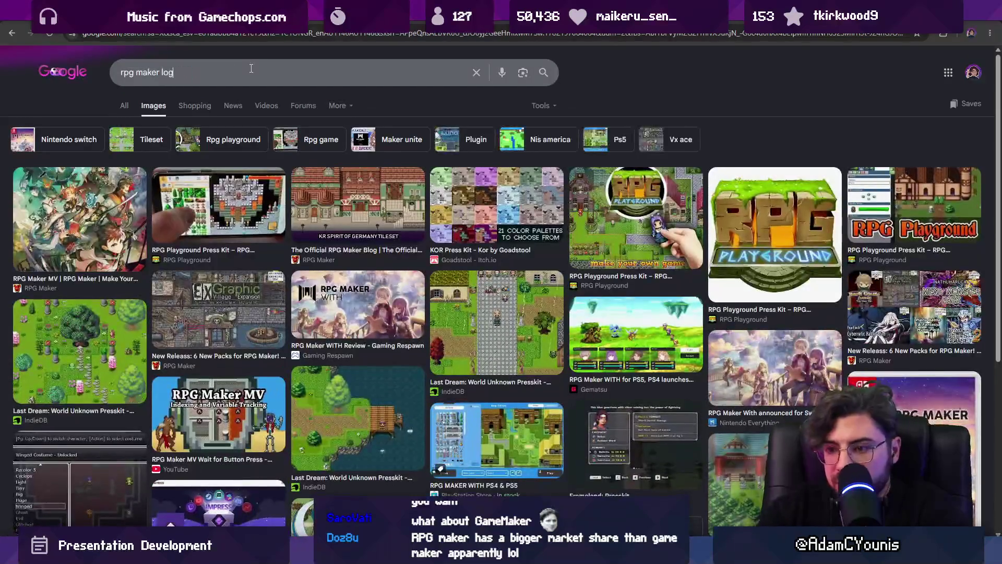
pyautogui.press('Return')
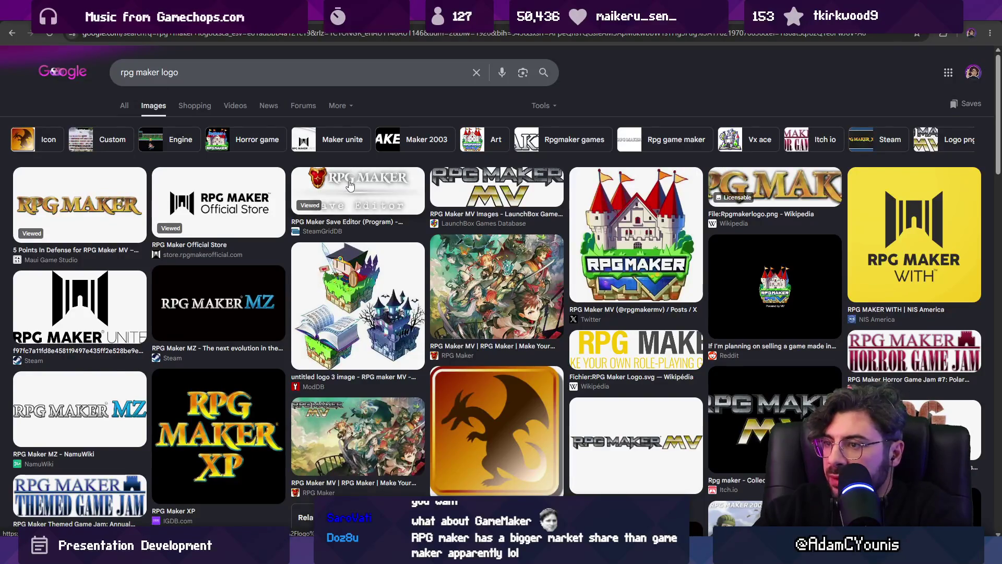
pyautogui.click(350, 186)
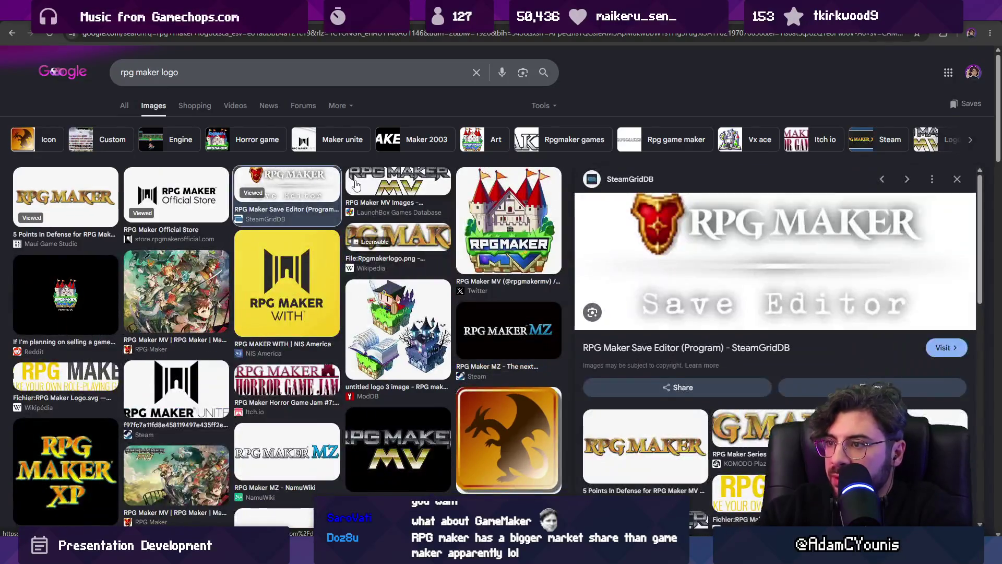
pyautogui.rightClick(734, 237)
pyautogui.click(762, 342)
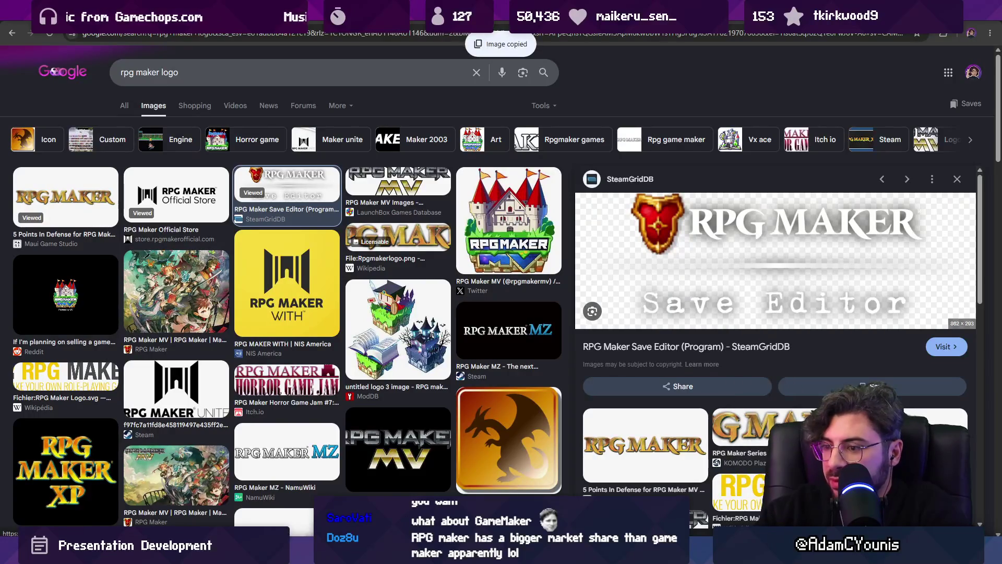
pyautogui.hotkey('alt', 'Tab')
# Paste the logo, crop it to just the RPG lettering, and line it up with CONSTRUCT.
pyautogui.hotkey('ctrl', 'v')
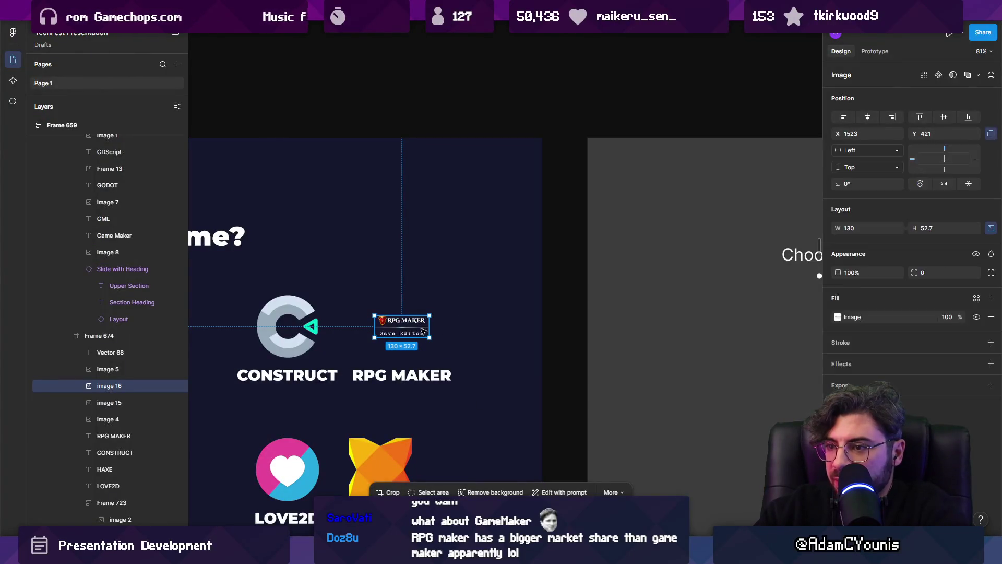
pyautogui.keyDown('ctrl'); pyautogui.scroll(5, 400, 327); pyautogui.keyUp('ctrl')
pyautogui.keyDown('ctrl'); pyautogui.scroll(3, 400, 327); pyautogui.keyUp('ctrl')
pyautogui.doubleClick(463, 340)
pyautogui.moveTo(498, 362)
pyautogui.mouseDown()
pyautogui.moveTo(366, 313)
pyautogui.moveTo(405, 320)
pyautogui.mouseUp()
pyautogui.moveTo(325, 311)
pyautogui.mouseDown()
pyautogui.moveTo(365, 310)
pyautogui.moveTo(553, 421)
pyautogui.mouseUp()
pyautogui.press('Return')
pyautogui.keyDown('ctrl'); pyautogui.scroll(-5, 504, 311); pyautogui.keyUp('ctrl')
pyautogui.moveTo(489, 317)
pyautogui.mouseDown()
pyautogui.moveTo(555, 358)
pyautogui.moveTo(536, 343)
pyautogui.mouseUp()
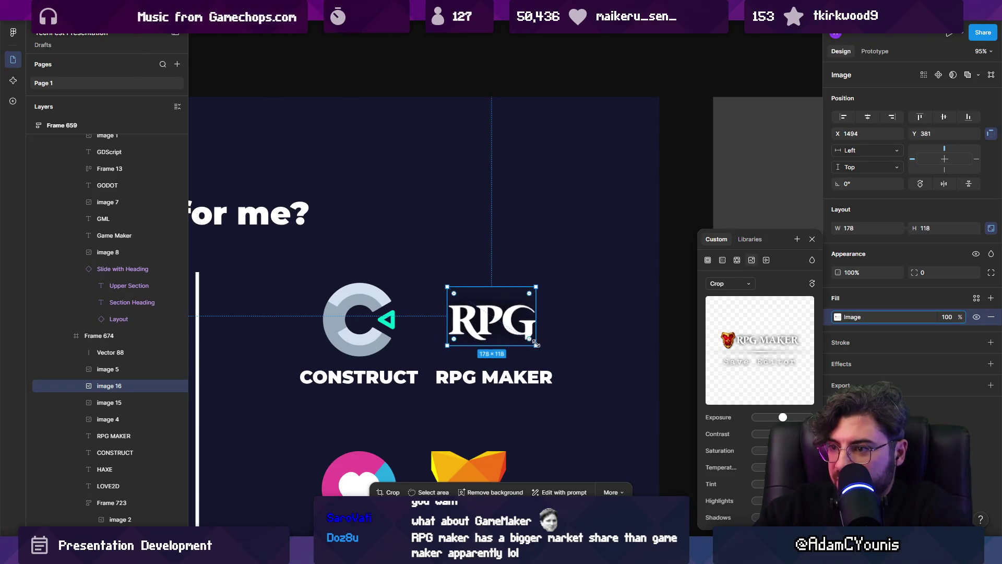
# Wrap the RPG logo in a taller frame aligned with CONSTRUCT, with the logo centred vertically.
pyautogui.hotkey('ctrl', 'alt', 'g')
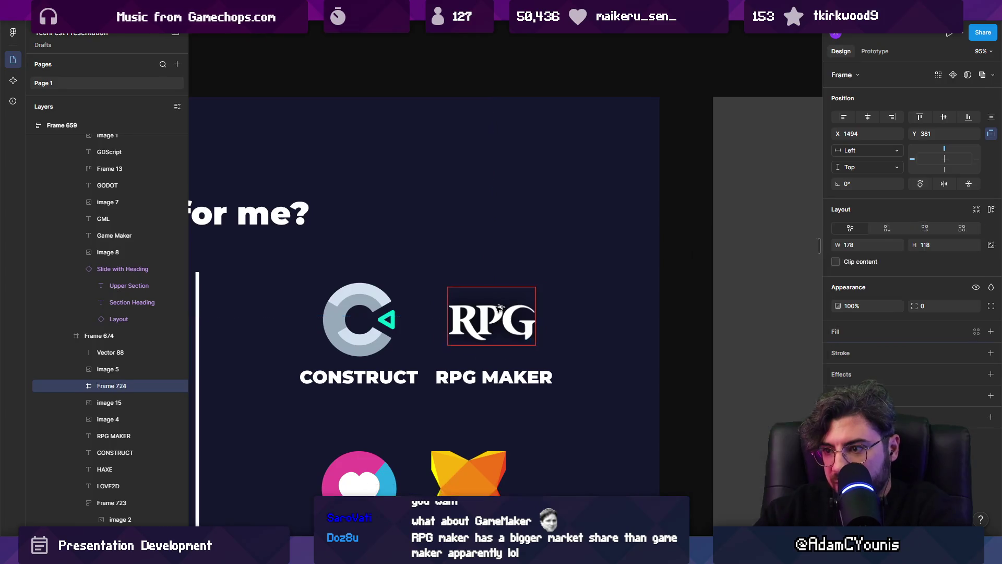
pyautogui.moveTo(520, 345); pyautogui.dragTo(520, 356)
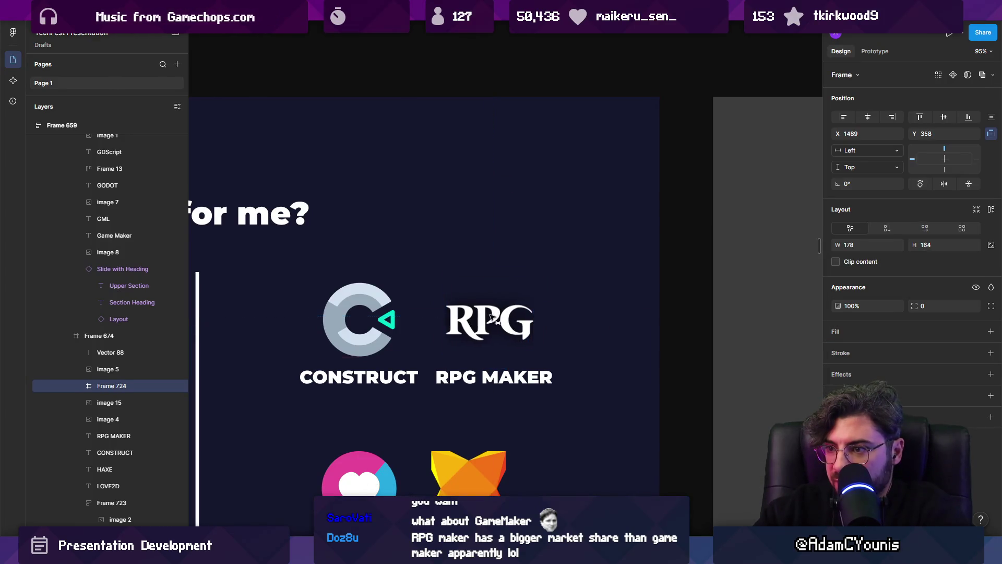
pyautogui.moveTo(492, 317); pyautogui.dragTo(491, 320)
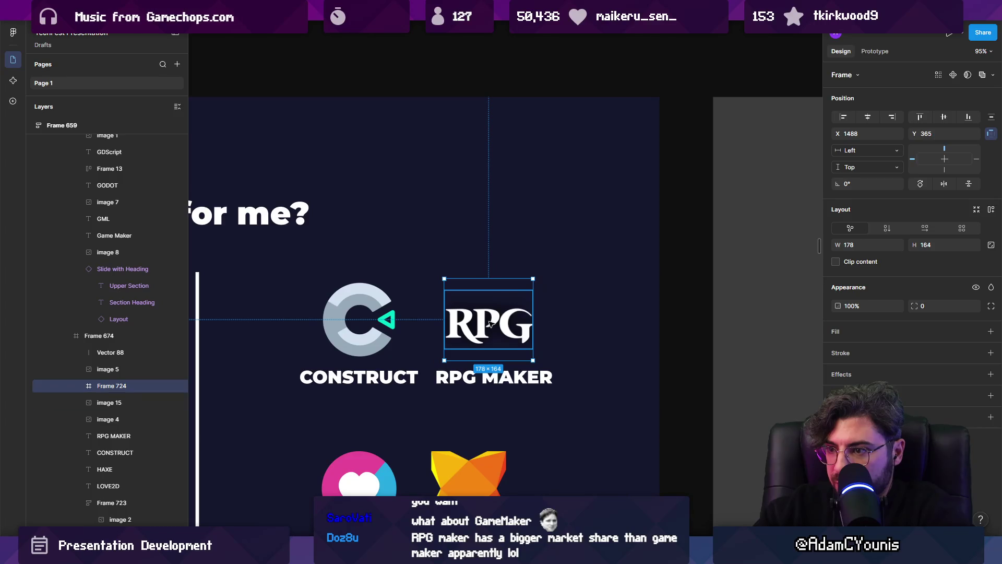
pyautogui.doubleClick(491, 324)
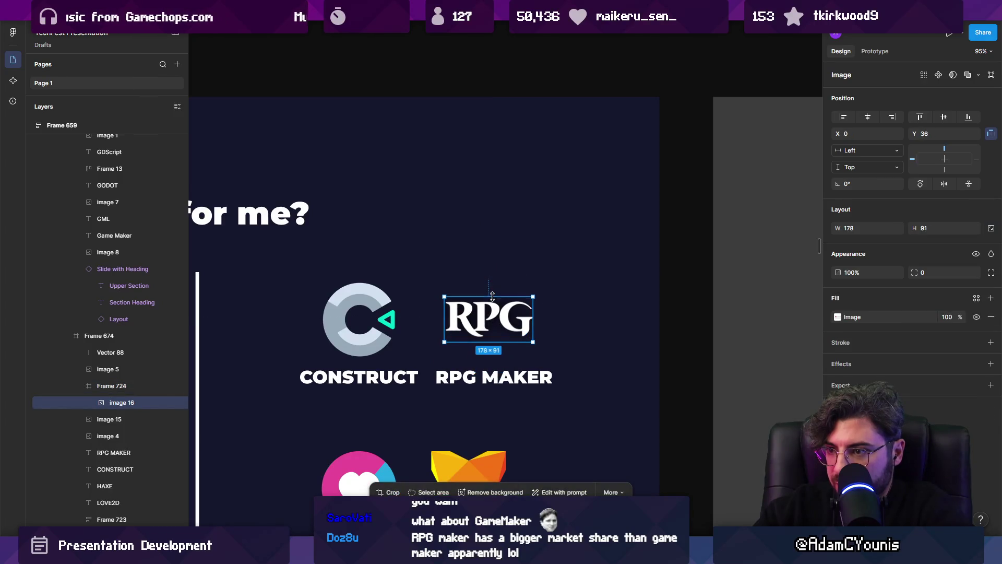
pyautogui.press('Escape')
pyautogui.press('Return')
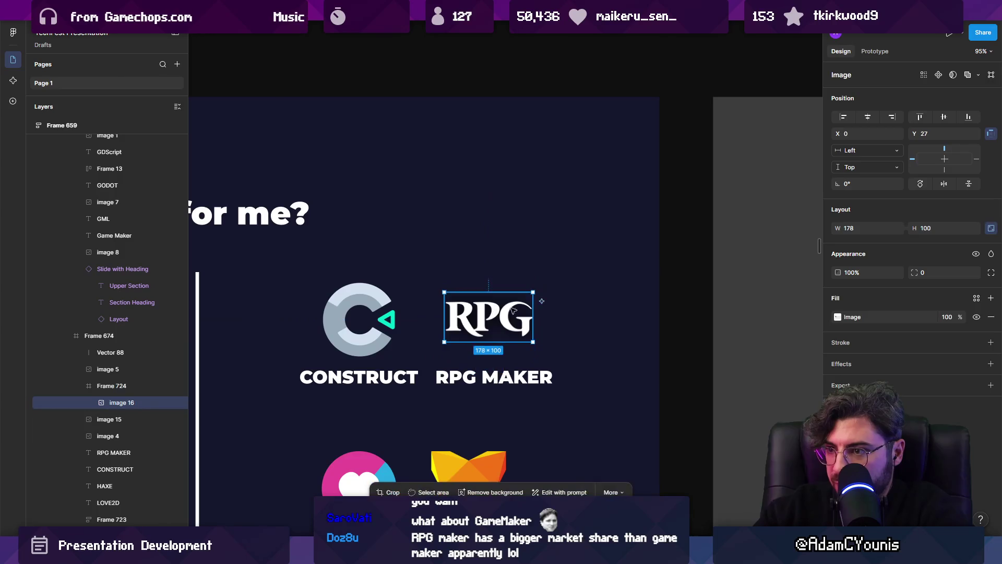
pyautogui.click(944, 117)
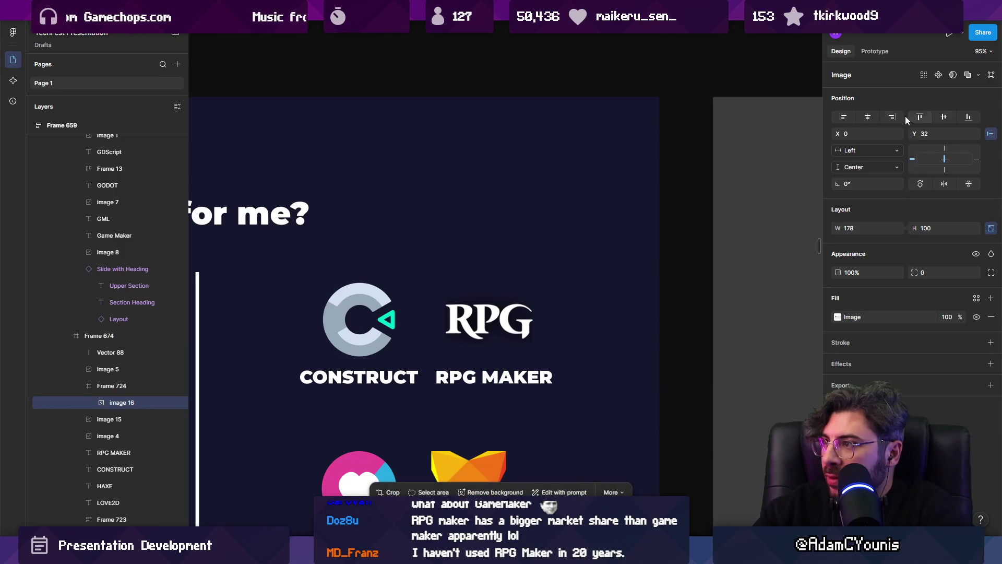
pyautogui.press('Escape')
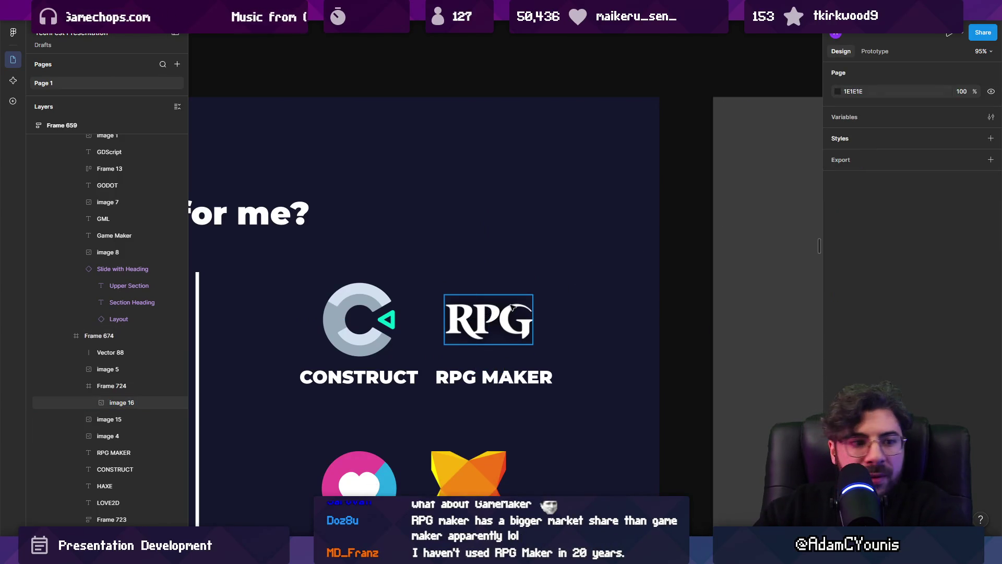
pyautogui.scroll(-1, 490, 313)
pyautogui.hscroll(-2, 601, 281)
# Scale the CONSTRUCT and RPG MAKER labels down proportionally.
pyautogui.scroll(-3, 602, 281)
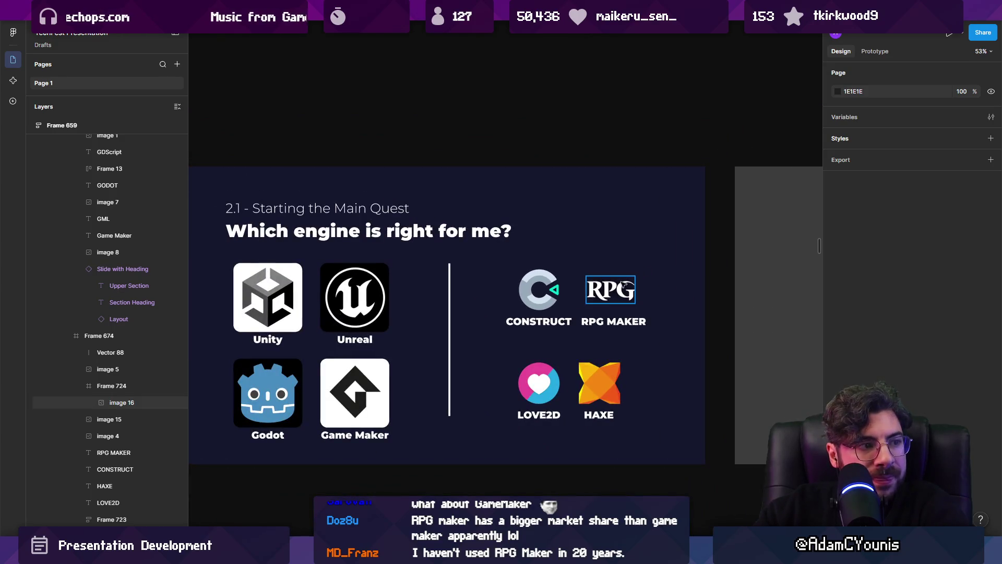
pyautogui.scroll(3, 584, 304)
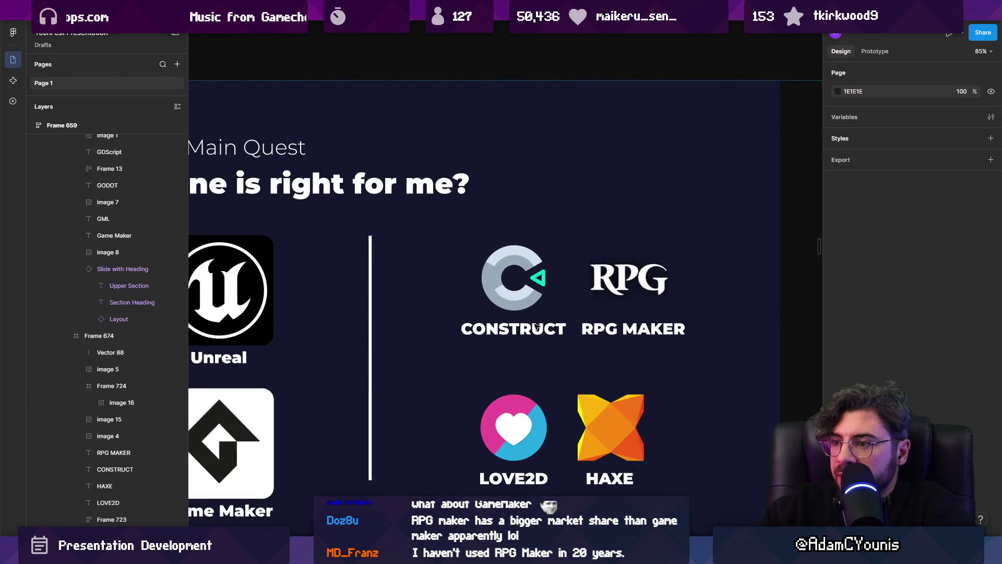
pyautogui.click(534, 324)
pyautogui.click(535, 332)
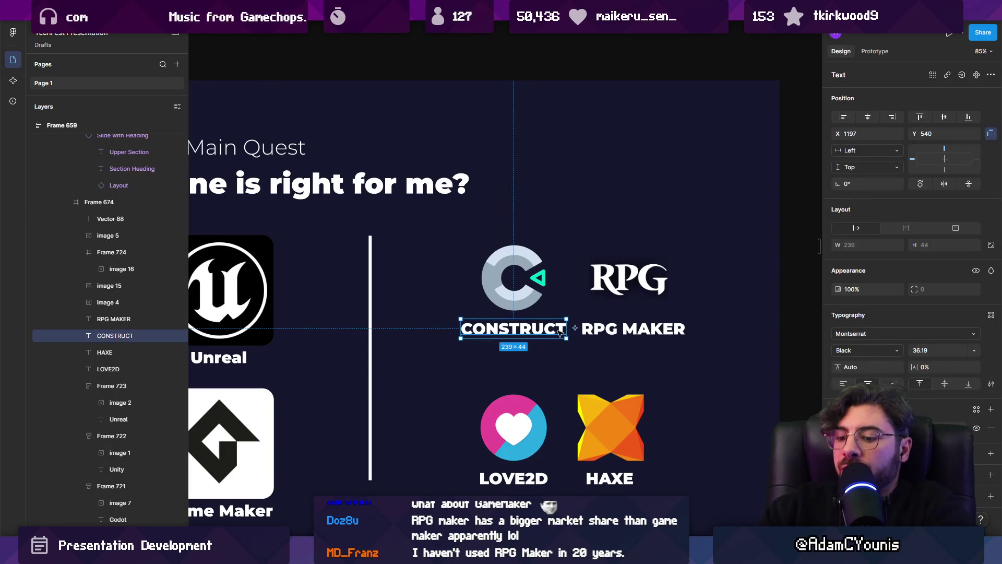
pyautogui.press('k')
pyautogui.moveTo(567, 337); pyautogui.dragTo(547, 336)
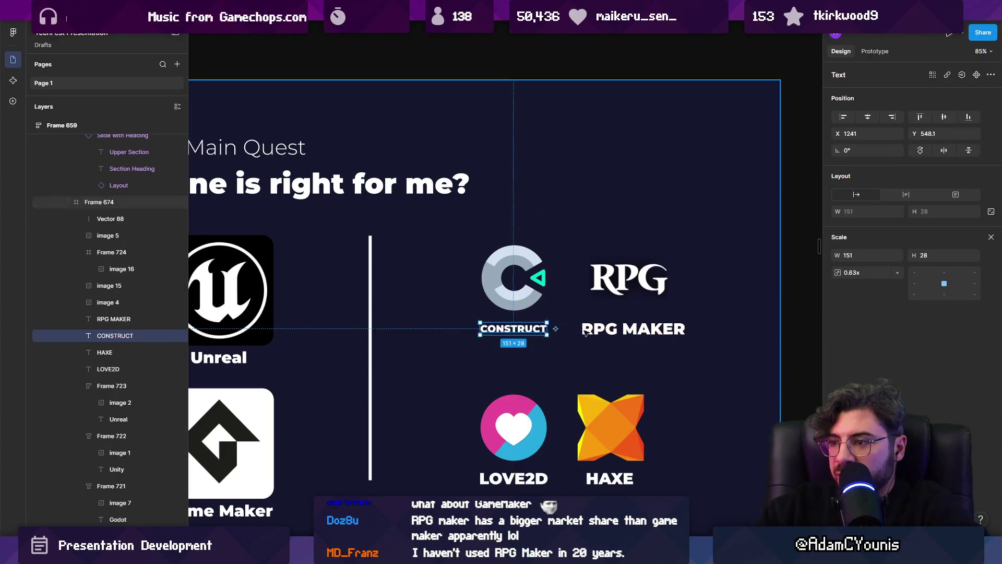
pyautogui.click(625, 329)
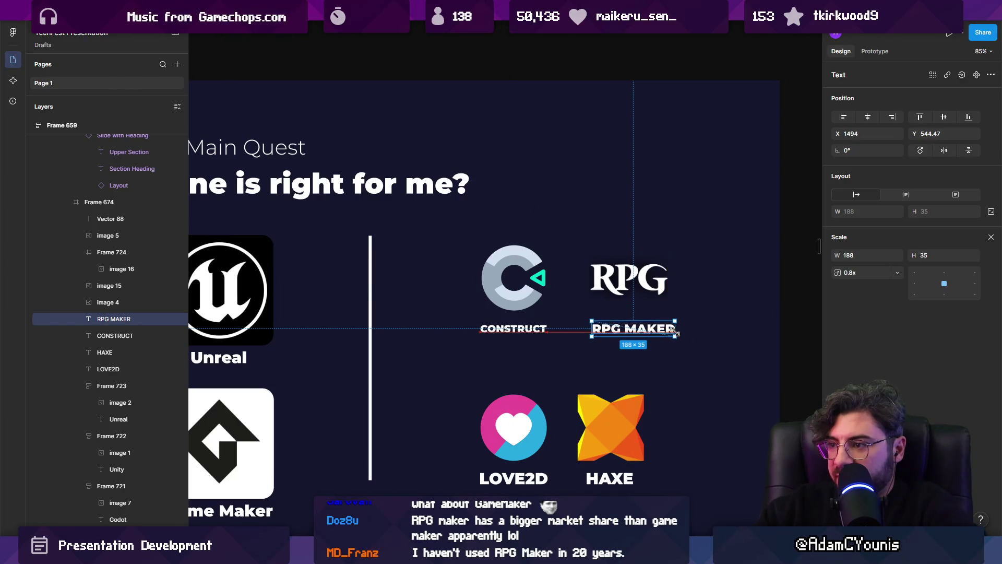
pyautogui.moveTo(635, 332); pyautogui.dragTo(668, 336)
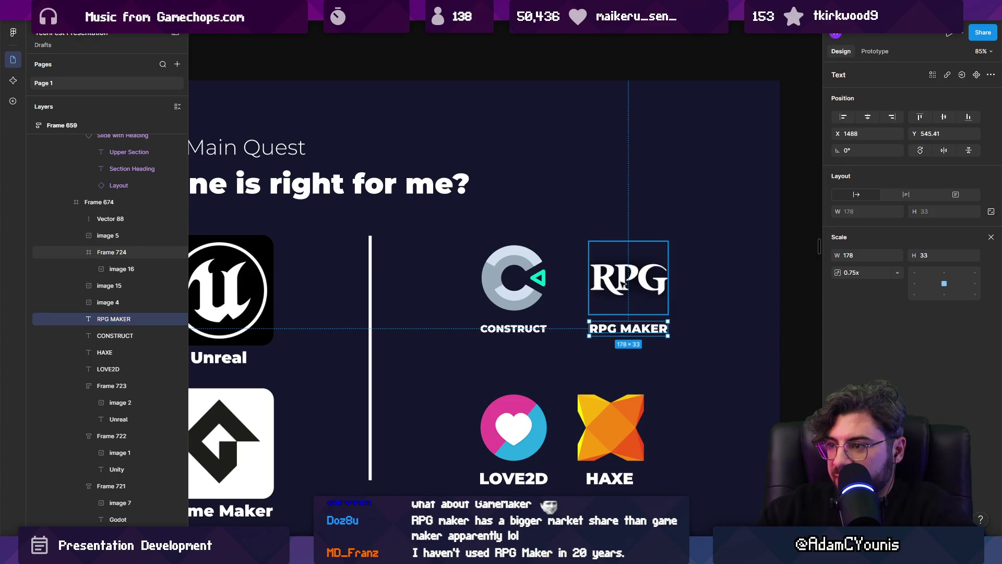
# Wrap each CONSTRUCT, RPG MAKER, LOVE2D and HAXE logo with its label in its own auto-layout frame.
pyautogui.click(514, 277)
pyautogui.keyDown('shift'); pyautogui.click(514, 328); pyautogui.keyUp('shift')
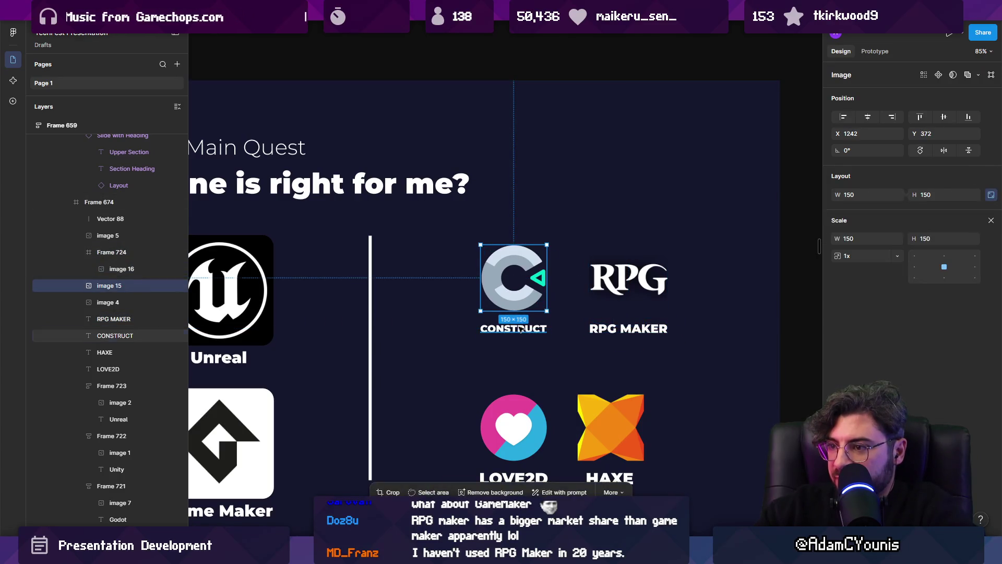
pyautogui.hotkey('shift', 'a')
pyautogui.click(626, 276)
pyautogui.keyDown('shift'); pyautogui.click(624, 333); pyautogui.keyUp('shift')
pyautogui.hotkey('shift', 'a')
pyautogui.click(514, 427)
pyautogui.keyDown('shift'); pyautogui.click(513, 478); pyautogui.keyUp('shift')
pyautogui.hotkey('shift', 'a')
pyautogui.click(611, 427)
pyautogui.keyDown('shift'); pyautogui.click(605, 479); pyautogui.keyUp('shift')
pyautogui.hotkey('shift', 'a')
# Combine the four logo frames into one horizontal, non-wrapping auto layout with gap 17.
pyautogui.keyDown('shift'); pyautogui.click(514, 427); pyautogui.keyUp('shift')
pyautogui.keyDown('shift'); pyautogui.click(522, 287); pyautogui.keyUp('shift')
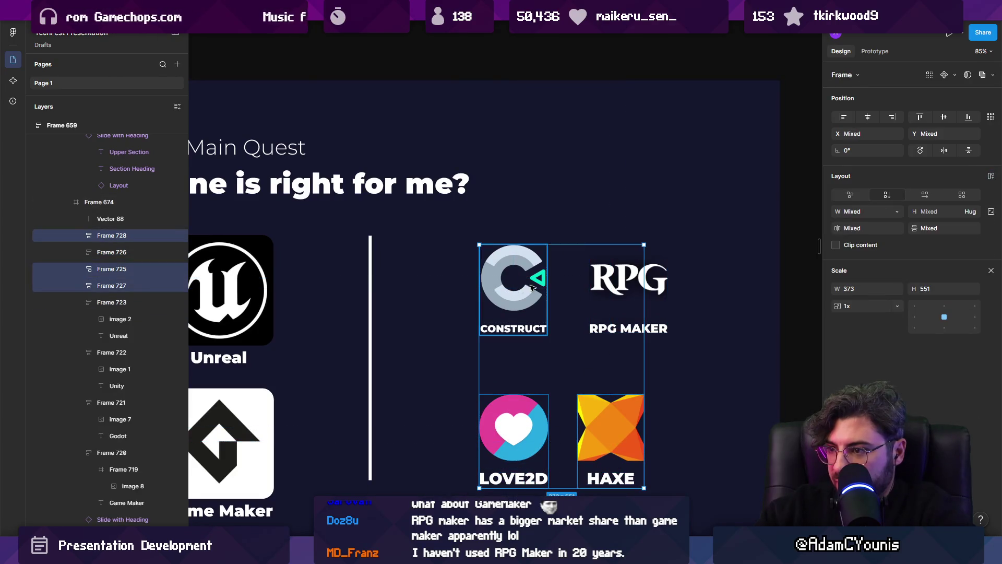
pyautogui.keyDown('shift'); pyautogui.click(630, 290); pyautogui.keyUp('shift')
pyautogui.hotkey('shift', 'a')
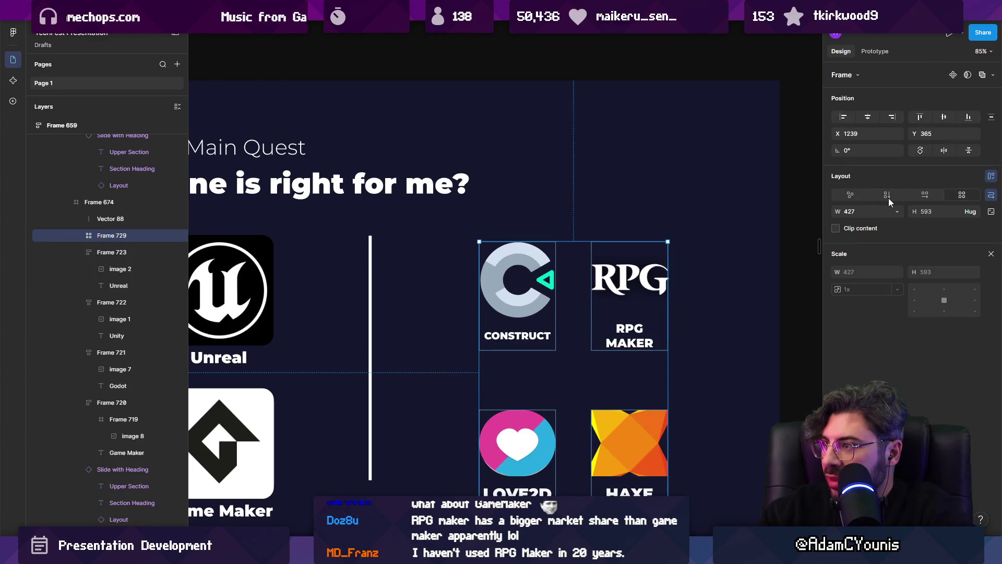
pyautogui.click(925, 194)
pyautogui.click(991, 195)
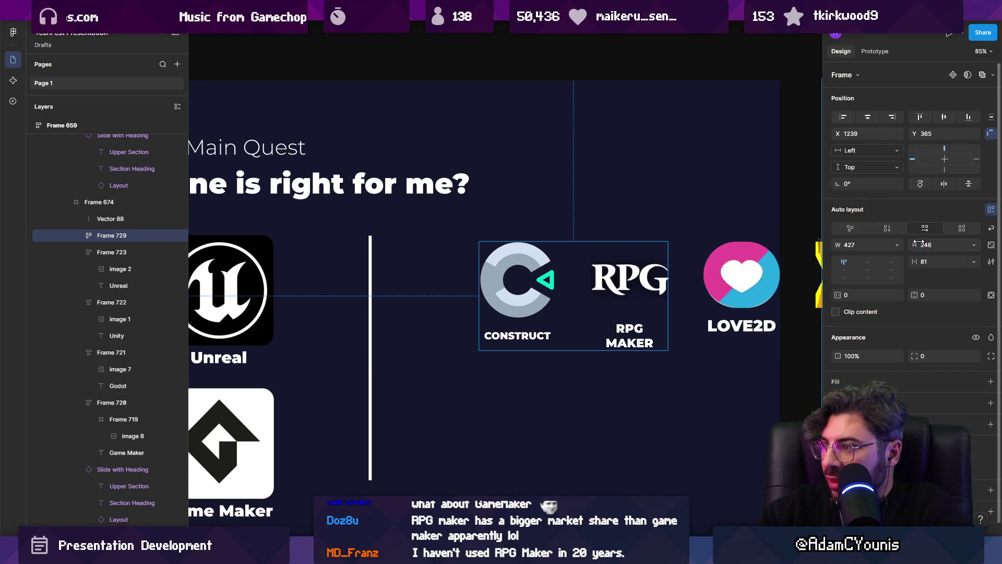
pyautogui.moveTo(932, 261); pyautogui.dragTo(900, 262)
pyautogui.hscroll(2, 620, 267)
pyautogui.keyDown('ctrl'); pyautogui.click(620, 266); pyautogui.keyUp('ctrl')
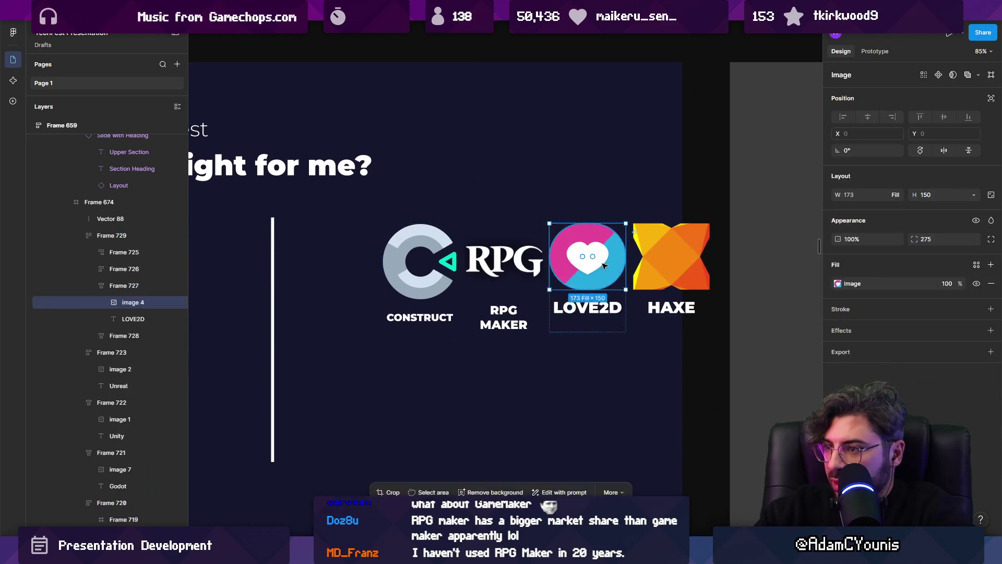
# Give the LOVE2D image a fixed width, undoing an attempt to narrow it to the circle.
pyautogui.scroll(5, 616, 264)
pyautogui.doubleClick(573, 247)
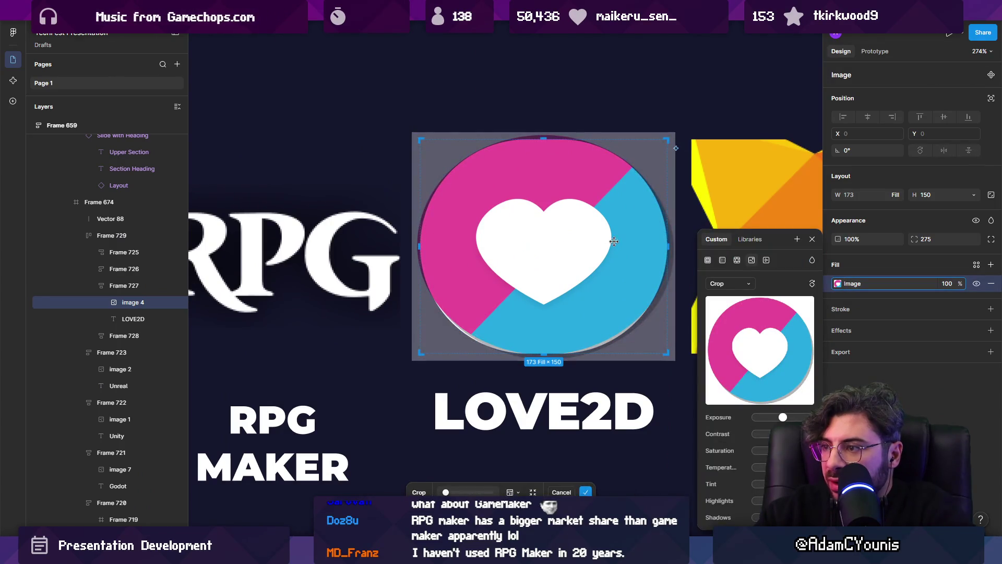
pyautogui.press('Escape')
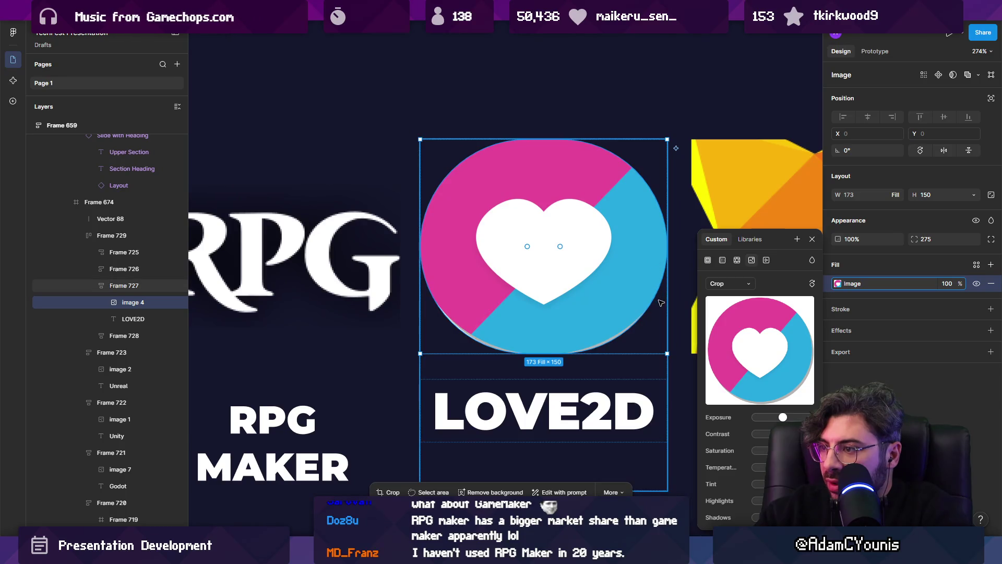
pyautogui.press('Escape')
pyautogui.click(642, 285)
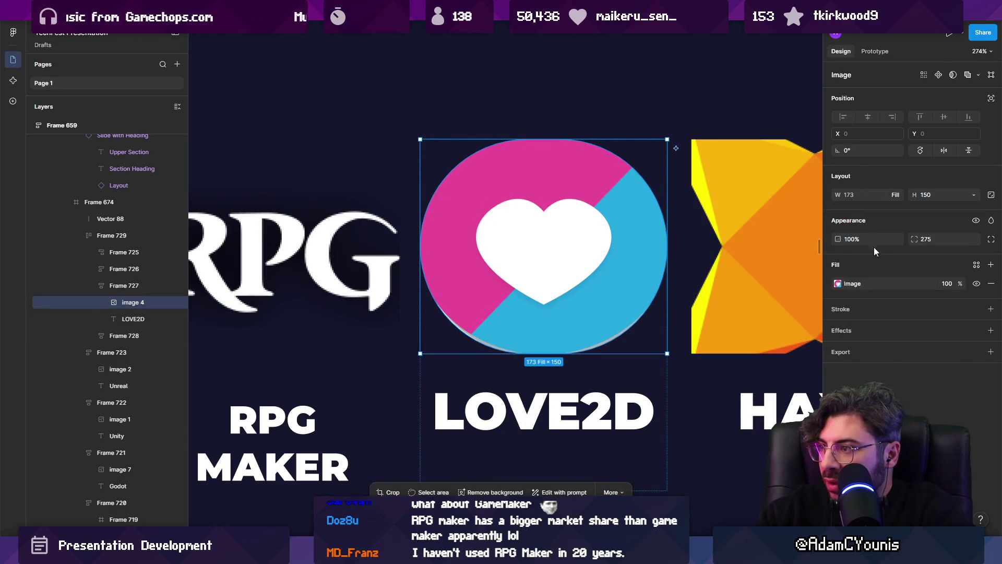
pyautogui.click(898, 195)
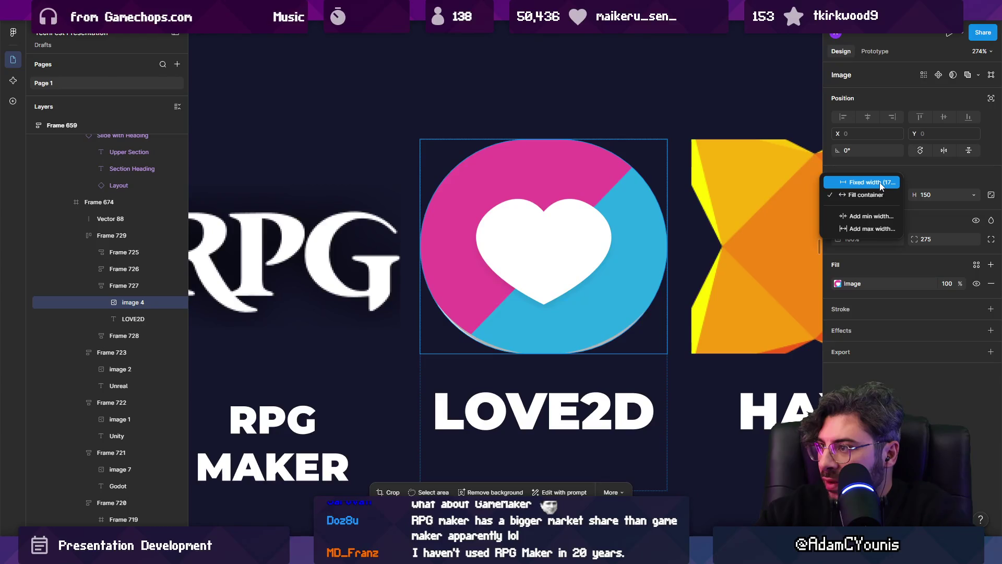
pyautogui.click(878, 183)
pyautogui.scroll(-3, 651, 223)
pyautogui.moveTo(662, 245); pyautogui.dragTo(646, 240)
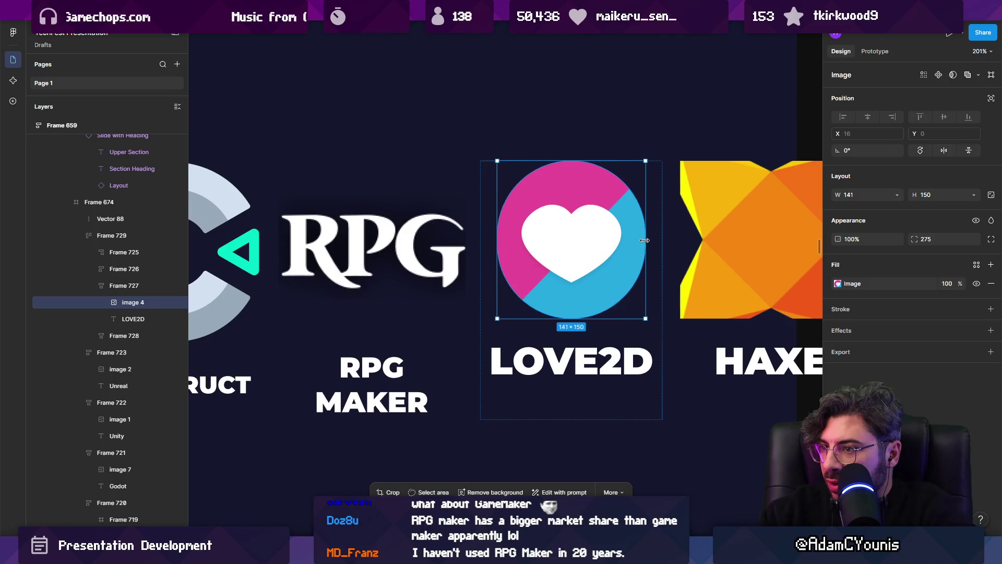
pyautogui.hotkey('ctrl', 'z')
pyautogui.press('Escape')
# Try cropping the LOVE2D image again, then delete and restore it.
pyautogui.doubleClick(597, 243)
pyautogui.scroll(-5, 594, 242)
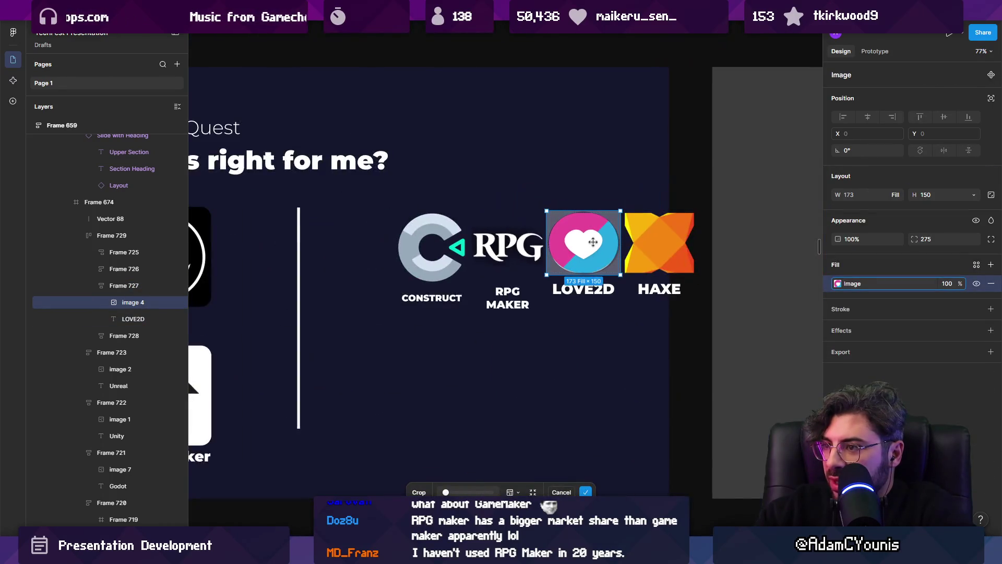
pyautogui.scroll(3, 603, 281)
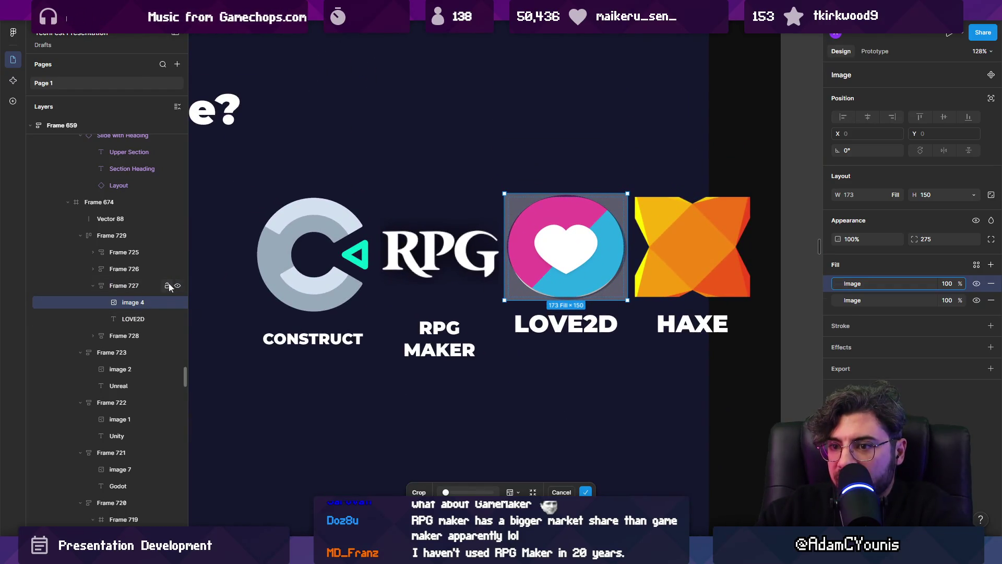
pyautogui.press('Escape')
pyautogui.click(133, 302)
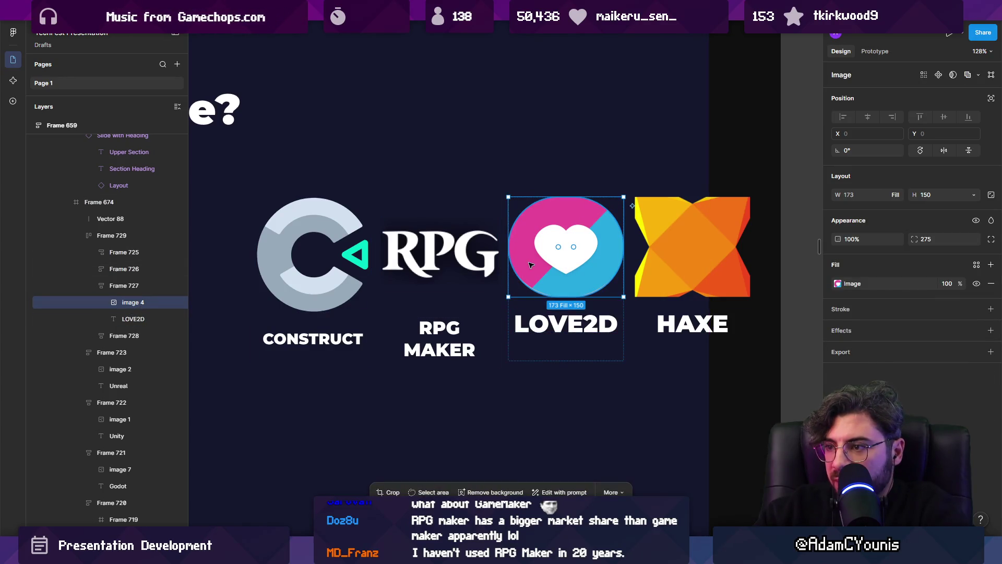
pyautogui.press('Delete')
pyautogui.hotkey('ctrl', 'z')
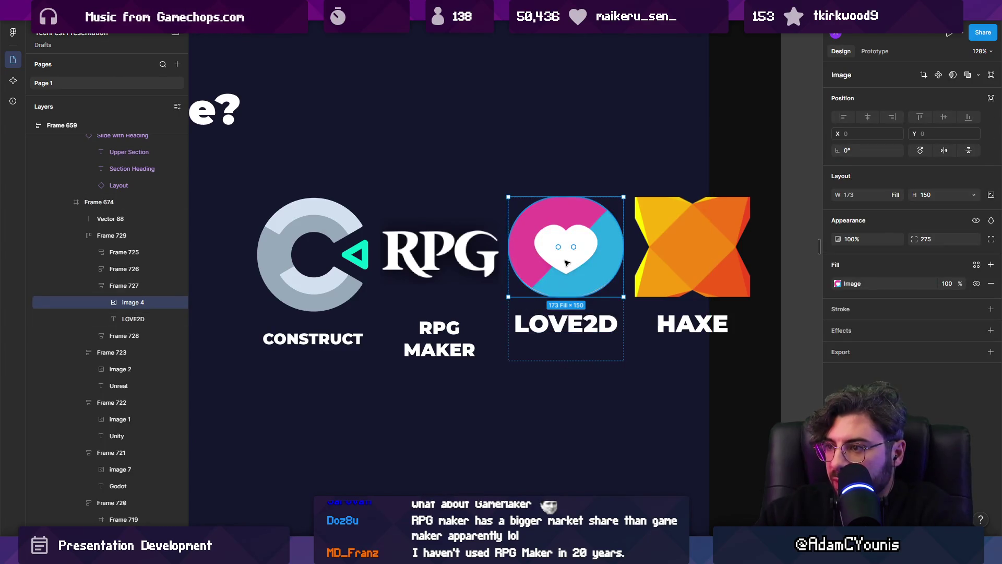
# Set the LOVE2D image fill to Fit, corner radius 1000 and width 150.
pyautogui.click(835, 284)
pyautogui.click(731, 270)
pyautogui.scroll(5, 586, 248)
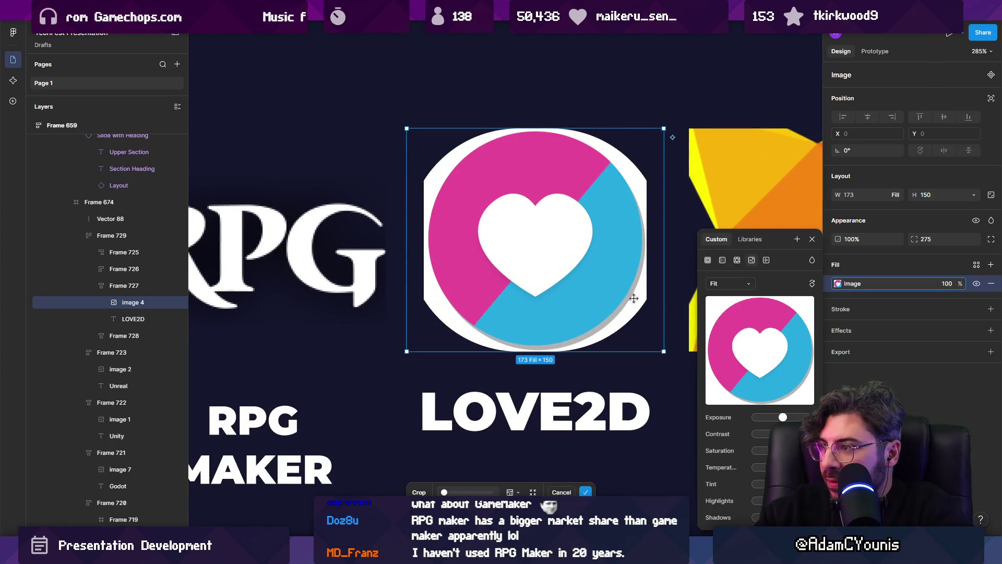
pyautogui.click(915, 239)
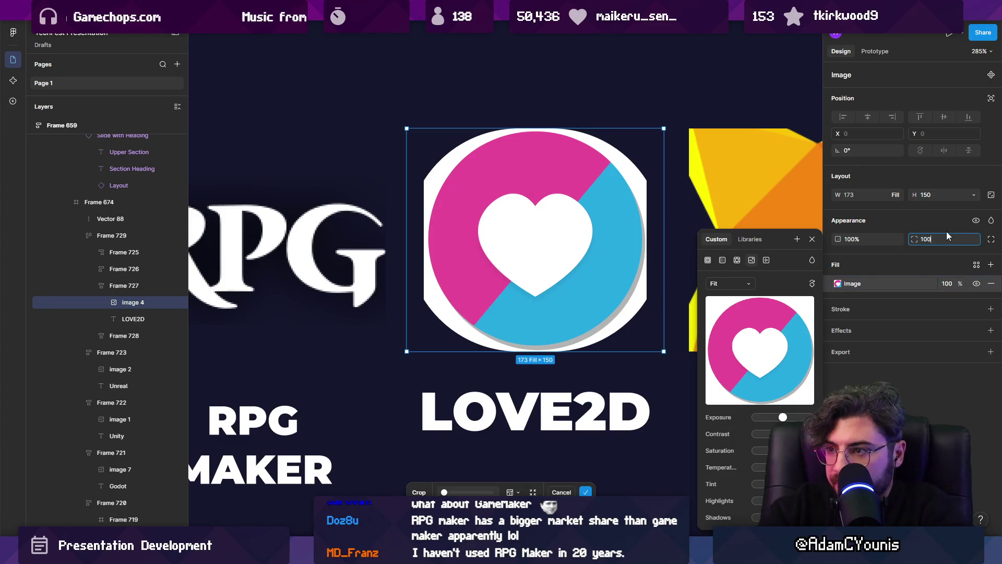
pyautogui.write('0')
pyautogui.press('Return')
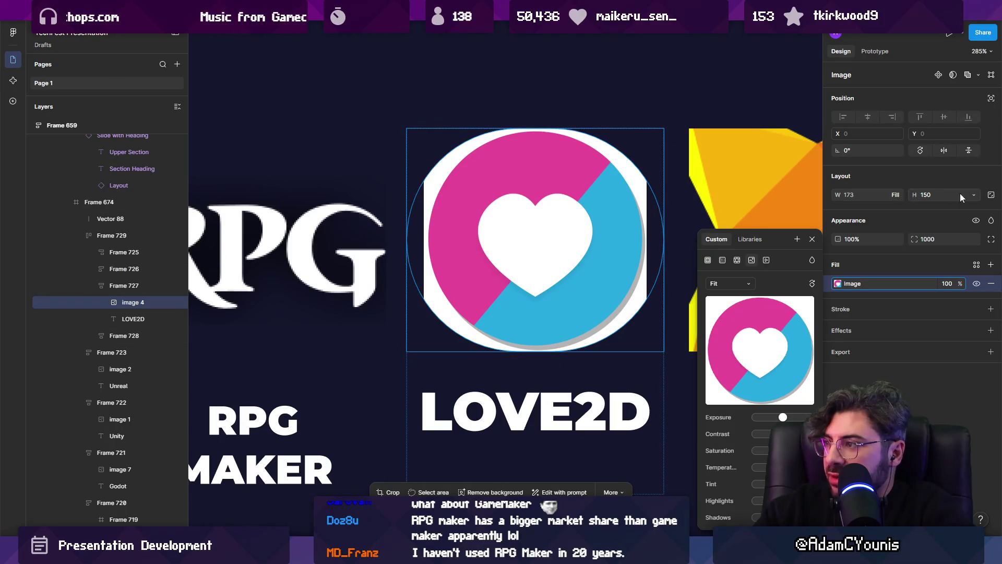
pyautogui.click(851, 197)
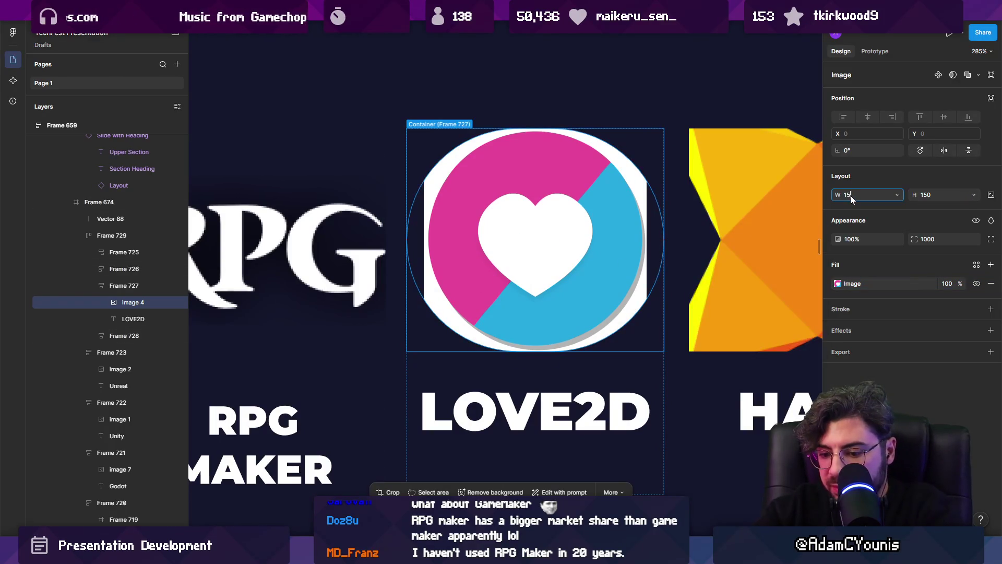
pyautogui.write('0')
pyautogui.press('Return')
# Resize the LOVE2D logo to a 151×151 square with the Scale tool.
pyautogui.press('Escape')
pyautogui.scroll(-5, 500, 339)
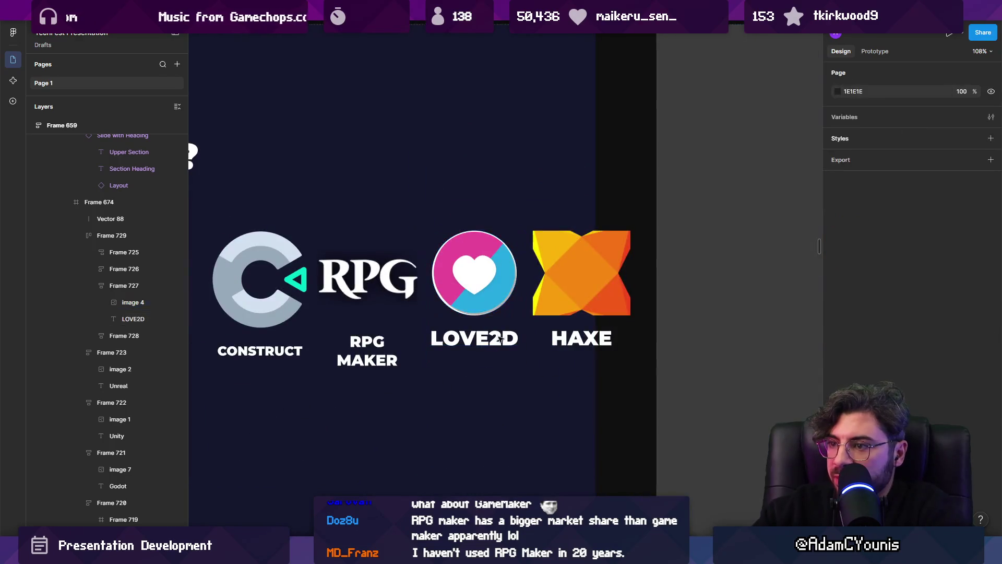
pyautogui.click(491, 292)
pyautogui.scroll(5, 491, 292)
pyautogui.moveTo(552, 351); pyautogui.dragTo(559, 347)
pyautogui.press('k')
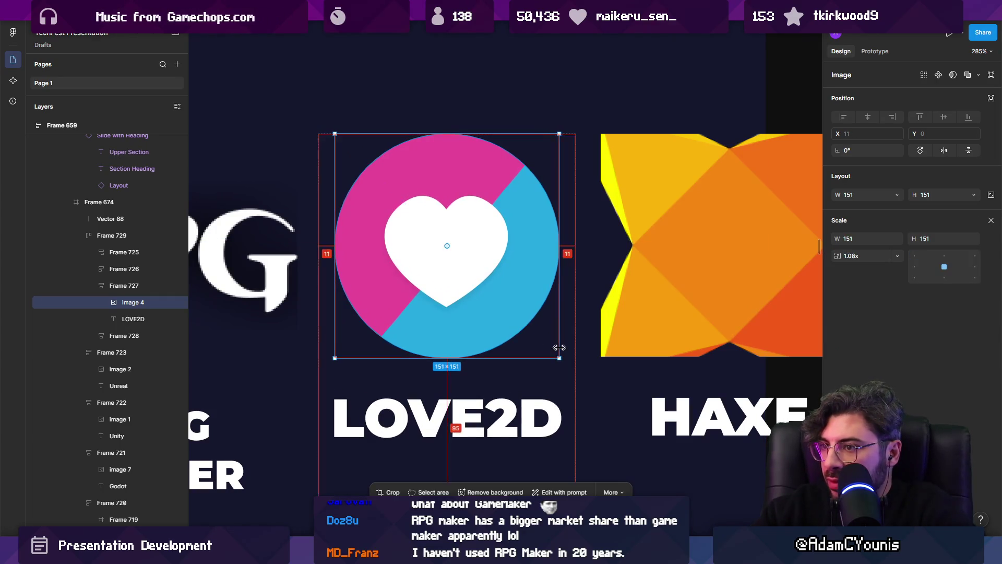
pyautogui.scroll(-5, 559, 347)
pyautogui.click(522, 355)
pyautogui.scroll(-5, 521, 355)
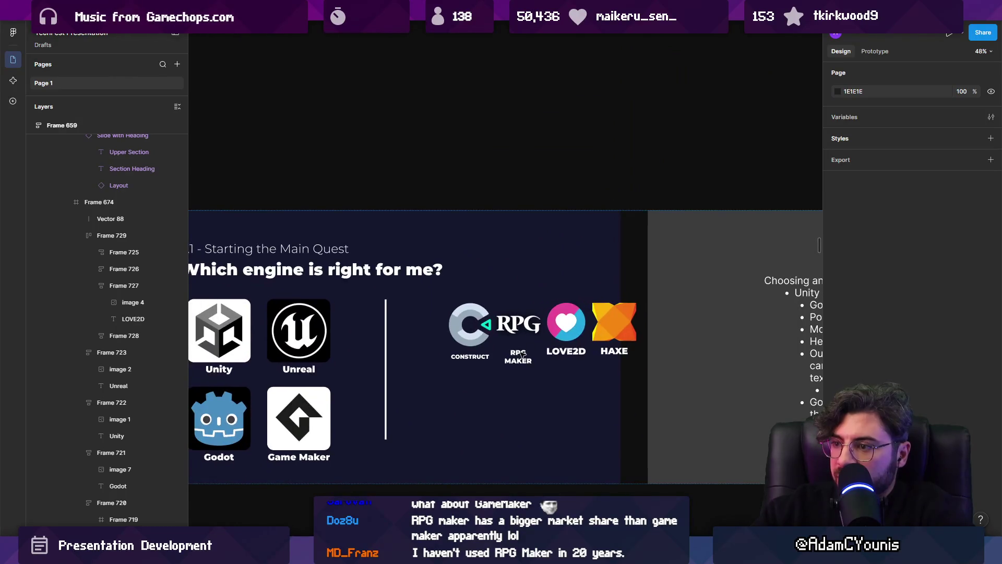
# Move the row of four engine logos lower on the slide.
pyautogui.click(521, 355)
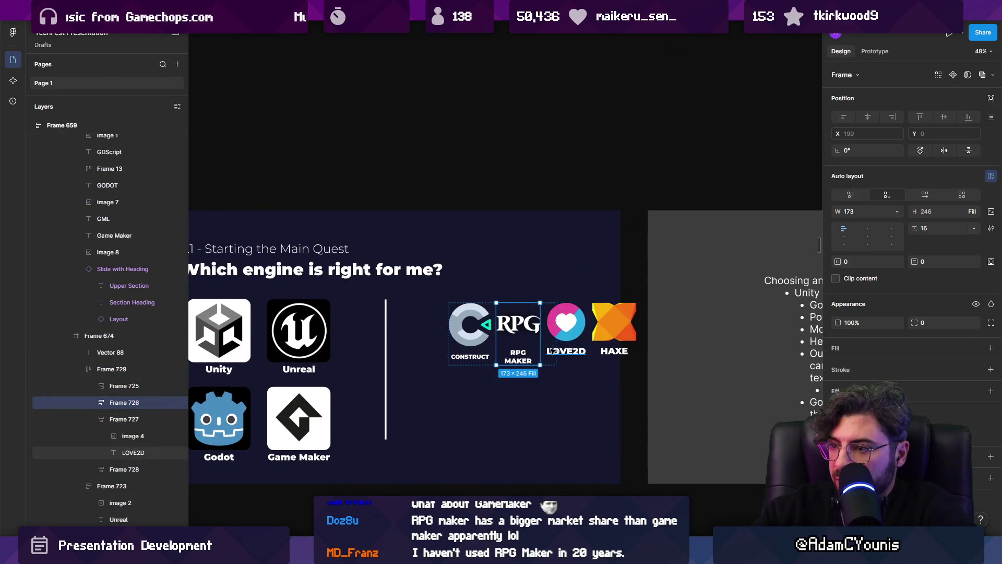
pyautogui.press('Escape')
pyautogui.moveTo(552, 350); pyautogui.dragTo(528, 404)
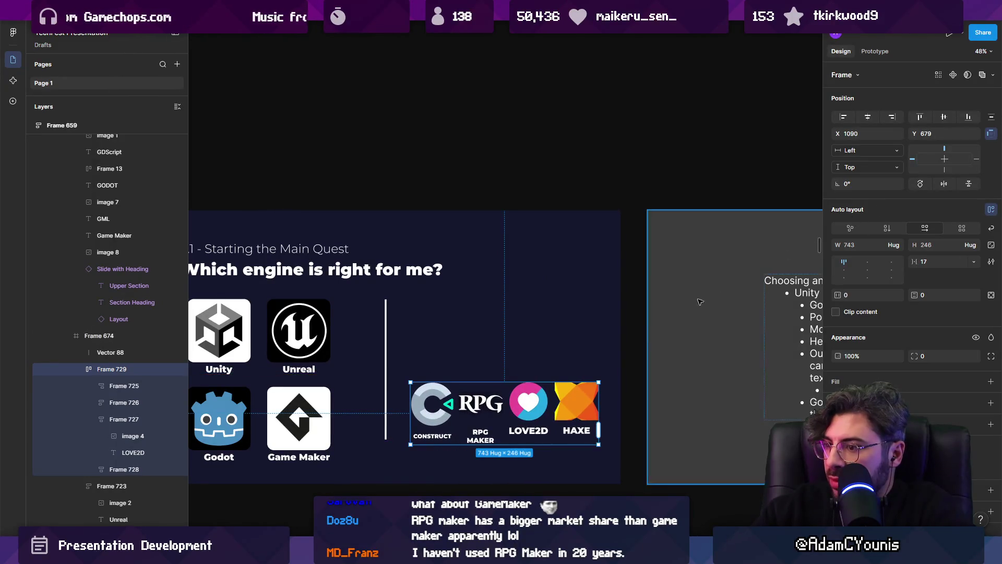
# Shrink the RPG MAKER label to font size 24 so it fits on one line.
pyautogui.click(484, 432)
pyautogui.scroll(5, 484, 433)
pyautogui.click(483, 432)
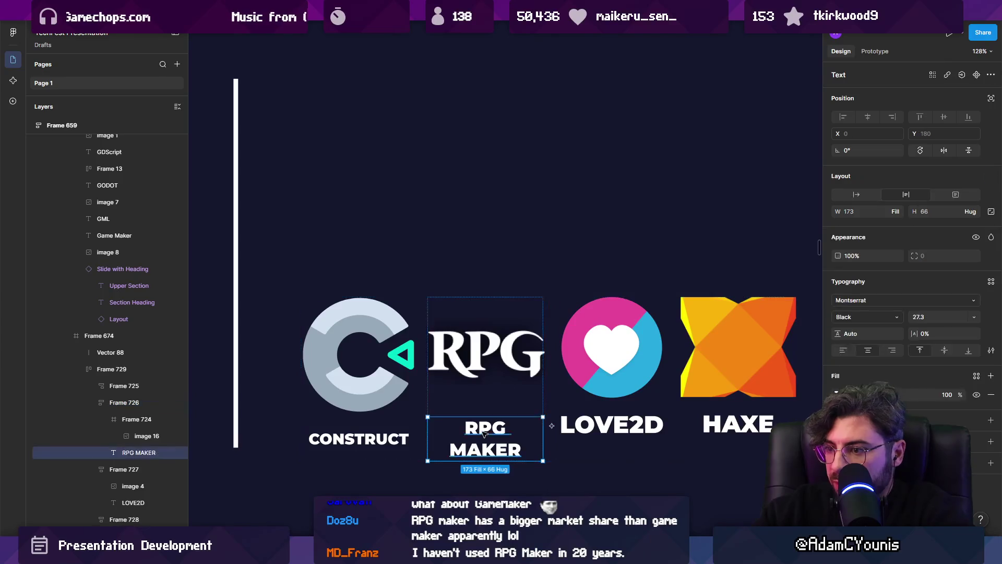
pyautogui.press('k')
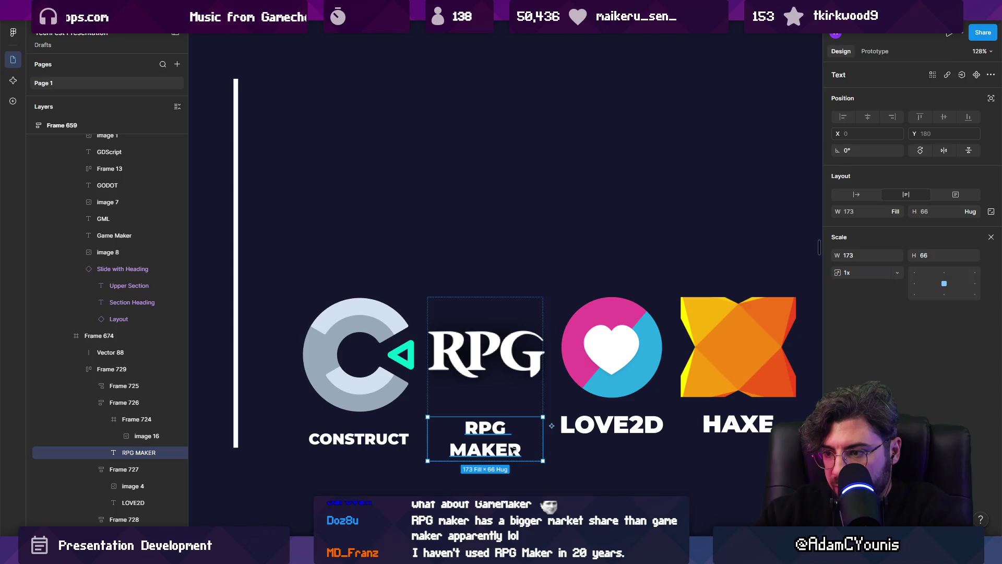
pyautogui.press('Return')
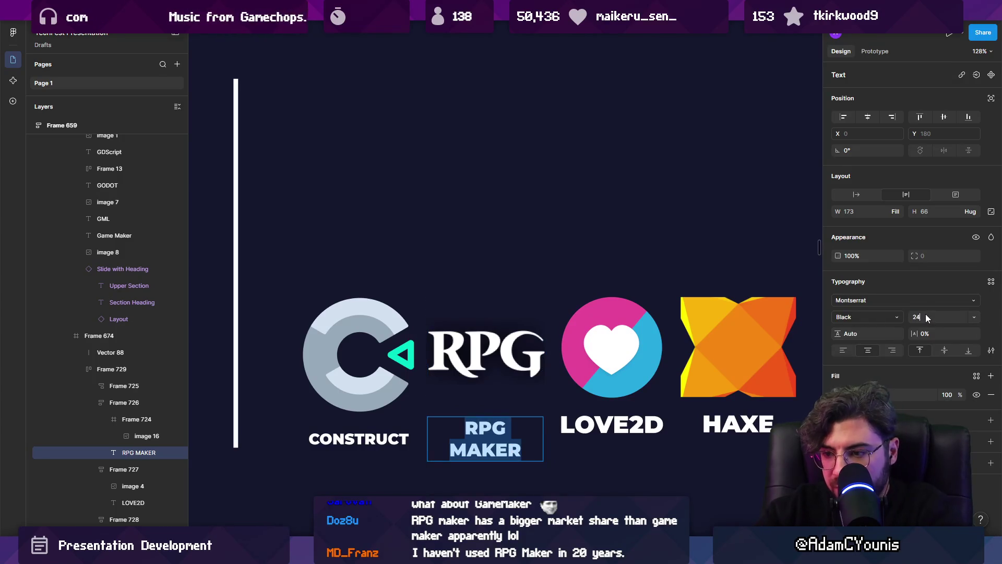
pyautogui.press('Return')
pyautogui.press('Escape')
pyautogui.press('Escape')
pyautogui.scroll(-3, 423, 358)
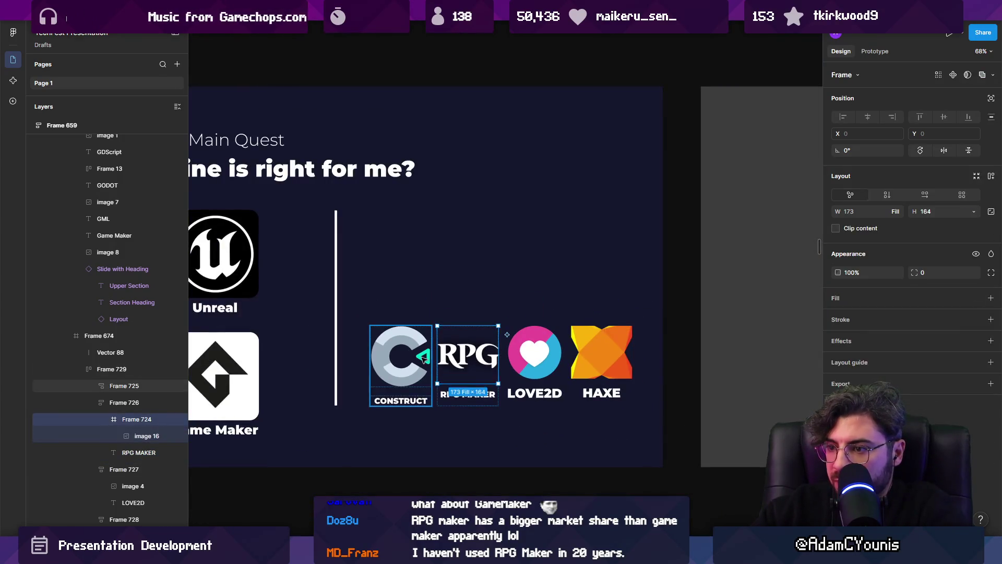
# Try scaling the four logos down to 0.78x, then undo the scale.
pyautogui.click(423, 358)
pyautogui.keyDown('shift'); pyautogui.click(468, 354); pyautogui.keyUp('shift')
pyautogui.keyDown('shift'); pyautogui.click(534, 352); pyautogui.keyUp('shift')
pyautogui.keyDown('shift'); pyautogui.click(598, 349); pyautogui.keyUp('shift')
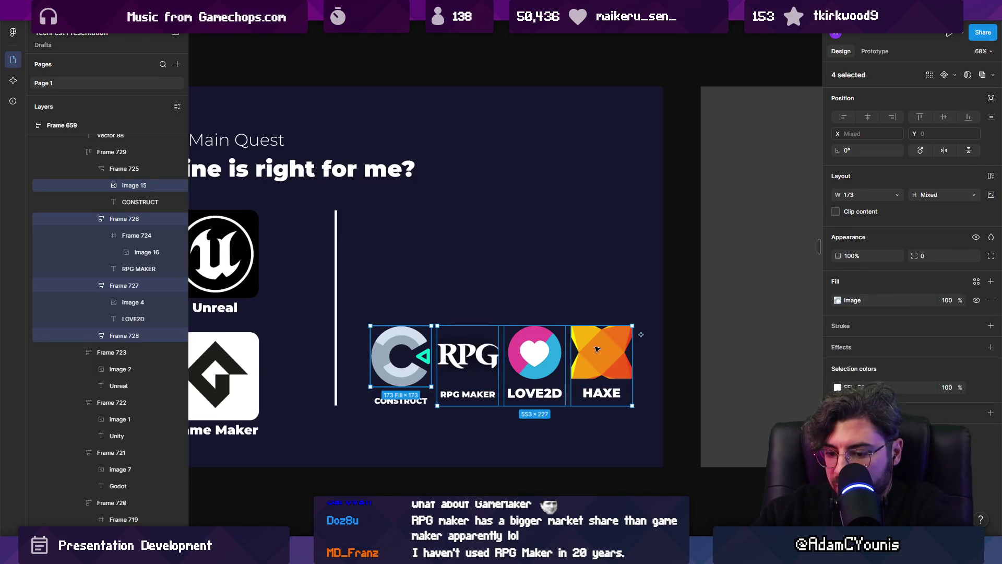
pyautogui.press('k')
pyautogui.moveTo(632, 326); pyautogui.dragTo(606, 334)
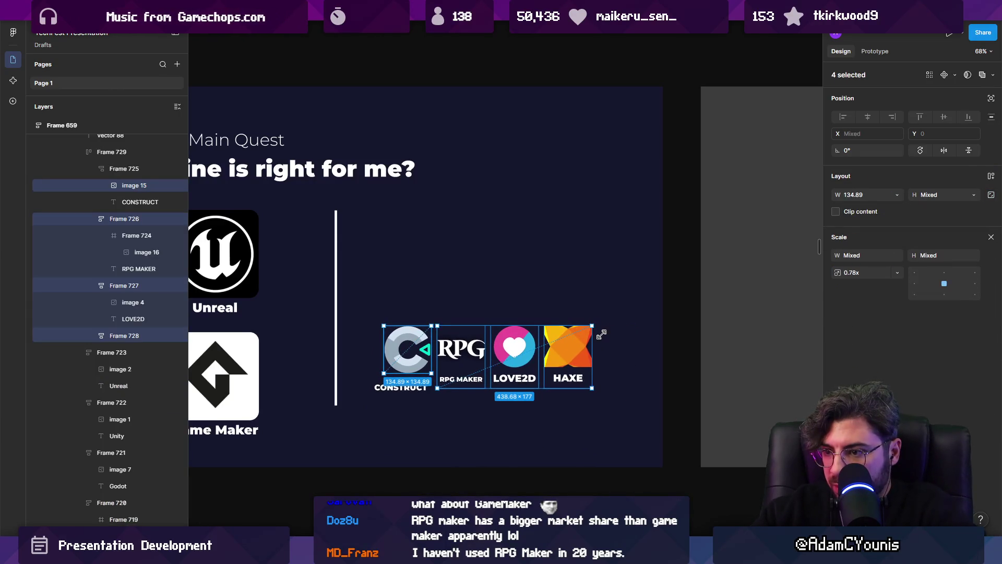
pyautogui.hotkey('ctrl', 'z')
# Select the Construct, RPG Maker, LOVE2D and HAXE logo blocks together.
pyautogui.click(400, 387)
pyautogui.keyDown('shift'); pyautogui.click(401, 361); pyautogui.keyUp('shift')
pyautogui.hotkey('shift', 'Return')
pyautogui.keyDown('shift'); pyautogui.click(467, 357); pyautogui.keyUp('shift')
pyautogui.keyDown('shift'); pyautogui.click(534, 355); pyautogui.keyUp('shift')
pyautogui.keyDown('shift'); pyautogui.click(604, 360); pyautogui.keyUp('shift')
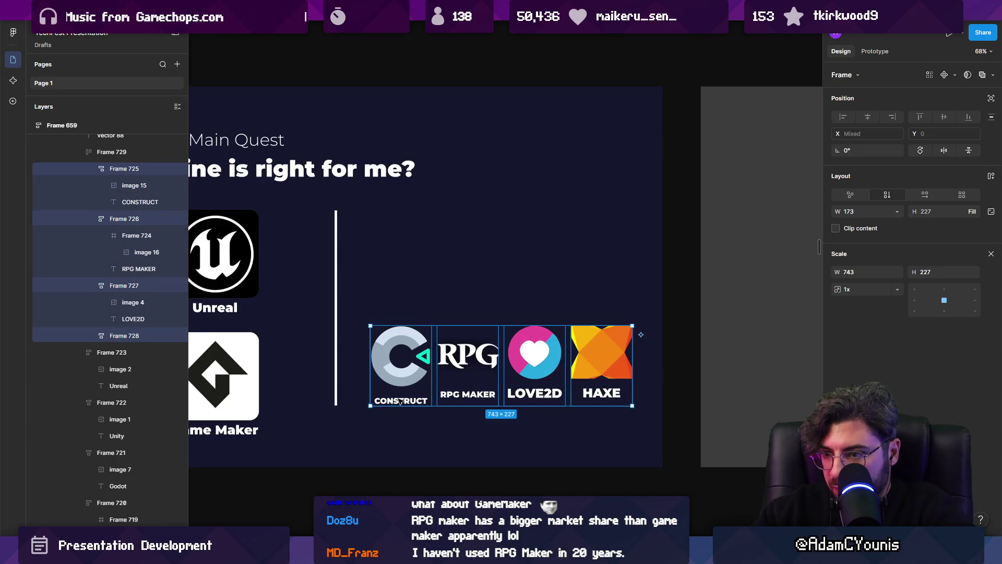
pyautogui.press('v')
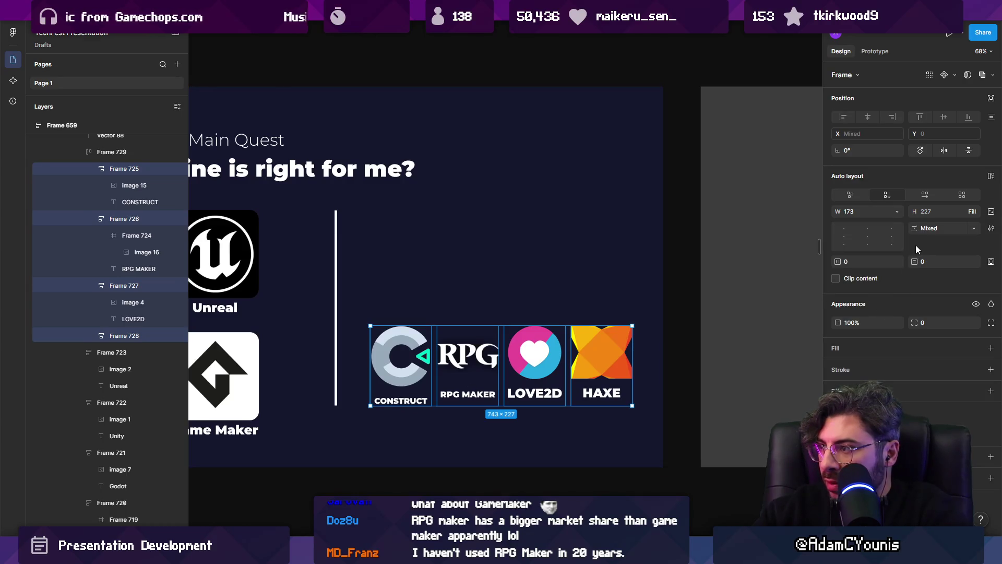
# Select the Construct, RPG Maker, LOVE2D and HAXE logo blocks.
pyautogui.click(424, 359)
pyautogui.click(407, 365)
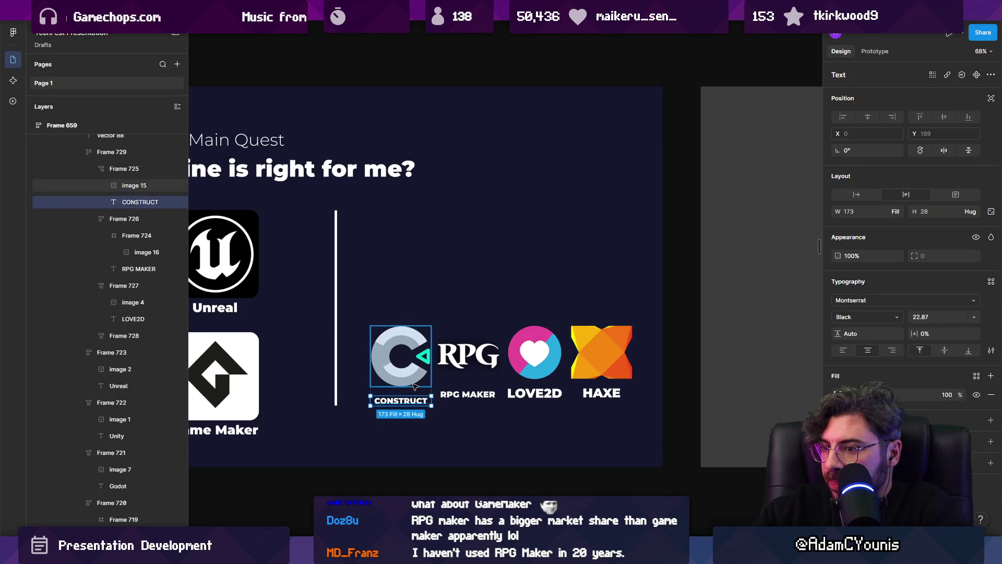
pyautogui.keyDown('shift'); pyautogui.click(467, 360); pyautogui.keyUp('shift')
pyautogui.keyDown('shift'); pyautogui.click(535, 360); pyautogui.keyUp('shift')
pyautogui.keyDown('shift'); pyautogui.click(616, 353); pyautogui.keyUp('shift')
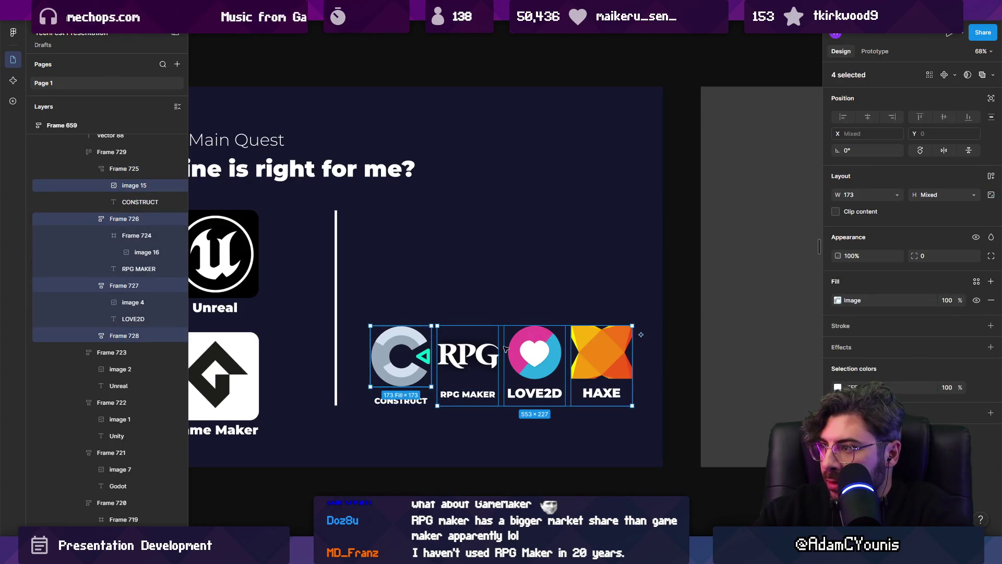
# Set a gap of 5 between each logo and its label.
pyautogui.click(409, 373)
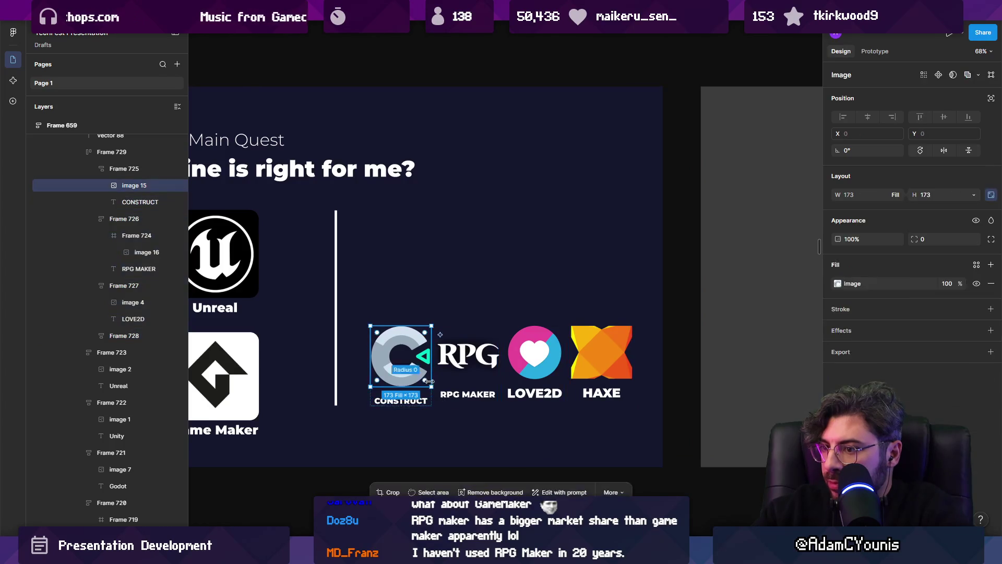
pyautogui.press('Escape')
pyautogui.keyDown('shift'); pyautogui.click(461, 365); pyautogui.keyUp('shift')
pyautogui.keyDown('shift'); pyautogui.click(534, 355); pyautogui.keyUp('shift')
pyautogui.keyDown('shift'); pyautogui.click(601, 355); pyautogui.keyUp('shift')
pyautogui.click(938, 227)
pyautogui.write('5')
pyautogui.press('Return')
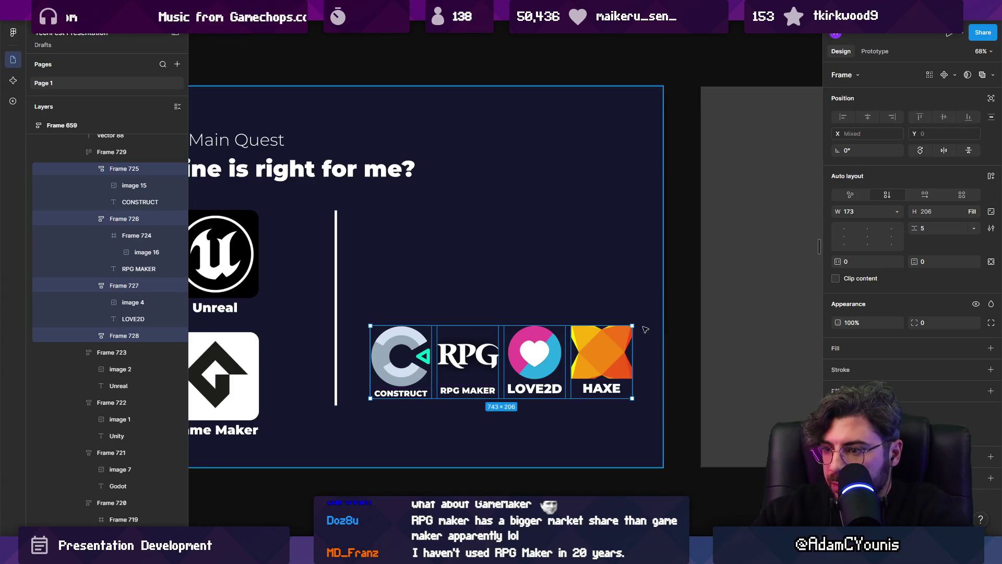
# Reselect the four logo blocks, then narrow the selection to the Construct image.
pyautogui.click(424, 374)
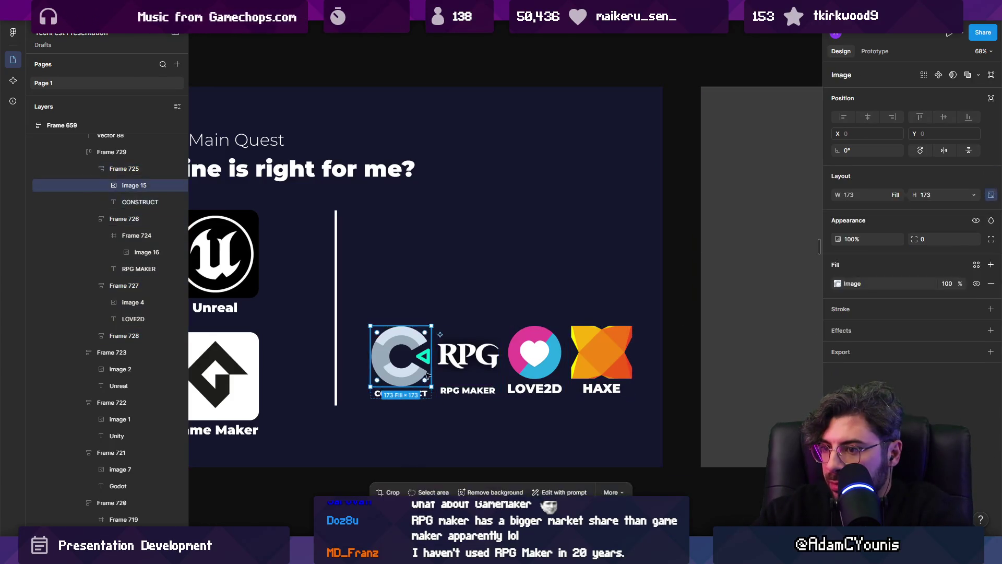
pyautogui.keyDown('shift'); pyautogui.click(464, 365); pyautogui.keyUp('shift')
pyautogui.keyDown('shift'); pyautogui.click(535, 360); pyautogui.keyUp('shift')
pyautogui.keyDown('shift'); pyautogui.click(601, 360); pyautogui.keyUp('shift')
pyautogui.click(420, 373)
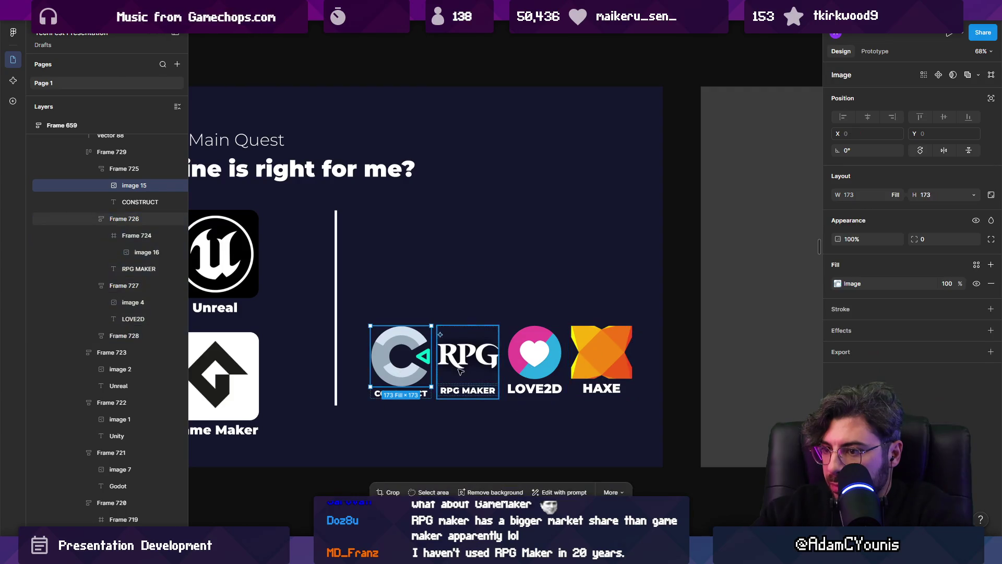
pyautogui.click(423, 392)
pyautogui.click(424, 373)
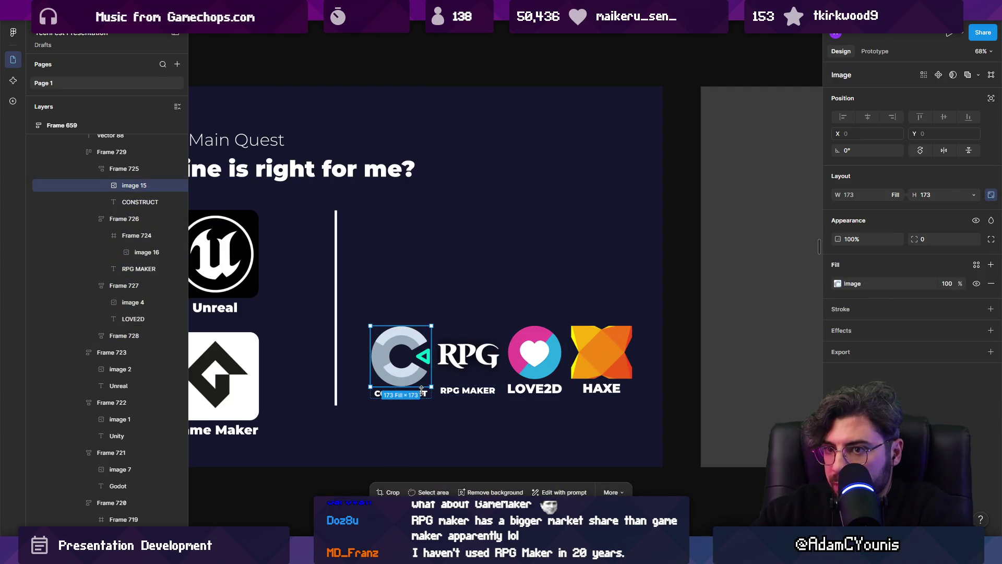
# Scale the four logo blocks down proportionally, undoing an accidental shift.
pyautogui.hotkey('shift', 'Return')
pyautogui.keyDown('shift'); pyautogui.click(467, 360); pyautogui.keyUp('shift')
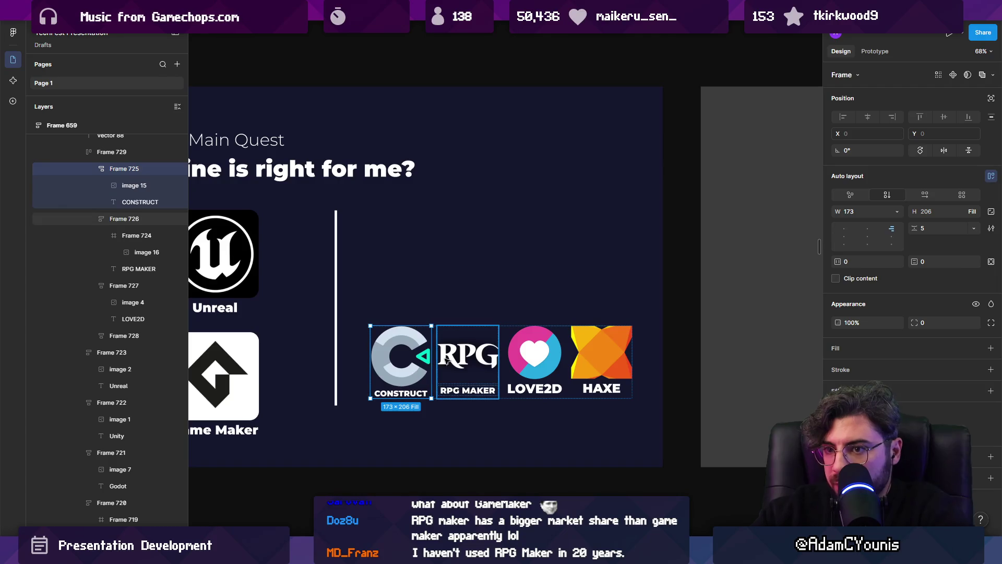
pyautogui.keyDown('shift'); pyautogui.click(535, 360); pyautogui.keyUp('shift')
pyautogui.keyDown('shift'); pyautogui.click(601, 360); pyautogui.keyUp('shift')
pyautogui.press('k')
pyautogui.moveTo(631, 326)
pyautogui.mouseDown()
pyautogui.moveTo(583, 347)
pyautogui.moveTo(607, 346)
pyautogui.mouseUp()
pyautogui.moveTo(458, 348); pyautogui.dragTo(515, 302)
pyautogui.hotkey('ctrl', 'z')
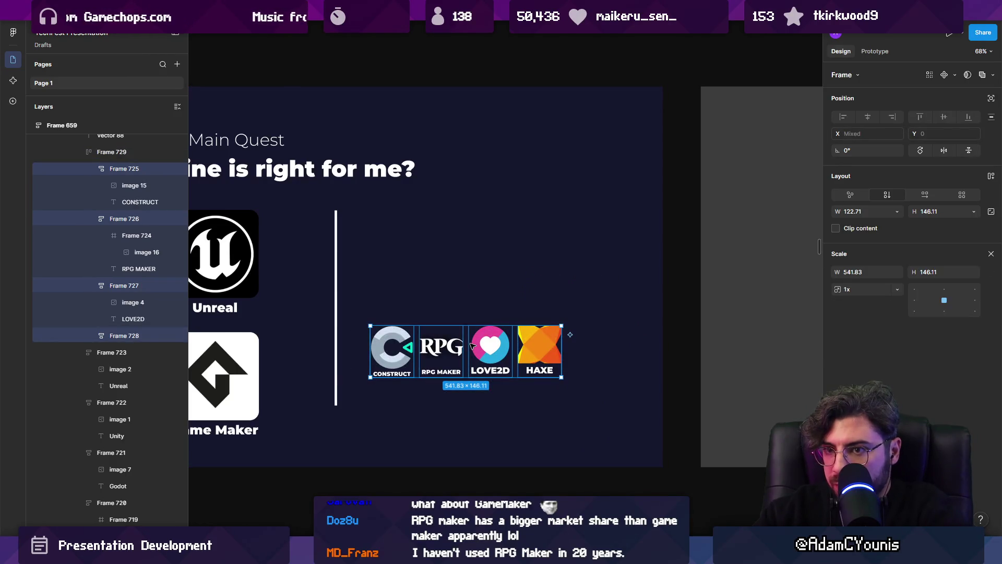
pyautogui.press('Escape')
# Set the spacing between the logos in the row to 50.
pyautogui.hotkey('shift', 'Return')
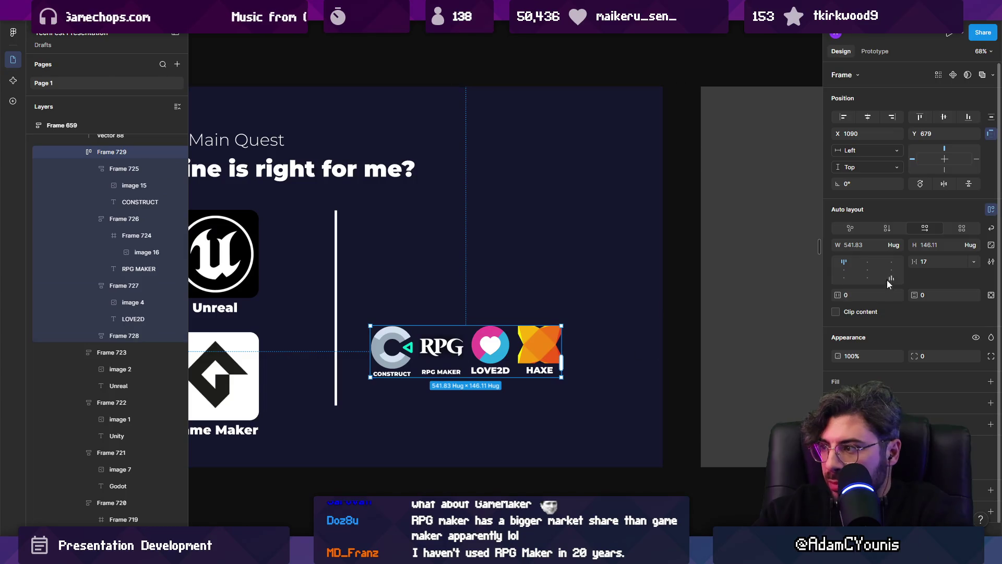
pyautogui.write('50')
pyautogui.press('Return')
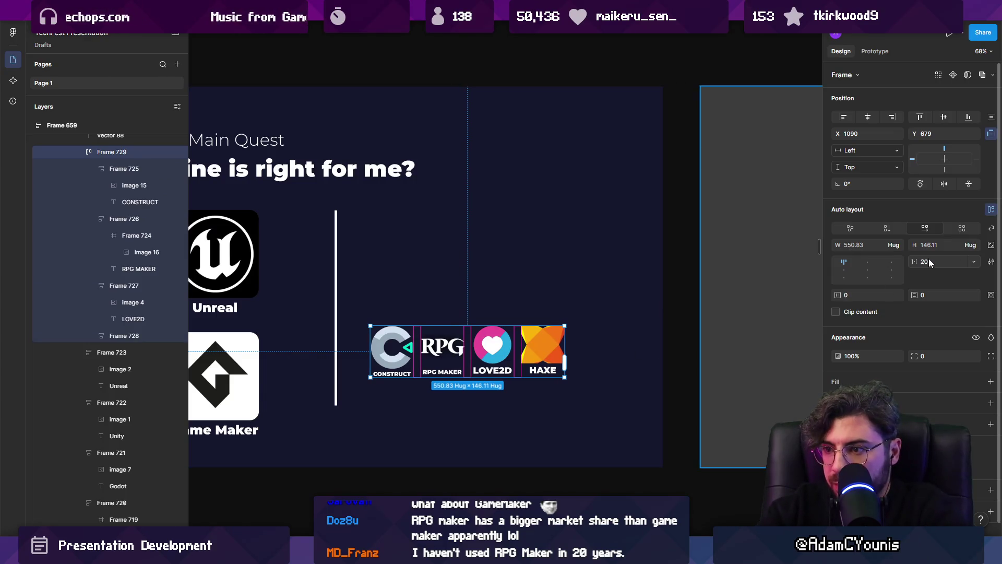
pyautogui.press('Return')
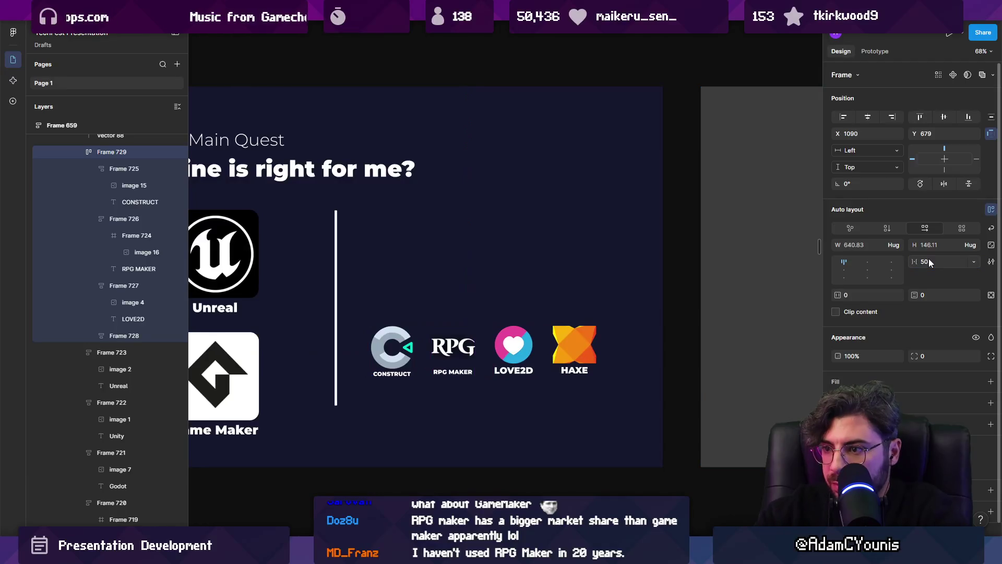
# Move the logo row up beside the main engine logos, right of the divider.
pyautogui.moveTo(466, 360)
pyautogui.mouseDown()
pyautogui.moveTo(470, 231)
pyautogui.moveTo(475, 263)
pyautogui.mouseUp()
pyautogui.scroll(-5, 511, 323)
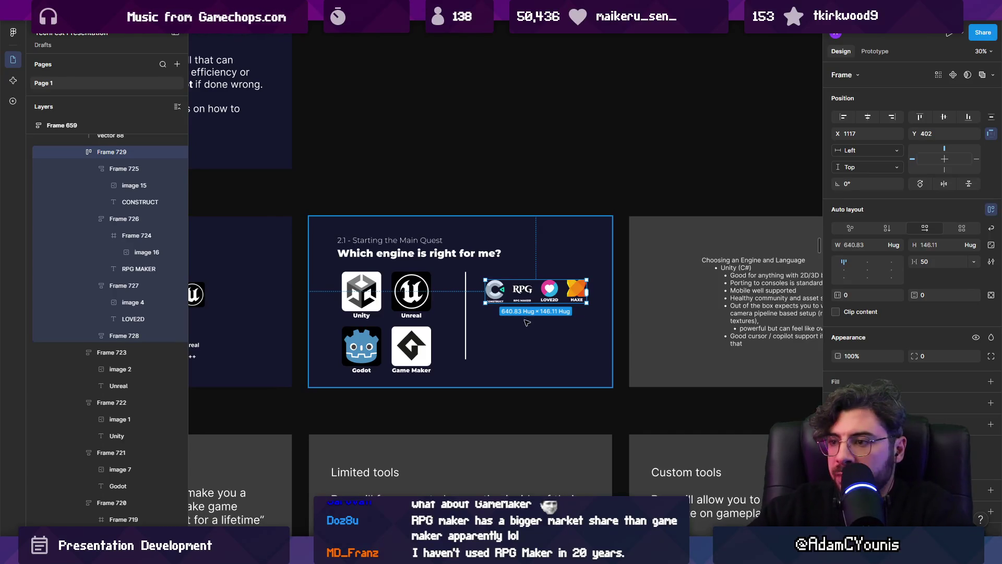
pyautogui.scroll(3, 528, 287)
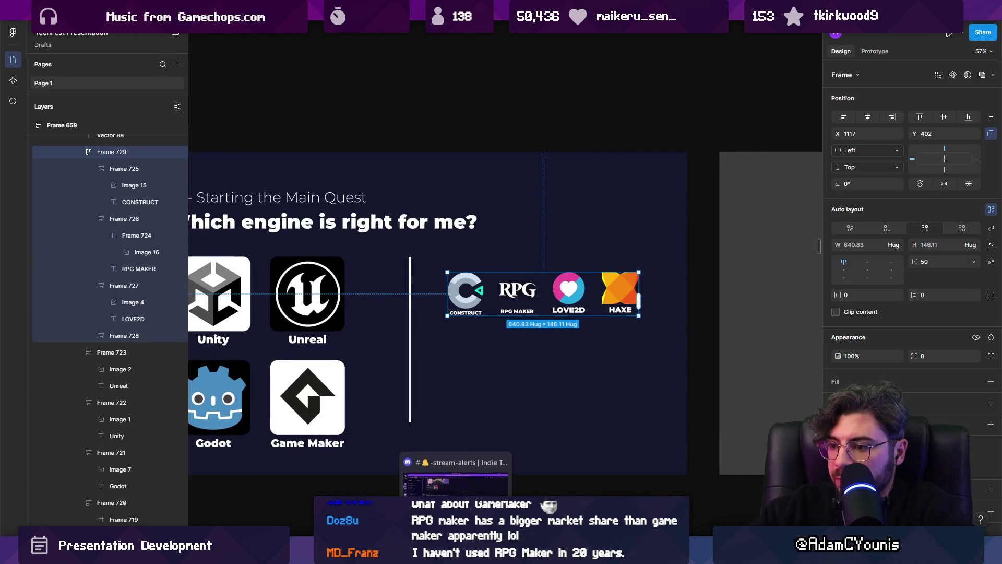
pyautogui.click(469, 491)
# Search Google for 'game engines' and glance at the Wikipedia list of game engines.
pyautogui.click(281, 33)
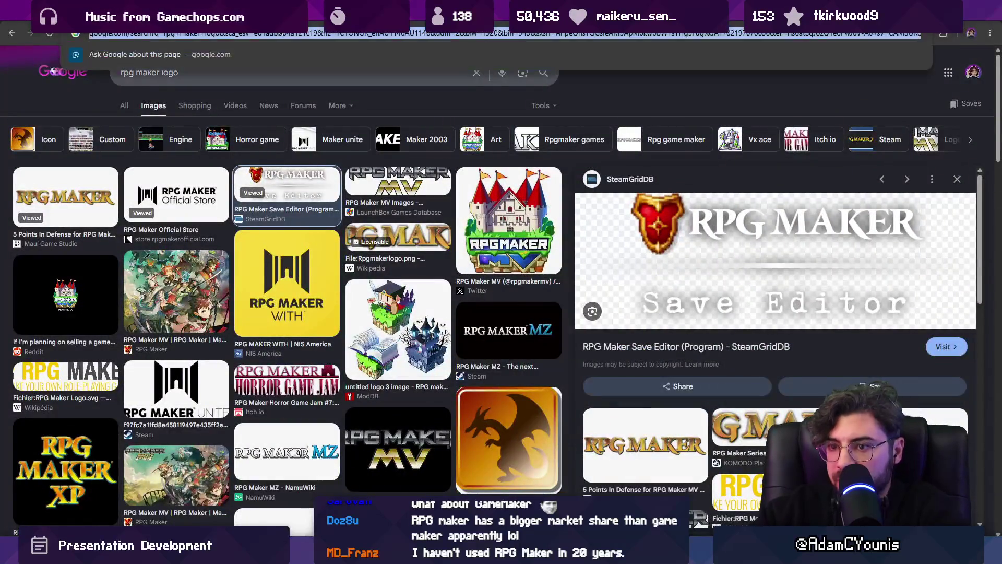
pyautogui.write('game engines')
pyautogui.press('Return')
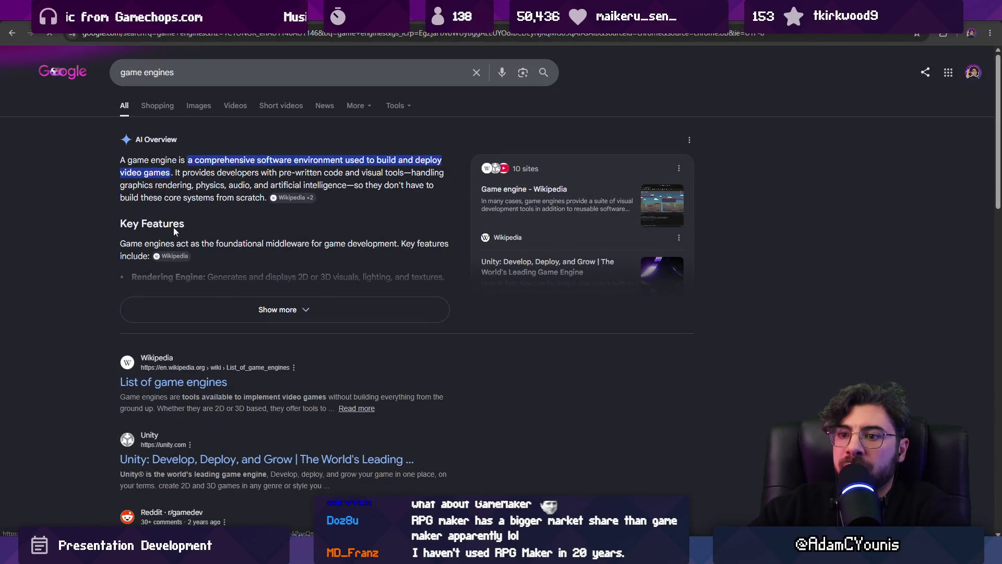
pyautogui.click(201, 391)
pyautogui.hotkey('alt', 'Left')
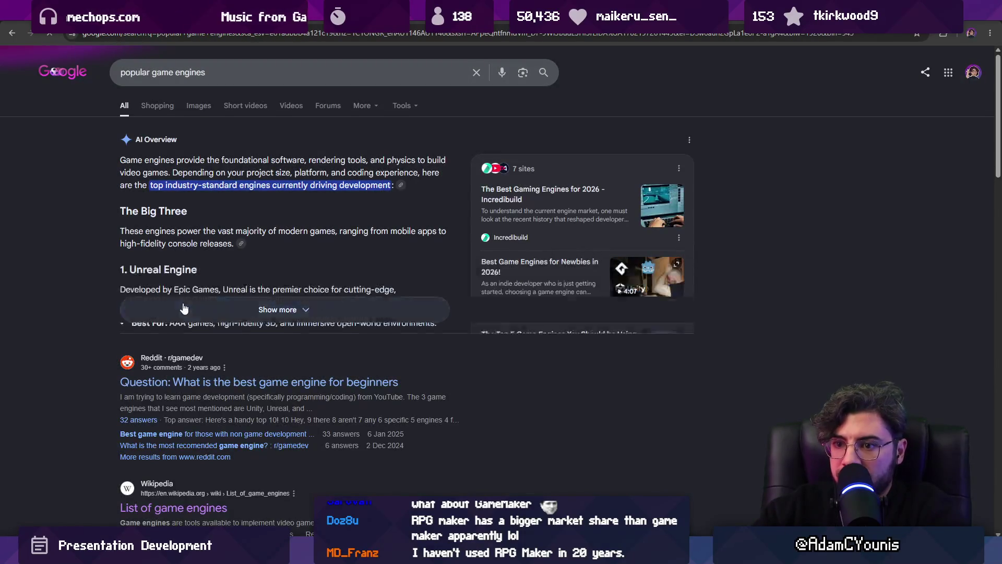
# Scroll down through the game engine search results.
pyautogui.scroll(-10, 179, 264)
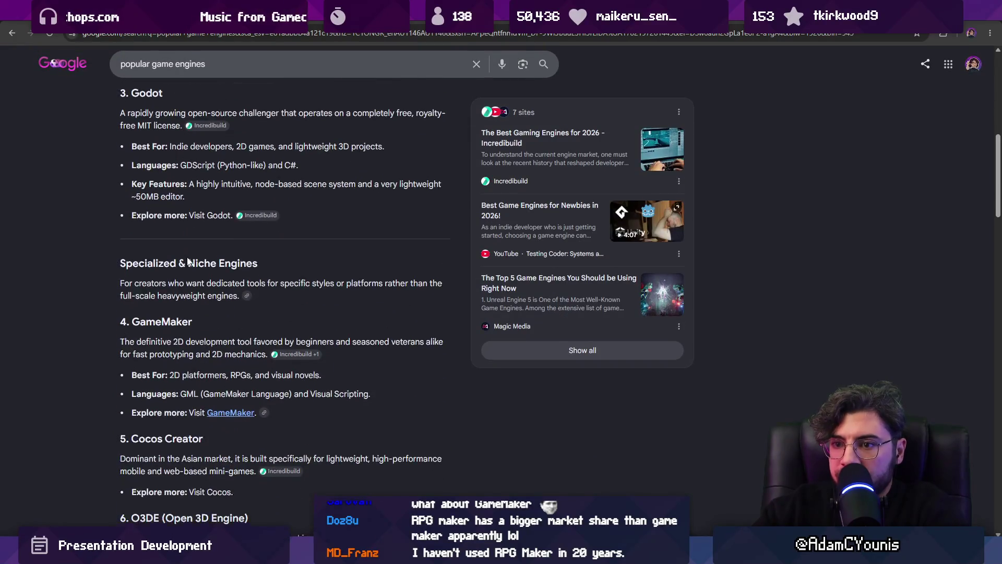
pyautogui.scroll(-2, 187, 258)
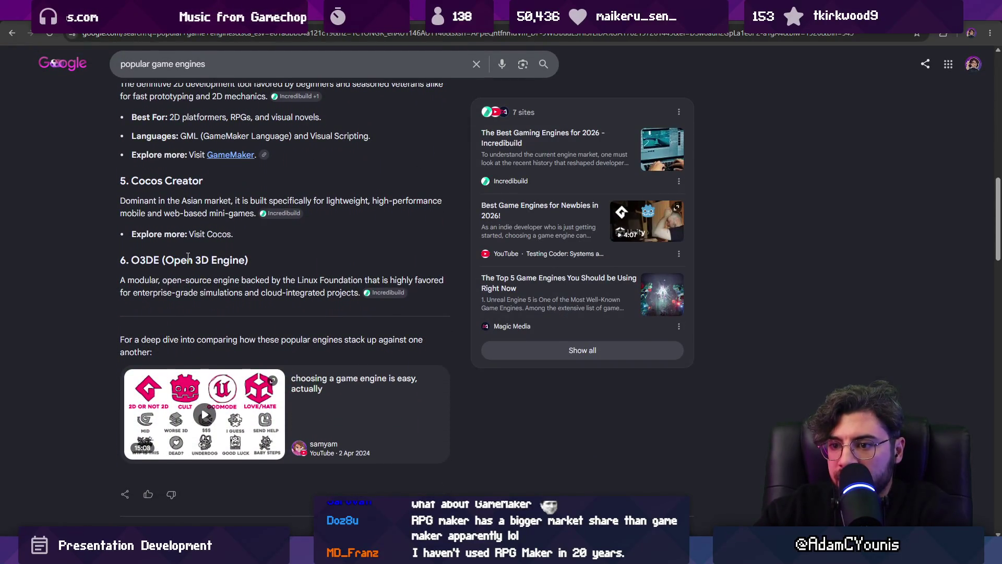
pyautogui.moveTo(173, 387)
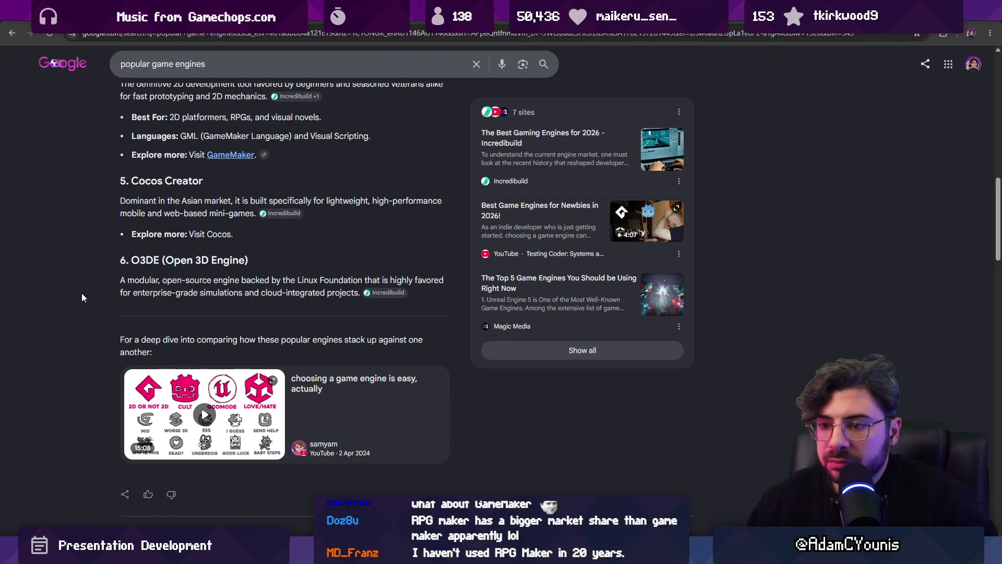
pyautogui.scroll(-7, 114, 272)
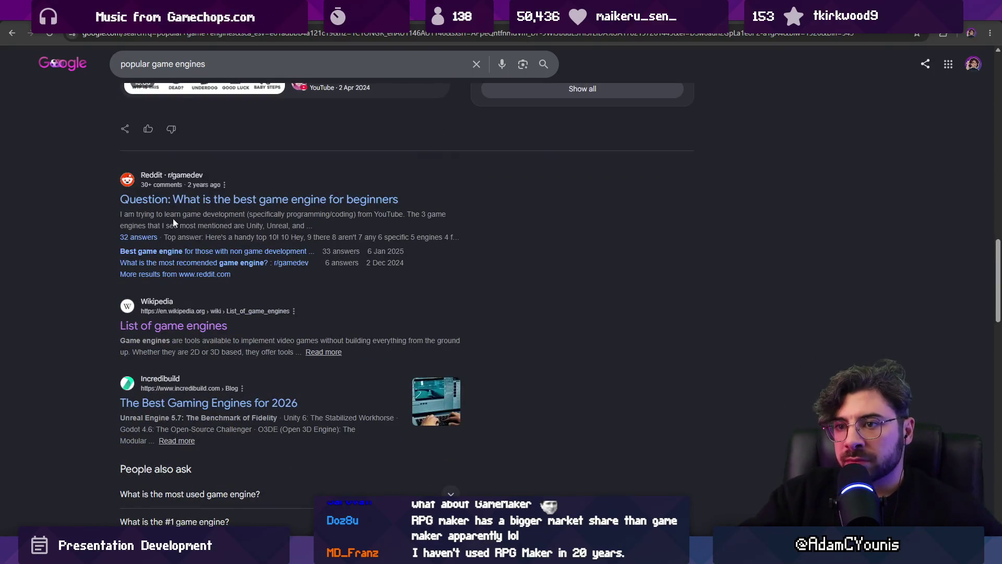
pyautogui.scroll(-3, 243, 263)
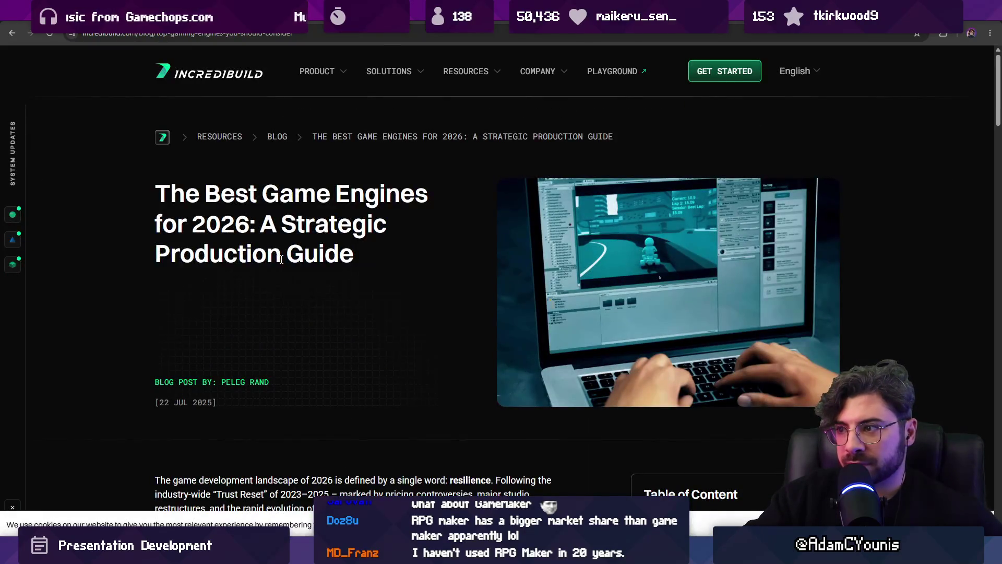
# Read through the Incredibuild engine rundown and comparison table.
pyautogui.scroll(-10, 281, 259)
pyautogui.scroll(-10, 284, 267)
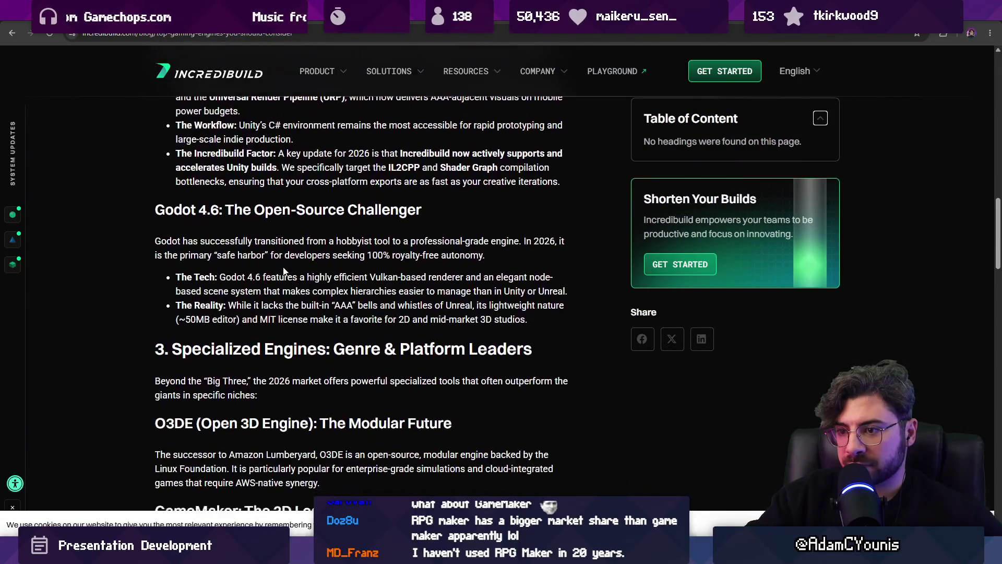
pyautogui.scroll(-2, 283, 270)
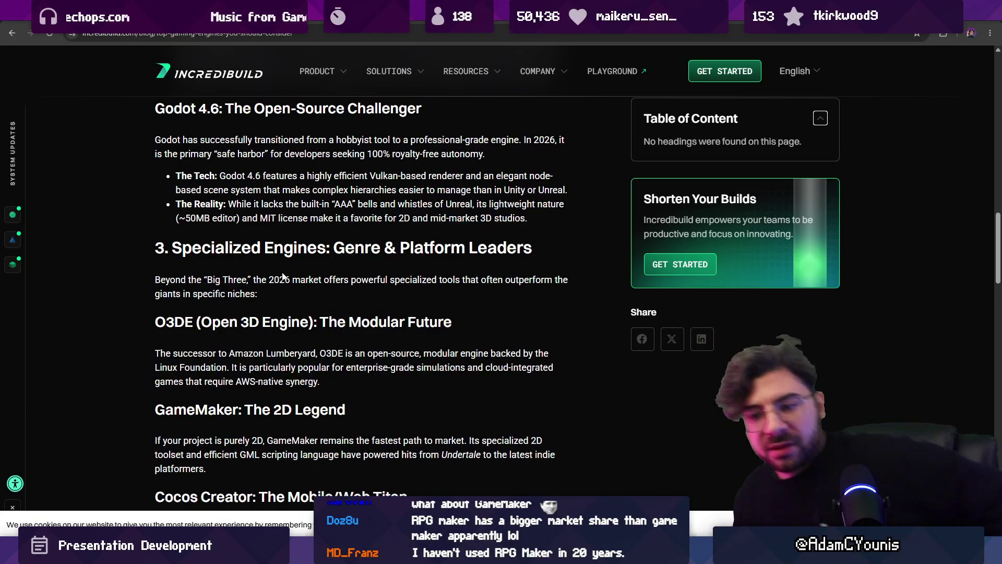
pyautogui.scroll(-4, 294, 293)
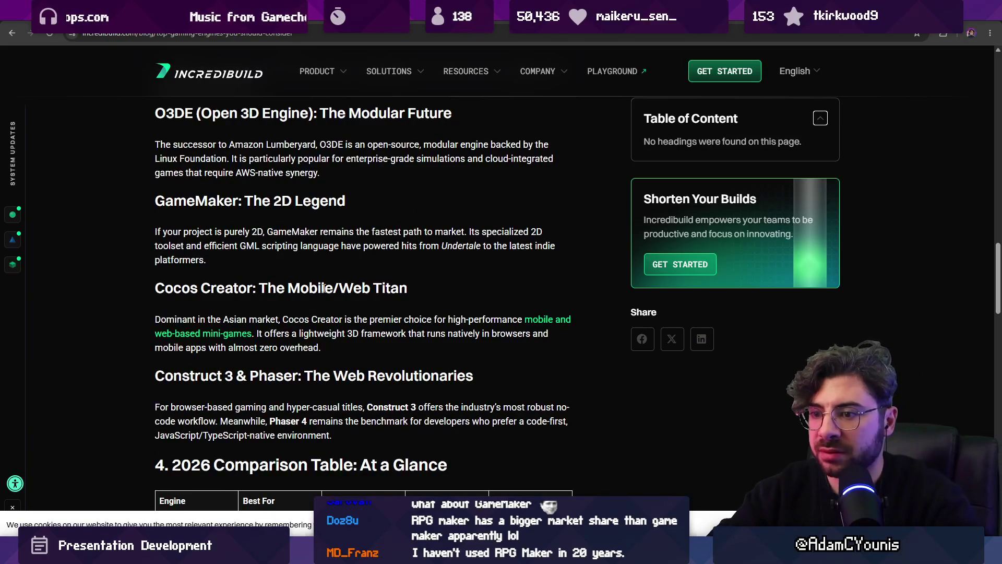
pyautogui.scroll(-2, 326, 286)
pyautogui.scroll(-4, 323, 287)
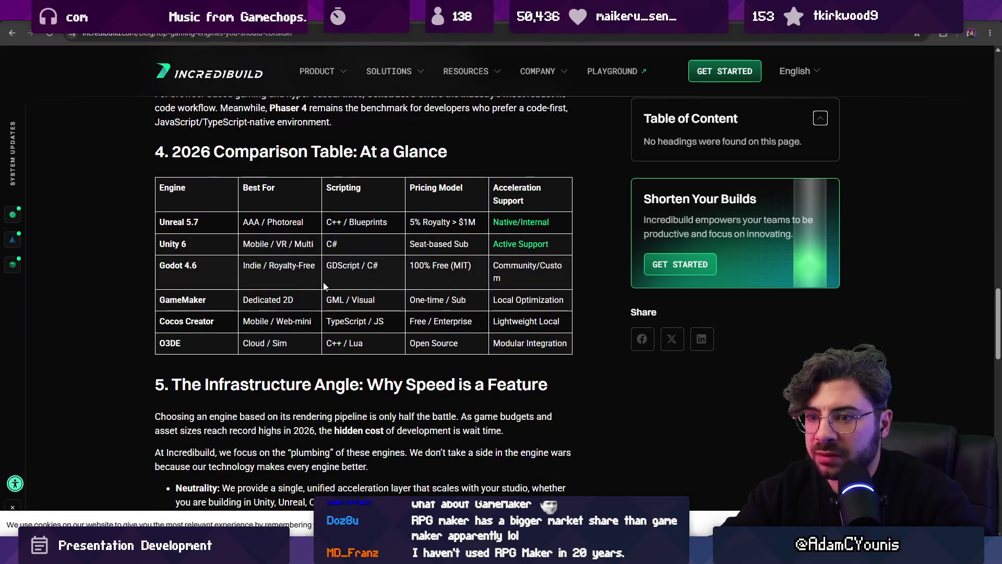
pyautogui.scroll(-5, 324, 286)
pyautogui.scroll(-8, 324, 282)
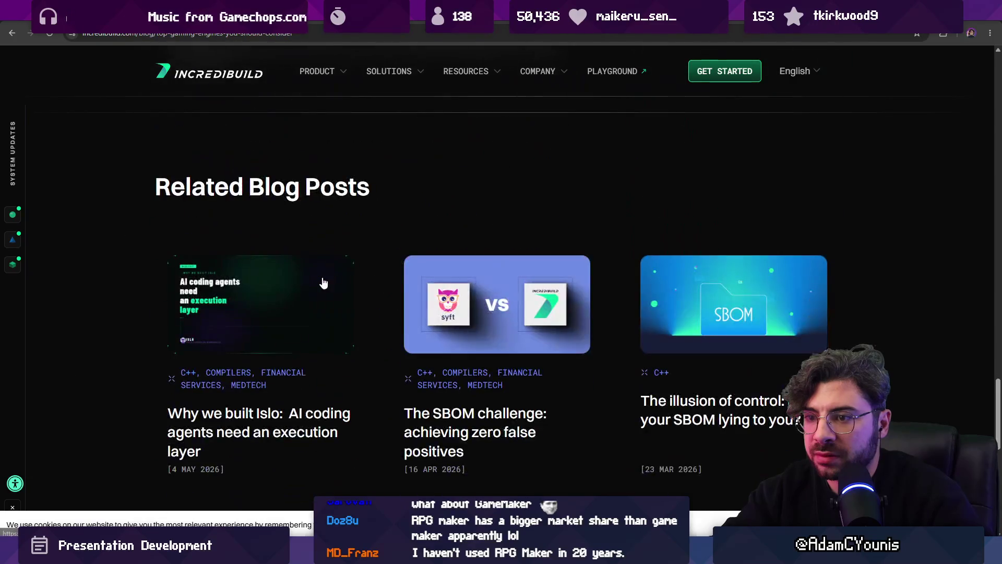
pyautogui.scroll(11, 329, 292)
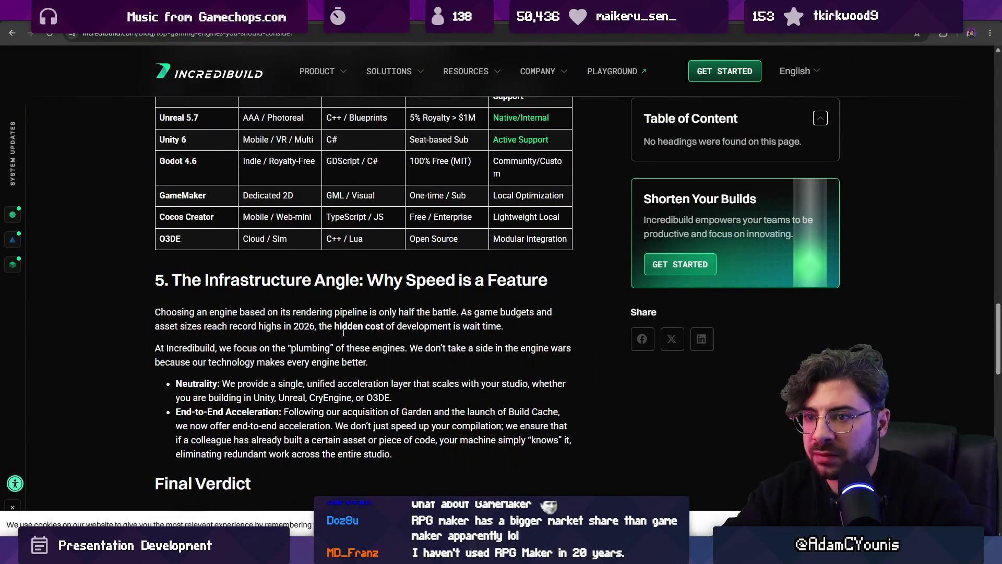
pyautogui.scroll(4, 344, 332)
# In a new tab, look up 'rpg maker', then search Google for 'cocos'.
pyautogui.hotkey('ctrl', 't')
pyautogui.write('rpg maker')
pyautogui.press('Return')
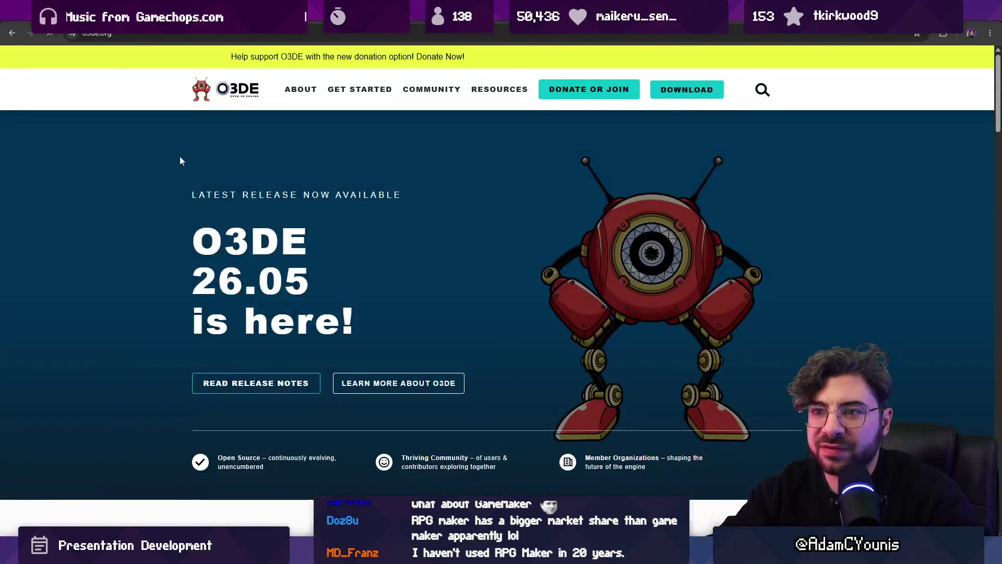
pyautogui.scroll(-15, 162, 345)
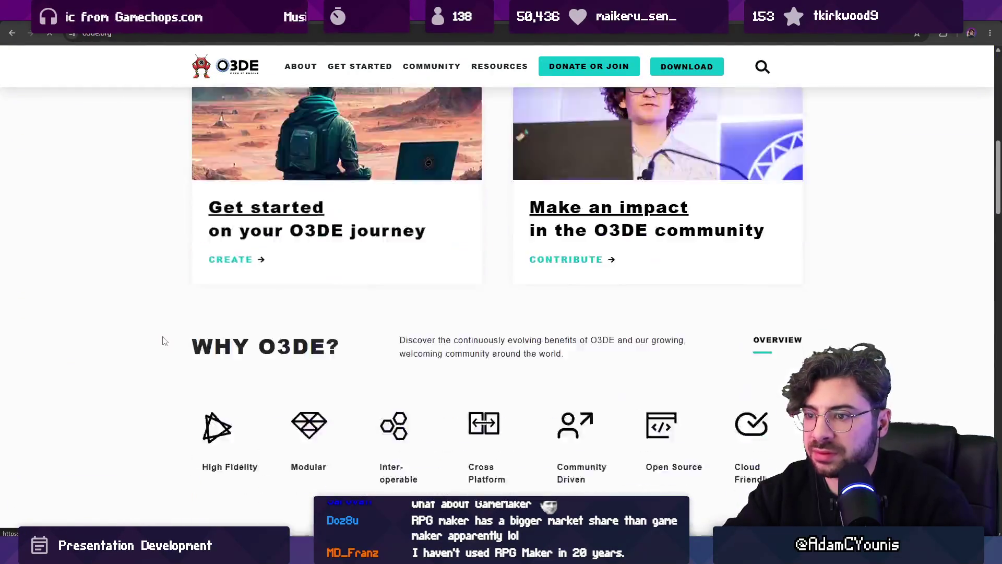
pyautogui.hotkey('ctrl', 'l')
pyautogui.write('cocos')
pyautogui.press('Return')
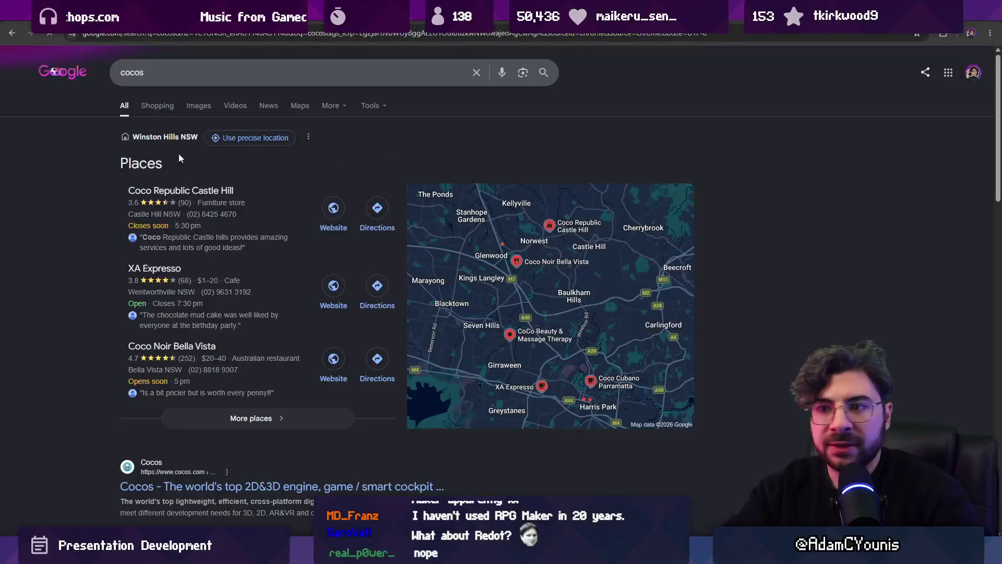
# Search Google Images for 'cocos 2d' and copy the square Cocos logo image.
pyautogui.click(201, 107)
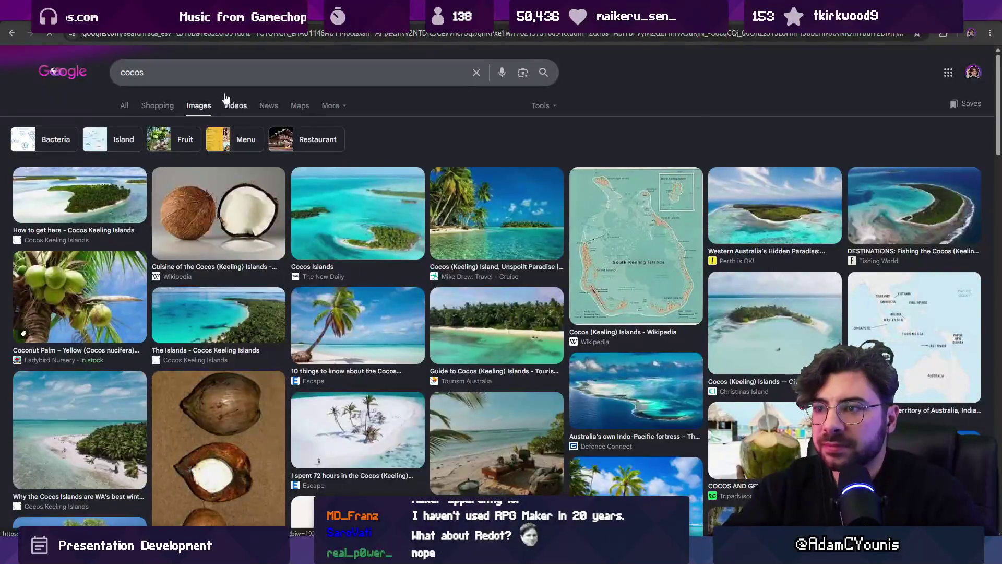
pyautogui.click(208, 76)
pyautogui.write('2d')
pyautogui.press('Return')
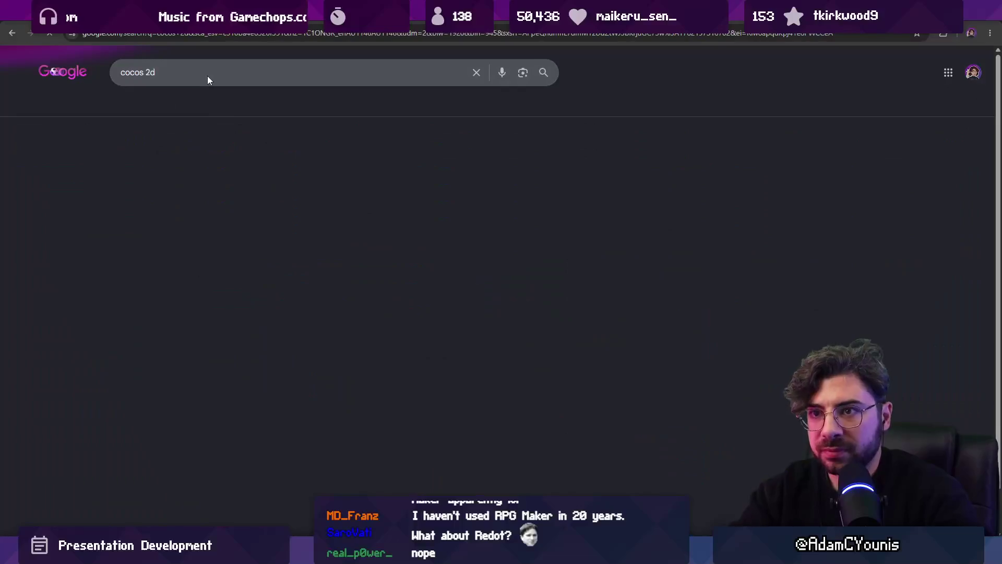
pyautogui.scroll(-2, 248, 176)
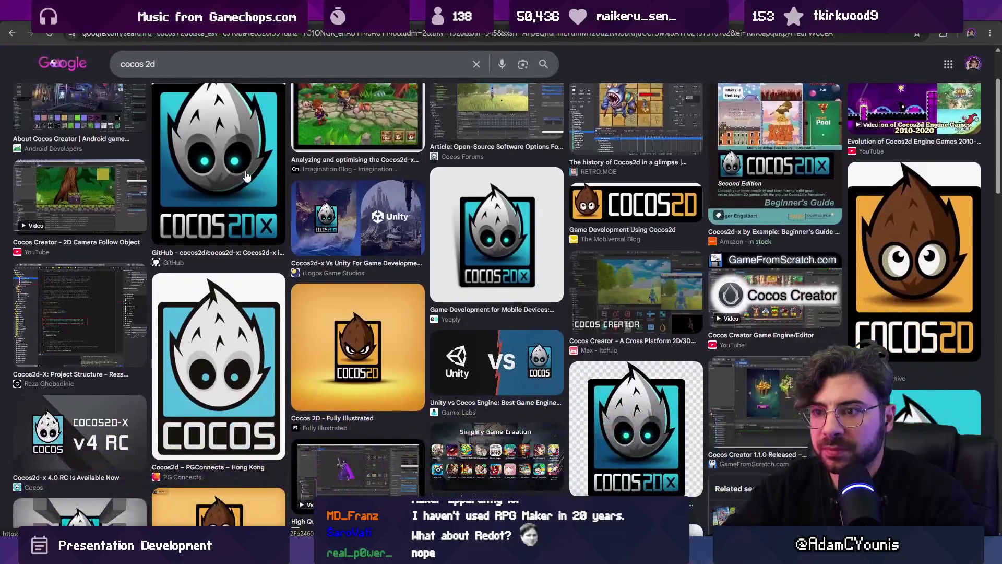
pyautogui.click(224, 355)
pyautogui.rightClick(793, 236)
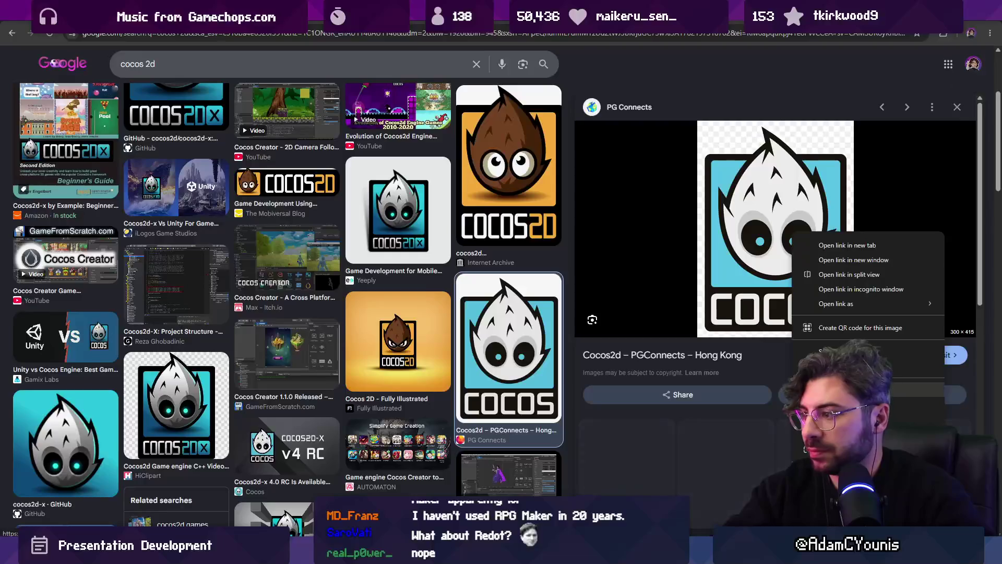
pyautogui.click(841, 365)
pyautogui.hotkey('alt', 'Tab')
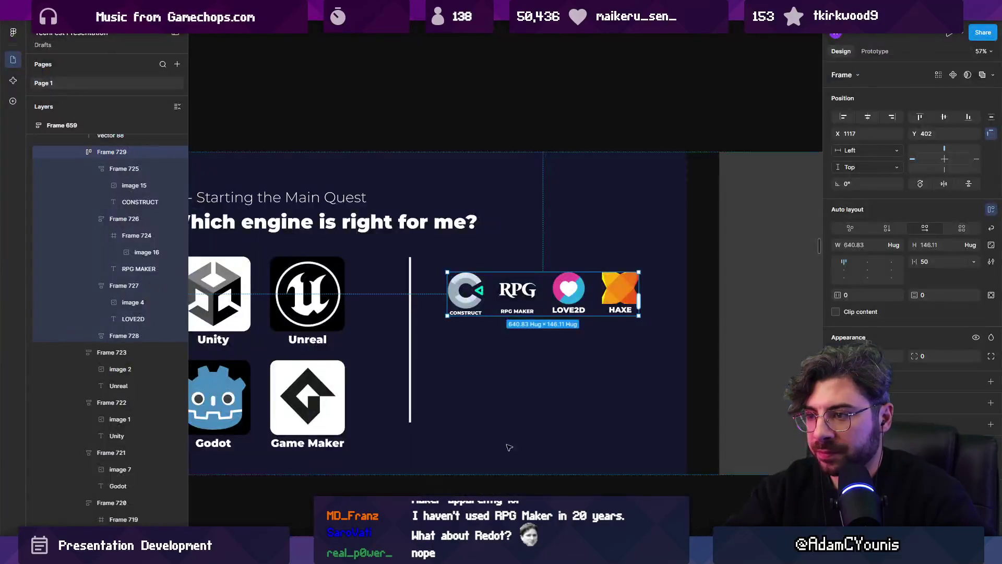
# Duplicate the LOVE2D tile and replace its image with the copied Cocos logo.
pyautogui.scroll(3, 623, 294)
pyautogui.click(623, 293)
pyautogui.hotkey('ctrl', 'v')
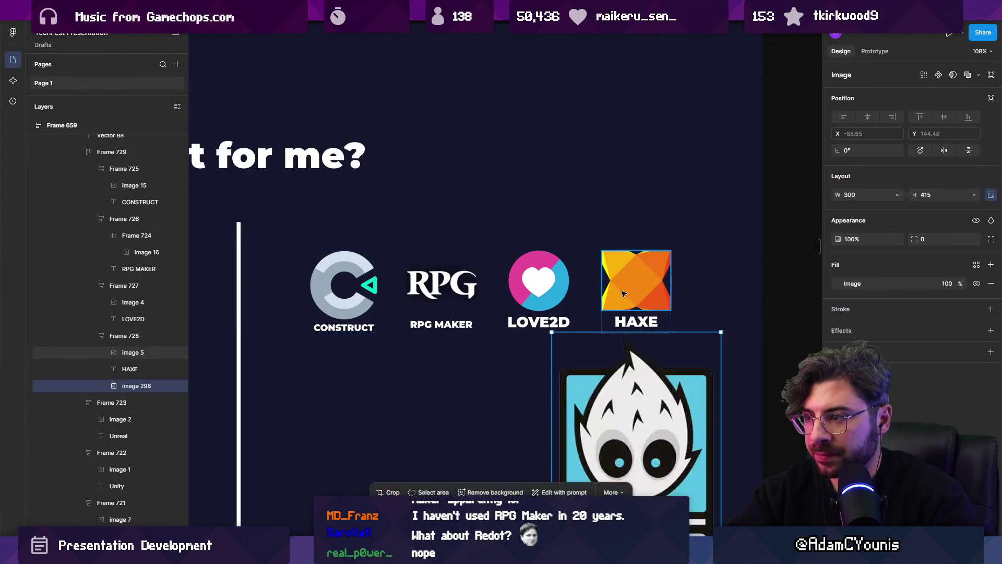
pyautogui.hotkey('ctrl', 'z')
pyautogui.click(587, 297)
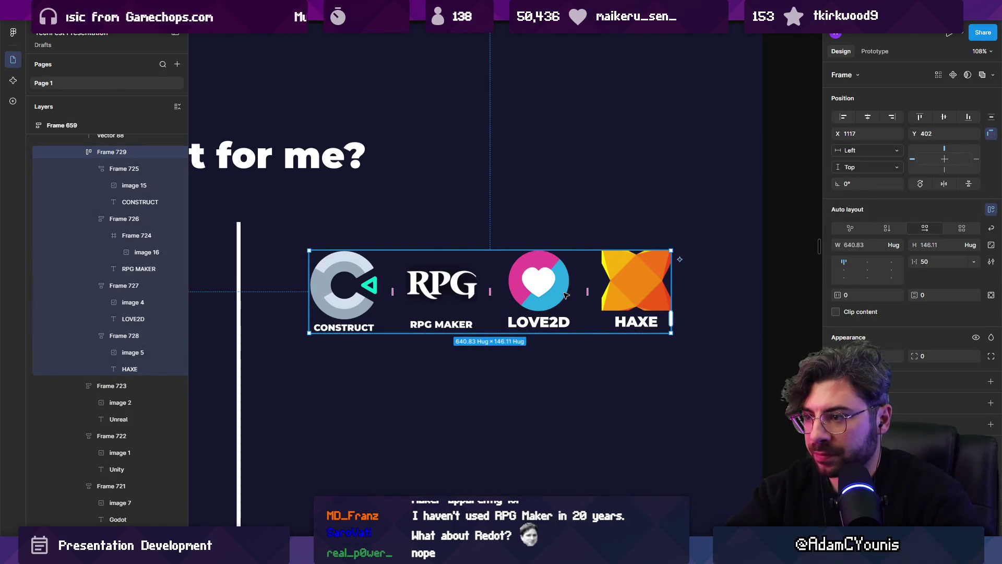
pyautogui.click(566, 293)
pyautogui.hotkey('ctrl', 'd')
pyautogui.doubleClick(634, 293)
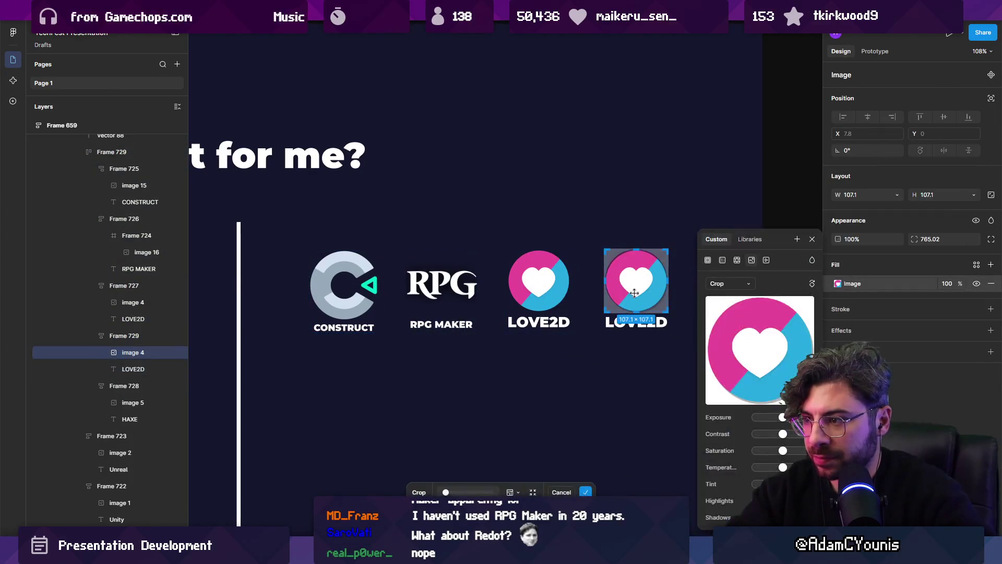
pyautogui.hotkey('ctrl', 'v')
pyautogui.press('Escape')
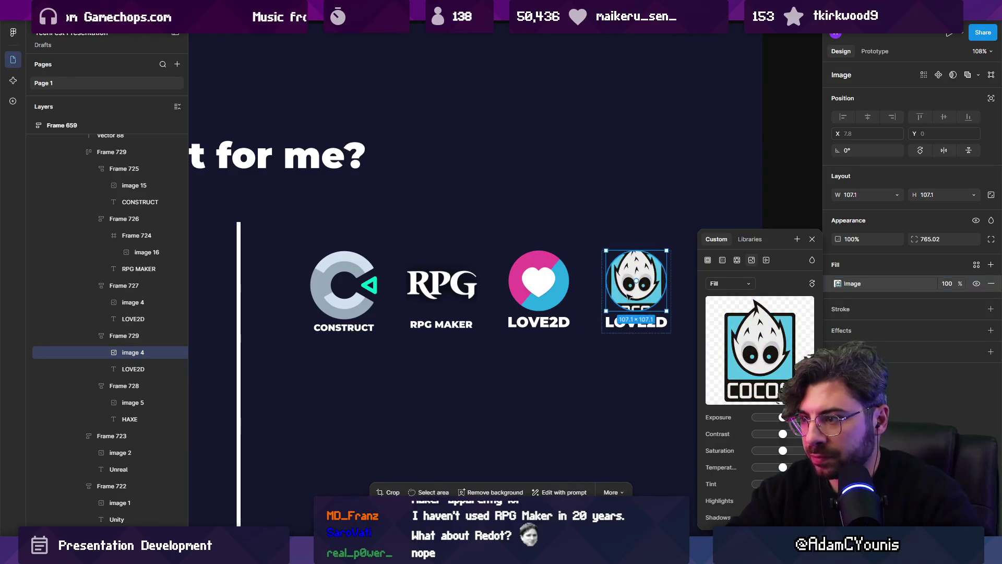
pyautogui.hscroll(3, 500, 285)
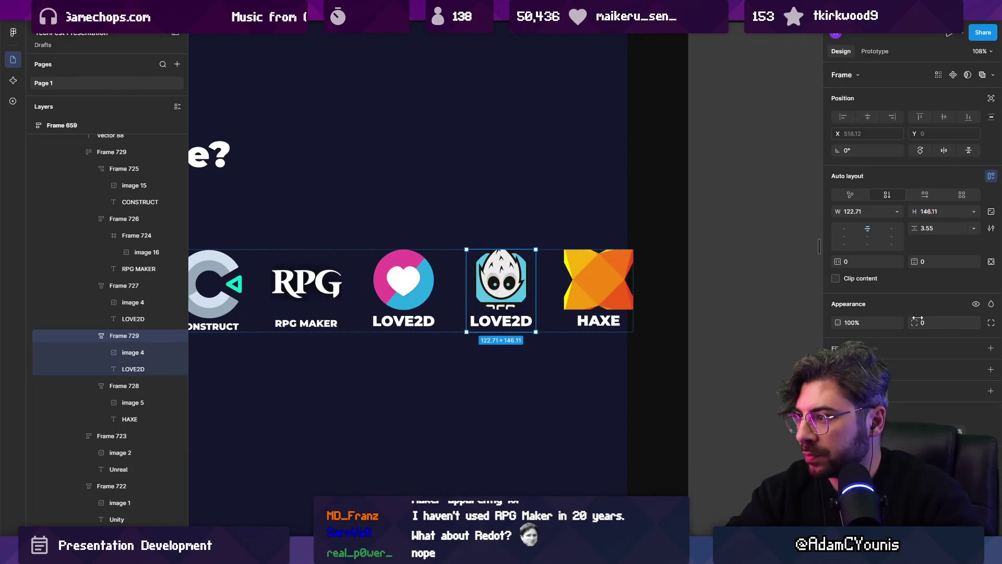
# Set the Cocos logo image's corner radius to 0.
pyautogui.doubleClick(505, 289)
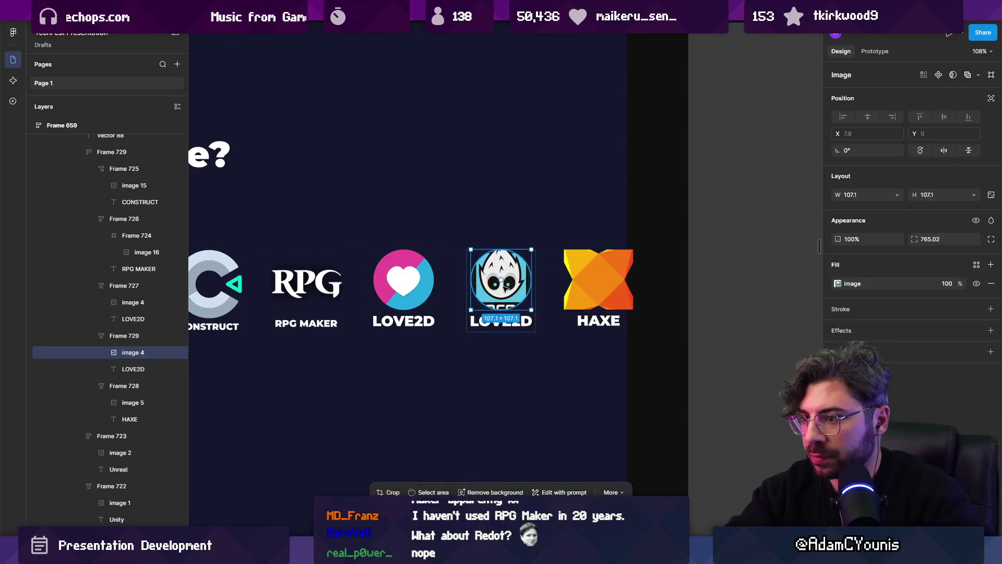
pyautogui.click(944, 240)
pyautogui.write('0')
pyautogui.press('Return')
pyautogui.press('Escape')
pyautogui.hotkey('shift', '2')
# Resize the Cocos image and crop the COCOS wordmark off its bottom.
pyautogui.click(498, 295)
pyautogui.moveTo(508, 324); pyautogui.dragTo(509, 307)
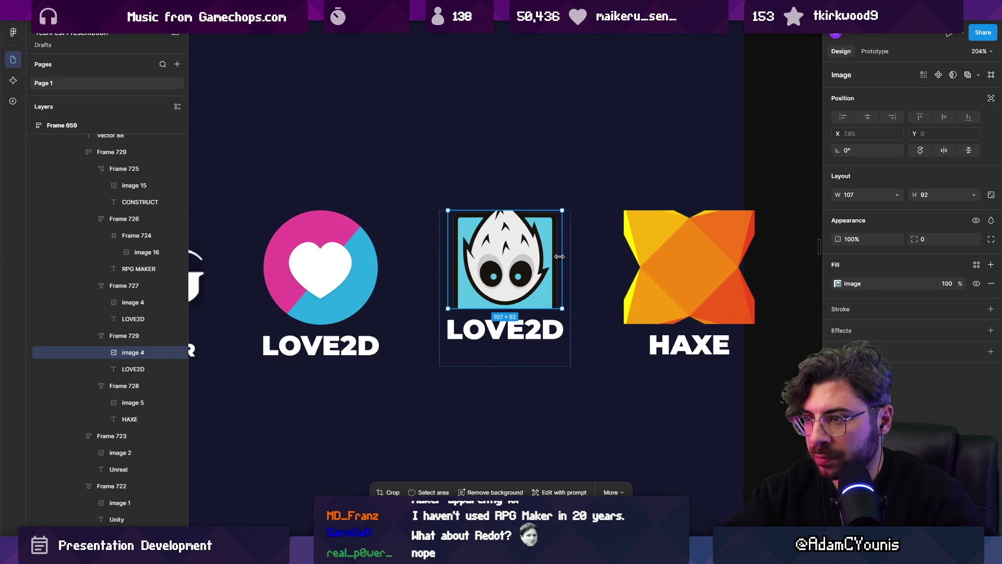
pyautogui.moveTo(510, 209); pyautogui.dragTo(510, 197)
pyautogui.doubleClick(518, 320)
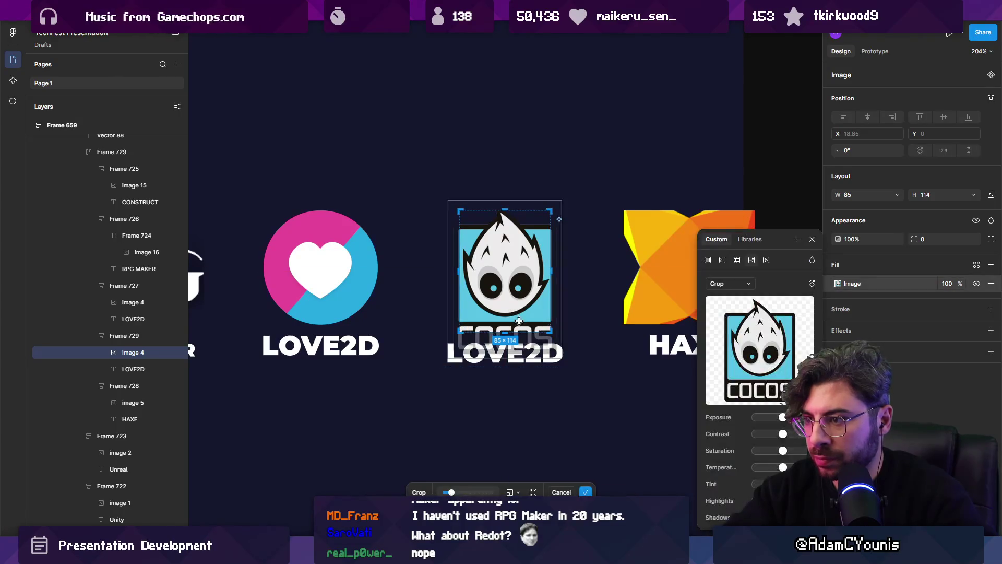
pyautogui.moveTo(510, 330); pyautogui.dragTo(508, 319)
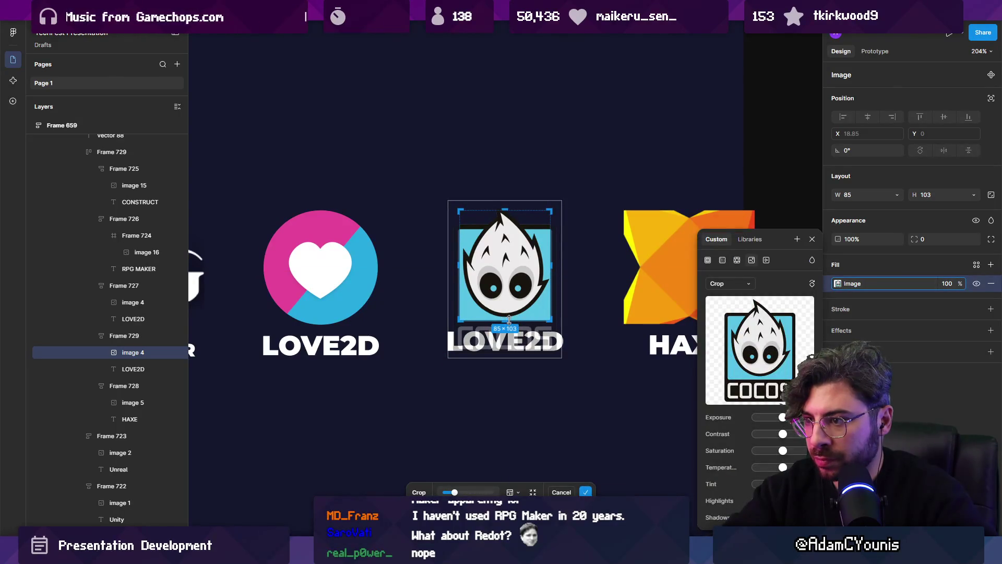
pyautogui.click(543, 393)
# Change the tile's label from LOVE2D to COCOS at font size 20.
pyautogui.click(522, 342)
pyautogui.doubleClick(522, 342)
pyautogui.moveTo(525, 342); pyautogui.dragTo(324, 313)
pyautogui.write('COCOSA')
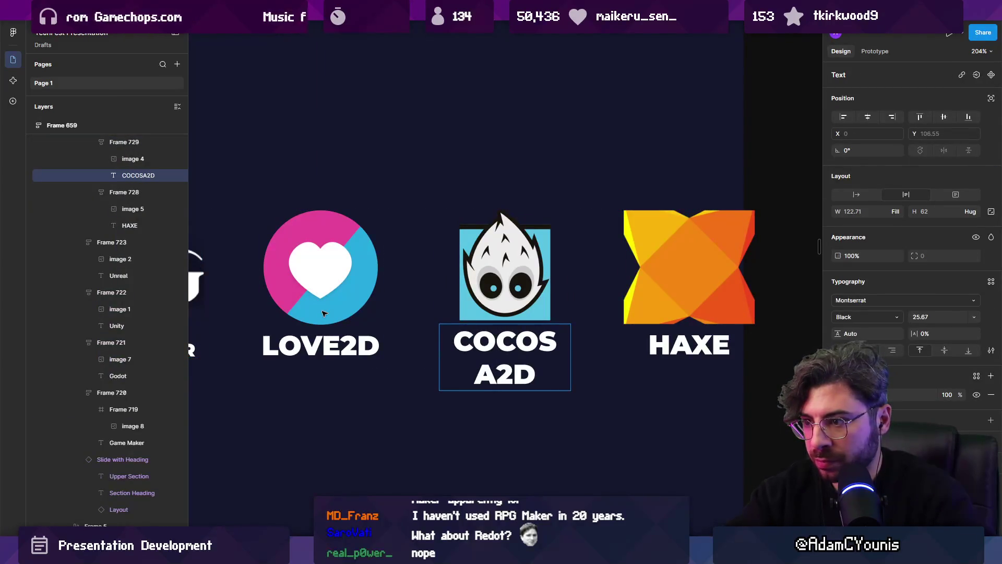
pyautogui.press('BackSpace')
pyautogui.press('Escape')
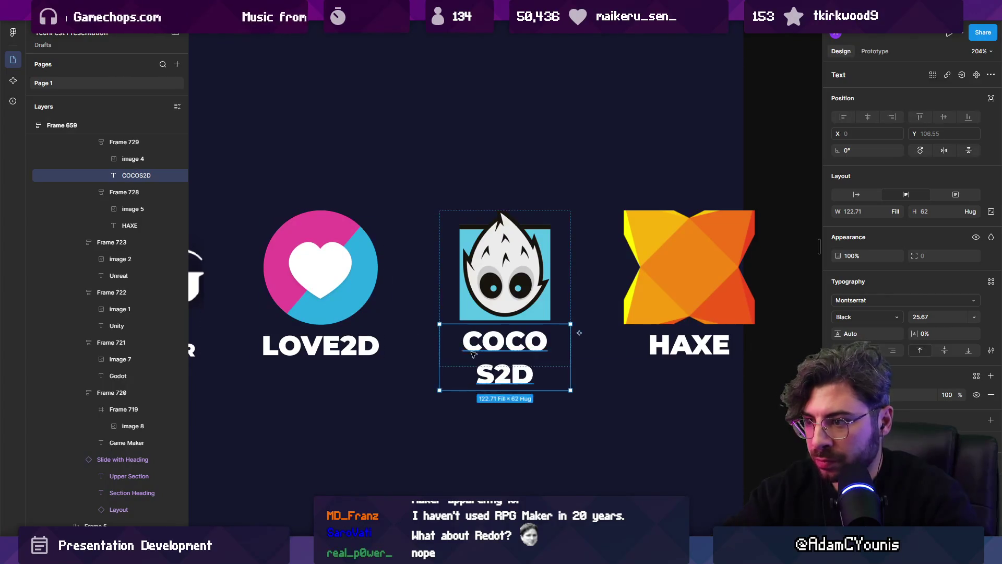
pyautogui.press('Return')
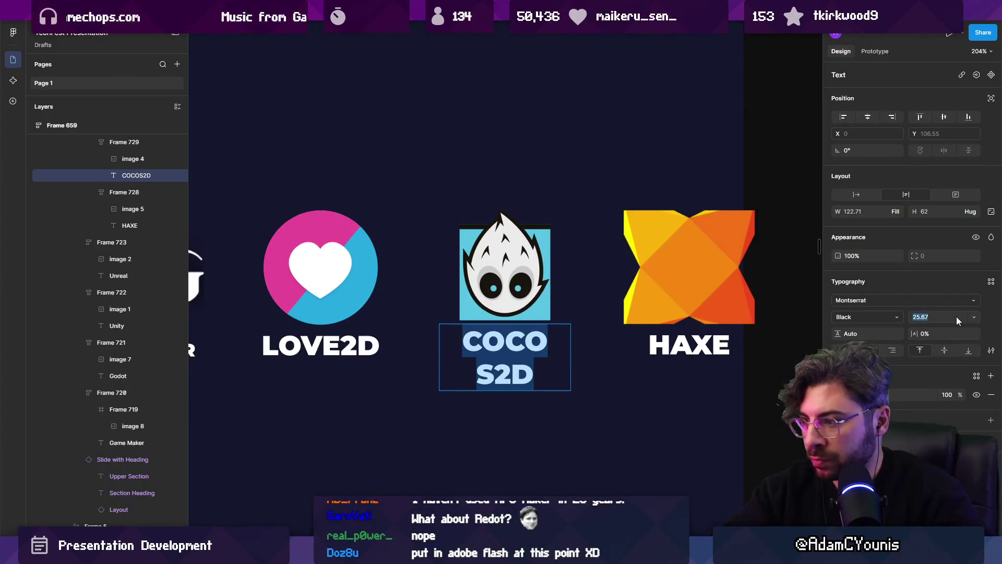
pyautogui.write('20')
pyautogui.press('Return')
# Rewrite the label as 'COCOS 2D' on one line.
pyautogui.doubleClick(531, 338)
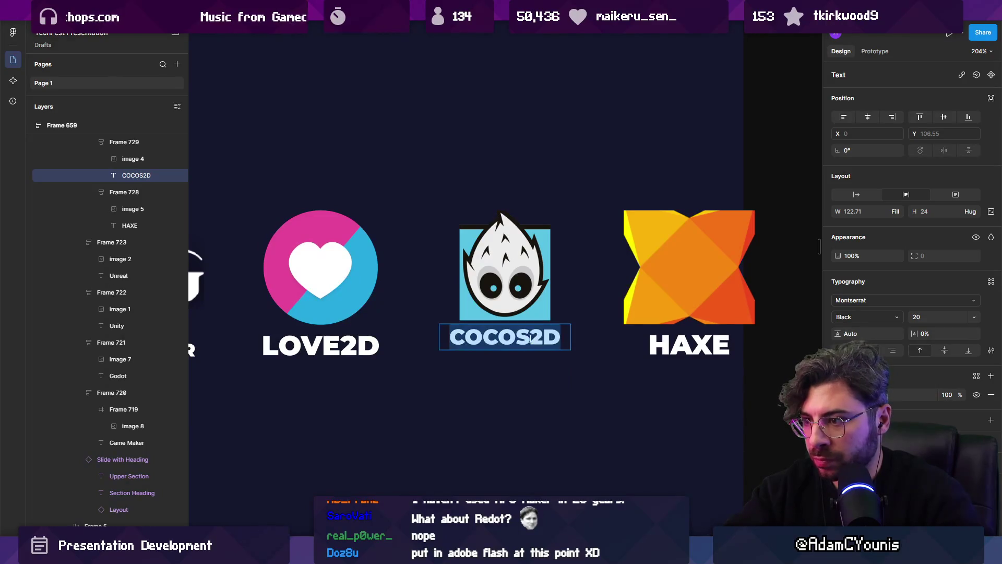
pyautogui.write('COCOS 2D')
pyautogui.press('Escape')
pyautogui.press('Escape')
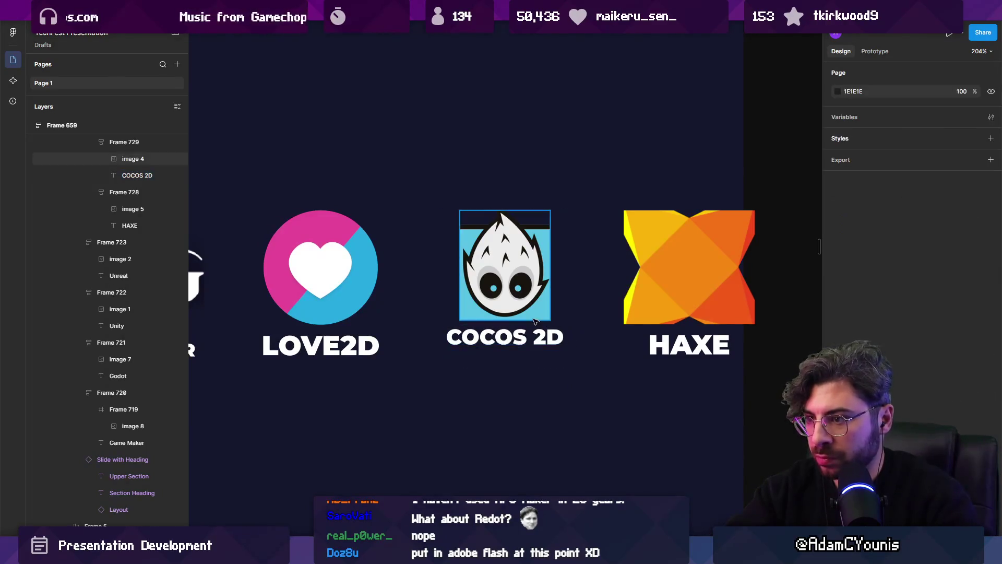
pyautogui.scroll(-5, 531, 334)
pyautogui.click(509, 335)
pyautogui.hscroll(-2, 522, 329)
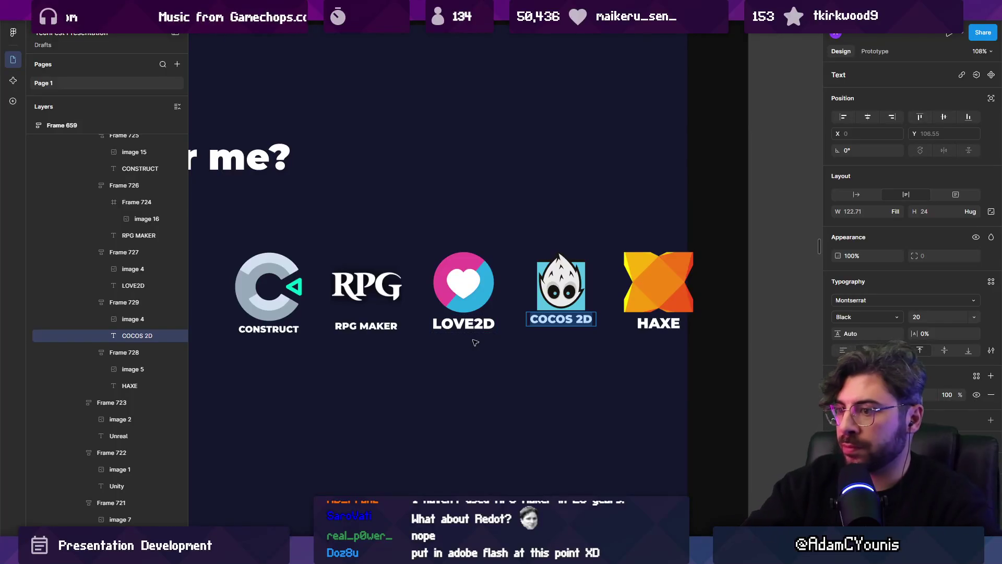
# Enlarge the Cocos logo image slightly within its tile.
pyautogui.keyDown('shift'); pyautogui.click(365, 285); pyautogui.keyUp('shift')
pyautogui.keyDown('shift'); pyautogui.click(463, 284); pyautogui.keyUp('shift')
pyautogui.keyDown('shift'); pyautogui.click(561, 284); pyautogui.keyUp('shift')
pyautogui.keyDown('shift'); pyautogui.click(655, 279); pyautogui.keyUp('shift')
pyautogui.keyDown('shift'); pyautogui.click(256, 289); pyautogui.keyUp('shift')
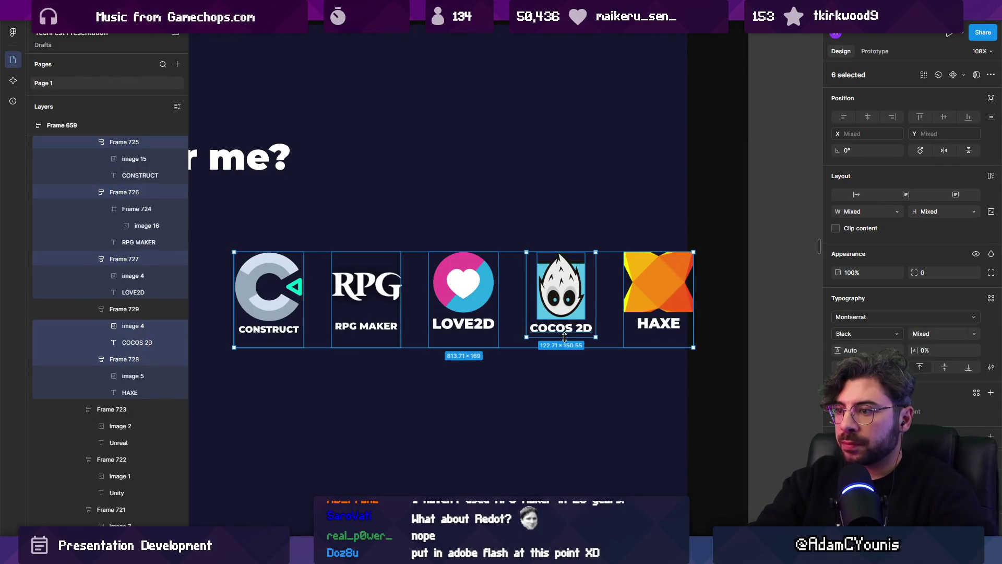
pyautogui.click(565, 304)
pyautogui.doubleClick(566, 304)
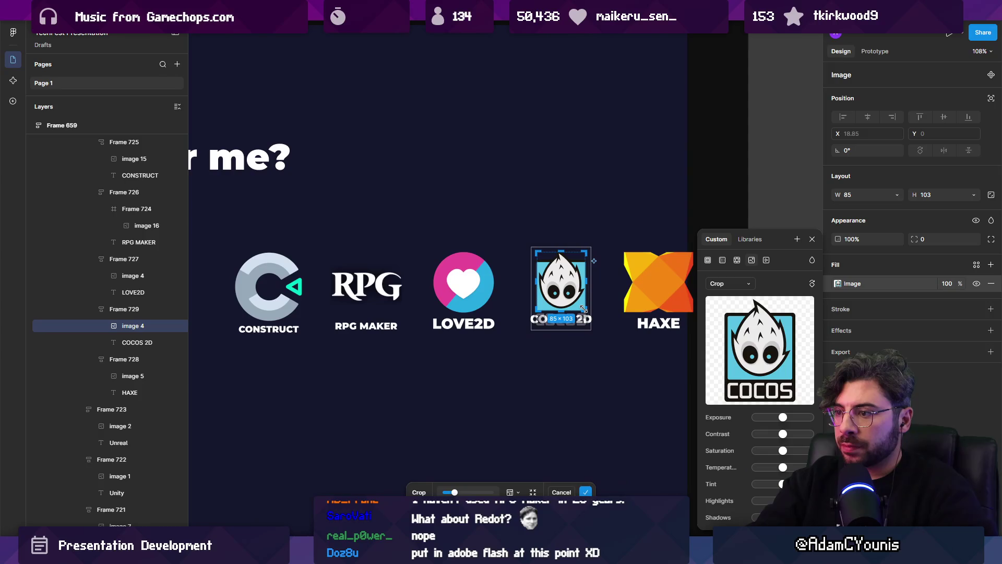
pyautogui.moveTo(585, 310); pyautogui.dragTo(586, 312)
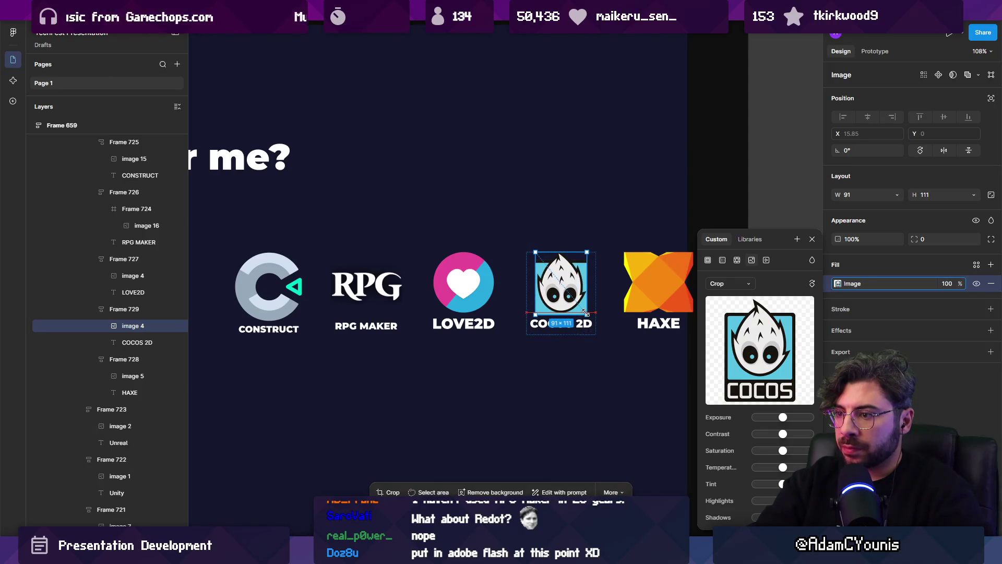
# Set the gap between the five logos in the row to 40.
pyautogui.click(366, 287)
pyautogui.scroll(-5, 443, 317)
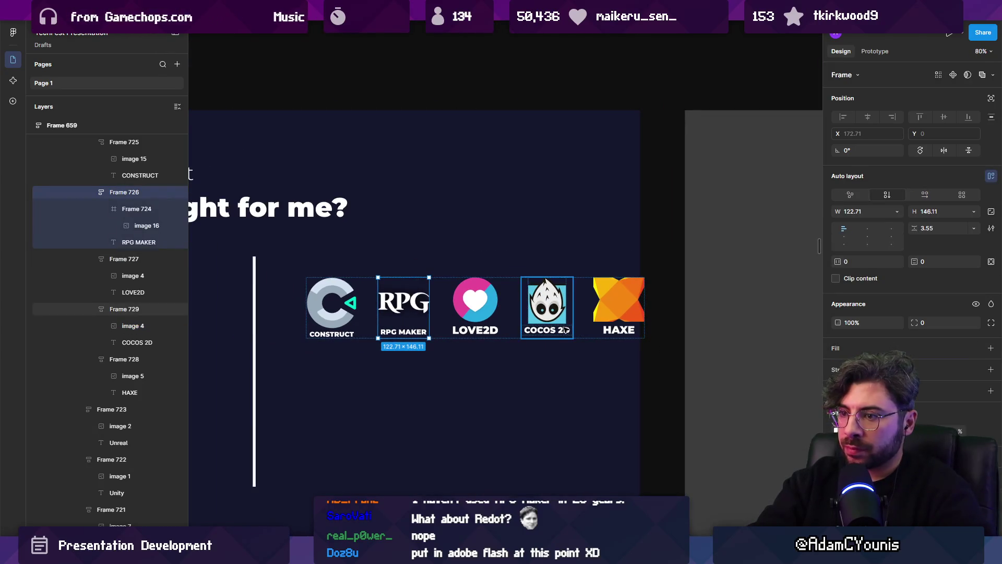
pyautogui.click(450, 303)
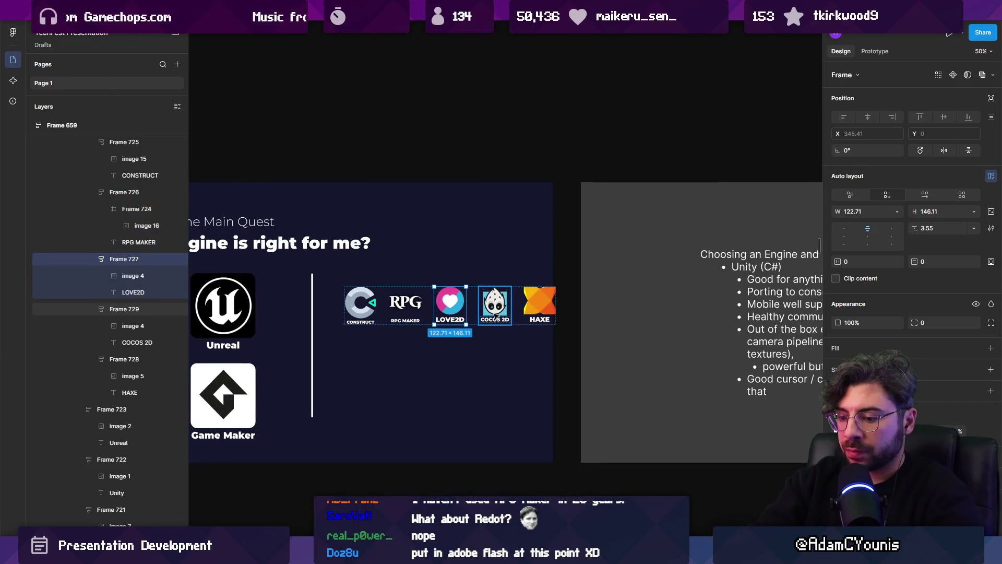
pyautogui.press('Escape')
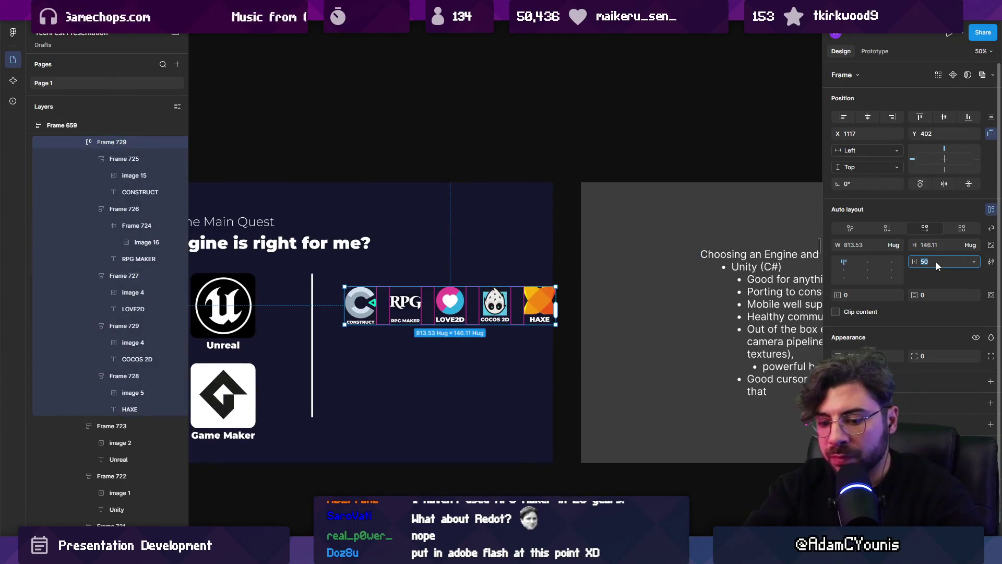
pyautogui.write('40')
pyautogui.press('Return')
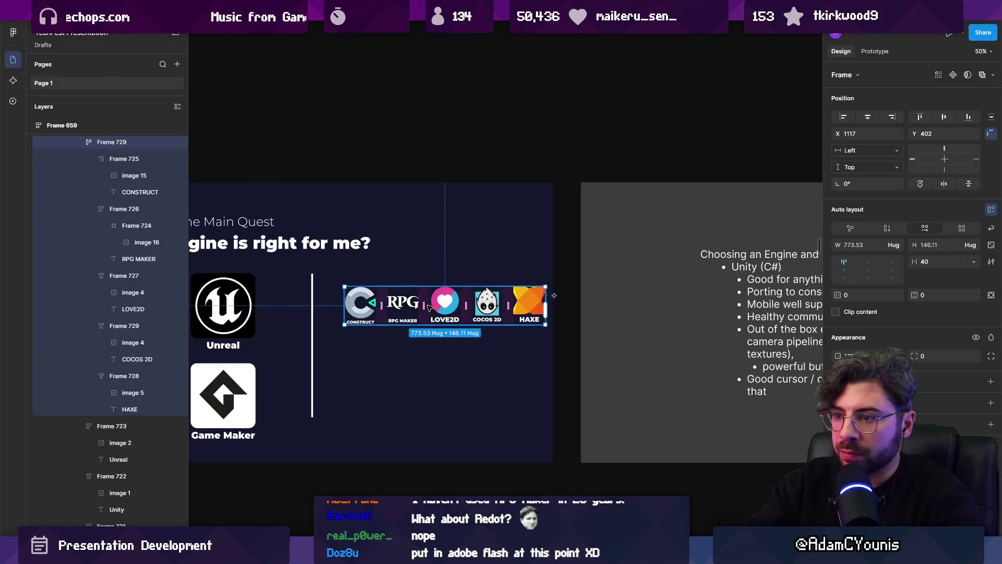
# Move the logo row lower on the slide, beside the divider.
pyautogui.moveTo(429, 307); pyautogui.dragTo(421, 349)
pyautogui.click(400, 351)
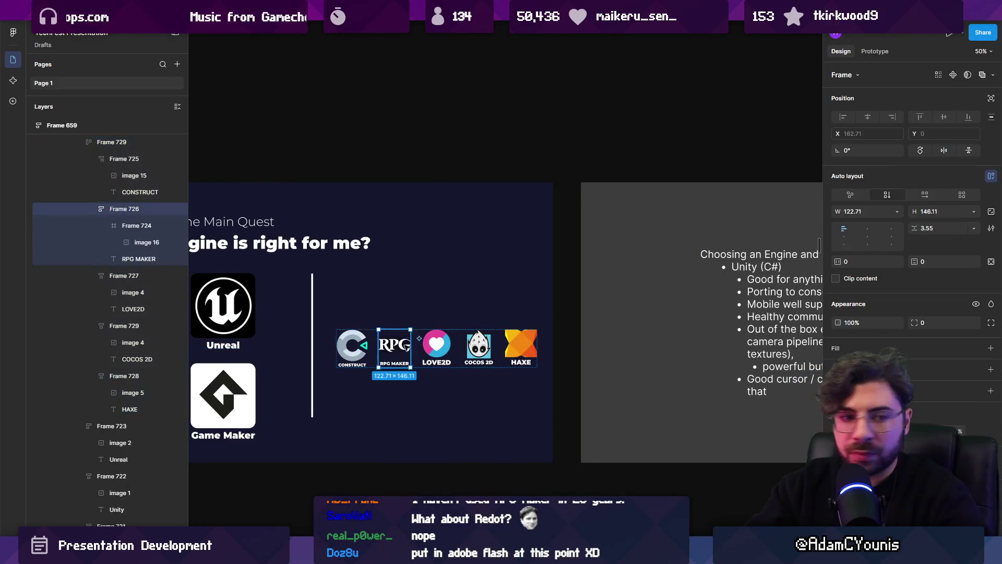
pyautogui.hscroll(-2, 470, 313)
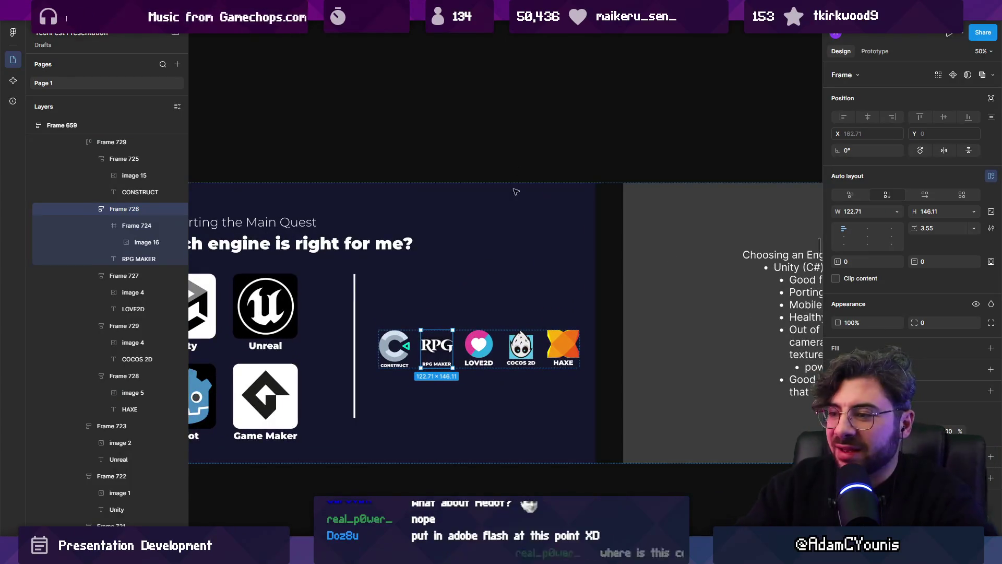
pyautogui.scroll(-2, 553, 313)
pyautogui.hscroll(-3, 552, 339)
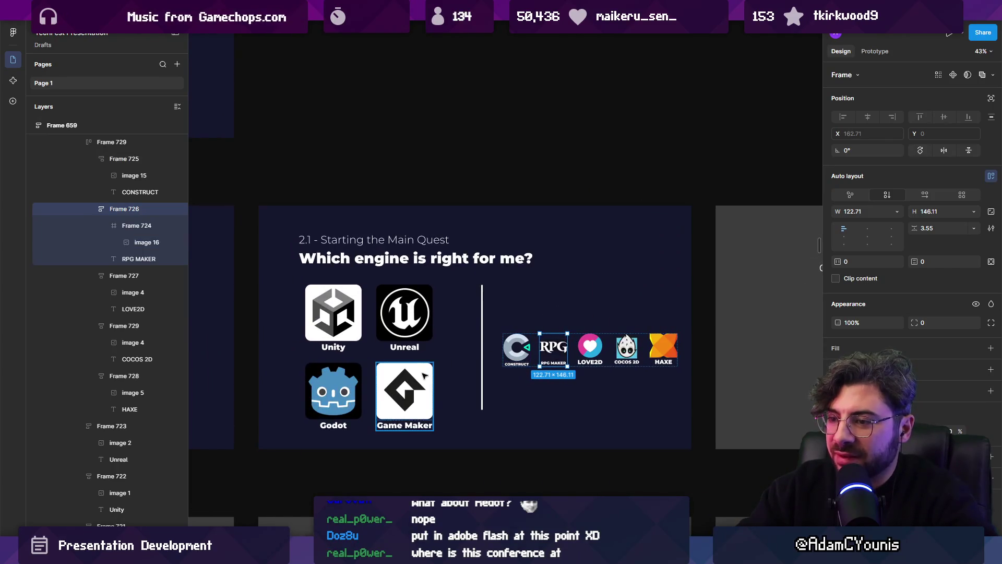
# Pull RPG Maker and COCOS 2D out of the row to start a second line of logos.
pyautogui.click(406, 388)
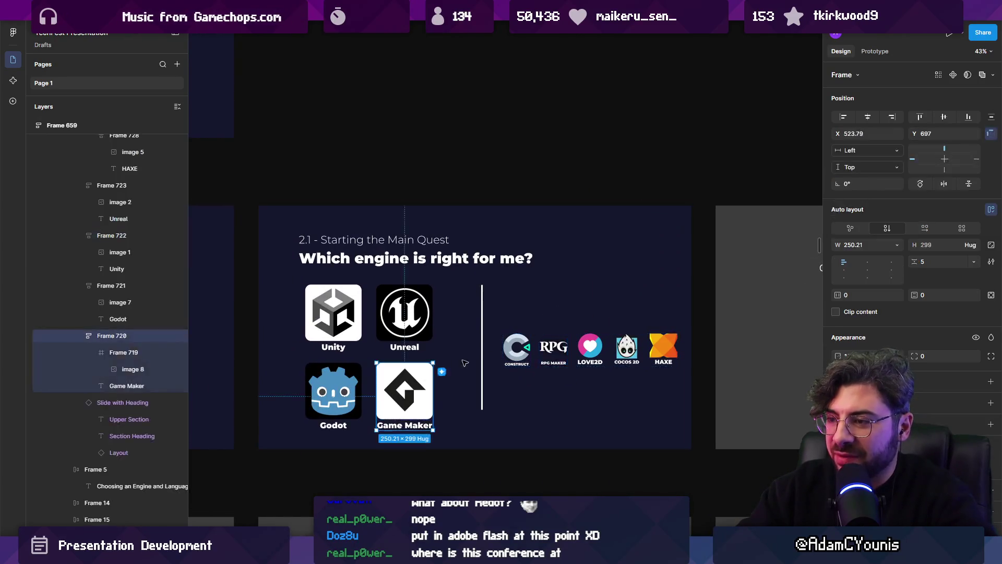
pyautogui.click(566, 351)
pyautogui.keyDown('shift'); pyautogui.click(517, 349); pyautogui.keyUp('shift')
pyautogui.moveTo(522, 349); pyautogui.dragTo(528, 312)
pyautogui.click(556, 351)
pyautogui.click(561, 355)
pyautogui.moveTo(562, 356)
pyautogui.mouseDown()
pyautogui.moveTo(575, 313)
pyautogui.moveTo(589, 309)
pyautogui.mouseUp()
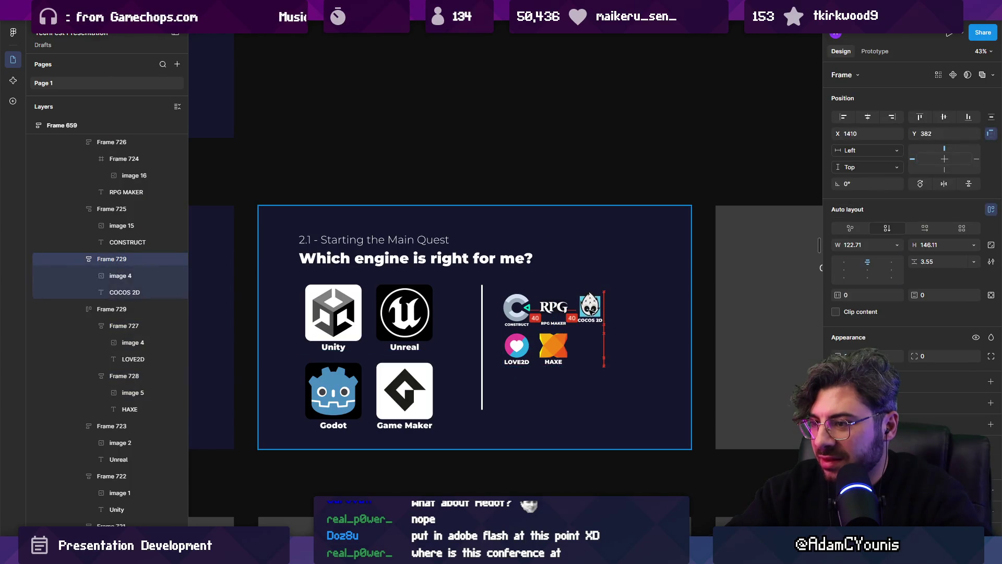
pyautogui.click(561, 349)
pyautogui.click(553, 308)
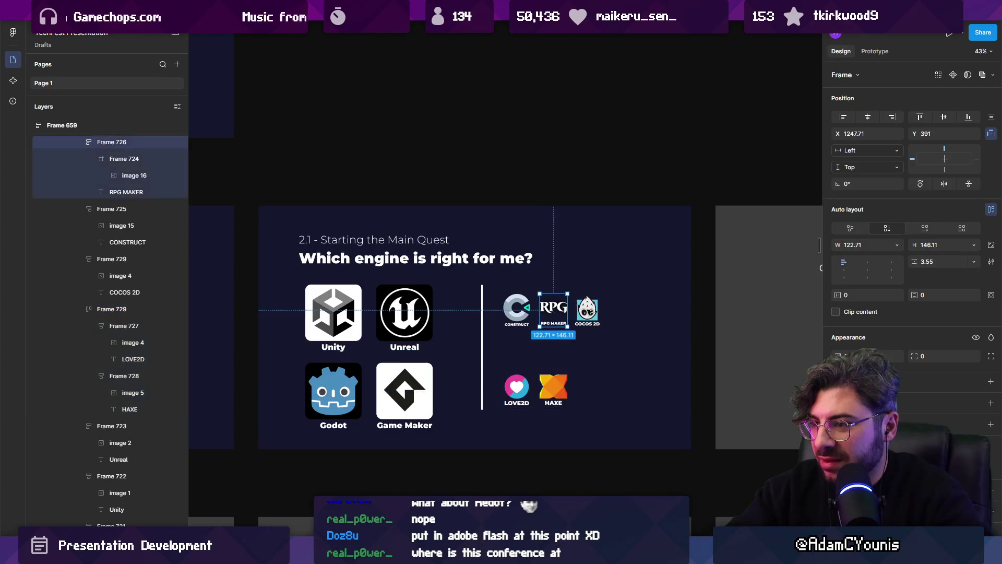
pyautogui.keyDown('shift'); pyautogui.click(587, 309); pyautogui.keyUp('shift')
pyautogui.moveTo(569, 313)
pyautogui.mouseDown()
pyautogui.moveTo(525, 354)
pyautogui.moveTo(552, 312)
pyautogui.mouseUp()
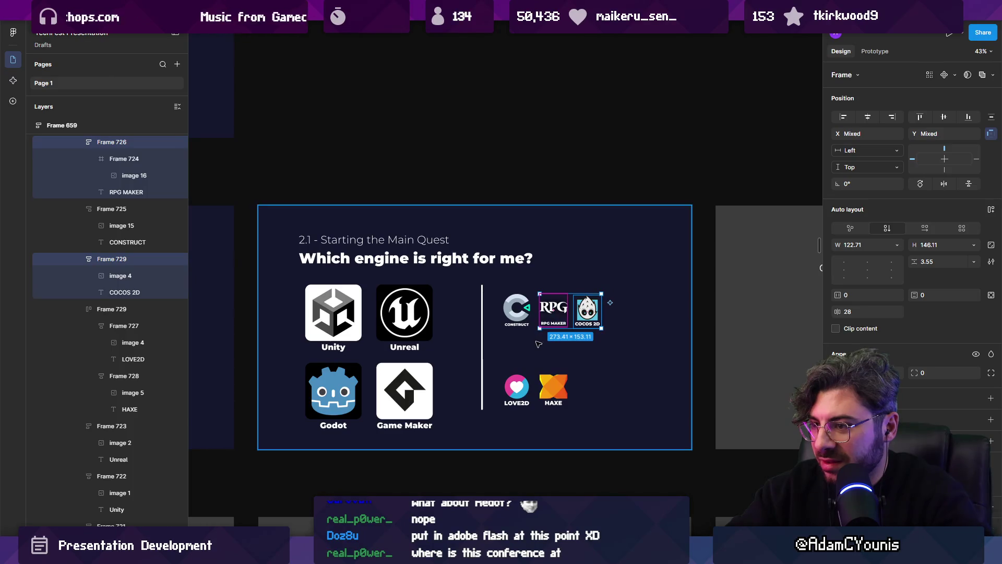
pyautogui.moveTo(587, 311); pyautogui.dragTo(536, 345)
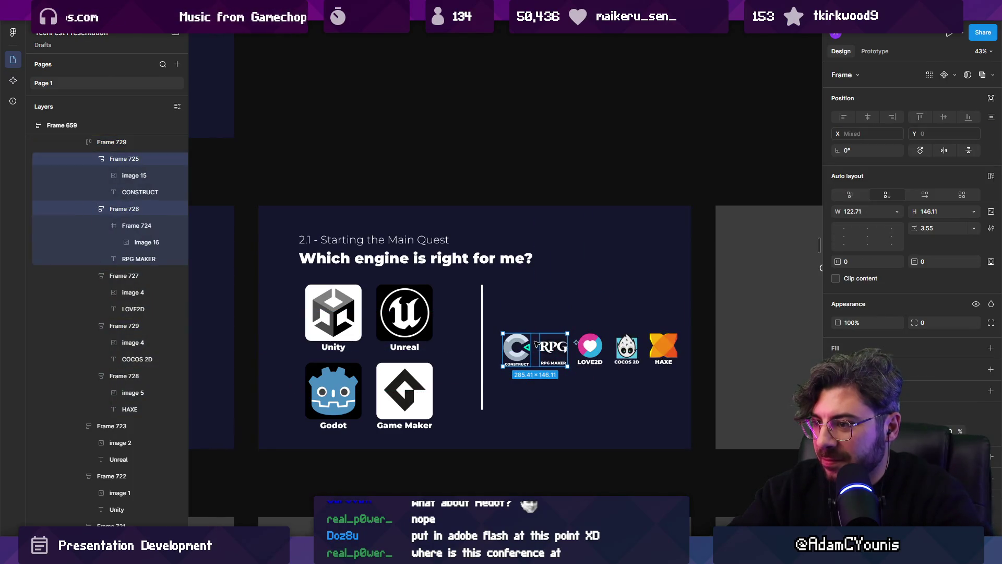
# Place Construct and LOVE2D in a top row above RPG Maker, COCOS 2D and HAXE.
pyautogui.press('Escape')
pyautogui.press('Escape')
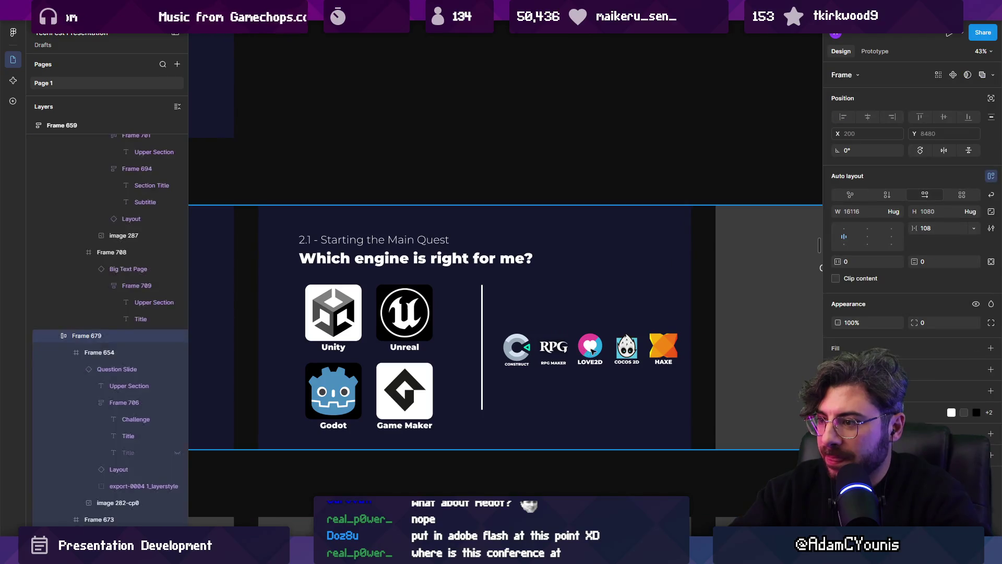
pyautogui.click(556, 357)
pyautogui.hotkey('shift', 'Tab')
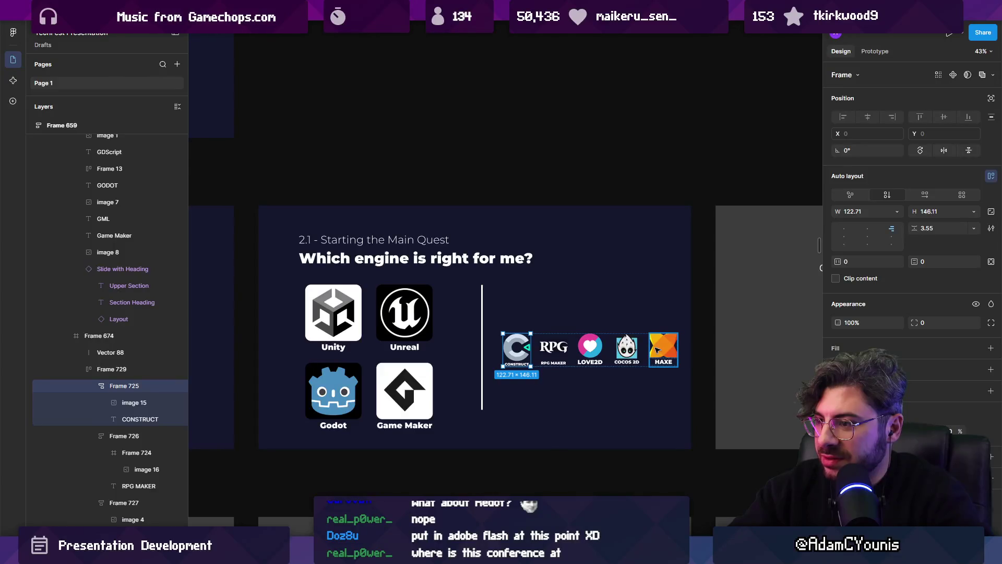
pyautogui.moveTo(517, 347)
pyautogui.mouseDown()
pyautogui.moveTo(522, 321)
pyautogui.moveTo(593, 309)
pyautogui.moveTo(557, 351)
pyautogui.moveTo(514, 347)
pyautogui.moveTo(619, 305)
pyautogui.mouseUp()
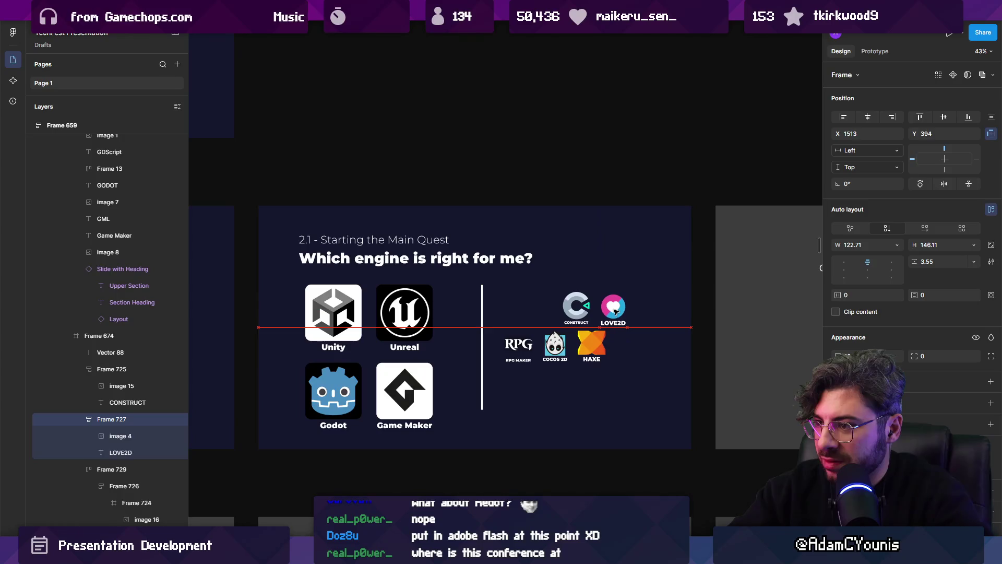
pyautogui.moveTo(577, 347); pyautogui.dragTo(608, 352)
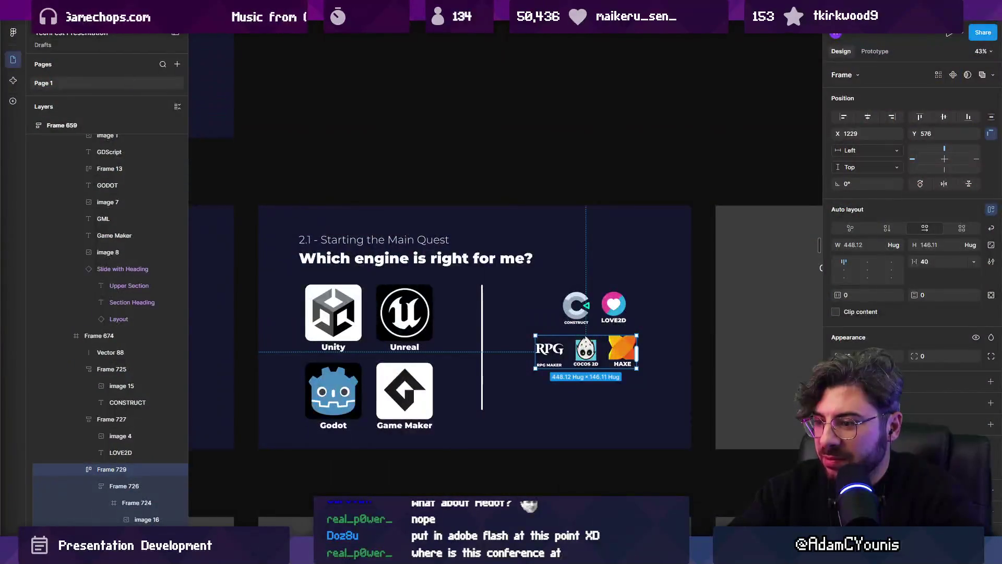
pyautogui.click(458, 476)
pyautogui.hotkey('alt', 'Tab')
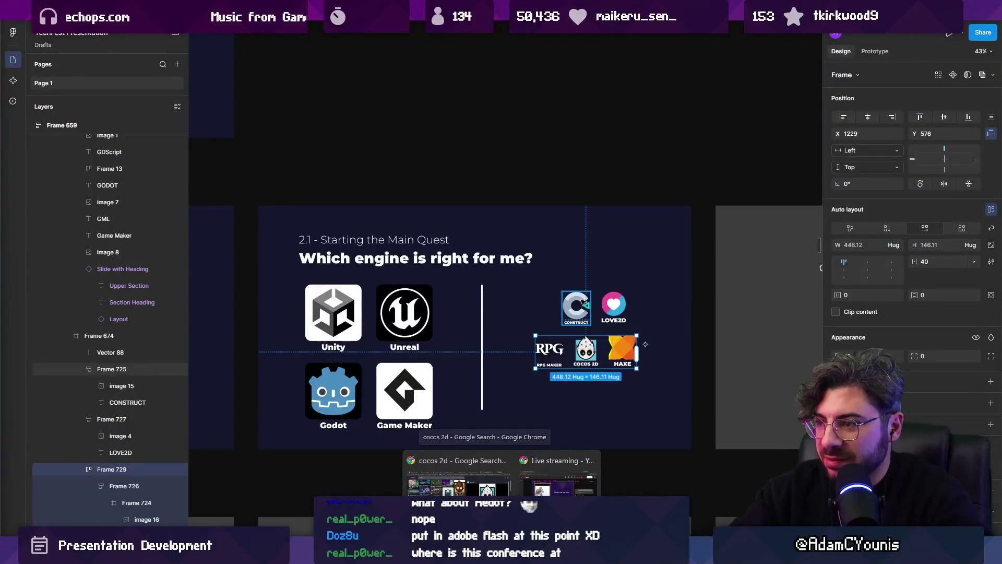
pyautogui.click(576, 307)
pyautogui.keyDown('shift'); pyautogui.click(614, 309); pyautogui.keyUp('shift')
pyautogui.hscroll(-5, 615, 316)
pyautogui.hscroll(5, 616, 316)
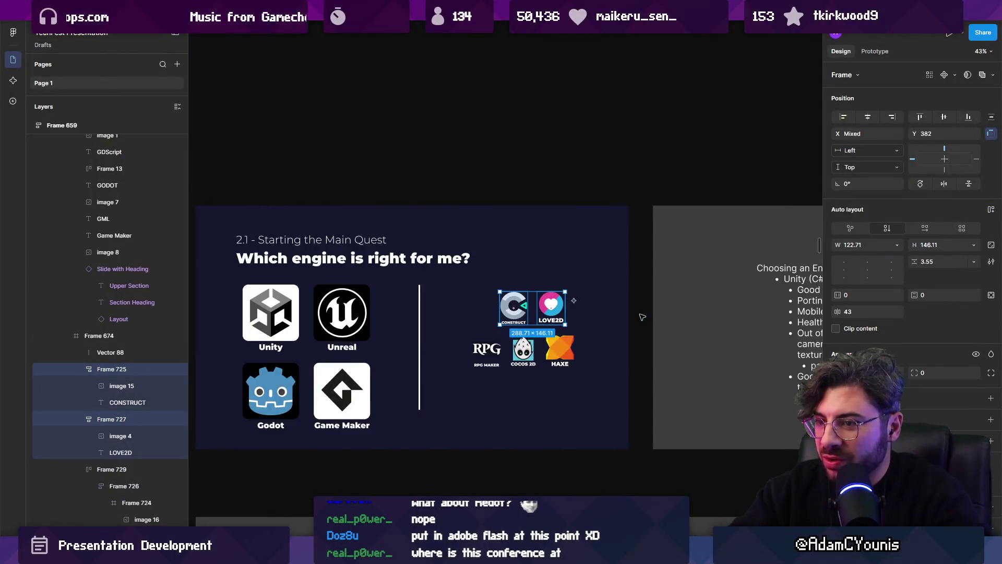
pyautogui.keyDown('ctrl'); pyautogui.scroll(5, 522, 313); pyautogui.keyUp('ctrl')
pyautogui.moveTo(508, 311); pyautogui.dragTo(496, 328)
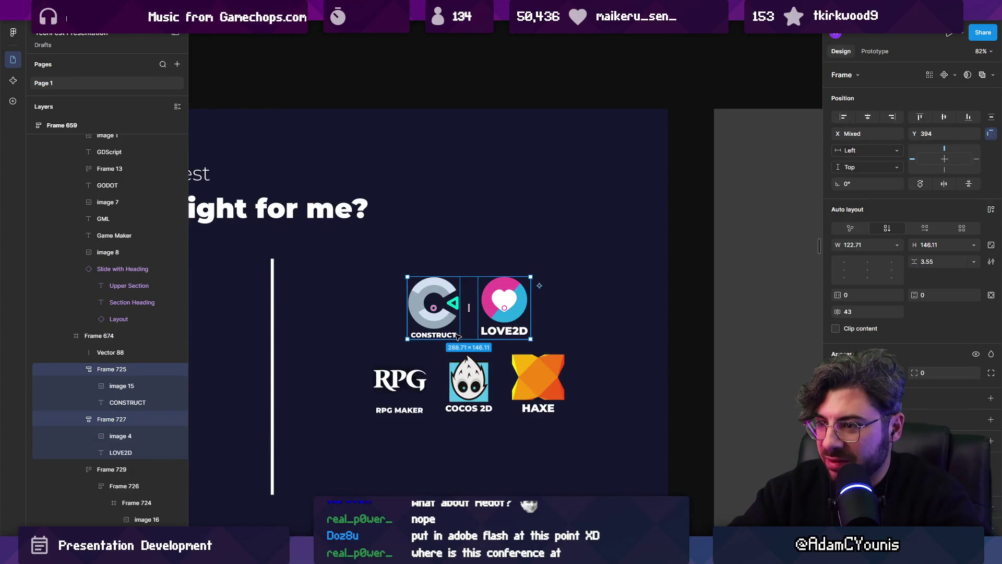
# Wrap the niche logos in one auto-layout frame and move it lower on the right.
pyautogui.hotkey('shift', 'a')
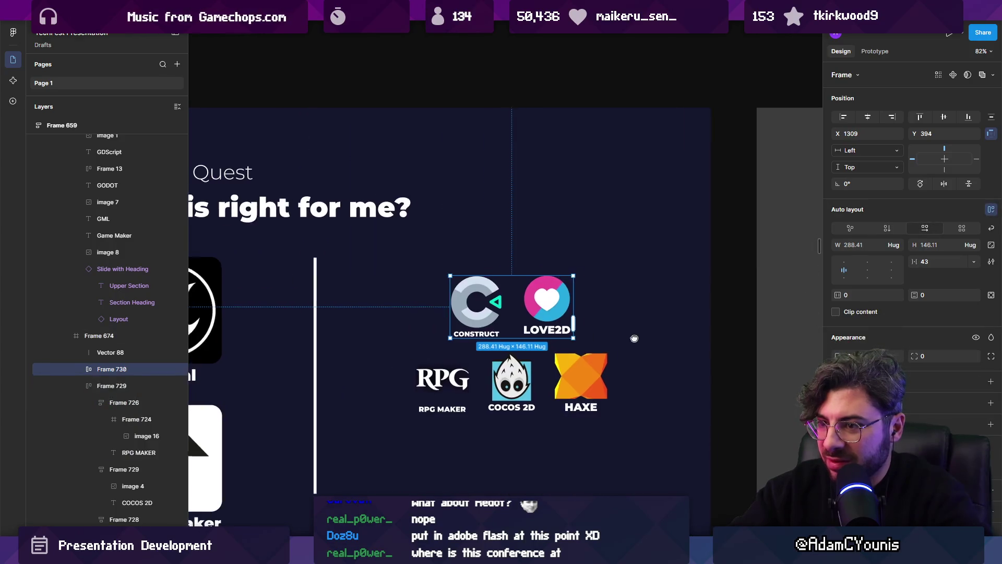
pyautogui.scroll(-5, 539, 307)
pyautogui.moveTo(540, 324); pyautogui.dragTo(541, 332)
# Scale up the niche logo block slightly and shrink the four mainstream engine tiles.
pyautogui.press('k')
pyautogui.moveTo(561, 374); pyautogui.dragTo(566, 379)
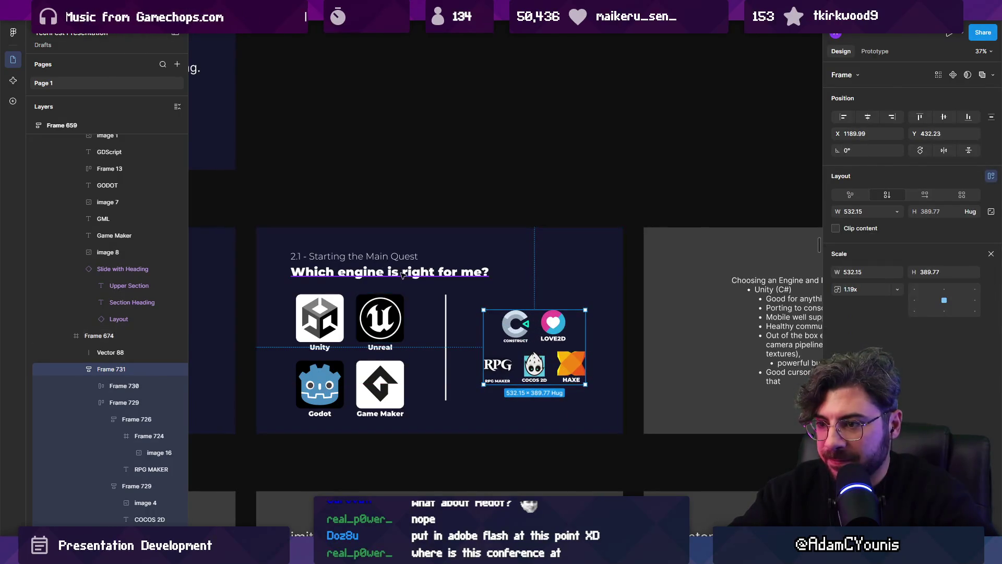
pyautogui.click(380, 319)
pyautogui.keyDown('shift'); pyautogui.click(319, 318); pyautogui.keyUp('shift')
pyautogui.keyDown('shift'); pyautogui.click(320, 387); pyautogui.keyUp('shift')
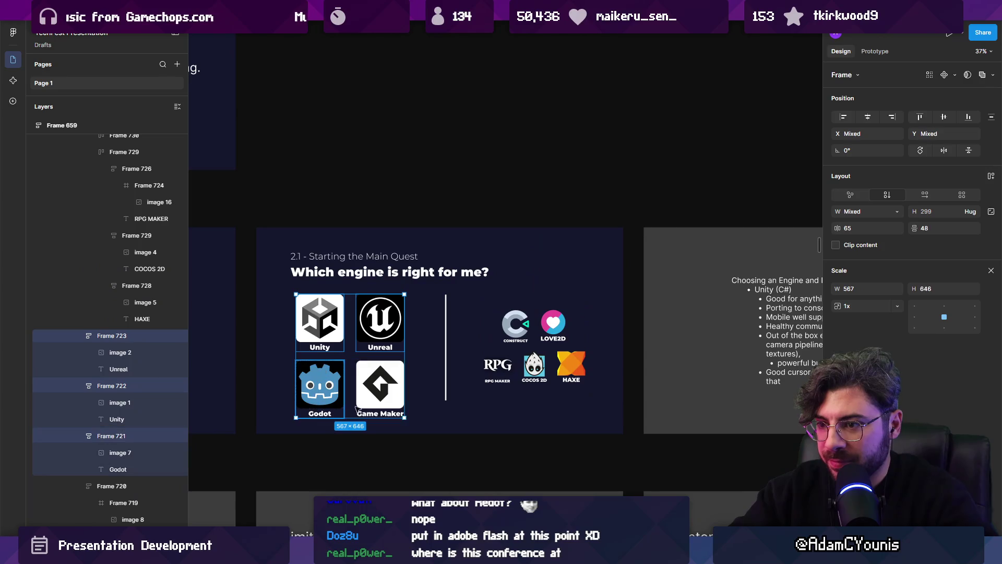
pyautogui.keyDown('shift'); pyautogui.click(381, 389); pyautogui.keyUp('shift')
pyautogui.press('Escape')
pyautogui.press('Escape')
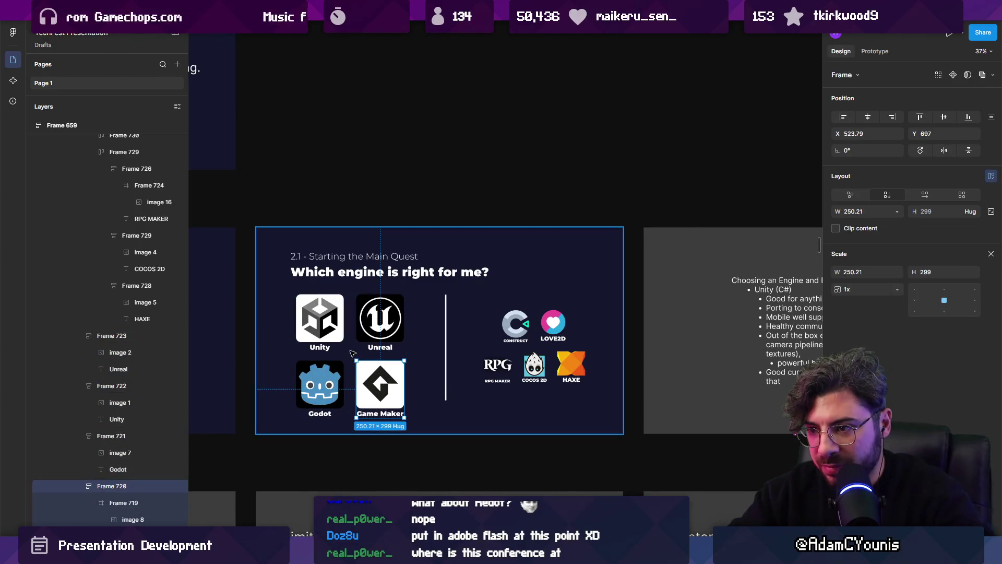
pyautogui.moveTo(318, 326); pyautogui.dragTo(386, 393)
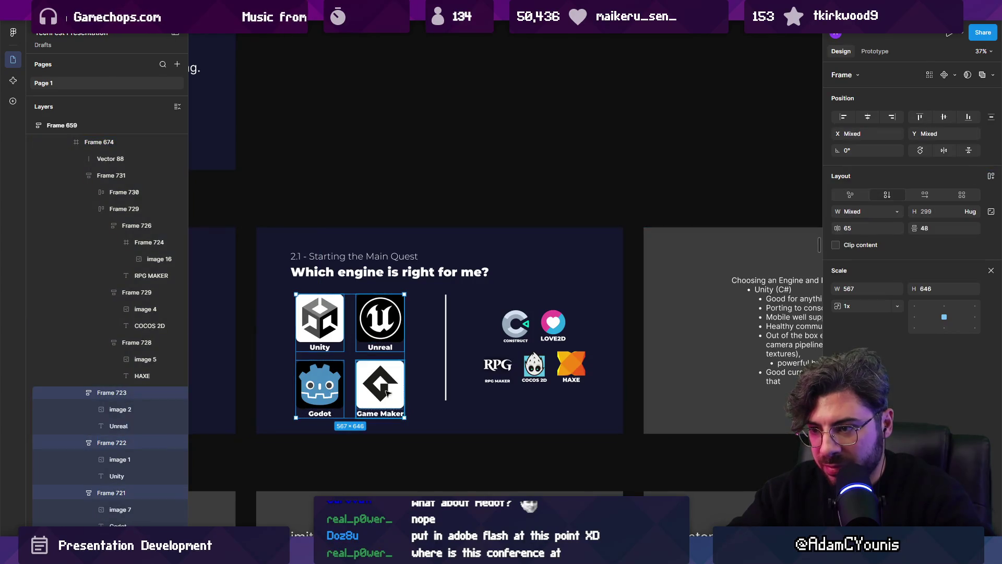
pyautogui.moveTo(404, 294); pyautogui.dragTo(395, 304)
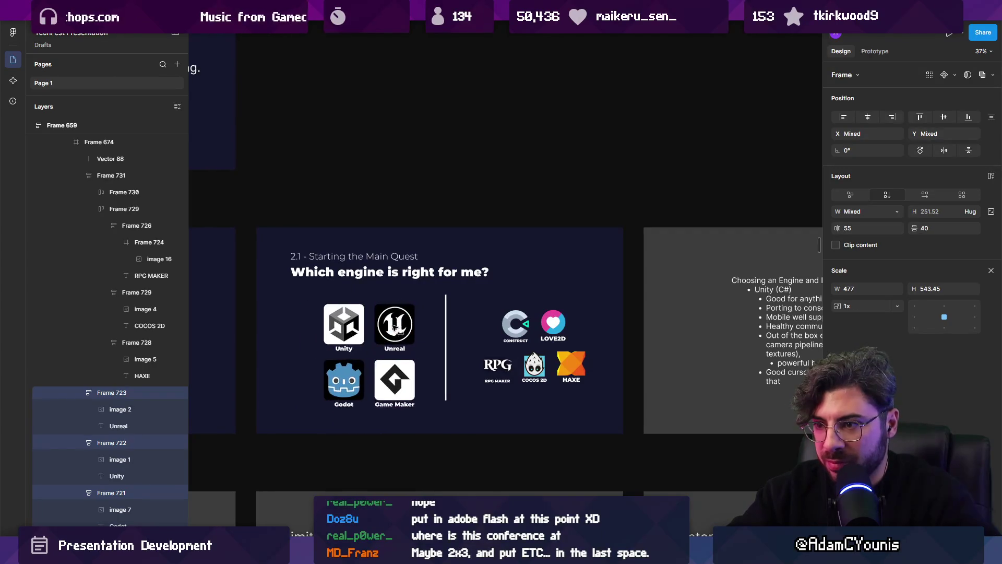
# Duplicate the slide title as a 'Popular Engines' heading, scaled down above the tiles.
pyautogui.keyDown('ctrl'); pyautogui.scroll(3, 338, 324); pyautogui.keyUp('ctrl')
pyautogui.click(371, 246)
pyautogui.hscroll(-3, 371, 246)
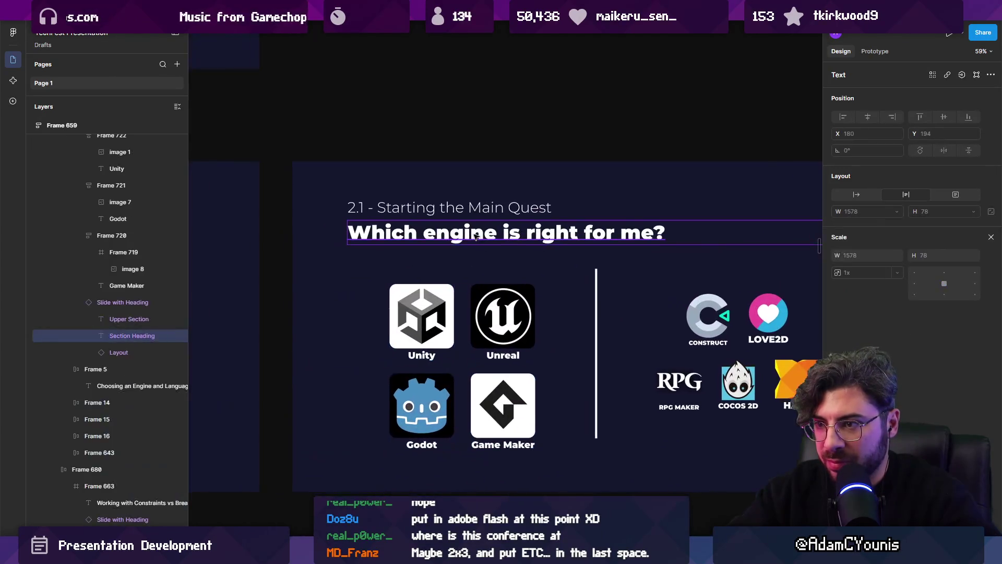
pyautogui.hotkey('ctrl', 'd')
pyautogui.press('Return')
pyautogui.write('Popular Engines')
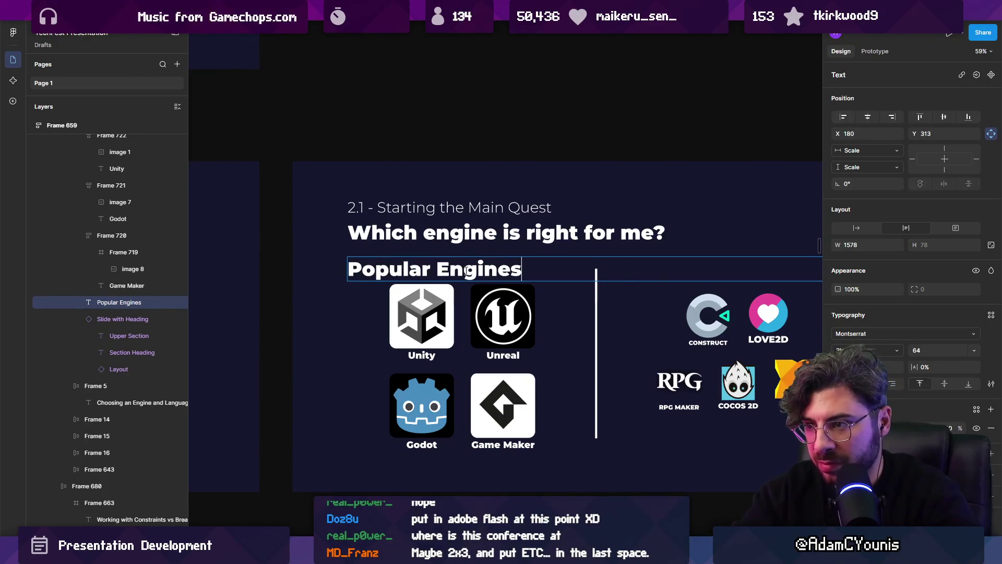
pyautogui.hscroll(3, 466, 271)
pyautogui.press('Escape')
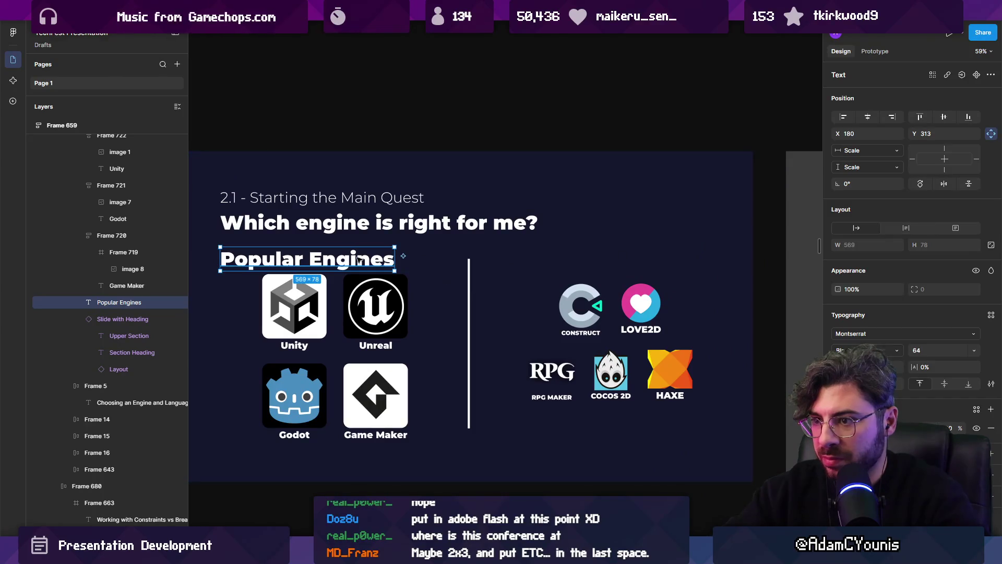
pyautogui.press('k')
pyautogui.moveTo(395, 270); pyautogui.dragTo(339, 262)
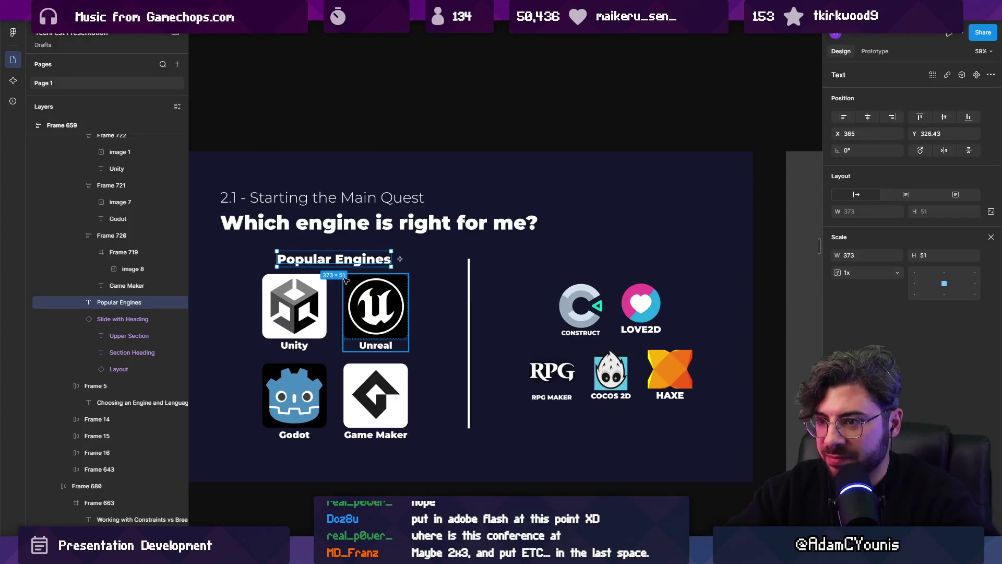
pyautogui.press('Escape')
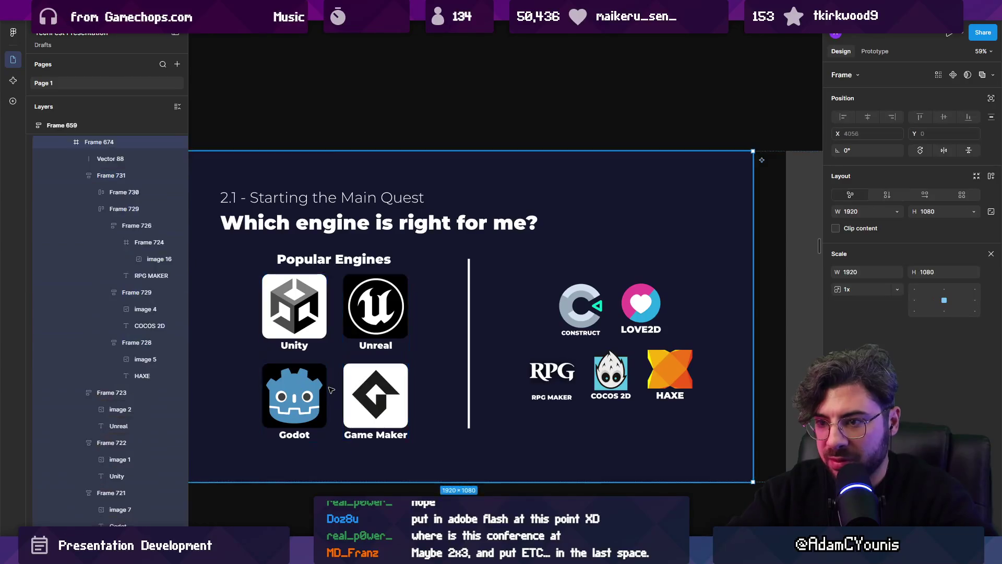
# Put Unity, Unreal, Godot and Game Maker in a grid frame and copy the heading over the niche logos.
pyautogui.click(301, 332)
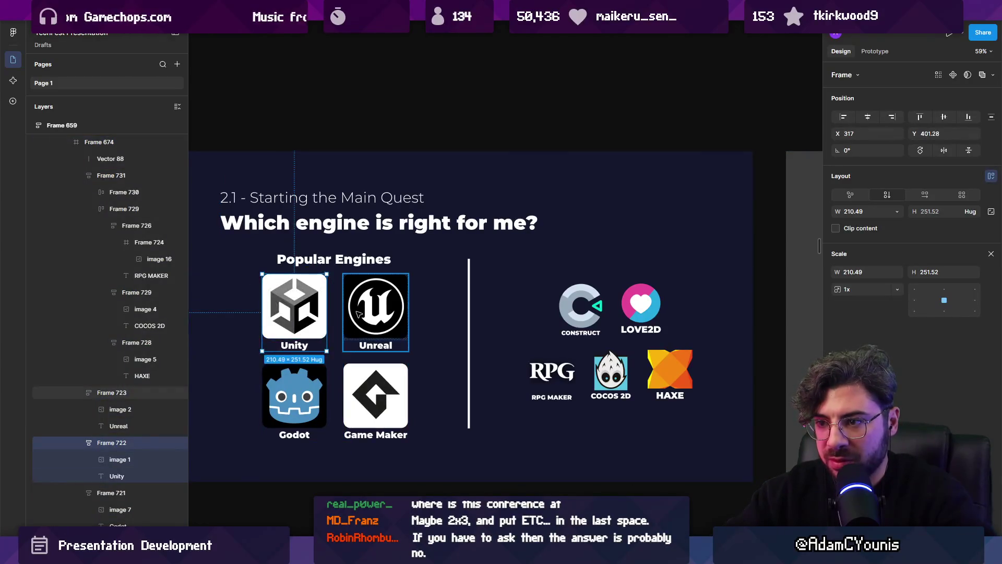
pyautogui.keyDown('shift'); pyautogui.click(358, 314); pyautogui.keyUp('shift')
pyautogui.keyDown('shift'); pyautogui.click(295, 401); pyautogui.keyUp('shift')
pyautogui.keyDown('shift'); pyautogui.click(376, 402); pyautogui.keyUp('shift')
pyautogui.hotkey('shift', 'a')
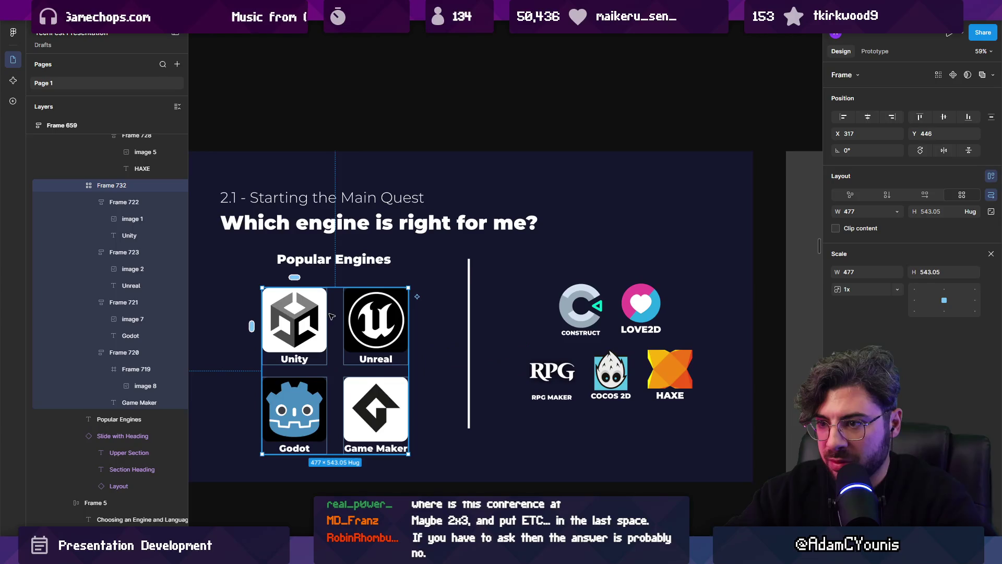
pyautogui.moveTo(337, 263)
pyautogui.mouseDown()
pyautogui.moveTo(344, 275)
pyautogui.moveTo(617, 267)
pyautogui.moveTo(610, 268)
pyautogui.mouseUp()
# Rewrite the copied heading over the small logos as 'Niche Engines'.
pyautogui.doubleClick(609, 269)
pyautogui.write('Smaller Projects')
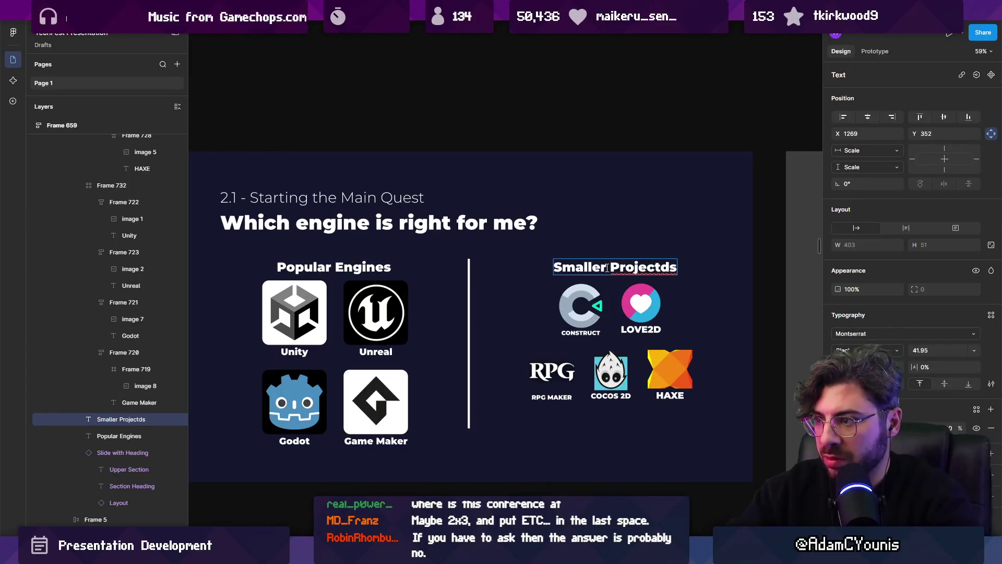
pyautogui.hotkey('ctrl', 'shift', 'Left')
pyautogui.write('Engin')
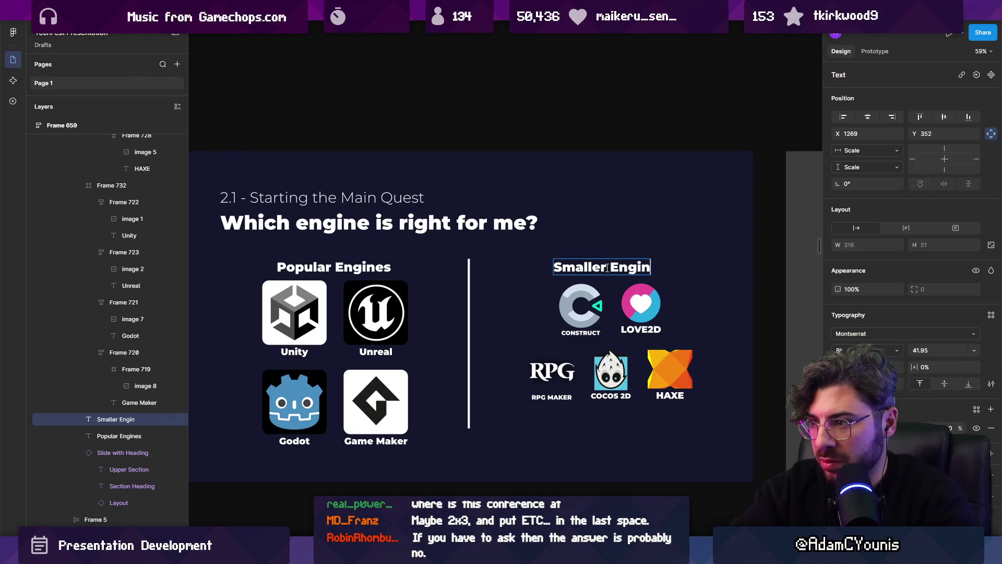
pyautogui.hotkey('ctrl', 'a')
pyautogui.write('Ke')
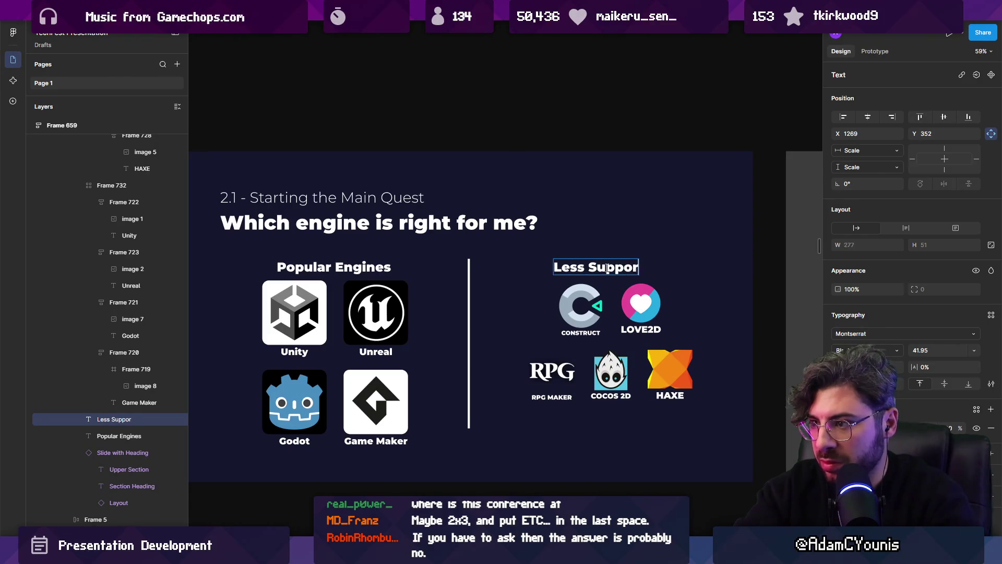
pyautogui.hotkey('ctrl', 'a')
pyautogui.write('Sm')
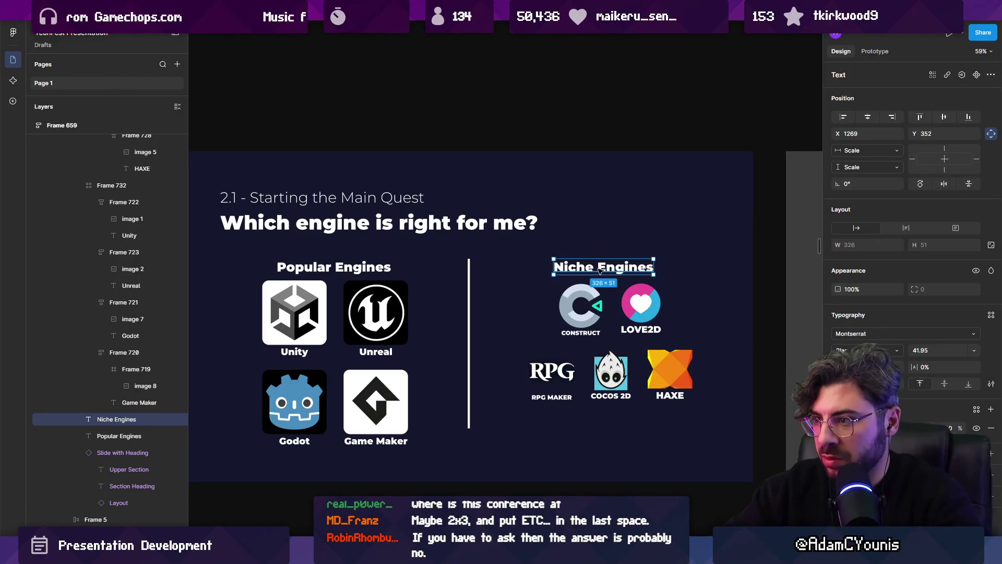
pyautogui.press('Escape')
pyautogui.press('Escape')
# Change the left heading to 'Mainstream Engines' and centre it over the engine grid.
pyautogui.doubleClick(332, 267)
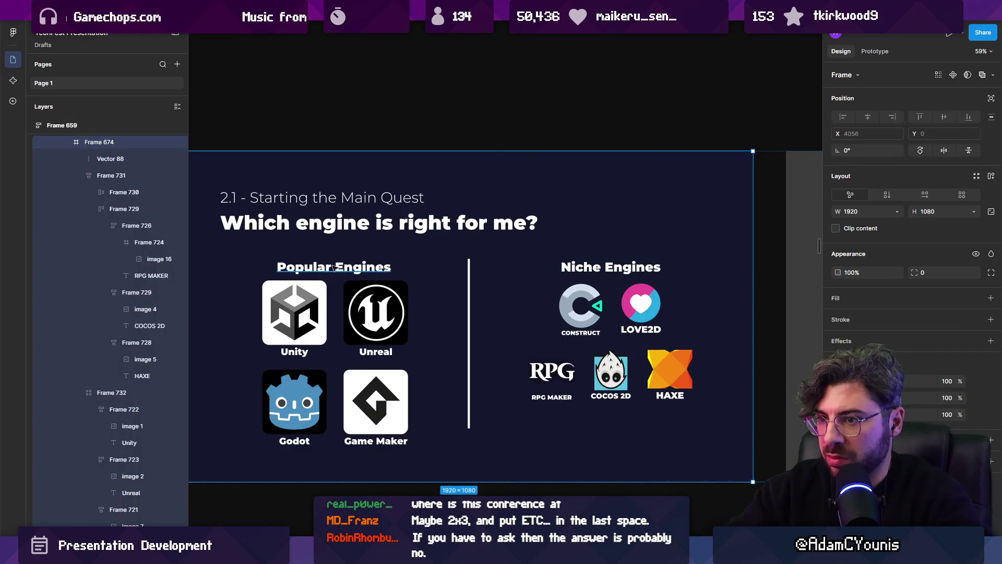
pyautogui.hotkey('ctrl', 'shift', 'Left')
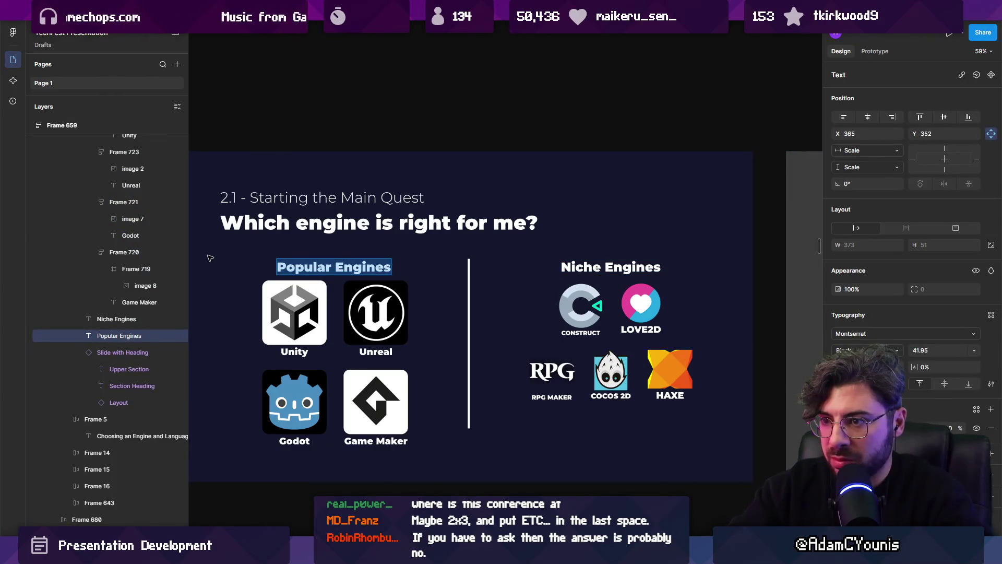
pyautogui.press('BackSpace')
pyautogui.write('mains')
pyautogui.press('BackSpace')
pyautogui.press('BackSpace')
pyautogui.press('BackSpace')
pyautogui.write('Mainstream')
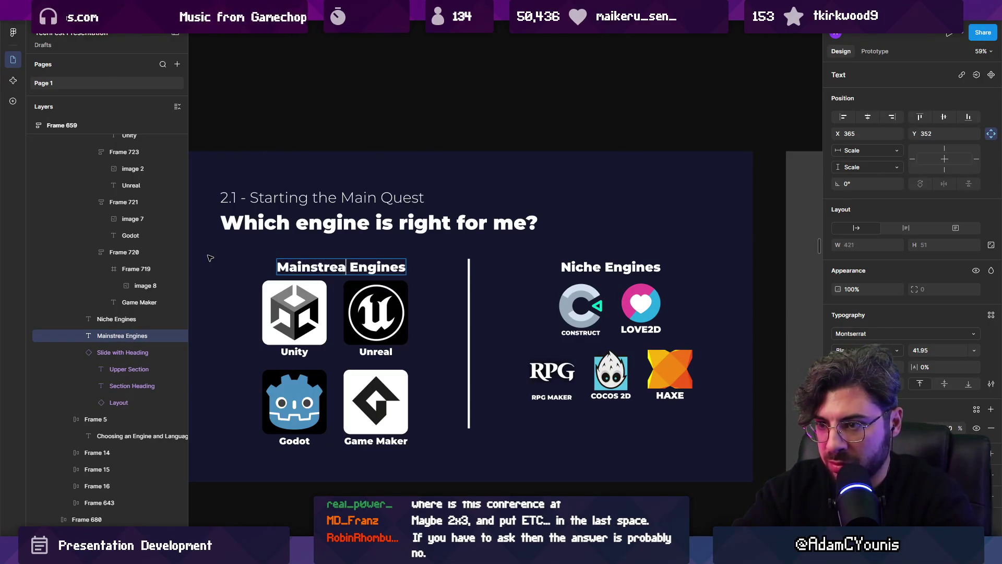
pyautogui.press('Escape')
pyautogui.moveTo(337, 272)
pyautogui.mouseDown()
pyautogui.moveTo(318, 267)
pyautogui.moveTo(350, 264)
pyautogui.moveTo(339, 265)
pyautogui.mouseUp()
pyautogui.keyDown('shift'); pyautogui.click(318, 291); pyautogui.keyUp('shift')
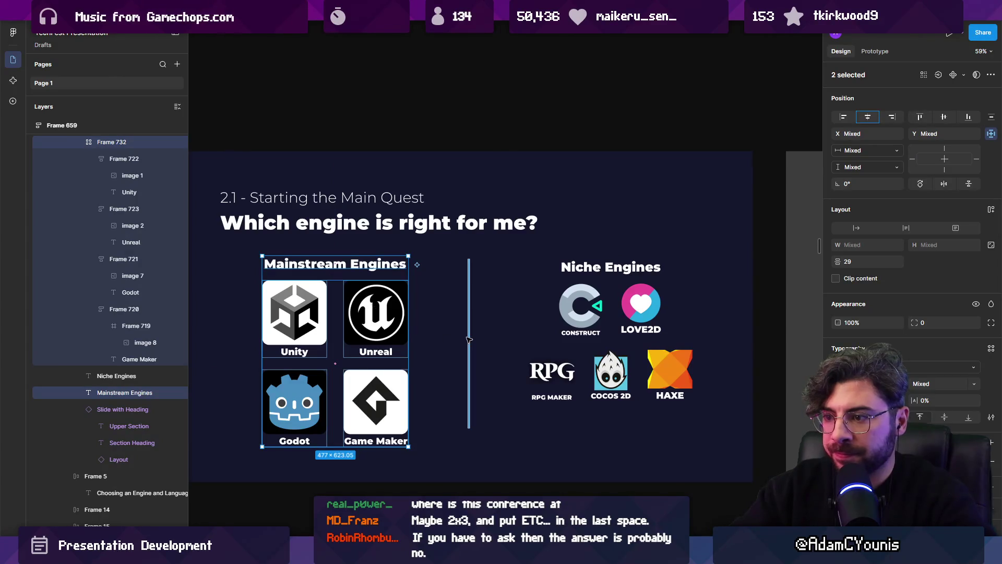
# Wrap the Niche Engines heading and logo block together in auto layout.
pyautogui.scroll(-3, 468, 339)
pyautogui.click(540, 273)
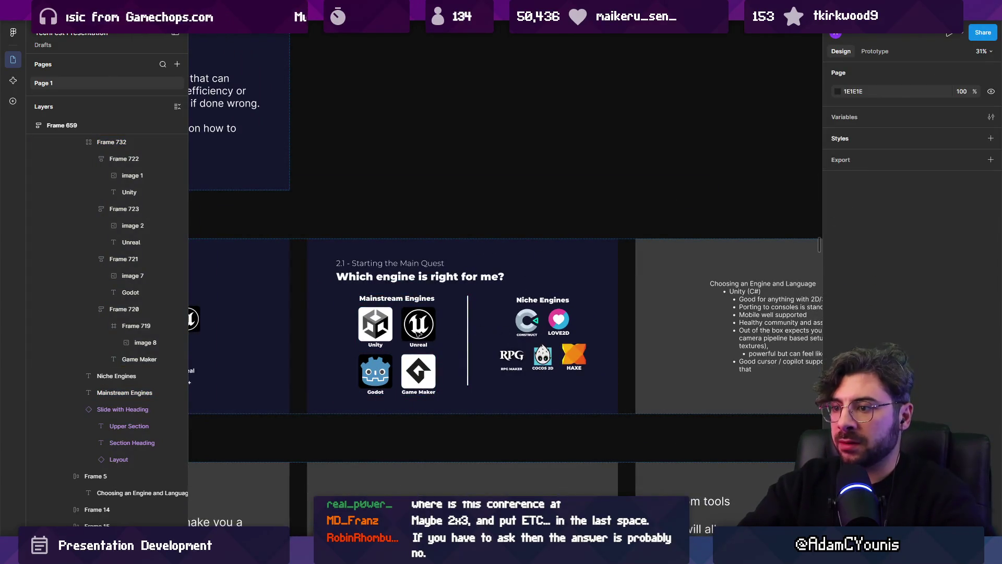
pyautogui.click(418, 334)
pyautogui.doubleClick(418, 332)
pyautogui.doubleClick(419, 327)
pyautogui.doubleClick(419, 313)
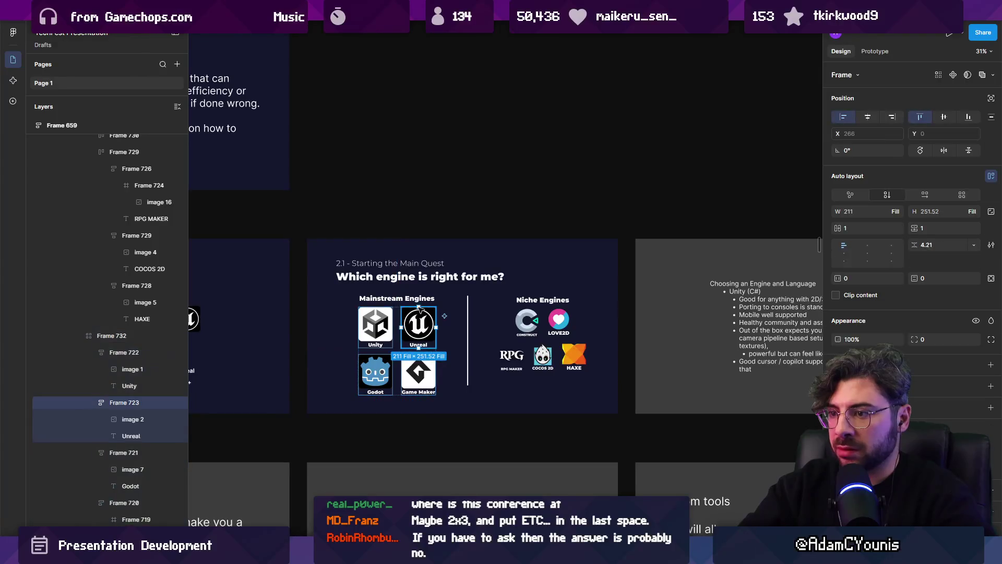
pyautogui.click(420, 301)
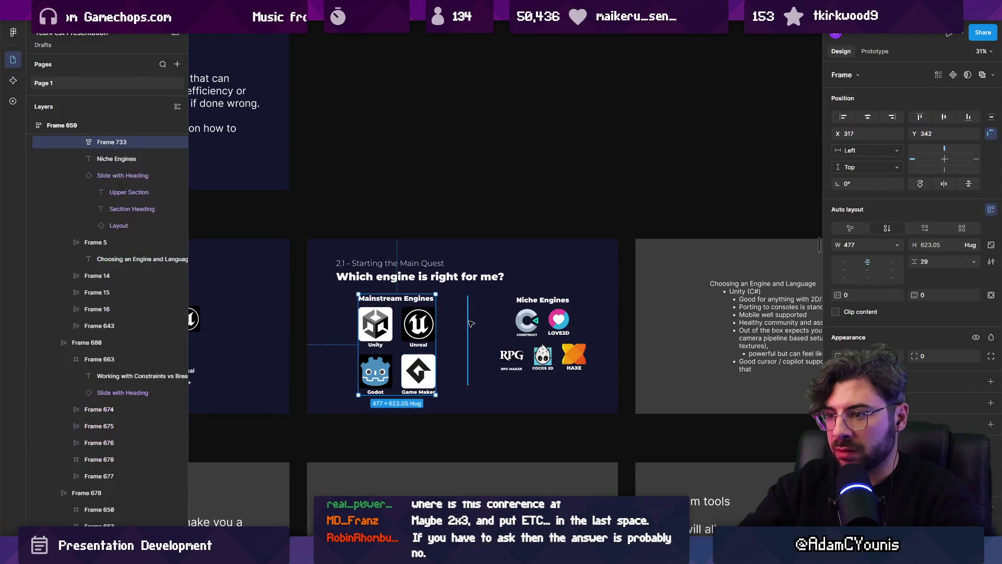
pyautogui.click(467, 334)
pyautogui.click(534, 319)
pyautogui.keyDown('shift'); pyautogui.click(533, 301); pyautogui.keyUp('shift')
pyautogui.hotkey('shift', 'a')
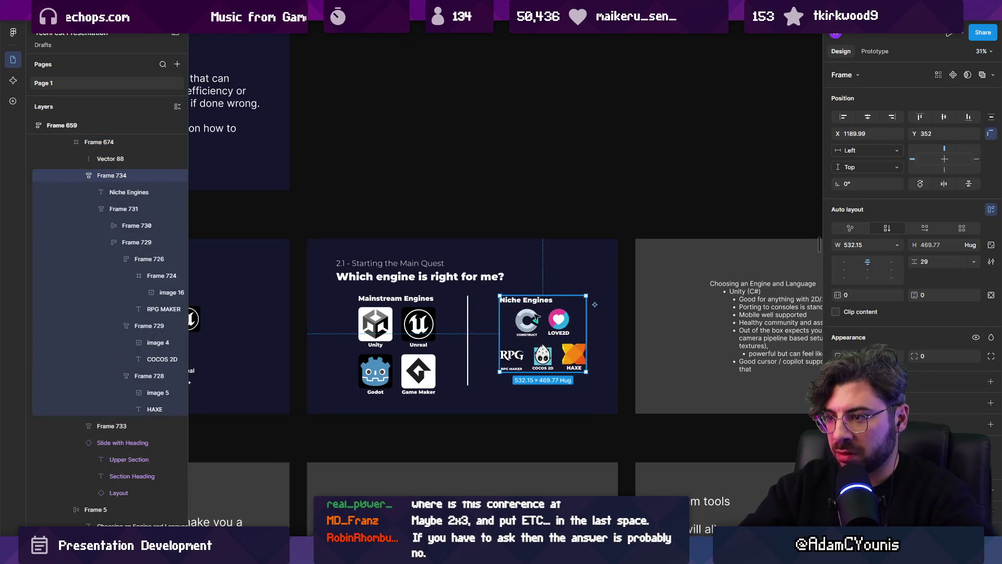
# Try wrapping both columns and the divider in one row, then undo it.
pyautogui.click(547, 301)
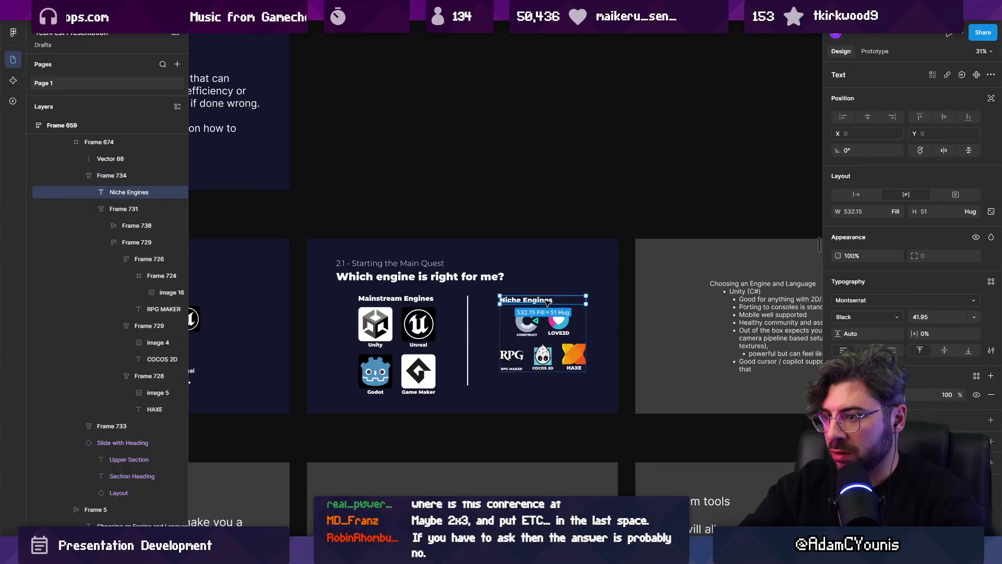
pyautogui.click(534, 329)
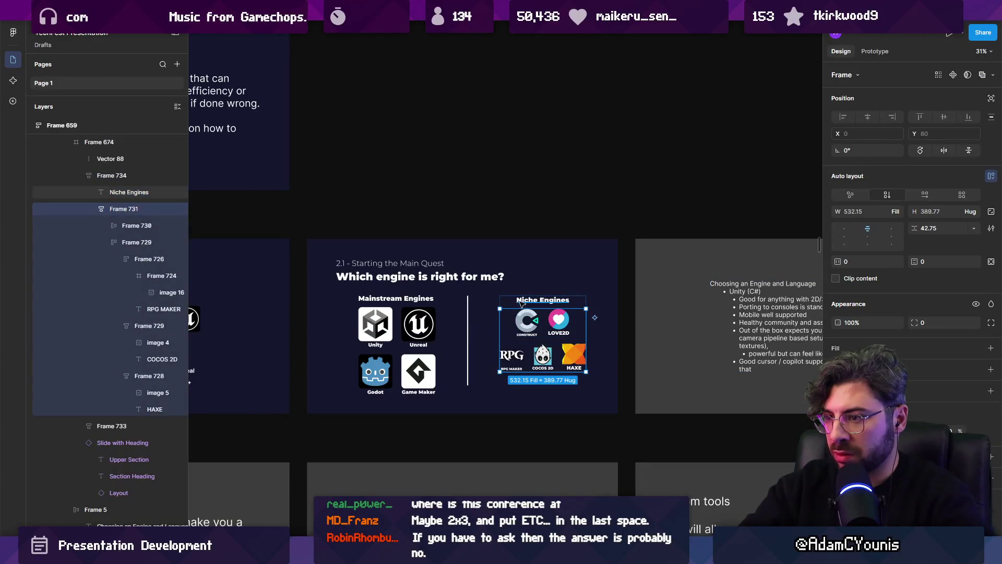
pyautogui.press('Escape')
pyautogui.hotkey('ctrl', 'a')
pyautogui.hotkey('shift', 'a')
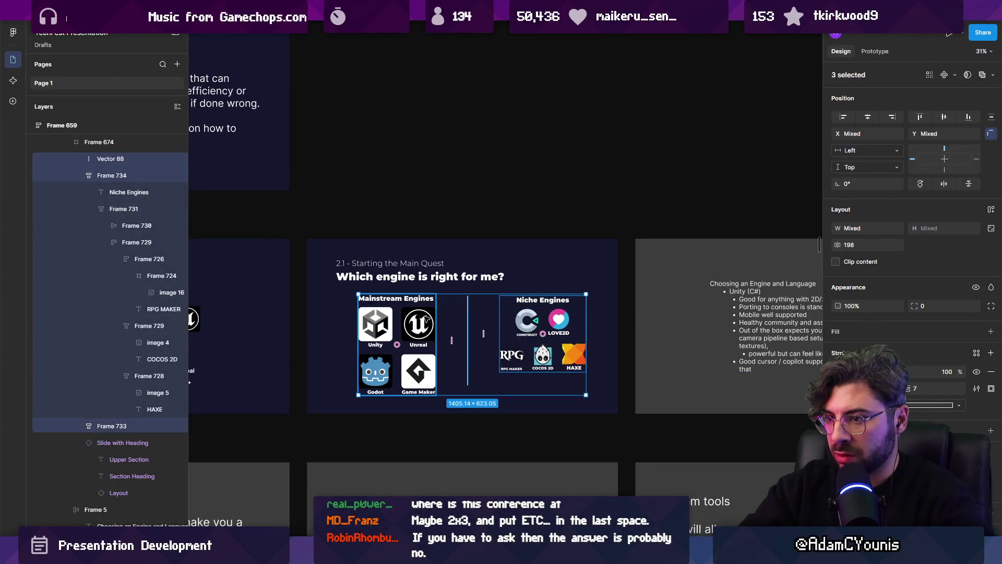
pyautogui.hotkey('ctrl', 'z')
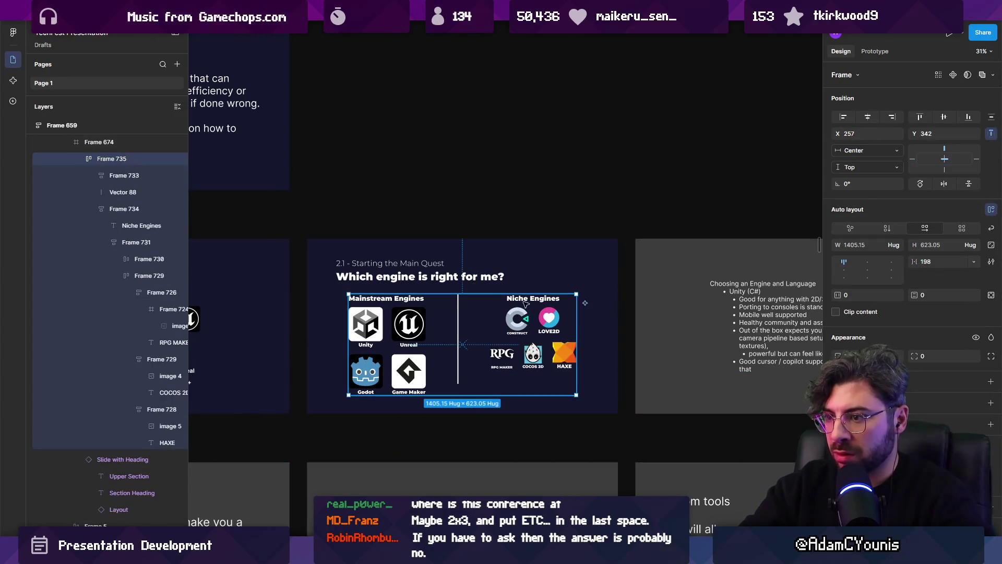
# Centre the vertical divider Vector 88 horizontally on the slide.
pyautogui.click(509, 260)
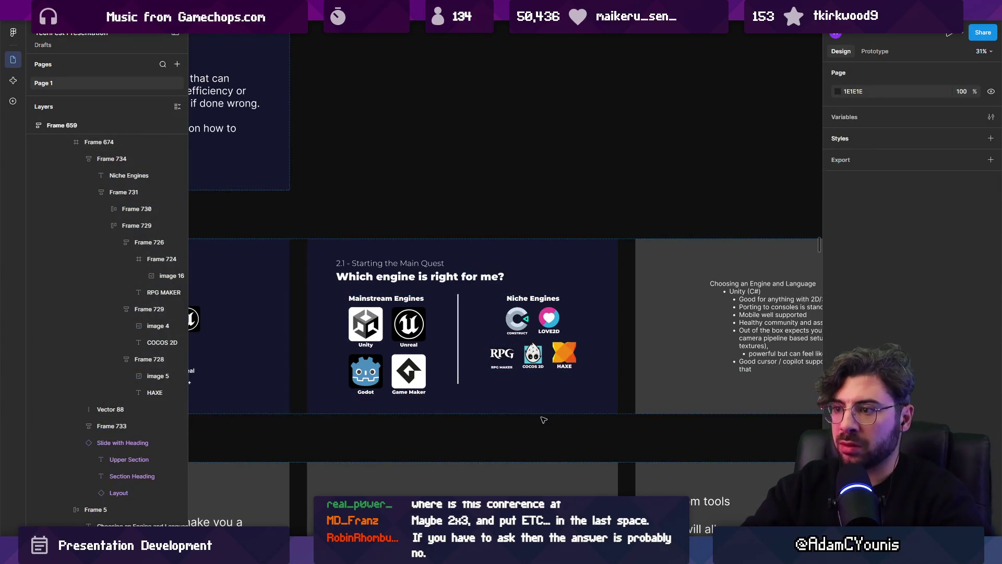
pyautogui.scroll(-2, 543, 419)
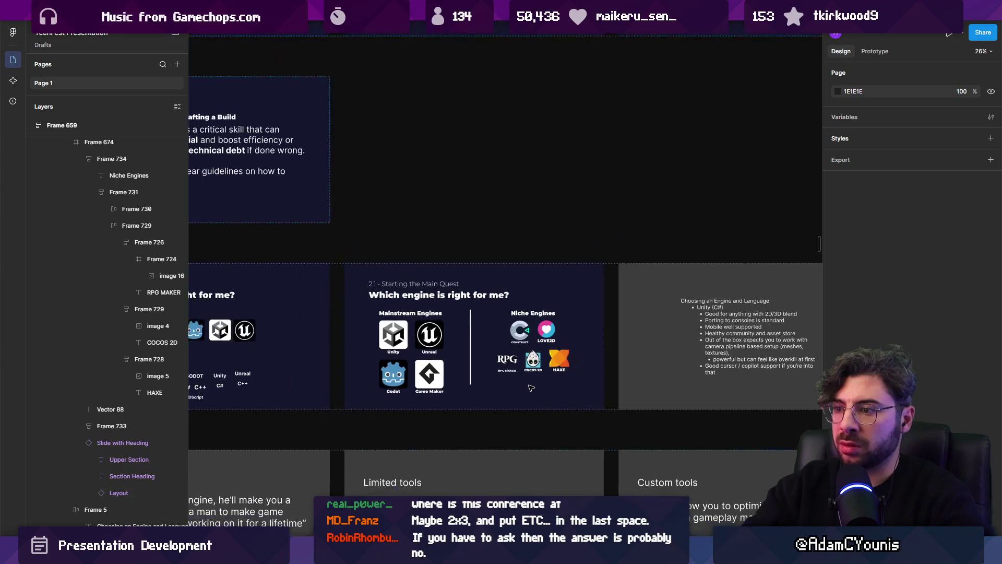
pyautogui.click(474, 359)
pyautogui.click(872, 115)
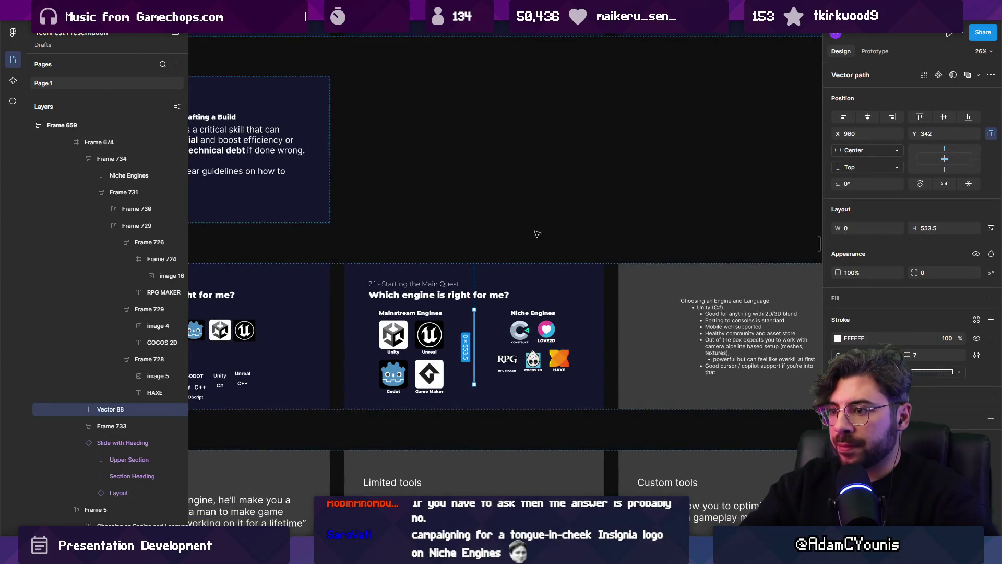
pyautogui.scroll(1, 495, 365)
pyautogui.press('Escape')
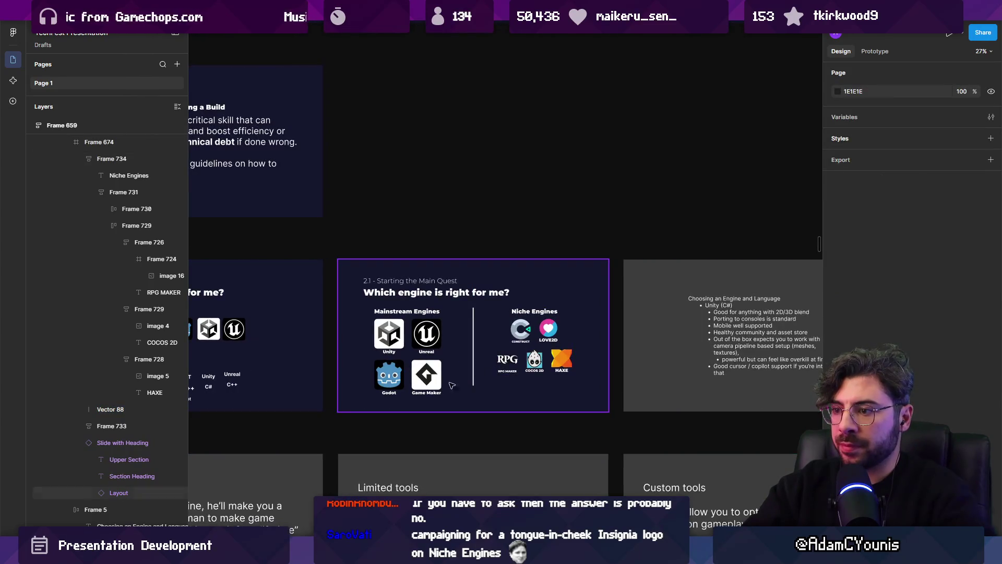
# Ungroup Frame 734 and restack the Niche Engines heading and logos in vertical auto layout.
pyautogui.scroll(5, 457, 384)
pyautogui.click(592, 340)
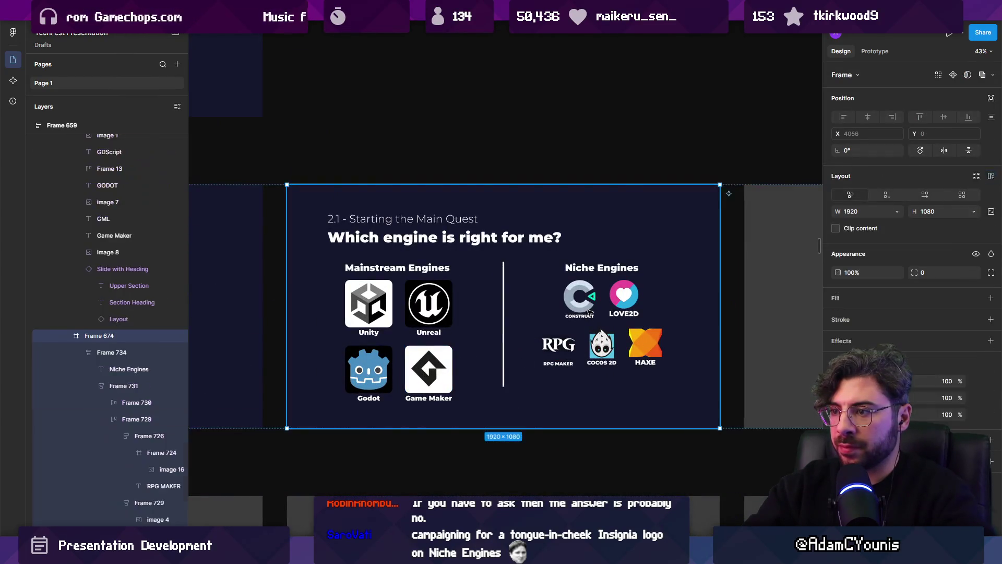
pyautogui.doubleClick(589, 309)
pyautogui.hotkey('ctrl', 'shift', 'g')
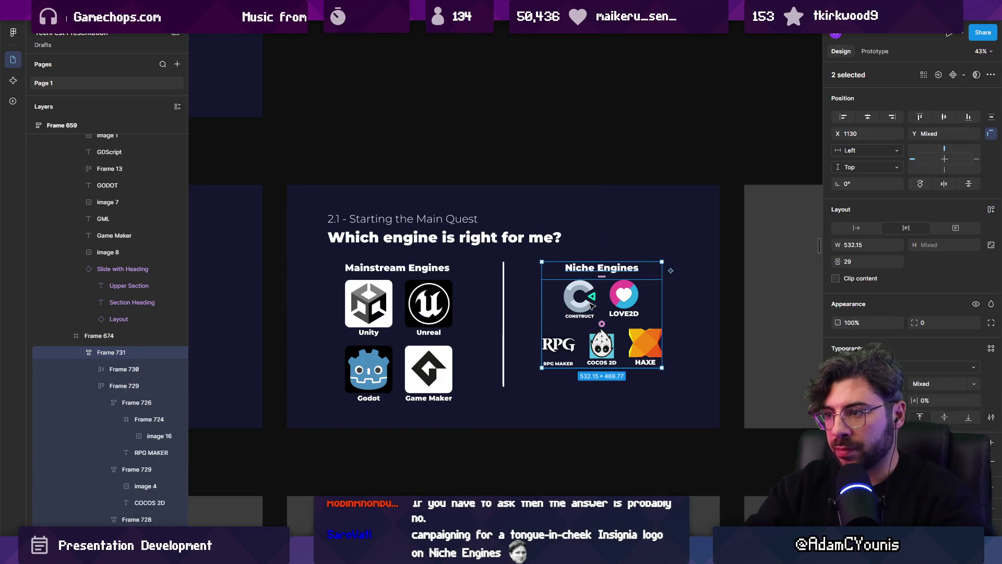
pyautogui.hotkey('shift', 'a')
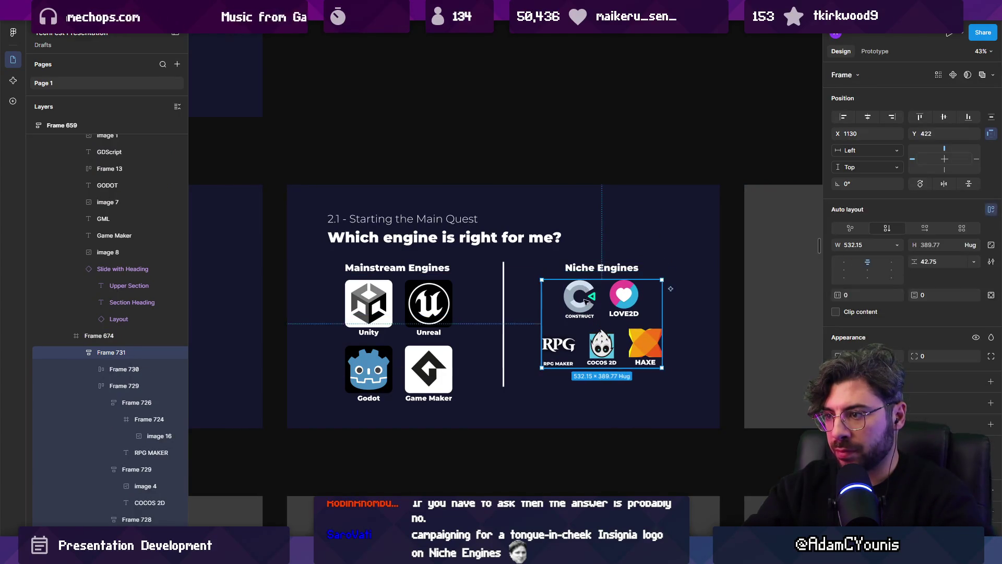
pyautogui.click(533, 357)
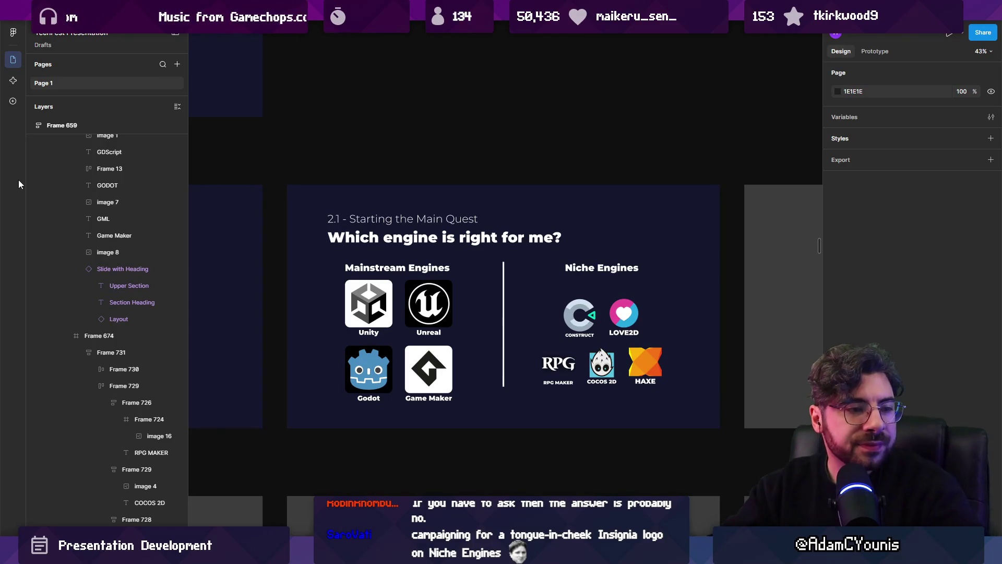
# Nudge a logo row in the Niche Engines stack so it sits level with the mainstream grid.
pyautogui.click(591, 315)
pyautogui.click(591, 318)
pyautogui.click(592, 320)
pyautogui.moveTo(592, 320); pyautogui.dragTo(594, 316)
pyautogui.scroll(-1, 483, 315)
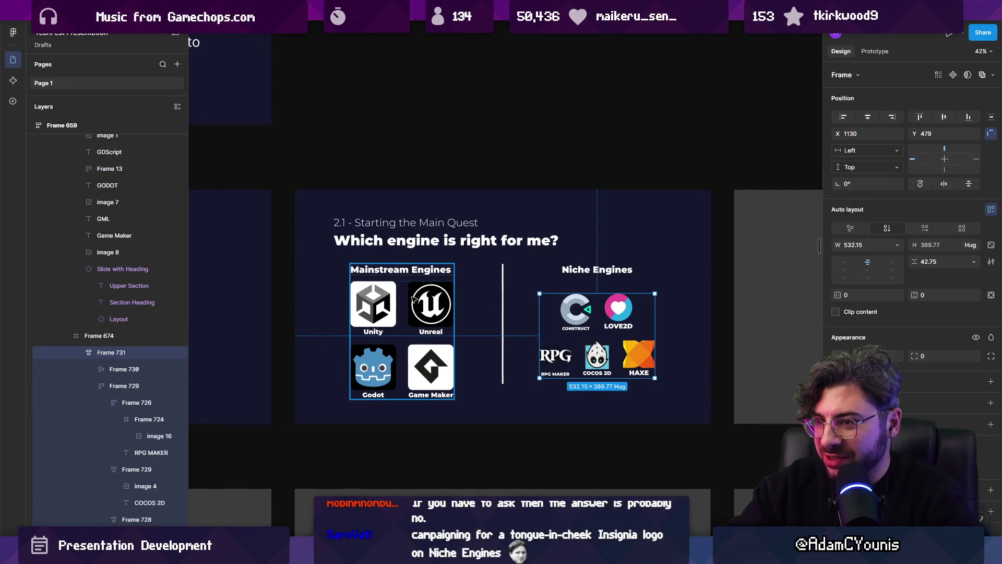
pyautogui.hscroll(3, 410, 298)
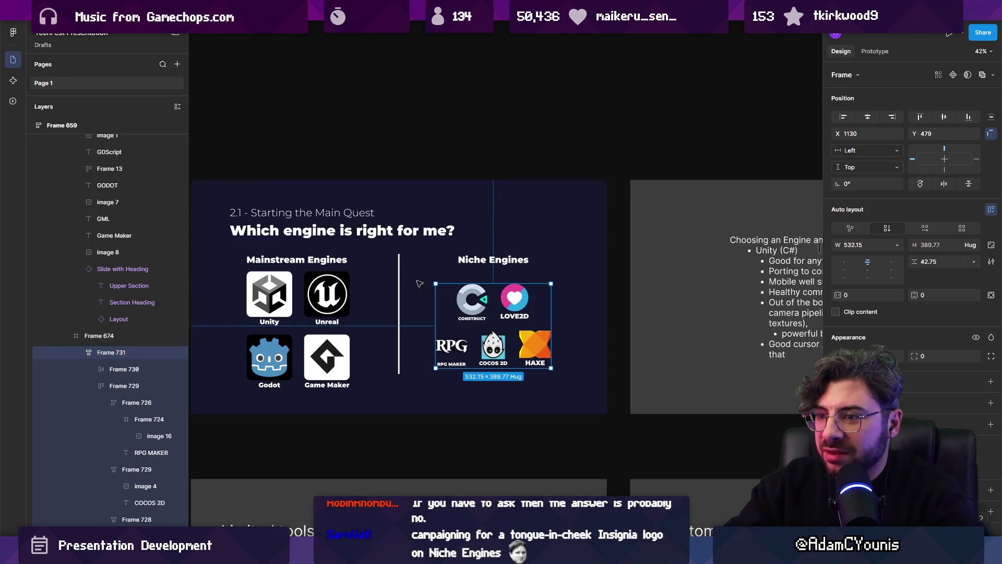
pyautogui.click(278, 295)
pyautogui.click(322, 301)
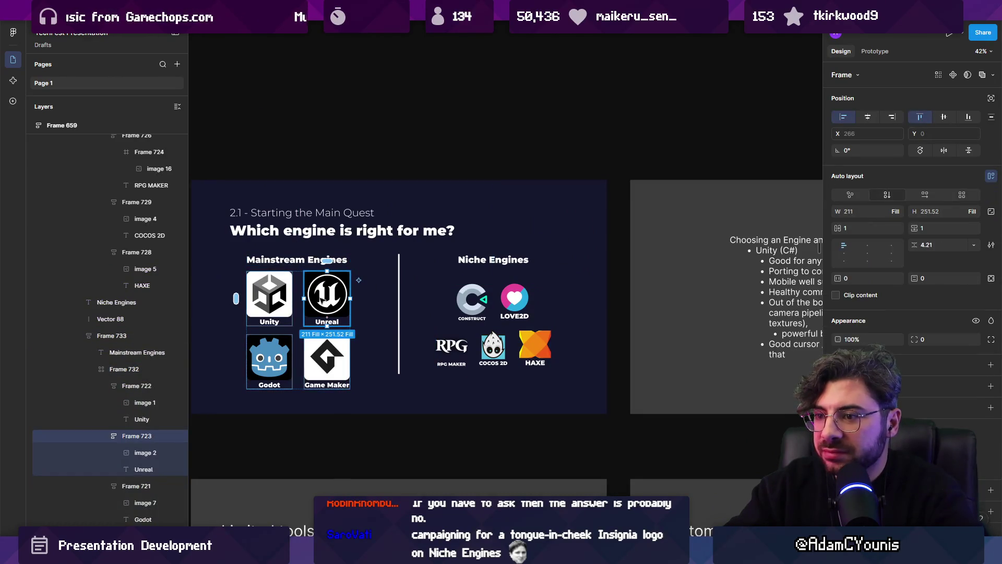
pyautogui.press('Escape')
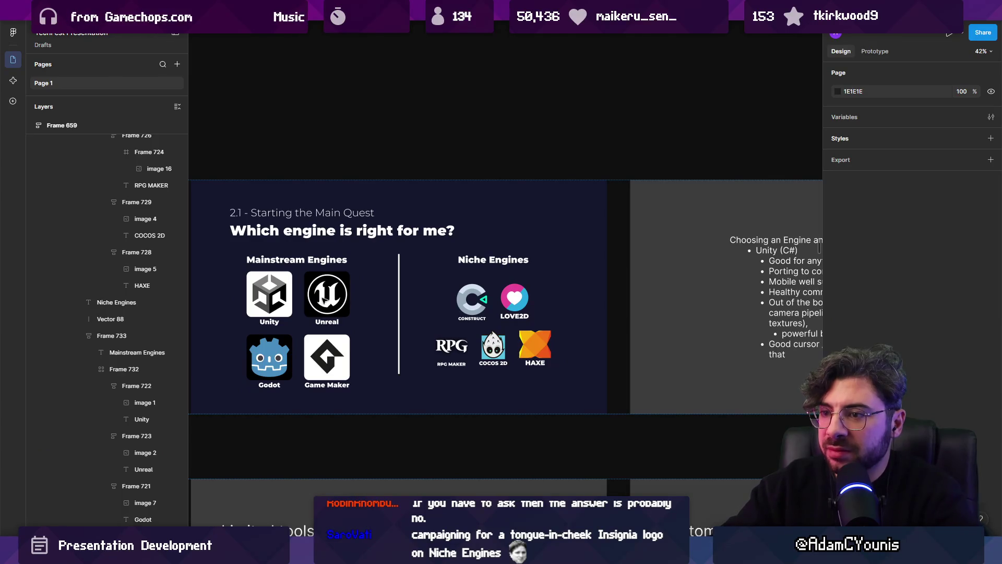
pyautogui.hscroll(3, 522, 273)
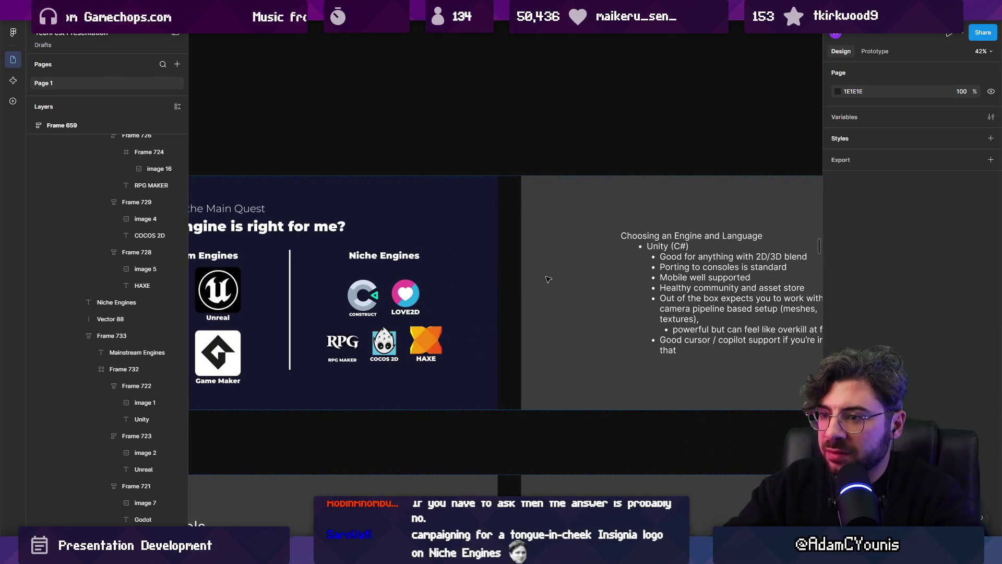
pyautogui.scroll(-6, 469, 271)
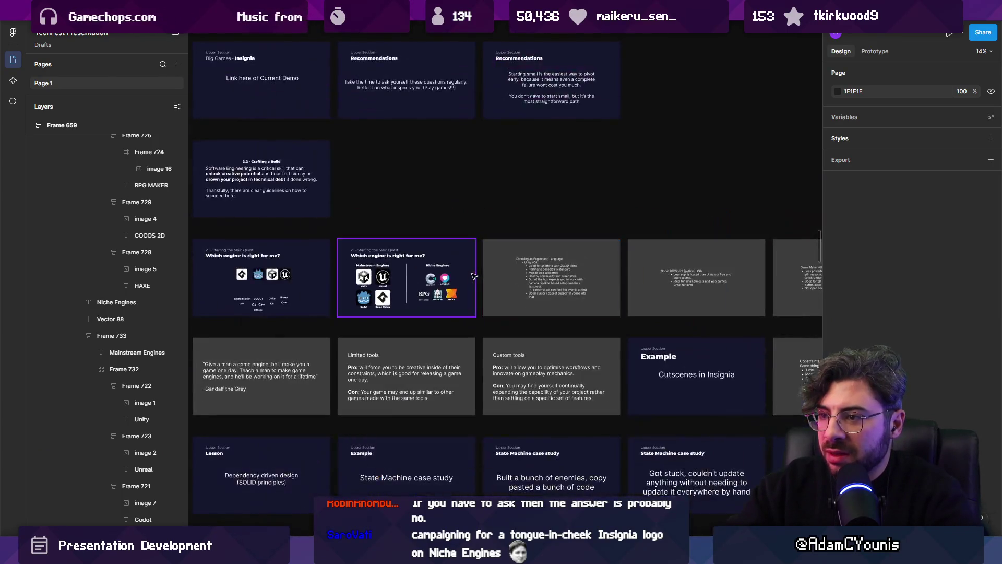
pyautogui.click(473, 273)
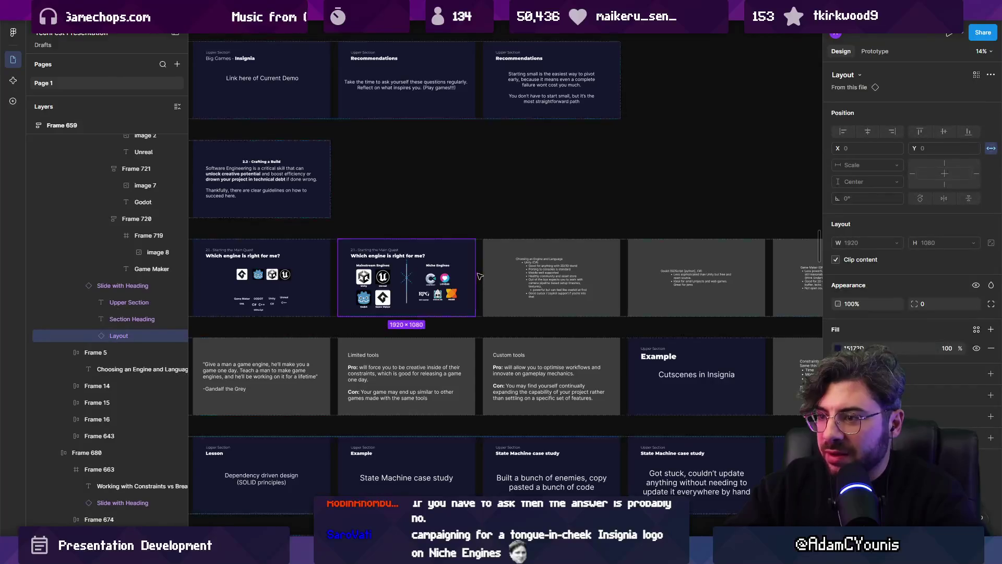
# Alt-drag a copy of the State Machine case study slide beside the engine overview.
pyautogui.hscroll(2, 479, 275)
pyautogui.click(572, 368)
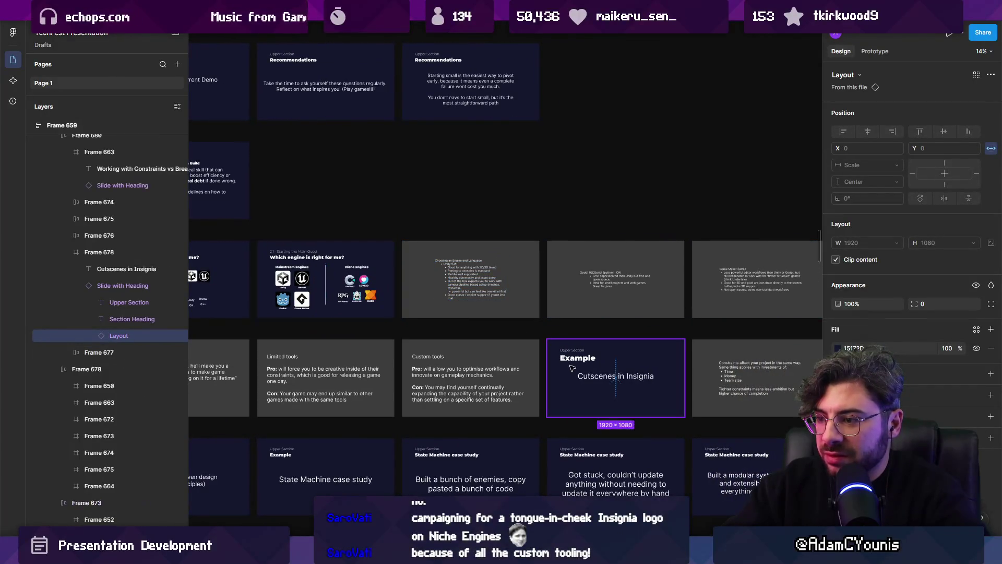
pyautogui.scroll(-2, 522, 366)
pyautogui.hscroll(-2, 522, 366)
pyautogui.click(382, 415)
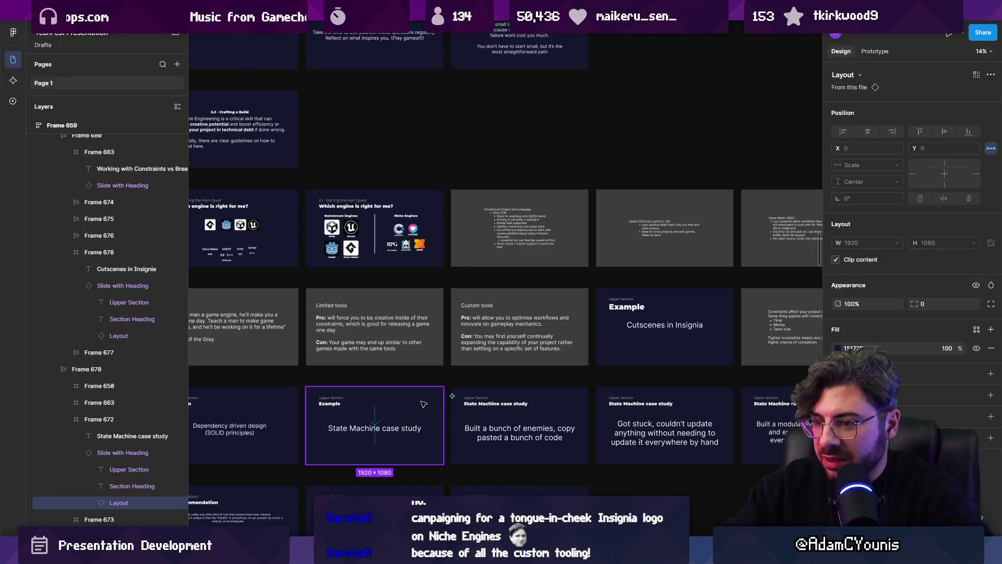
pyautogui.click(401, 407)
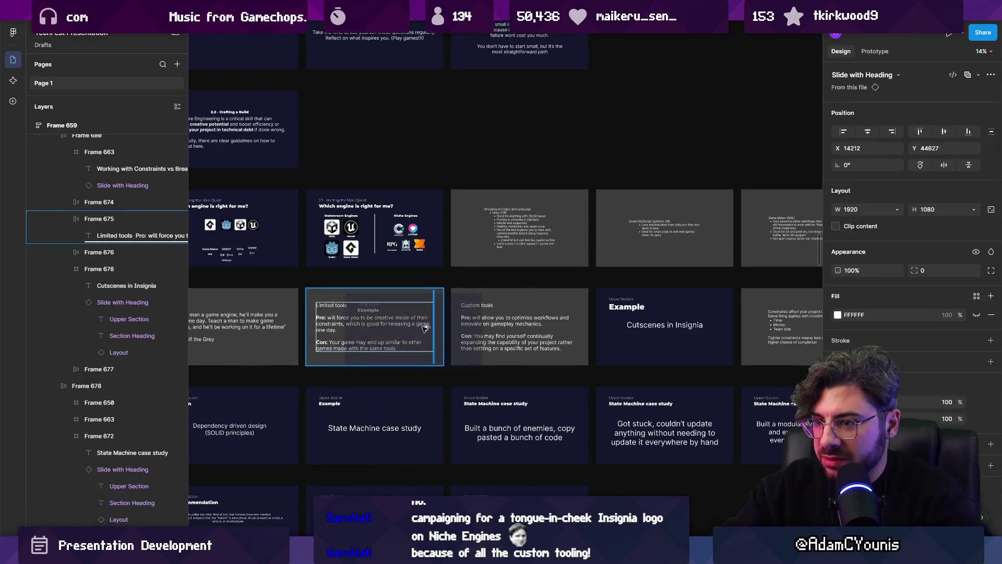
pyautogui.press('Escape')
pyautogui.press('Tab')
pyautogui.moveTo(397, 419)
pyautogui.mouseDown()
pyautogui.moveTo(416, 374)
pyautogui.moveTo(526, 225)
pyautogui.mouseUp()
# Paste 'Which engine is right for me?' as the heading and '2.1 - Starting the Main Quest' as the label.
pyautogui.scroll(5, 527, 225)
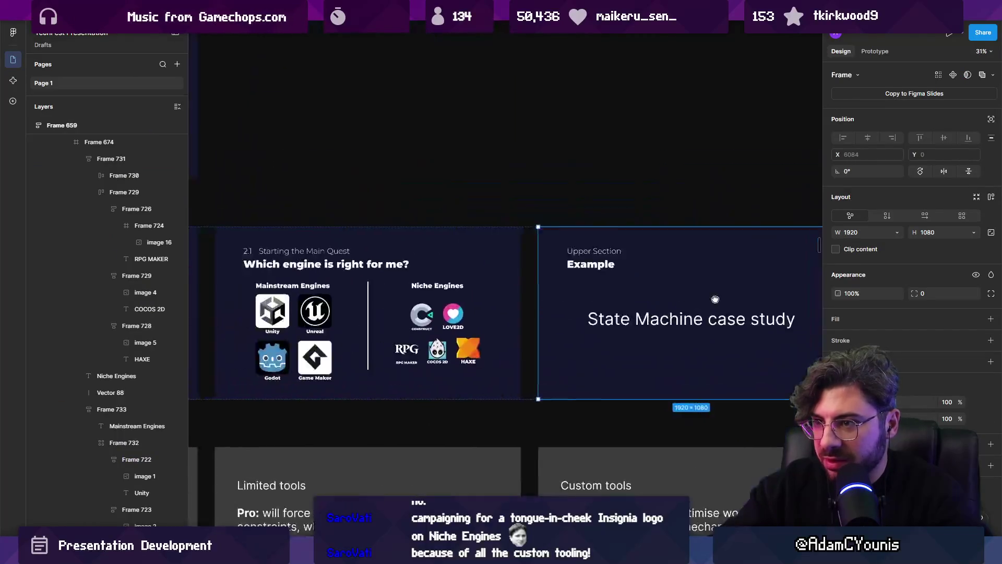
pyautogui.doubleClick(620, 264)
pyautogui.write('Which engine is right for me?')
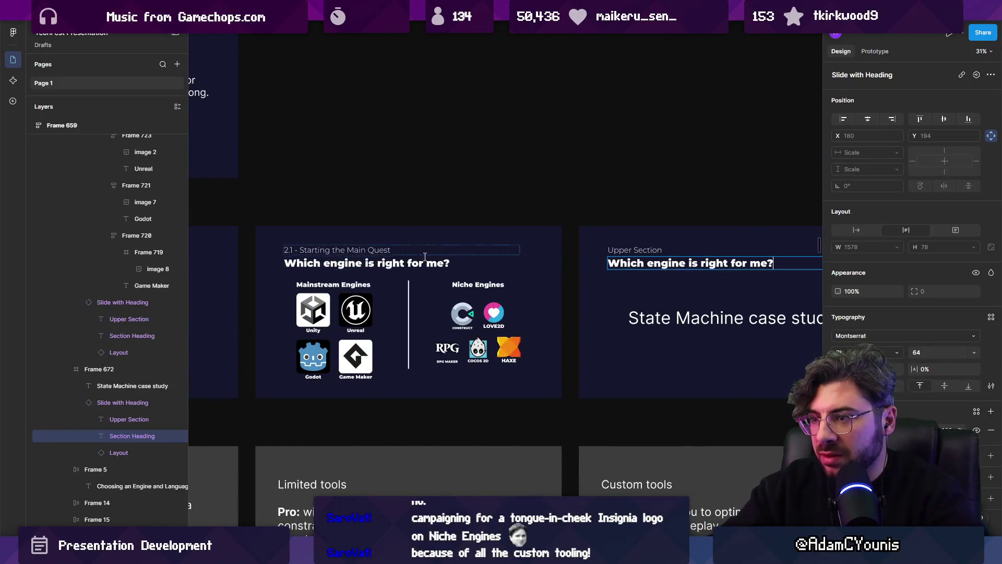
pyautogui.doubleClick(337, 250)
pyautogui.doubleClick(643, 251)
pyautogui.write('2.1 - Starting the Main Quest')
# Replace the case study body text with 'Unity' and move it higher on the slide.
pyautogui.hscroll(3, 642, 251)
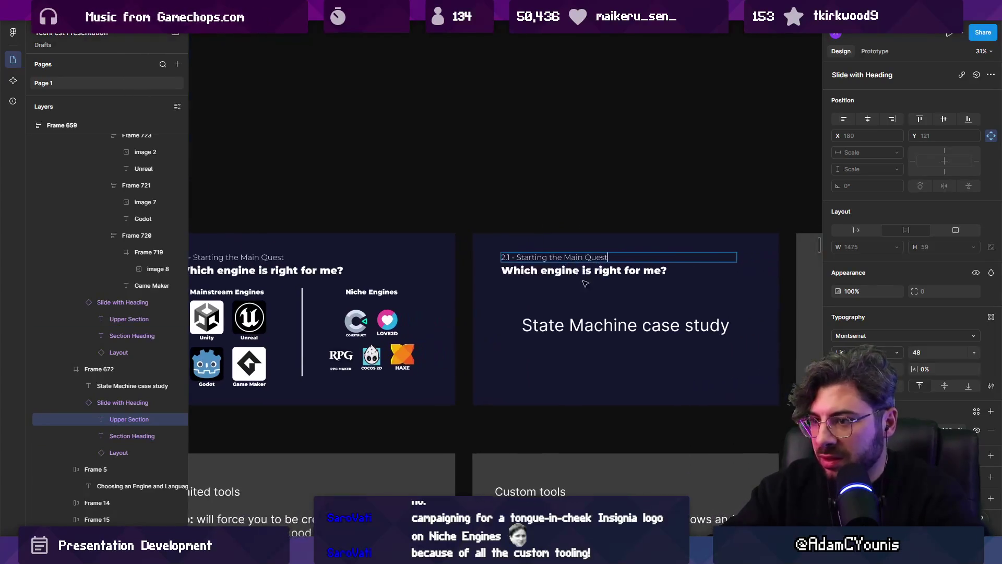
pyautogui.tripleClick(595, 319)
pyautogui.hscroll(1, 564, 318)
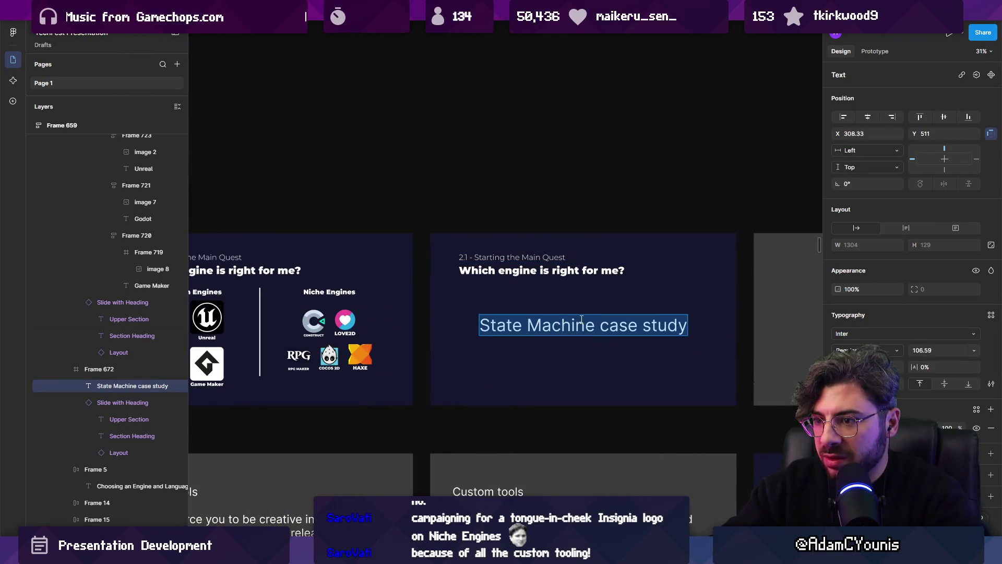
pyautogui.scroll(-5, 581, 318)
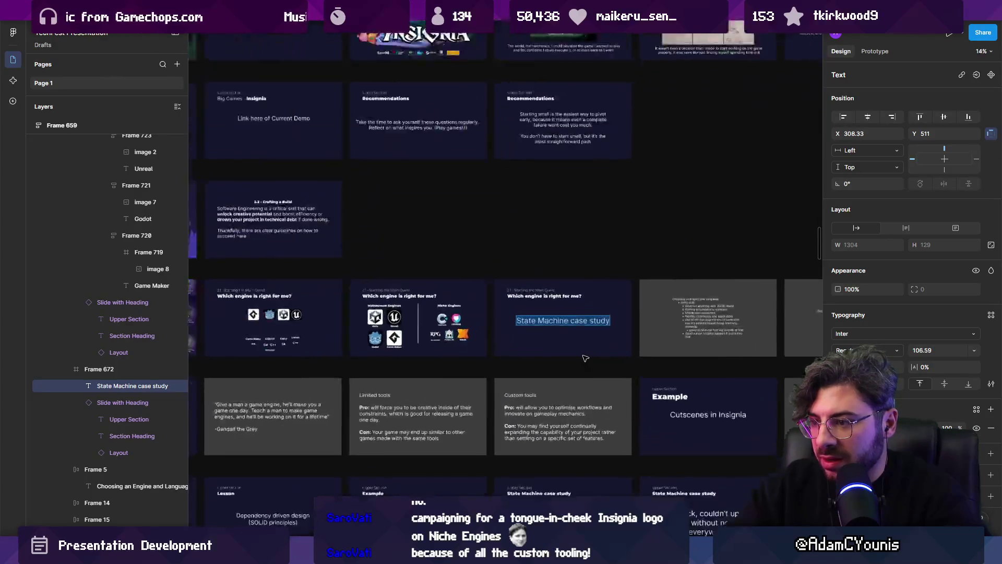
pyautogui.scroll(3, 542, 314)
pyautogui.write('Unity')
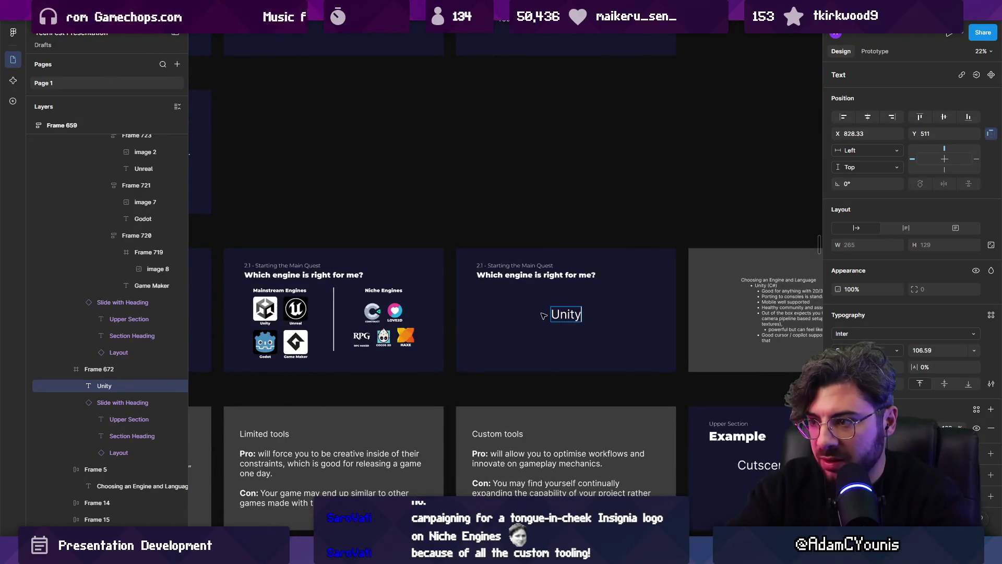
pyautogui.press('Escape')
pyautogui.scroll(2, 572, 316)
pyautogui.moveTo(574, 381); pyautogui.dragTo(574, 348)
pyautogui.scroll(-3, 517, 319)
pyautogui.click(734, 334)
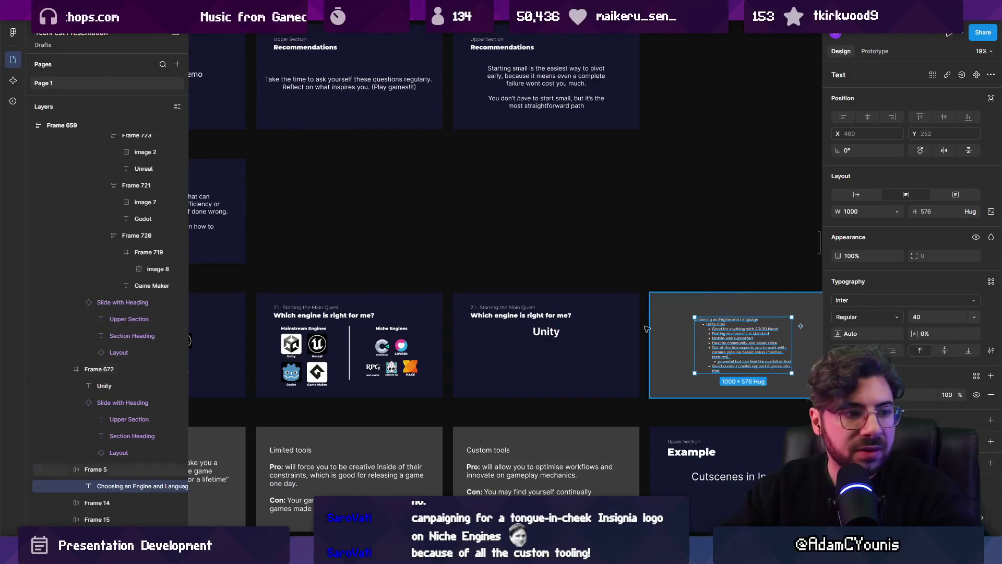
# Copy the Unity logo tile from the Mainstream Engines grid onto the slide and delete the Unity text.
pyautogui.click(291, 346)
pyautogui.doubleClick(291, 345)
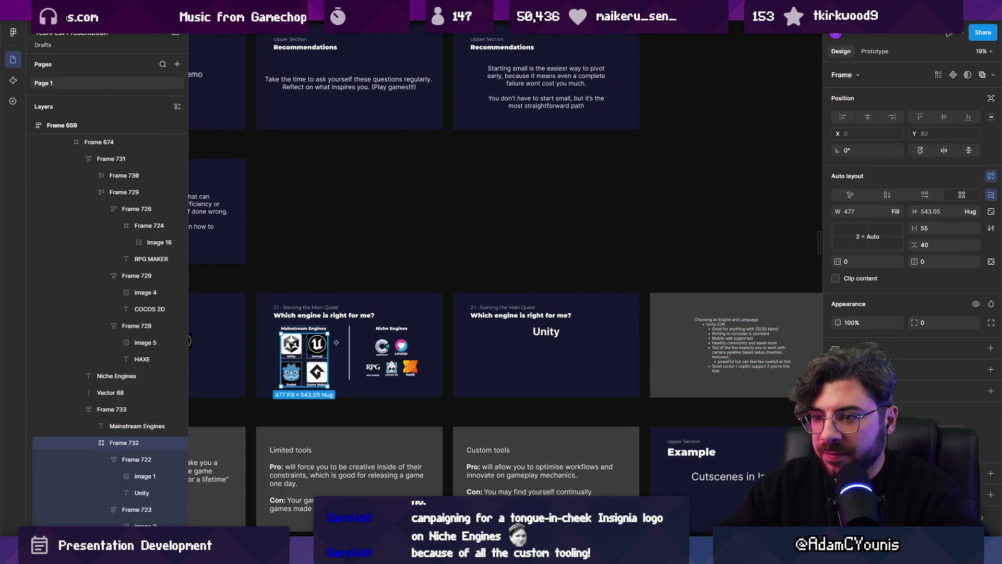
pyautogui.doubleClick(291, 345)
pyautogui.moveTo(291, 349); pyautogui.dragTo(492, 359)
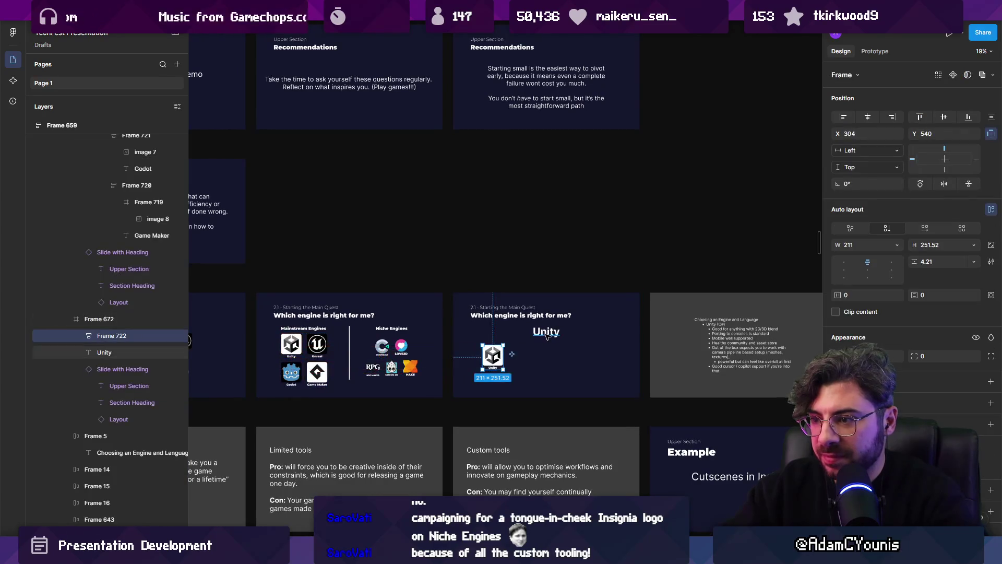
pyautogui.click(546, 331)
pyautogui.press('Delete')
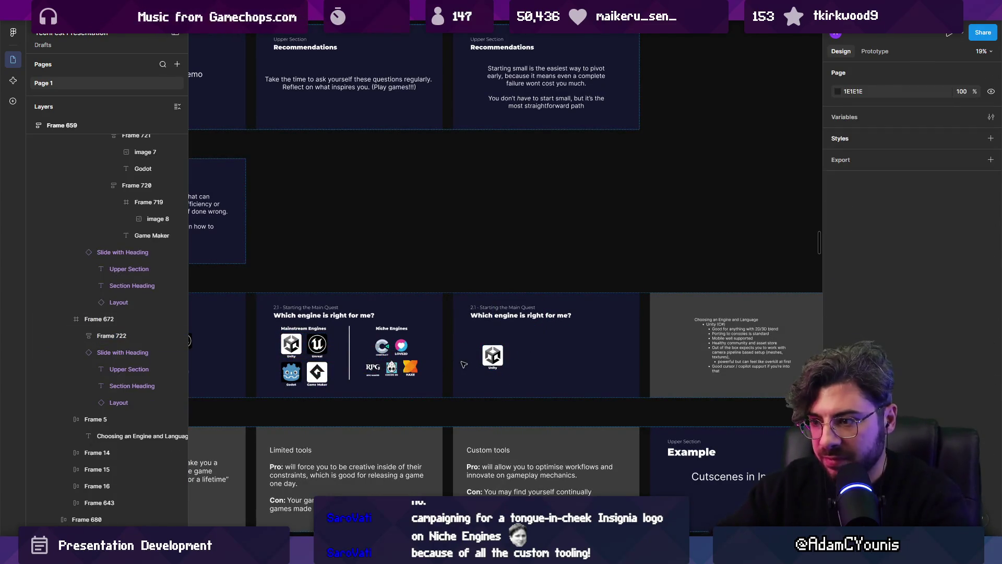
# Scale the Unity logo proportionally to 500 wide and move the Choosing an Engine notes beside it.
pyautogui.click(493, 356)
pyautogui.press('k')
pyautogui.moveTo(504, 369); pyautogui.dragTo(517, 377)
pyautogui.hscroll(1, 516, 376)
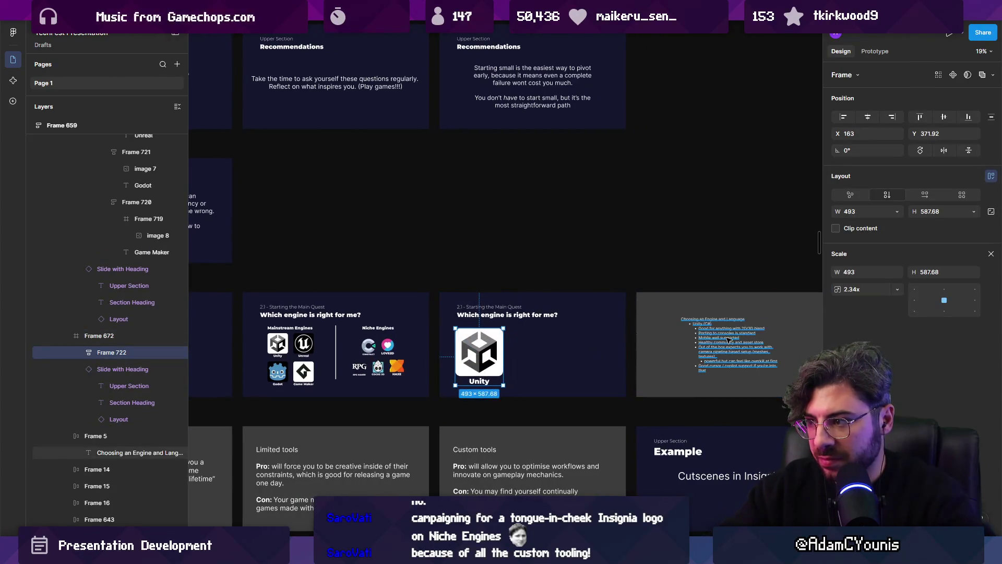
pyautogui.moveTo(717, 336); pyautogui.dragTo(542, 345)
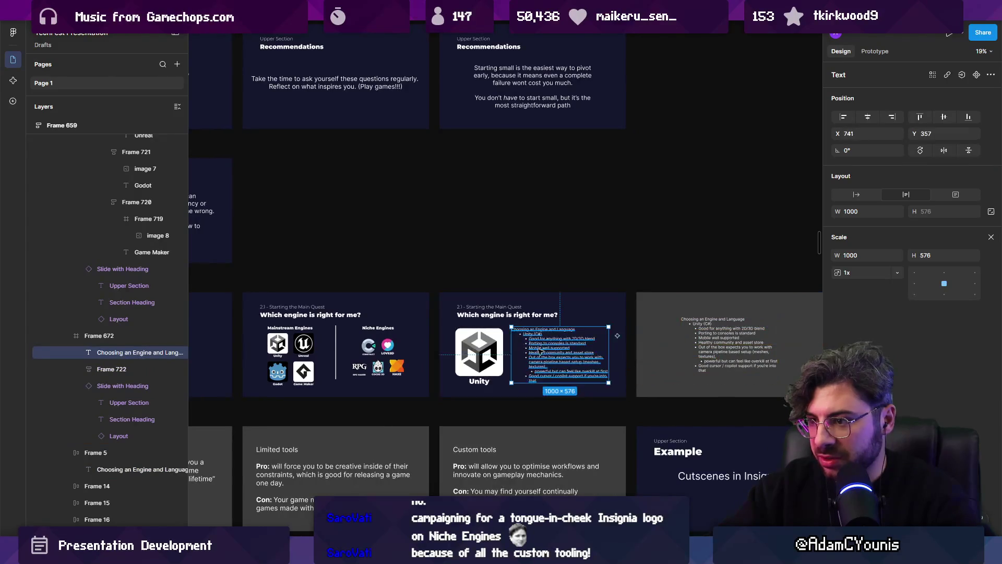
pyautogui.scroll(5, 522, 354)
pyautogui.click(426, 349)
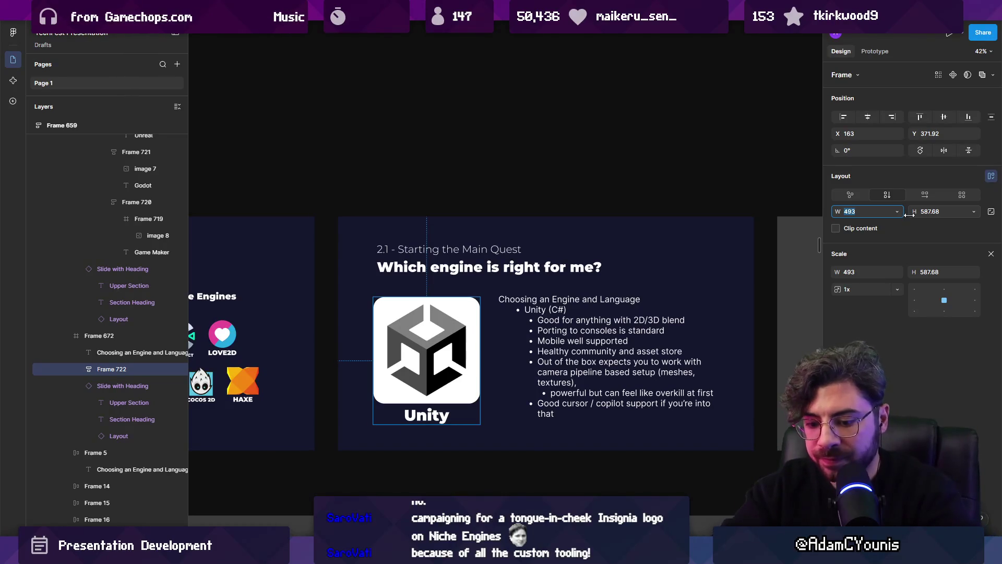
pyautogui.write('500')
pyautogui.press('Return')
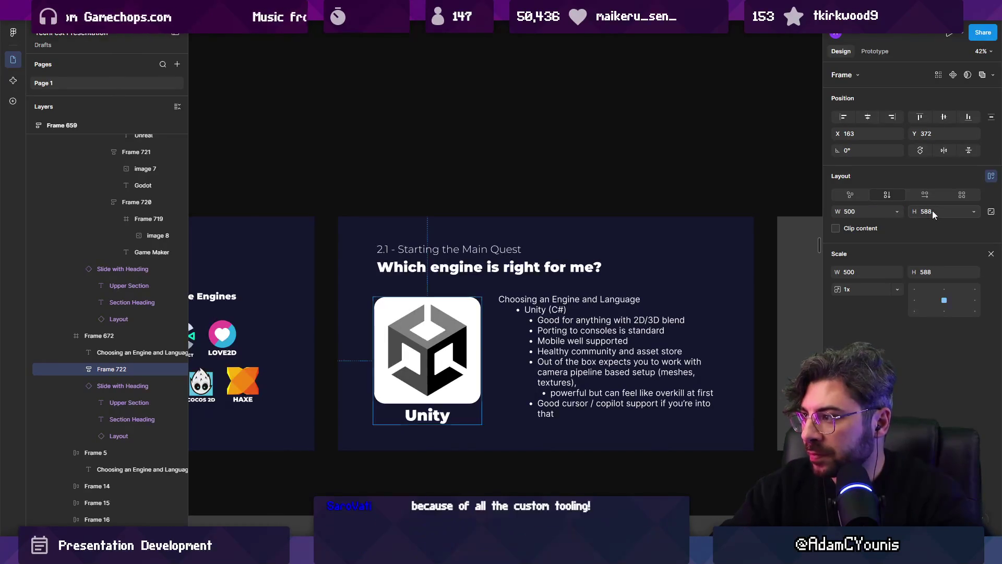
pyautogui.scroll(5, 453, 346)
pyautogui.scroll(-5, 453, 346)
pyautogui.click(559, 296)
pyautogui.scroll(1, 559, 297)
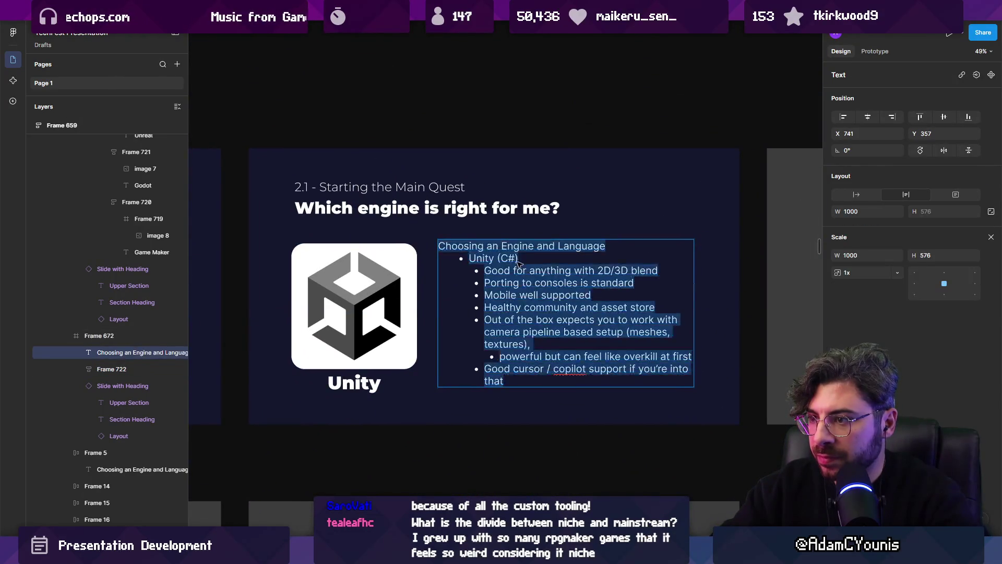
# Delete the heading and 'Unity (C#)' lines from the top of the notes.
pyautogui.doubleClick(529, 257)
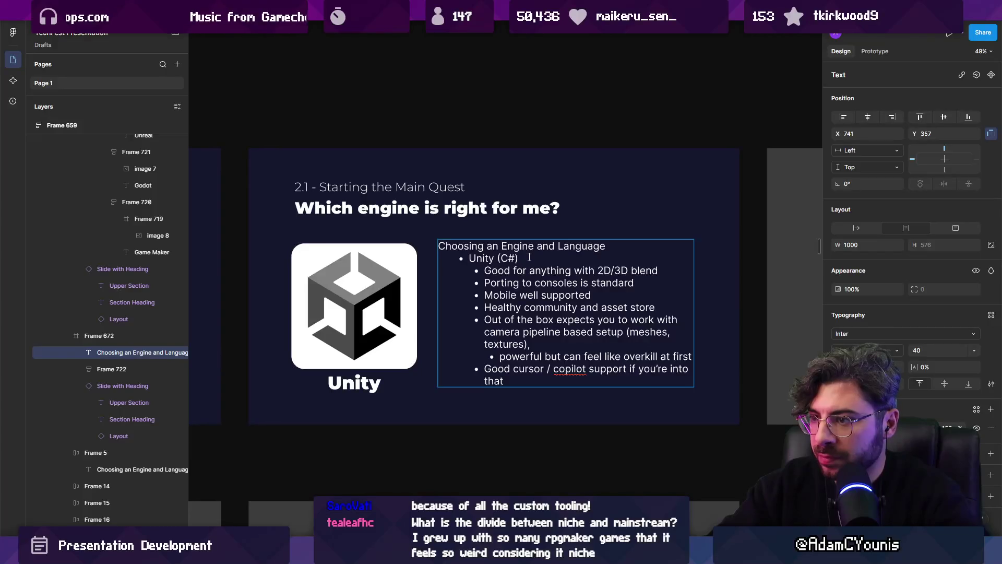
pyautogui.hotkey('shift', 'Up')
pyautogui.hotkey('shift', 'Home')
pyautogui.press('BackSpace')
pyautogui.hotkey('ctrl', 'a')
pyautogui.press('Escape')
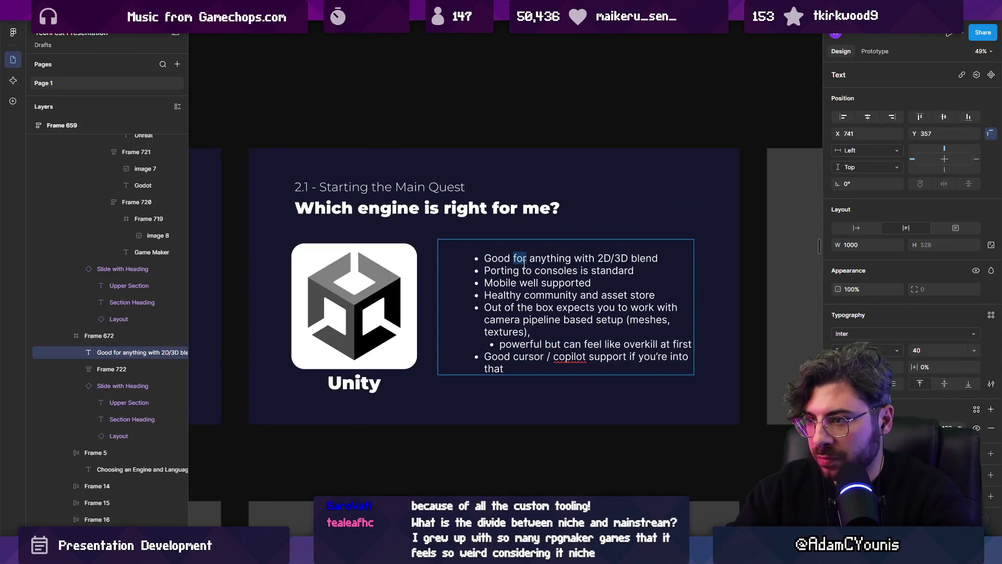
pyautogui.press('Tab')
# Outdent all bullets one level, remove the empty top line, and bullet the first line.
pyautogui.doubleClick(516, 286)
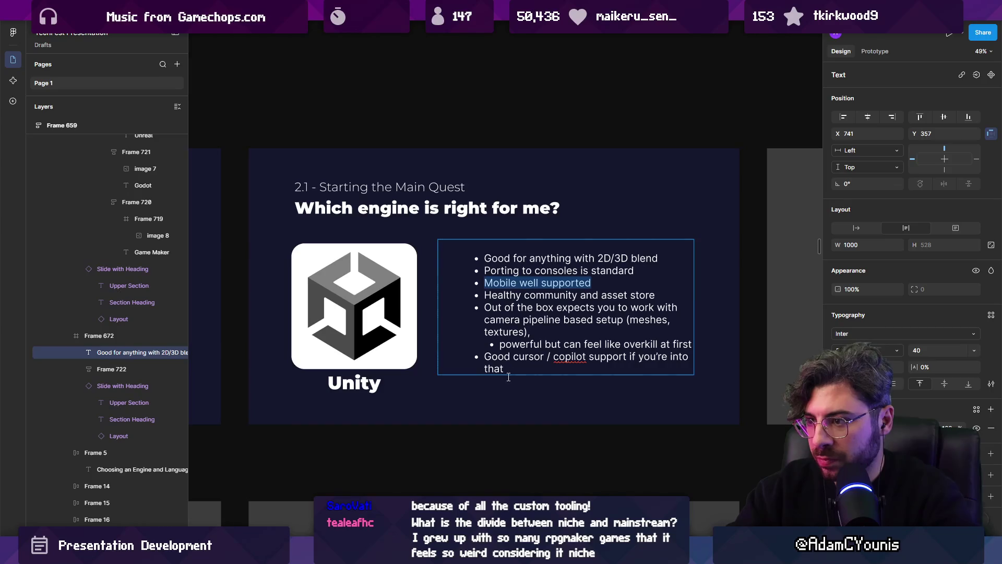
pyautogui.moveTo(504, 368); pyautogui.dragTo(477, 263)
pyautogui.hotkey('shift', 'Tab')
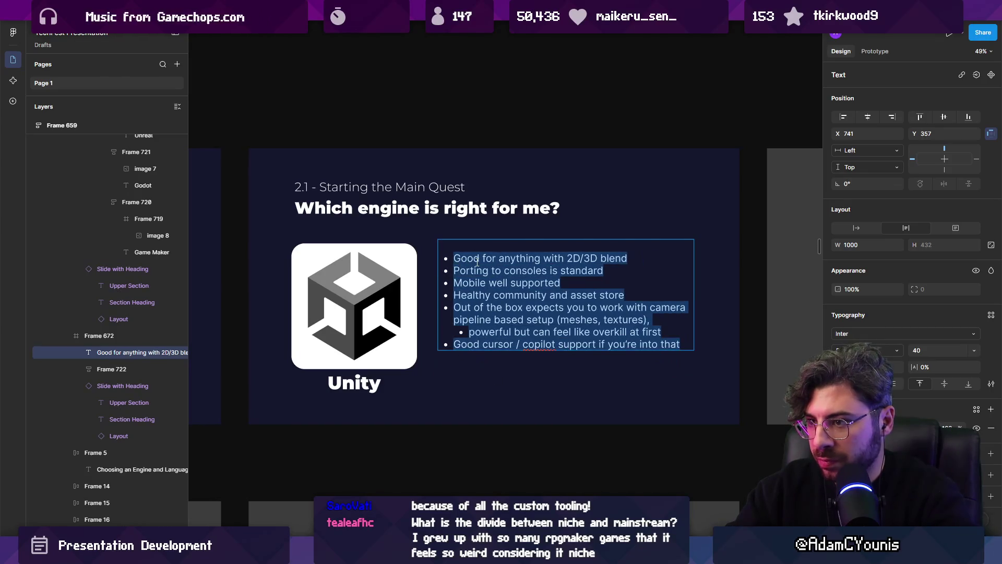
pyautogui.click(477, 246)
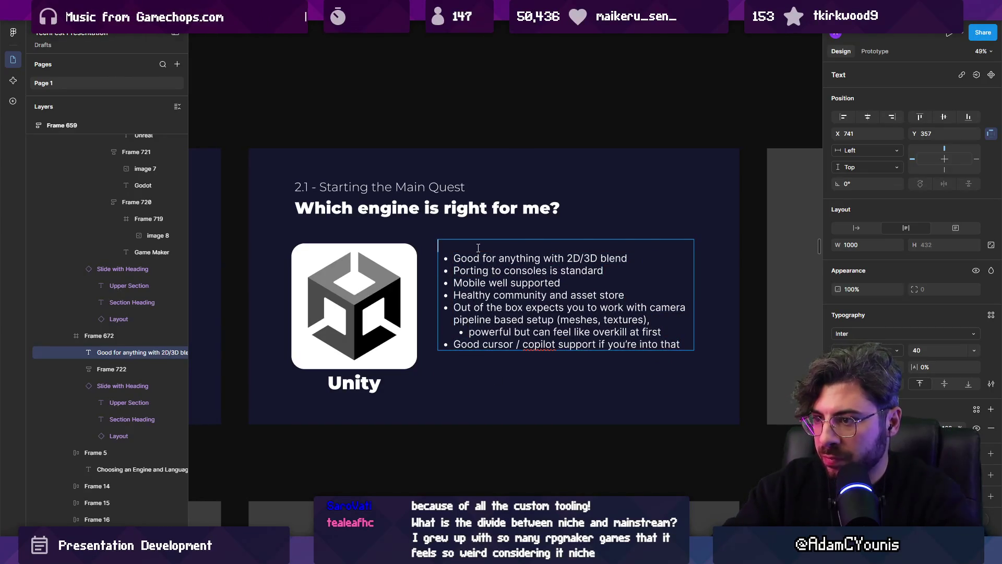
pyautogui.press('Delete')
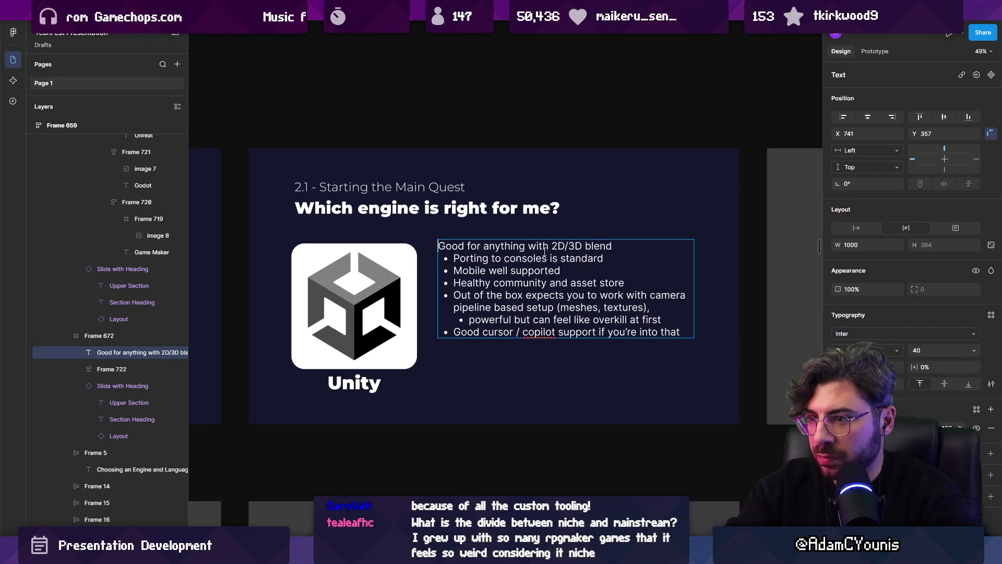
pyautogui.hotkey('ctrl', 'shift', '8')
pyautogui.hotkey('ctrl', 'a')
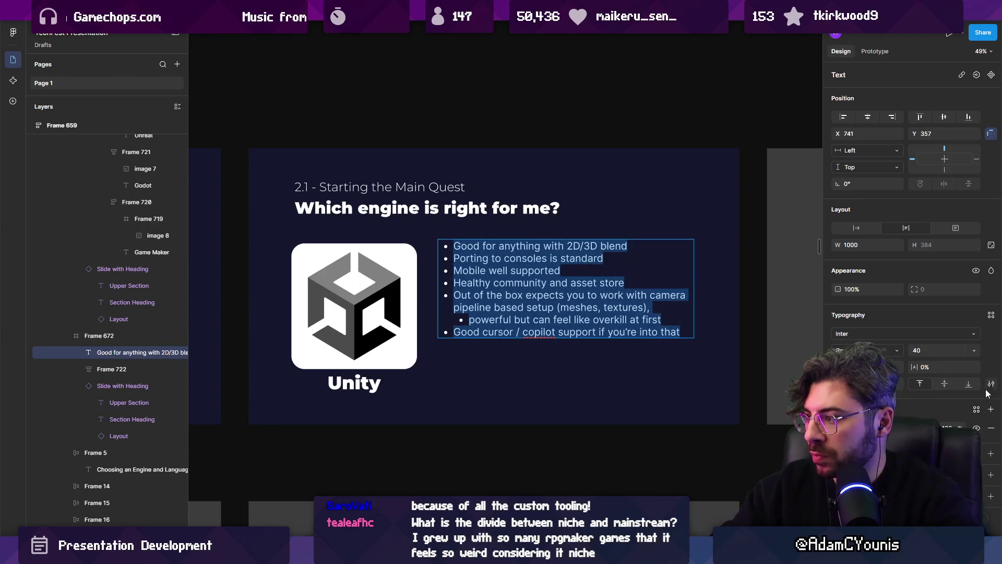
# Widen the list spacing in type settings and nudge the text box slightly down and right.
pyautogui.click(990, 387)
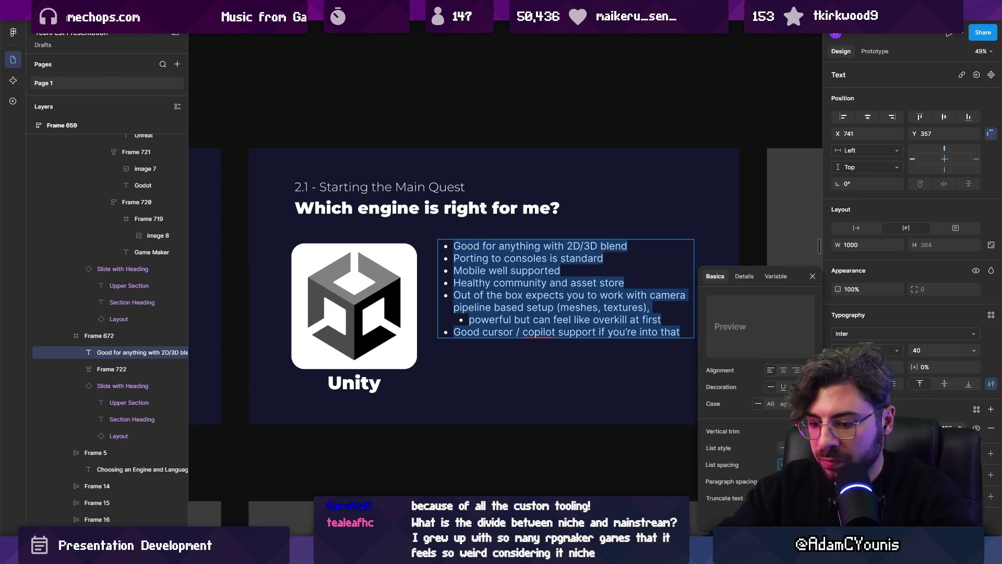
pyautogui.press('Return')
pyautogui.click(526, 281)
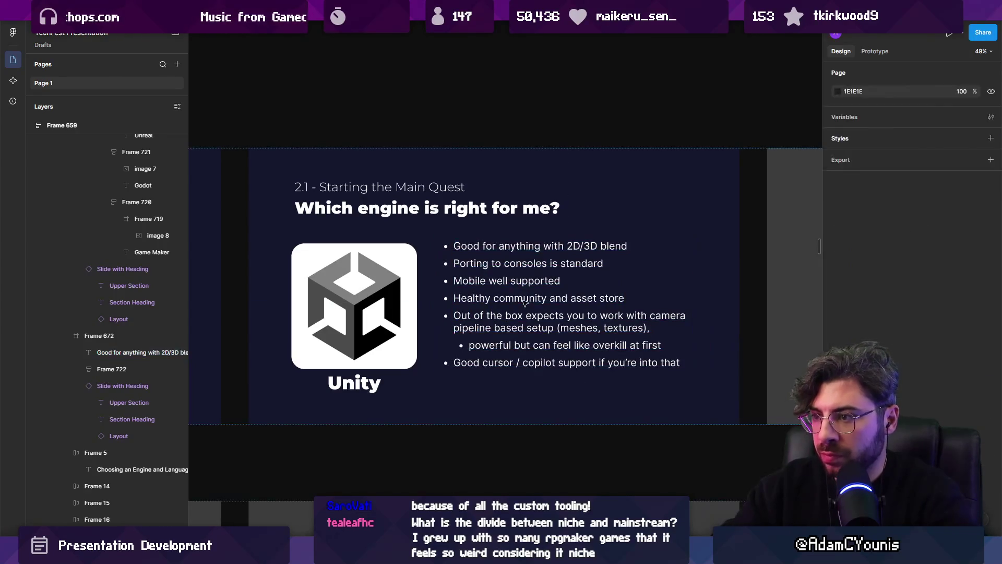
pyautogui.moveTo(526, 280); pyautogui.dragTo(529, 287)
pyautogui.scroll(3, 512, 264)
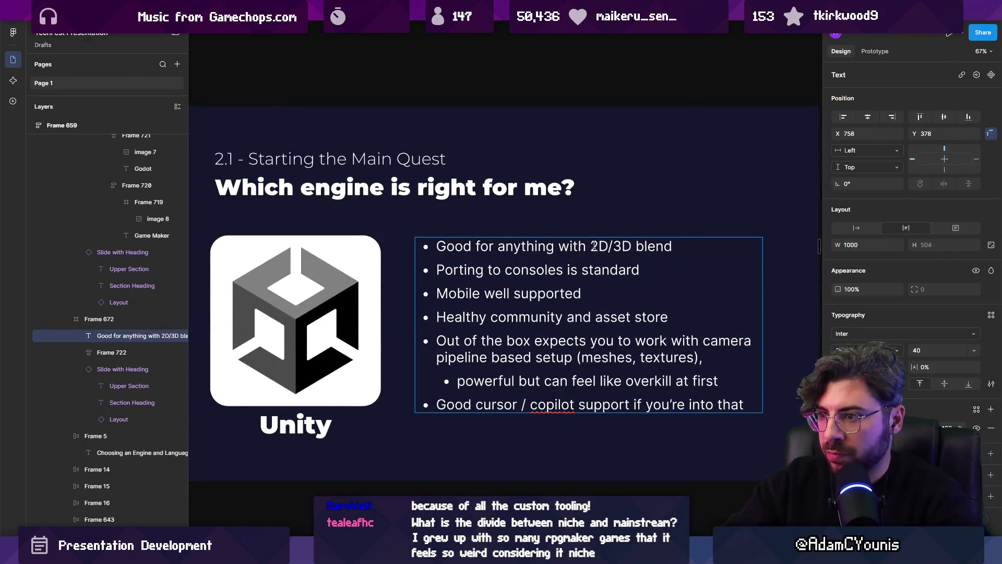
# Shorten the first bullet to 'Good for 2D and 3D'.
pyautogui.hotkey('ctrl', 'shift', 'Left')
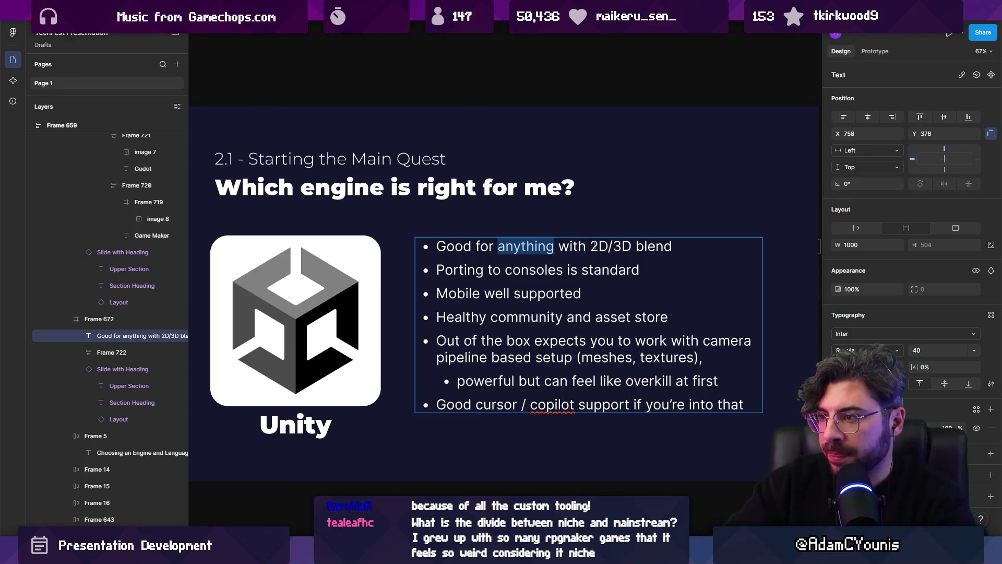
pyautogui.press('BackSpace')
pyautogui.press('Right')
pyautogui.press('BackSpace')
pyautogui.write('and')
pyautogui.hotkey('ctrl', 'shift', 'Right')
pyautogui.press('BackSpace')
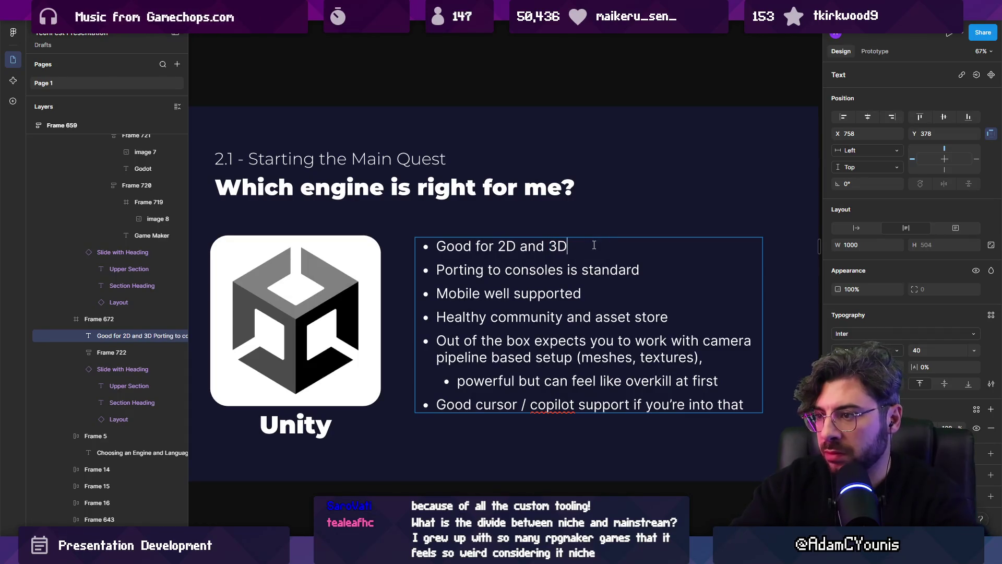
# Change 'is standard' to 'is straightforward', add 'and mobile' to the consoles bullet, and delete the Mobile line.
pyautogui.doubleClick(542, 269)
pyautogui.press('Right')
pyautogui.hotkey('shift', 'End')
pyautogui.press('BackSpace')
pyautogui.write('is straightforwa')
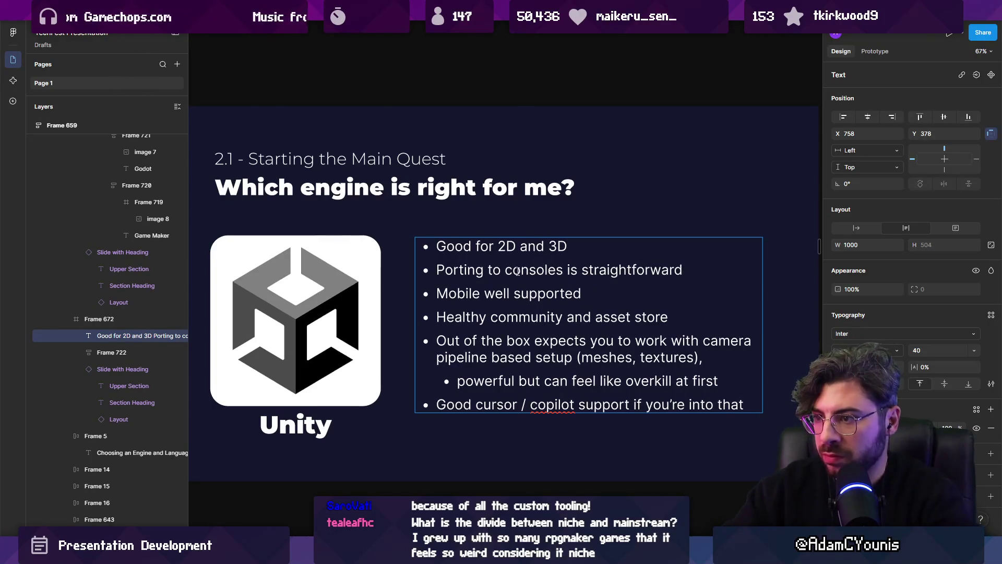
pyautogui.hotkey('ctrl', 'shift', 'Left')
pyautogui.write('su')
pyautogui.hotkey('ctrl', 'z')
pyautogui.tripleClick(520, 288)
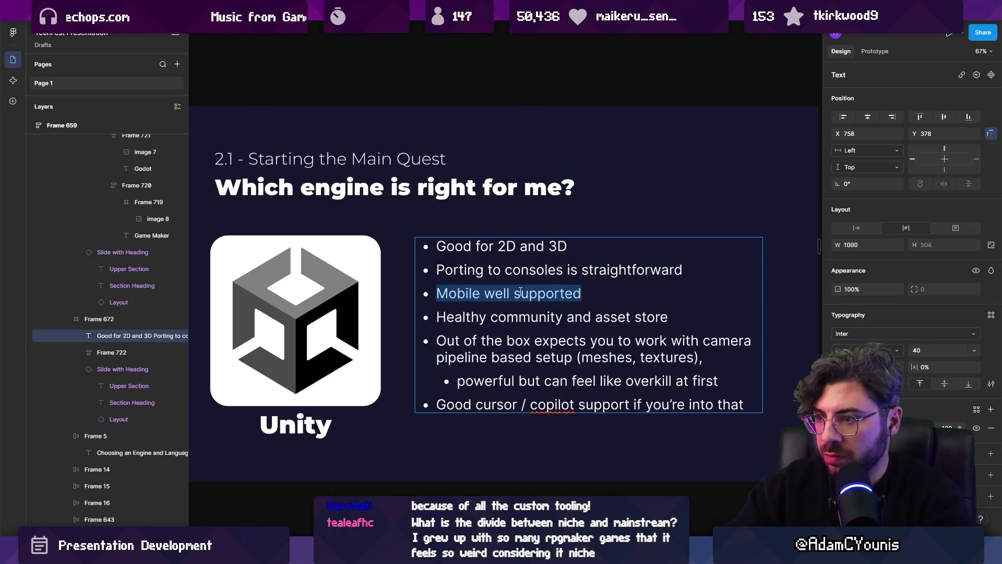
pyautogui.click(568, 269)
pyautogui.write('and mobu')
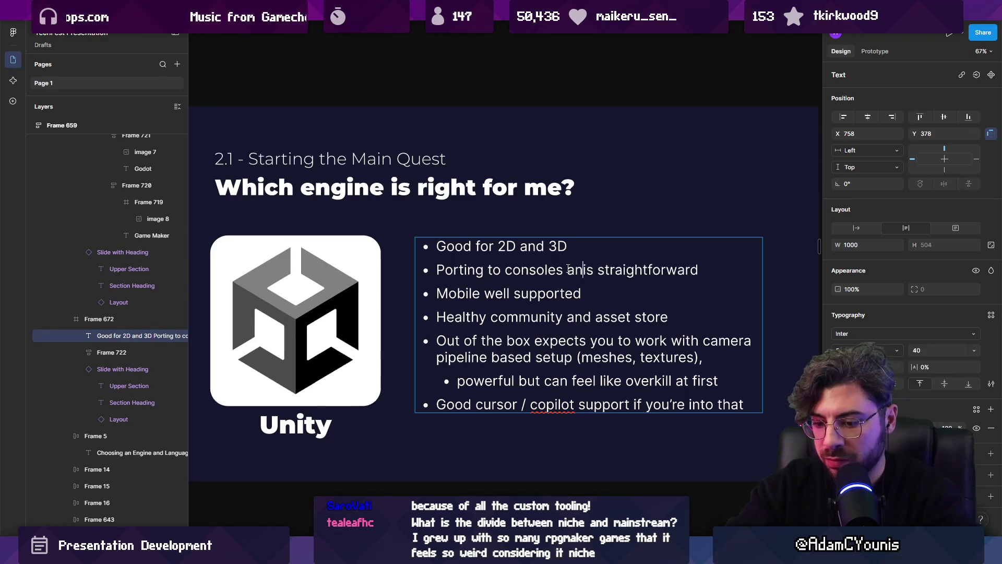
pyautogui.press('BackSpace')
pyautogui.write('ile')
pyautogui.press('Down')
pyautogui.hotkey('ctrl', 'shift', 'Left')
pyautogui.hotkey('ctrl', 'shift', 'Left')
pyautogui.hotkey('ctrl', 'shift', 'Left')
pyautogui.press('BackSpace')
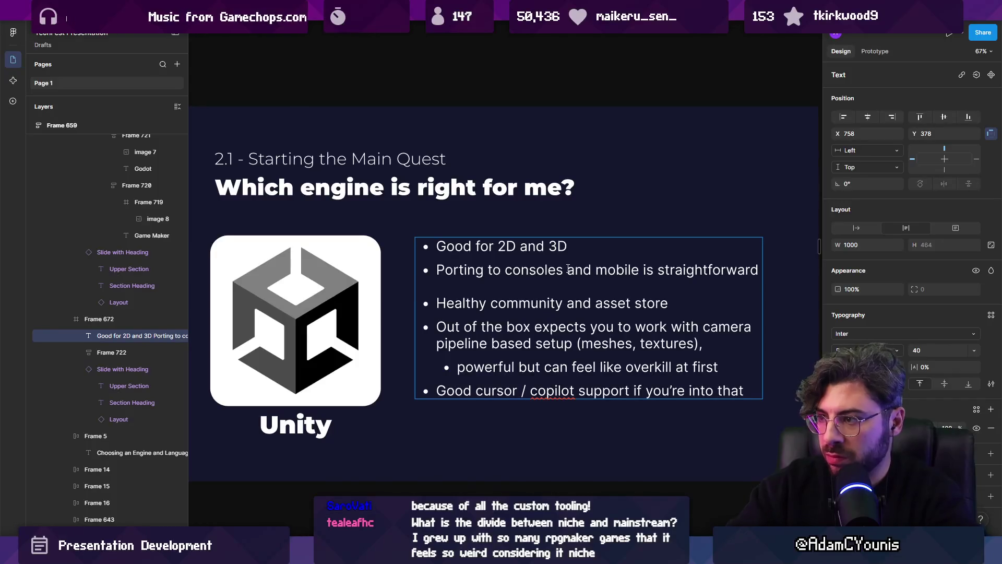
pyautogui.press('BackSpace')
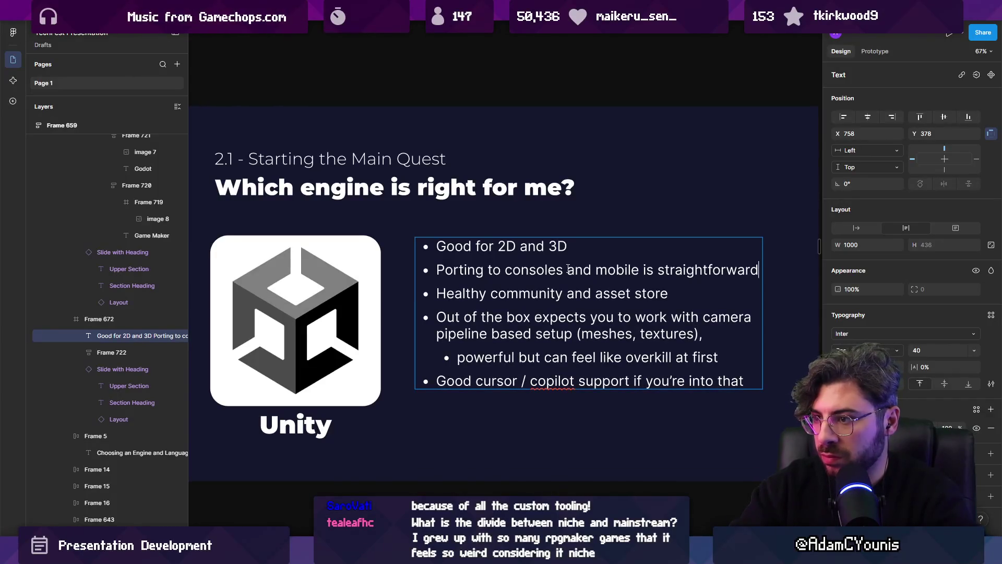
# Rewrite the porting bullet as 'Easy to port to all platforms'.
pyautogui.hotkey('ctrl', 'shift', 'Right')
pyautogui.hotkey('ctrl', 'shift', 'Right')
pyautogui.hotkey('shift', 'Right')
pyautogui.write('C')
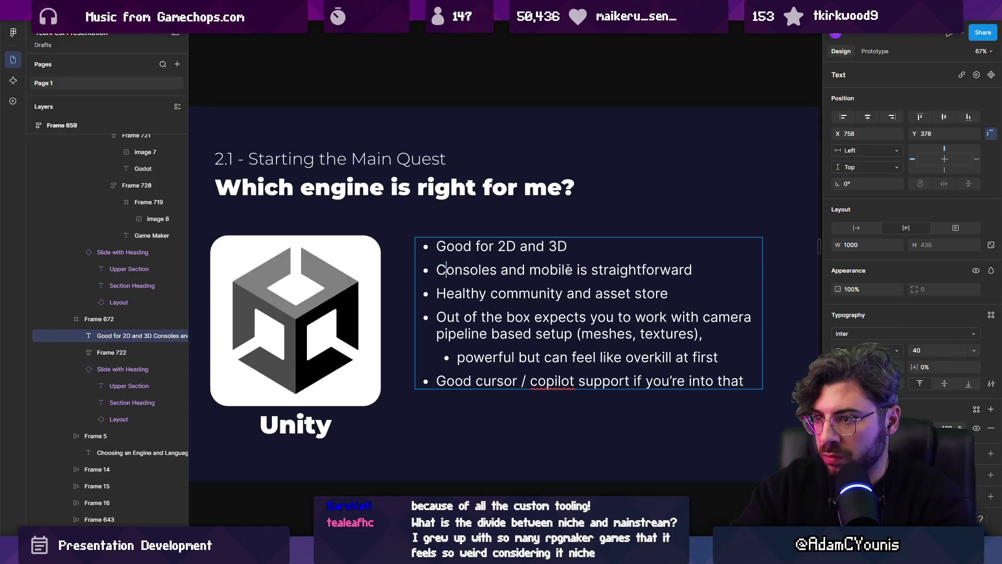
pyautogui.press('Home')
pyautogui.hotkey('ctrl', 'shift', 'Right')
pyautogui.hotkey('ctrl', 'shift', 'Right')
pyautogui.hotkey('ctrl', 'shift', 'Right')
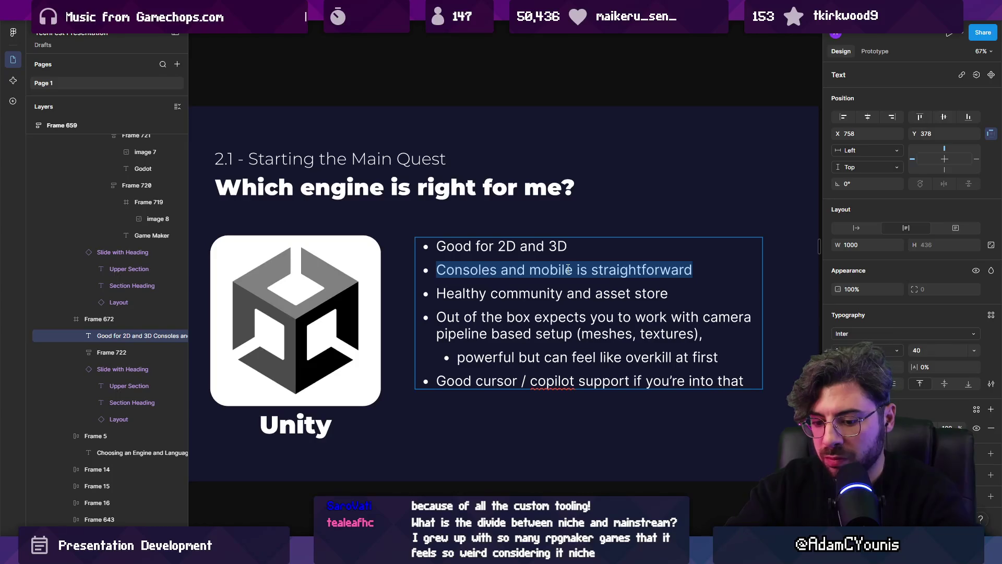
pyautogui.write('Easy to port to all p;latf')
pyautogui.press('BackSpace')
pyautogui.press('BackSpace')
pyautogui.press('BackSpace')
pyautogui.write('a')
pyautogui.press('BackSpace')
pyautogui.press('BackSpace')
pyautogui.write('latform')
pyautogui.press('BackSpace')
pyautogui.press('BackSpace')
pyautogui.write('rms')
# Delete the 'Out of the box' bullet.
pyautogui.press('Right')
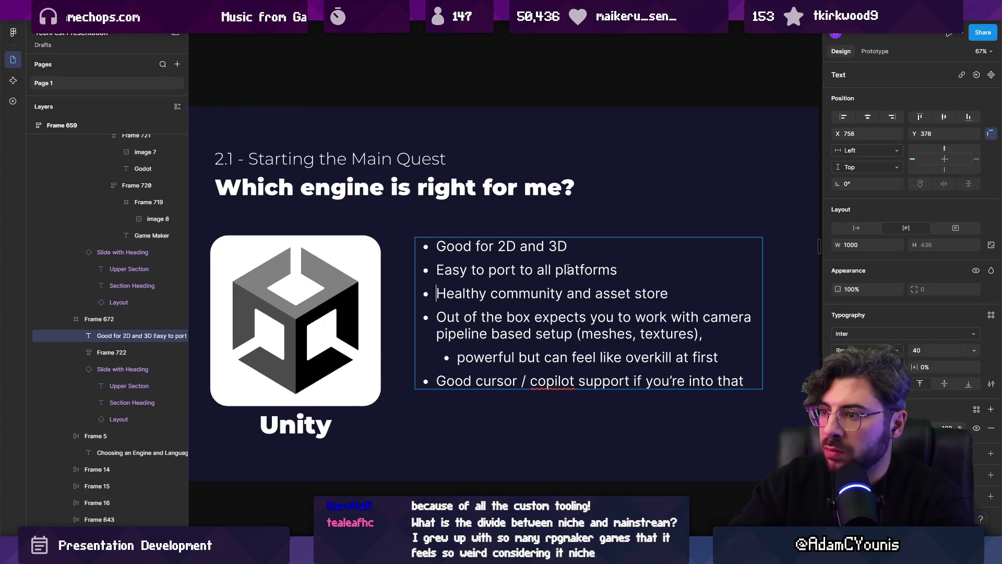
pyautogui.press('Down')
pyautogui.hotkey('shift', 'Down')
pyautogui.hotkey('shift', 'Down')
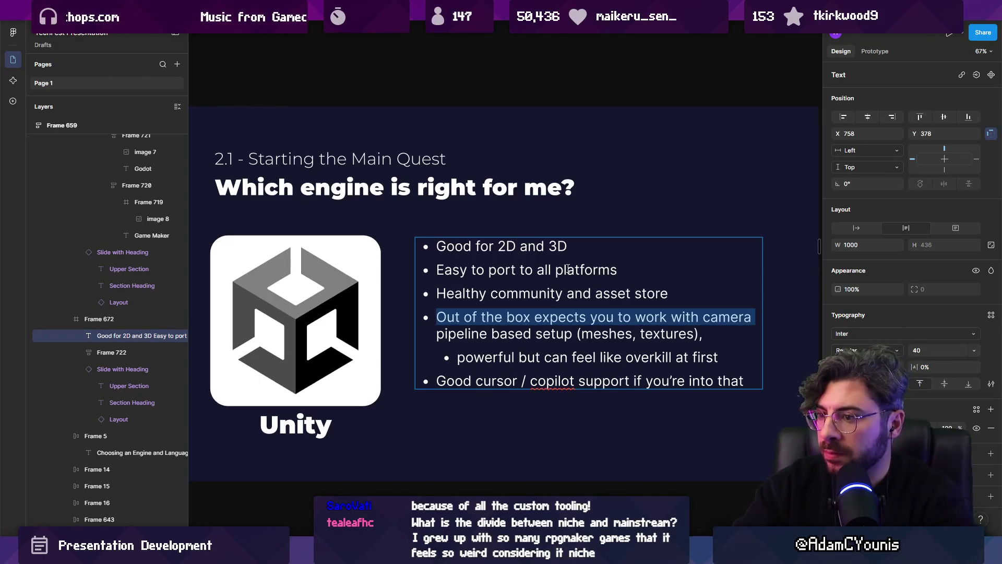
pyautogui.press('BackSpace')
# Reword the pipeline bullet to 'Powerful camera based graphics pipeline' for simpler 2D projects.
pyautogui.hotkey('ctrl', 'shift', 'Right')
pyautogui.write('Powerful')
pyautogui.write(' camera based')
pyautogui.write(' pipe')
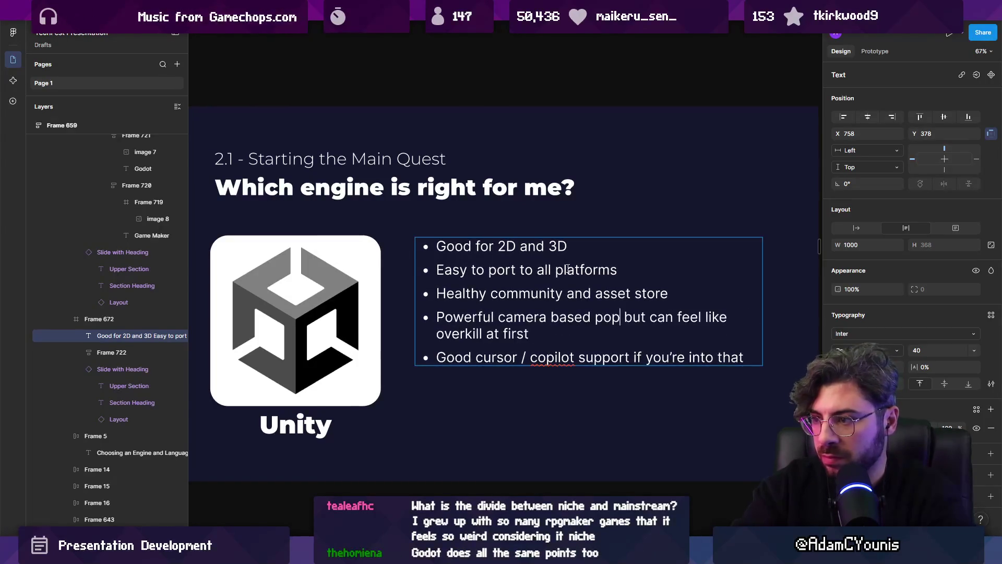
pyautogui.press('BackSpace')
pyautogui.press('BackSpace')
pyautogui.write('peline')
pyautogui.hotkey('ctrl', 'shift', 'Left')
pyautogui.press('Left')
pyautogui.write('graphics')
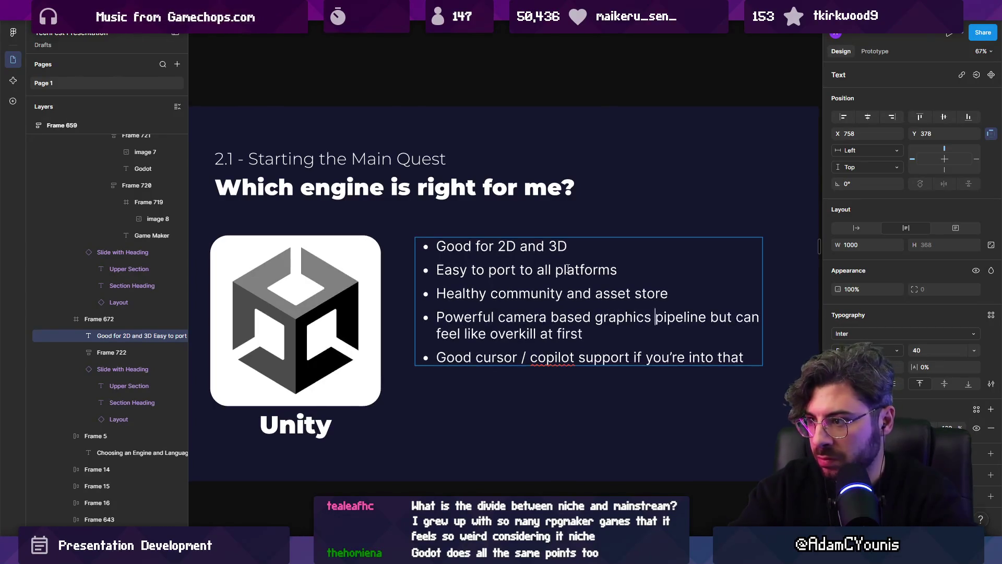
pyautogui.hotkey('ctrl', 'shift', 'Left')
pyautogui.hotkey('ctrl', 'shift', 'Left')
pyautogui.write('for simpler projects')
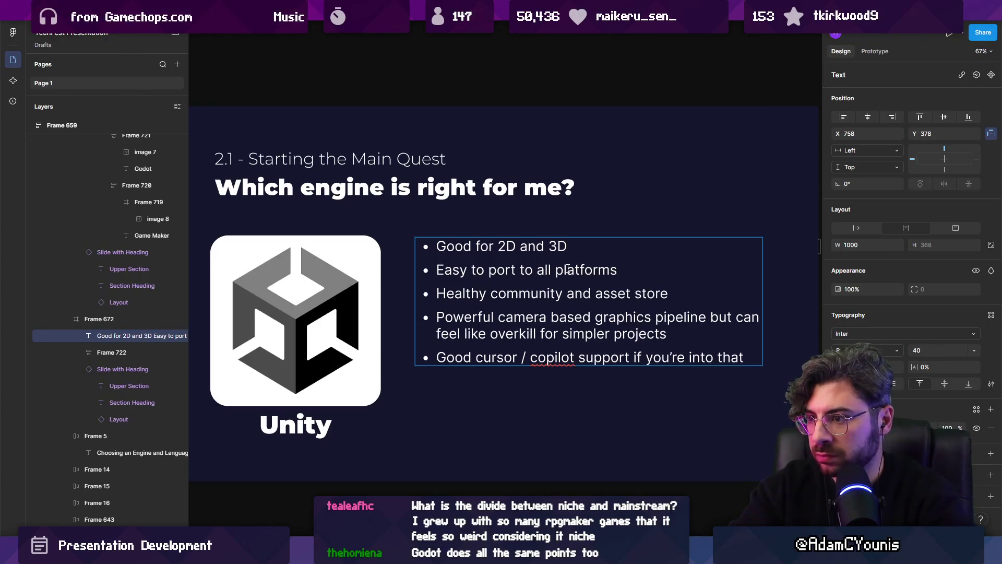
pyautogui.hotkey('ctrl', 'Left')
pyautogui.write('2D')
pyautogui.press('End')
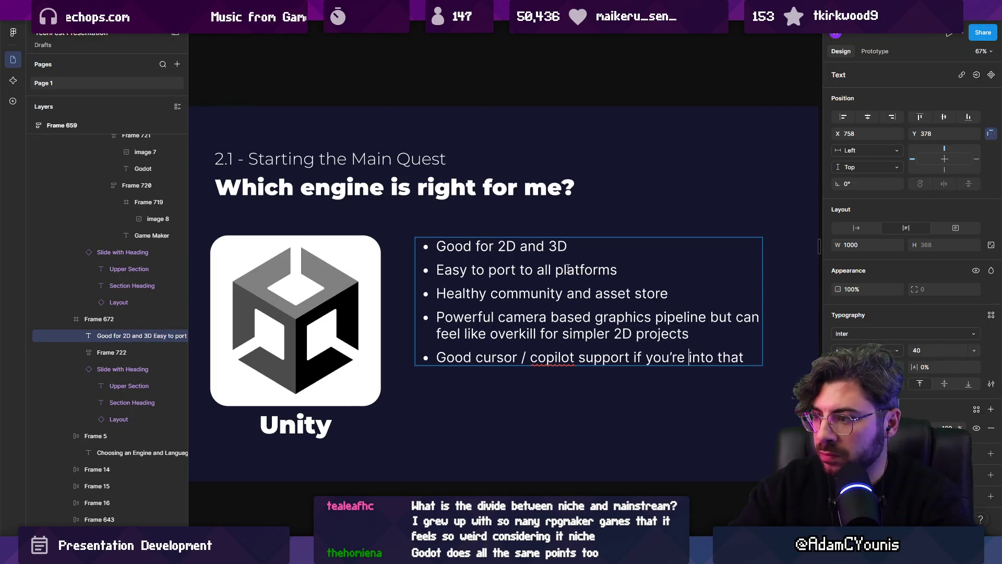
pyautogui.press('Escape')
pyautogui.press('Escape')
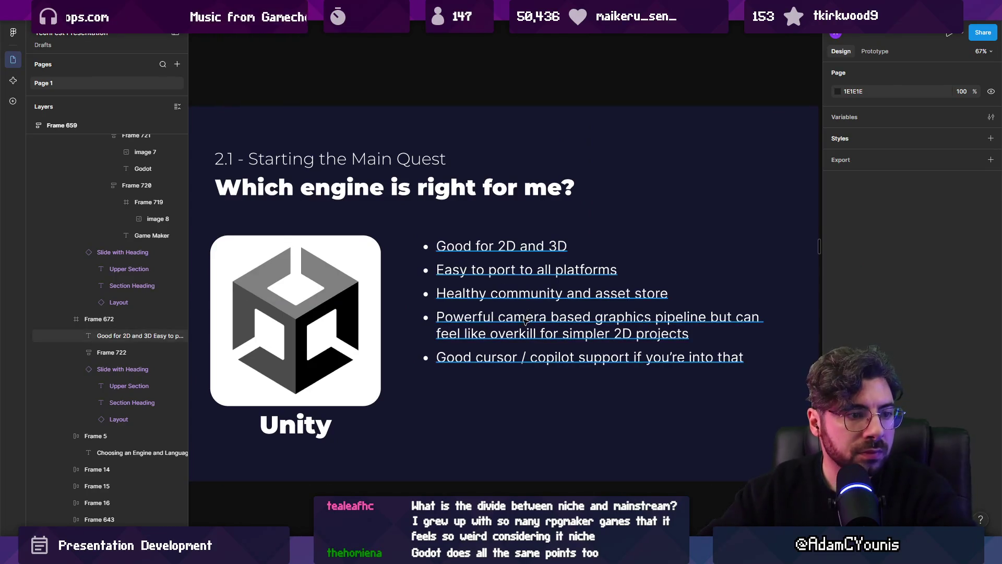
pyautogui.scroll(-1, 525, 321)
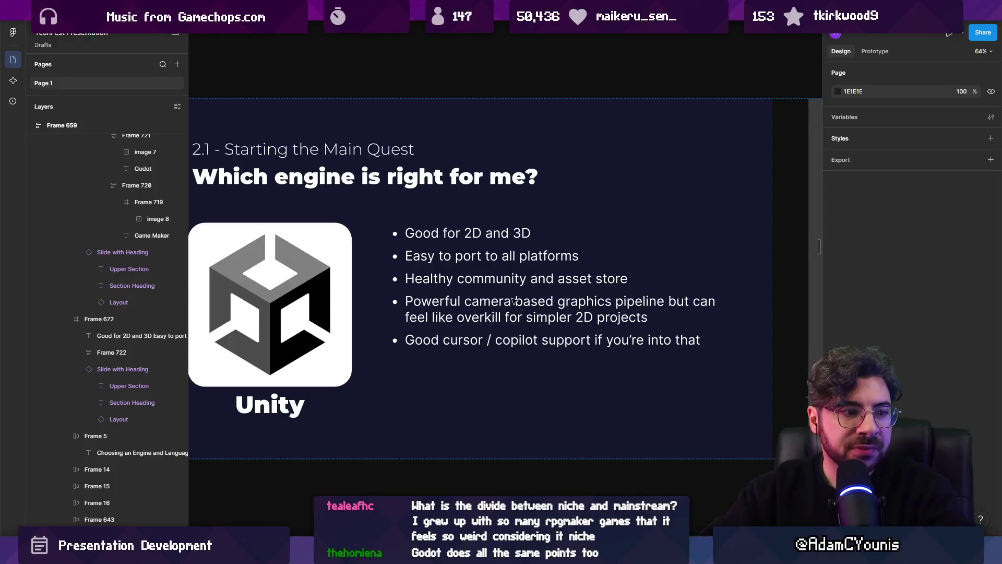
# Return to the Mainstream and Niche Engines overview slide and centre it in view.
pyautogui.hotkey('shift', 'n')
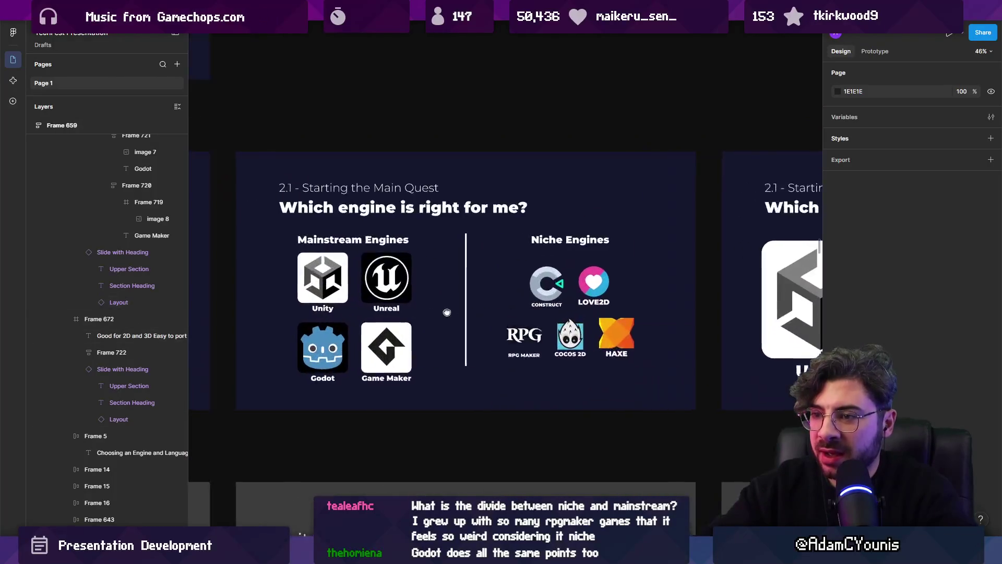
pyautogui.click(637, 353)
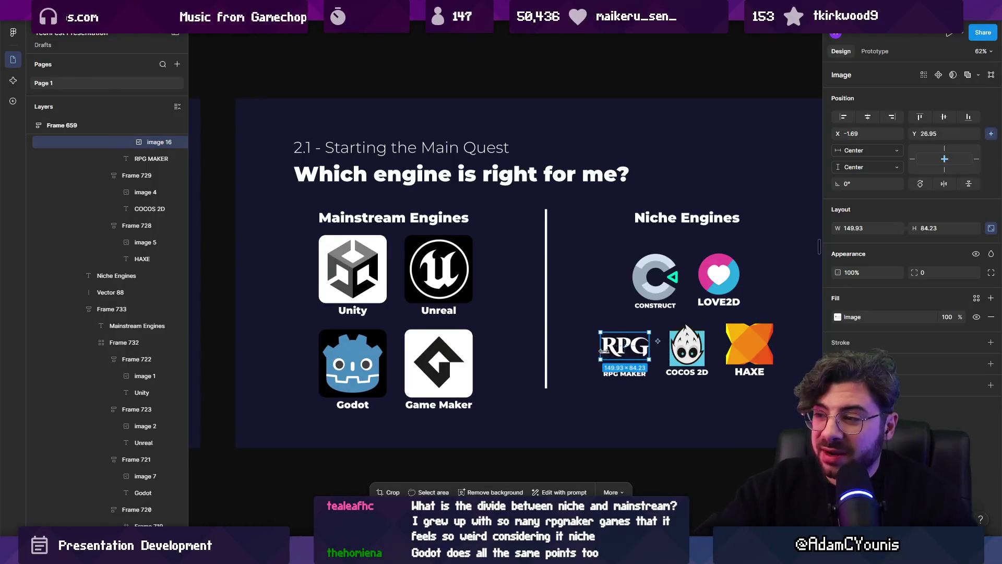
pyautogui.moveTo(639, 357)
pyautogui.mouseDown()
pyautogui.moveTo(530, 365)
pyautogui.moveTo(555, 364)
pyautogui.mouseUp()
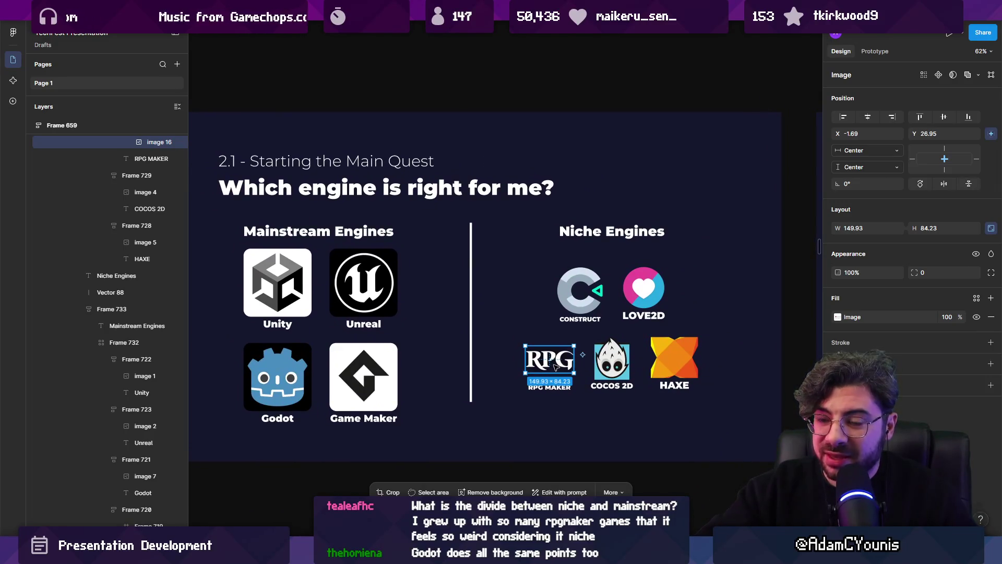
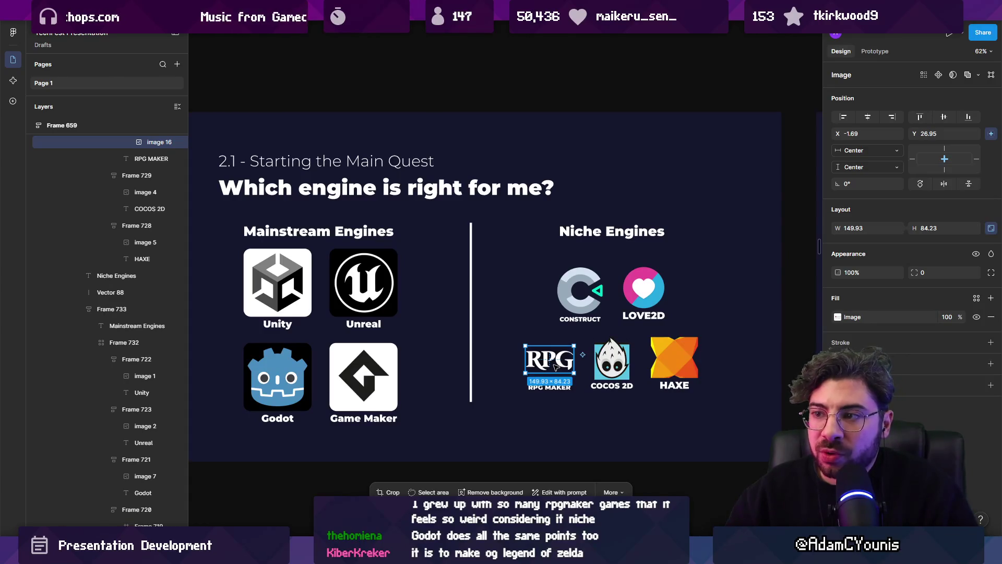
# Shorten the left heading from 'Mainstream Engines' to 'Mainstream'.
pyautogui.click(345, 232)
pyautogui.click(345, 232)
pyautogui.doubleClick(346, 232)
pyautogui.press('BackSpace')
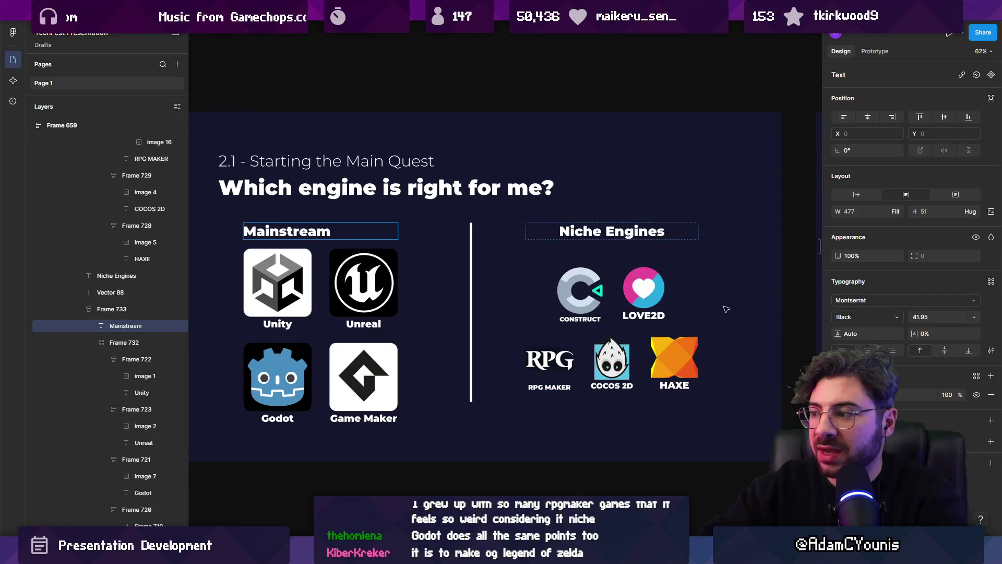
pyautogui.press('Escape')
# Shorten 'Niche Engines' to 'Niche' and make its text box auto width.
pyautogui.doubleClick(603, 233)
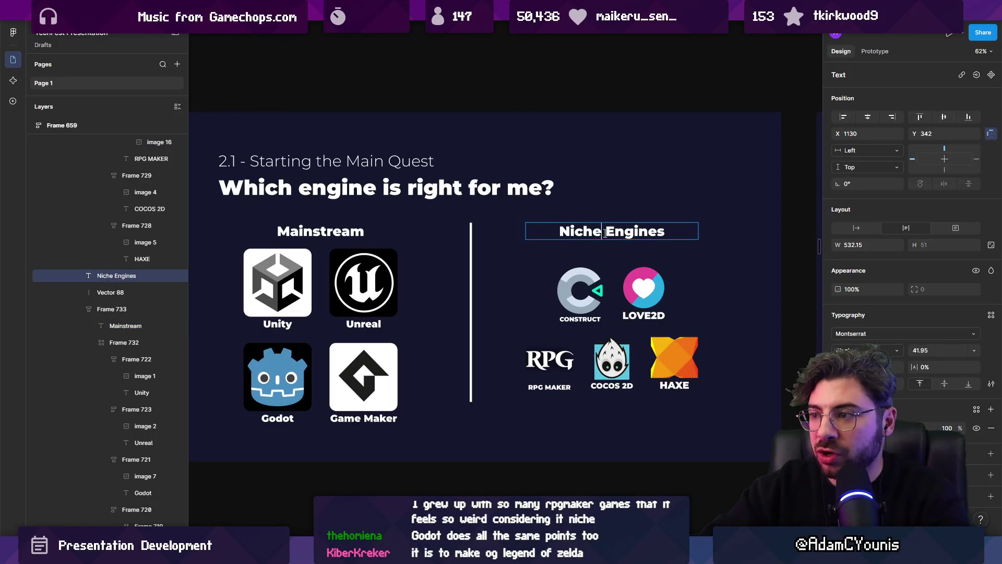
pyautogui.hotkey('shift', 'End')
pyautogui.press('BackSpace')
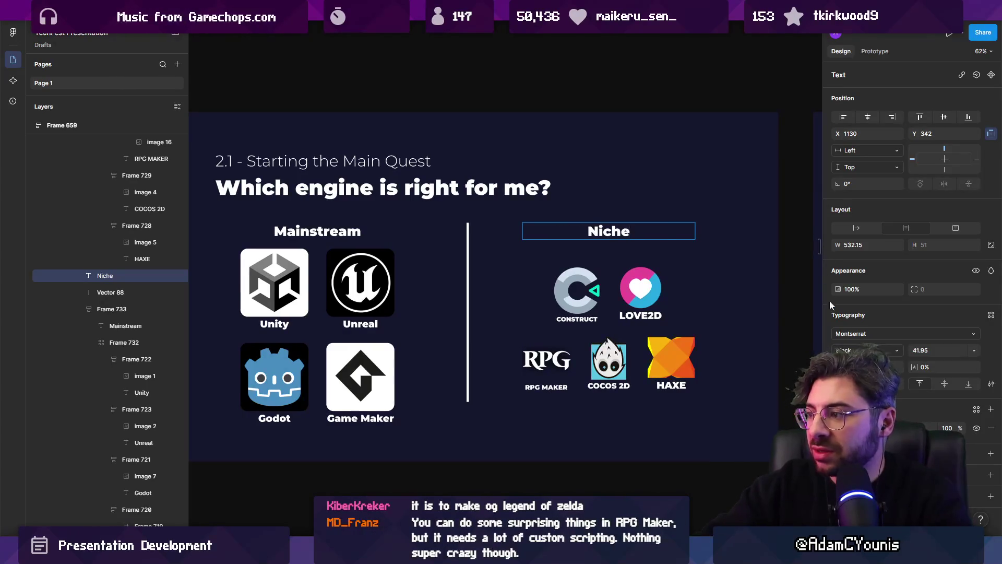
pyautogui.press('Escape')
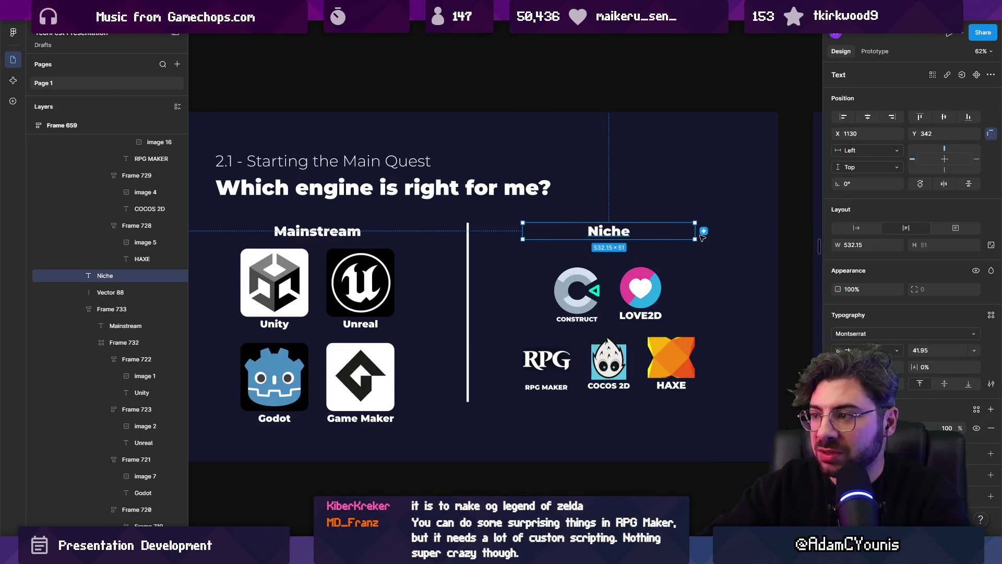
pyautogui.doubleClick(695, 235)
pyautogui.click(366, 236)
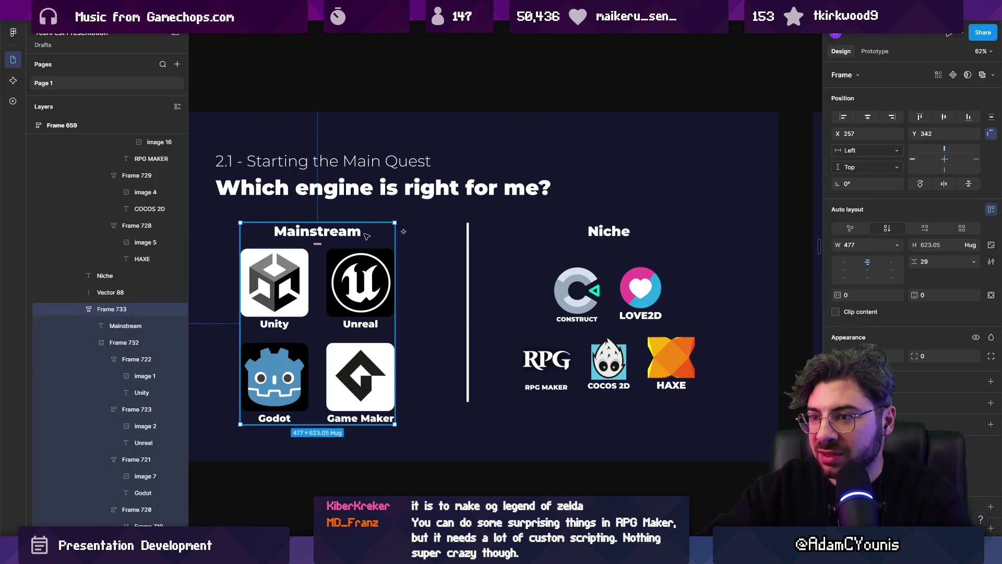
pyautogui.click(396, 235)
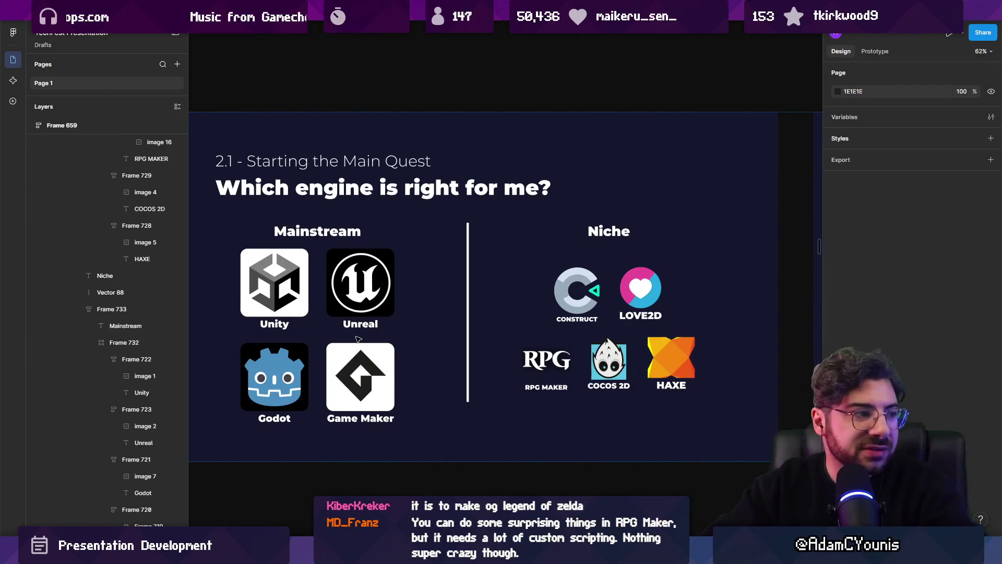
pyautogui.keyDown('ctrl'); pyautogui.scroll(-2, 358, 339); pyautogui.keyUp('ctrl')
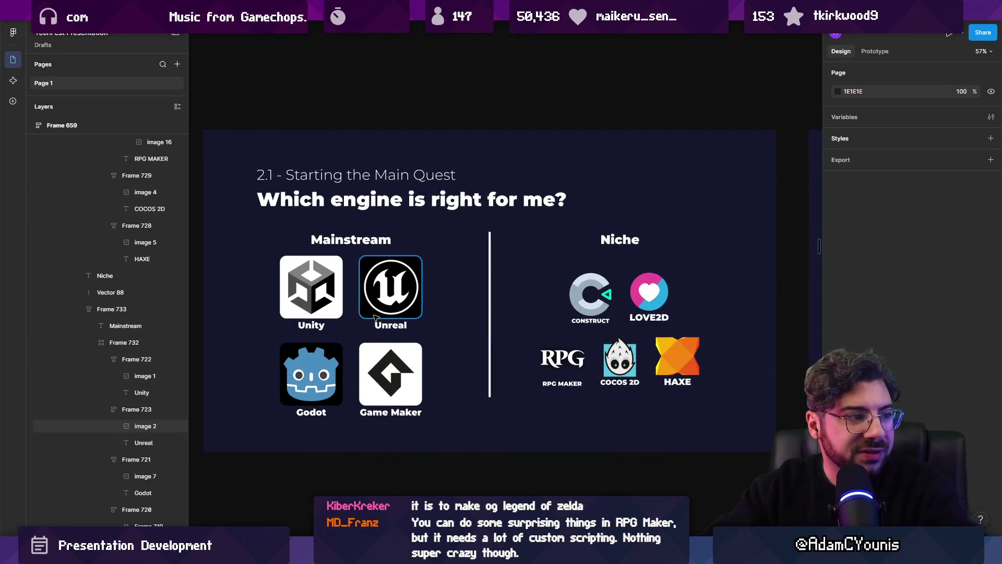
pyautogui.moveTo(375, 317); pyautogui.dragTo(402, 314)
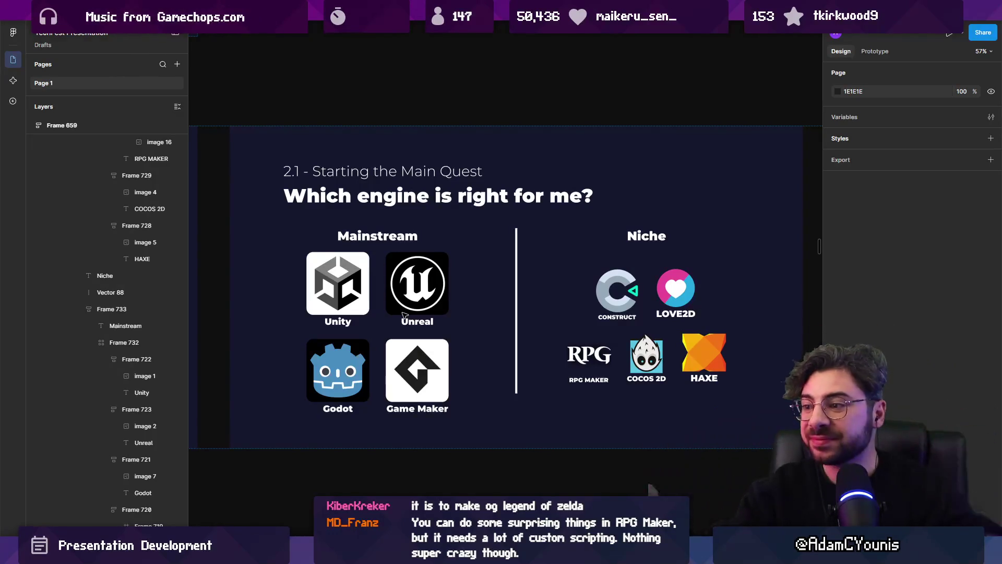
pyautogui.click(594, 367)
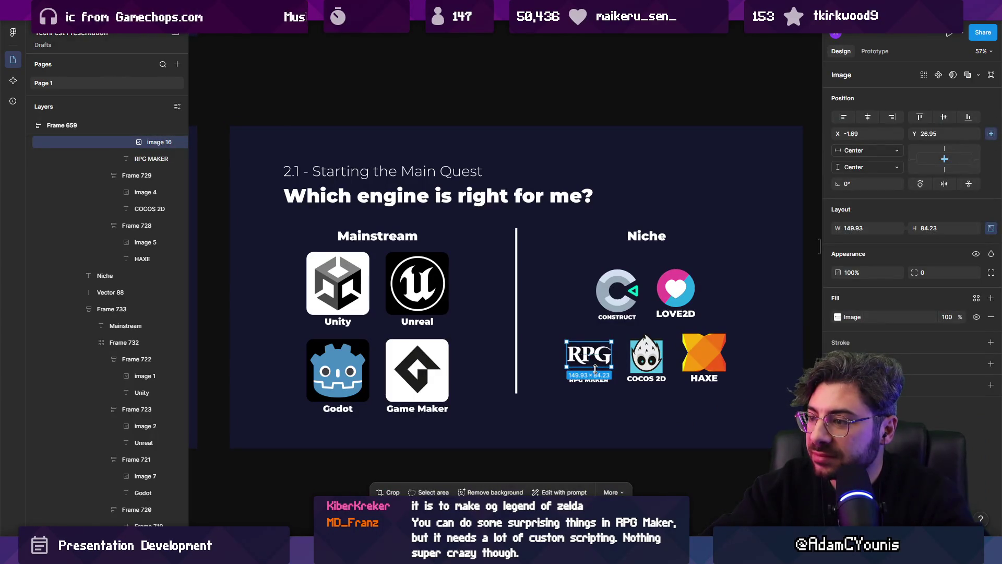
pyautogui.scroll(-1, 592, 368)
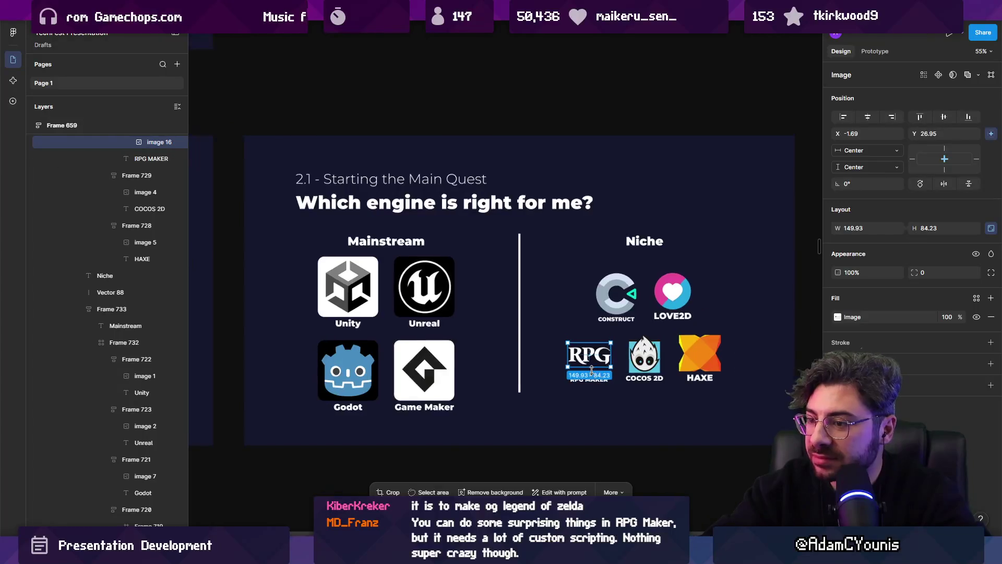
pyautogui.hscroll(2, 591, 369)
pyautogui.click(380, 359)
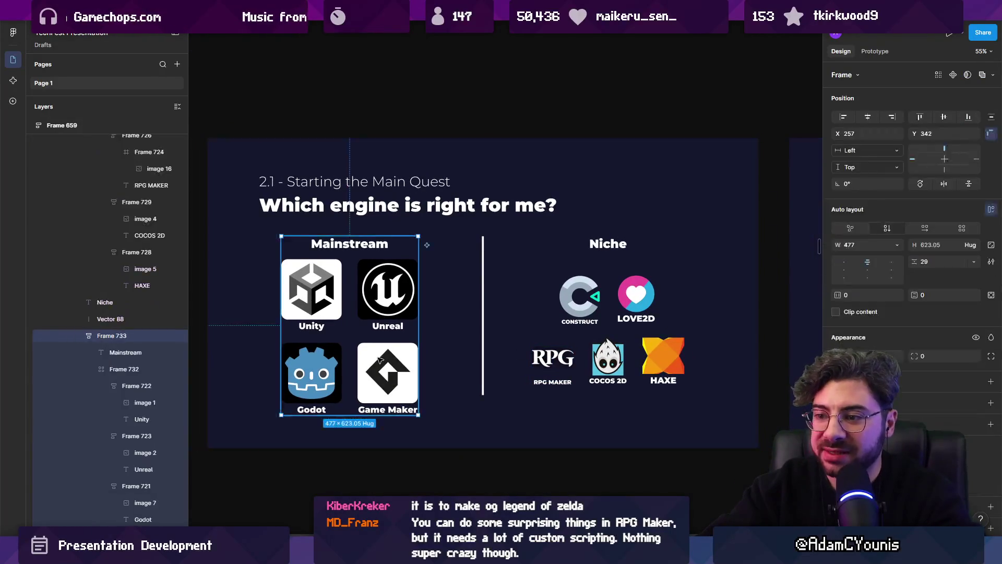
pyautogui.click(380, 359)
pyautogui.moveTo(380, 359)
pyautogui.mouseDown()
pyautogui.moveTo(569, 308)
pyautogui.moveTo(578, 327)
pyautogui.moveTo(416, 354)
pyautogui.mouseUp()
pyautogui.press('Escape')
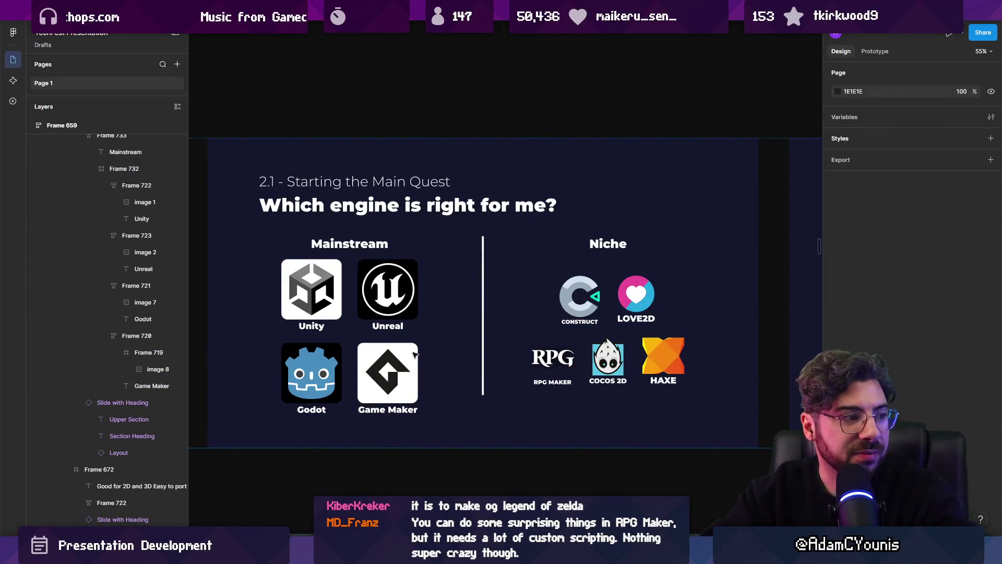
pyautogui.click(416, 354)
pyautogui.doubleClick(402, 364)
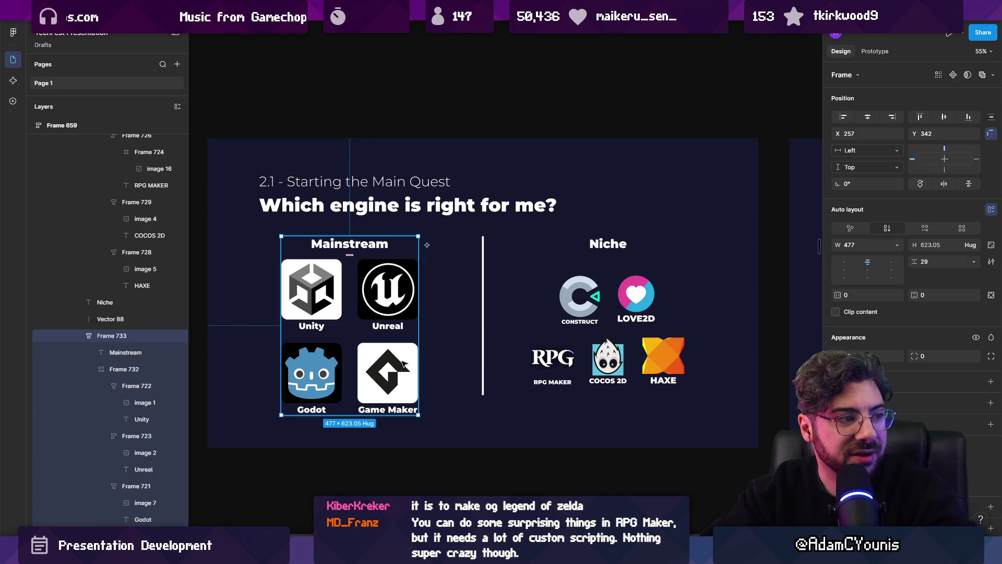
pyautogui.click(404, 364)
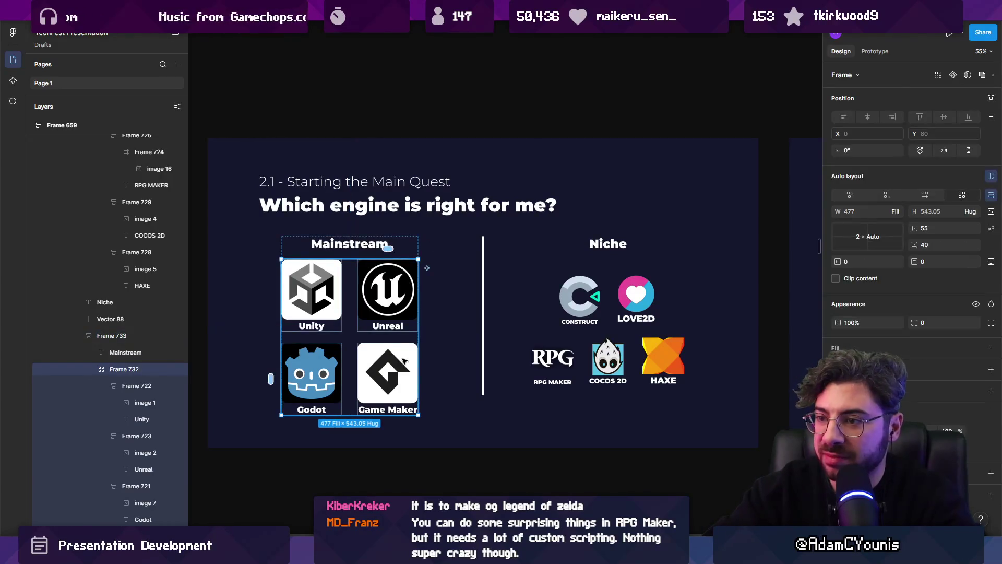
pyautogui.scroll(-5, 421, 374)
pyautogui.press('Escape')
pyautogui.hscroll(3, 522, 365)
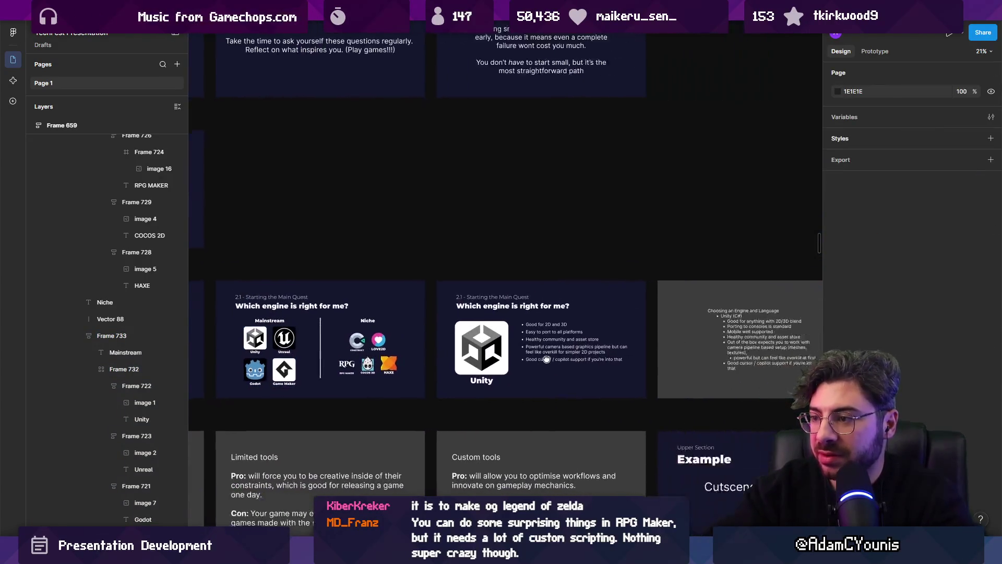
# Nudge the Unity bullet list lower and start a new bullet line at its end.
pyautogui.scroll(4, 453, 333)
pyautogui.moveTo(453, 333); pyautogui.dragTo(446, 329)
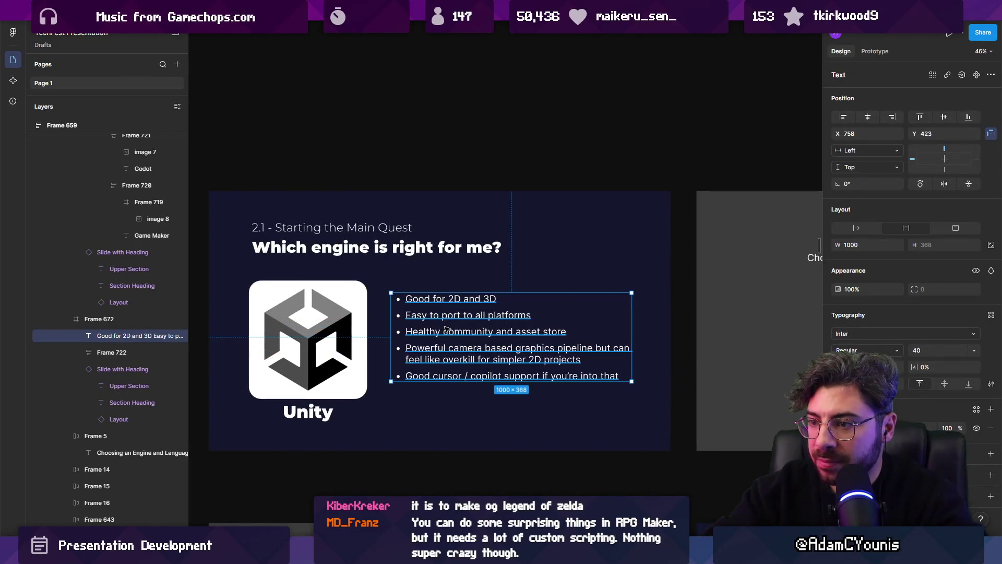
pyautogui.press('Return')
pyautogui.press('Right')
pyautogui.press('Return')
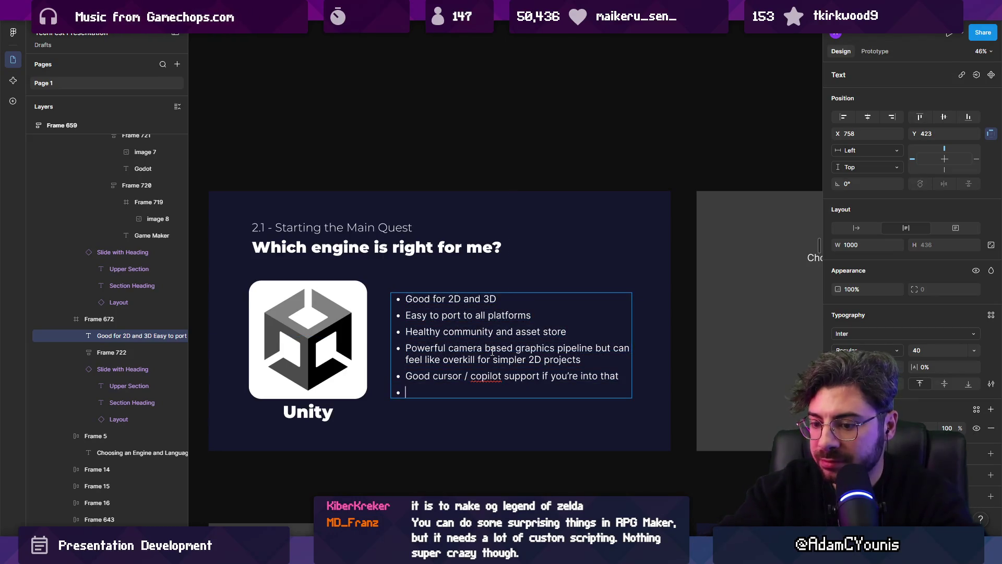
# Write the new bullet 'Company has unpopular practices', correcting typos along the way.
pyautogui.write('oved')
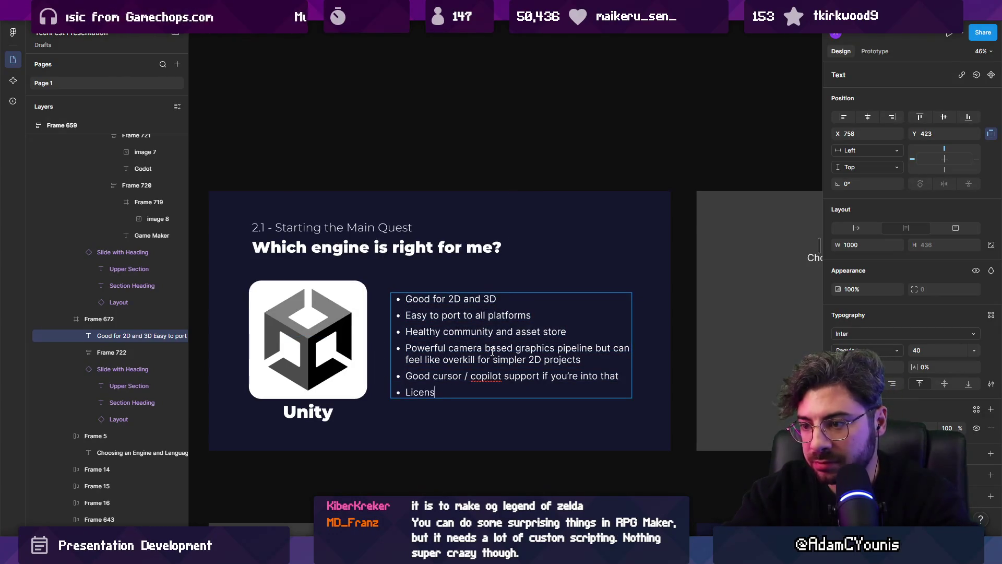
pyautogui.hotkey('ctrl', 'shift', 'Left')
pyautogui.write('Company is a bit')
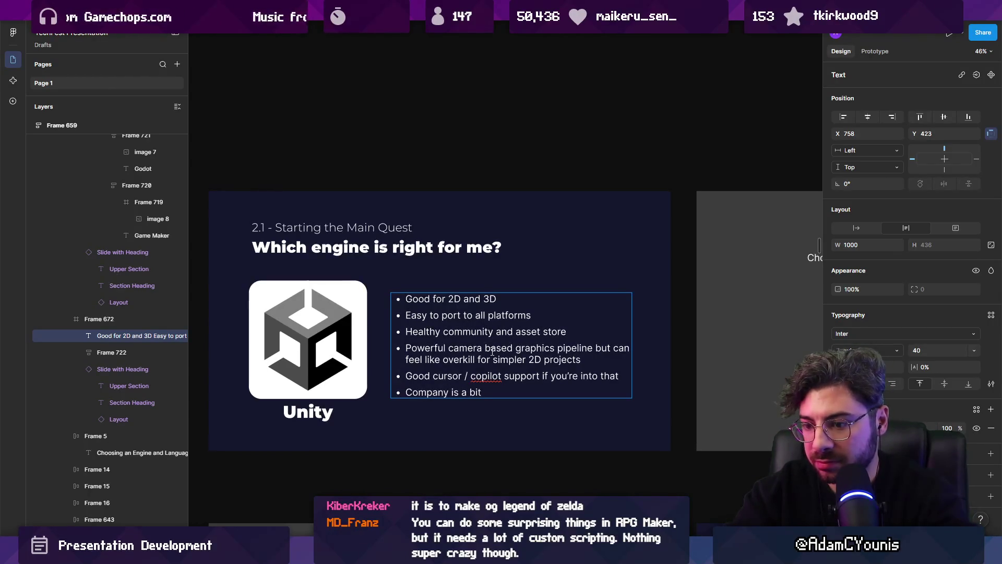
pyautogui.write('.eird')
pyautogui.hotkey('ctrl', 'shift', 'Left')
pyautogui.hotkey('ctrl', 'shift', 'Left')
pyautogui.hotkey('ctrl', 'shift', 'Left')
pyautogui.press('Left')
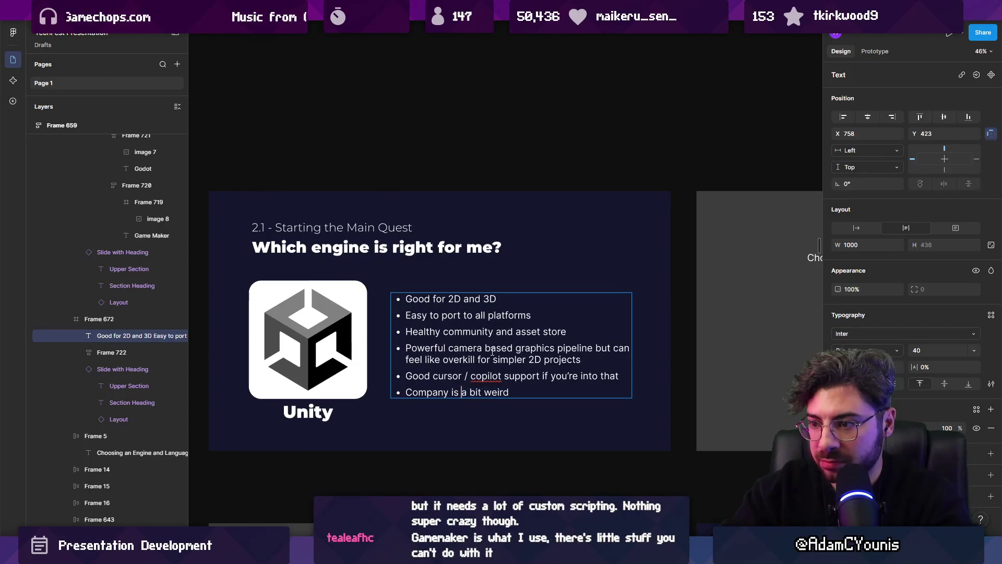
pyautogui.press('End')
pyautogui.hotkey('ctrl', 'shift', 'Left')
pyautogui.hotkey('ctrl', 'shift', 'Left')
pyautogui.hotkey('ctrl', 'shift', 'Left')
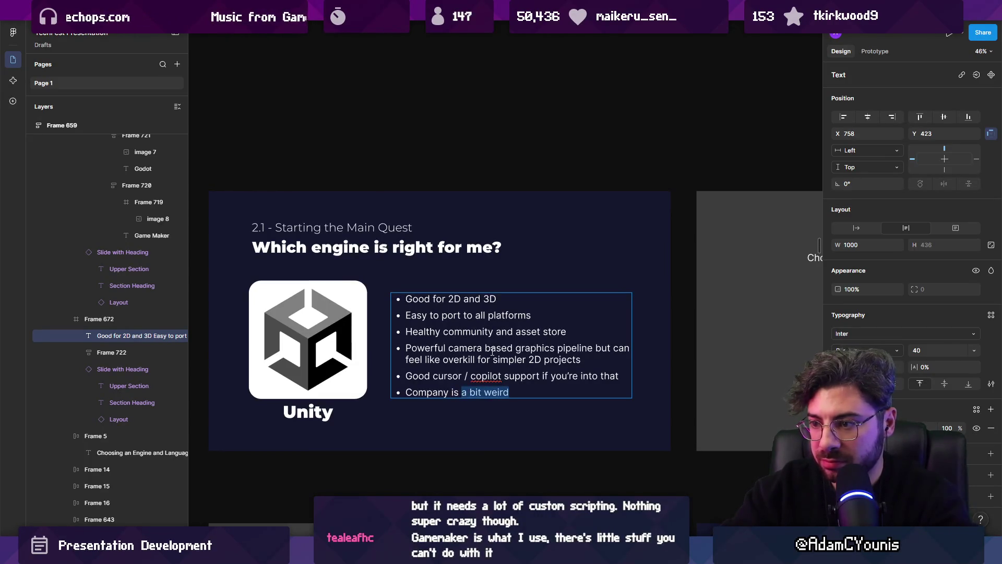
pyautogui.write('has unpopular')
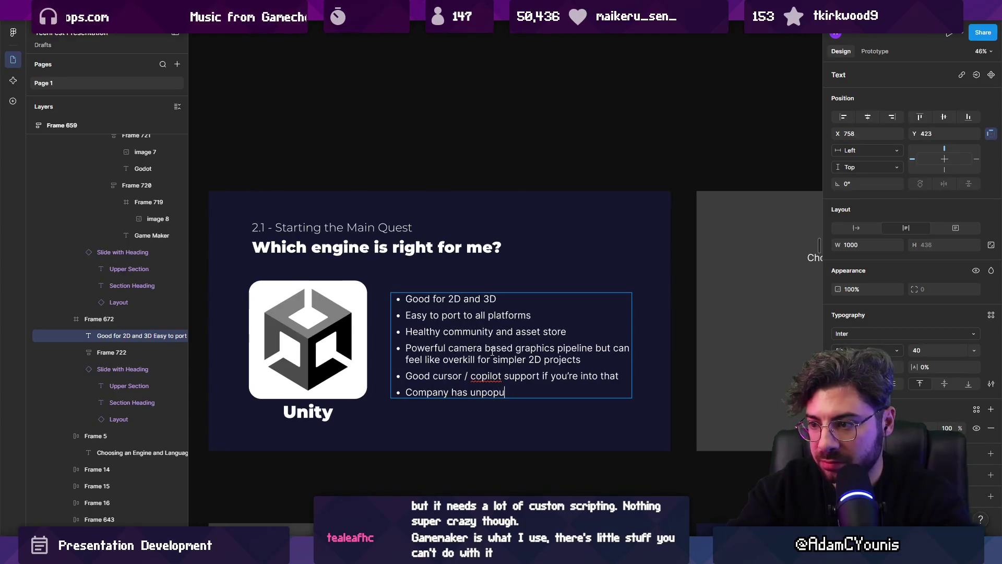
pyautogui.press('BackSpace')
pyautogui.press('BackSpace')
pyautogui.press('BackSpace')
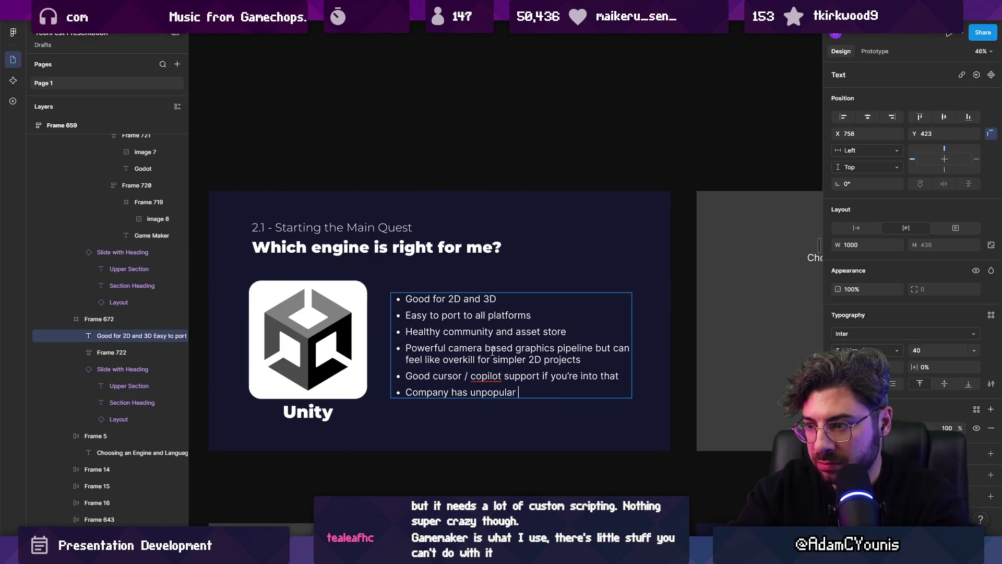
pyautogui.write('practices')
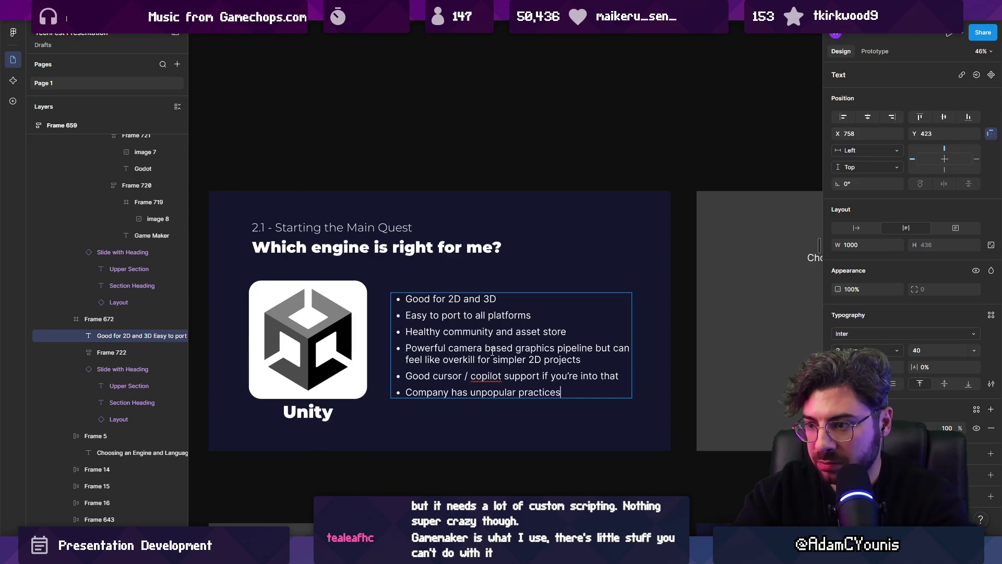
pyautogui.press('Escape')
pyautogui.press('Escape')
pyautogui.scroll(-2, 496, 349)
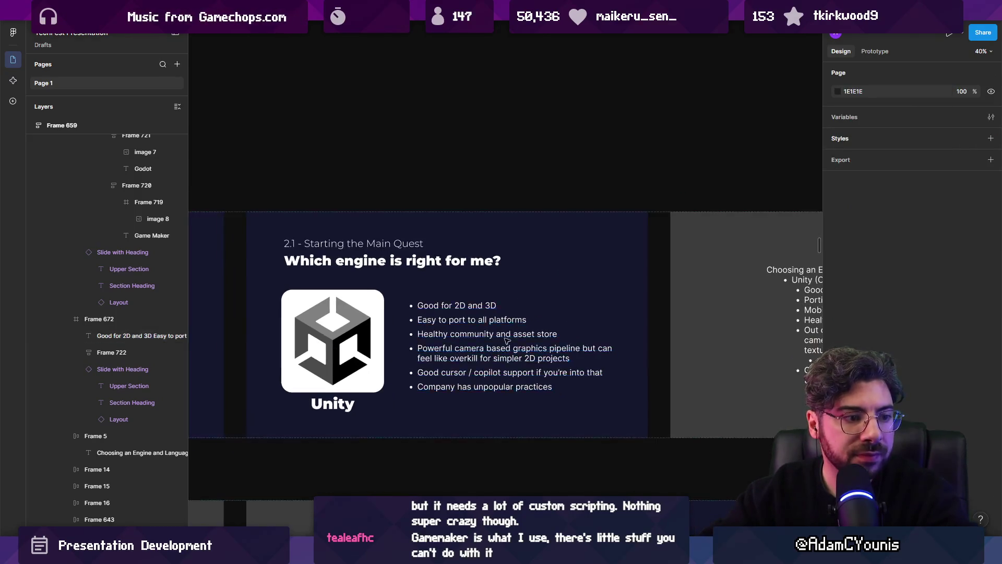
# Realign the Unity bullet list vertically so it sits centred beside the logo.
pyautogui.scroll(-3, 522, 339)
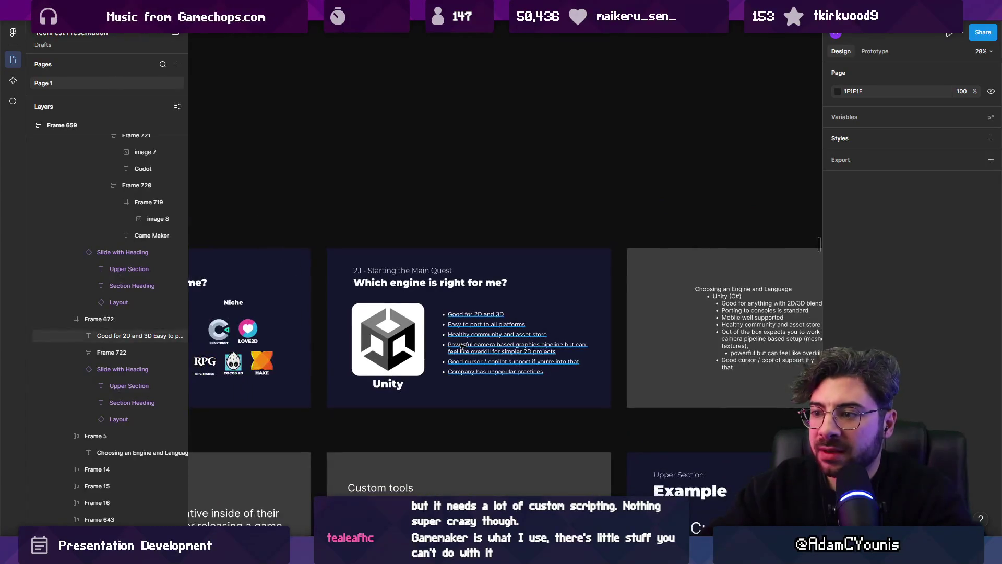
pyautogui.click(466, 345)
pyautogui.click(922, 116)
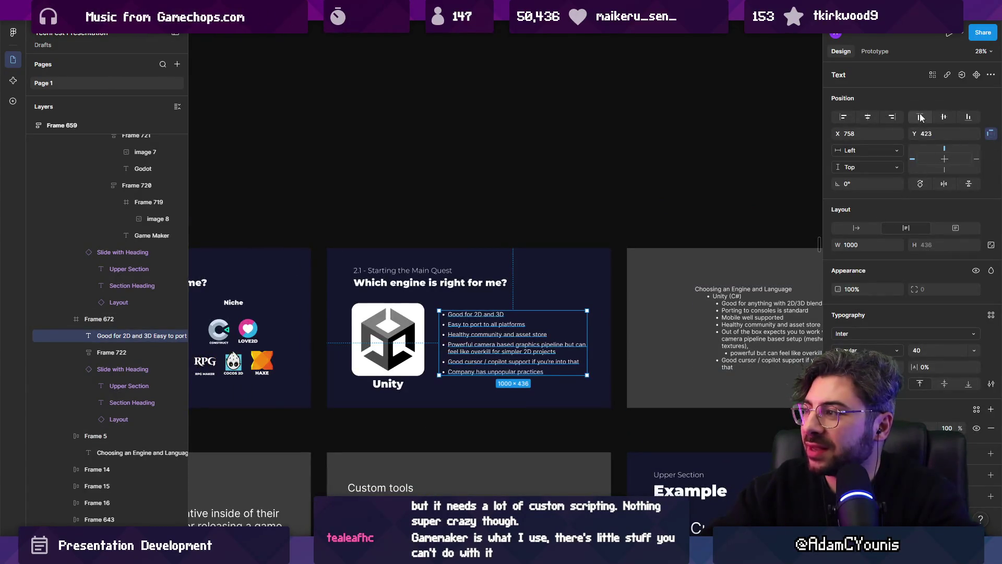
pyautogui.click(942, 117)
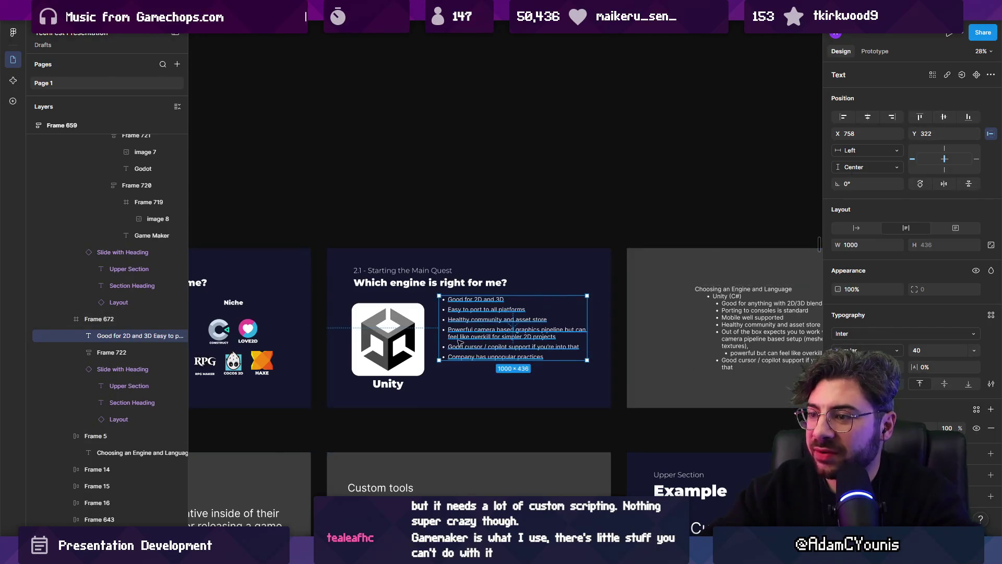
pyautogui.scroll(2, 475, 339)
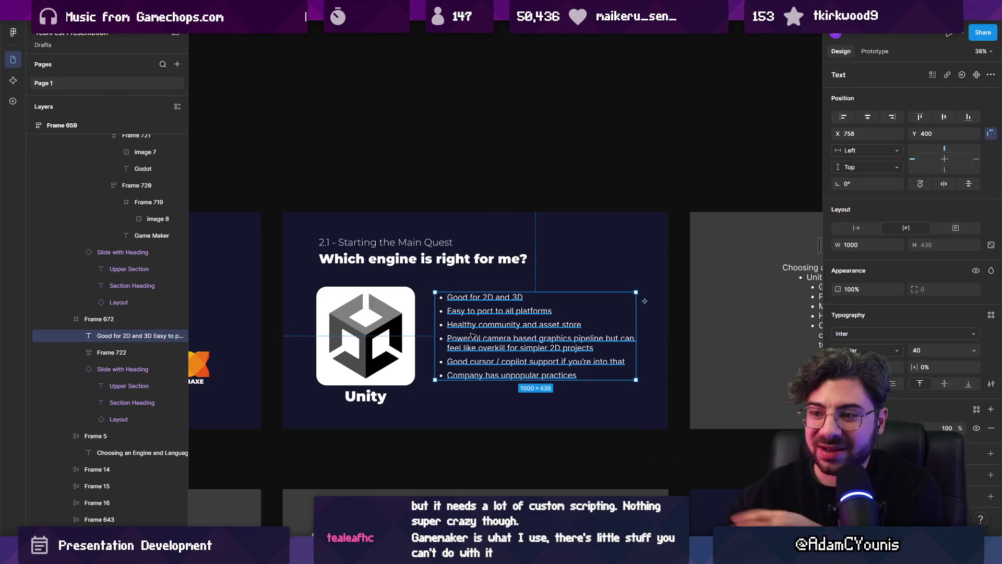
pyautogui.doubleClick(342, 338)
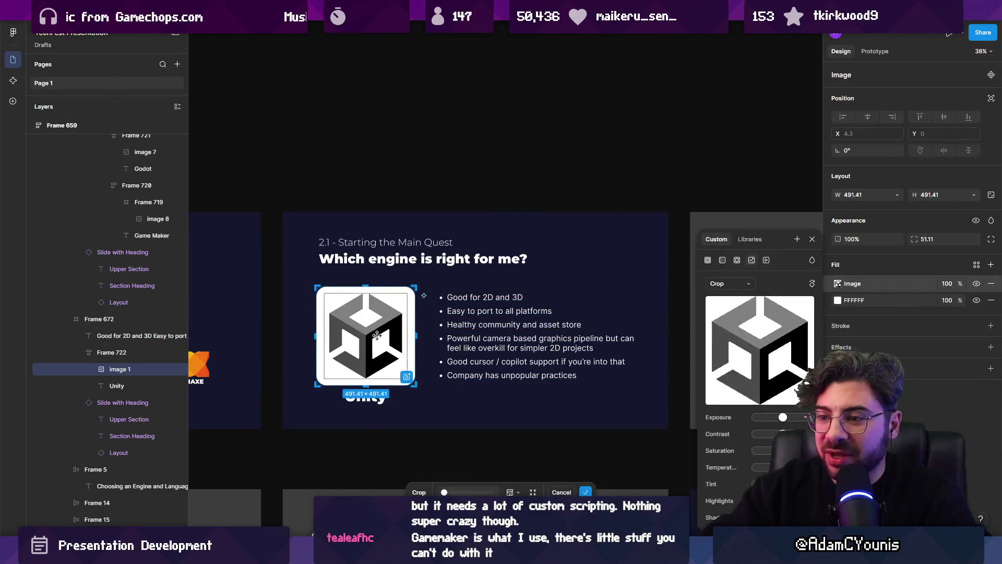
pyautogui.click(467, 339)
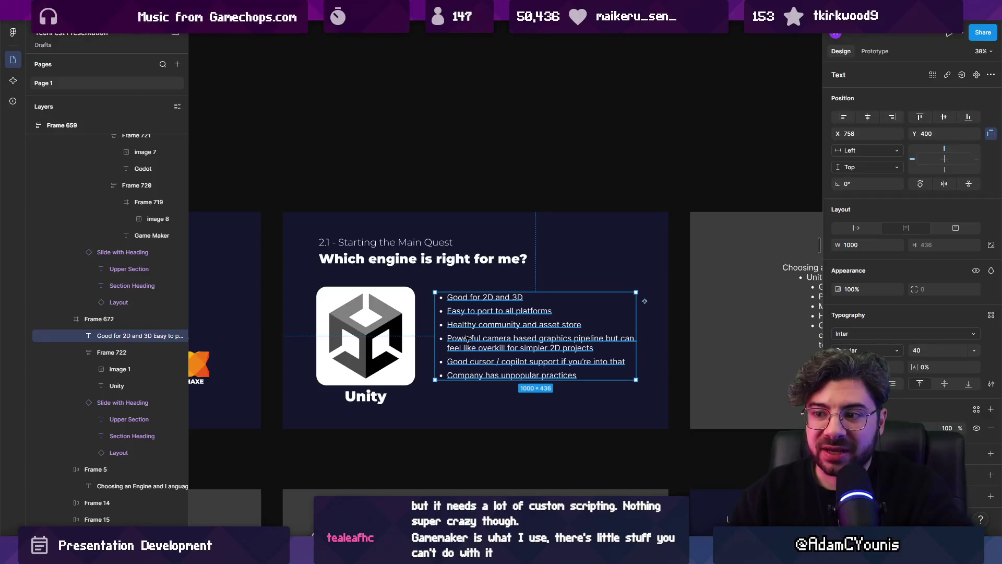
pyautogui.scroll(-5, 467, 338)
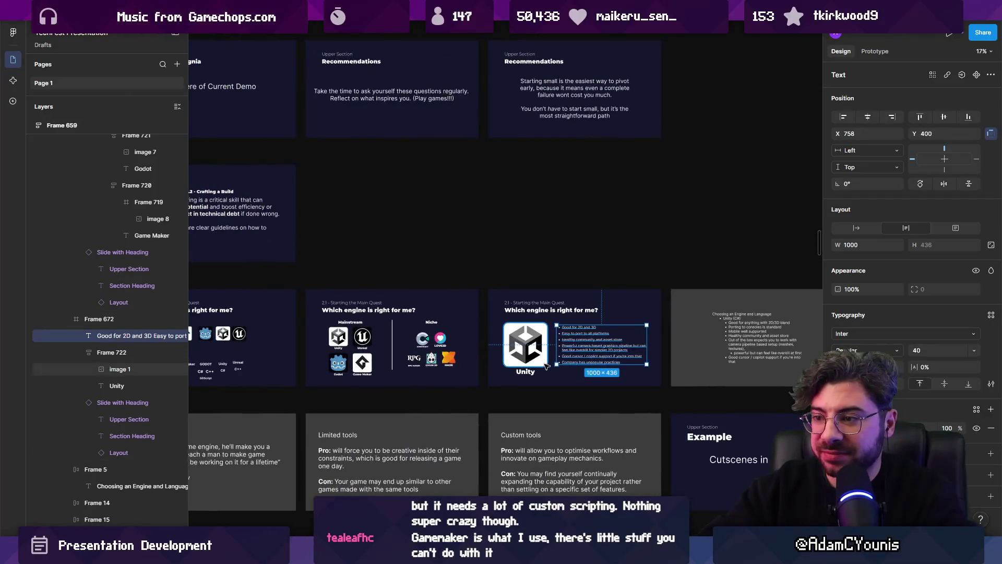
# Duplicate the Unity slide (Frame 672) beside the original.
pyautogui.hscroll(2, 447, 363)
pyautogui.click(474, 353)
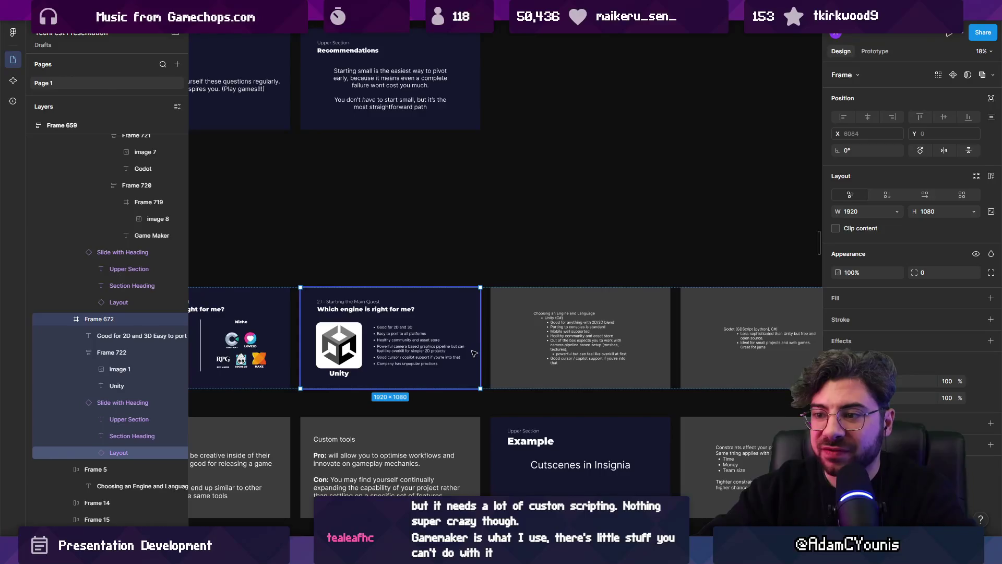
pyautogui.hotkey('ctrl', 'd')
# Select the Unreal logo and label frame on the engine overview slide.
pyautogui.hscroll(-2, 681, 342)
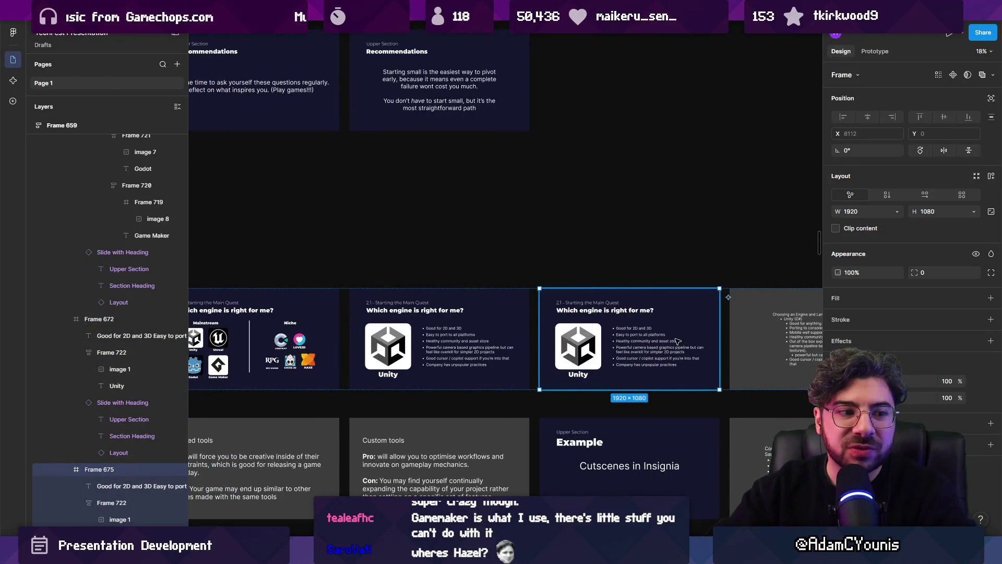
pyautogui.hscroll(-4, 677, 341)
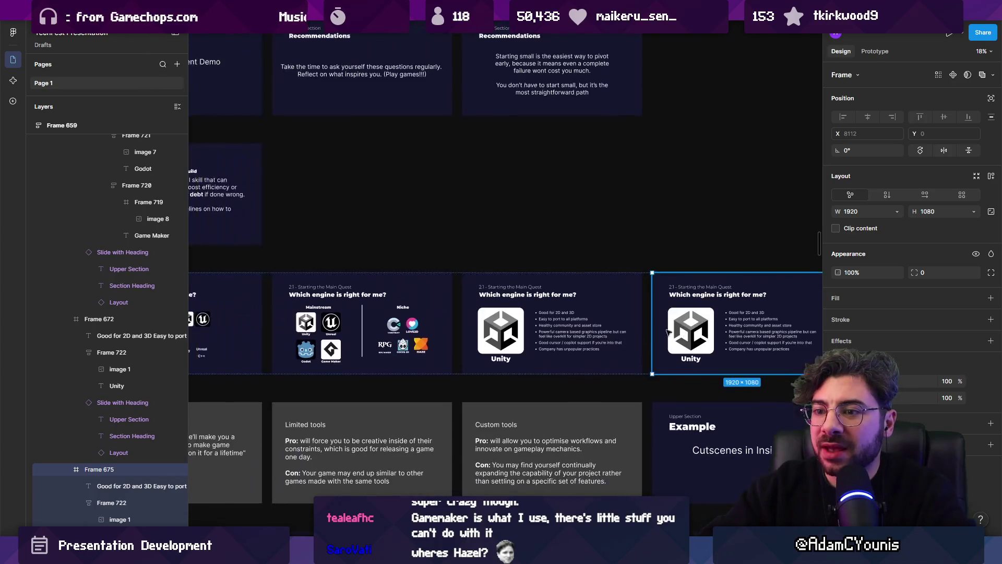
pyautogui.doubleClick(338, 322)
pyautogui.click(338, 322)
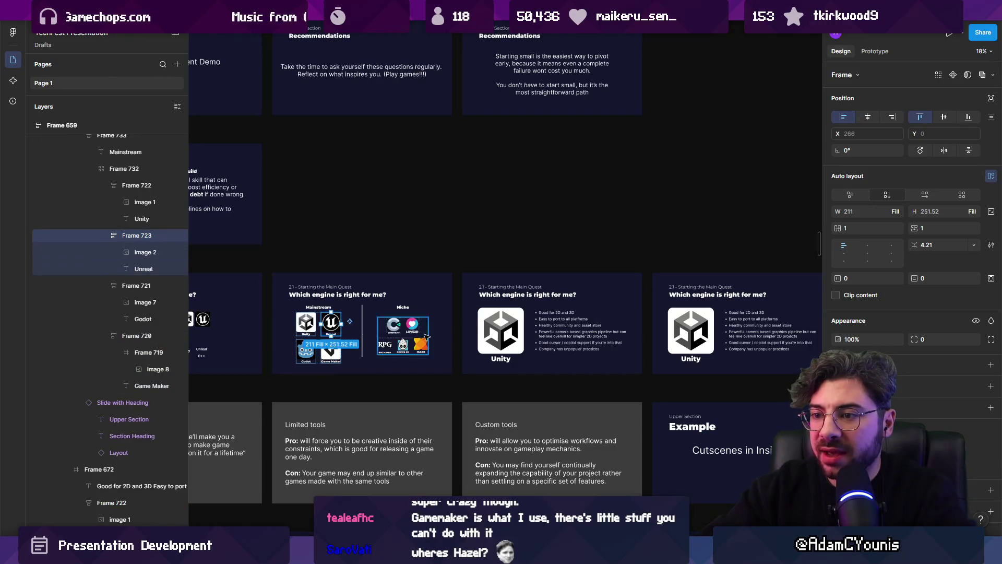
# Delete the Unity logo and name from the duplicated slide.
pyautogui.hscroll(4, 581, 351)
pyautogui.scroll(3, 581, 351)
pyautogui.click(586, 350)
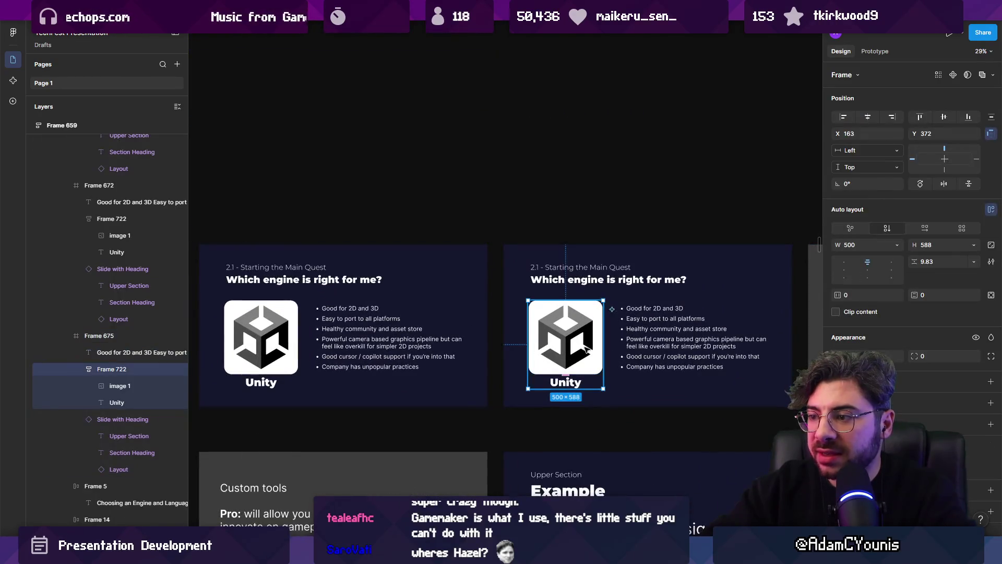
pyautogui.press('Delete')
pyautogui.scroll(-5, 584, 347)
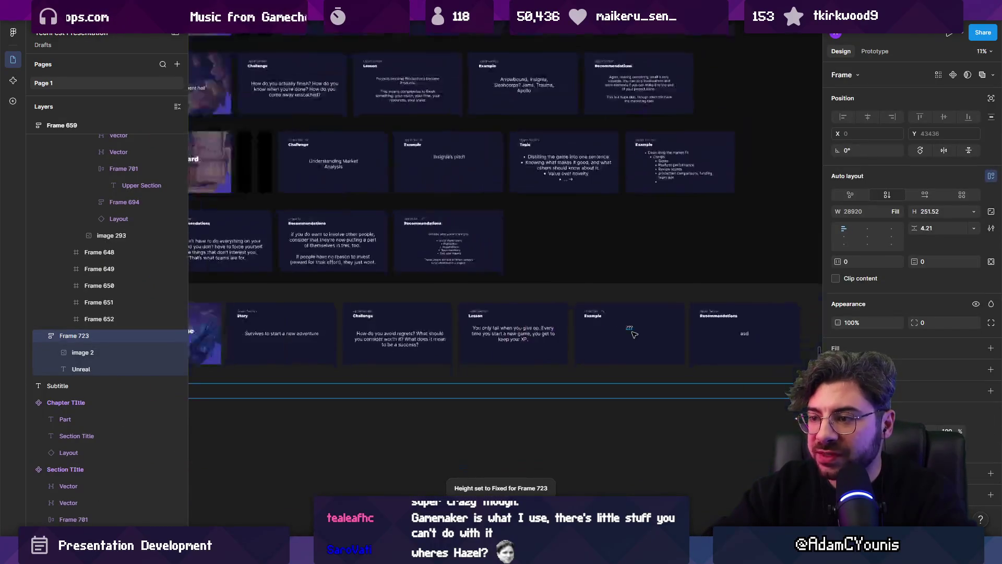
pyautogui.press('Escape')
pyautogui.scroll(5, 522, 302)
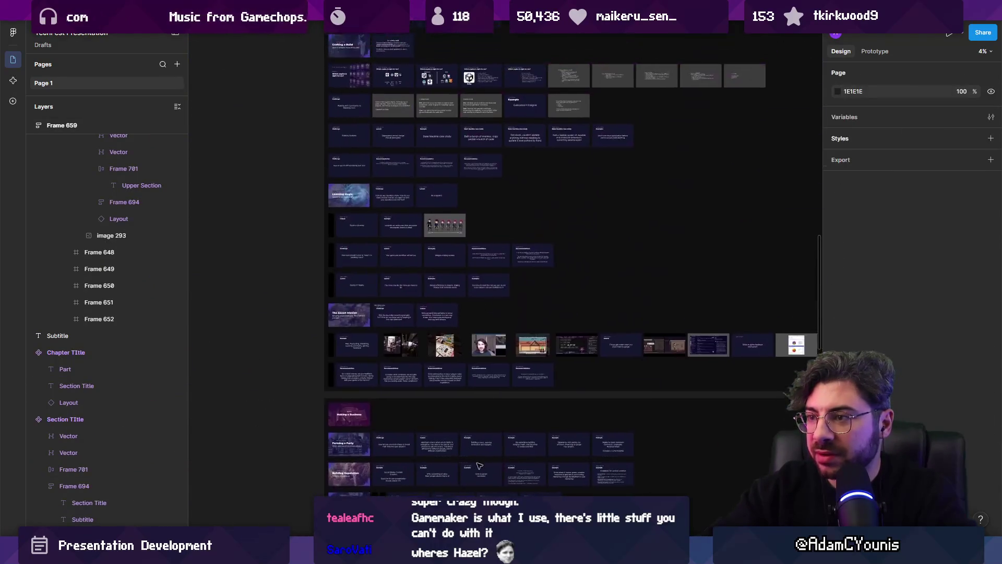
pyautogui.scroll(-5, 471, 261)
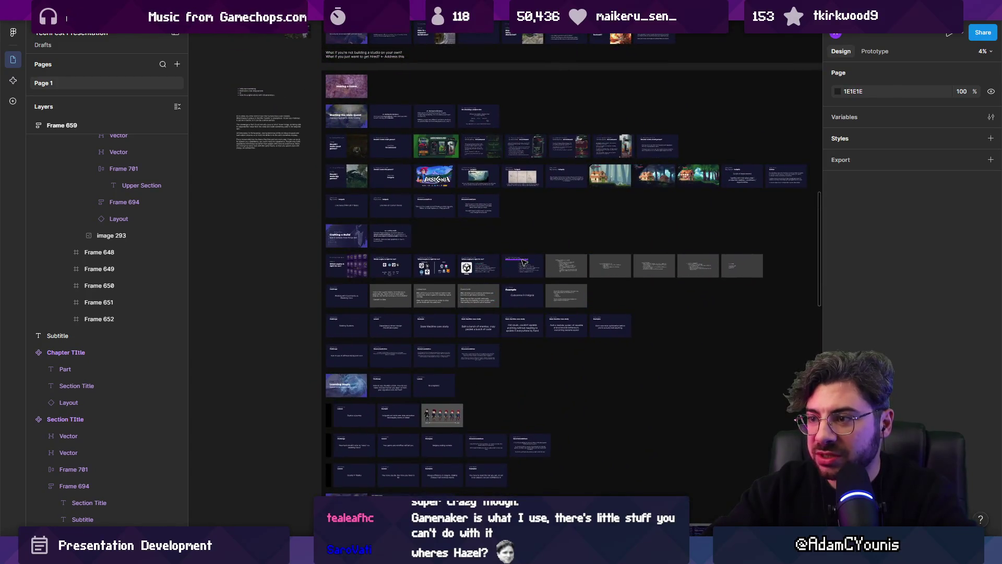
pyautogui.hotkey('ctrl', 'z')
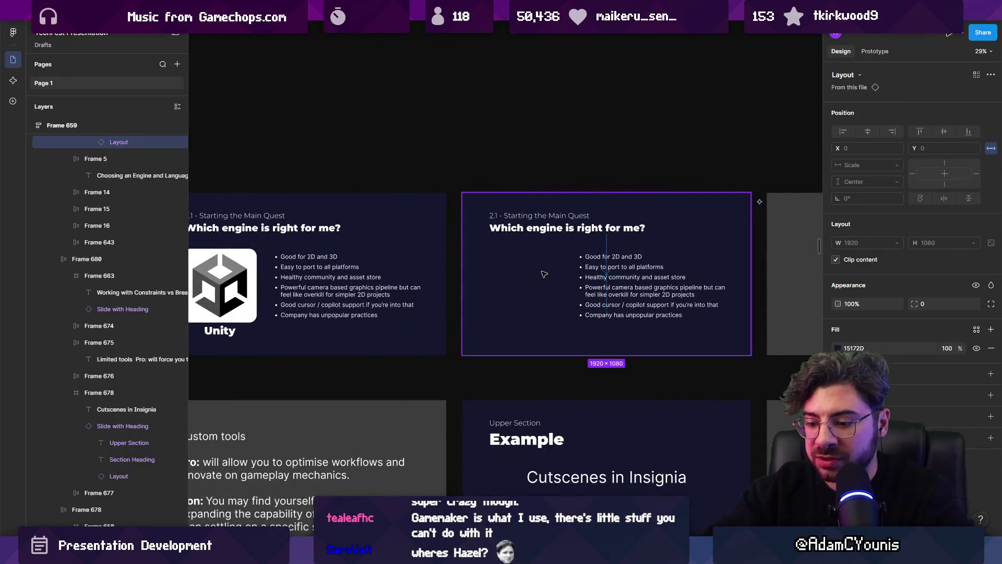
# Paste the Unreal logo beside the bullets and place a Unity logo copy as size reference.
pyautogui.hotkey('ctrl', 'v')
pyautogui.moveTo(518, 212); pyautogui.dragTo(523, 291)
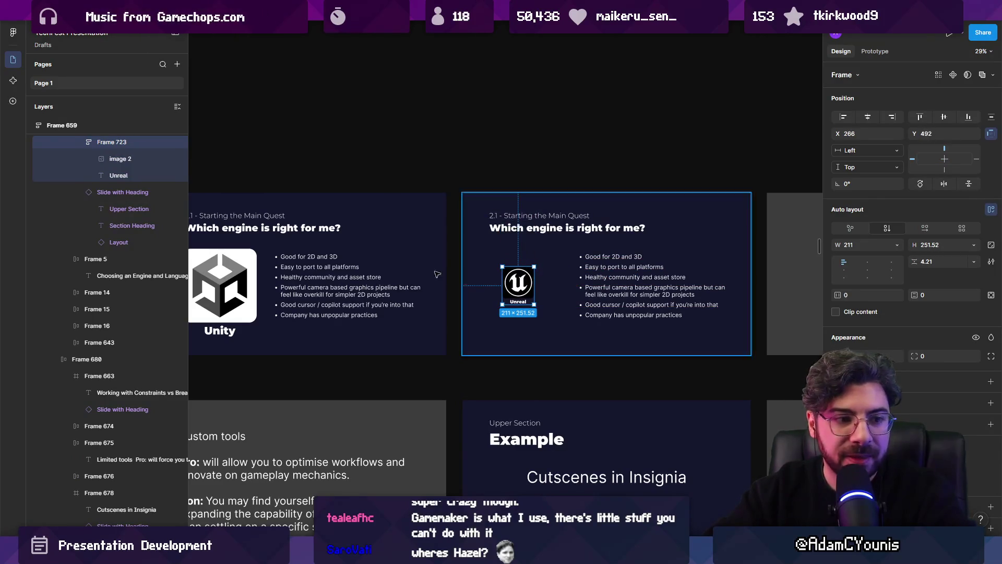
pyautogui.click(248, 299)
pyautogui.doubleClick(247, 299)
pyautogui.press('Escape')
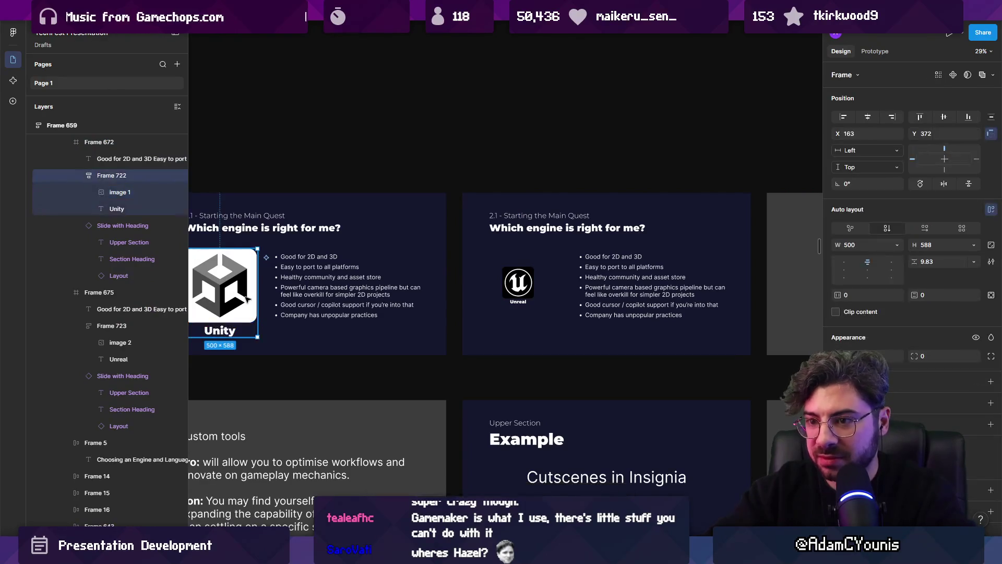
pyautogui.moveTo(248, 300); pyautogui.dragTo(591, 299)
# Scale the Unreal logo block to 493×588 to match Unity, then delete the reference copy.
pyautogui.click(514, 287)
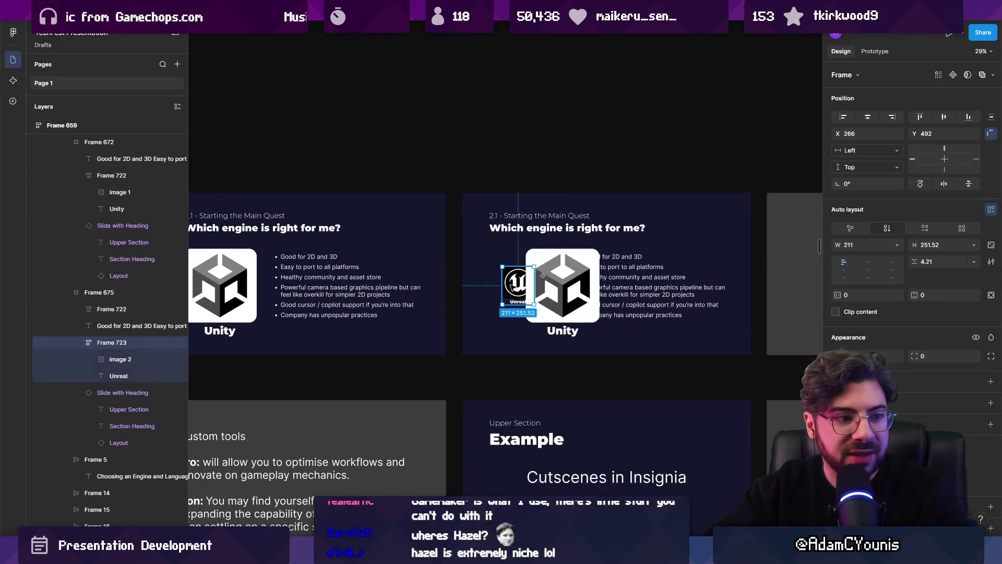
pyautogui.press('k')
pyautogui.moveTo(533, 267); pyautogui.dragTo(549, 246)
pyautogui.moveTo(549, 322); pyautogui.dragTo(559, 339)
pyautogui.click(595, 295)
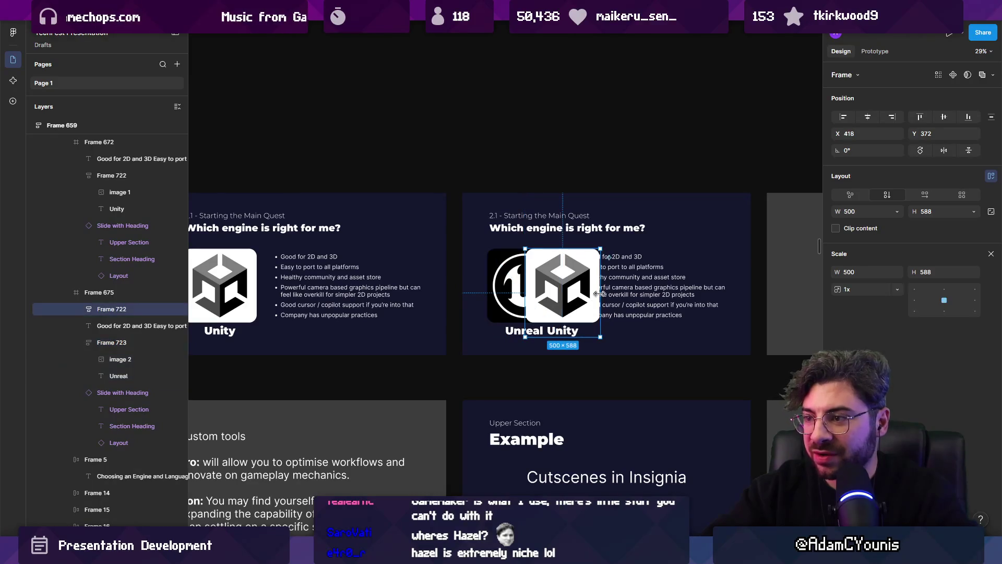
pyautogui.press('Delete')
pyautogui.hscroll(-2, 553, 290)
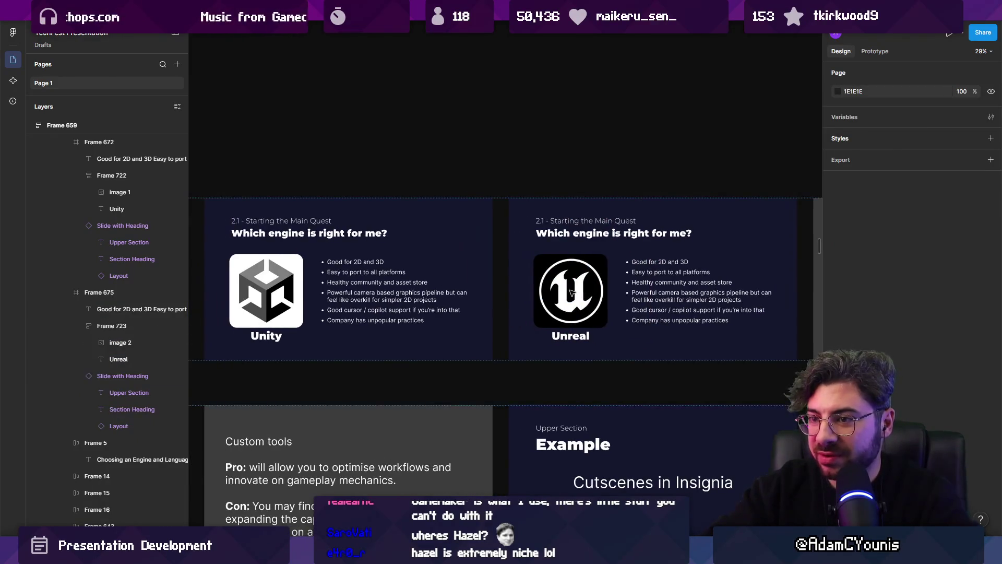
pyautogui.click(571, 292)
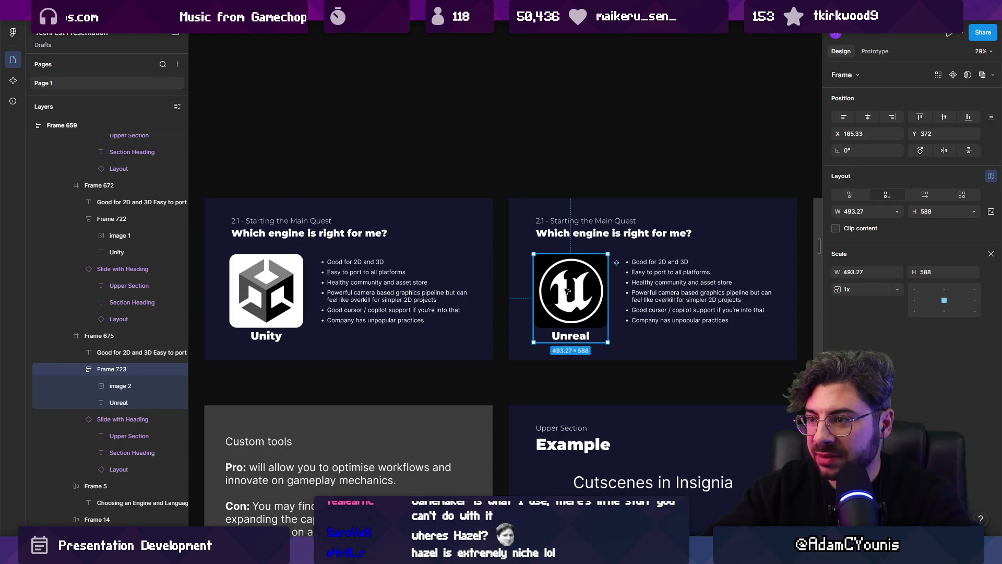
# Set the Unity logo block's X position to 165.
pyautogui.moveTo(567, 290); pyautogui.dragTo(571, 288)
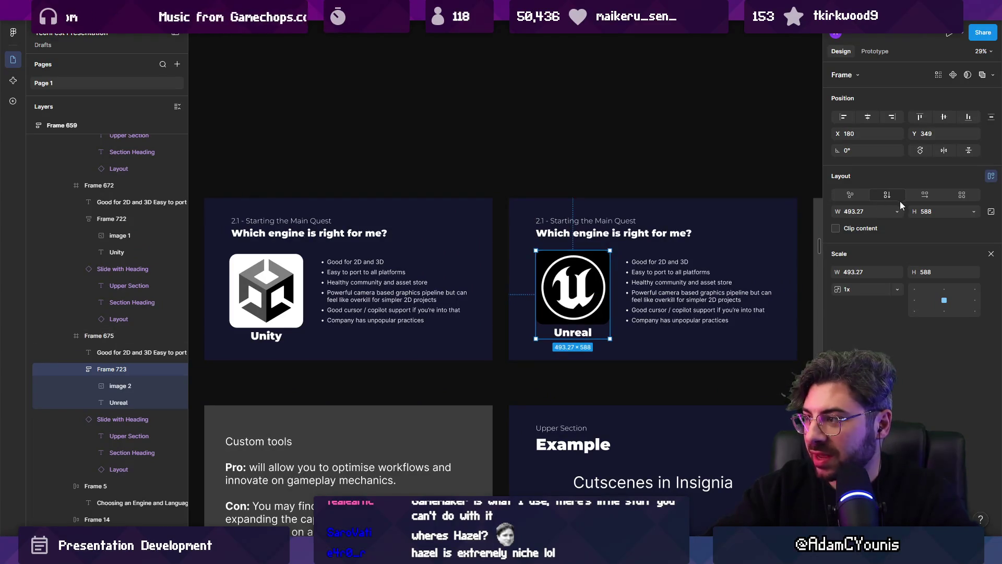
pyautogui.click(944, 117)
pyautogui.hotkey('ctrl', 'z')
pyautogui.hotkey('ctrl', 'z')
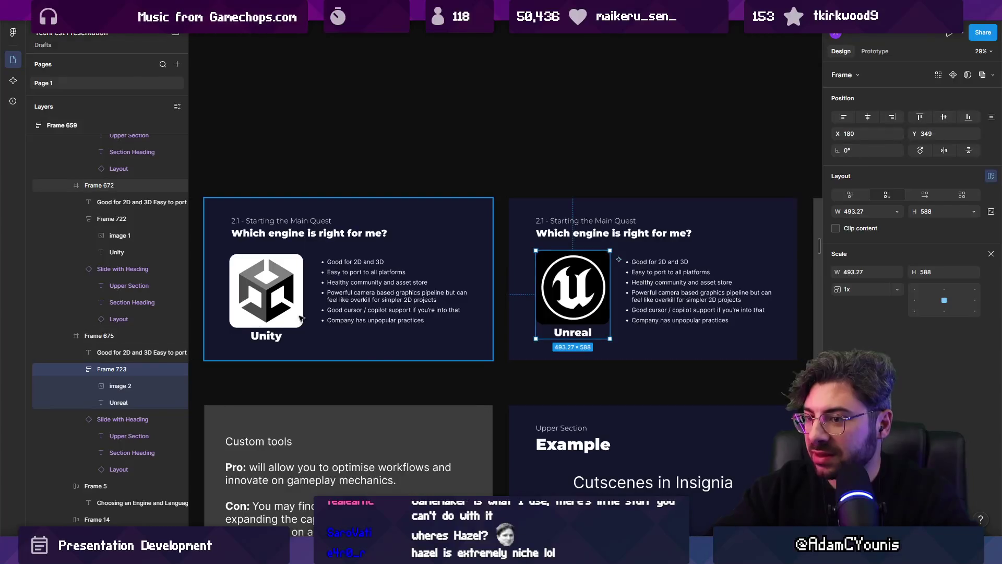
pyautogui.click(259, 319)
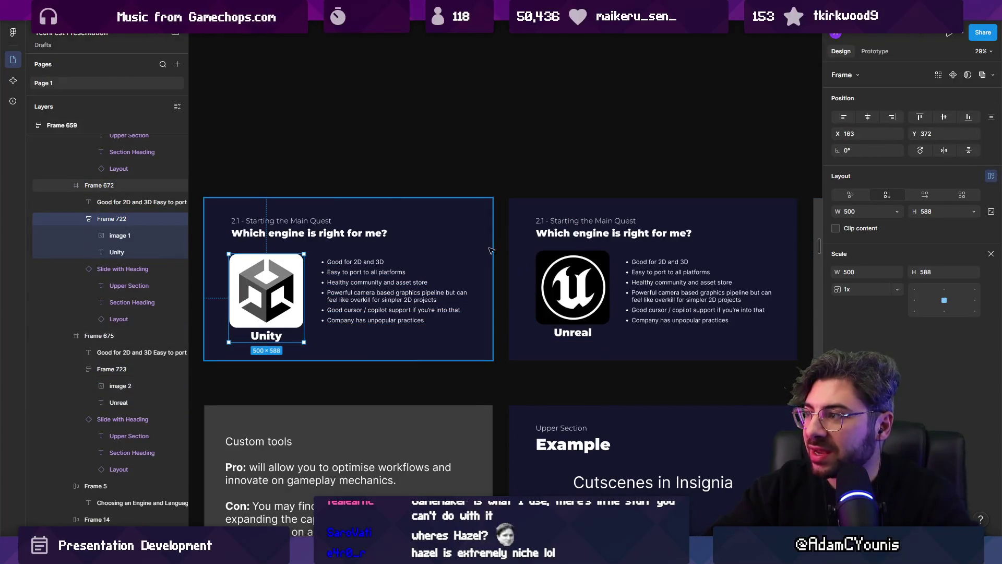
pyautogui.press('v')
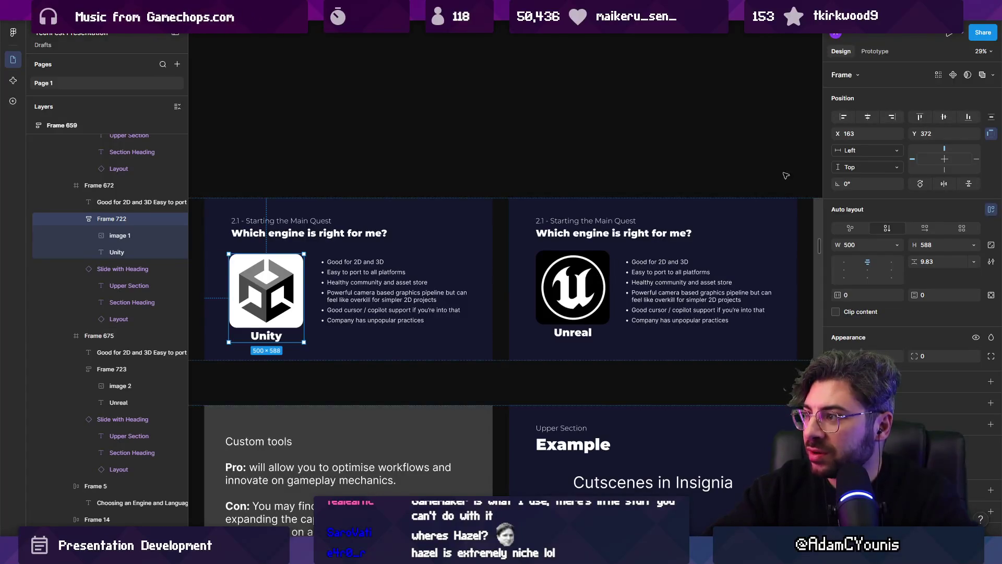
pyautogui.click(859, 133)
pyautogui.write('165')
pyautogui.press('Return')
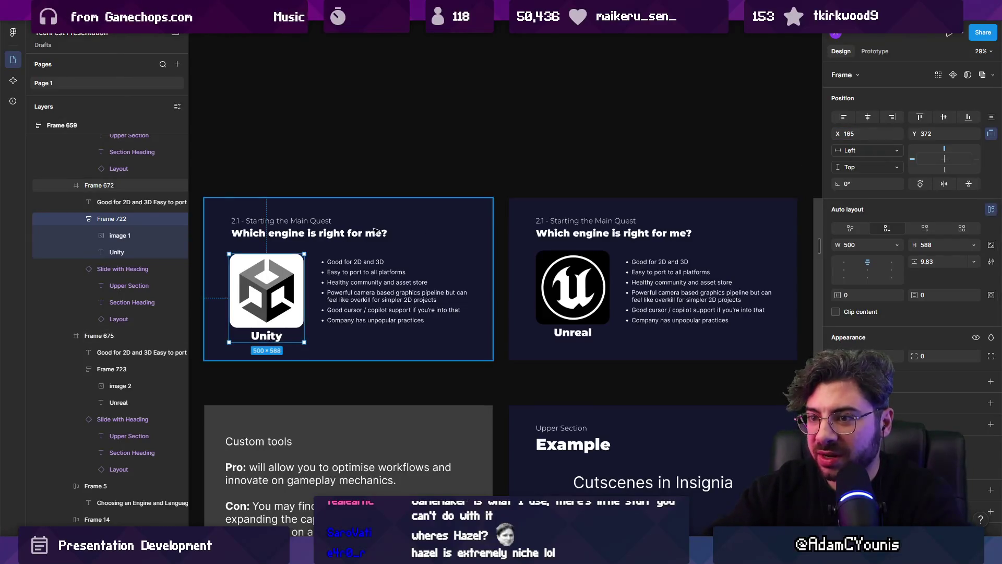
# Set the Unreal logo block's X position to 165 as well.
pyautogui.click(581, 304)
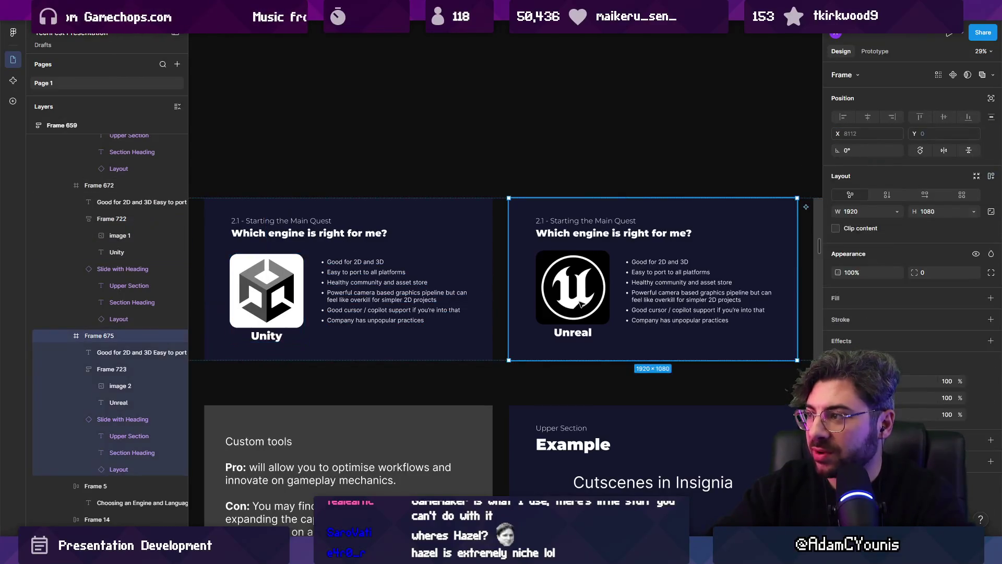
pyautogui.click(280, 297)
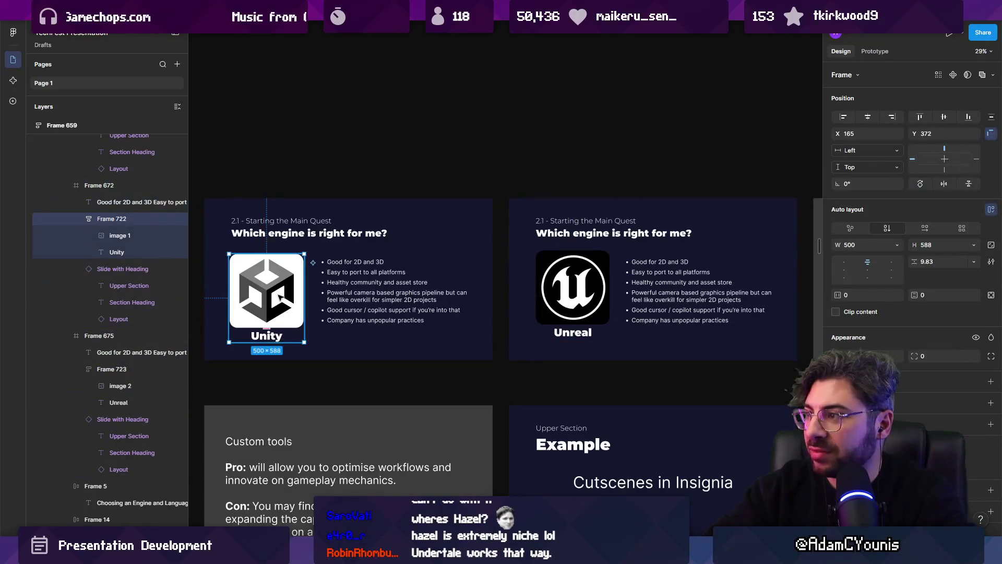
pyautogui.click(545, 282)
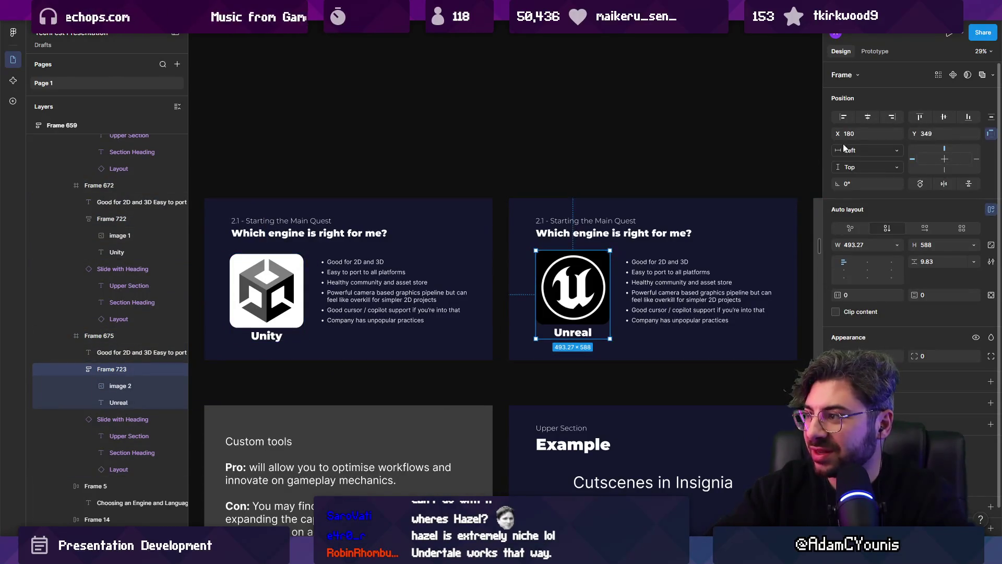
pyautogui.click(863, 134)
pyautogui.write('165')
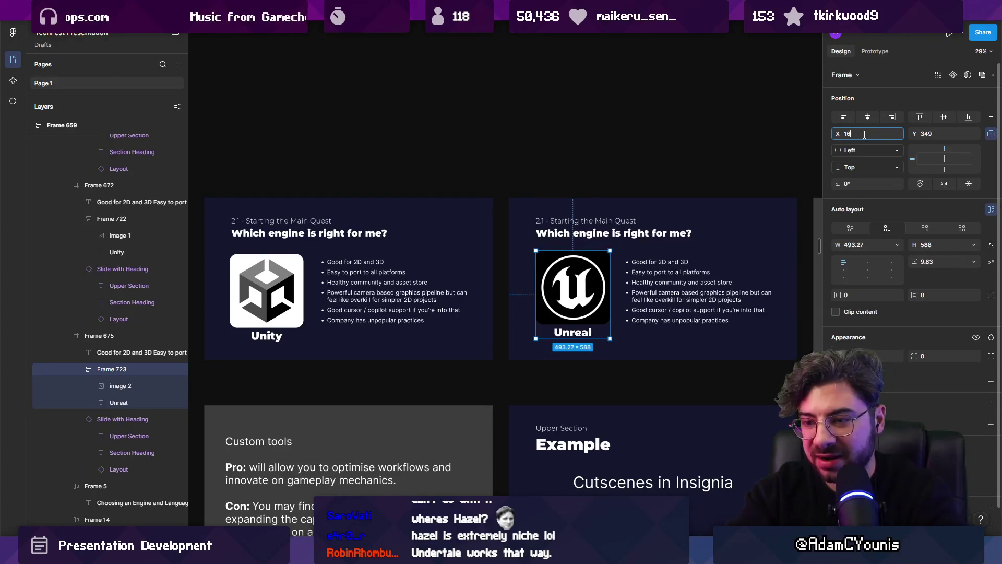
pyautogui.press('Return')
# Set the Unity logo group's Y position to 370.
pyautogui.click(291, 280)
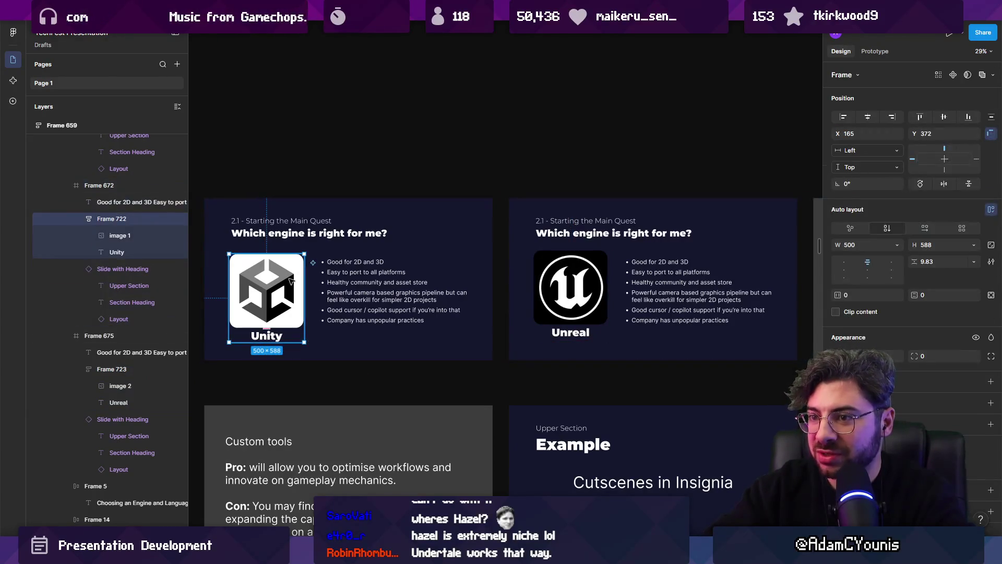
pyautogui.click(555, 285)
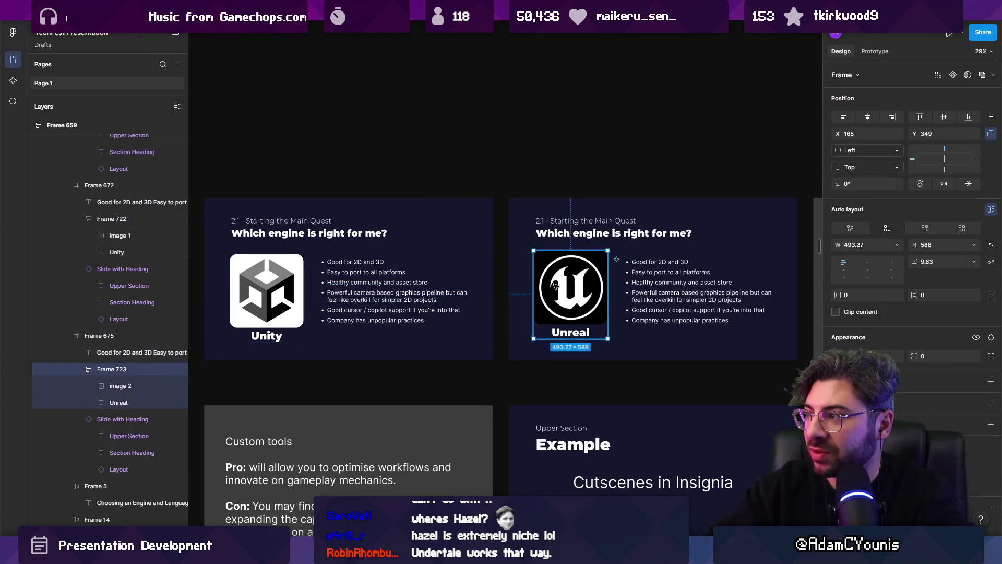
pyautogui.click(271, 284)
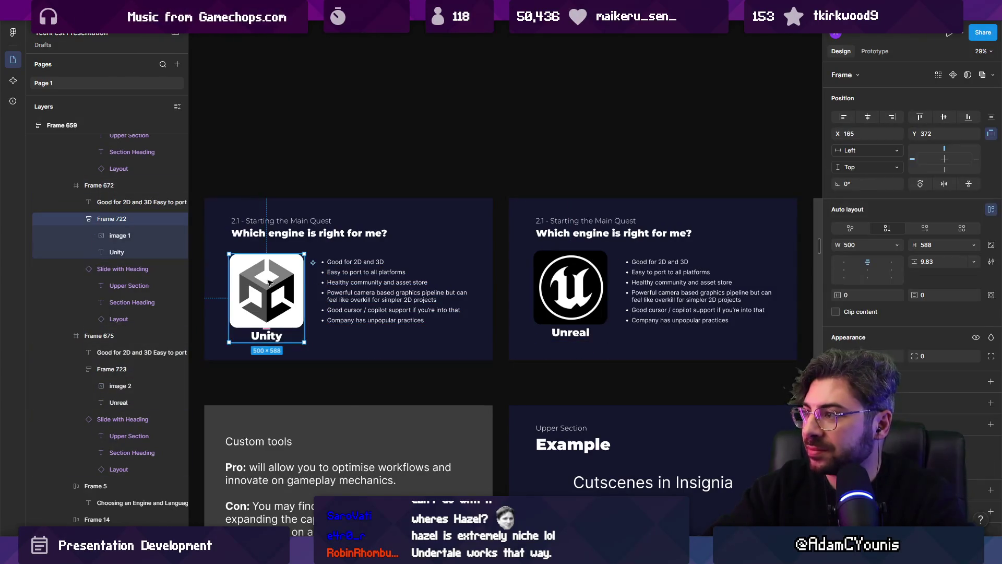
pyautogui.click(552, 285)
pyautogui.click(291, 281)
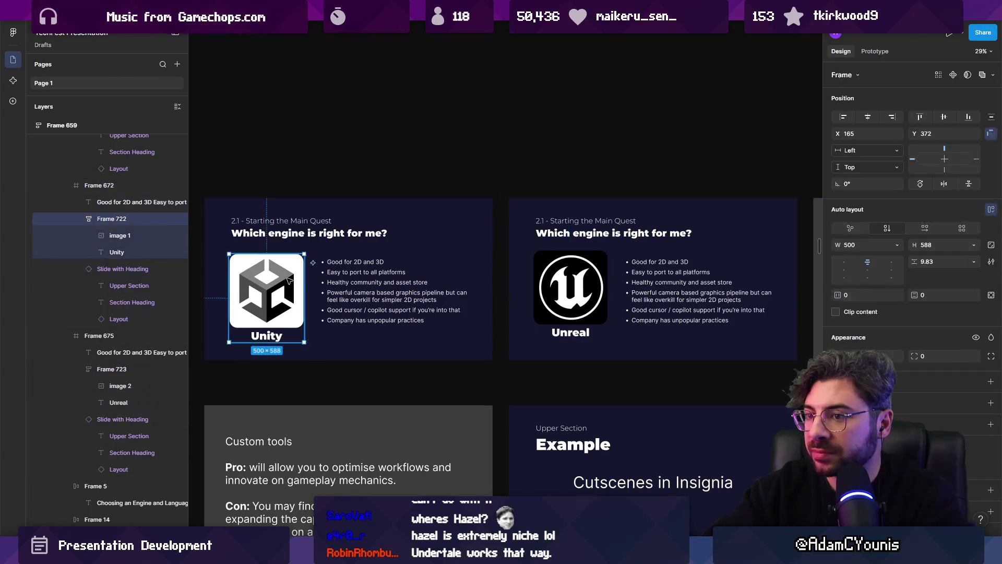
pyautogui.click(932, 134)
pyautogui.write('37')
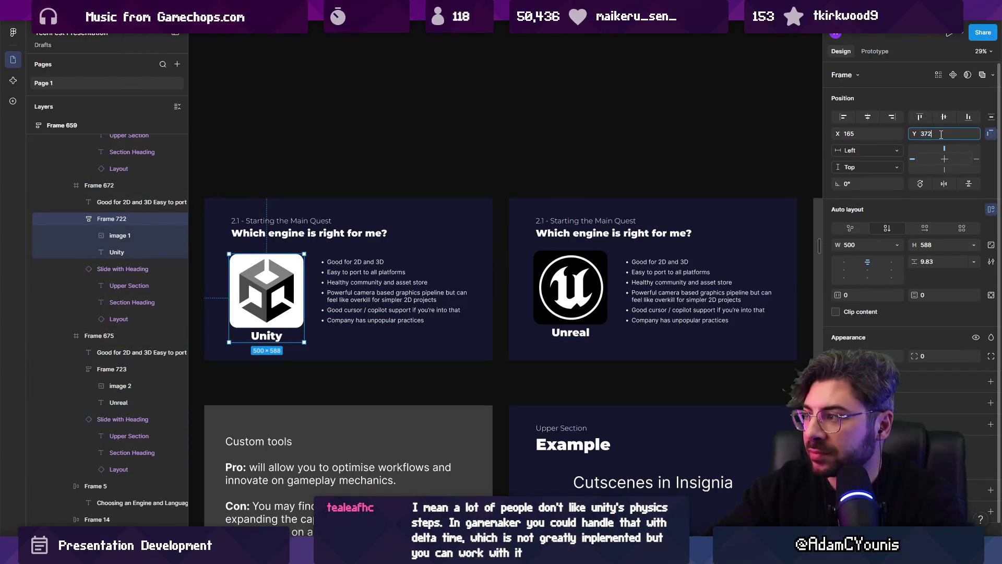
pyautogui.press('Return')
pyautogui.click(934, 133)
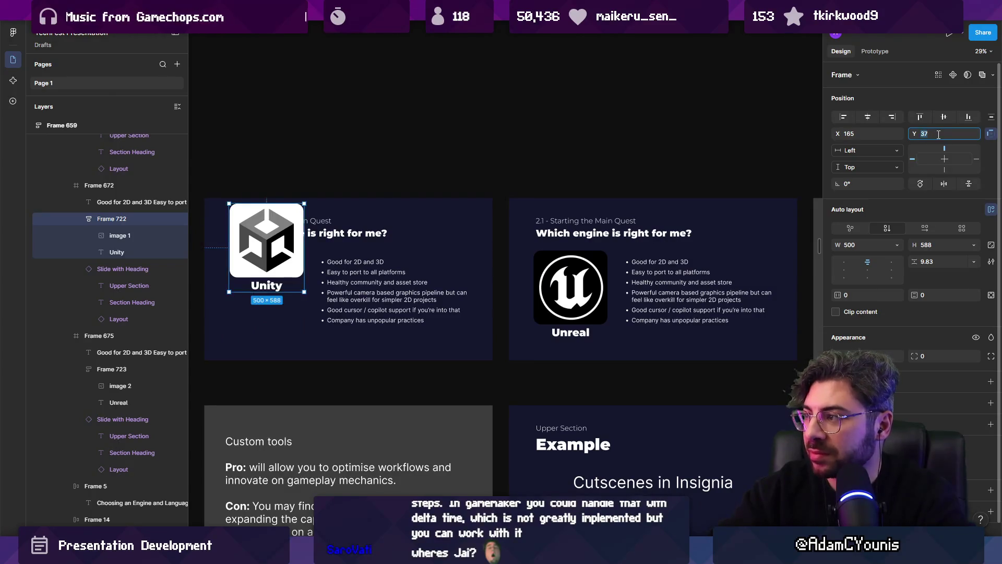
pyautogui.write('370')
pyautogui.press('Return')
# Set the Unreal logo group's Y position to 370.
pyautogui.click(569, 288)
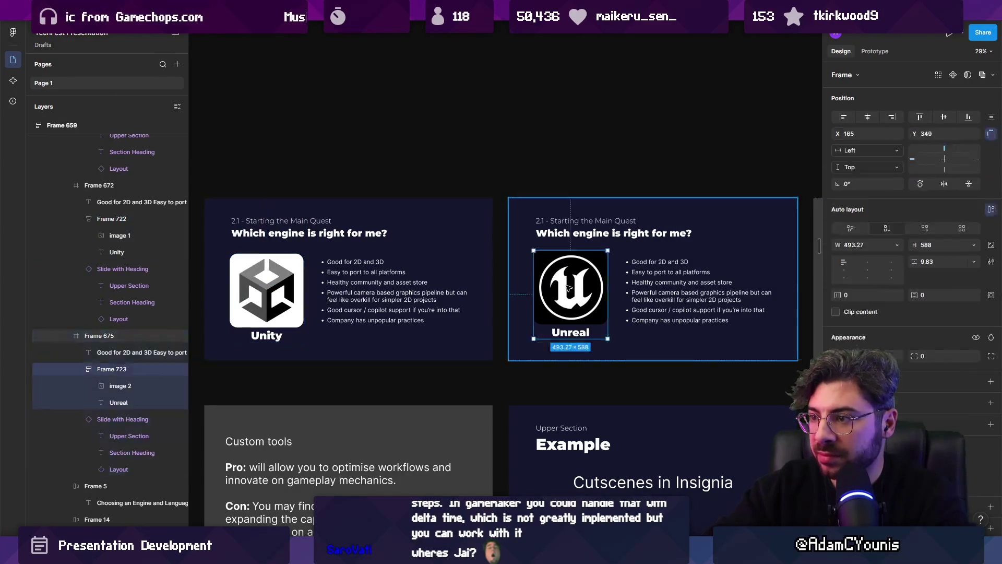
pyautogui.click(968, 138)
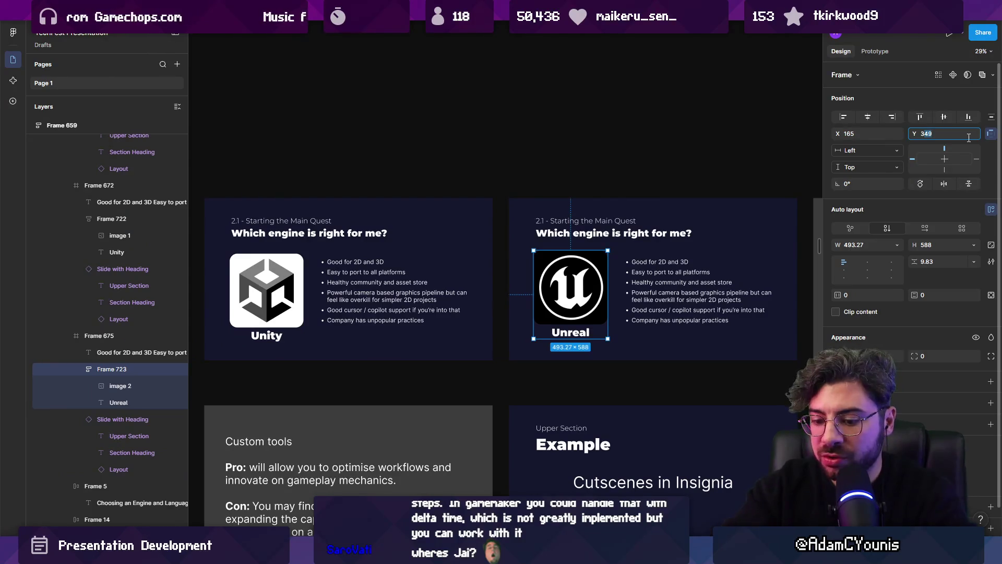
pyautogui.write('370')
pyautogui.press('Return')
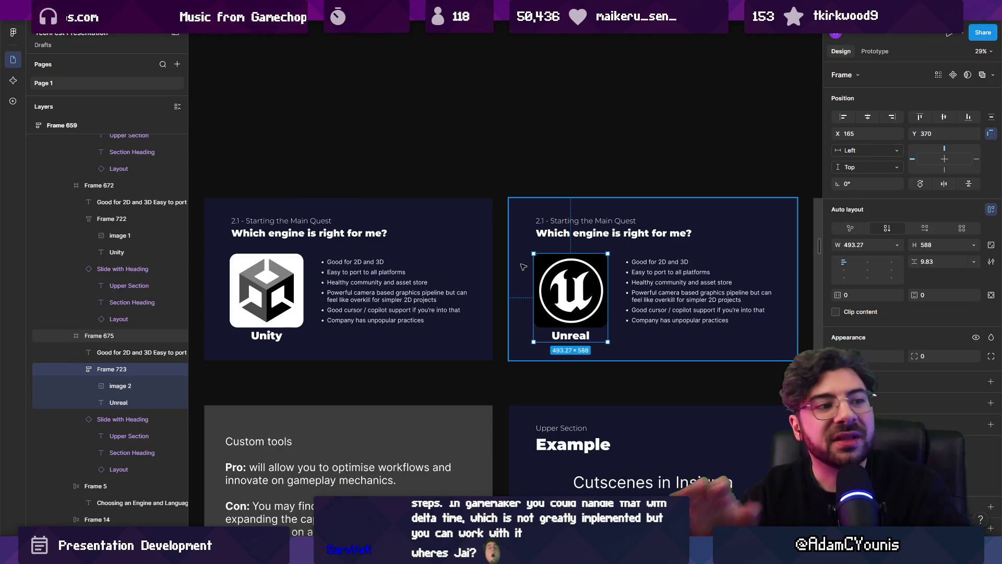
pyautogui.click(649, 279)
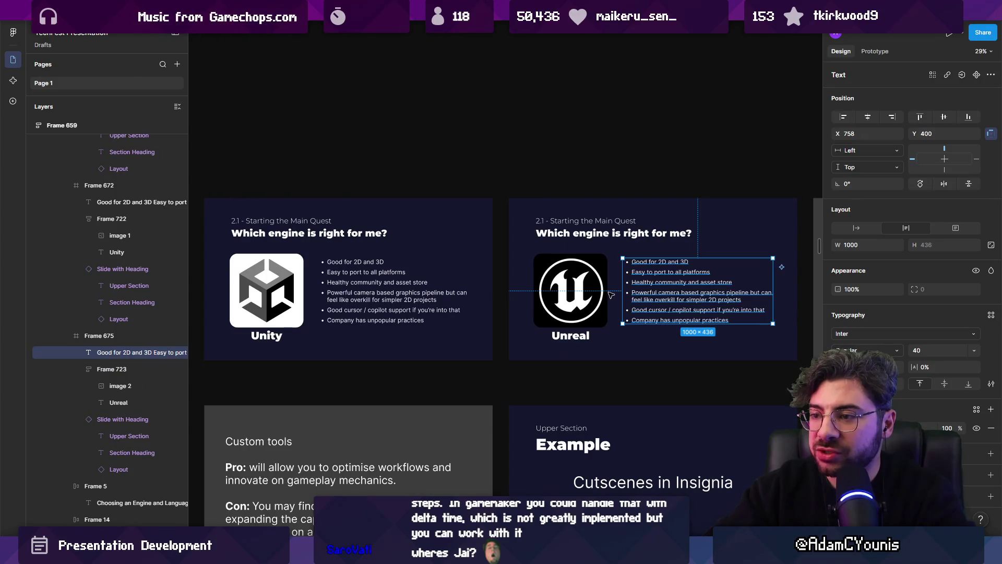
# Give both logo groups a 38 gap between logo and engine name.
pyautogui.click(287, 298)
pyautogui.click(287, 298)
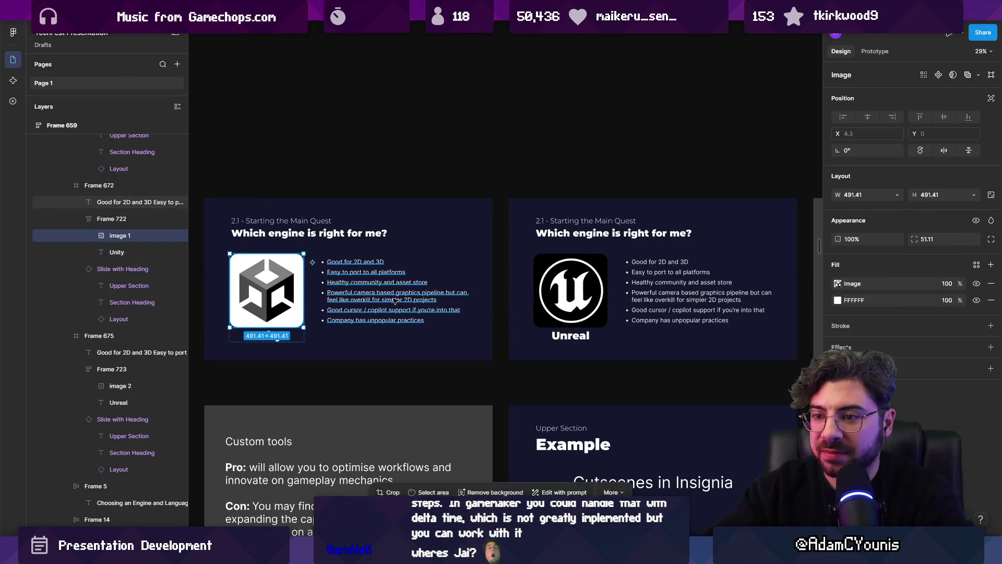
pyautogui.click(376, 298)
pyautogui.click(272, 295)
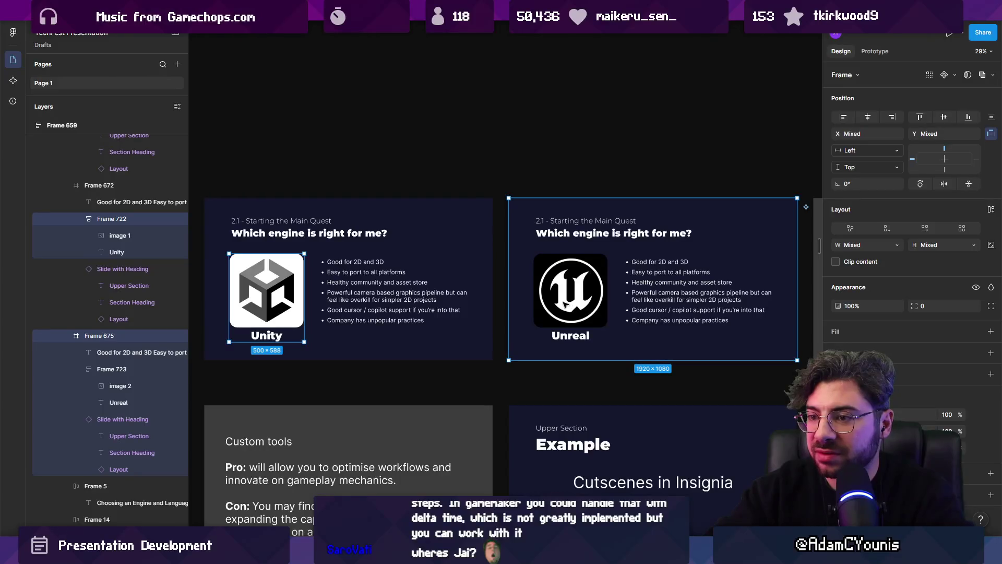
pyautogui.keyDown('shift'); pyautogui.click(565, 305); pyautogui.keyUp('shift')
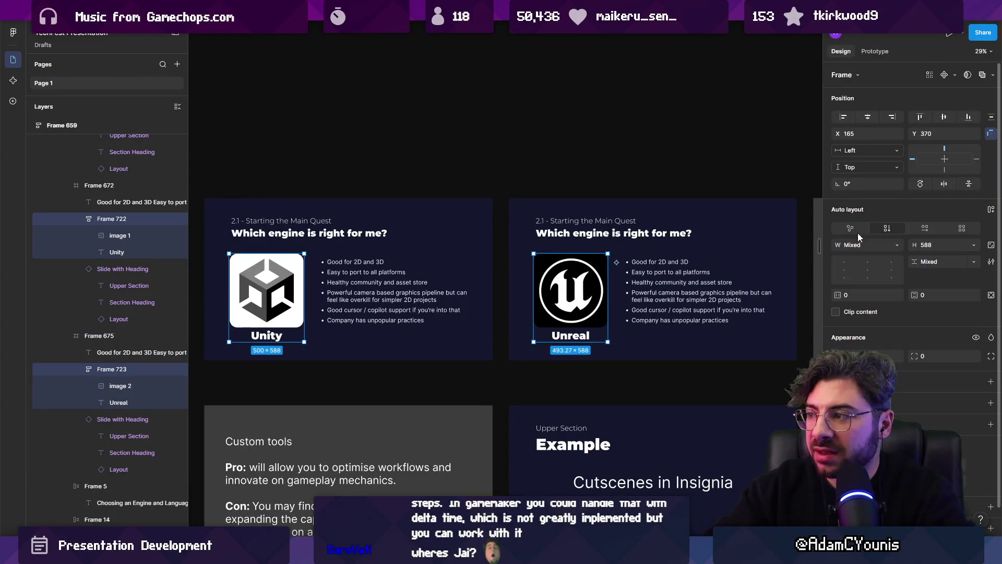
pyautogui.moveTo(921, 261); pyautogui.dragTo(906, 263)
pyautogui.click(586, 334)
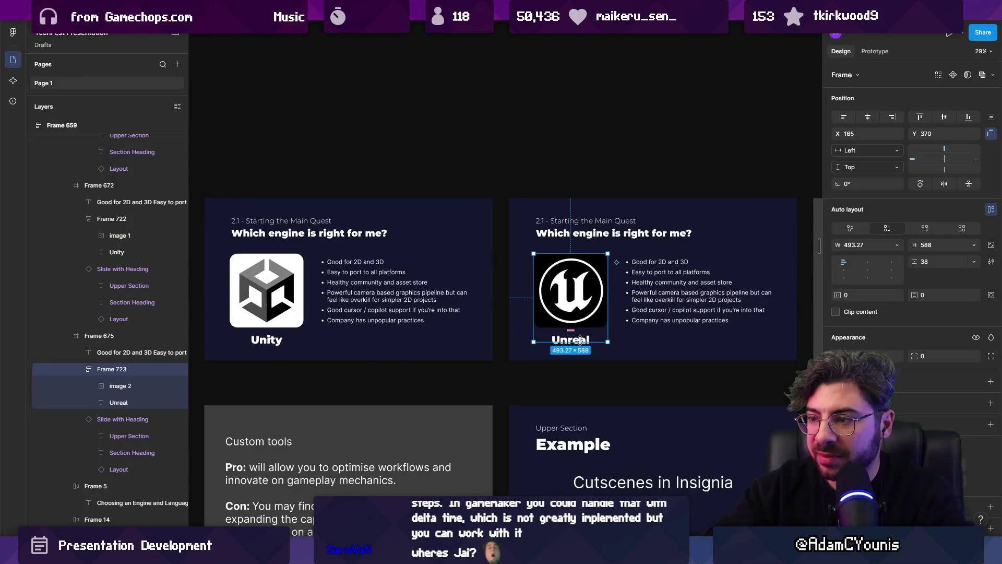
pyautogui.click(273, 341)
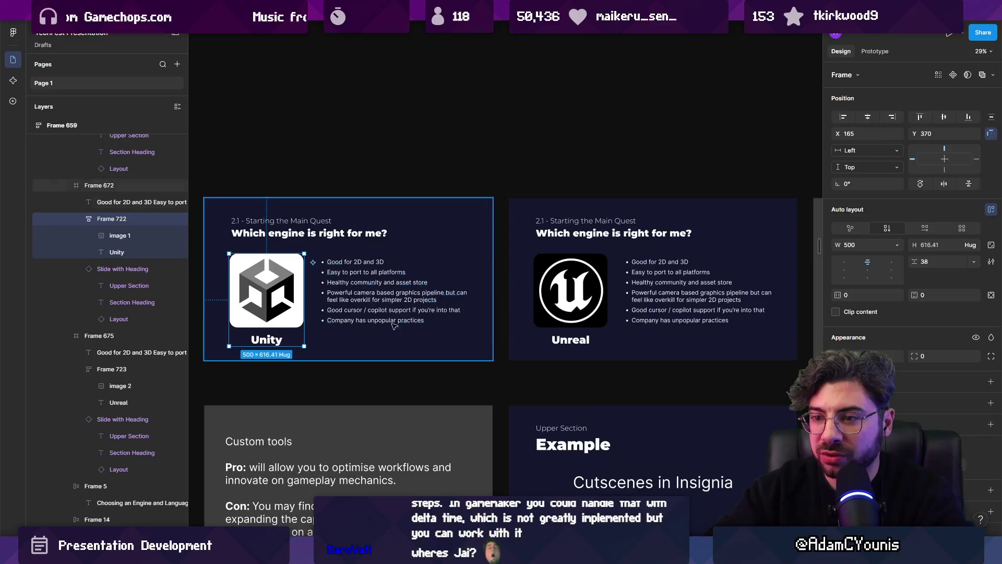
pyautogui.press('Escape')
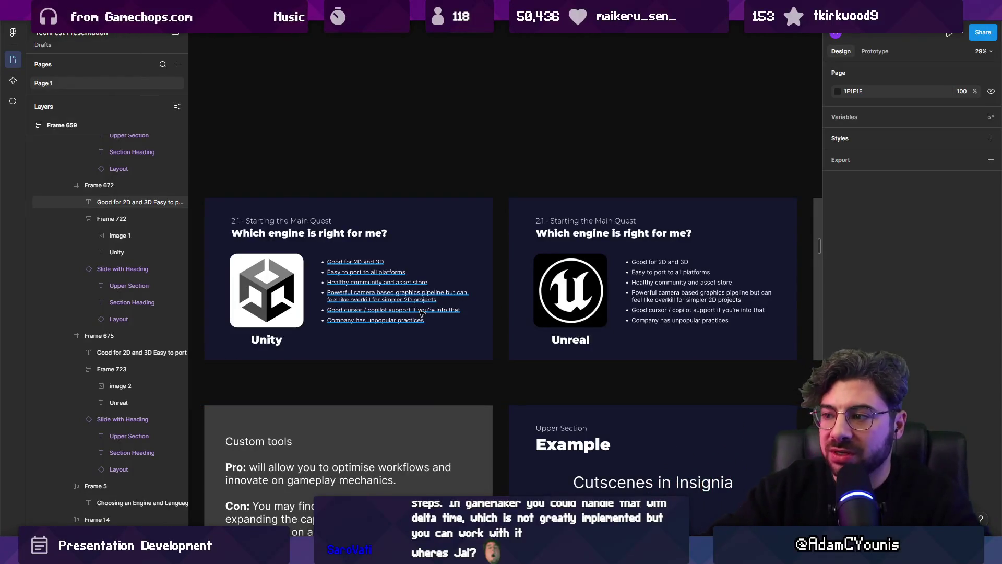
pyautogui.scroll(-2, 430, 308)
# Try hug-contents width on the Unity logo group, then restore its fixed 500 width.
pyautogui.scroll(1, 547, 308)
pyautogui.click(548, 321)
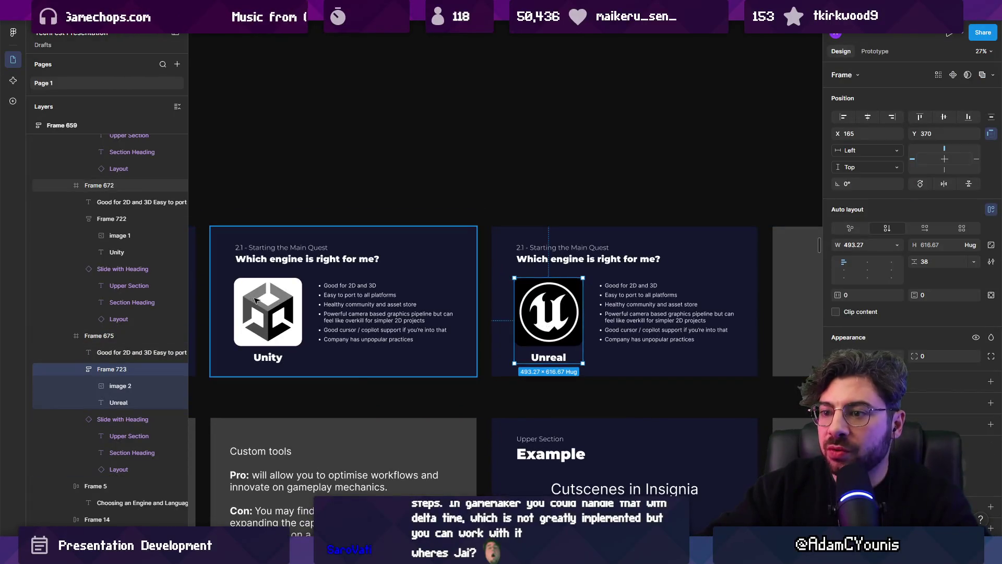
pyautogui.click(257, 299)
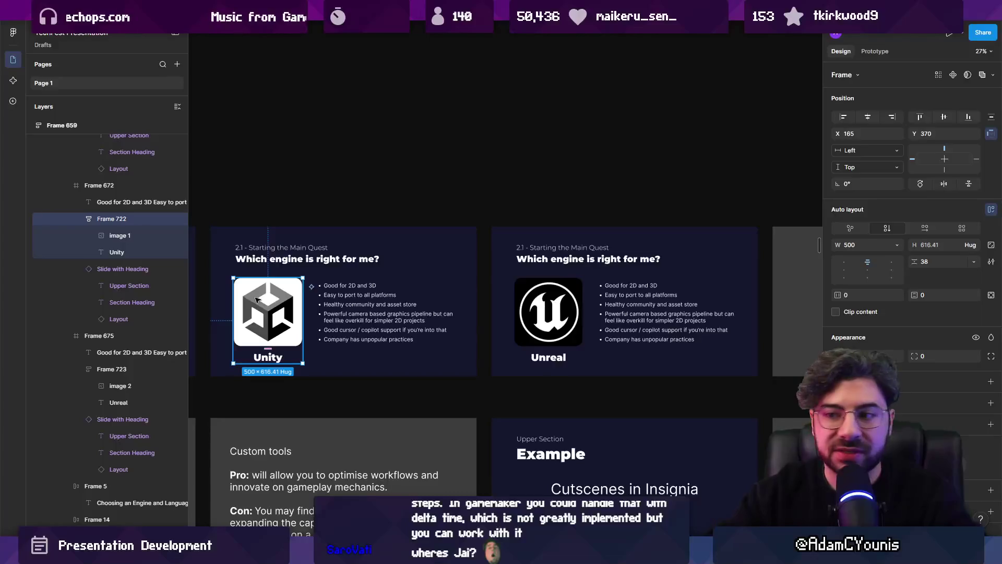
pyautogui.doubleClick(302, 300)
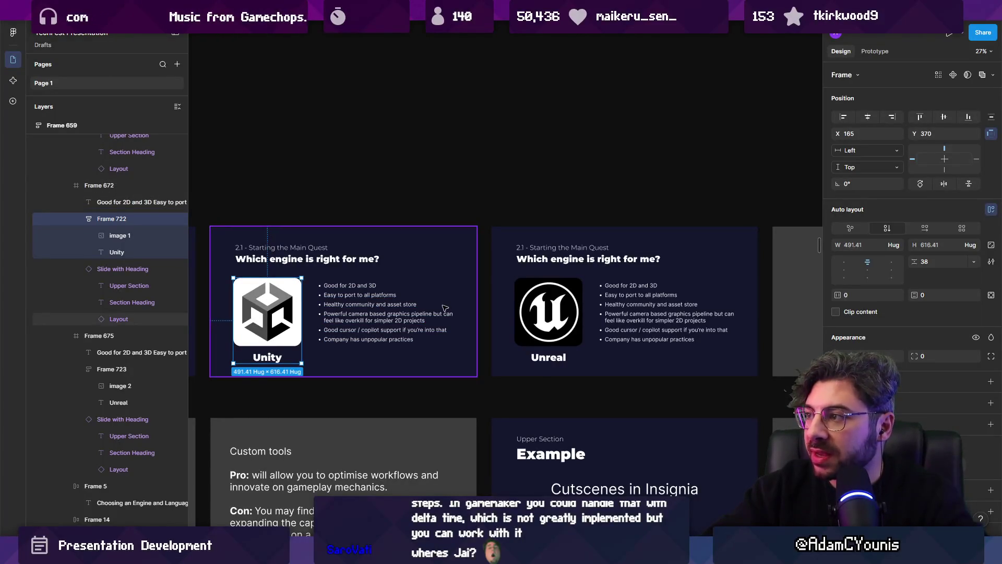
pyautogui.hotkey('ctrl', 'z')
# Inspect the Unreal slide's logo image and bullet list.
pyautogui.hscroll(2, 540, 311)
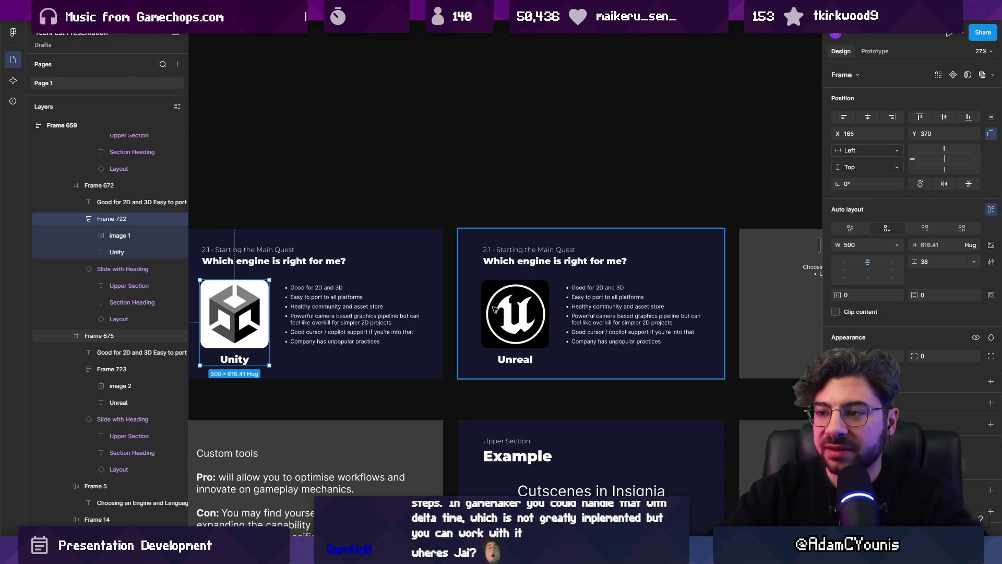
pyautogui.scroll(-3, 512, 312)
pyautogui.click(508, 312)
pyautogui.click(508, 312)
pyautogui.click(339, 300)
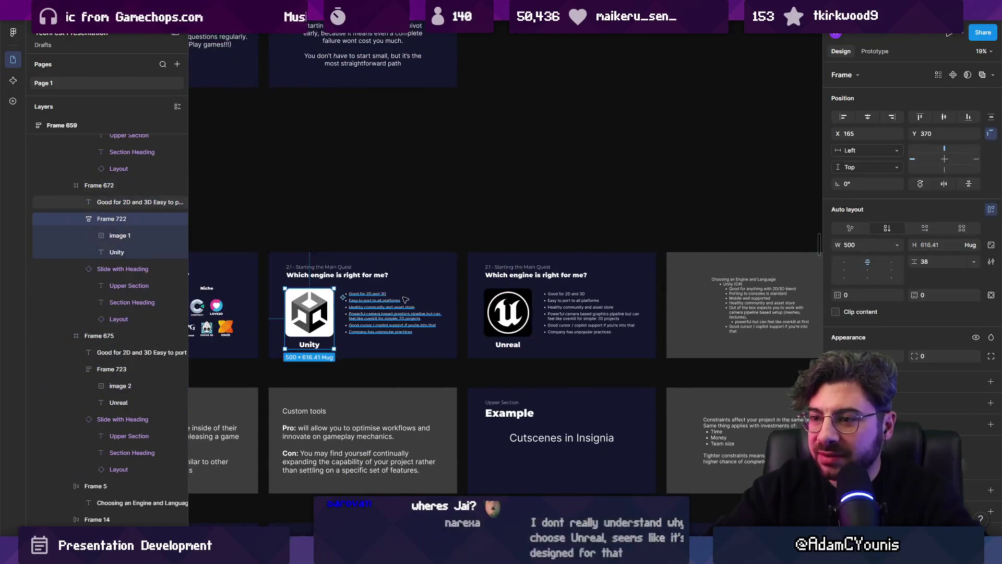
pyautogui.click(512, 312)
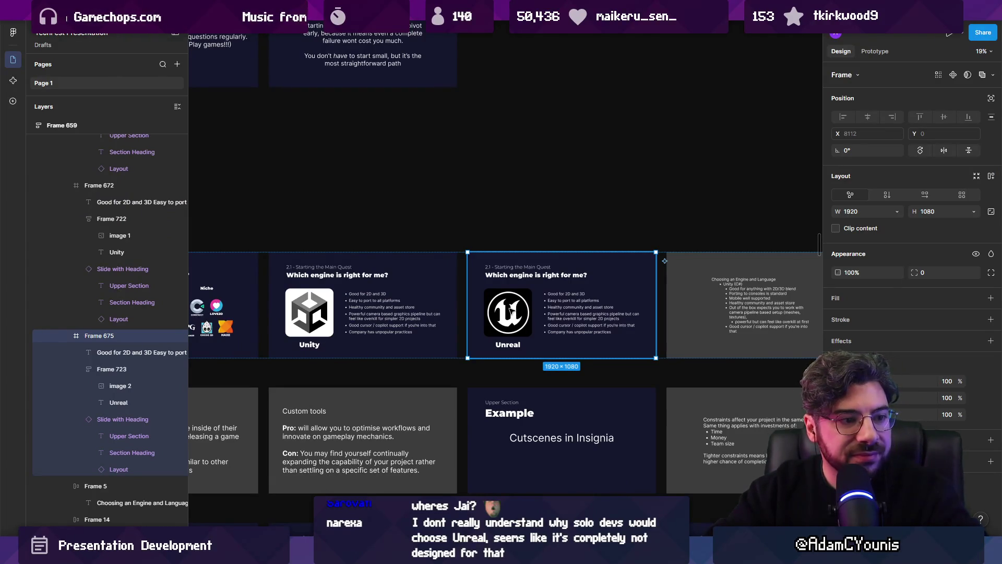
pyautogui.doubleClick(551, 307)
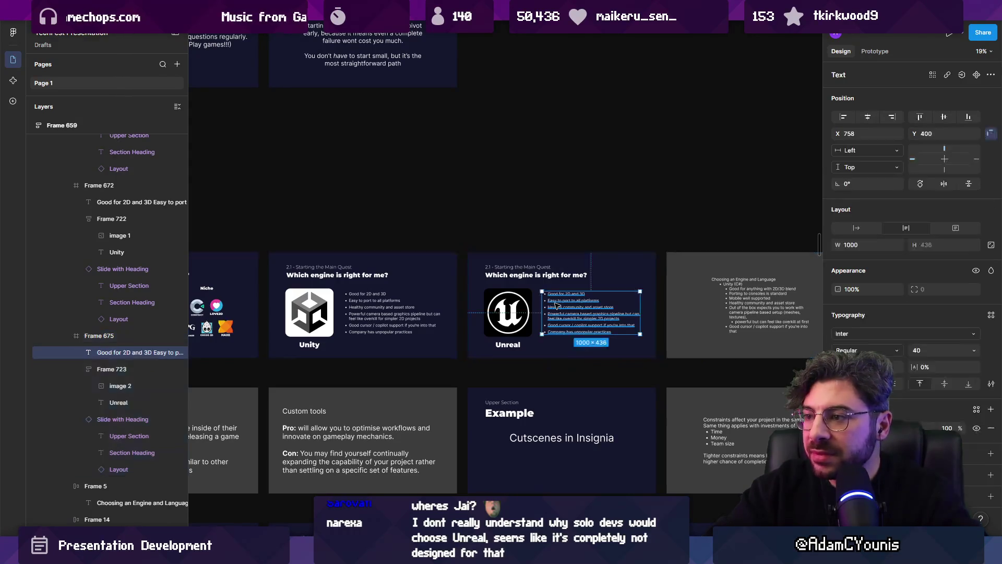
# Move past the Godot and Game Maker slides into the Unreal (C++ / Blueprints) notes text.
pyautogui.hscroll(4, 569, 287)
pyautogui.click(551, 282)
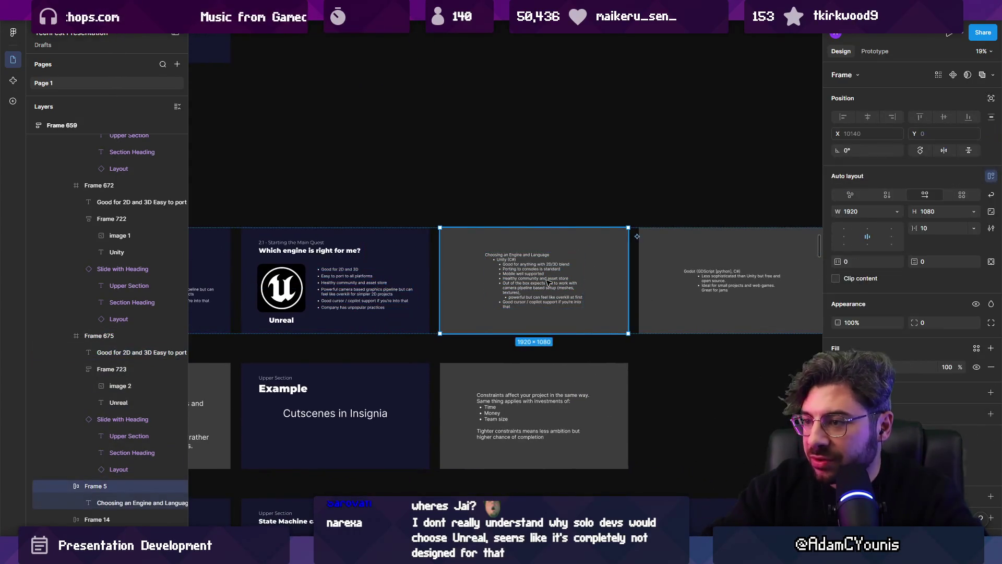
pyautogui.press('Escape')
pyautogui.hscroll(5, 533, 285)
pyautogui.scroll(2, 522, 285)
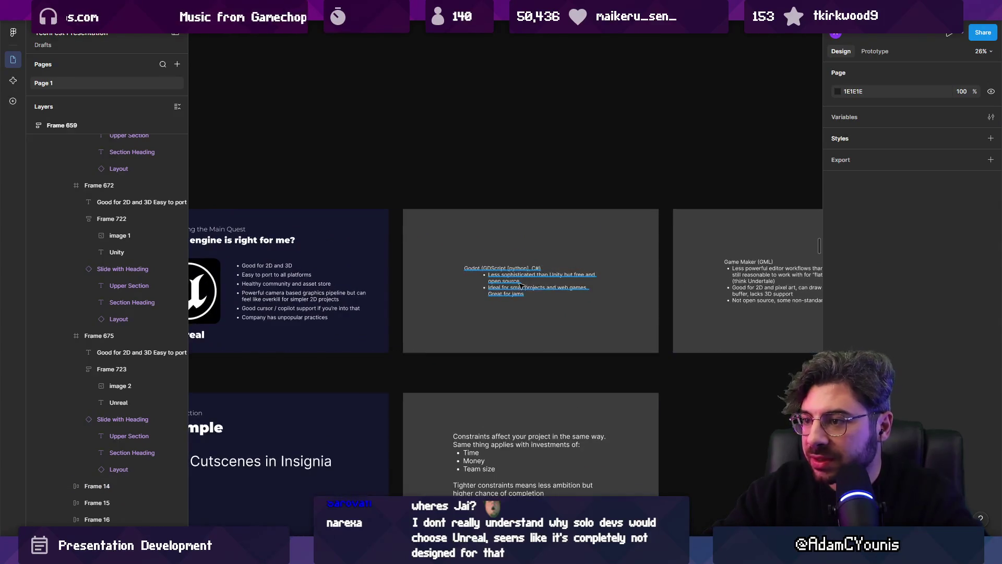
pyautogui.hscroll(8, 514, 284)
pyautogui.doubleClick(574, 245)
pyautogui.hotkey('ctrl', 'c')
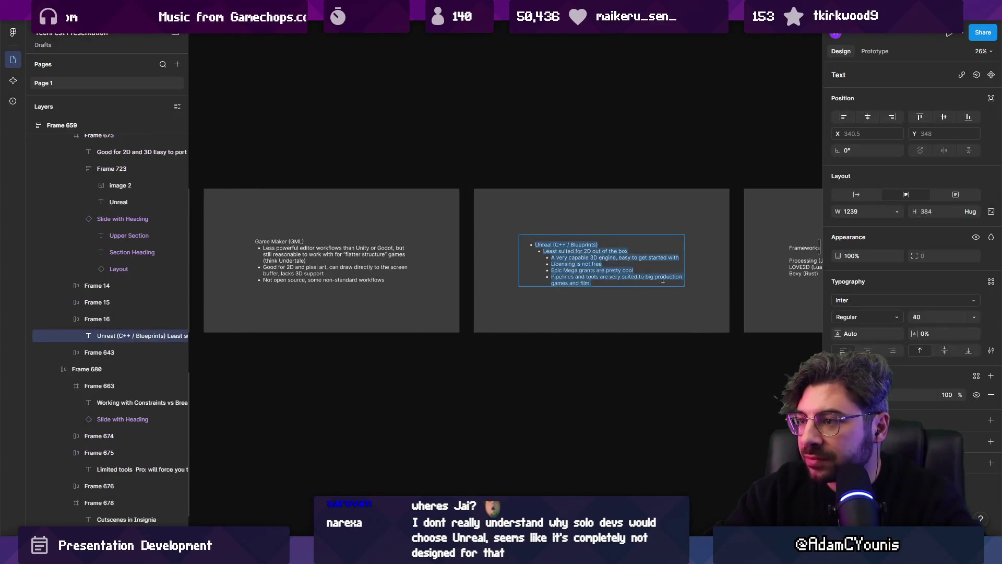
# Replace the Unreal slide's bullet list with the copied Unreal notes.
pyautogui.scroll(-3, 588, 292)
pyautogui.scroll(8, 429, 290)
pyautogui.doubleClick(429, 291)
pyautogui.hotkey('ctrl', 'a')
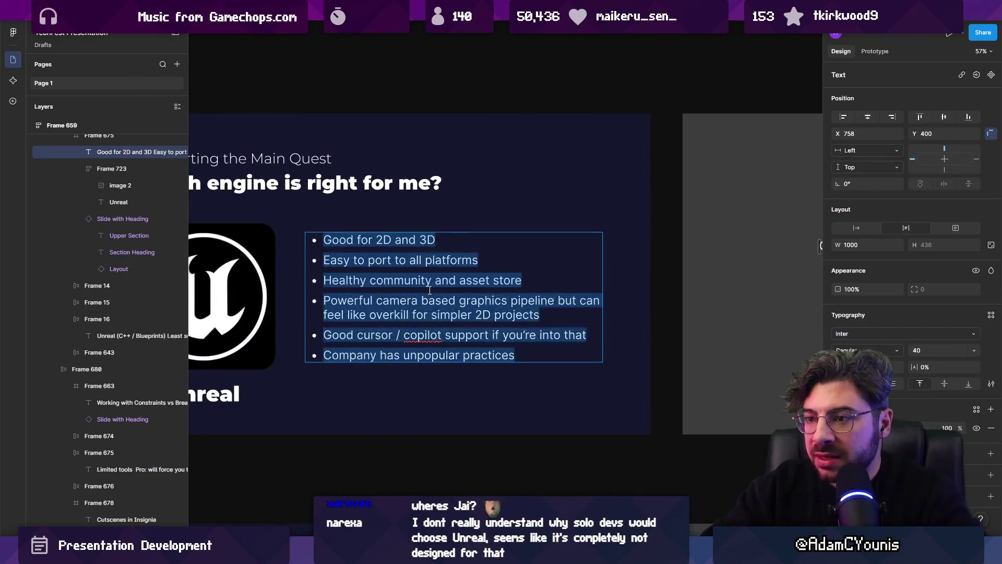
pyautogui.hotkey('ctrl', 'v')
pyautogui.press('BackSpace')
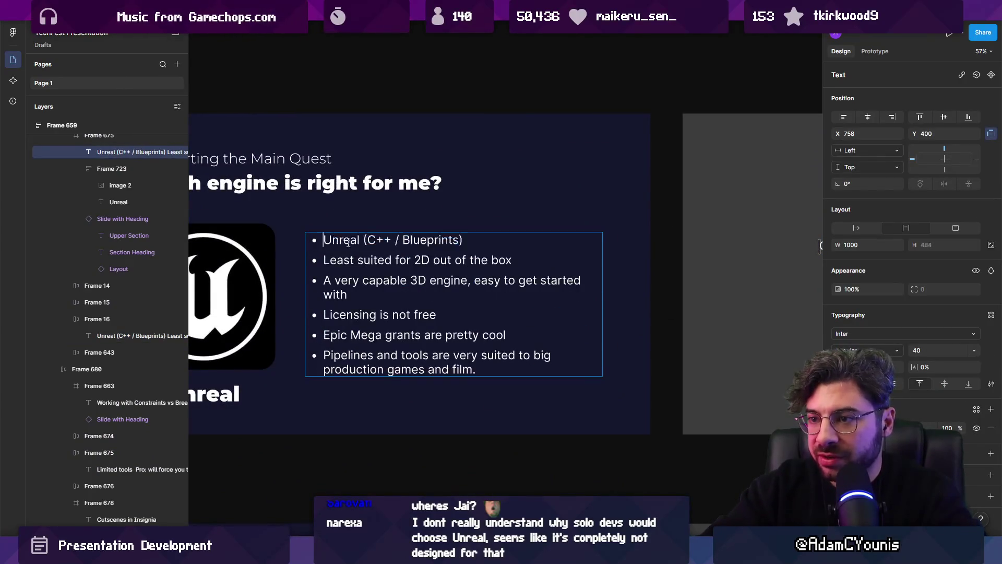
# Add 'C# Language' as a new first bullet on the Unity slide.
pyautogui.hscroll(-5, 348, 243)
pyautogui.scroll(-3, 710, 285)
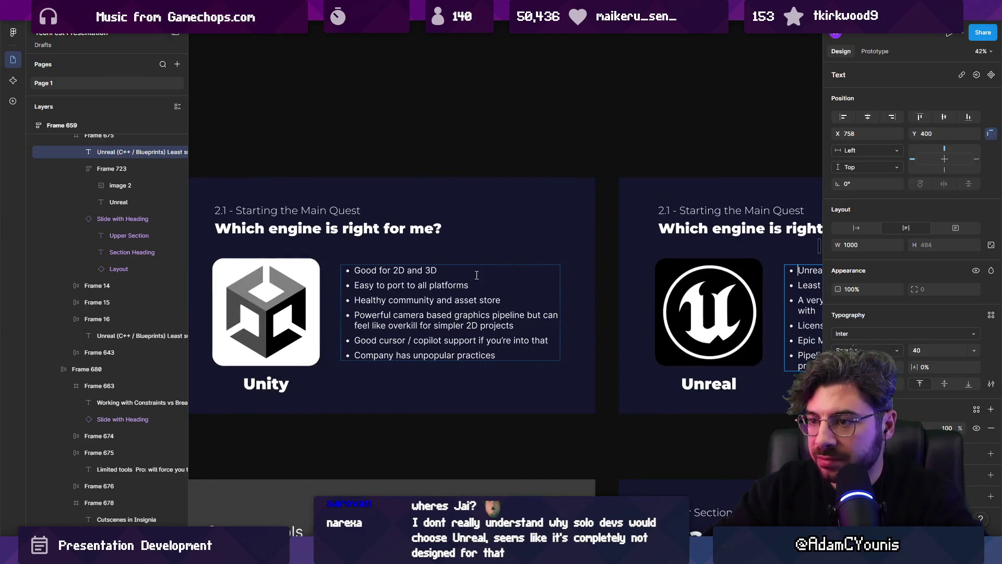
pyautogui.doubleClick(362, 268)
pyautogui.press('Return')
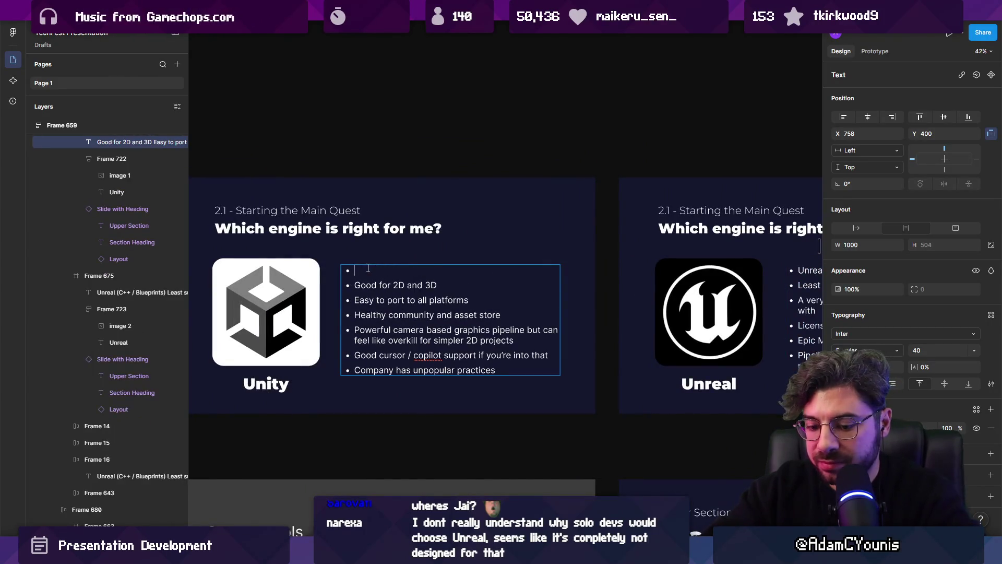
pyautogui.write('C# Language')
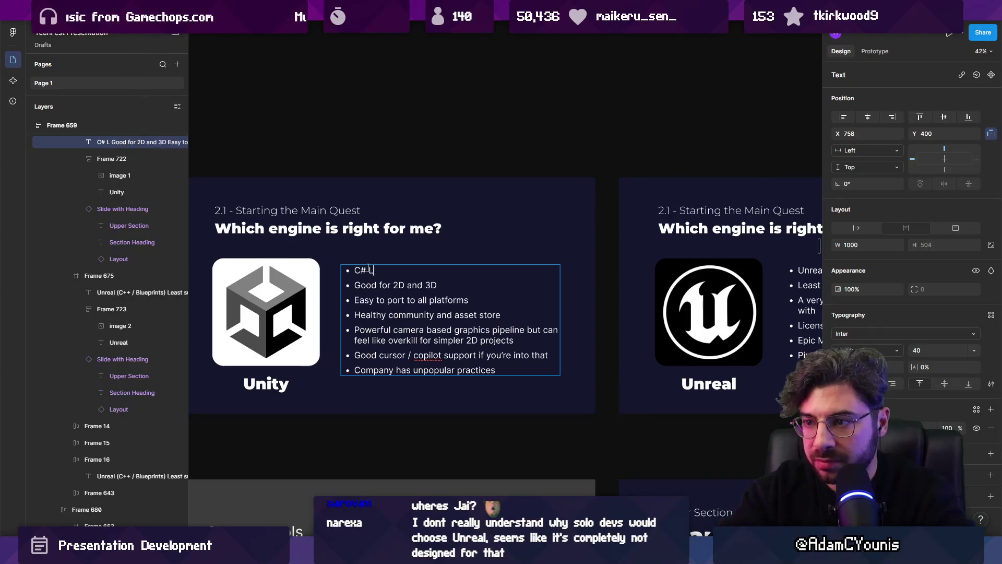
# Strip the 'Unreal (' prefix and bracket, and add 'because there's also' to the third Unreal bullet.
pyautogui.hscroll(5, 368, 268)
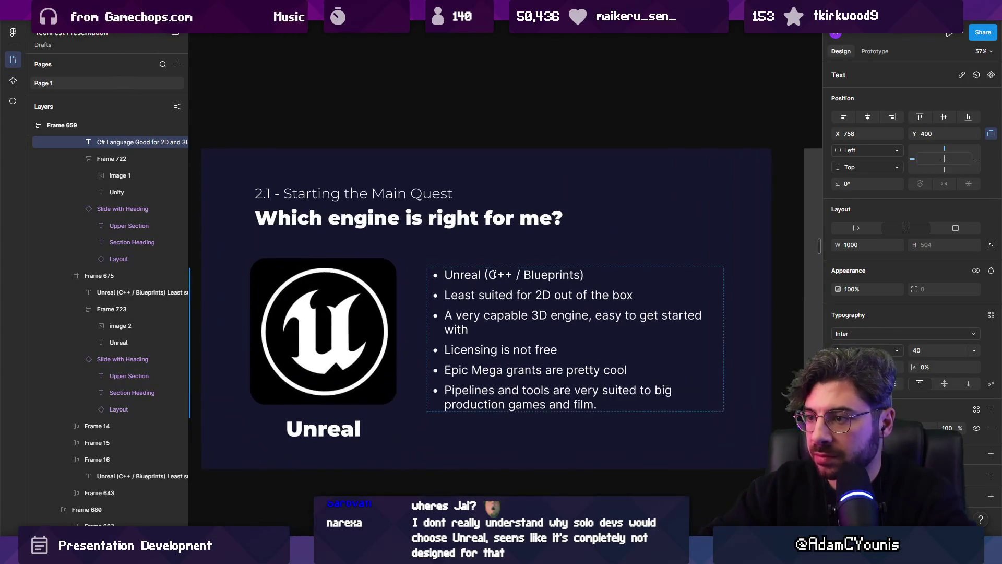
pyautogui.doubleClick(490, 274)
pyautogui.hotkey('shift', 'Home')
pyautogui.press('BackSpace')
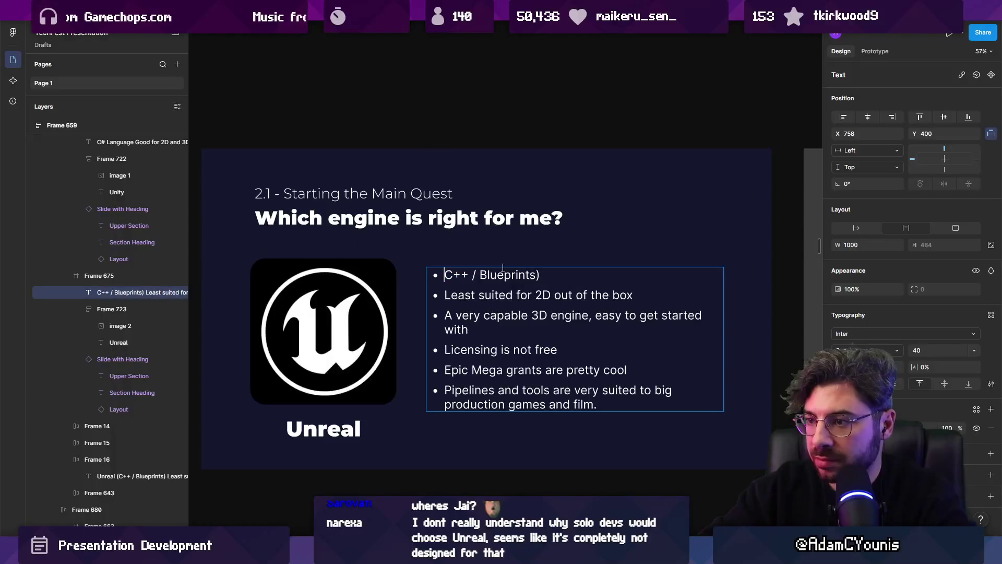
pyautogui.press('BackSpace')
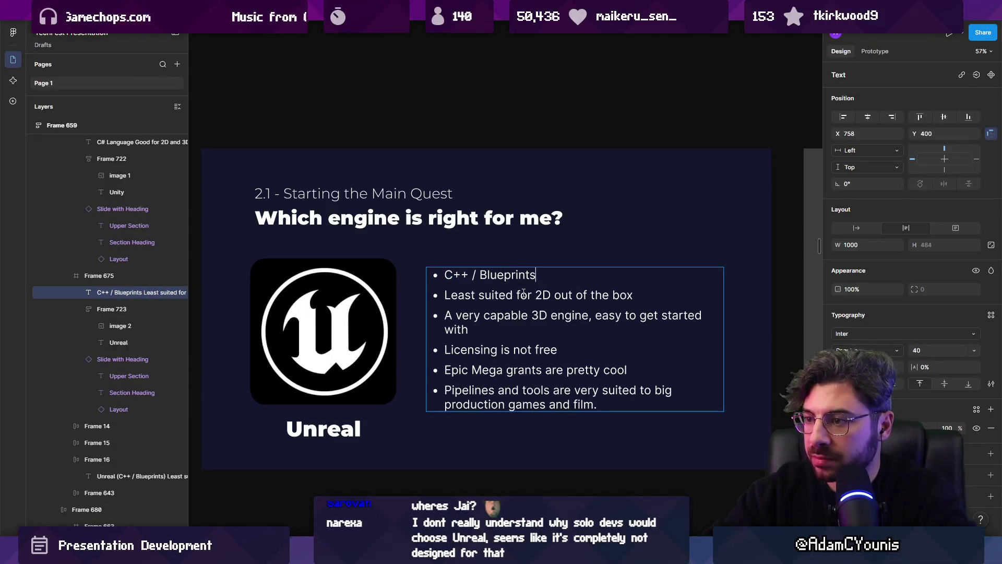
pyautogui.click(529, 333)
pyautogui.write('becauise')
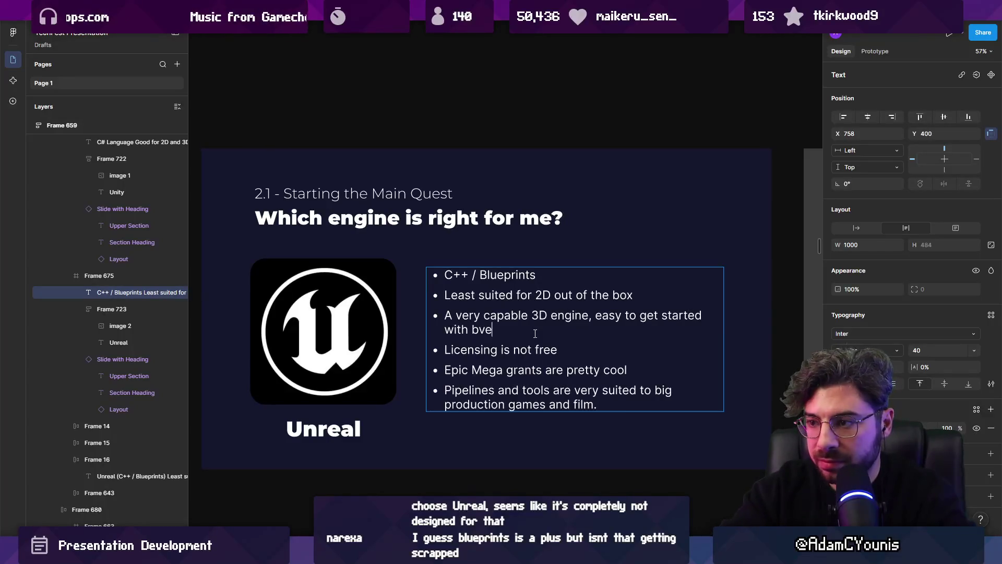
pyautogui.press('BackSpace')
pyautogui.press('BackSpace')
pyautogui.press('BackSpace')
pyautogui.write('se th')
pyautogui.write("ere's alo")
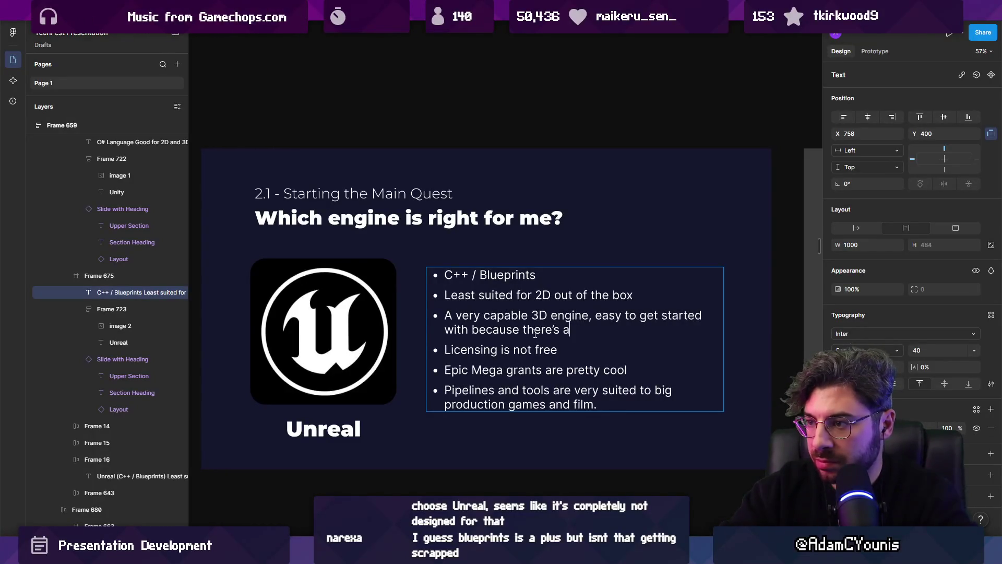
# Replace 'easy to get started' with ', lots of systems for that baked in'.
pyautogui.hotkey('shift', 'Left')
pyautogui.hotkey('shift', 'Up')
pyautogui.hotkey('shift', 'Right')
pyautogui.hotkey('shift', 'Right')
pyautogui.hotkey('shift', 'Right')
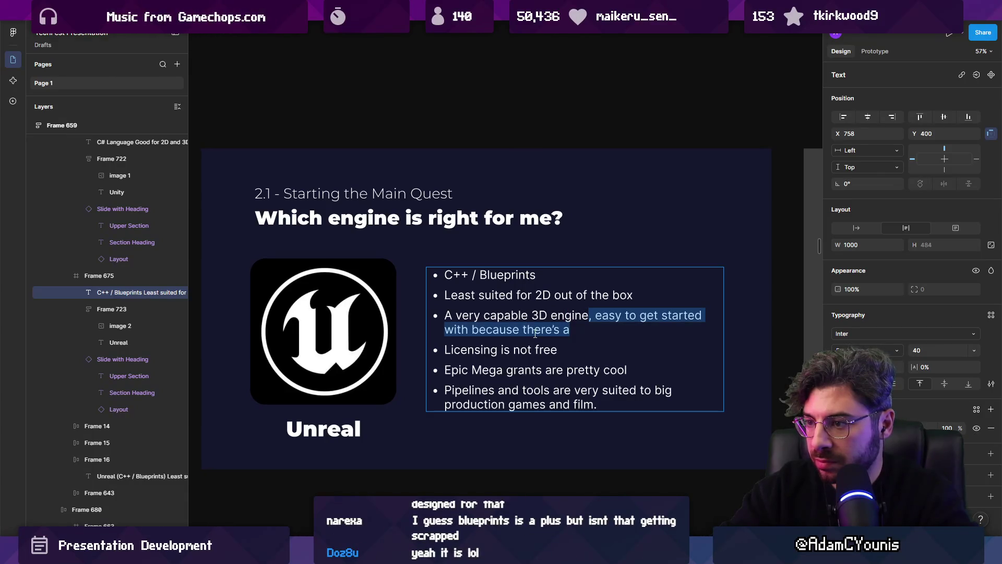
pyautogui.press('BackSpace')
pyautogui.write(', lots of ')
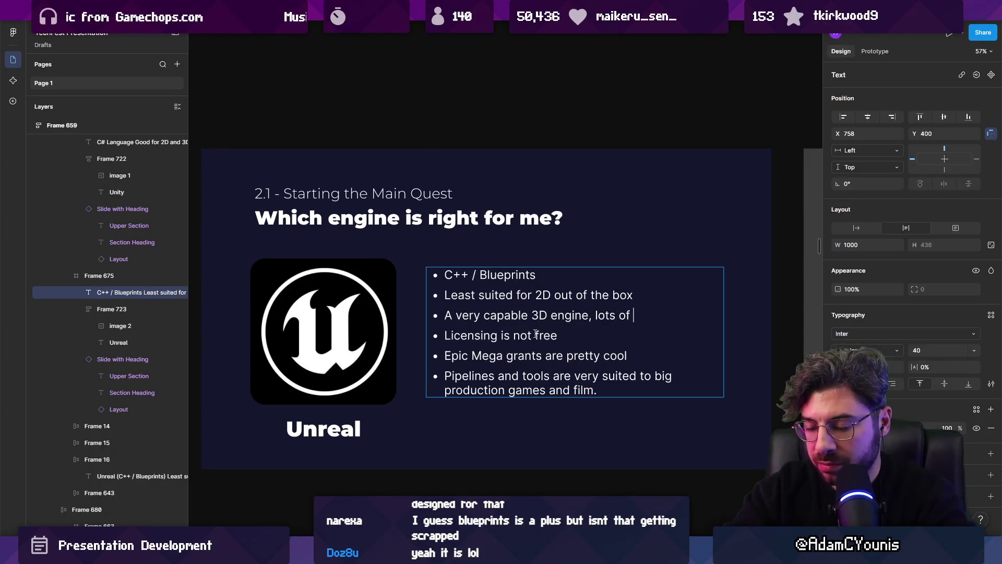
pyautogui.write('systems for ')
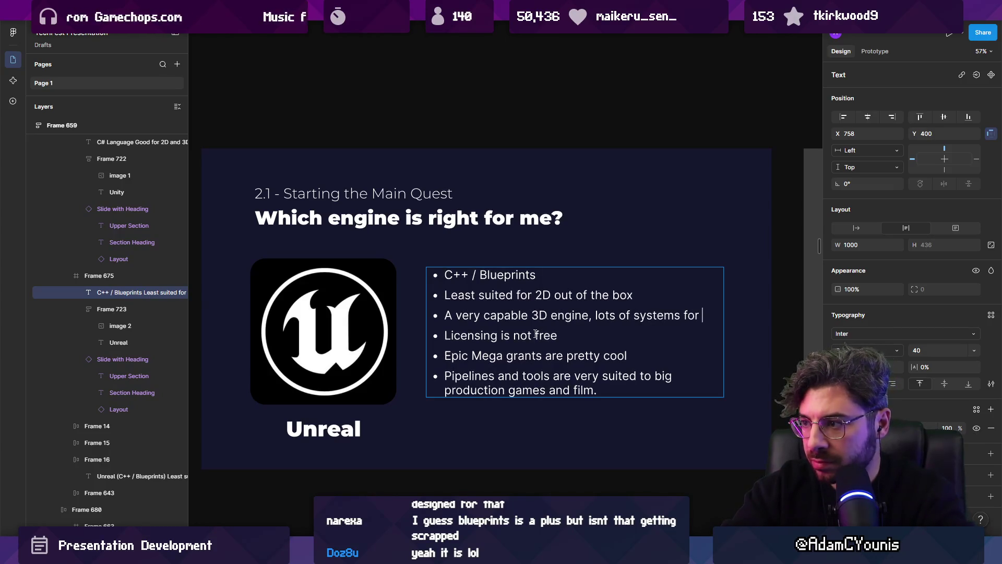
pyautogui.write('that baked in')
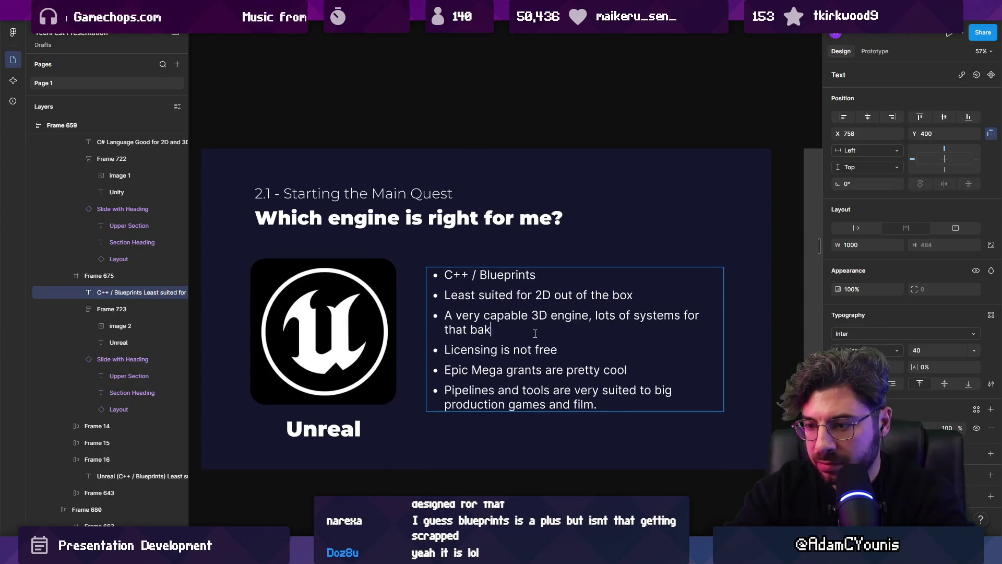
# Delete 'out of the box', change the leading 'A' to 'V', and insert 'cinematic' before 3D.
pyautogui.hotkey('ctrl', 'shift', 'Left')
pyautogui.hotkey('ctrl', 'shift', 'Left')
pyautogui.hotkey('ctrl', 'shift', 'Left')
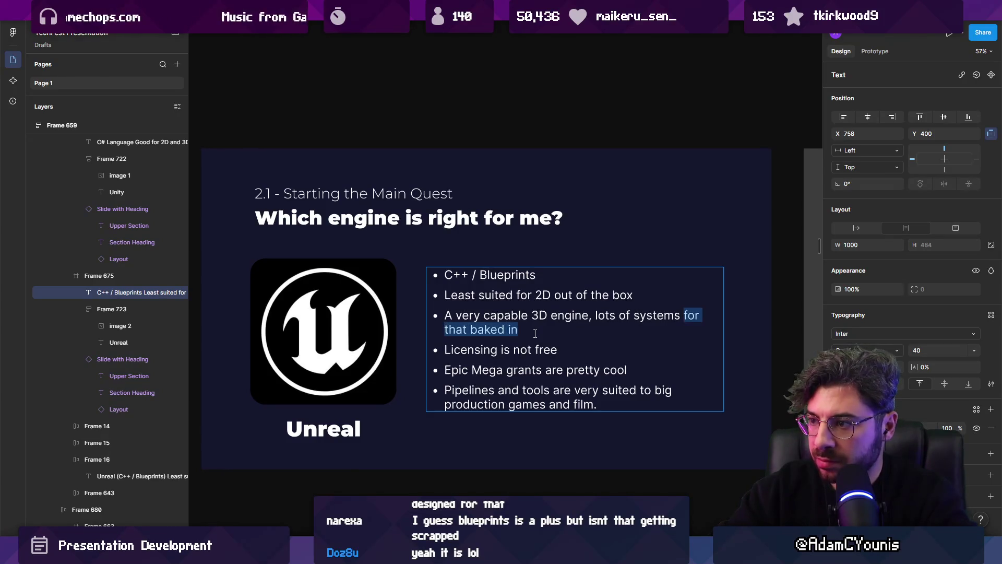
pyautogui.press('Left')
pyautogui.hotkey('ctrl', 'shift', 'Left')
pyautogui.hotkey('ctrl', 'shift', 'Left')
pyautogui.hotkey('ctrl', 'shift', 'Left')
pyautogui.press('BackSpace')
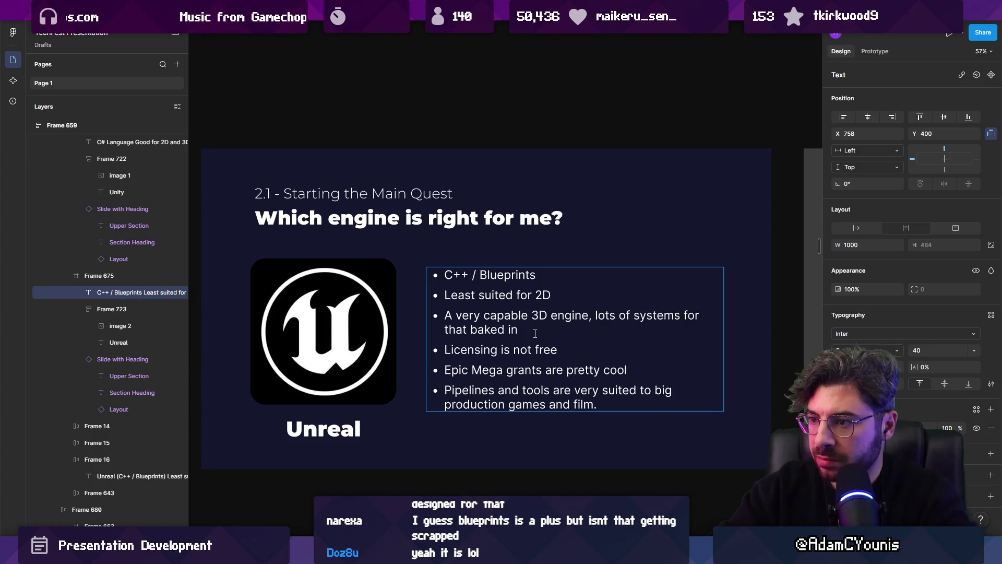
pyautogui.hotkey('ctrl', 'shift', 'Right')
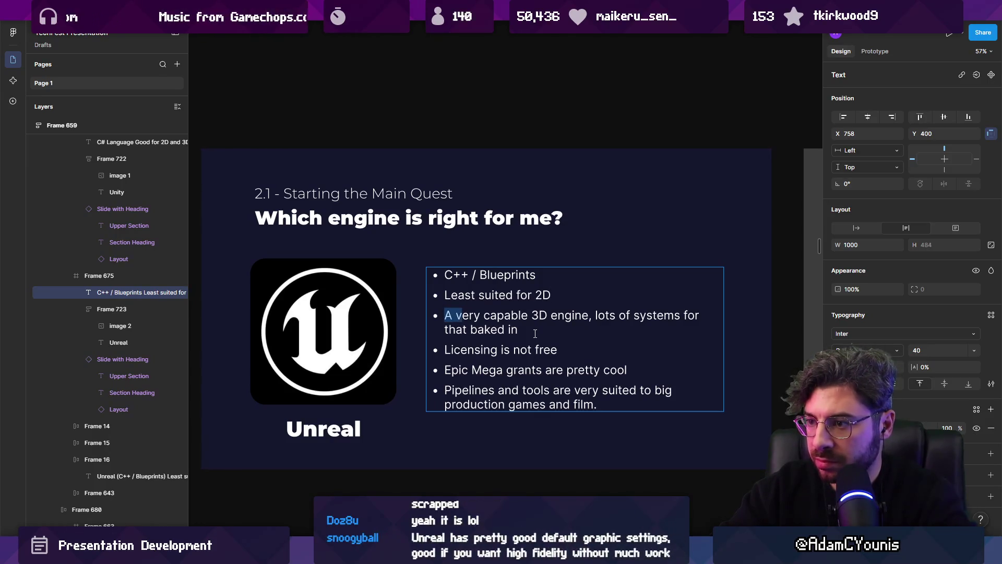
pyautogui.write('V')
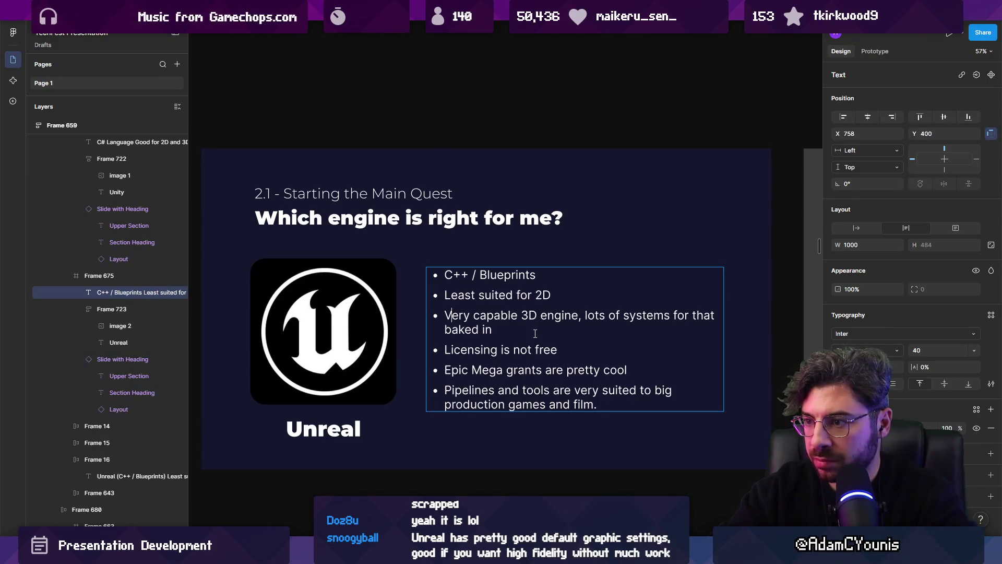
pyautogui.hotkey('ctrl', 'shift', 'Left')
pyautogui.hotkey('ctrl', 'shift', 'Left')
pyautogui.hotkey('ctrl', 'shift', 'Left')
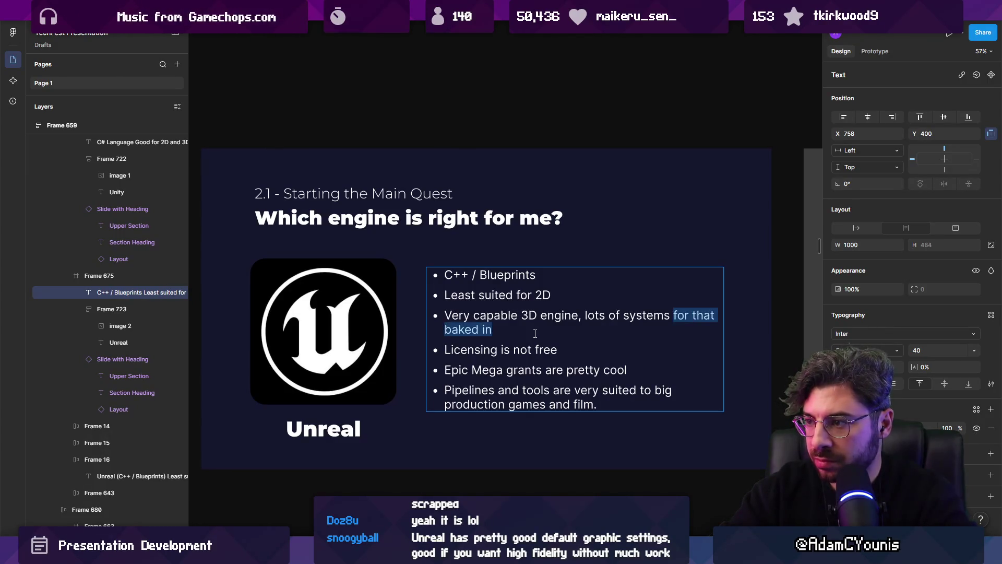
pyautogui.press('Left')
pyautogui.write('cinematic')
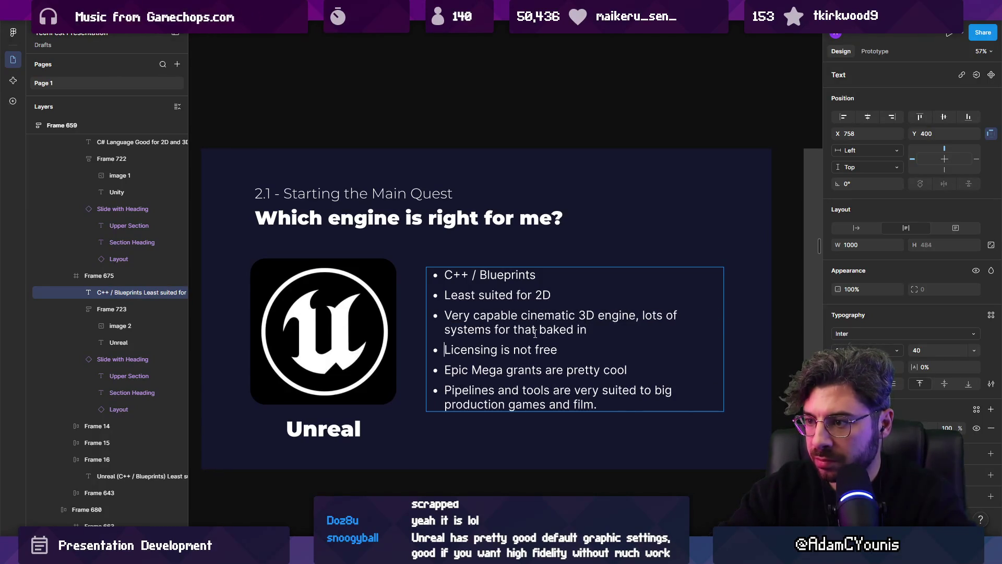
# Move the 'Licensing is not free' bullet to the end of the Unreal list.
pyautogui.hotkey('shift', 'Up')
pyautogui.hotkey('ctrl', 'x')
pyautogui.hotkey('ctrl', 'End')
pyautogui.press('Return')
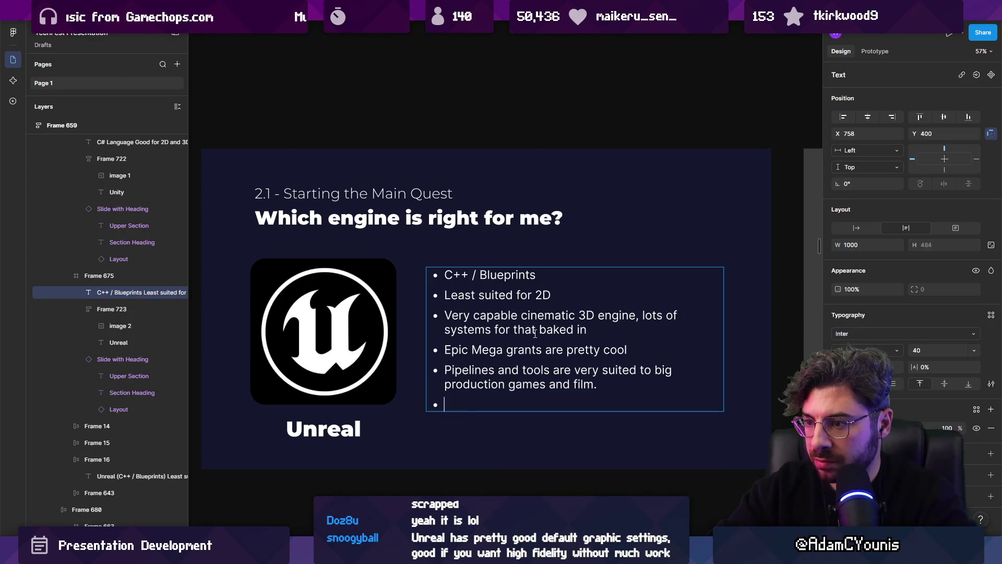
pyautogui.hotkey('ctrl', 'v')
pyautogui.press('BackSpace')
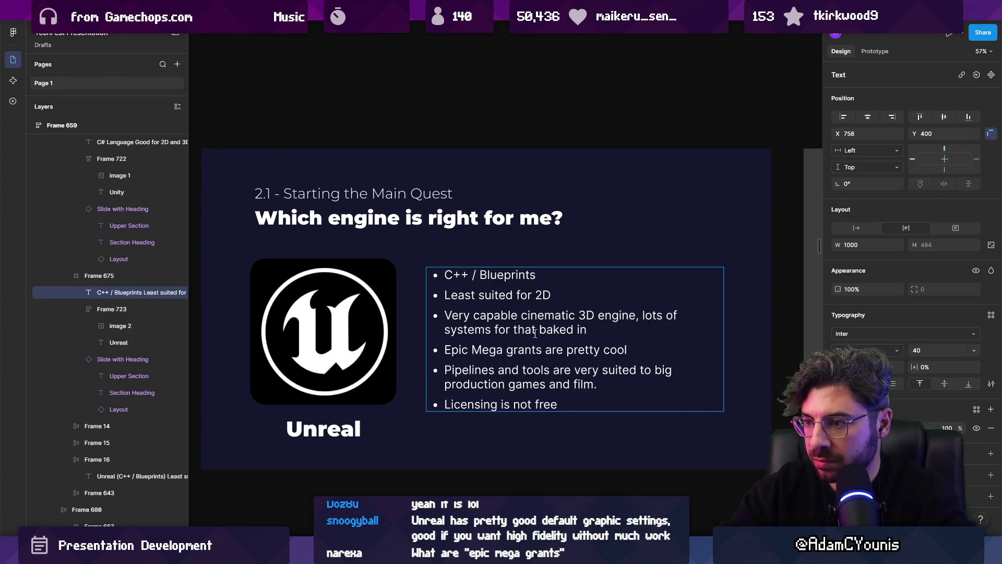
# Move the 'Epic Mega grants' bullet below the Pipelines bullet.
pyautogui.press('Up')
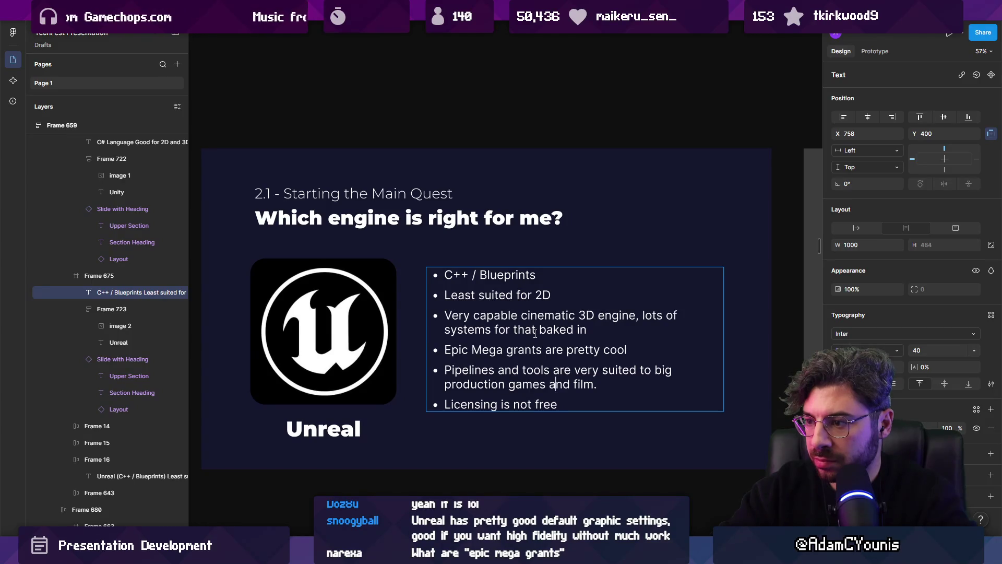
pyautogui.press('Down')
pyautogui.press('Home')
pyautogui.hotkey('shift', 'Down')
pyautogui.hotkey('ctrl', 'x')
pyautogui.press('Down')
pyautogui.press('End')
pyautogui.press('Return')
pyautogui.hotkey('ctrl', 'v')
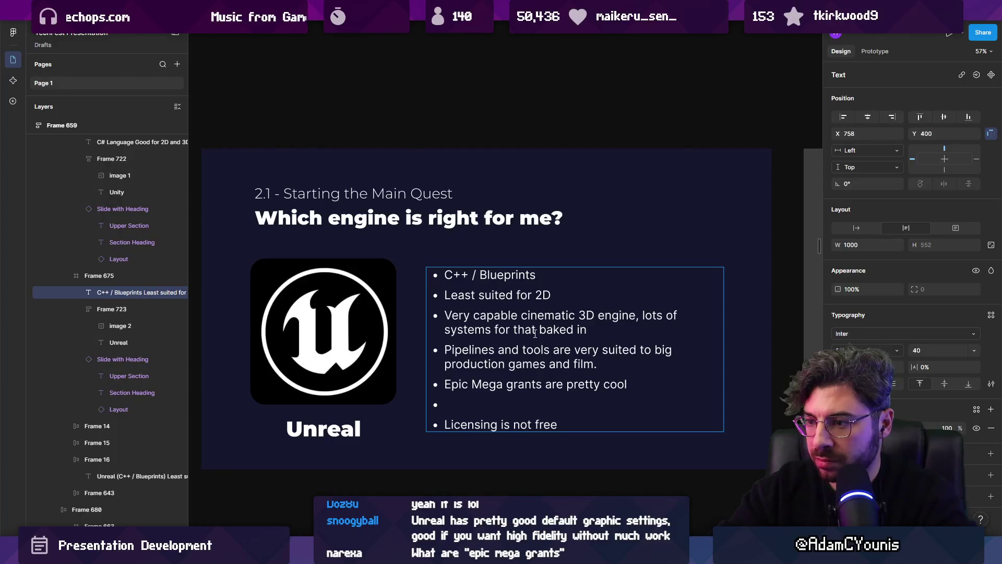
pyautogui.press('BackSpace')
pyautogui.press('Escape')
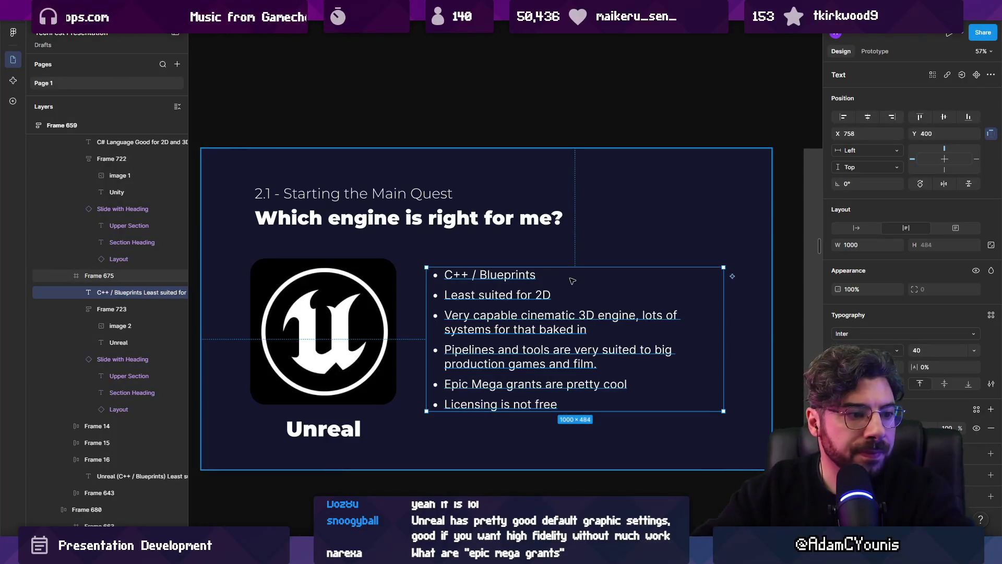
# Select the word 'are' on the Epic Mega grants line, then leave the text box.
pyautogui.doubleClick(558, 384)
pyautogui.click(558, 383)
pyautogui.doubleClick(558, 384)
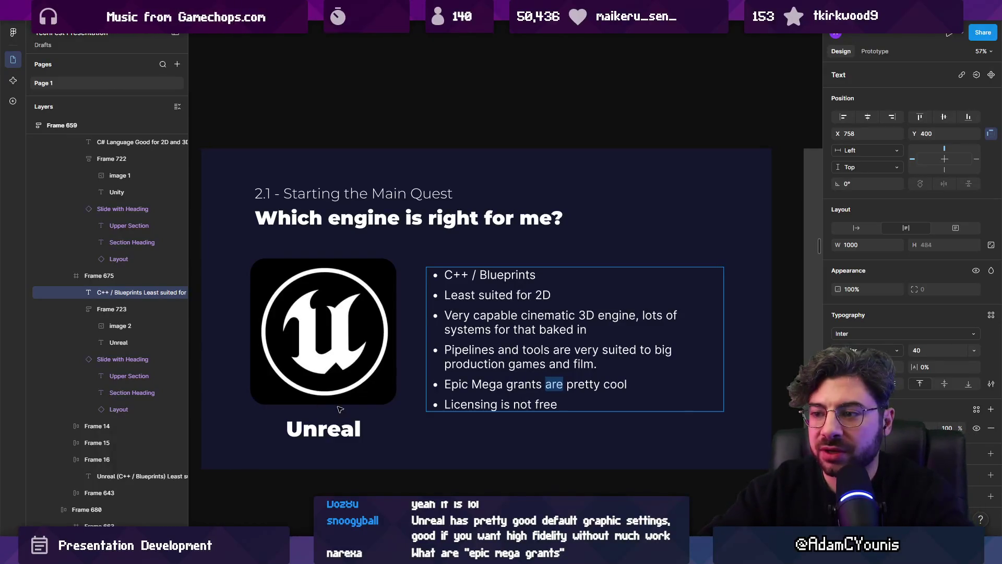
pyautogui.press('Escape')
pyautogui.press('Escape')
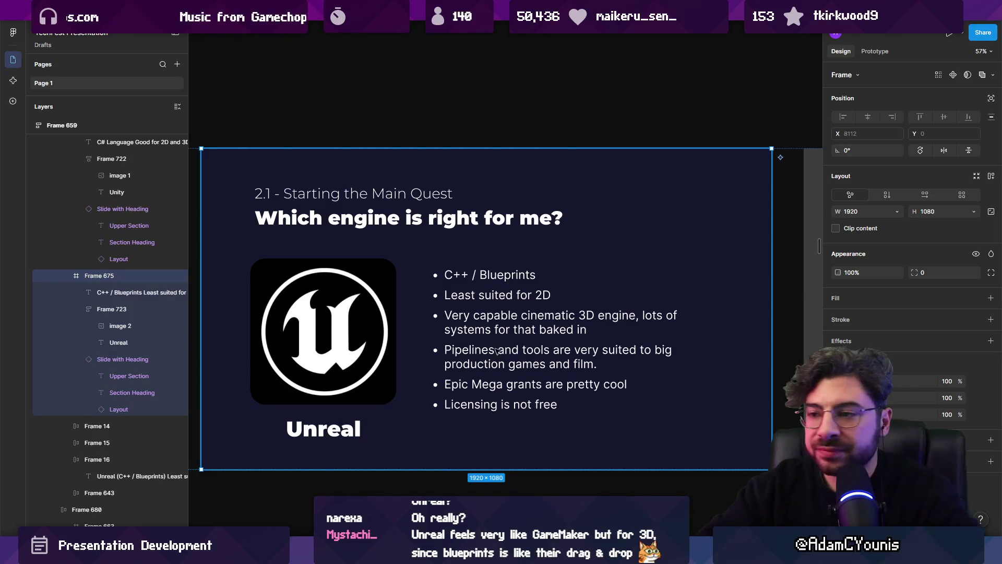
# Duplicate the Unreal slide and place the copy beside it.
pyautogui.keyDown('ctrl'); pyautogui.scroll(-5, 569, 334); pyautogui.keyUp('ctrl')
pyautogui.hscroll(-3, 574, 324)
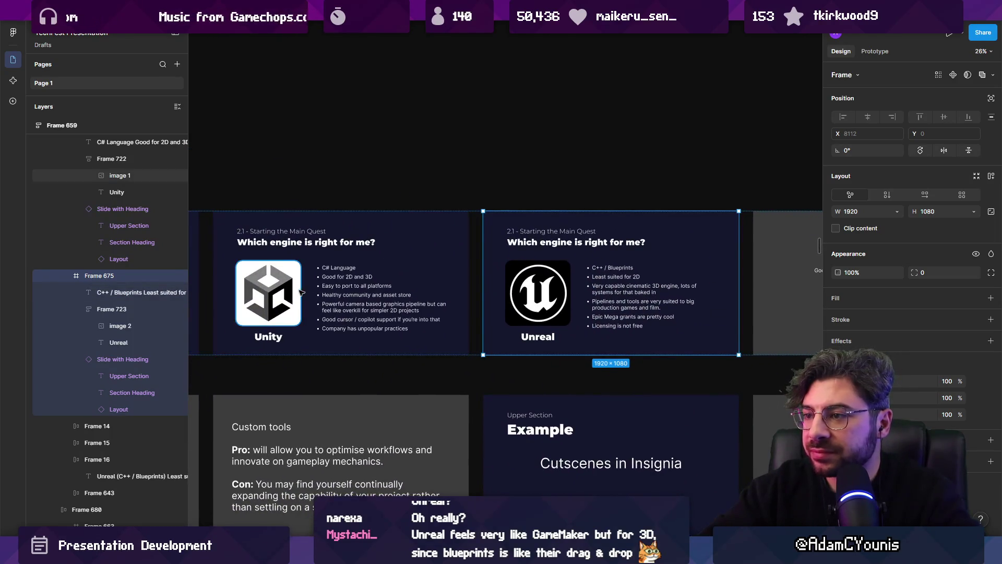
pyautogui.keyDown('ctrl'); pyautogui.scroll(-3, 414, 323); pyautogui.keyUp('ctrl')
pyautogui.hscroll(3, 451, 279)
pyautogui.moveTo(451, 280); pyautogui.dragTo(542, 258)
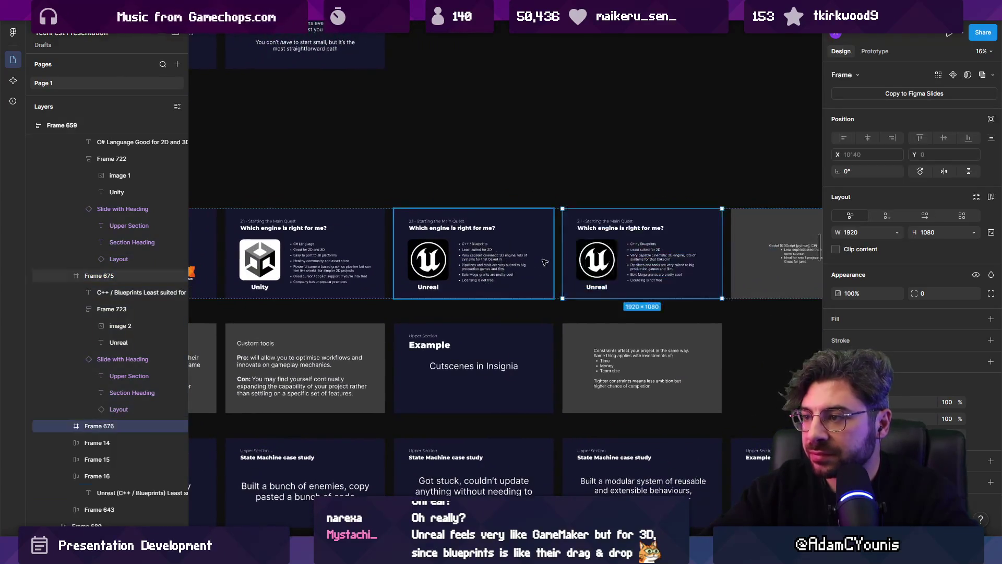
pyautogui.keyDown('ctrl'); pyautogui.scroll(-2, 608, 256); pyautogui.keyUp('ctrl')
pyautogui.keyDown('ctrl'); pyautogui.click(221, 272); pyautogui.keyUp('ctrl')
pyautogui.keyDown('ctrl'); pyautogui.scroll(5, 275, 275); pyautogui.keyUp('ctrl')
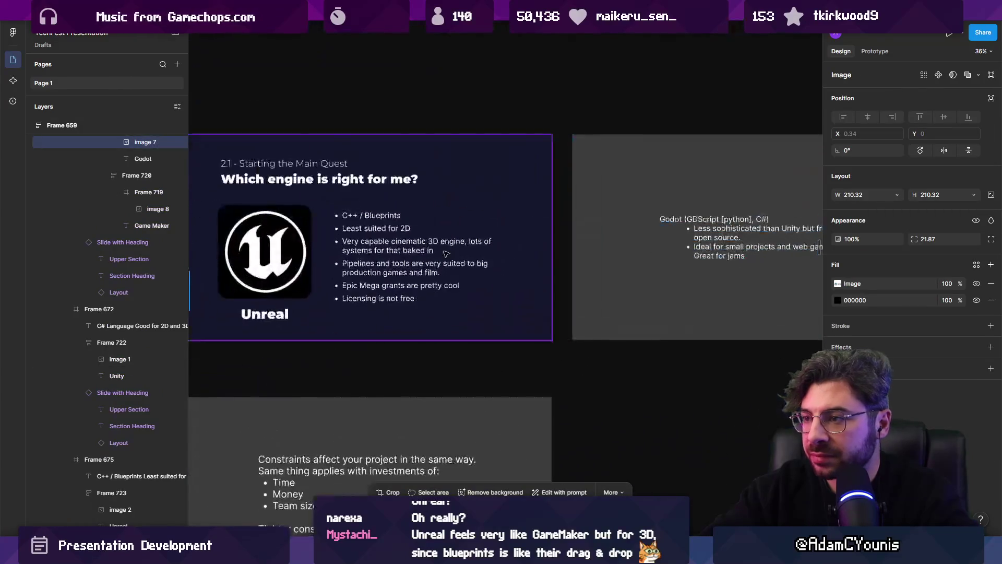
# Swap the Unreal logo for the pasted Godot logo and enlarge it to fill the logo space.
pyautogui.click(278, 242)
pyautogui.hotkey('ctrl', 'v')
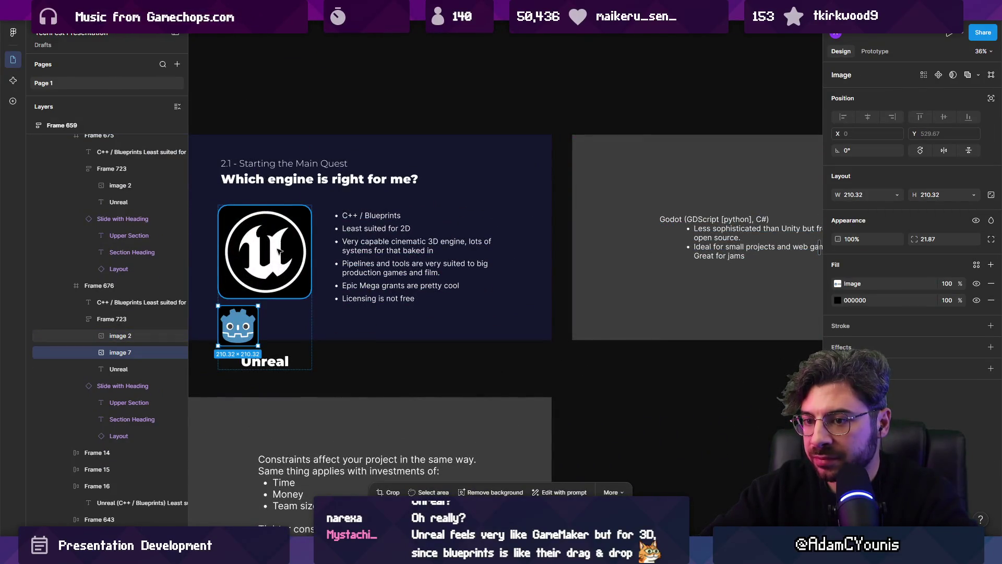
pyautogui.click(138, 332)
pyautogui.press('Delete')
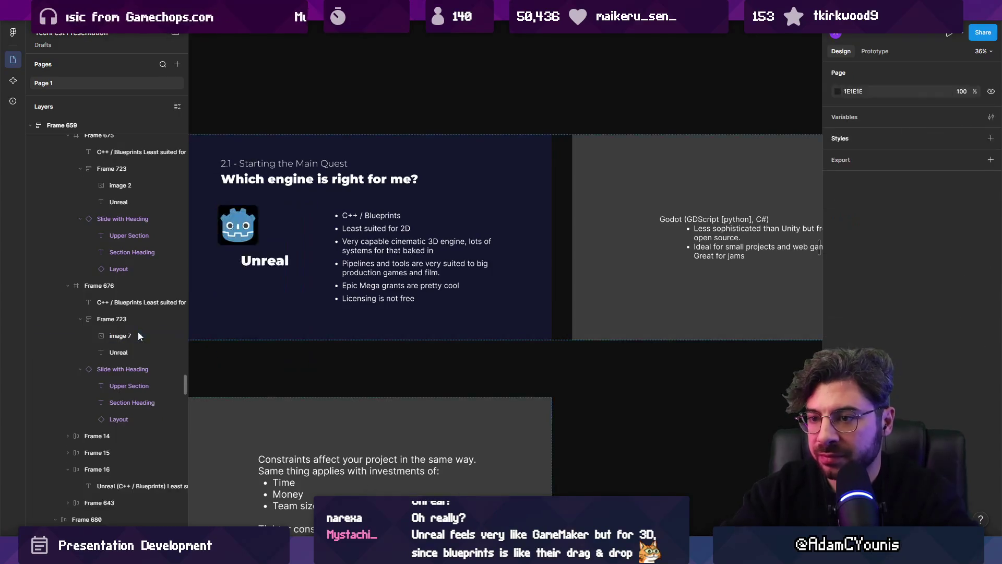
pyautogui.click(238, 225)
pyautogui.doubleClick(238, 225)
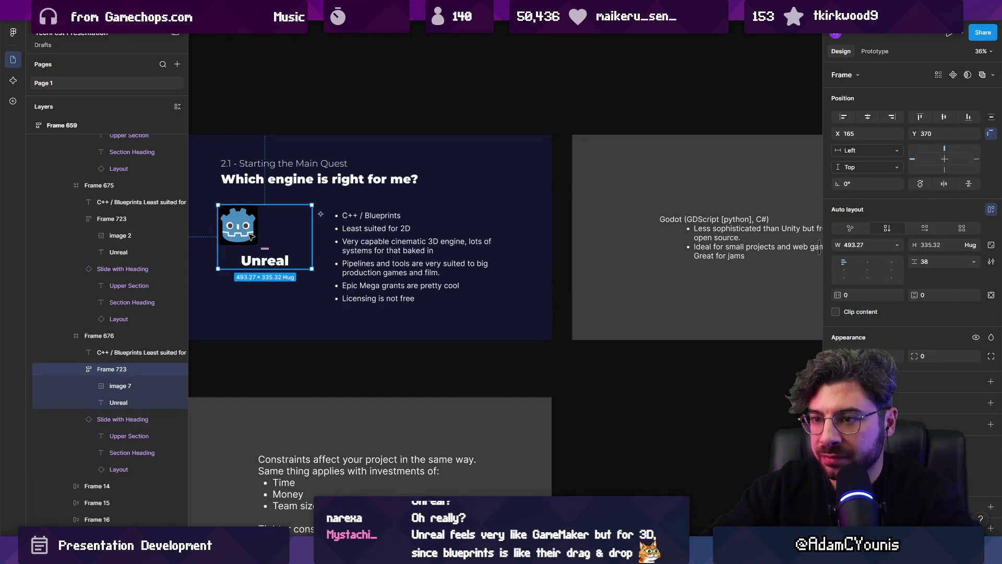
pyautogui.click(238, 225)
pyautogui.moveTo(258, 243); pyautogui.dragTo(312, 298)
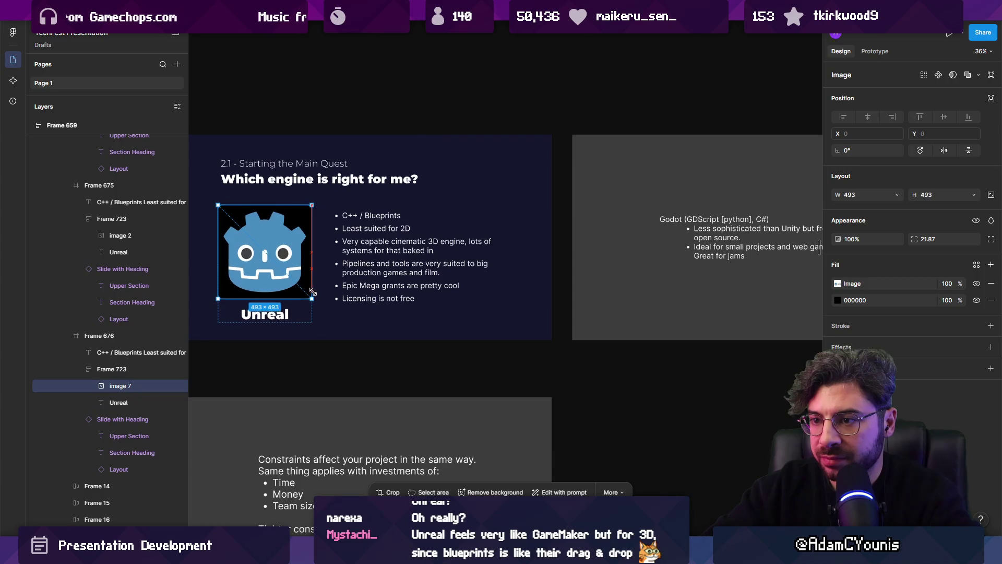
# Rename the caption to 'Godot' and select the Godot GDScript text on the grey draft slide.
pyautogui.doubleClick(279, 315)
pyautogui.write('Godot')
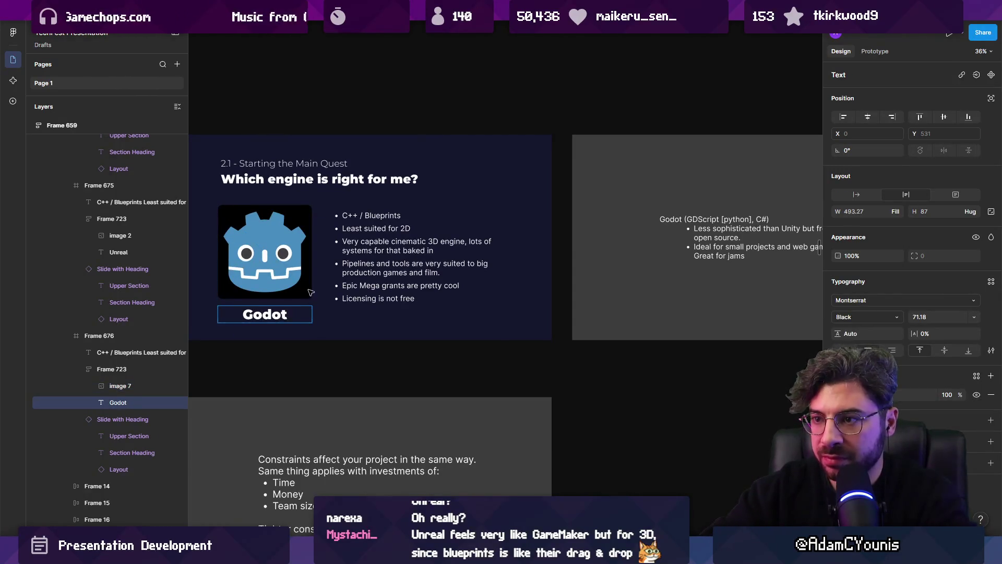
pyautogui.scroll(-3, 435, 237)
pyautogui.click(592, 242)
pyautogui.hotkey('ctrl', 'a')
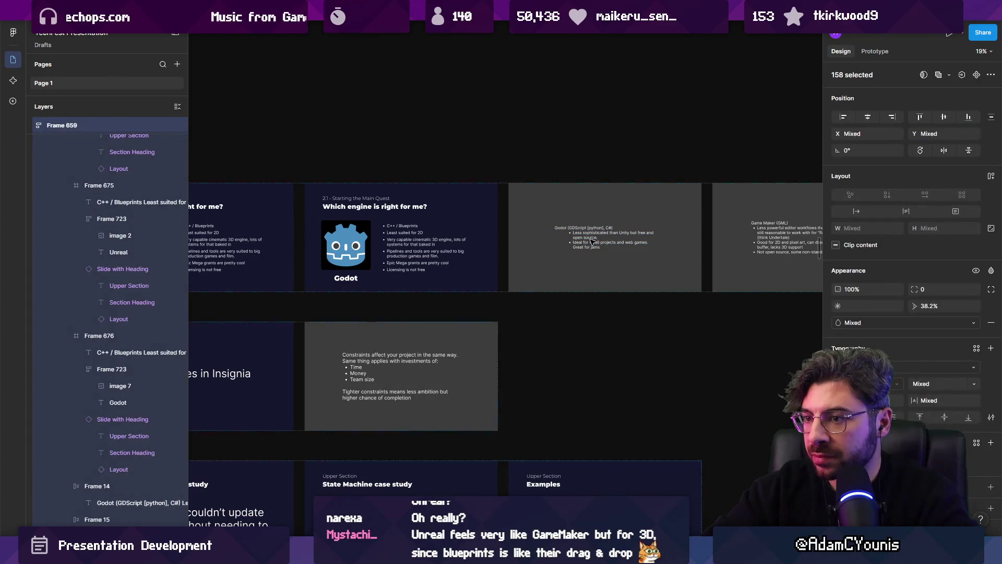
pyautogui.click(593, 243)
pyautogui.click(591, 241)
pyautogui.scroll(3, 386, 256)
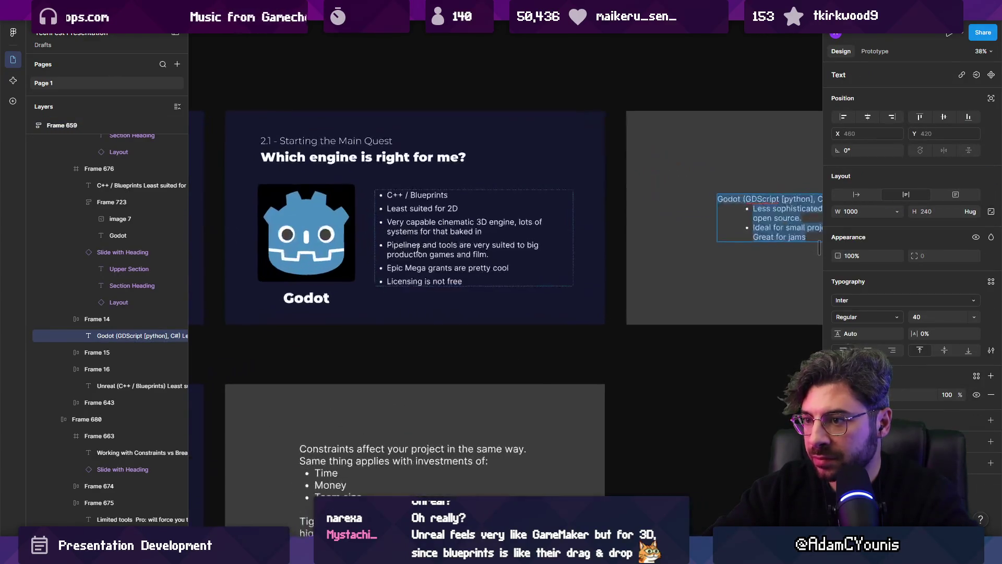
# Paste the Godot points over the Unreal bullets and remove the 'Godot' prefix from the first bullet.
pyautogui.tripleClick(418, 249)
pyautogui.hotkey('ctrl', 'a')
pyautogui.hotkey('ctrl', 'v')
pyautogui.scroll(3, 434, 209)
pyautogui.press('Home')
pyautogui.hotkey('shift', 'ctrl', 'Right')
pyautogui.hotkey('shift', 'ctrl', 'Right')
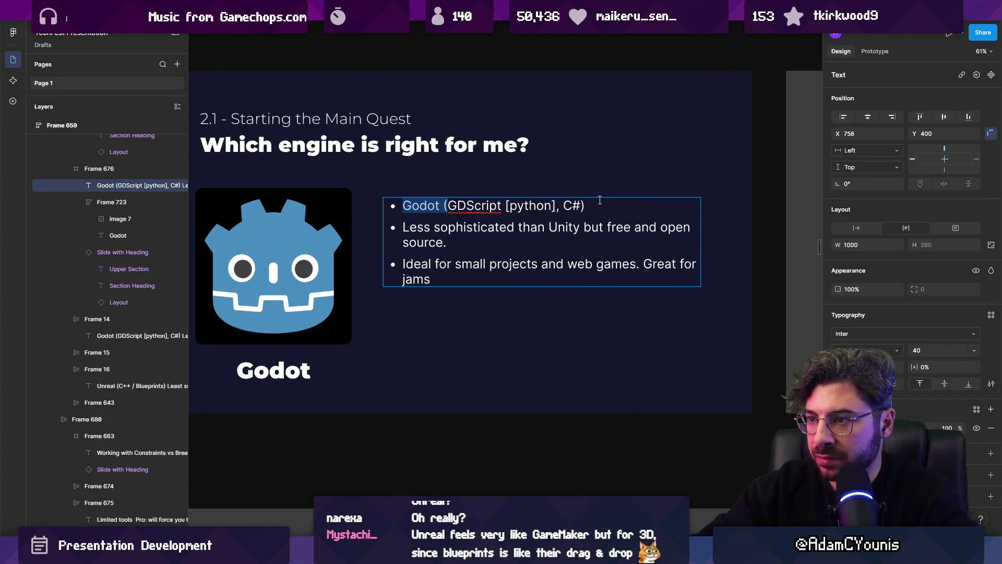
pyautogui.hotkey('shift', 'ctrl', 'Left')
pyautogui.press('BackSpace')
pyautogui.hotkey('ctrl', 'Right')
# Fix the brackets around python and move 'GDScript (python)' after 'C#,' in the first bullet.
pyautogui.hotkey('shift', 'ctrl', 'Right')
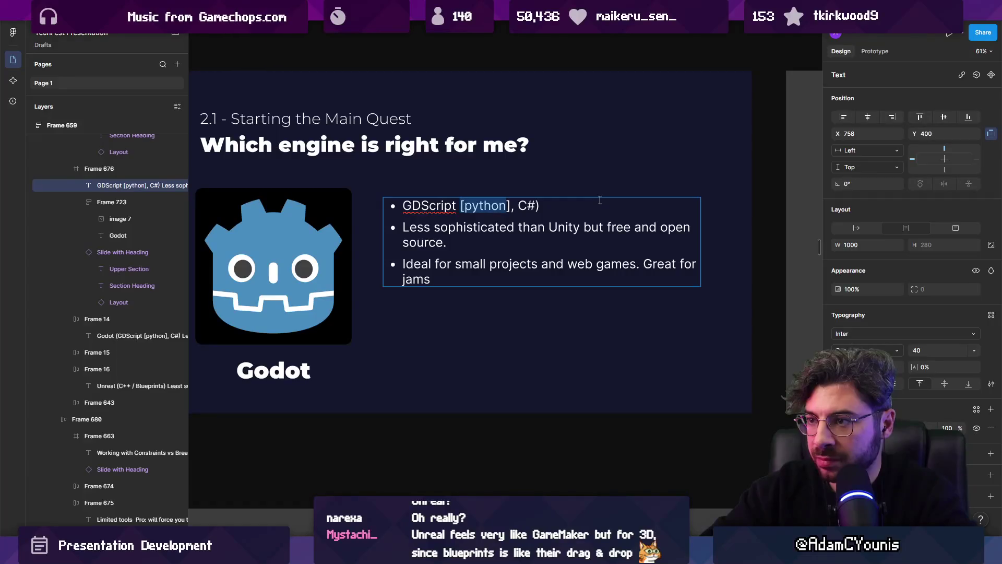
pyautogui.press('Left')
pyautogui.hotkey('shift', 'Right')
pyautogui.write('(')
pyautogui.hotkey('shift', 'ctrl', 'Right')
pyautogui.press('Right')
pyautogui.press('Right')
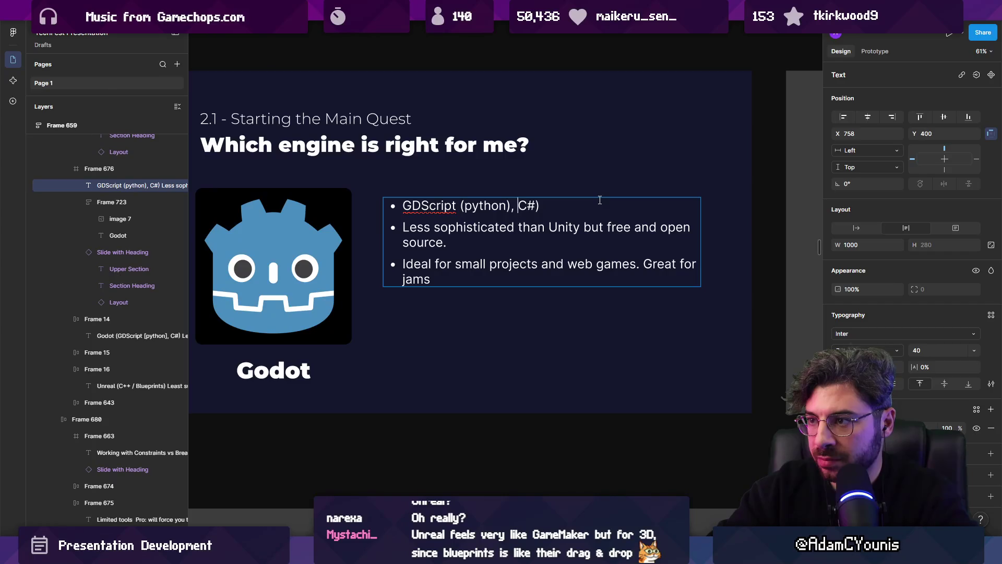
pyautogui.press('BackSpace')
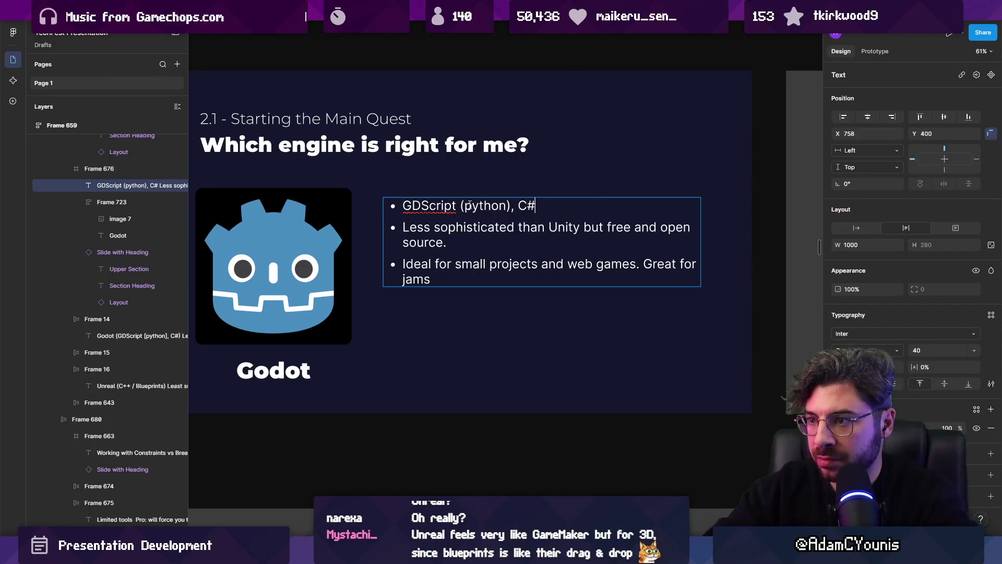
pyautogui.click(470, 204)
pyautogui.press('Right')
pyautogui.press('Right')
pyautogui.press('Right')
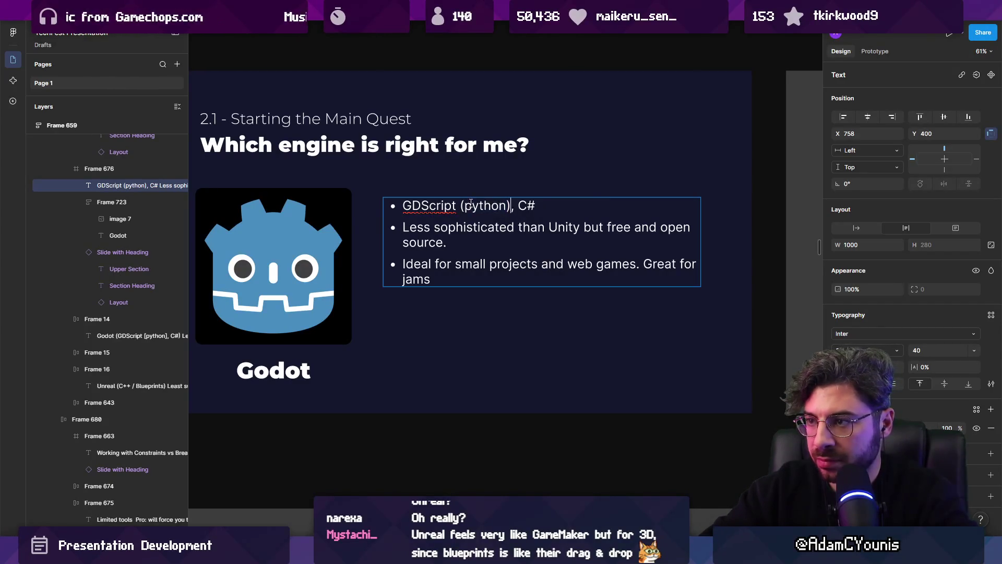
pyautogui.hotkey('shift', 'Home')
pyautogui.press('BackSpace')
pyautogui.press('End')
pyautogui.write(',')
pyautogui.hotkey('ctrl', 'v')
# Reword the first bullet to 'C#, GDScript (similar to python),'.
pyautogui.hotkey('ctrl', 'Left')
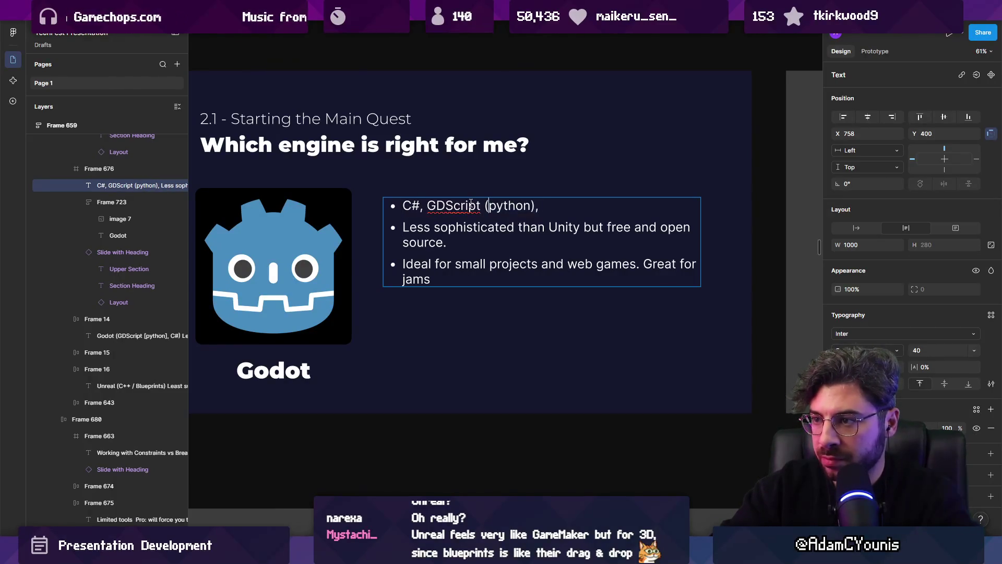
pyautogui.hotkey('ctrl', 'Right')
pyautogui.write('-js')
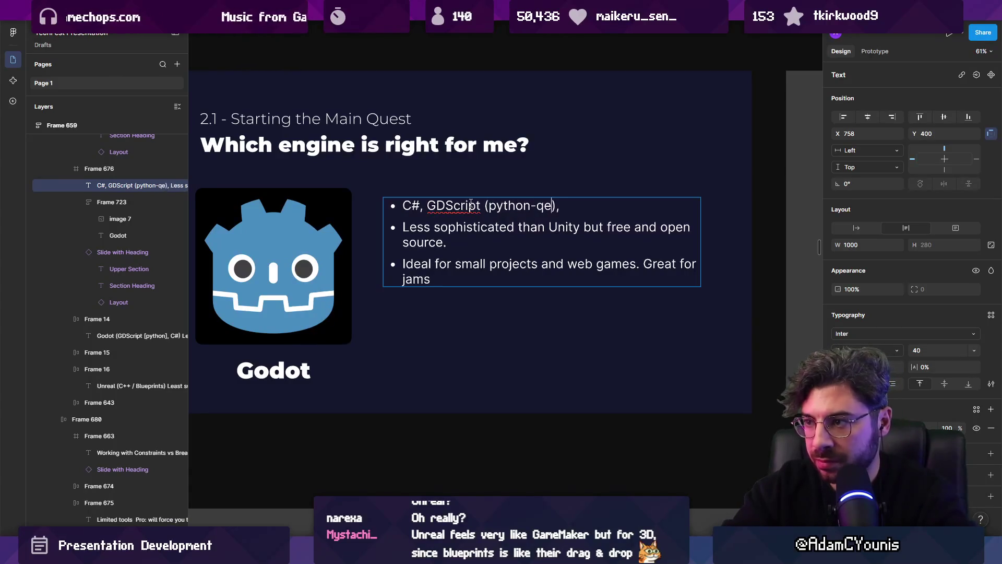
pyautogui.press('BackSpace')
pyautogui.press('BackSpace')
pyautogui.press('BackSpace')
pyautogui.write('-like')
pyautogui.hotkey('ctrl', 'shift', 'Left')
pyautogui.hotkey('ctrl', 'shift', 'Left')
pyautogui.hotkey('ctrl', 'shift', 'Left')
pyautogui.write('similar to pu')
pyautogui.press('BackSpace')
pyautogui.write('ytoh')
pyautogui.press('BackSpace')
pyautogui.press('BackSpace')
pyautogui.write('thon')
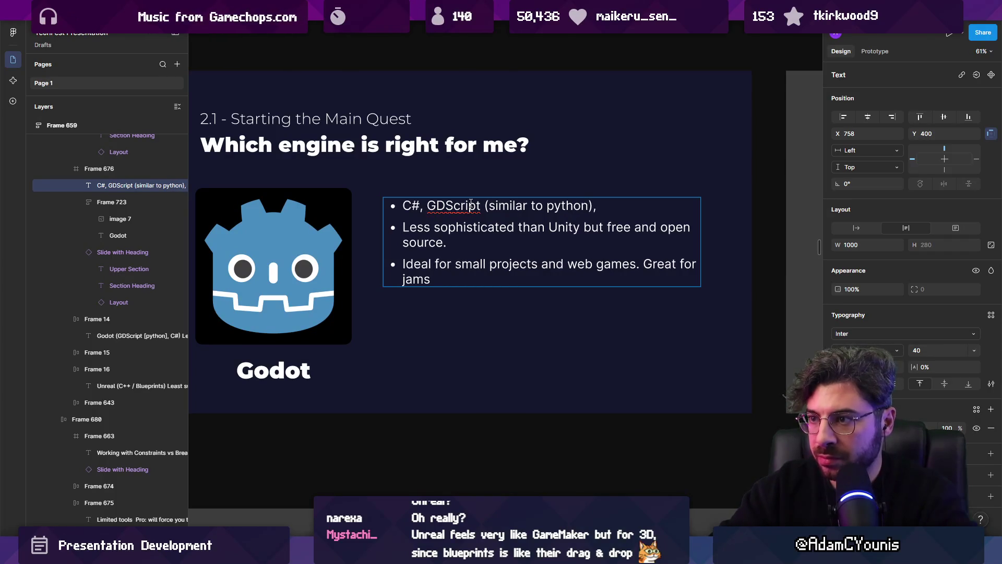
# Add a bullet after 'jams' reading 'Great platform for extending the editor'.
pyautogui.press('Down')
pyautogui.press('Down')
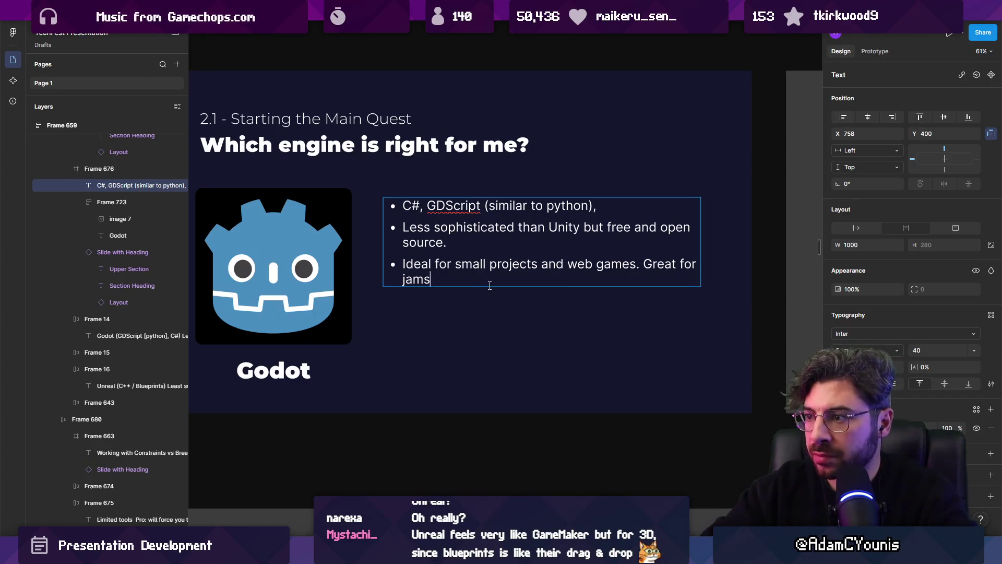
pyautogui.click(493, 285)
pyautogui.press('Return')
pyautogui.write('Great model')
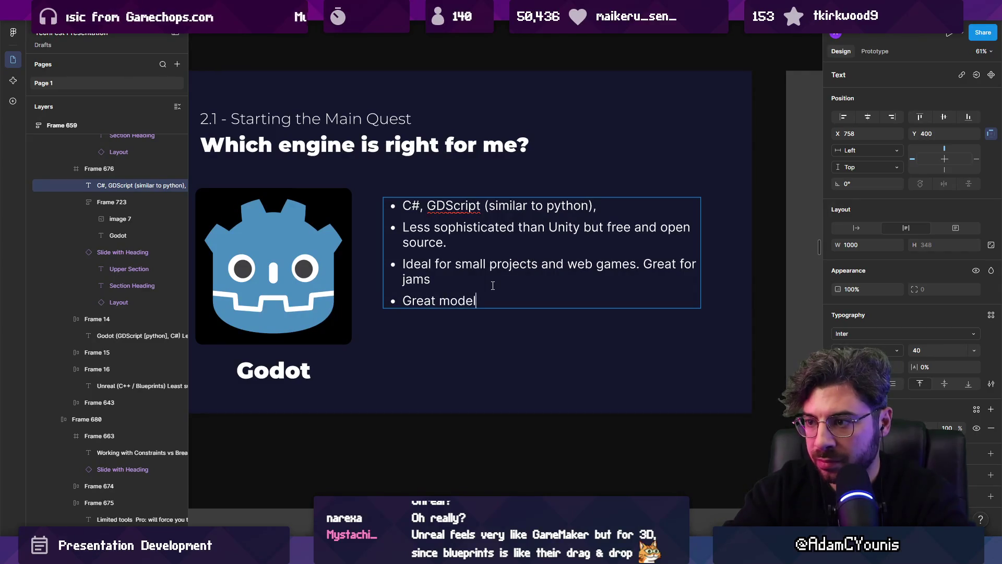
pyautogui.write('v')
pyautogui.press('BackSpace')
pyautogui.press('BackSpace')
pyautogui.press('BackSpace')
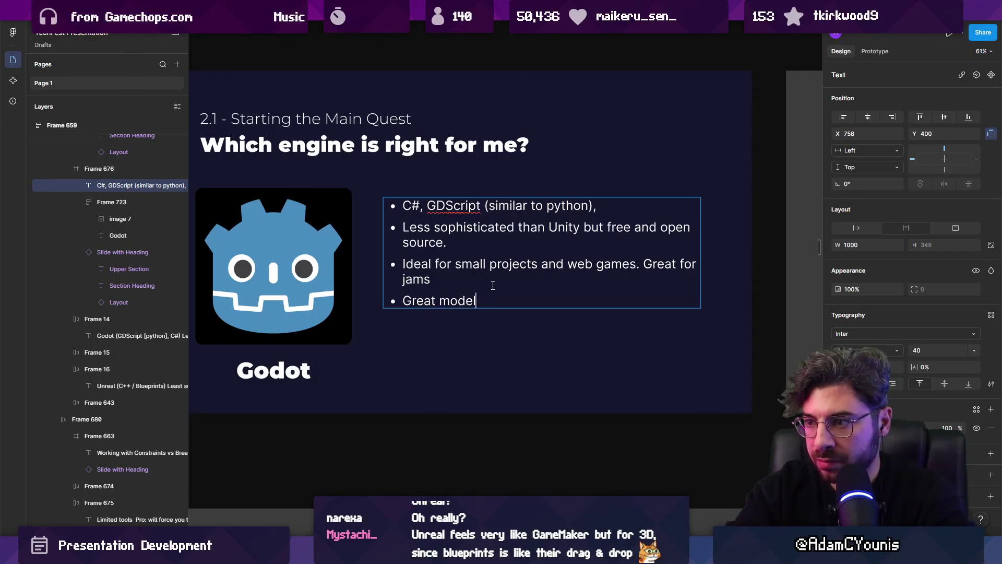
pyautogui.hotkey('ctrl', 'shift', 'Left')
pyautogui.write('pl')
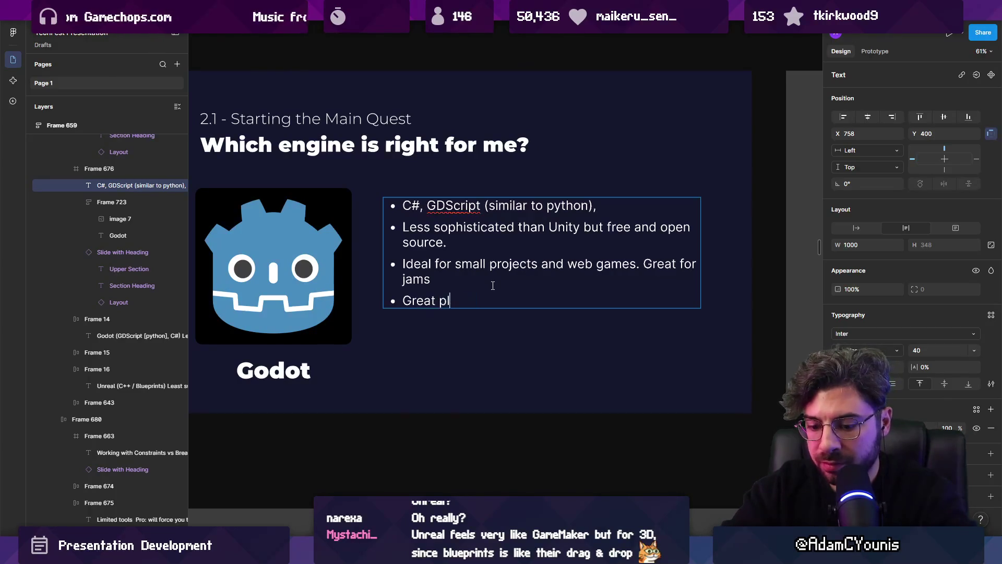
pyautogui.write('atform for extensibility')
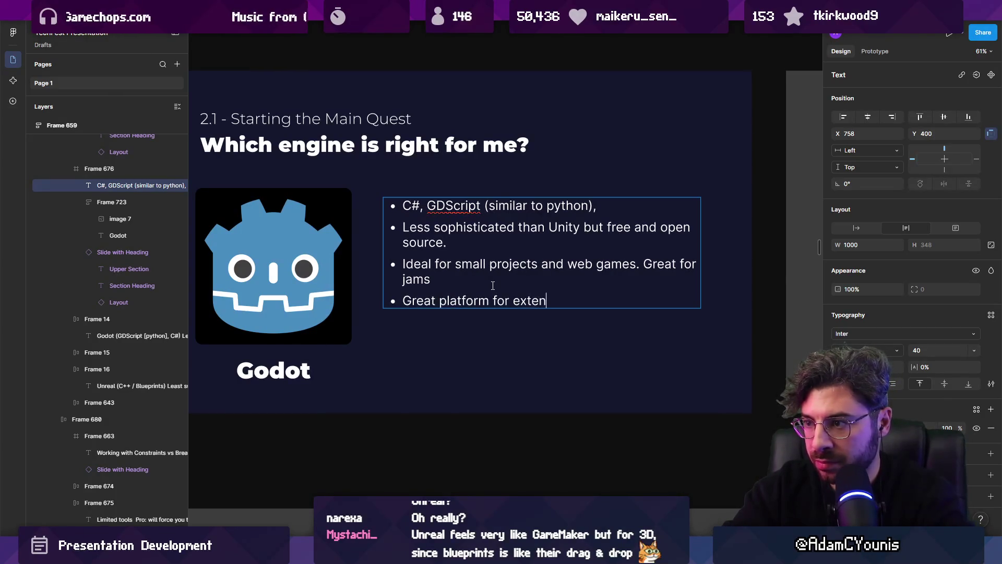
pyautogui.hotkey('ctrl', 'shift', 'Left')
pyautogui.write('e')
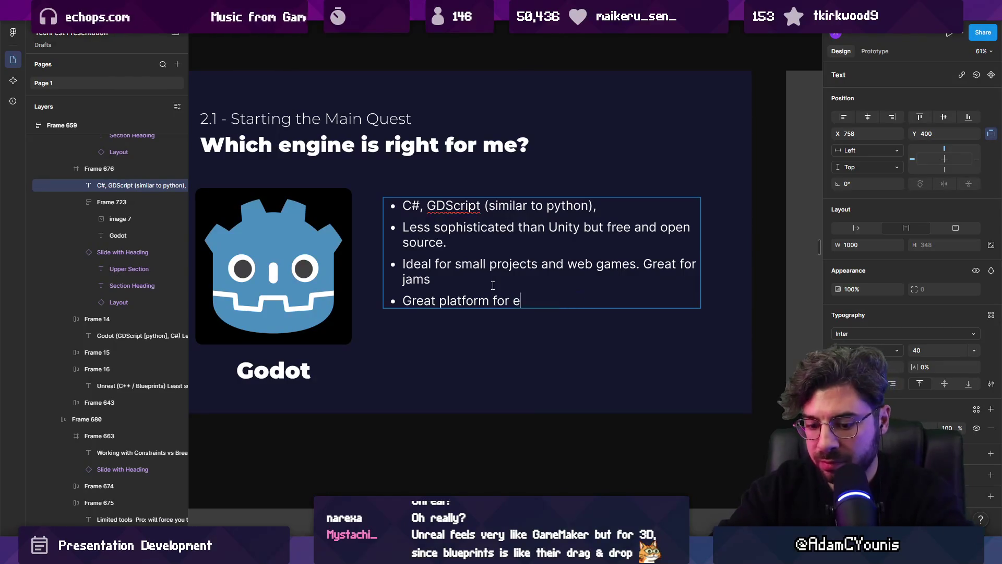
pyautogui.write('xtending the editor')
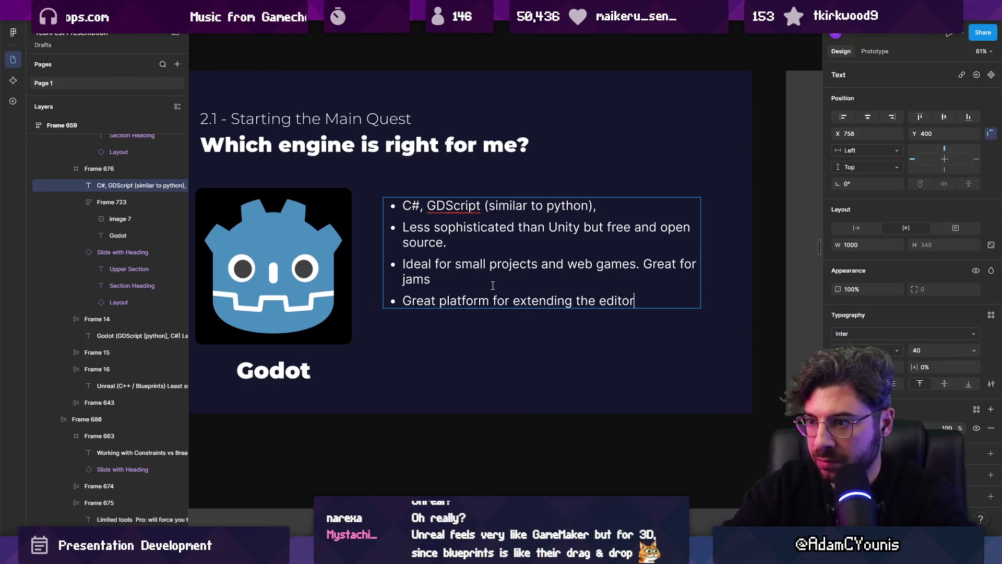
# Start a new bullet 'Interpreted language means less security of'.
pyautogui.press('Return')
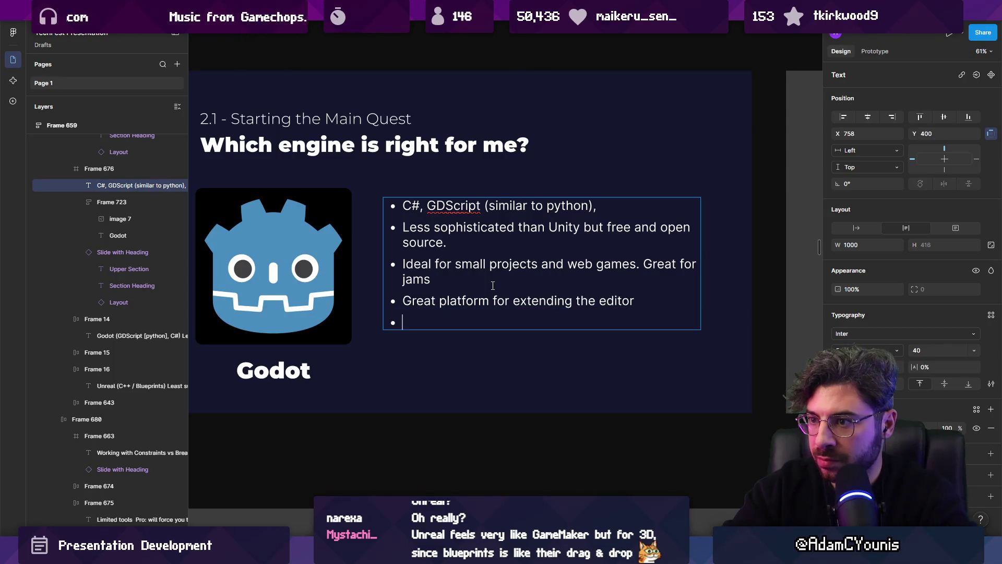
pyautogui.write('Inteer')
pyautogui.write('pre')
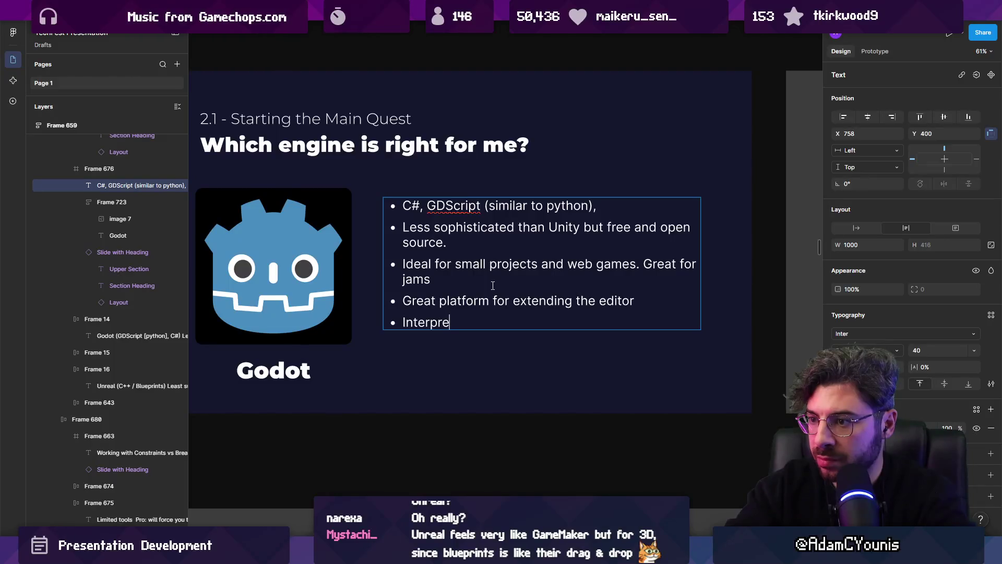
pyautogui.write('ted language means no')
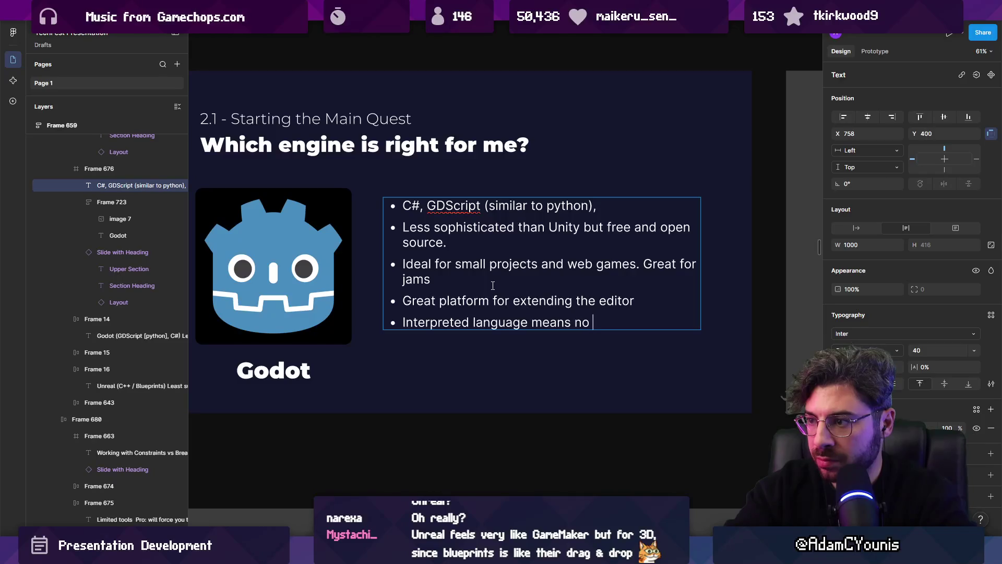
pyautogui.press('BackSpace')
pyautogui.press('BackSpace')
pyautogui.write('less security of')
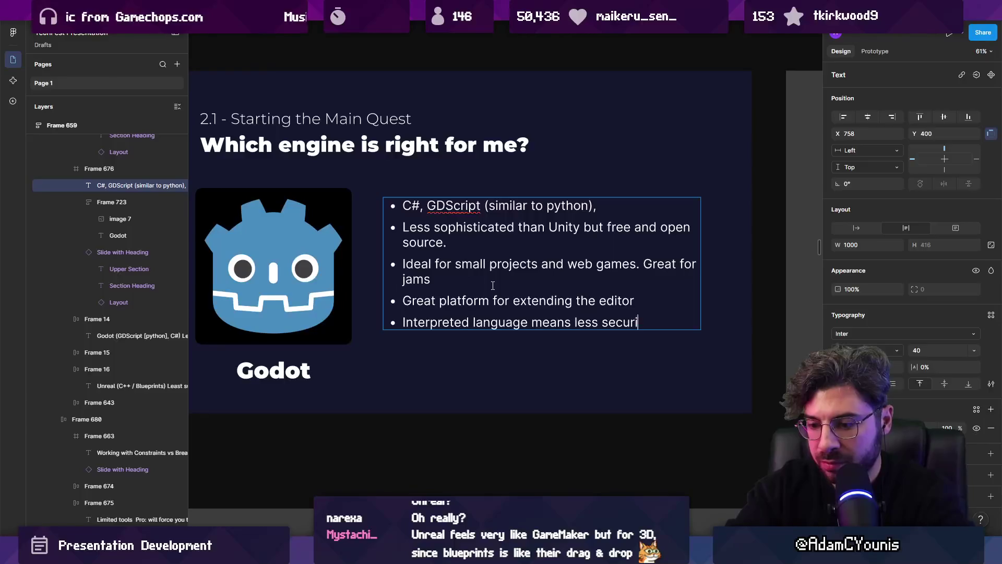